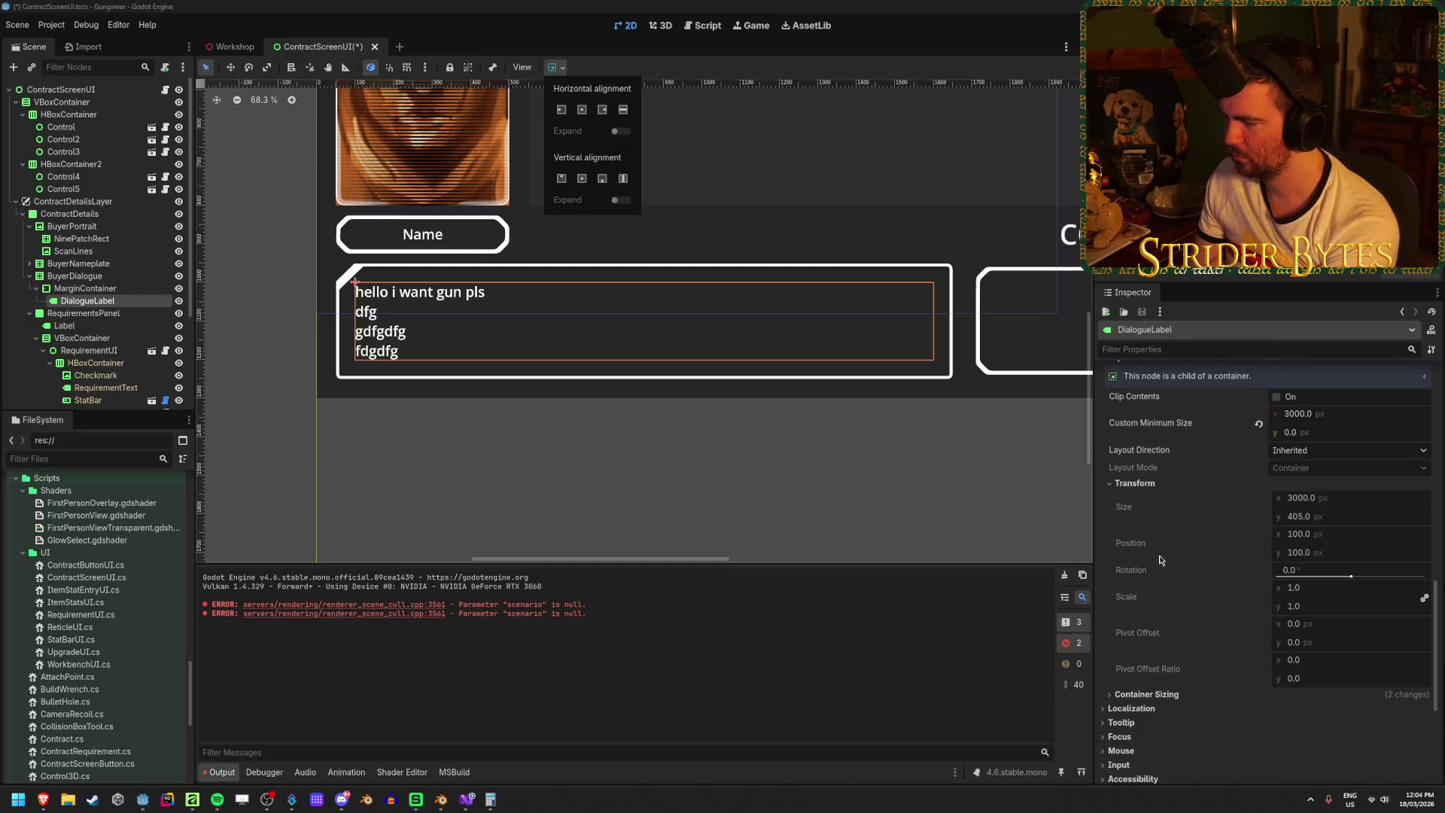
- Collapse the Transform properties section in the Inspector
{"action": "left_click", "coordinate": [1141, 485]}
{"action": "left_click", "coordinate": [1141, 485]}
{"action": "left_click", "coordinate": [1143, 485]}
{"action": "left_click", "coordinate": [1143, 485]}
{"action": "left_click", "coordinate": [1146, 484]}
{"action": "left_click", "coordinate": [1147, 483]}
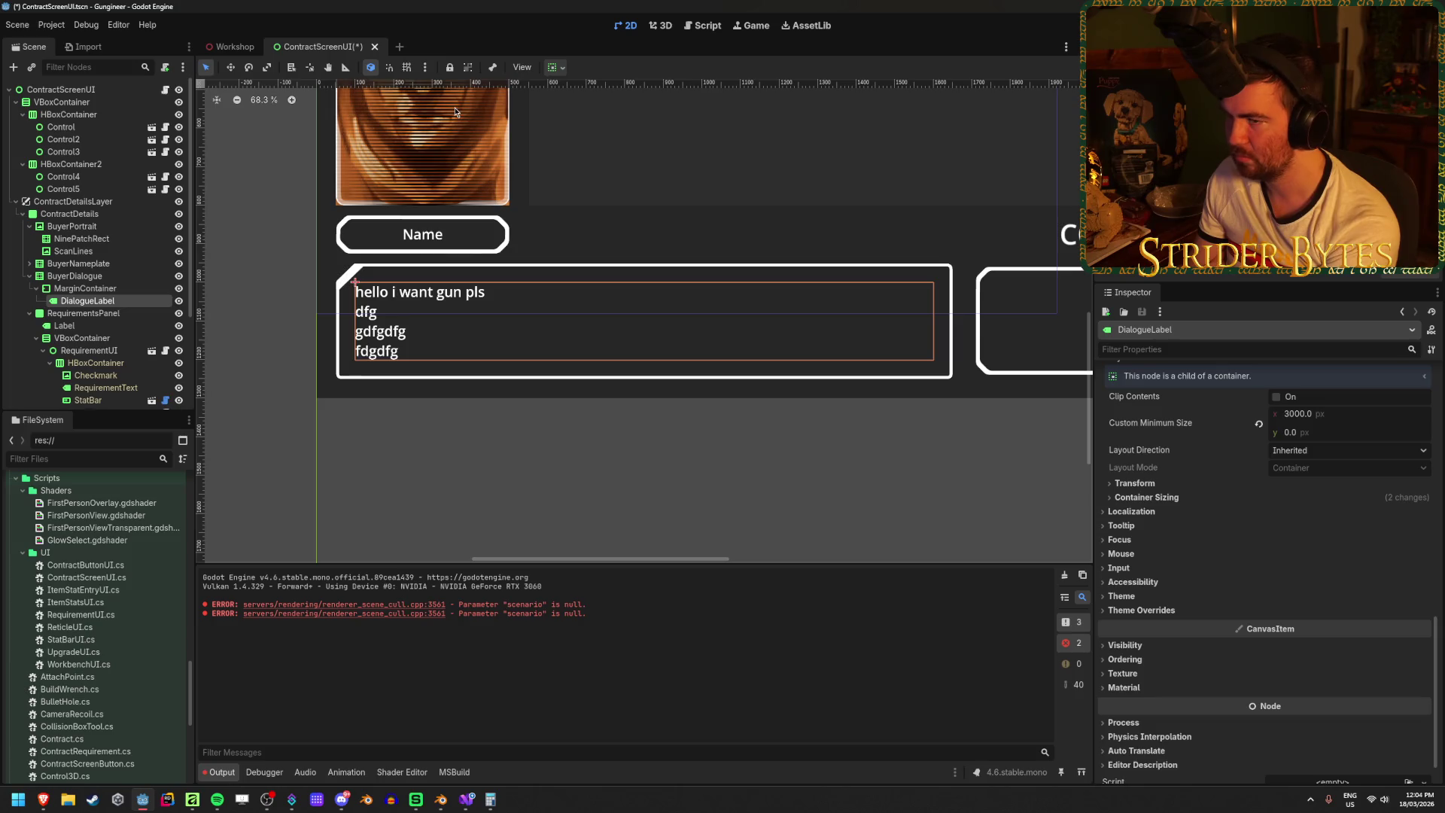
- Change the MarginContainer's anchor preset from Full Rect to Top Left
{"action": "left_click", "coordinate": [559, 69]}
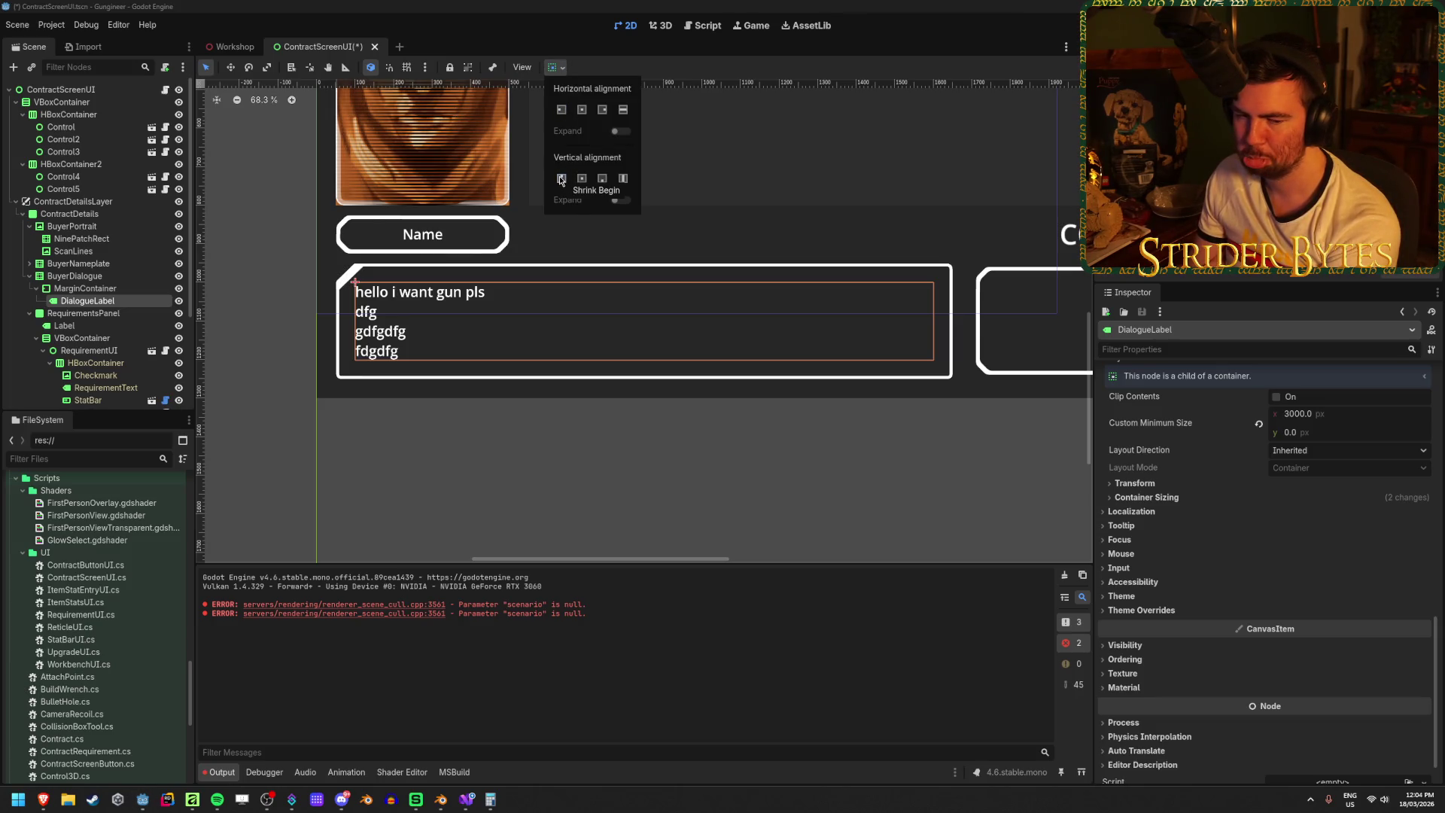
{"action": "left_click", "coordinate": [85, 288]}
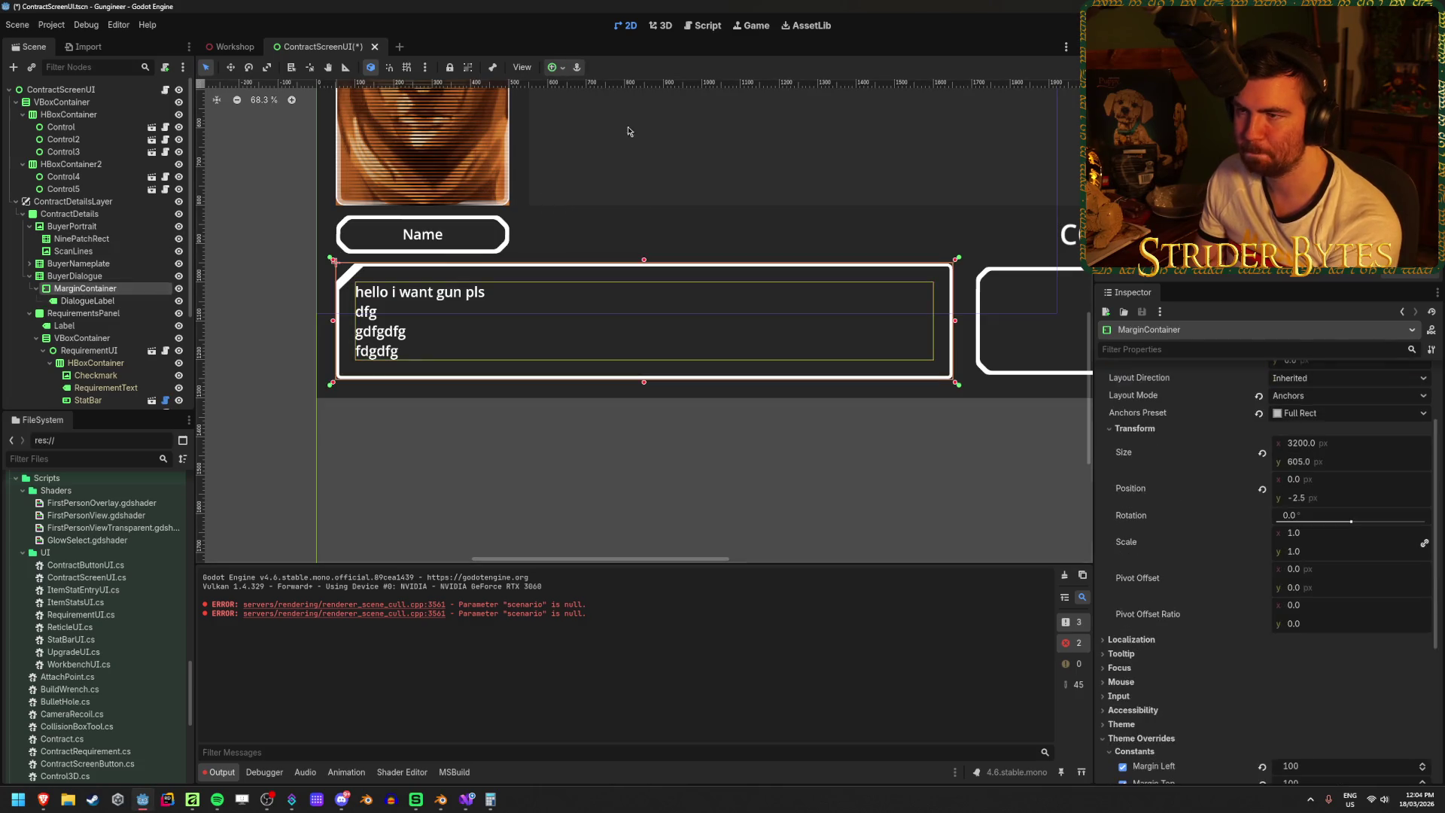
{"action": "left_click", "coordinate": [555, 67]}
{"action": "left_click", "coordinate": [559, 109]}
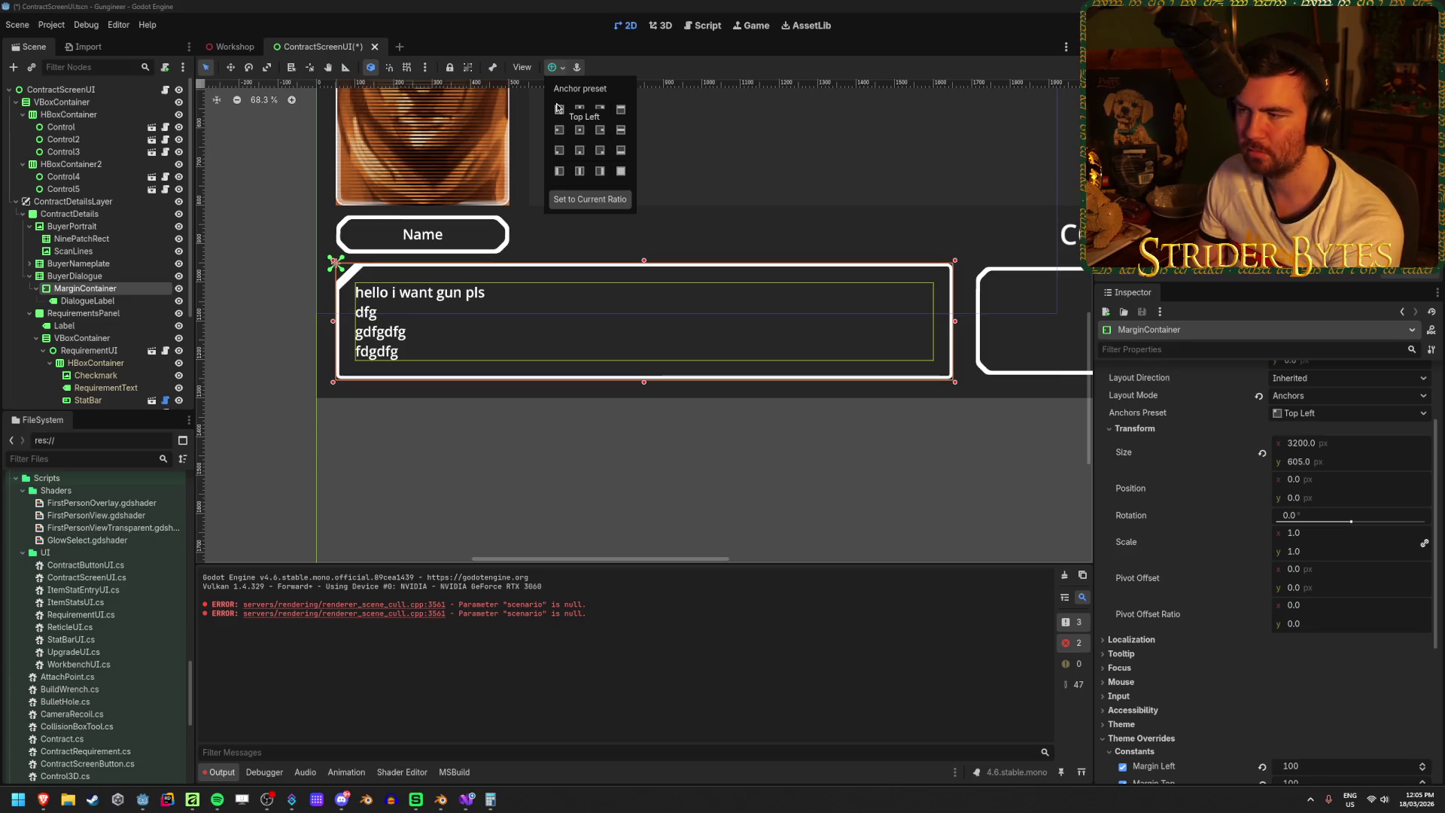
- Select DialogueLabel and highlight the placeholder lines in its Text field
{"action": "left_click", "coordinate": [99, 299]}
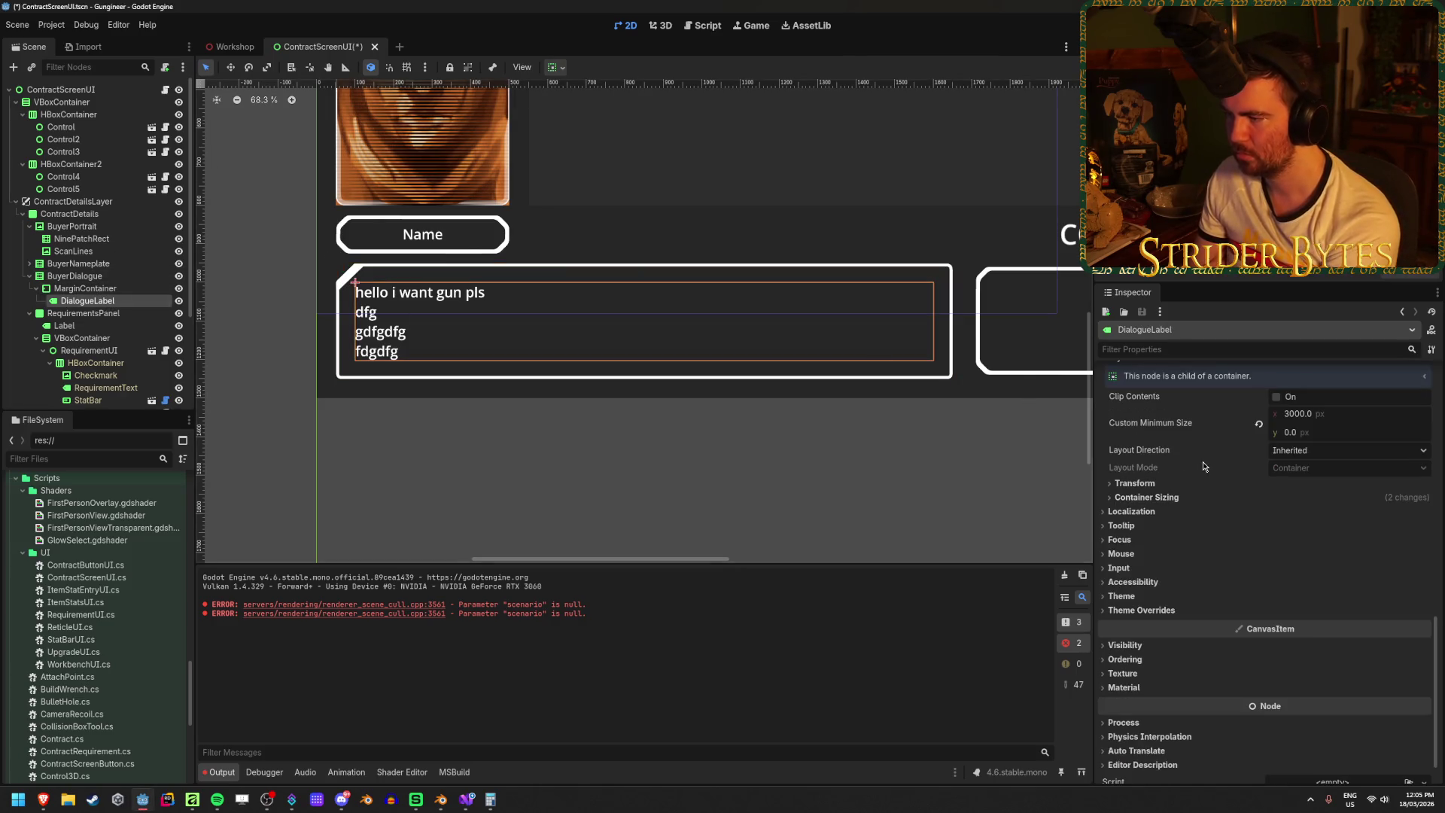
{"action": "left_click", "coordinate": [85, 288]}
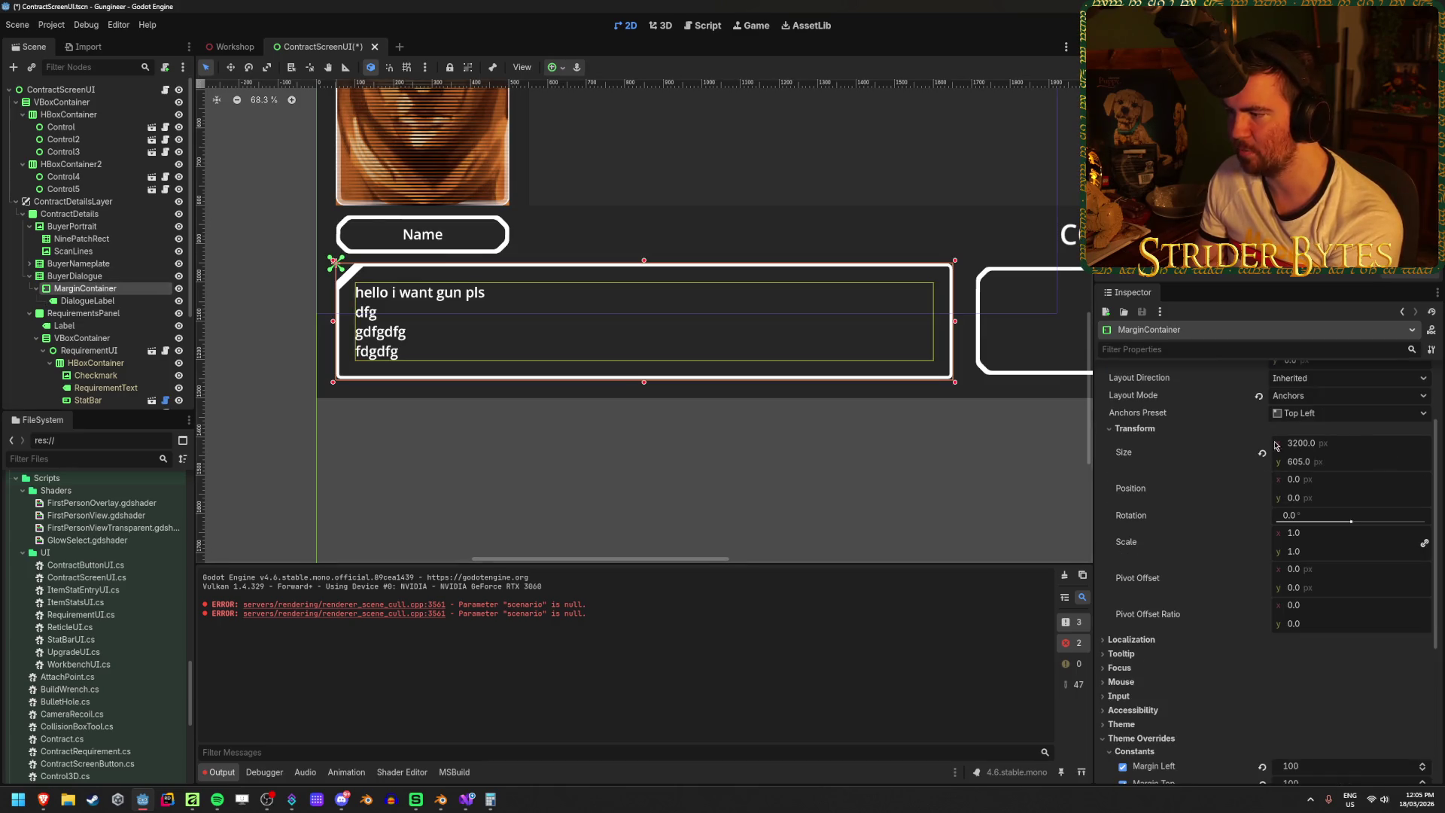
{"action": "scroll", "coordinate": [1361, 476], "scroll_direction": "up", "scroll_amount": 3}
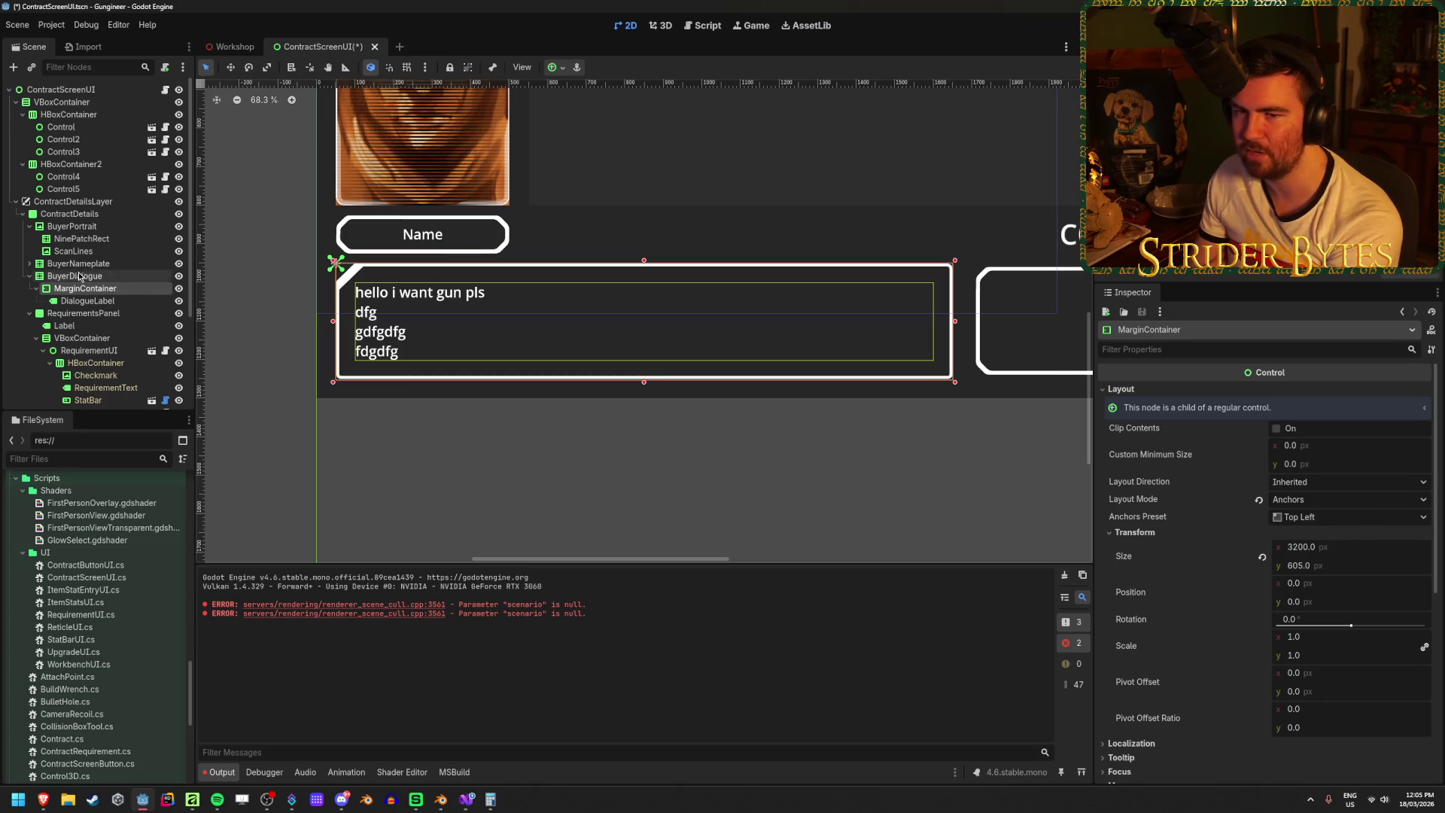
{"action": "left_click", "coordinate": [88, 300]}
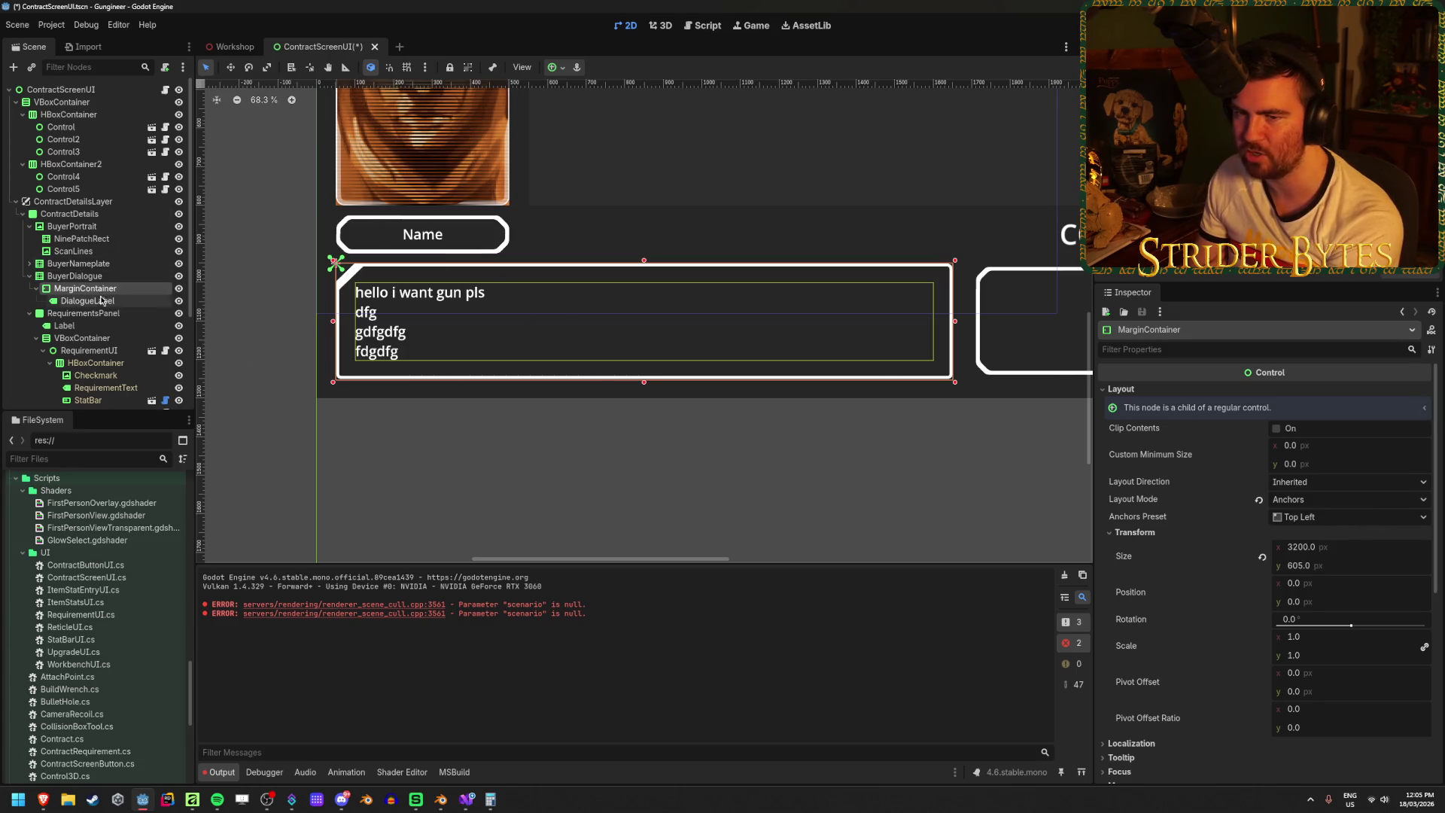
{"action": "scroll", "coordinate": [1296, 489], "scroll_direction": "up", "scroll_amount": 8}
{"action": "scroll", "coordinate": [1296, 489], "scroll_direction": "up", "scroll_amount": 3}
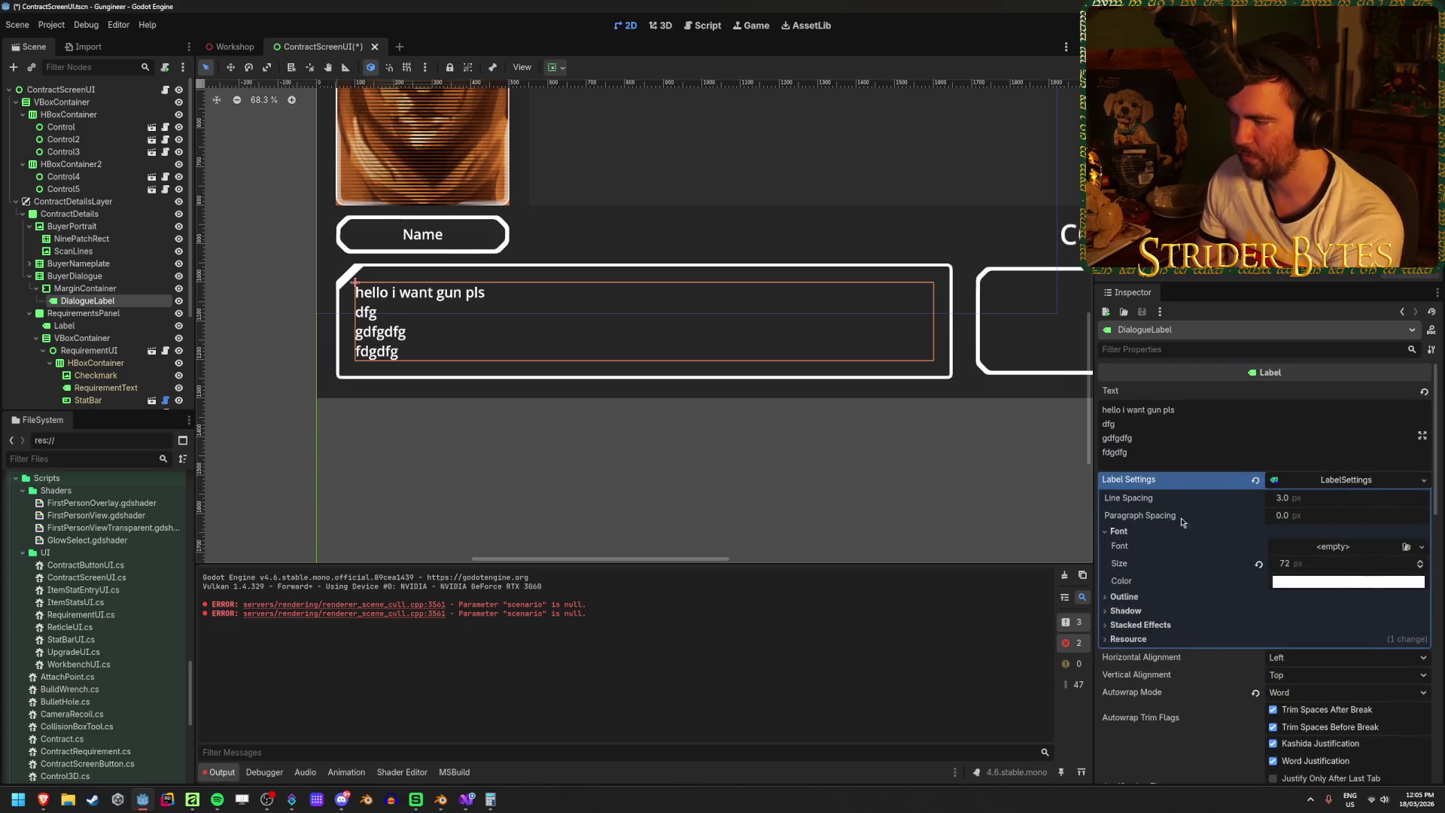
{"action": "left_click_drag", "start_coordinate": [1129, 452], "coordinate": [1072, 429]}
- Try replacing the placeholder lines with test text, then undo back to the original
{"action": "key", "text": "BackSpace"}
{"action": "key", "text": "BackSpace"}
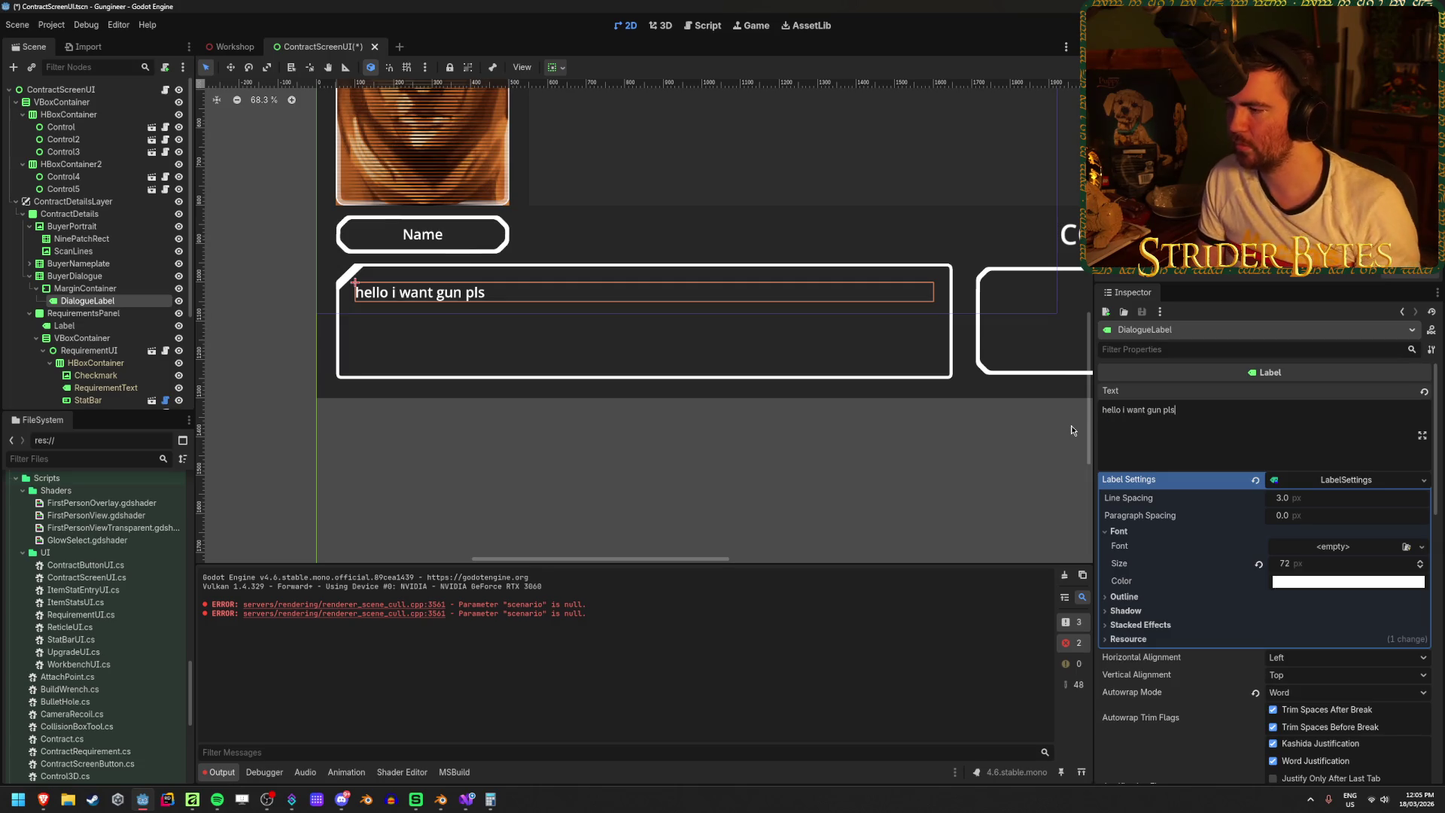
{"action": "type", "text": "dasdsad"}
{"action": "key", "text": "Return"}
{"action": "type", "text": "sadasdasd"}
{"action": "key", "text": "Return"}
{"action": "type", "text": "asdasdasd"}
{"action": "key", "text": "Return"}
{"action": "type", "text": "asdasdsad"}
{"action": "key", "text": "ctrl+z"}
{"action": "key", "text": "ctrl+z"}
{"action": "key", "text": "ctrl+z"}
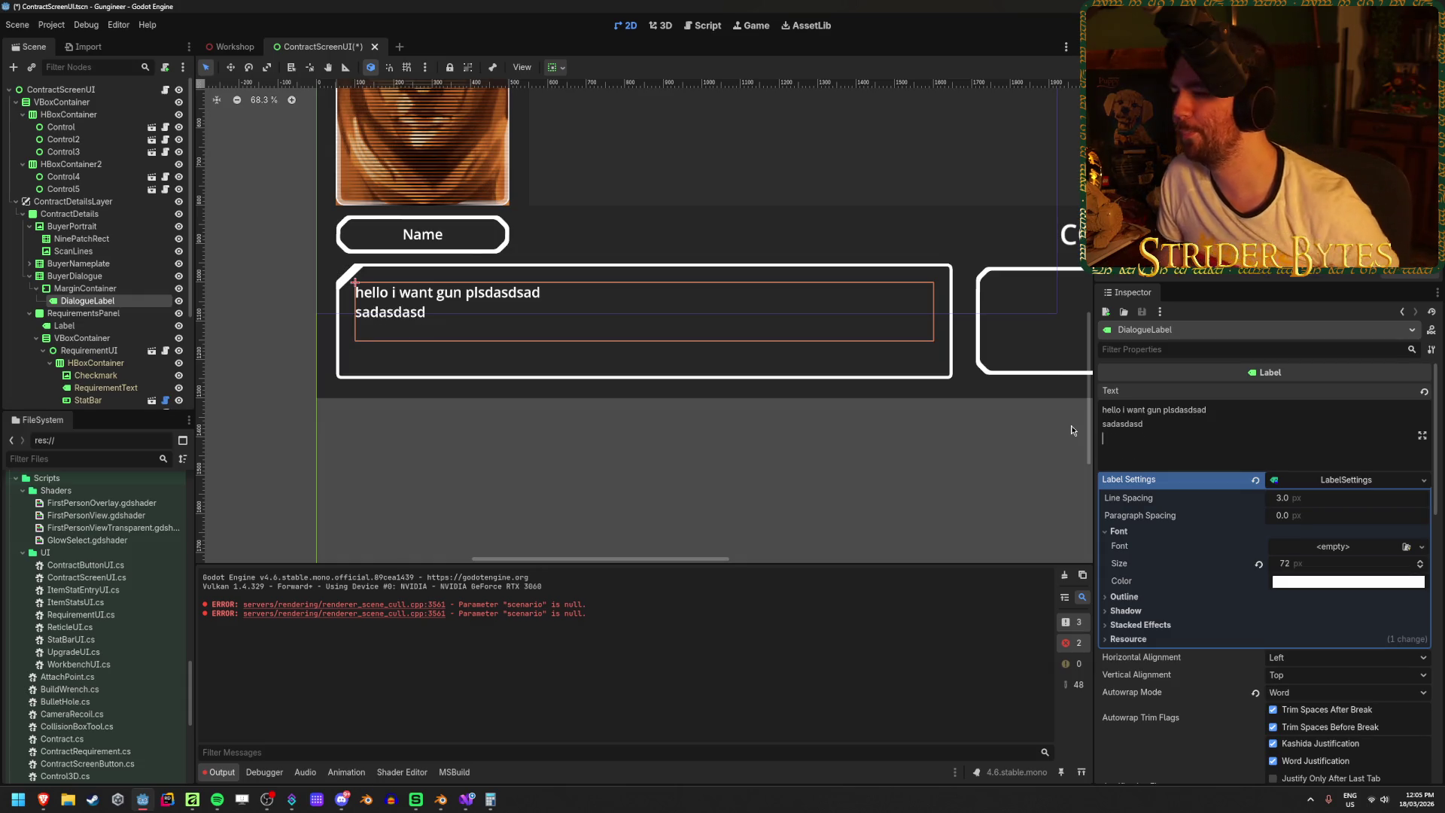
- Delete the placeholder lines so only 'hello i want gun pls' remains, and save
{"action": "key", "text": "BackSpace"}
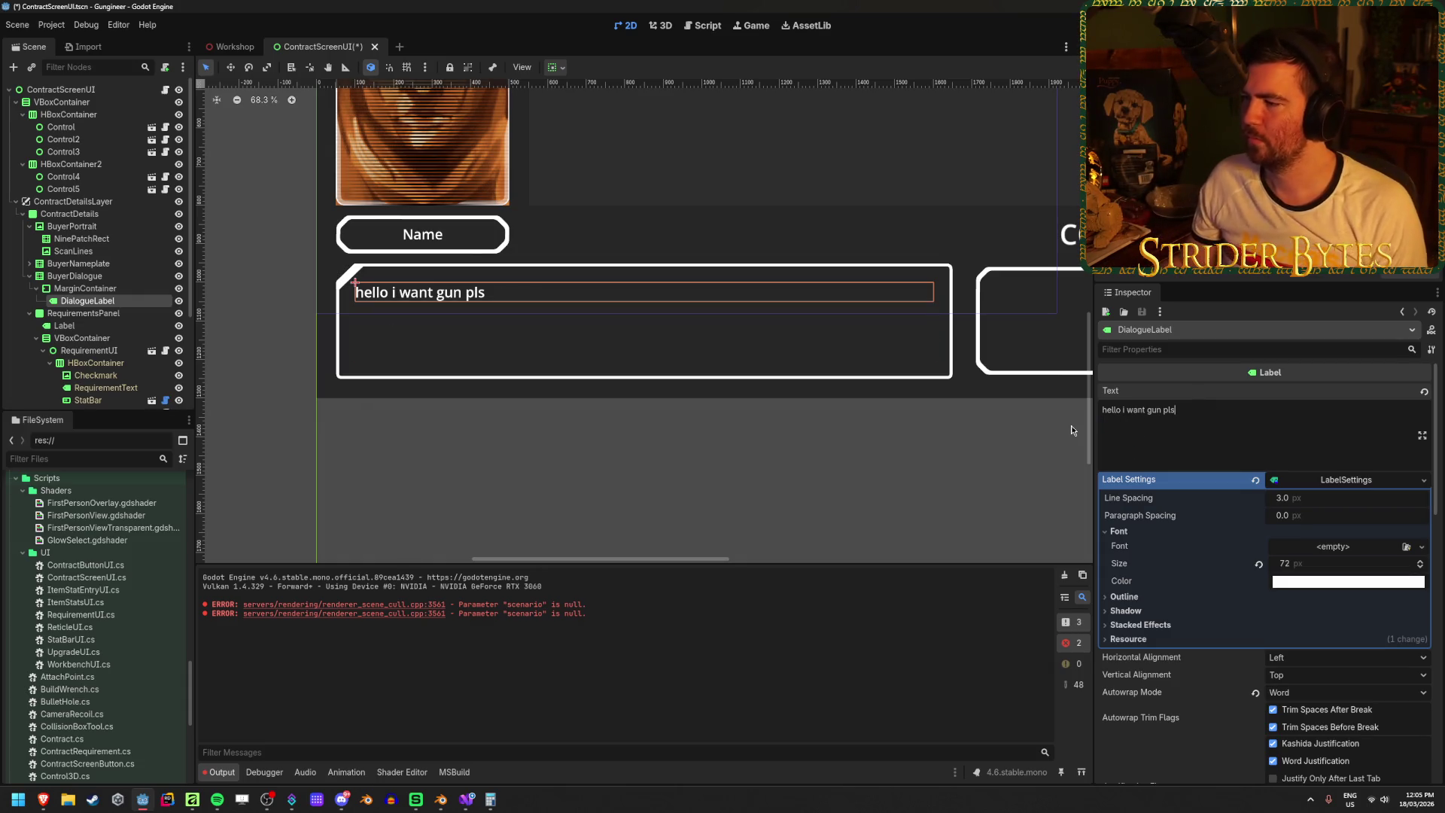
{"action": "left_click", "coordinate": [789, 463]}
{"action": "key", "text": "ctrl+s"}
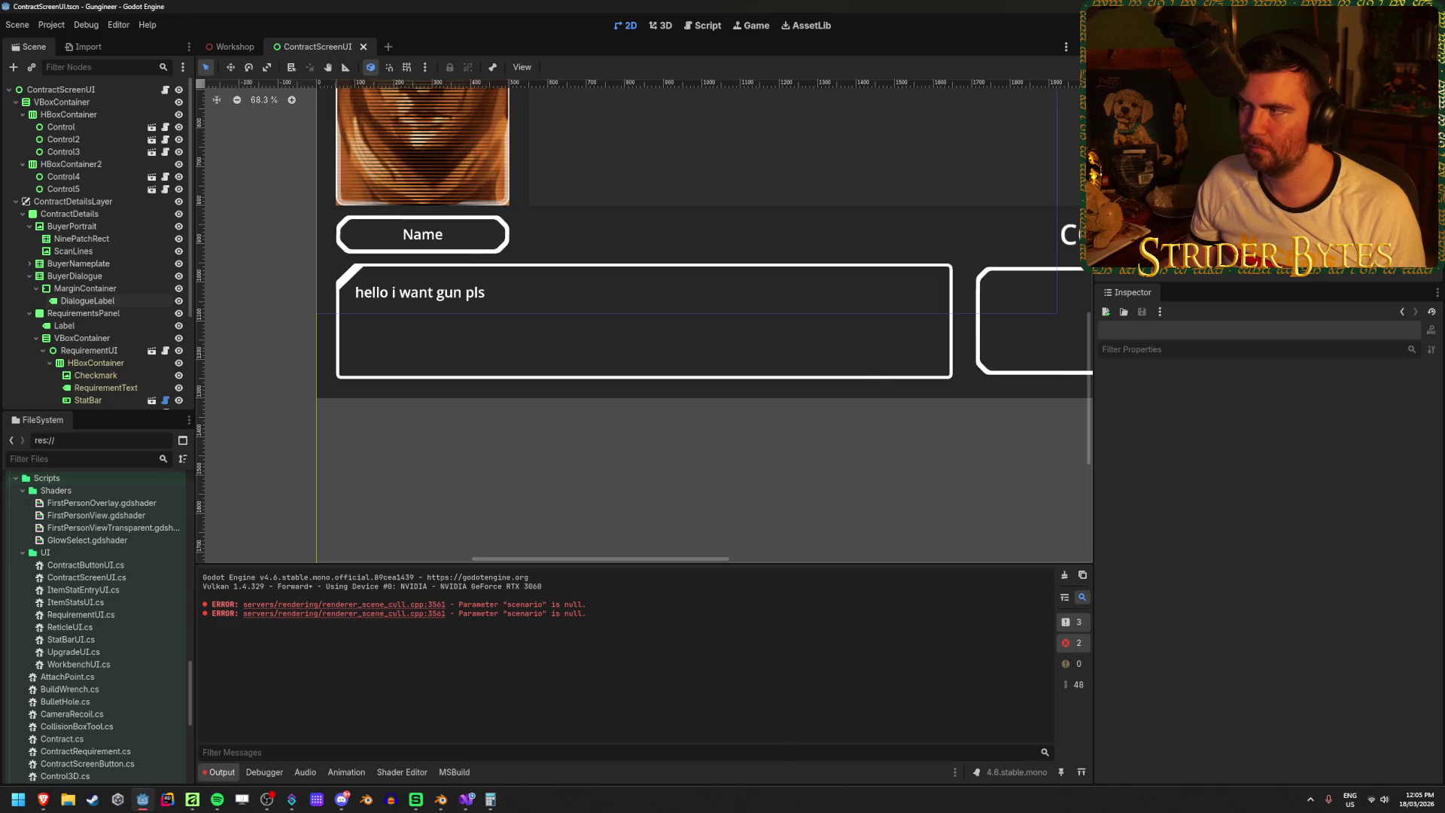
{"action": "key", "text": "F6"}
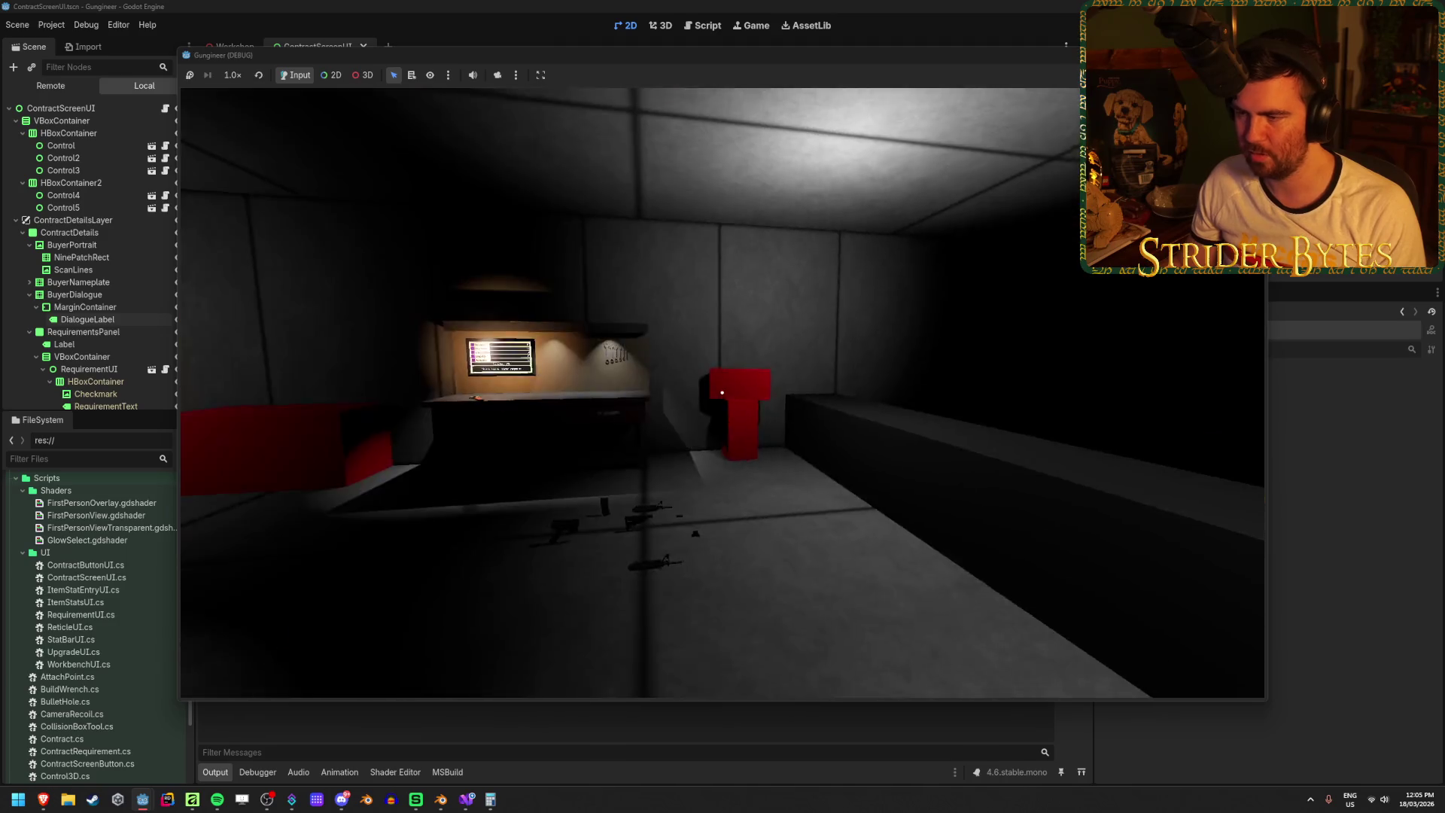
{"action": "key", "text": "w"}
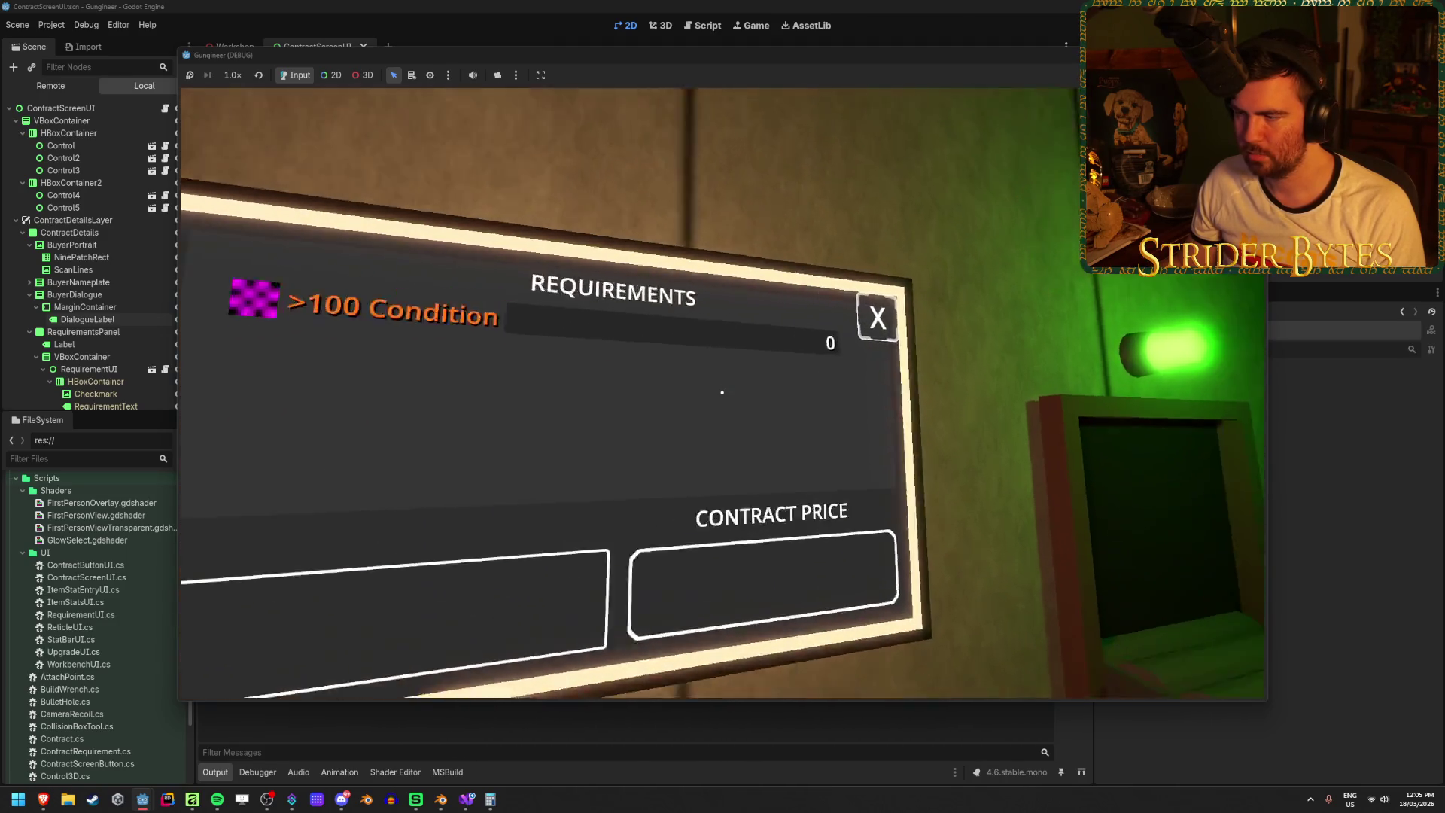
{"action": "left_click", "coordinate": [722, 391]}
{"action": "left_click", "coordinate": [722, 391]}
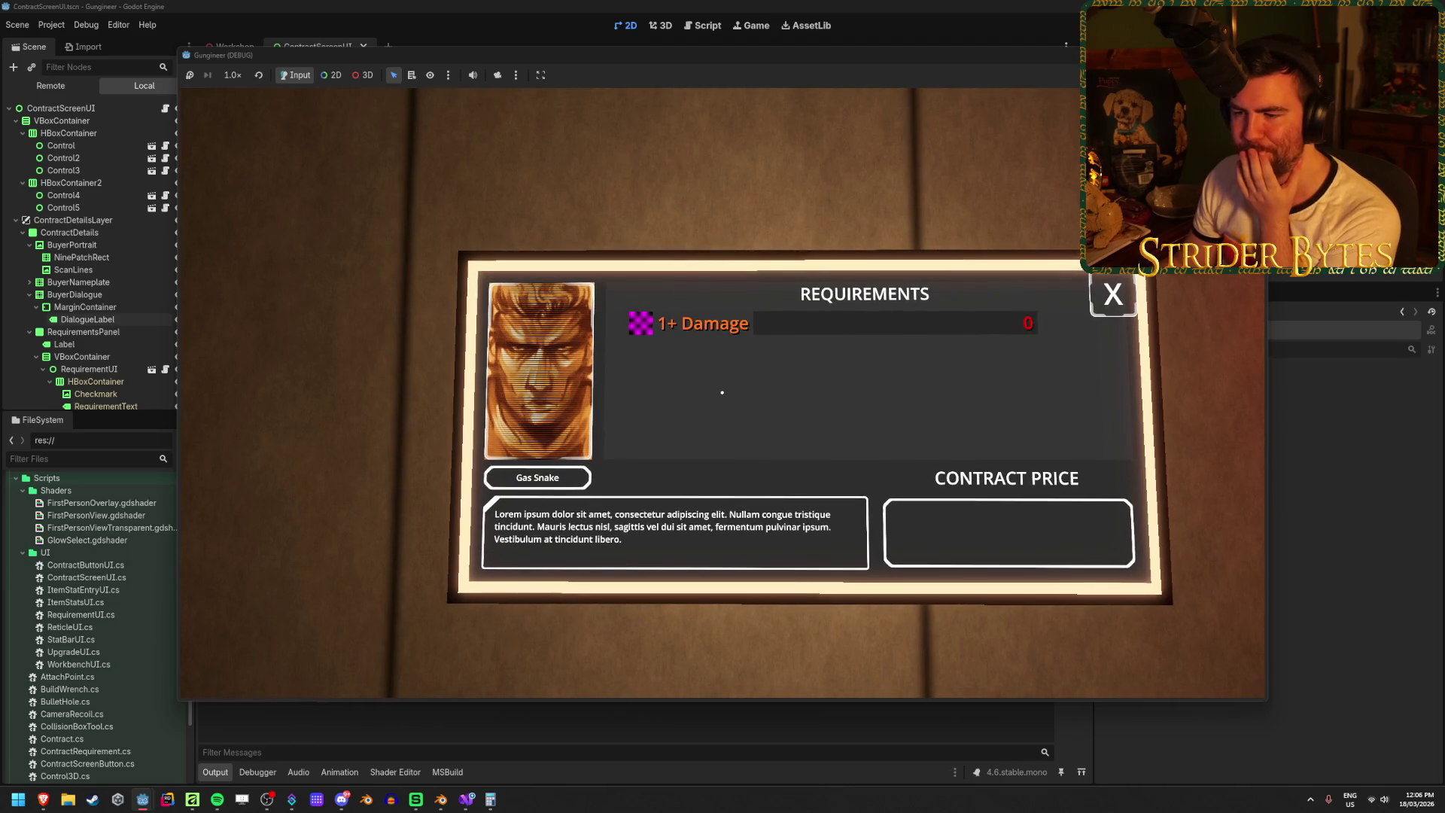
{"action": "key", "text": "Escape"}
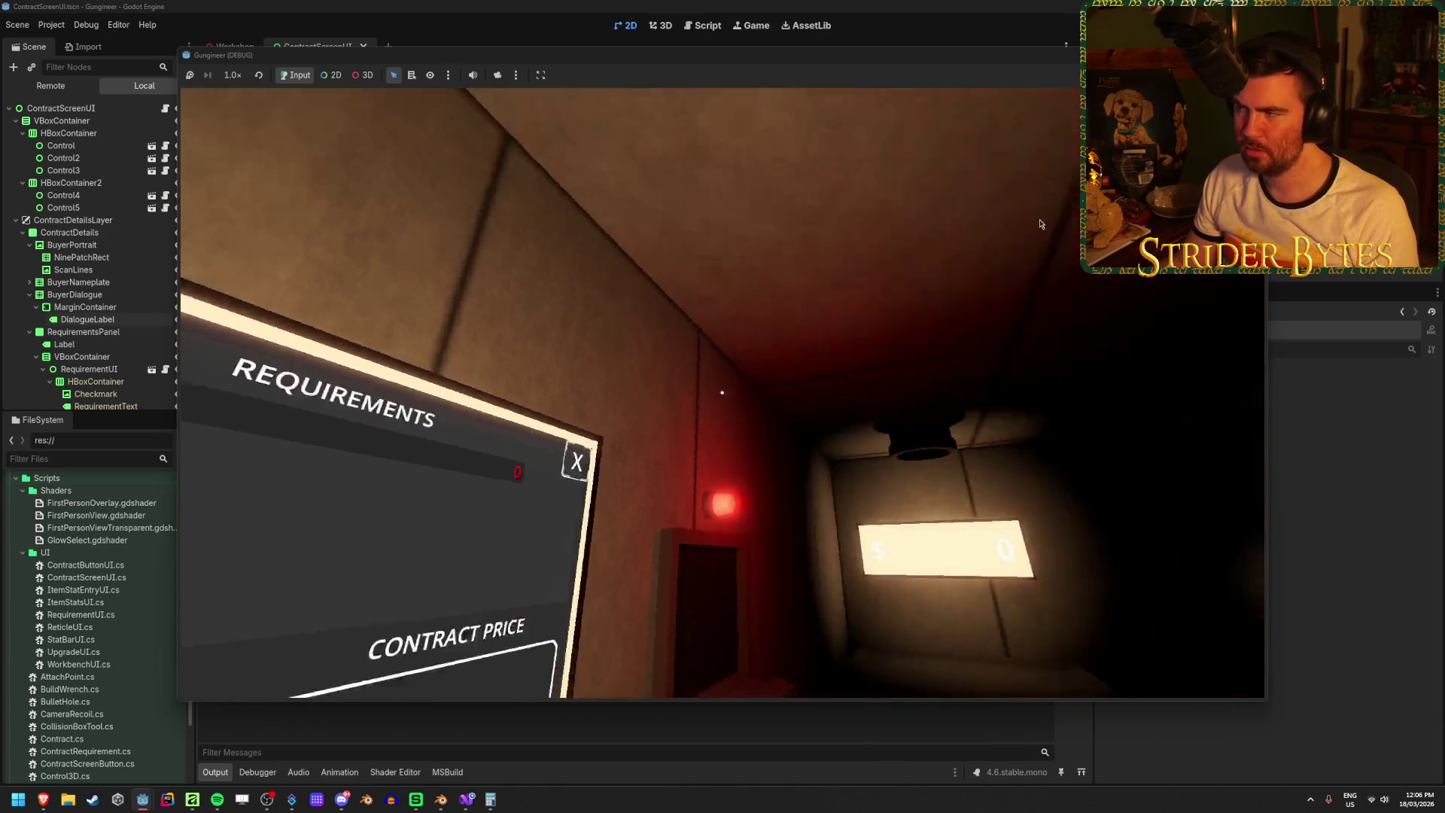
{"action": "key", "text": "F8"}
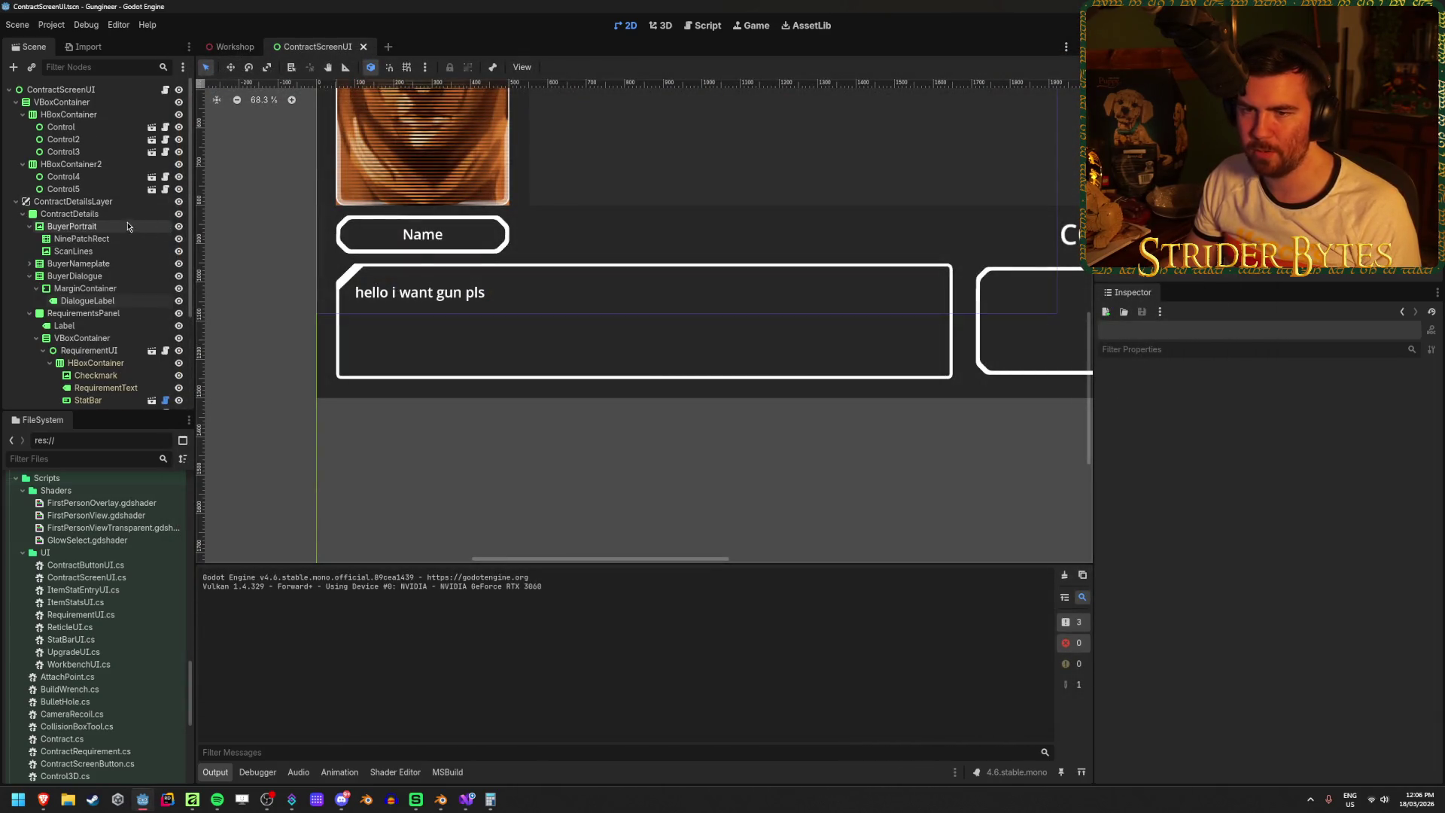
- Set the ContractScreenUI root's Dialogue Speed to 20.0 and save the scene
{"action": "left_click", "coordinate": [128, 89]}
{"action": "scroll", "coordinate": [1195, 475], "scroll_direction": "down", "scroll_amount": 5}
{"action": "scroll", "coordinate": [1195, 483], "scroll_direction": "down", "scroll_amount": 3}
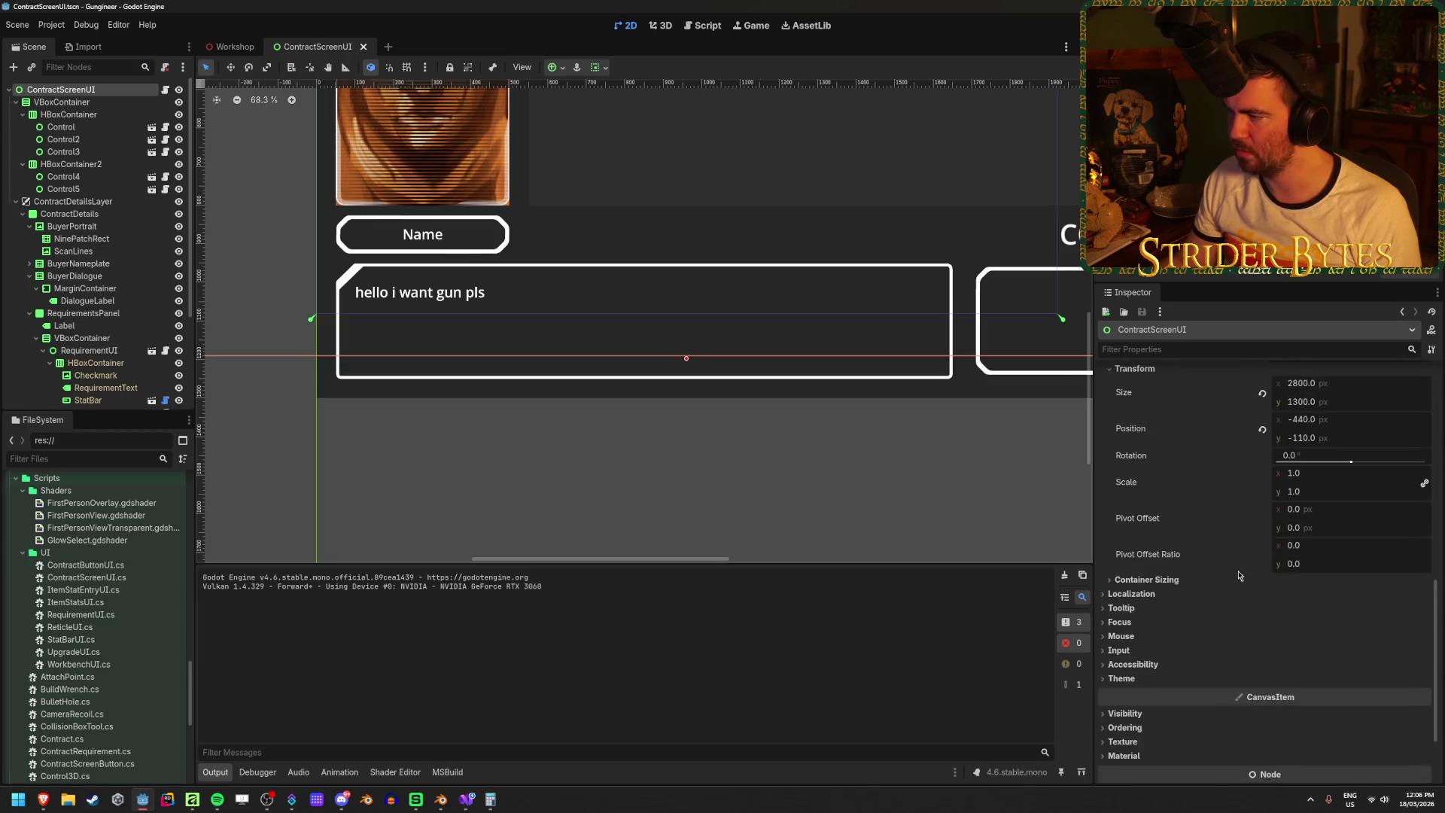
{"action": "scroll", "coordinate": [1195, 483], "scroll_direction": "up", "scroll_amount": 4}
{"action": "left_click", "coordinate": [1327, 502]}
{"action": "key", "text": "Return"}
{"action": "key", "text": "ctrl+s"}
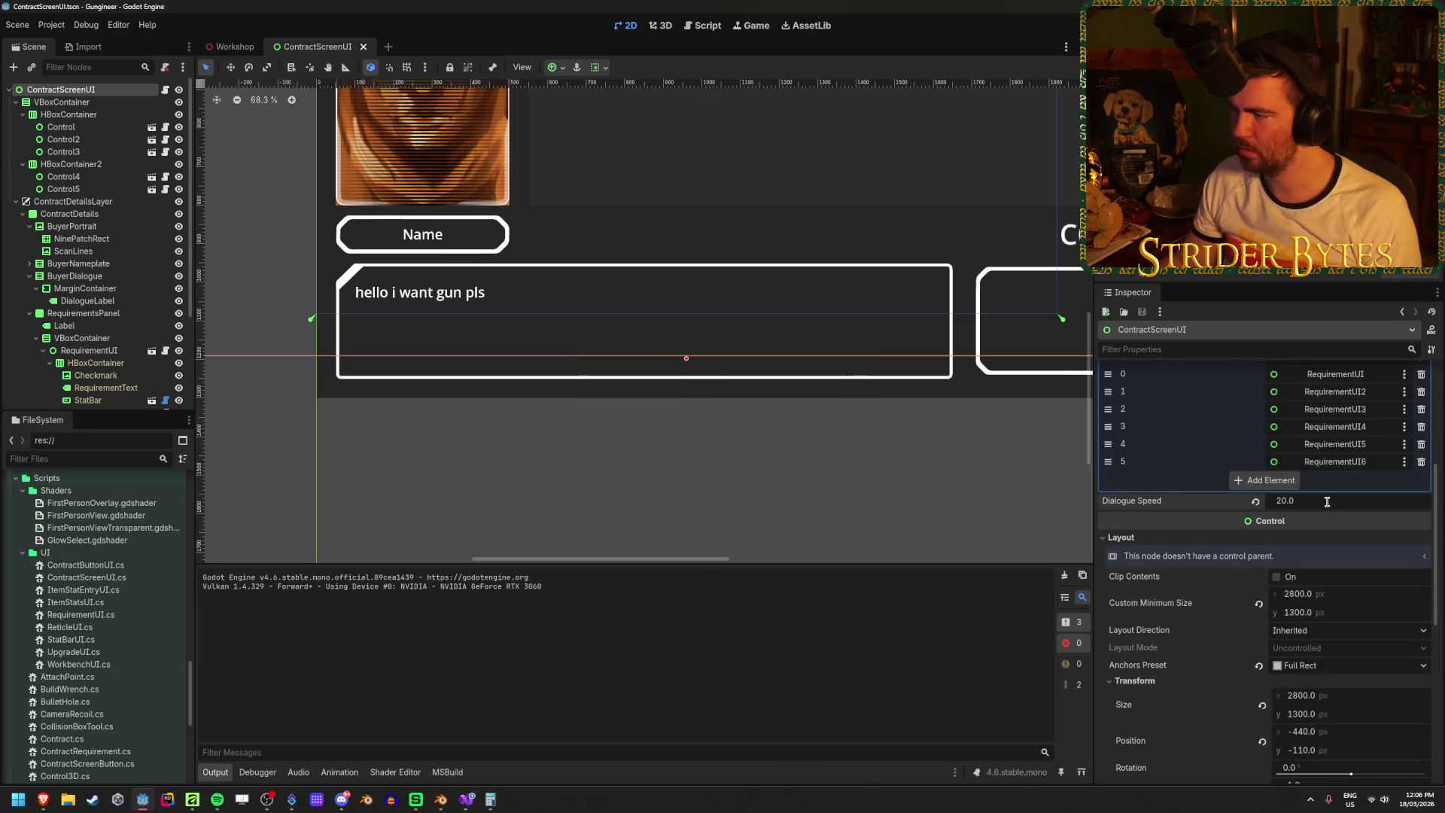
- Collapse the Requirement UIs and Contract Buttons arrays and RequirementUI, then select DialogueLabel
{"action": "scroll", "coordinate": [1327, 502], "scroll_direction": "up", "scroll_amount": 4}
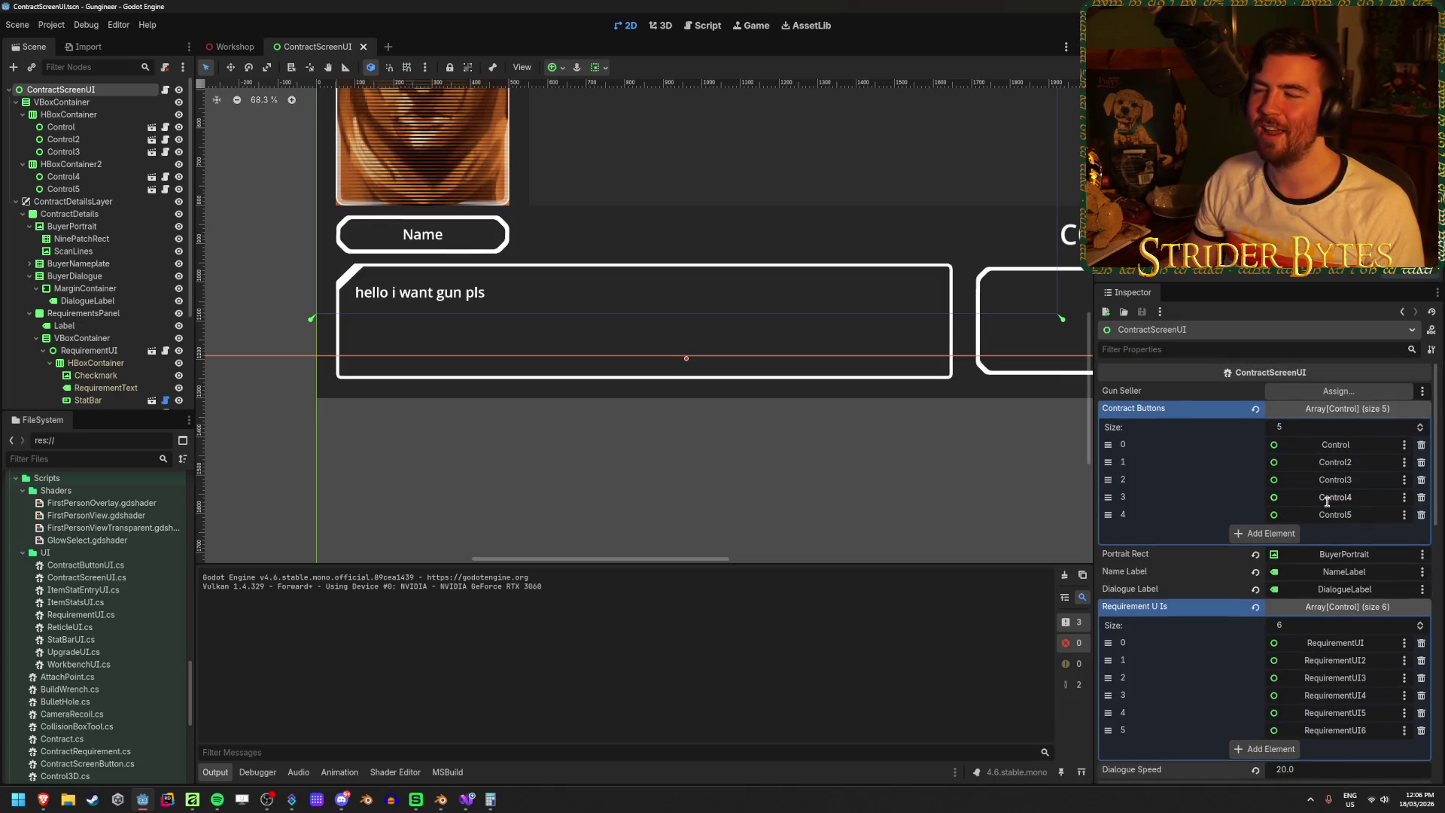
{"action": "left_click", "coordinate": [1325, 607]}
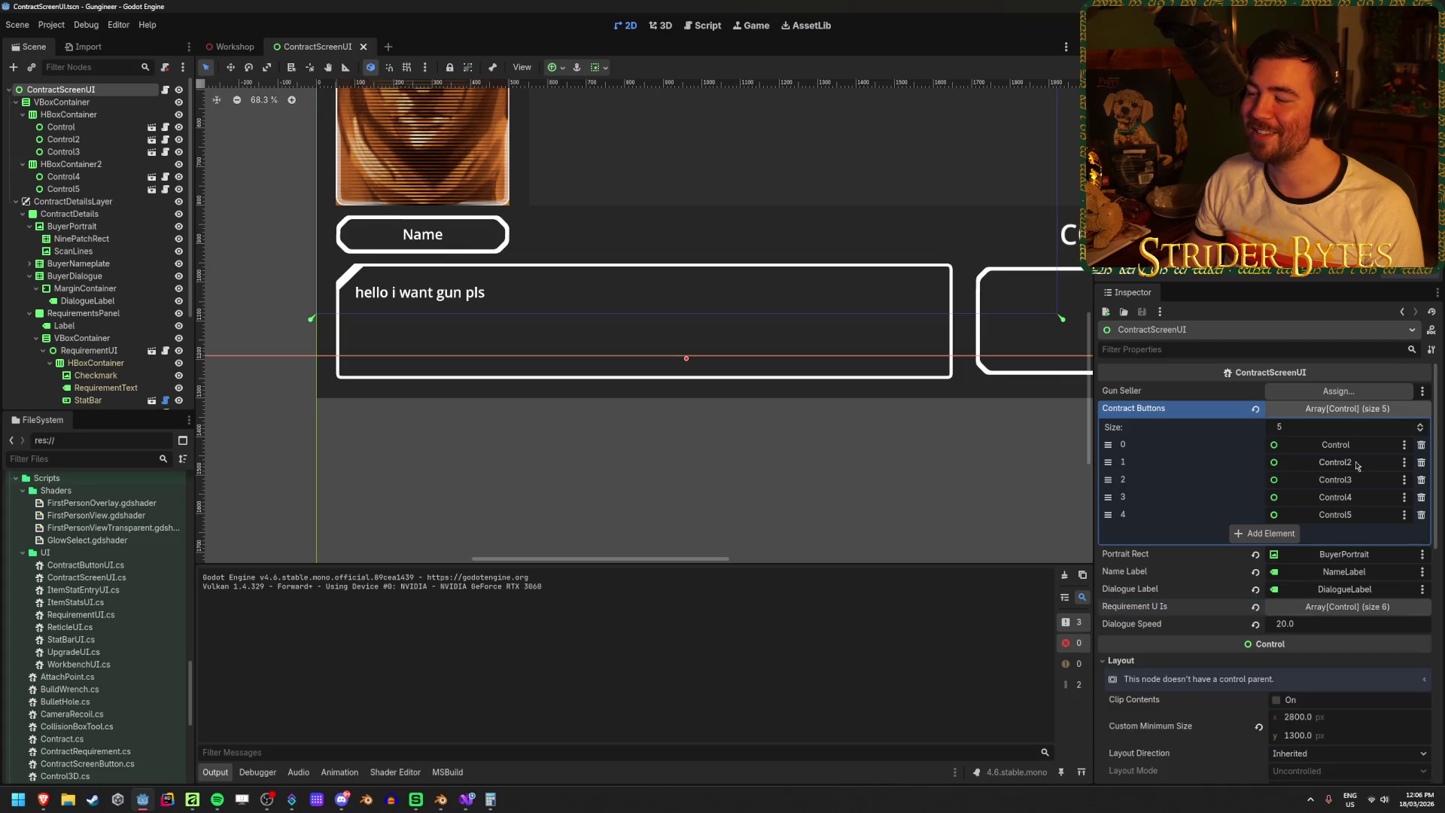
{"action": "left_click", "coordinate": [1360, 409]}
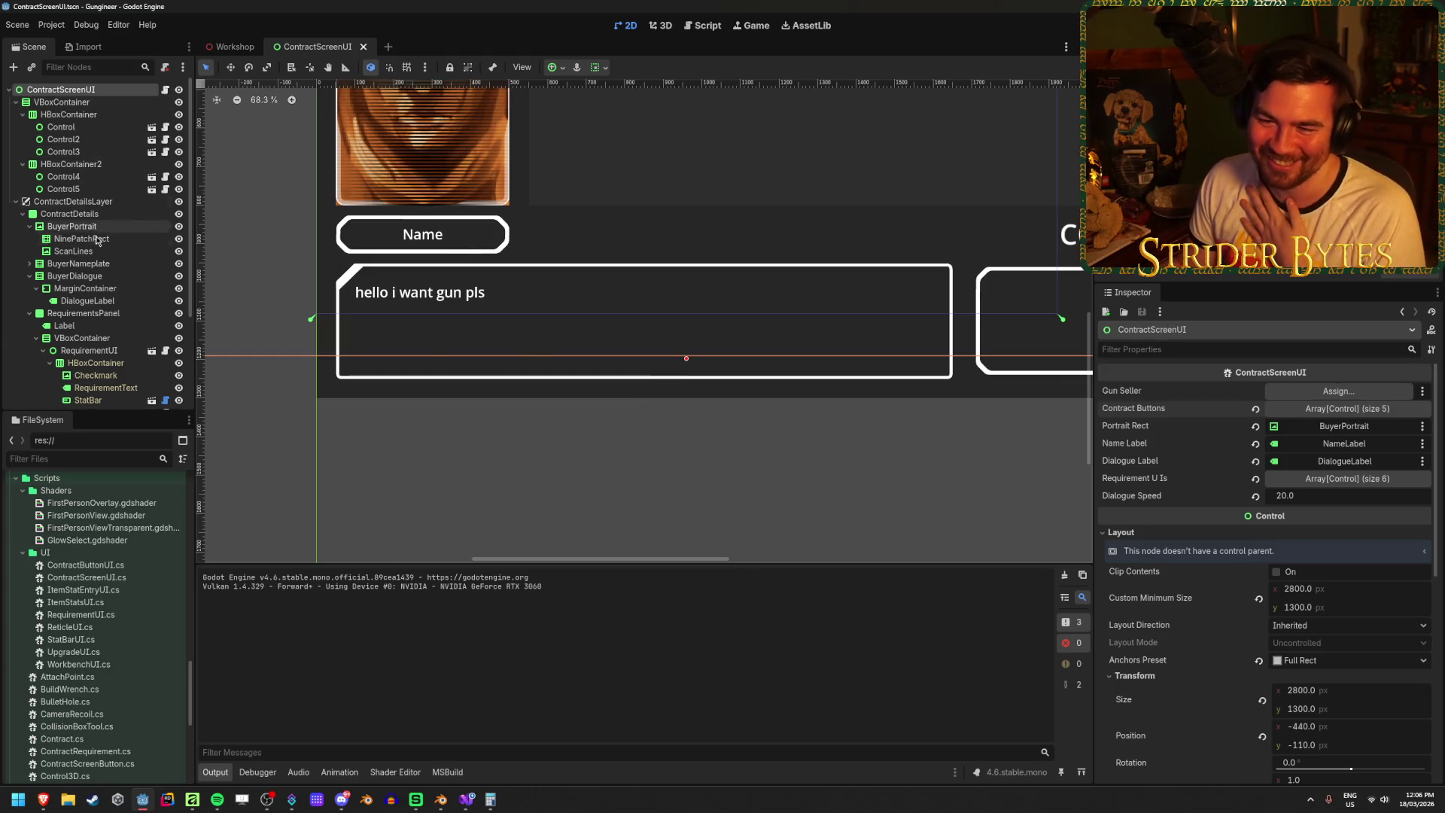
{"action": "scroll", "coordinate": [83, 234], "scroll_direction": "down", "scroll_amount": 3}
{"action": "left_click", "coordinate": [44, 235]}
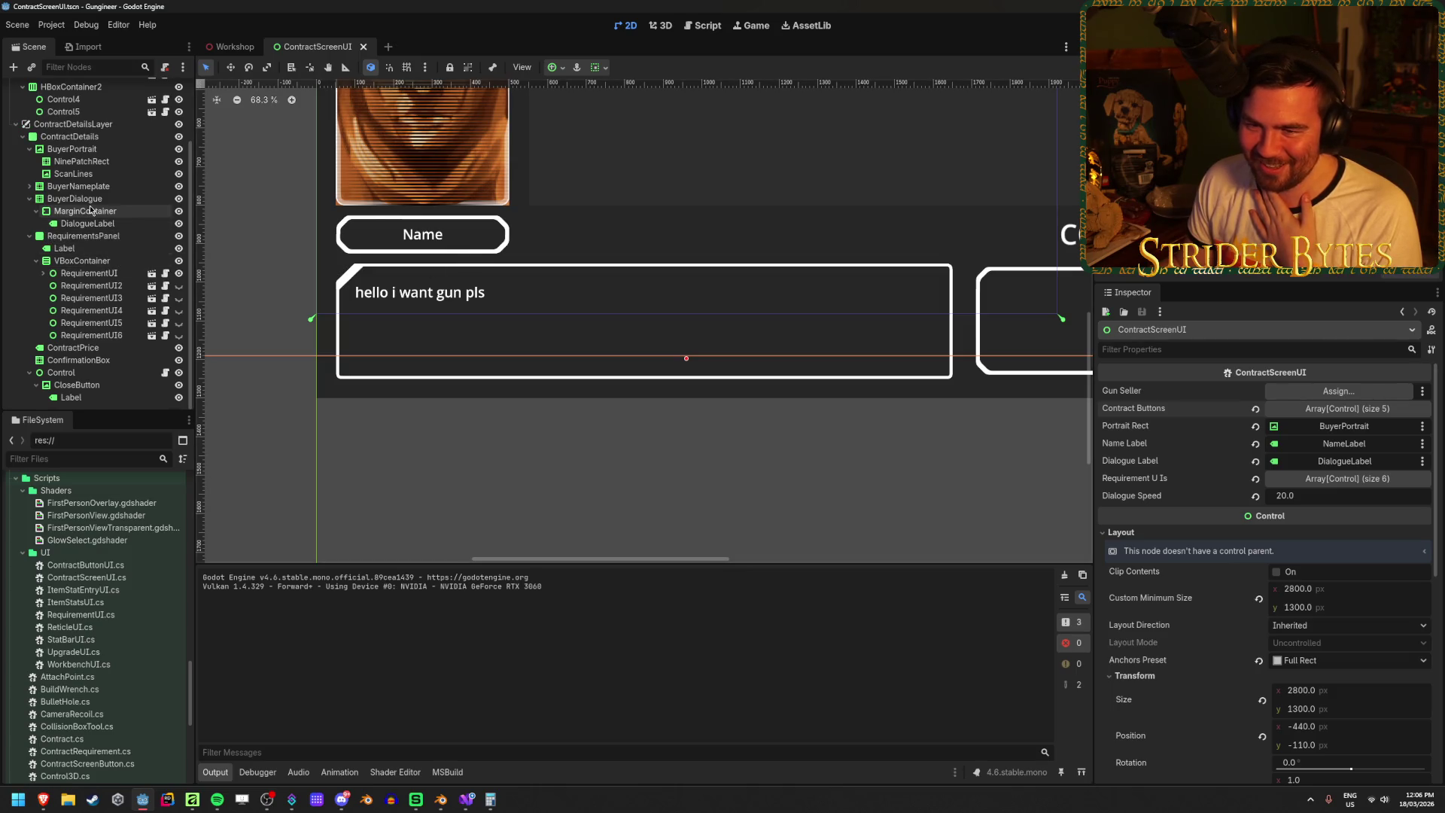
{"action": "left_click", "coordinate": [87, 223]}
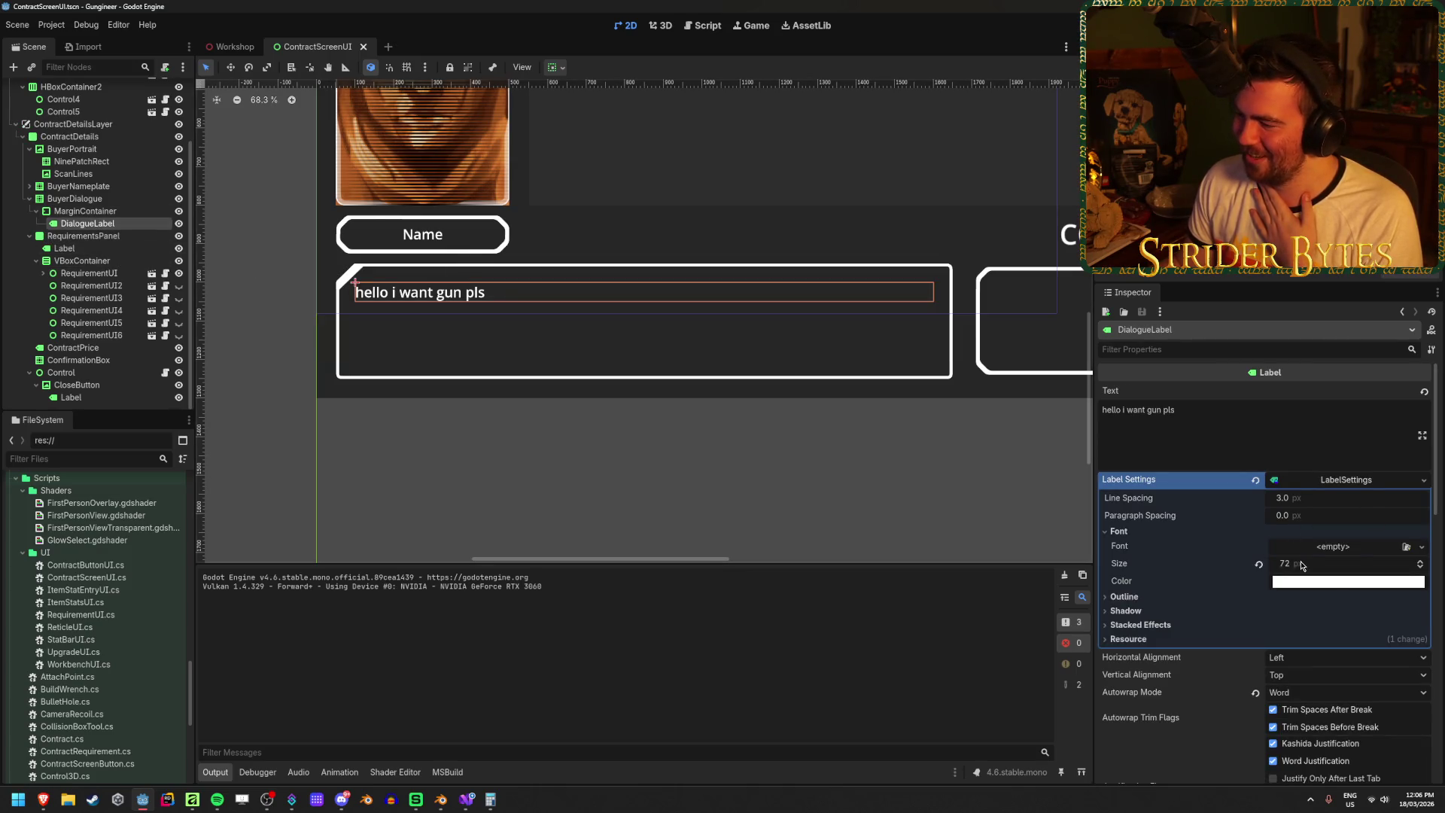
- Switch DialogueLabel's Autowrap Mode to Word (Smart), save, and run the scene
{"action": "scroll", "coordinate": [1234, 527], "scroll_direction": "down", "scroll_amount": 2}
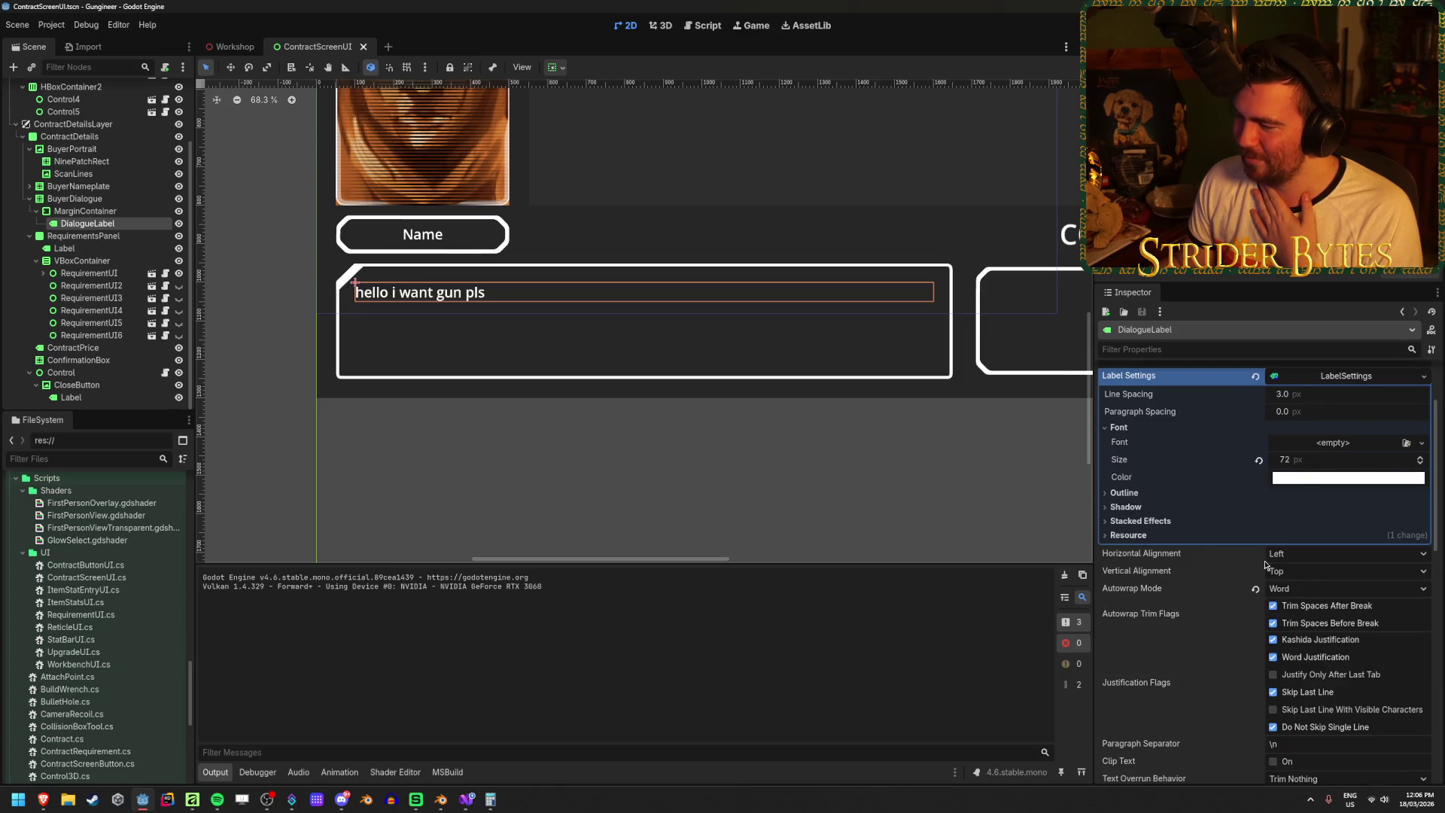
{"action": "left_click", "coordinate": [1347, 588]}
{"action": "left_click", "coordinate": [1317, 650]}
{"action": "key", "text": "ctrl+s"}
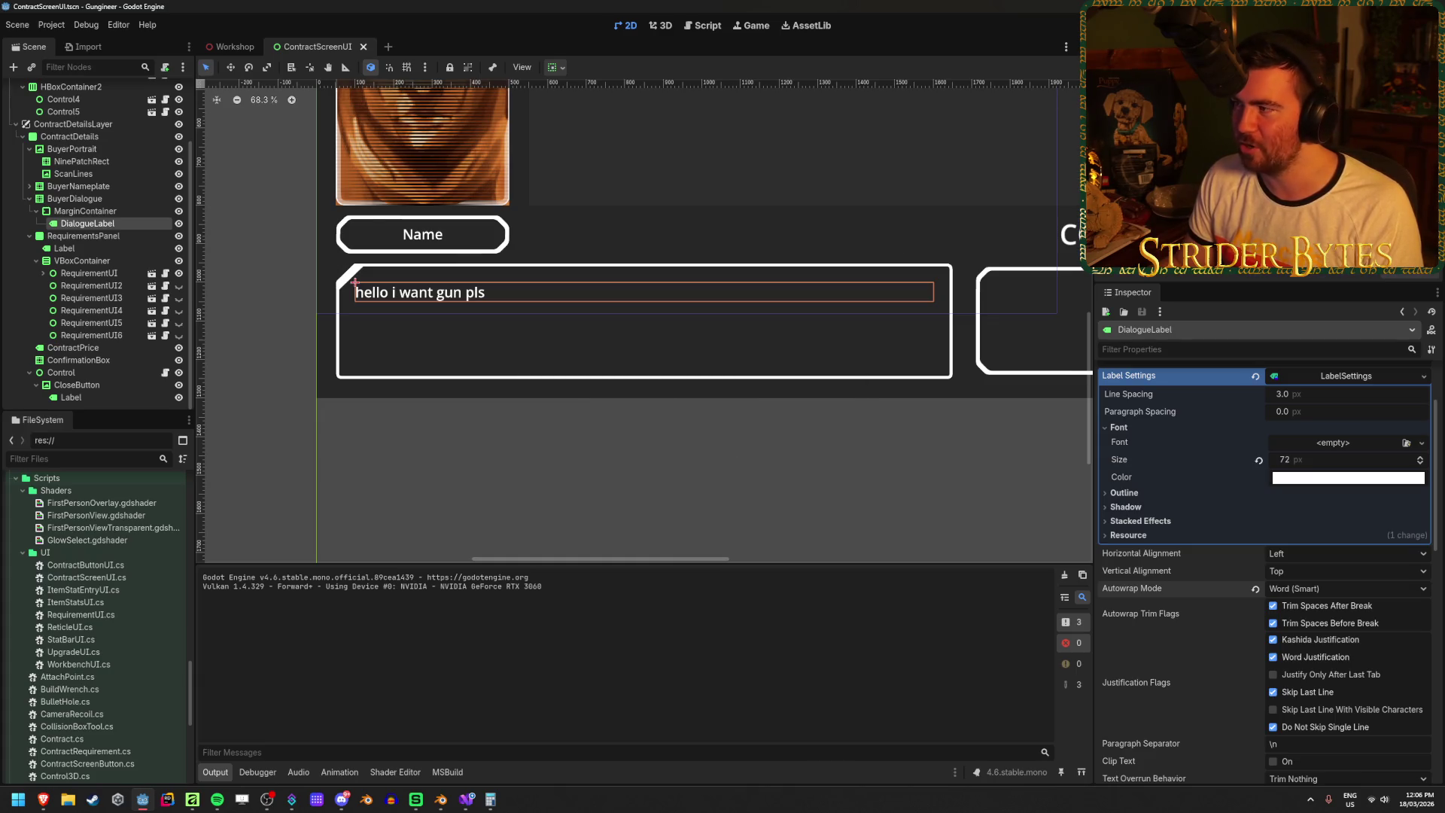
{"action": "key", "text": "F6"}
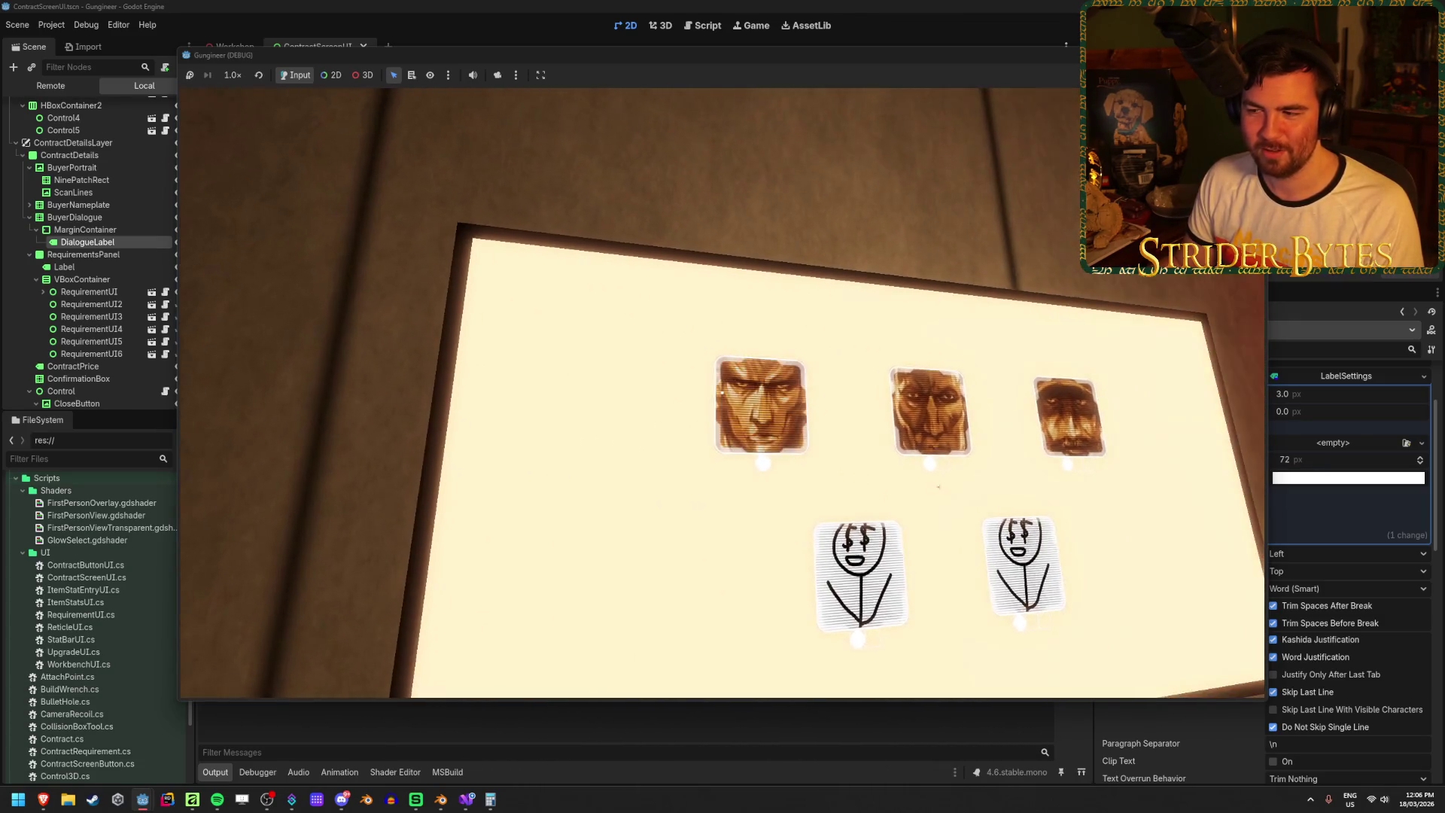
- In the running game, view the Gas Snake contract dialogue, then stop the game
{"action": "left_click", "coordinate": [722, 392]}
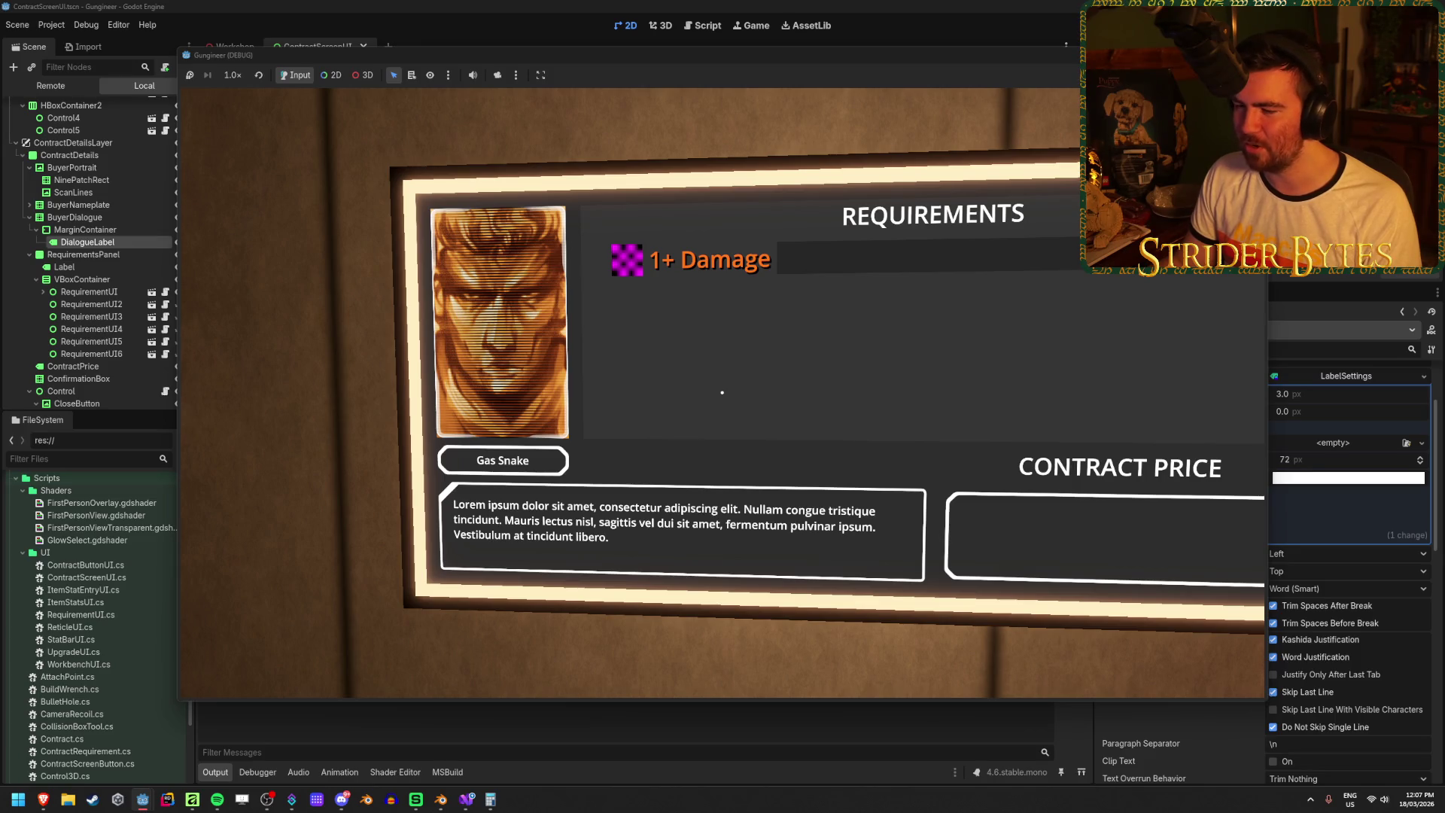
{"action": "key", "text": "Escape"}
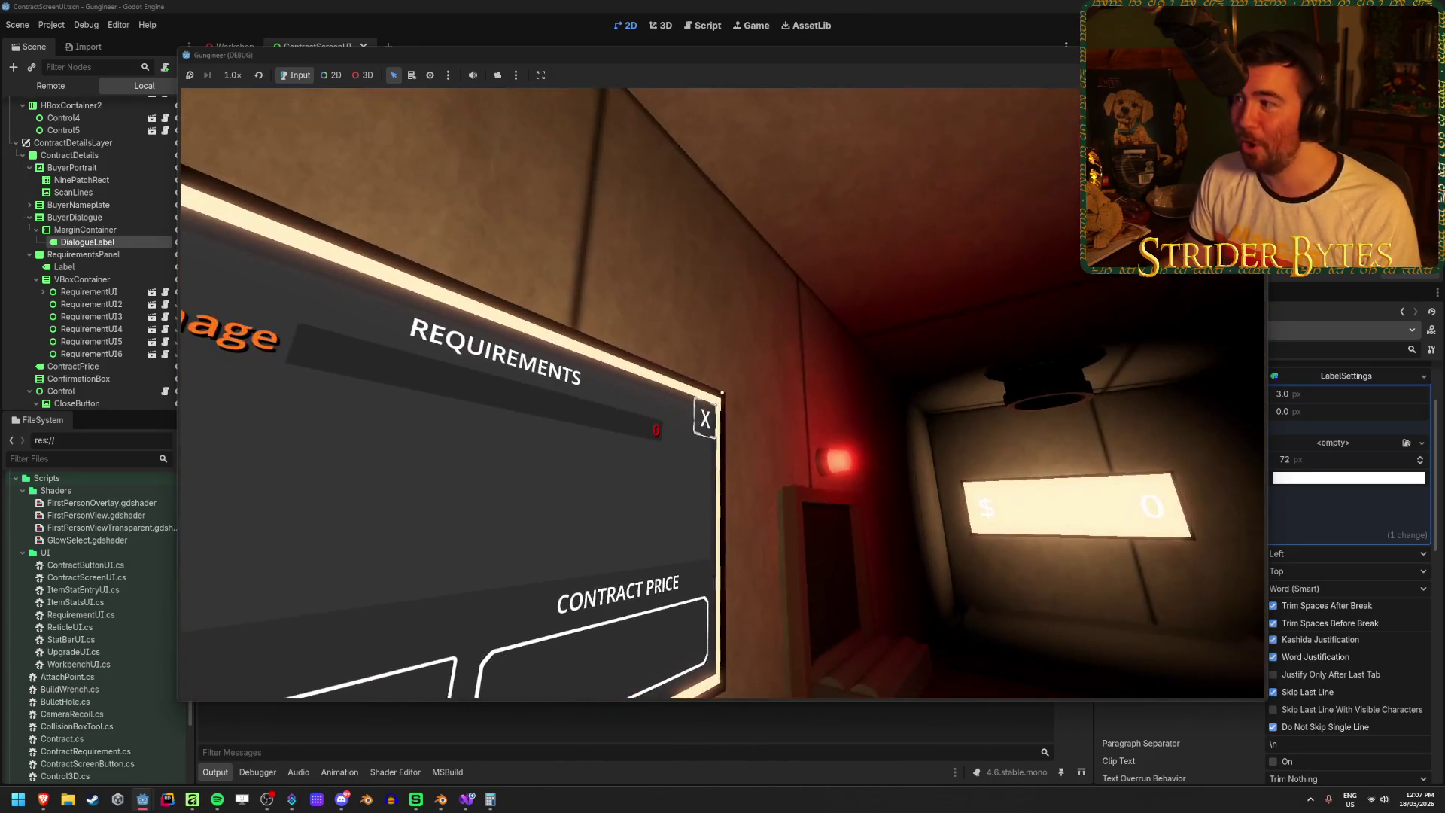
{"action": "key", "text": "F8"}
- Set Autowrap Mode to Arbitrary, save, and retest the Gas Snake dialogue wrapping
{"action": "left_click", "coordinate": [1306, 588]}
{"action": "left_click", "coordinate": [1308, 626]}
{"action": "key", "text": "ctrl+s"}
{"action": "key", "text": "F5"}
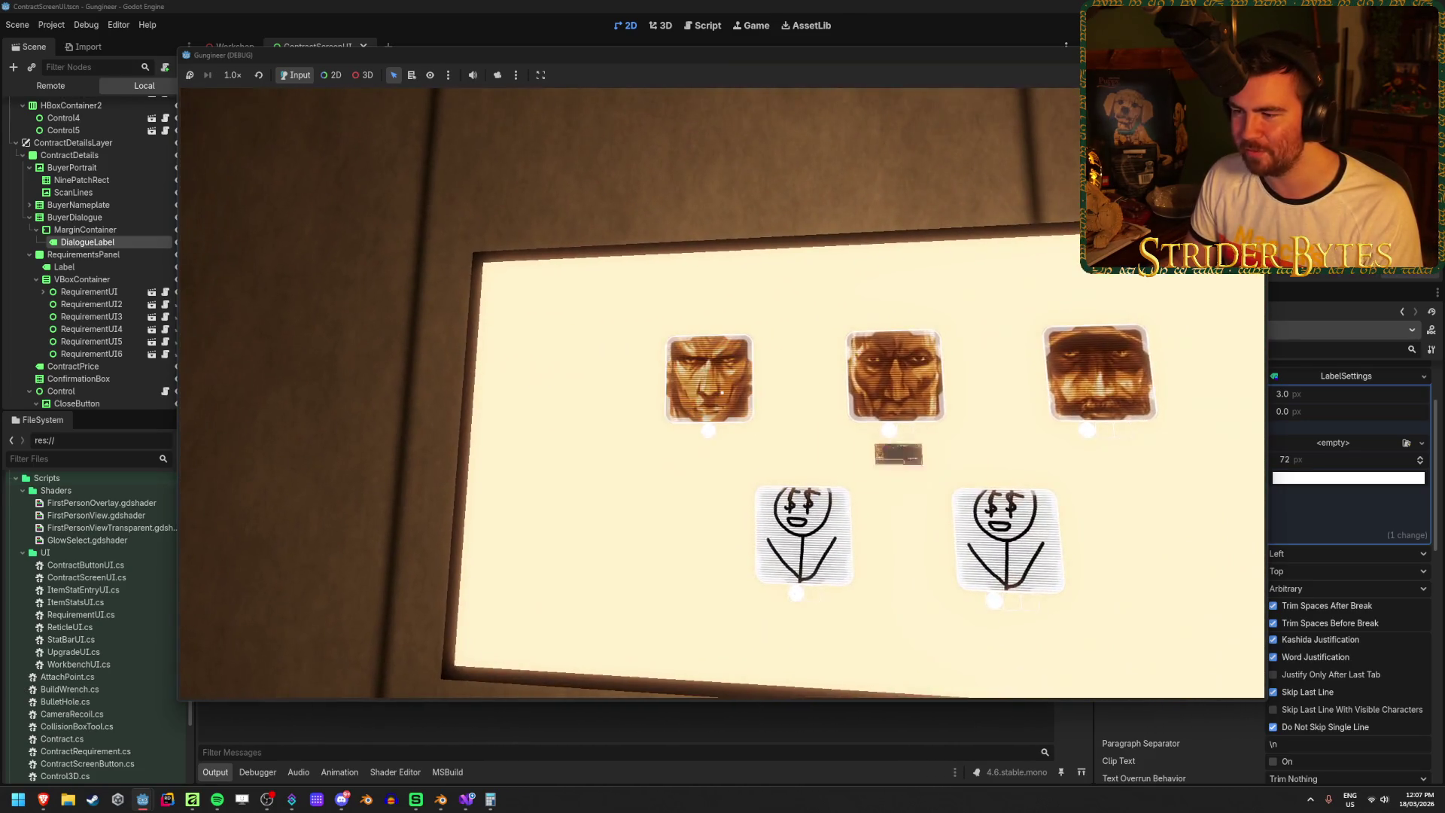
{"action": "left_click", "coordinate": [722, 392]}
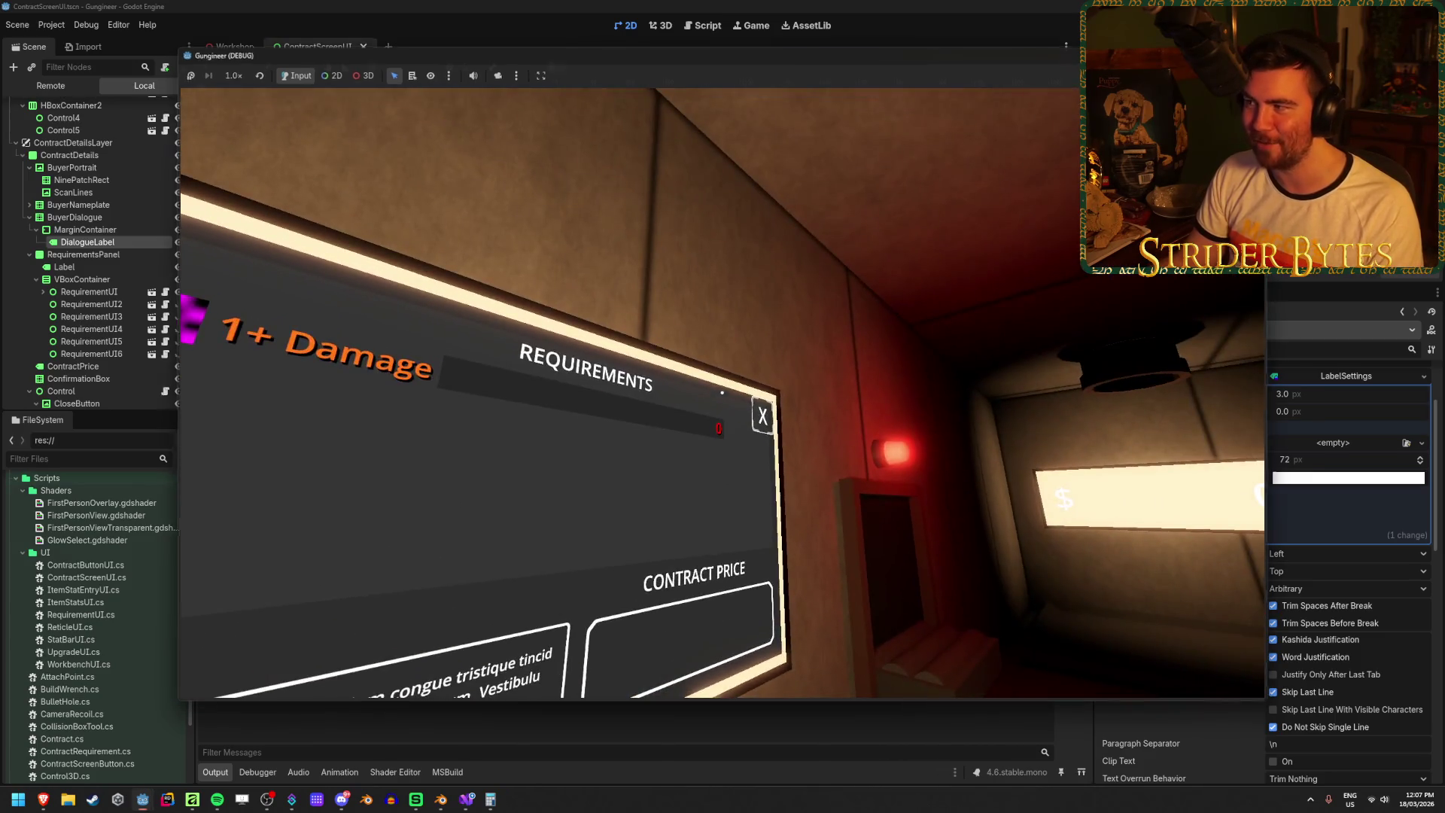
{"action": "key", "text": "F8"}
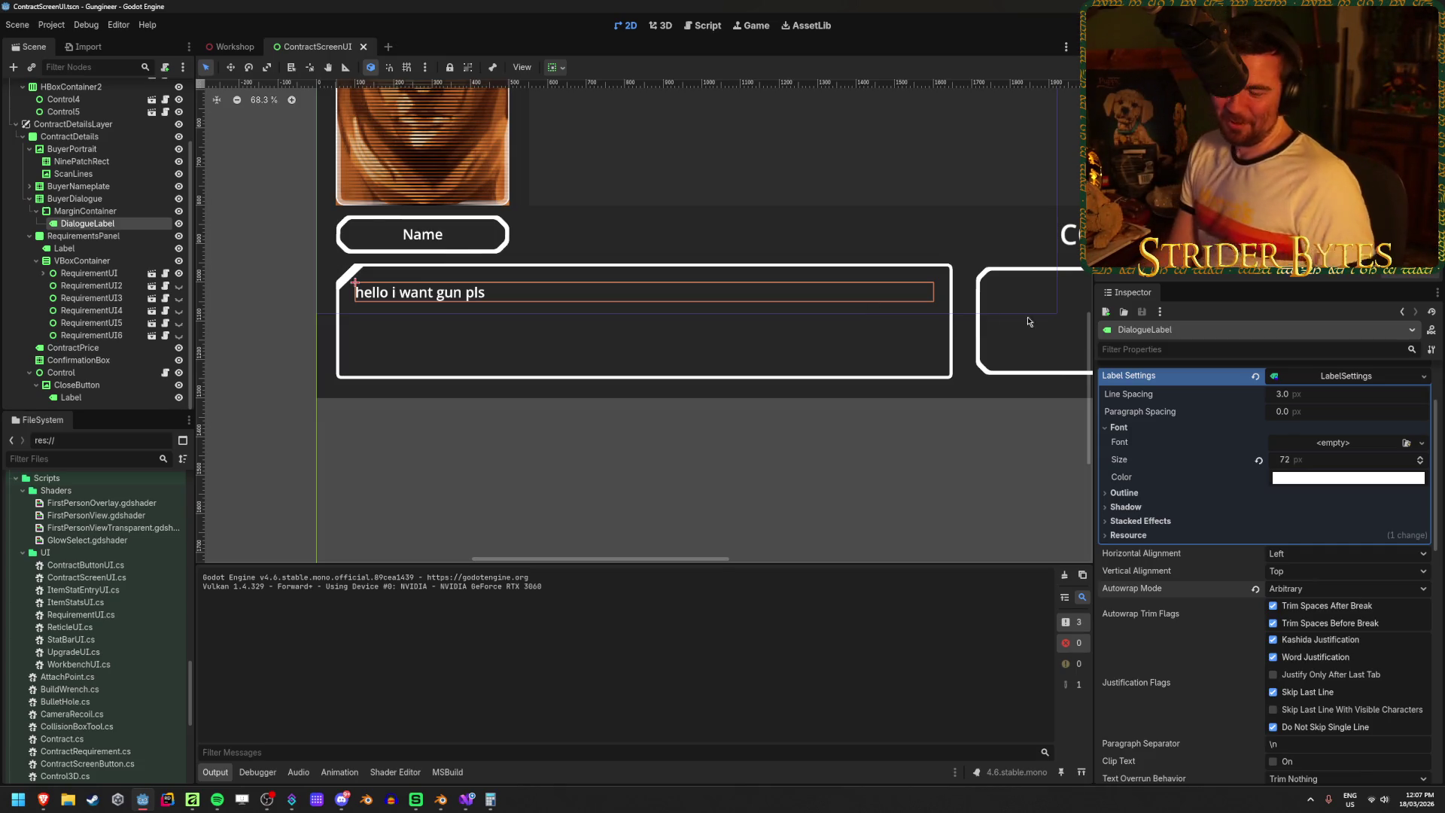
- Append '...' so the label reads 'hello i want gun pls...', then save and run
{"action": "scroll", "coordinate": [1218, 599], "scroll_direction": "down", "scroll_amount": 3}
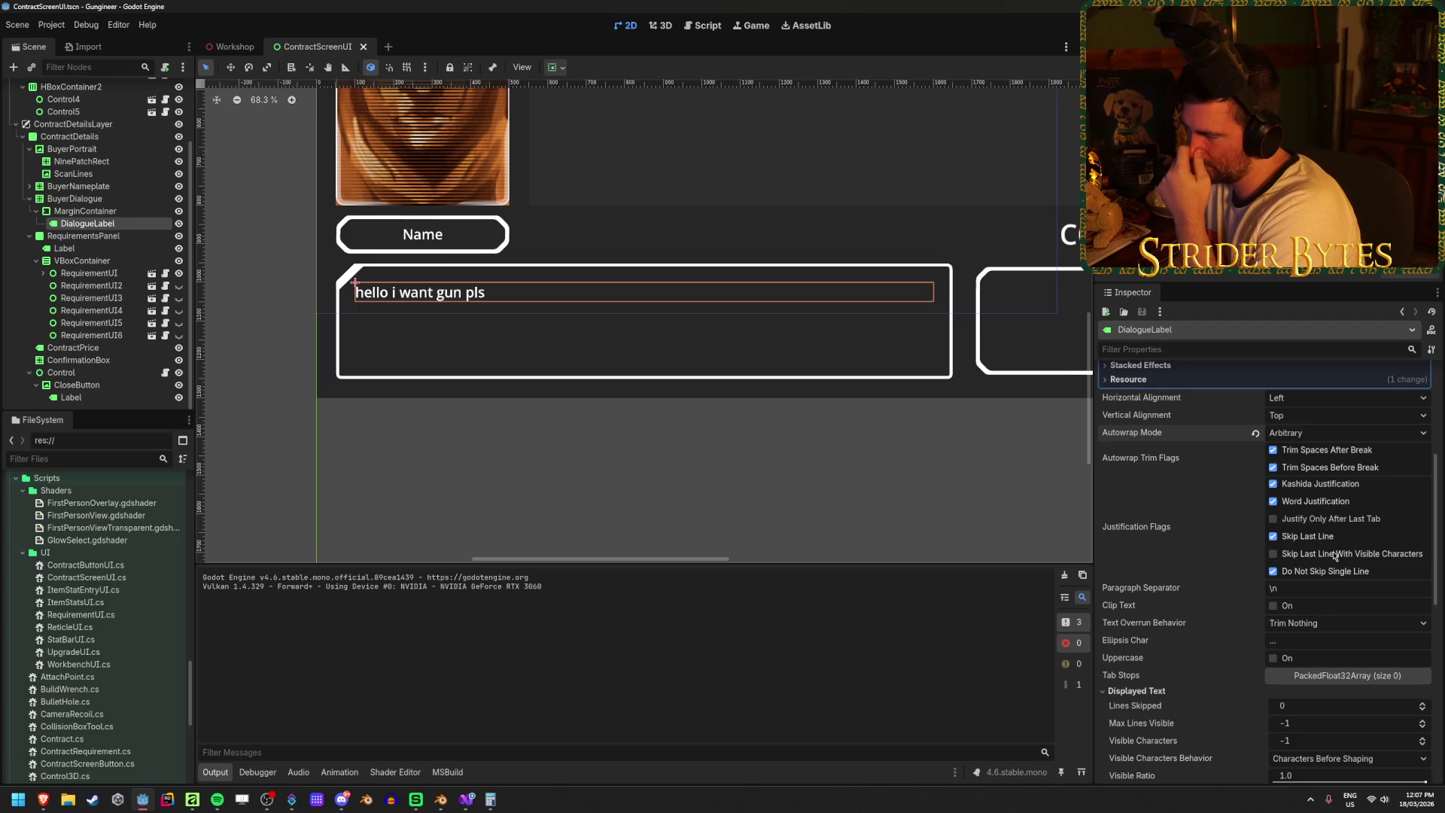
{"action": "mouse_move", "coordinate": [1153, 530]}
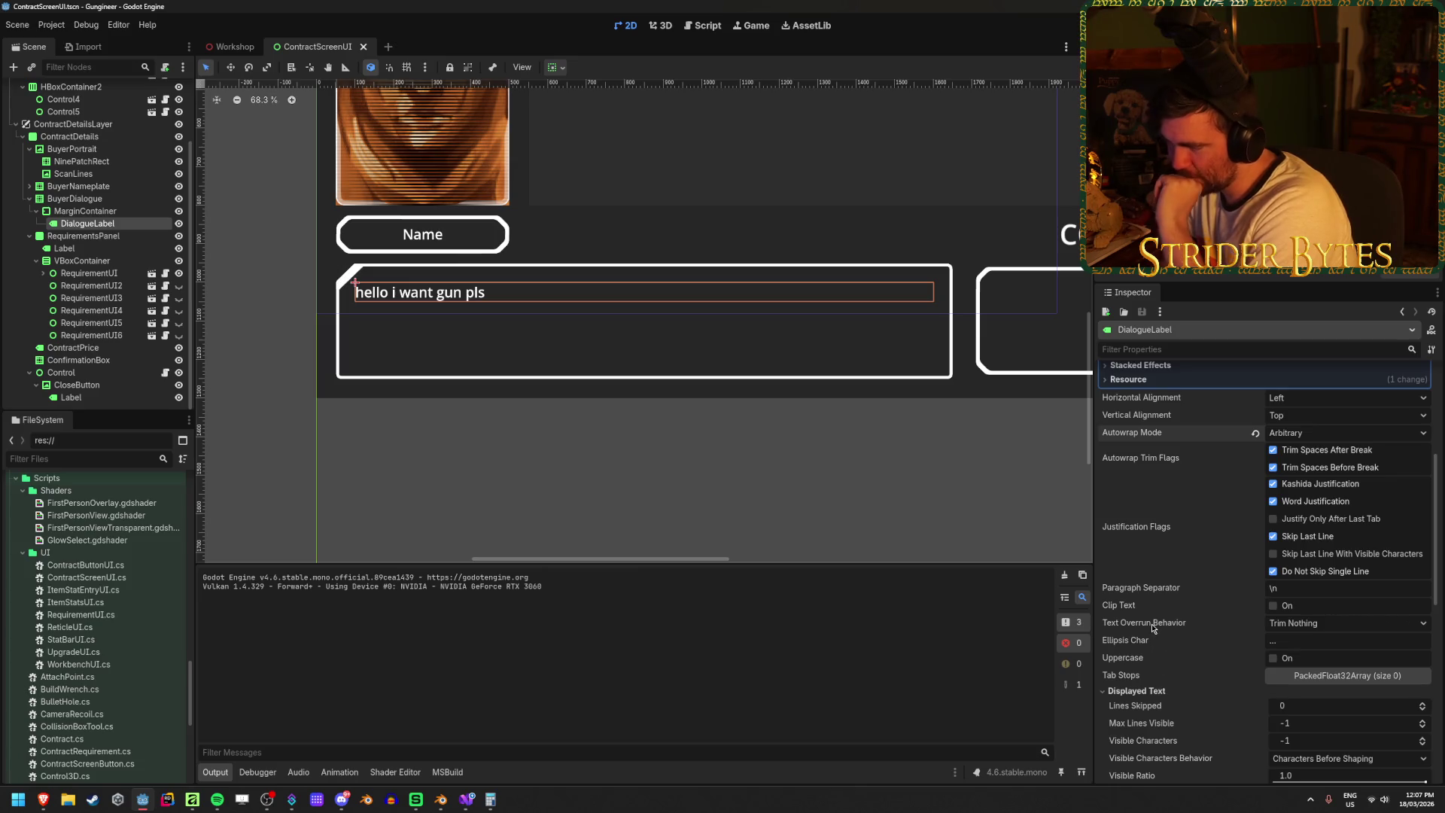
{"action": "mouse_move", "coordinate": [1152, 628]}
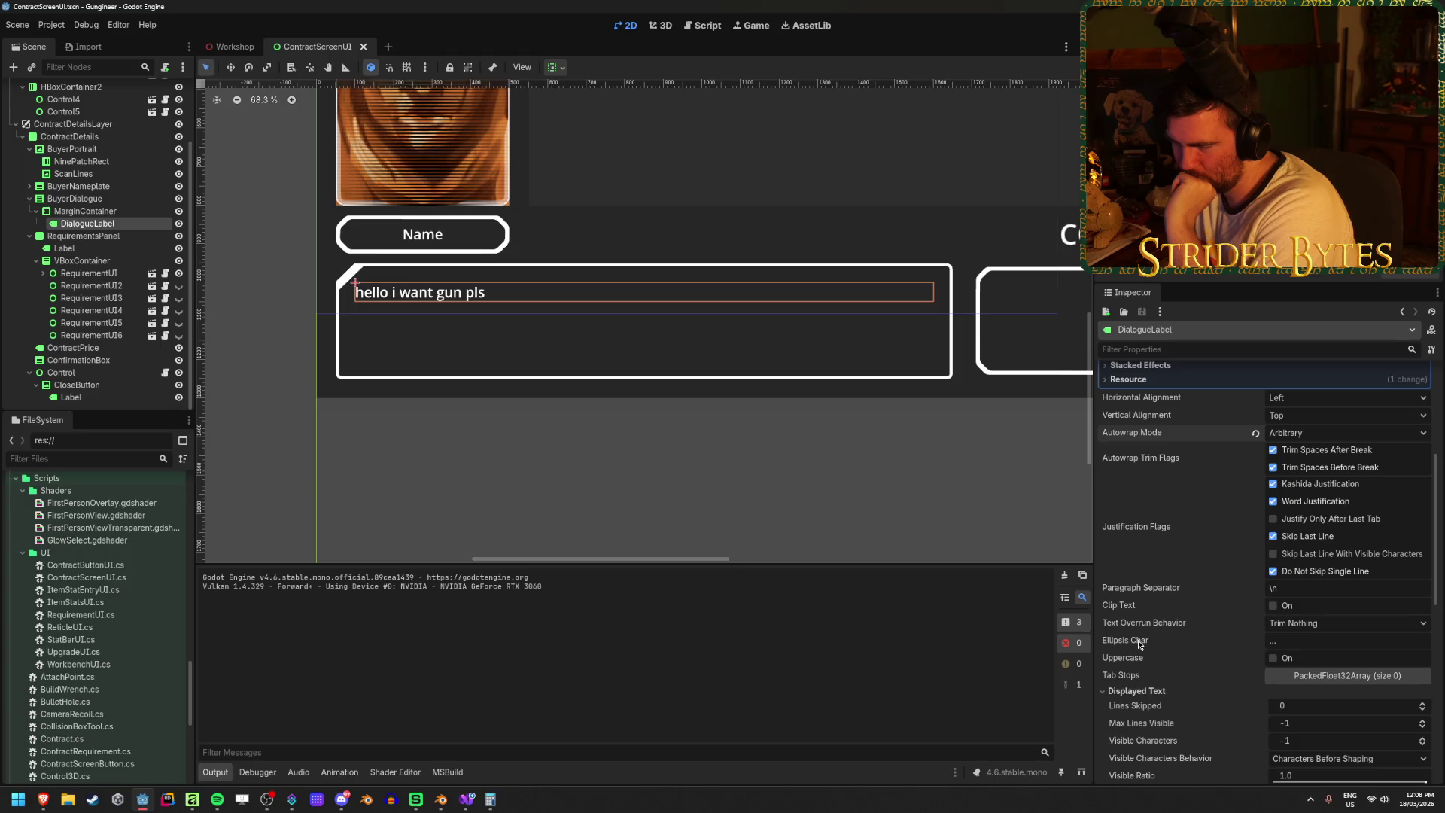
{"action": "scroll", "coordinate": [1193, 527], "scroll_direction": "up", "scroll_amount": 4}
{"action": "type", "text": "..."}
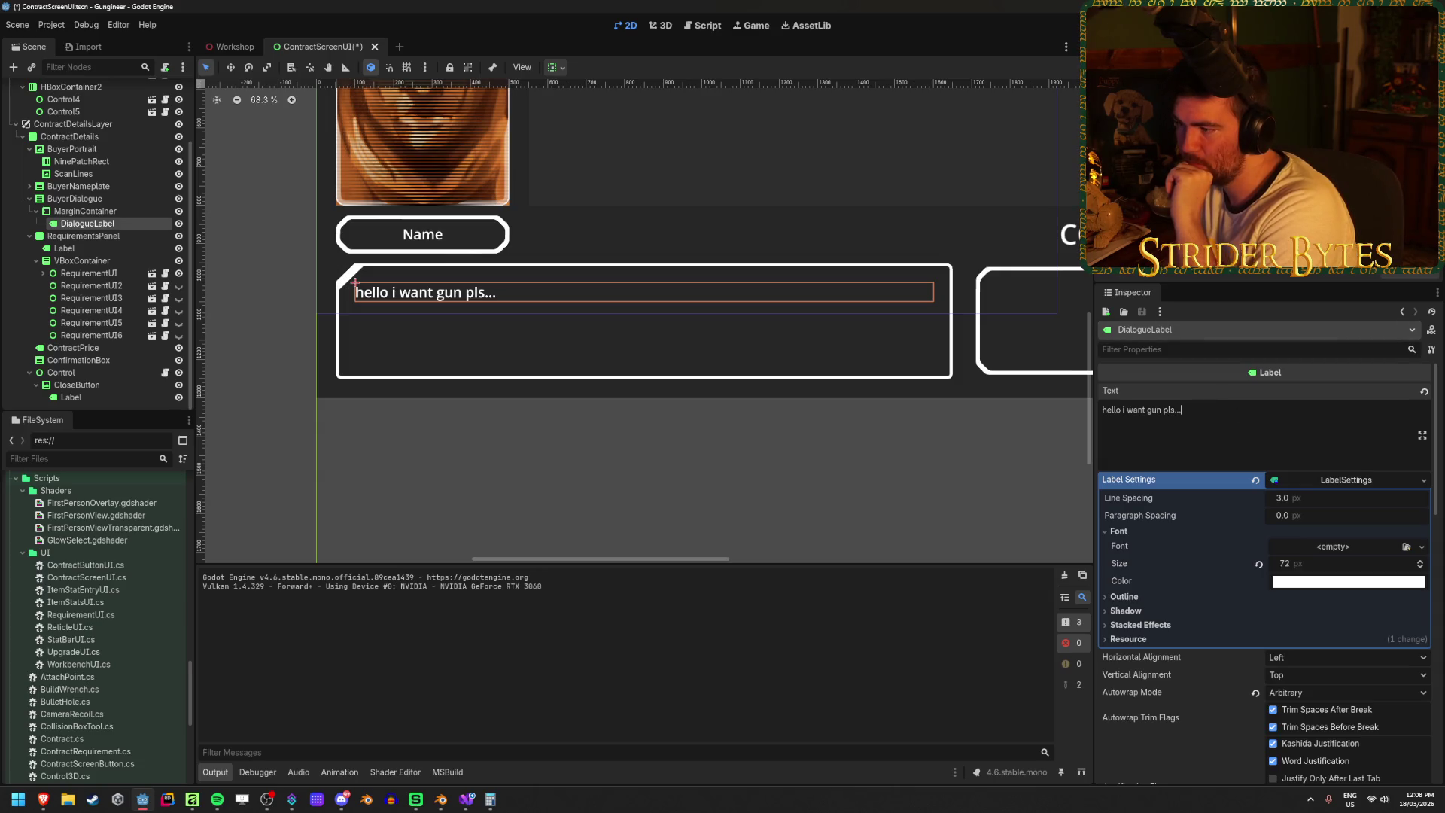
{"action": "key", "text": "F5"}
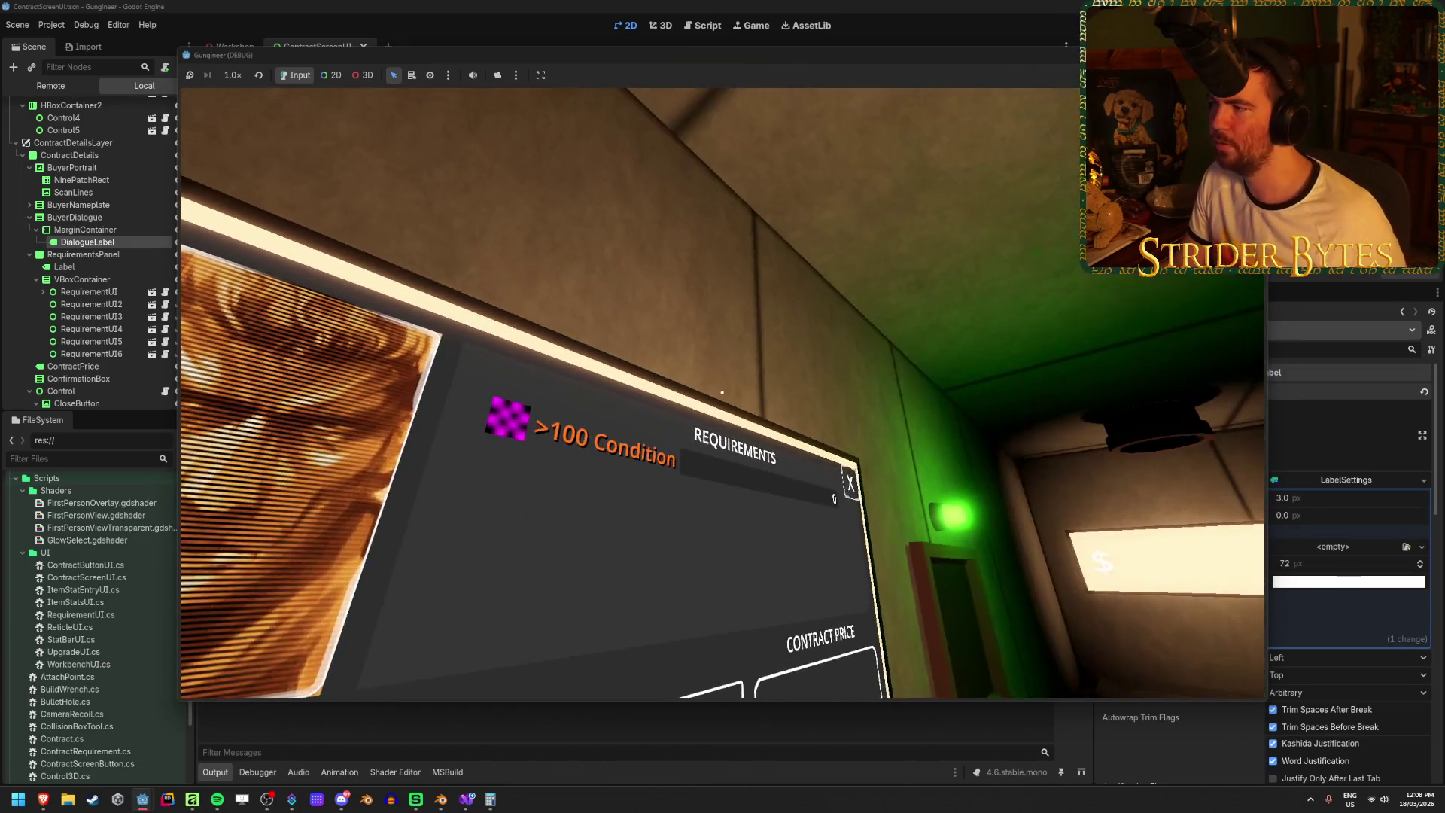
- Stop the game and remove the ellipsis so the label reads 'hello i want gun pls'
{"action": "key", "text": "F8"}
{"action": "left_click", "coordinate": [1208, 424]}
{"action": "key", "text": "BackSpace"}
{"action": "key", "text": "BackSpace"}
{"action": "key", "text": "BackSpace"}
{"action": "scroll", "coordinate": [1291, 694], "scroll_direction": "down", "scroll_amount": 5}
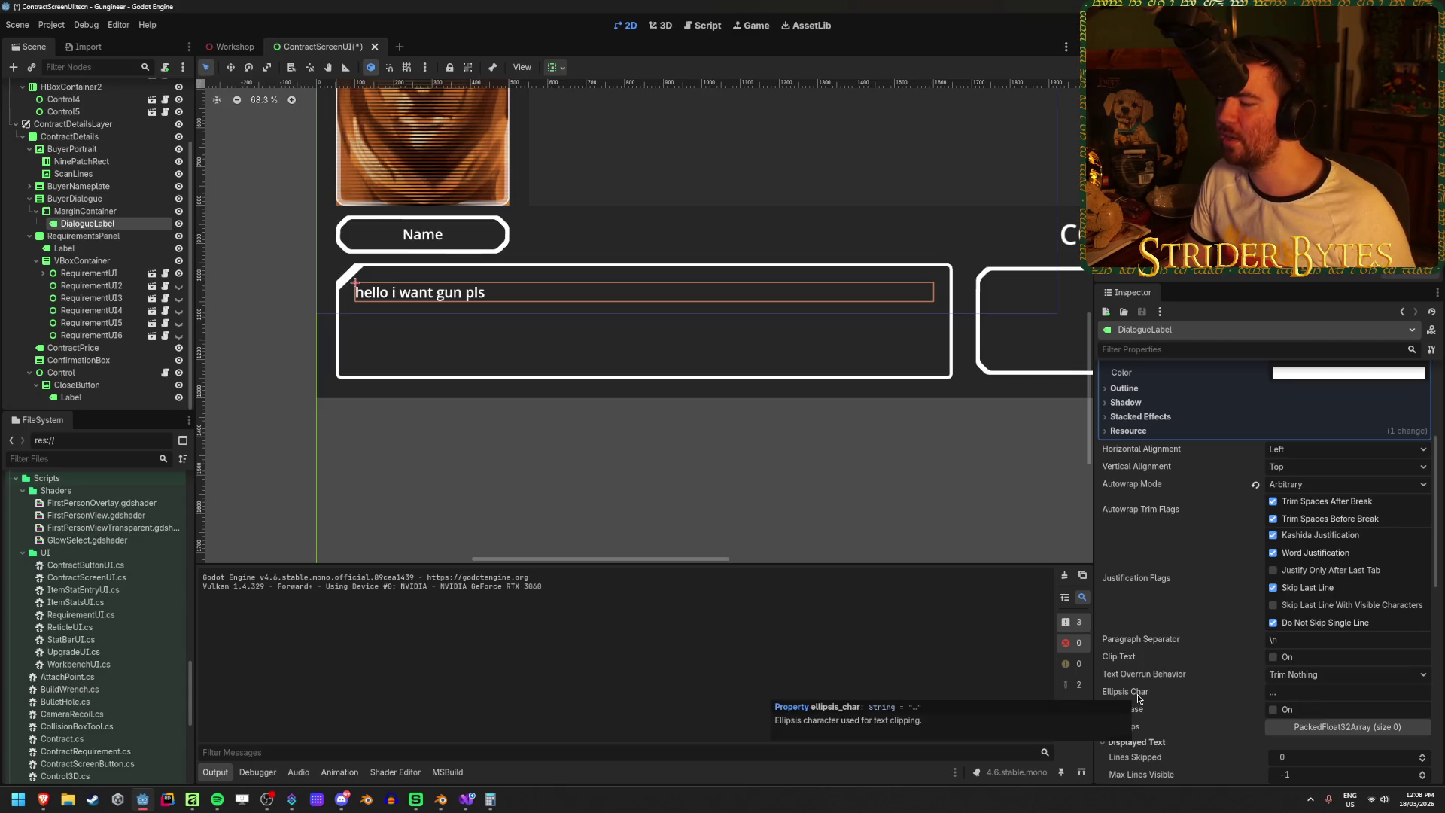
{"action": "scroll", "coordinate": [1138, 696], "scroll_direction": "down", "scroll_amount": 4}
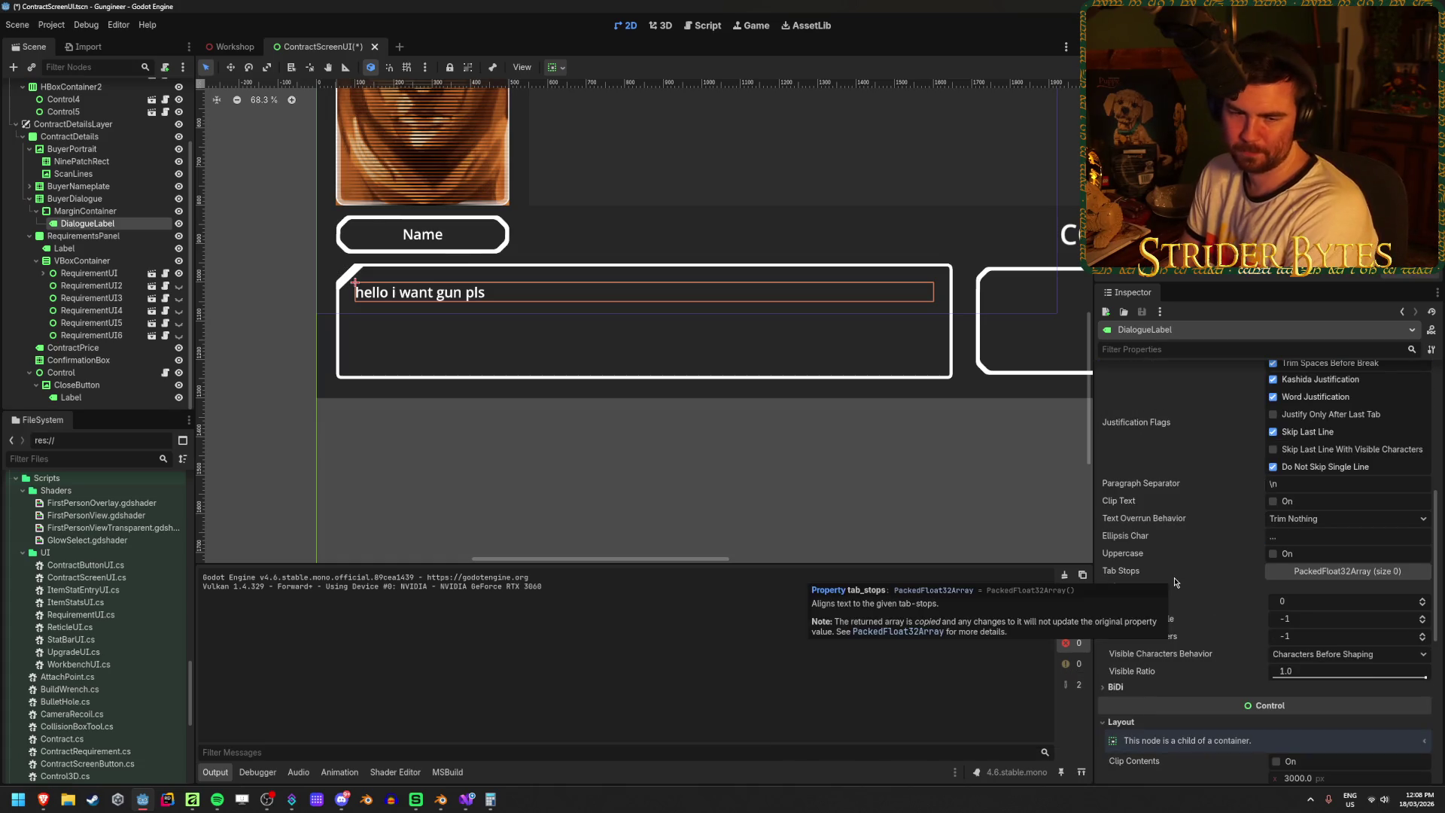
{"action": "scroll", "coordinate": [1178, 577], "scroll_direction": "up", "scroll_amount": 1}
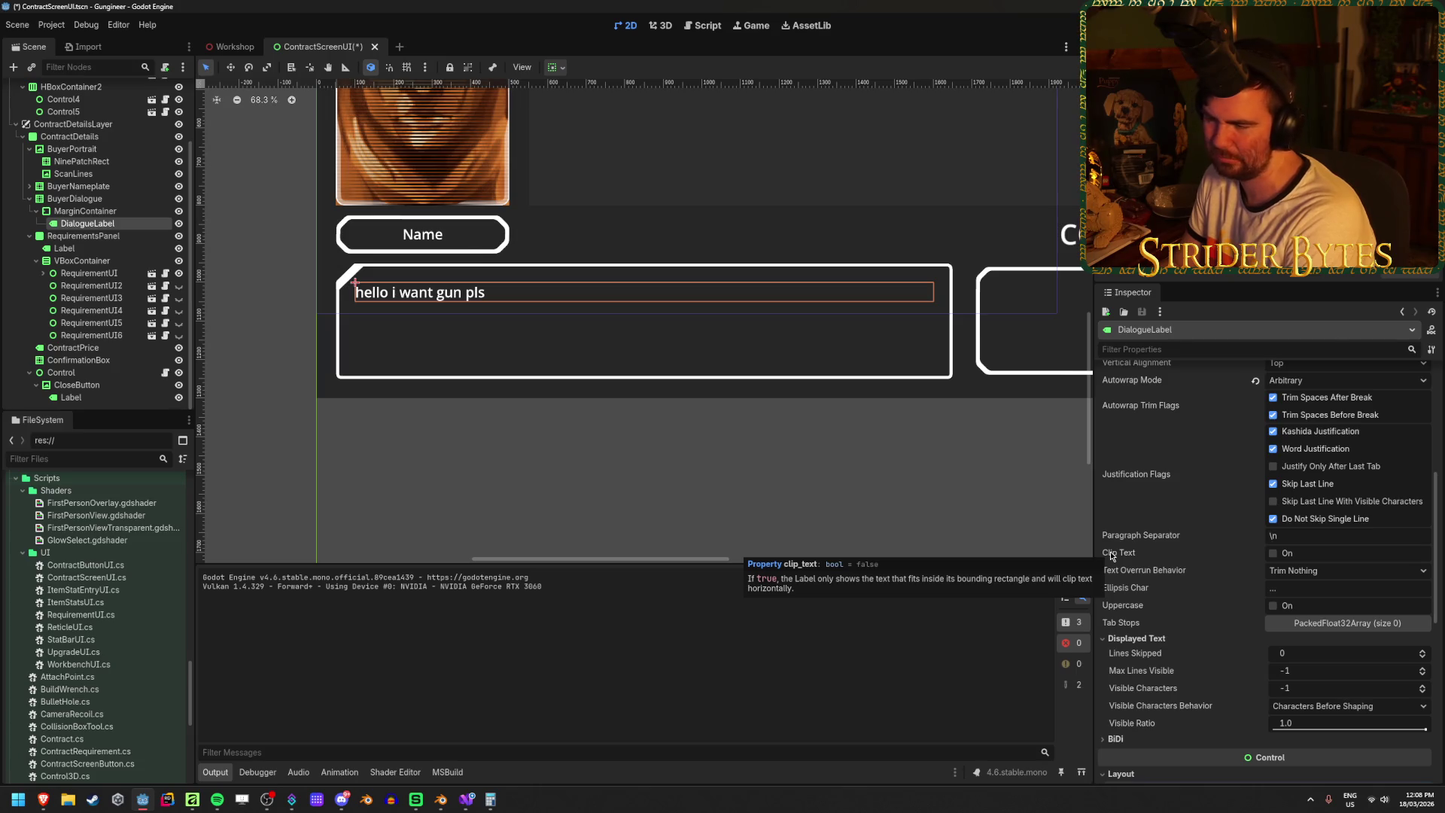
{"action": "scroll", "coordinate": [1118, 537], "scroll_direction": "up", "scroll_amount": 2}
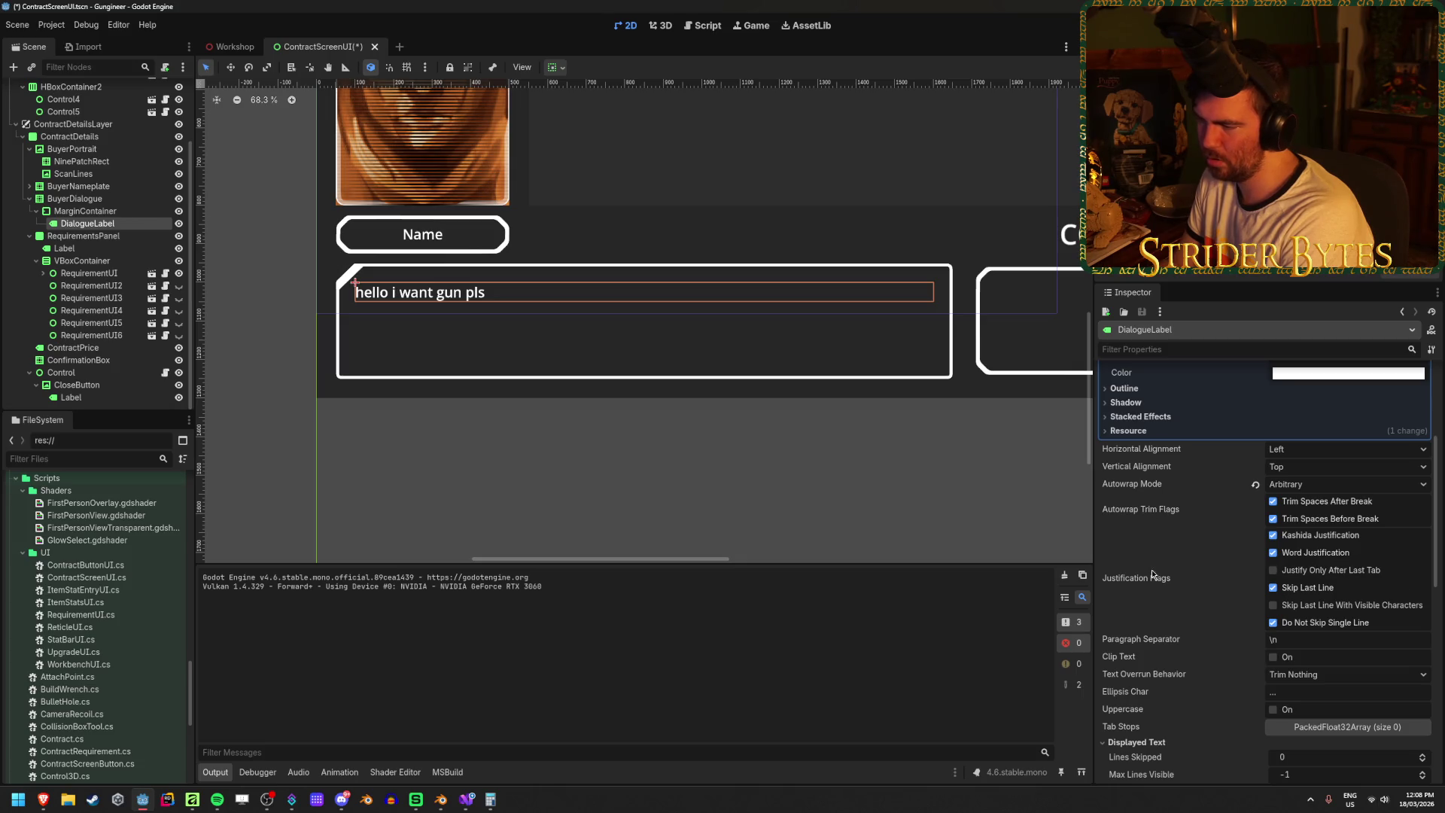
{"action": "mouse_move", "coordinate": [1150, 584]}
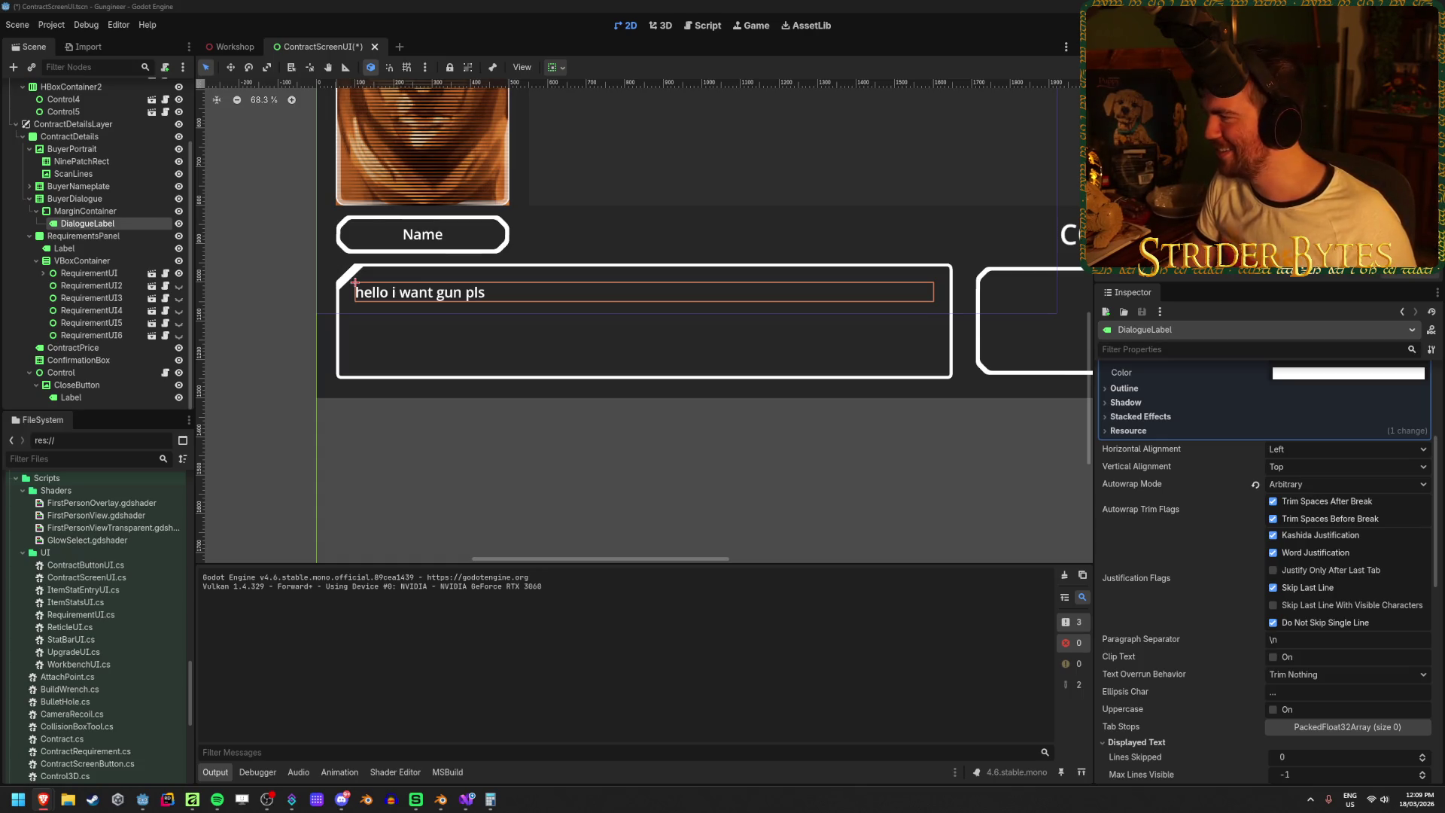
{"action": "key", "text": "alt+Tab"}
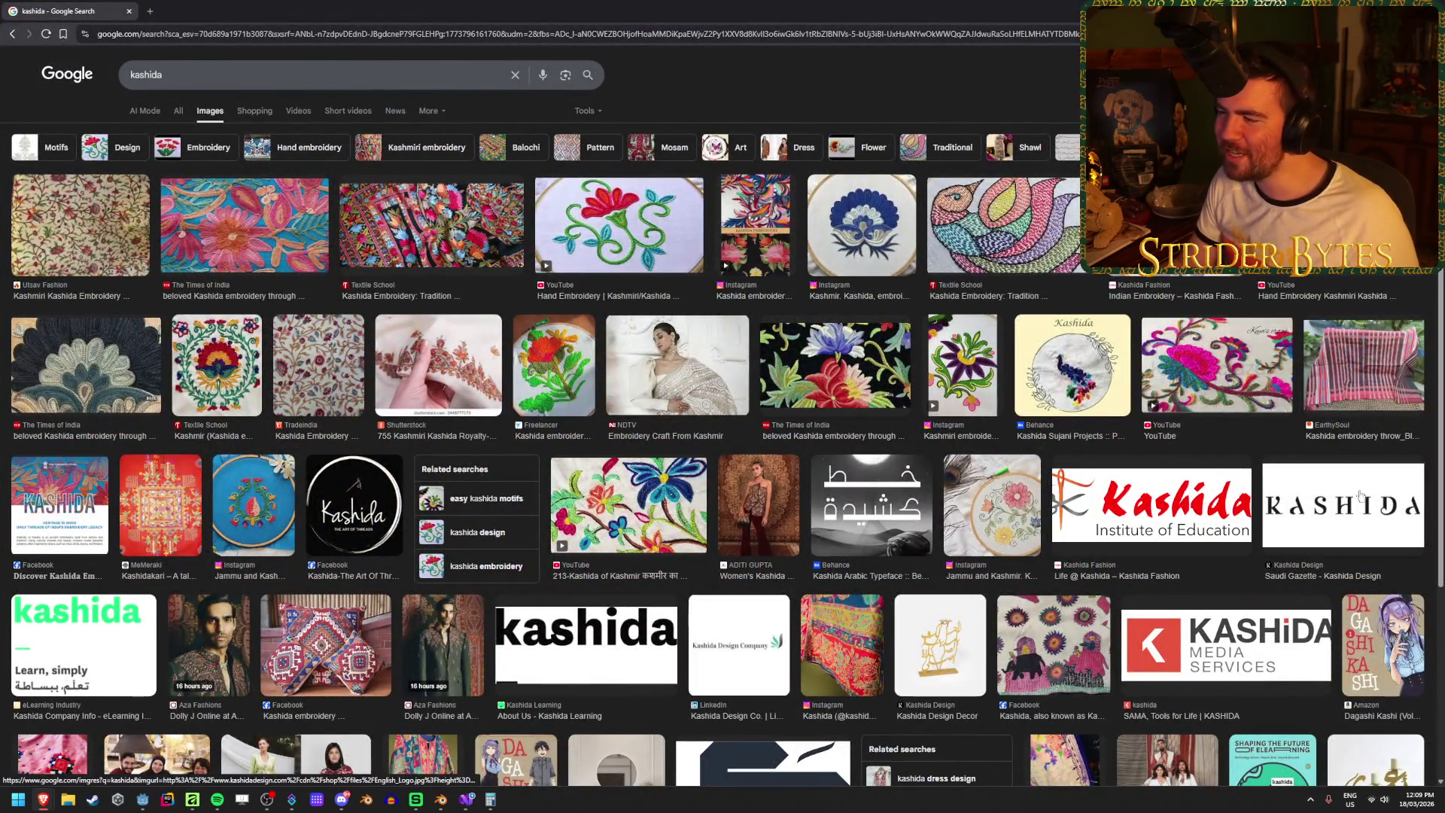
- Refine the Google Images search to 'kashida text', then return to Godot
{"action": "left_click", "coordinate": [234, 75]}
{"action": "type", "text": "text"}
{"action": "key", "text": "Return"}
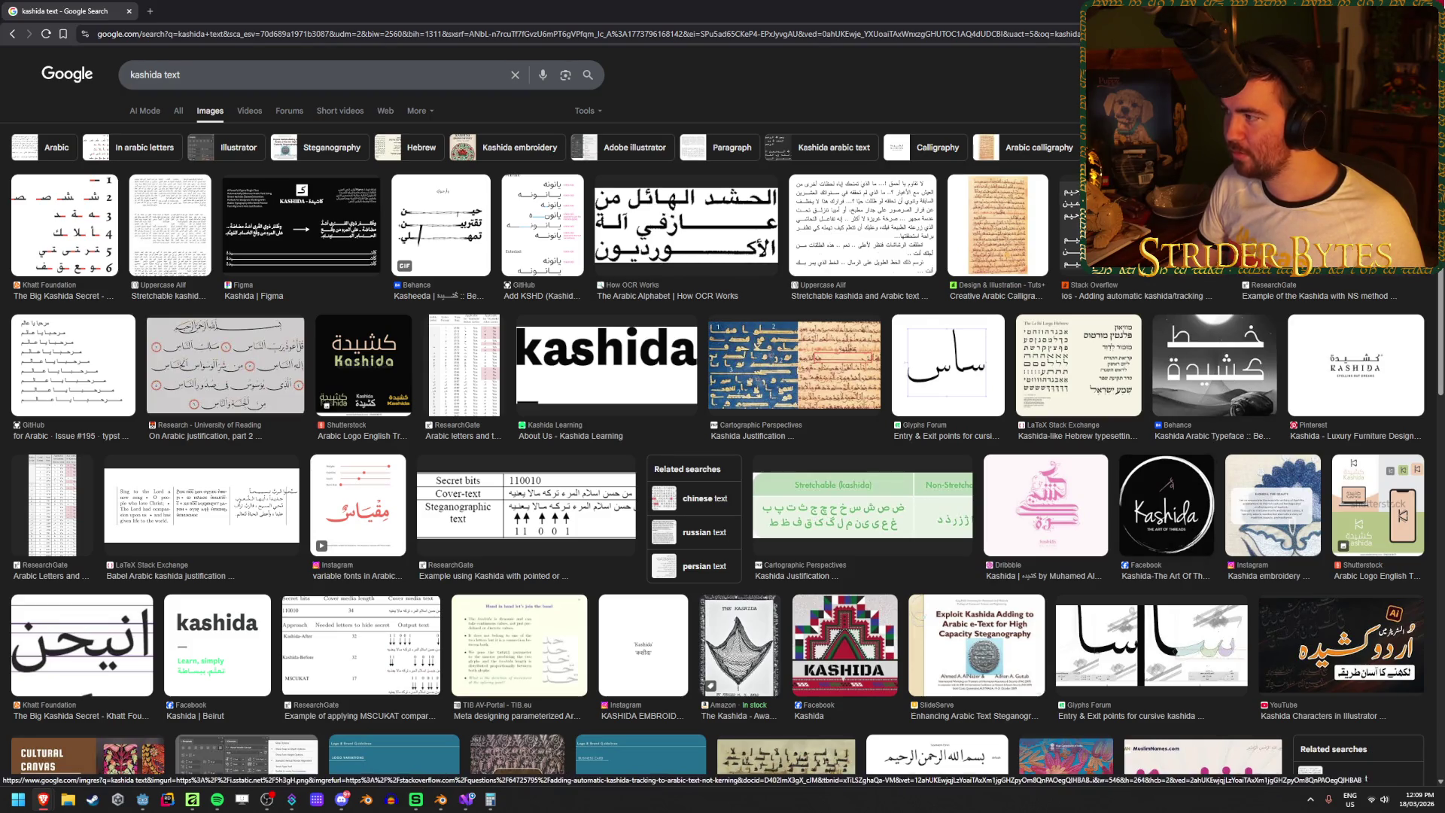
{"action": "key", "text": "alt+Tab"}
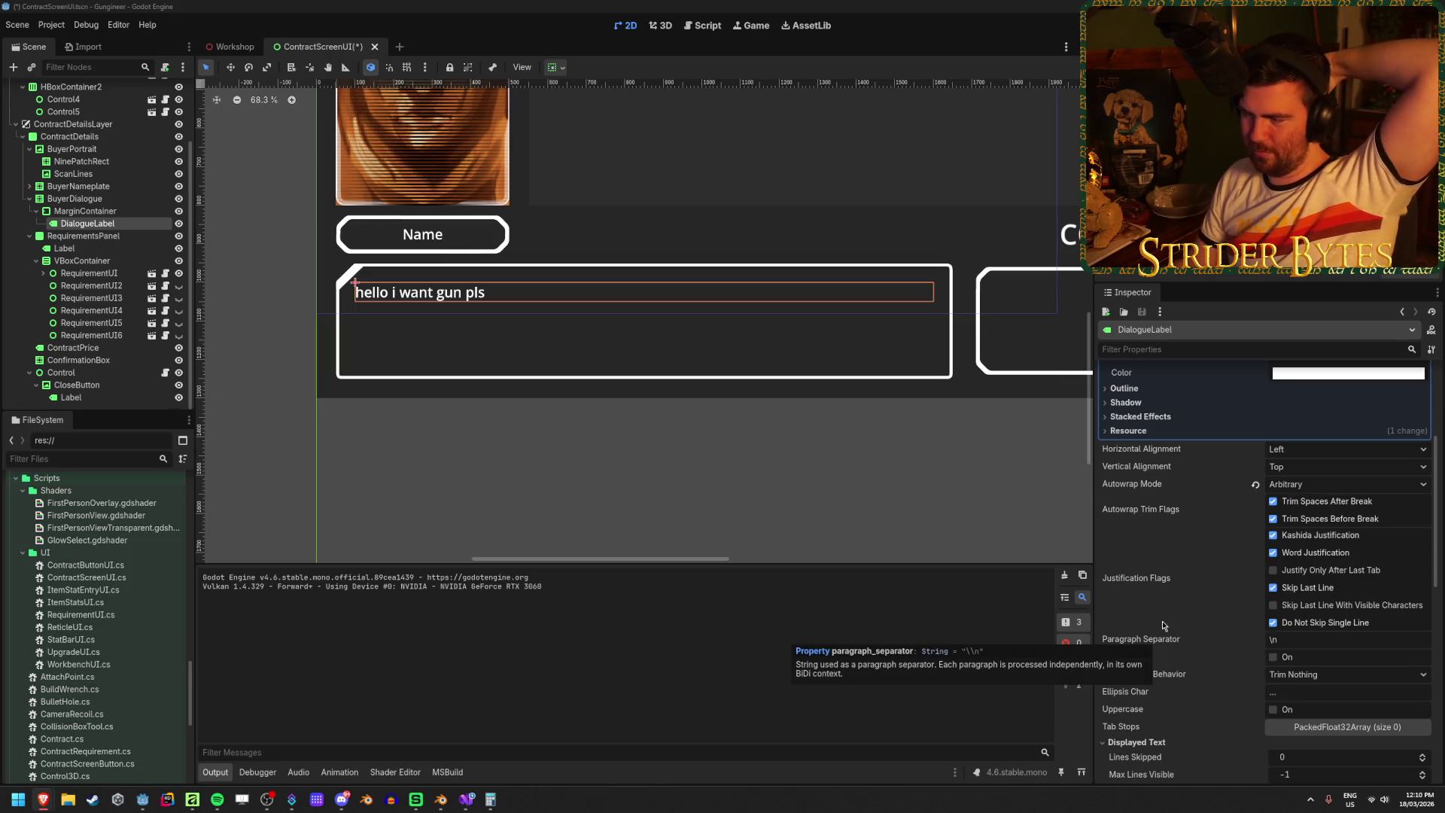
- Check the Autowrap Mode list, leave it on Arbitrary, and bring up the Reddit wrapping thread
{"action": "scroll", "coordinate": [1353, 574], "scroll_direction": "up", "scroll_amount": 3}
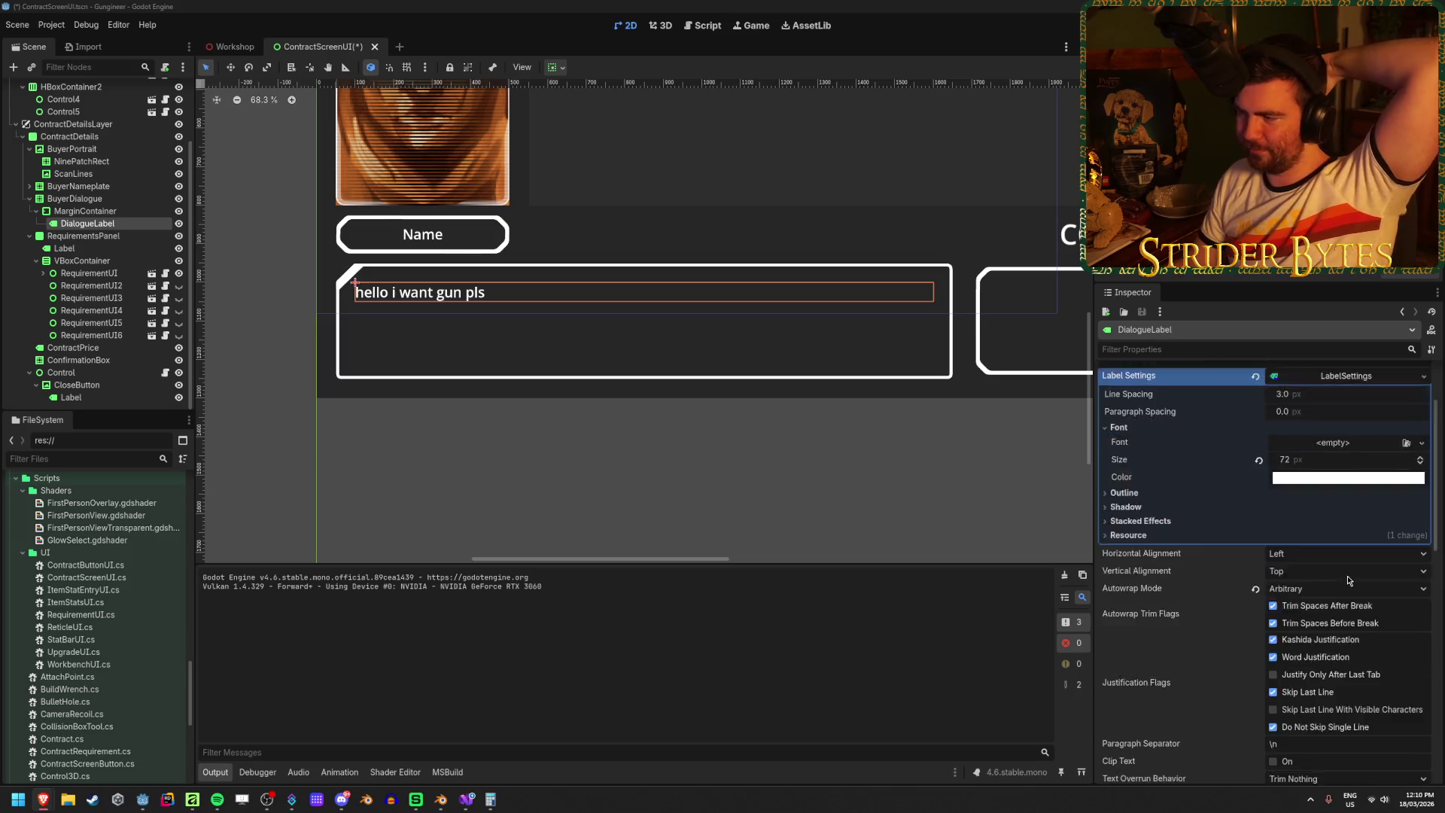
{"action": "left_click", "coordinate": [1294, 641]}
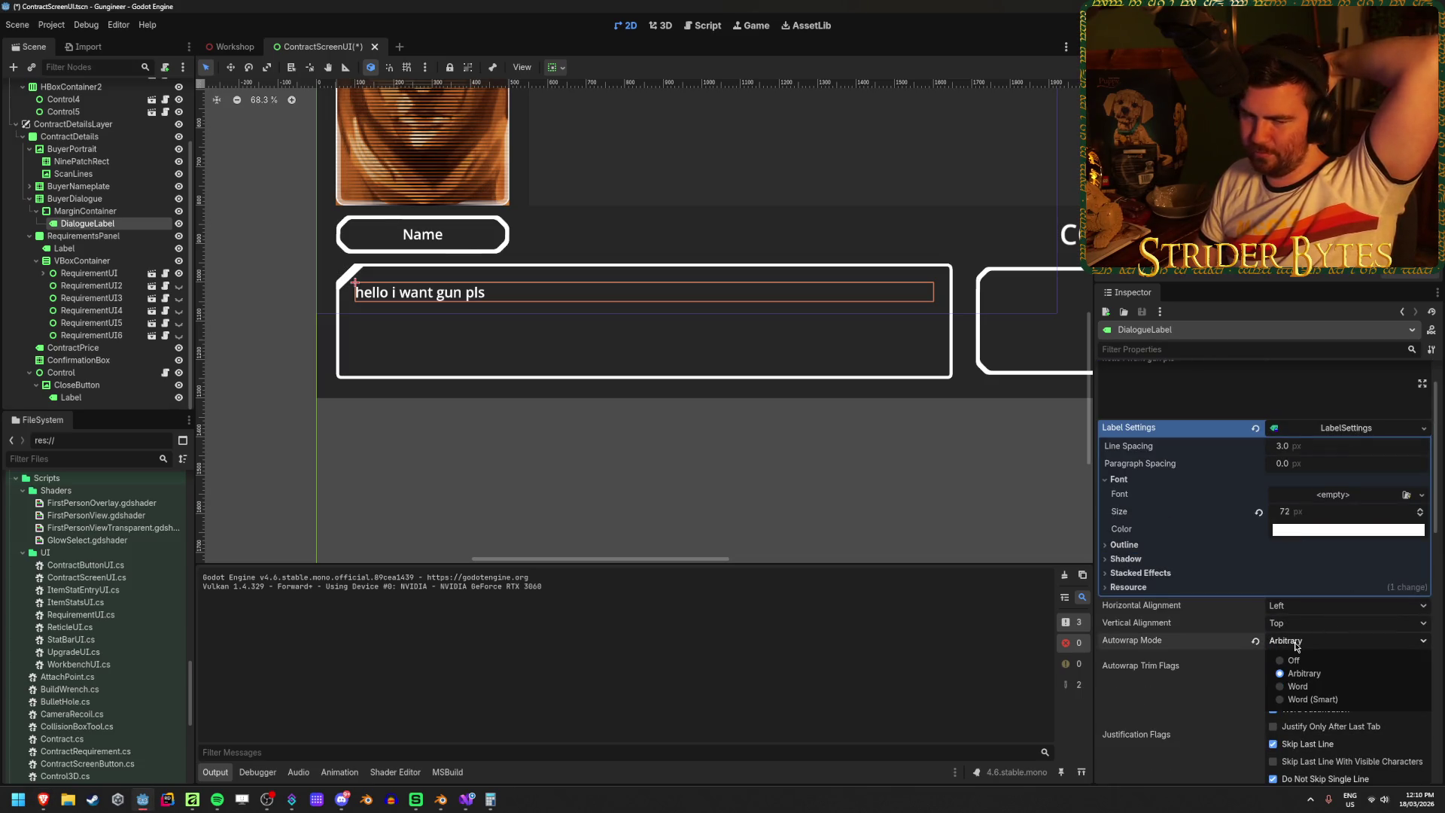
{"action": "left_click", "coordinate": [1295, 645]}
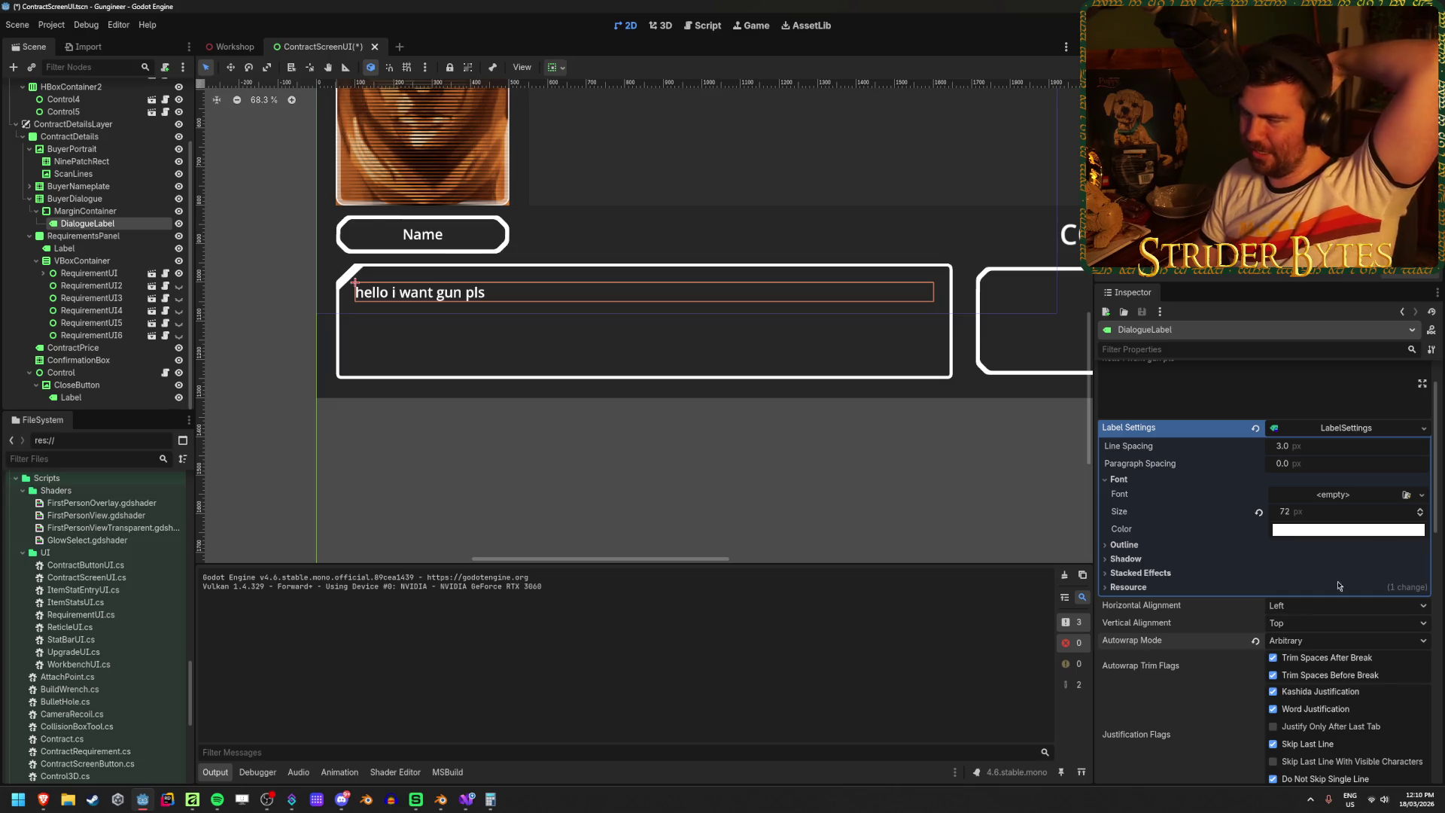
{"action": "key", "text": "alt+Tab"}
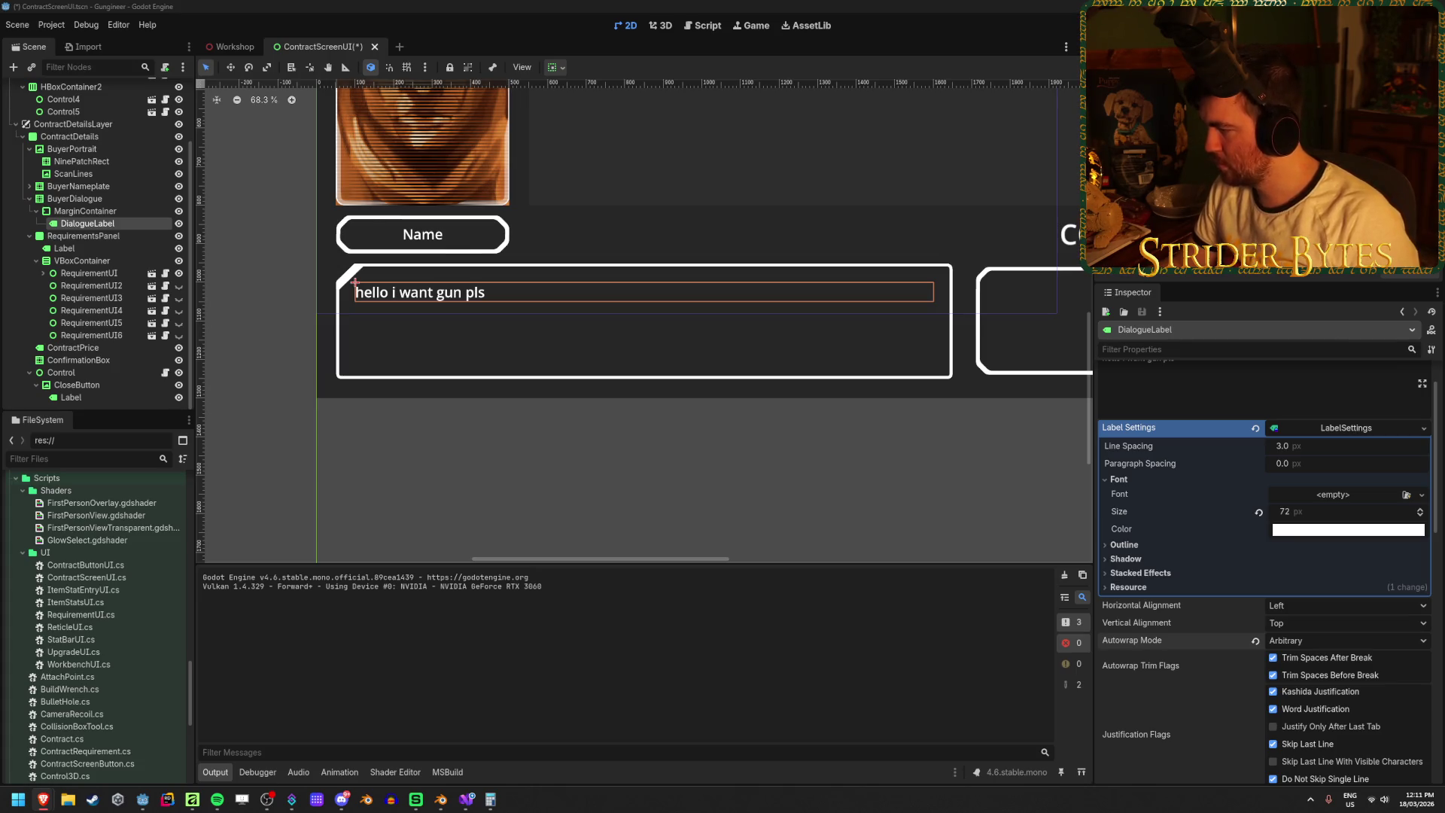
{"action": "scroll", "coordinate": [1143, 472], "scroll_direction": "down", "scroll_amount": 5}
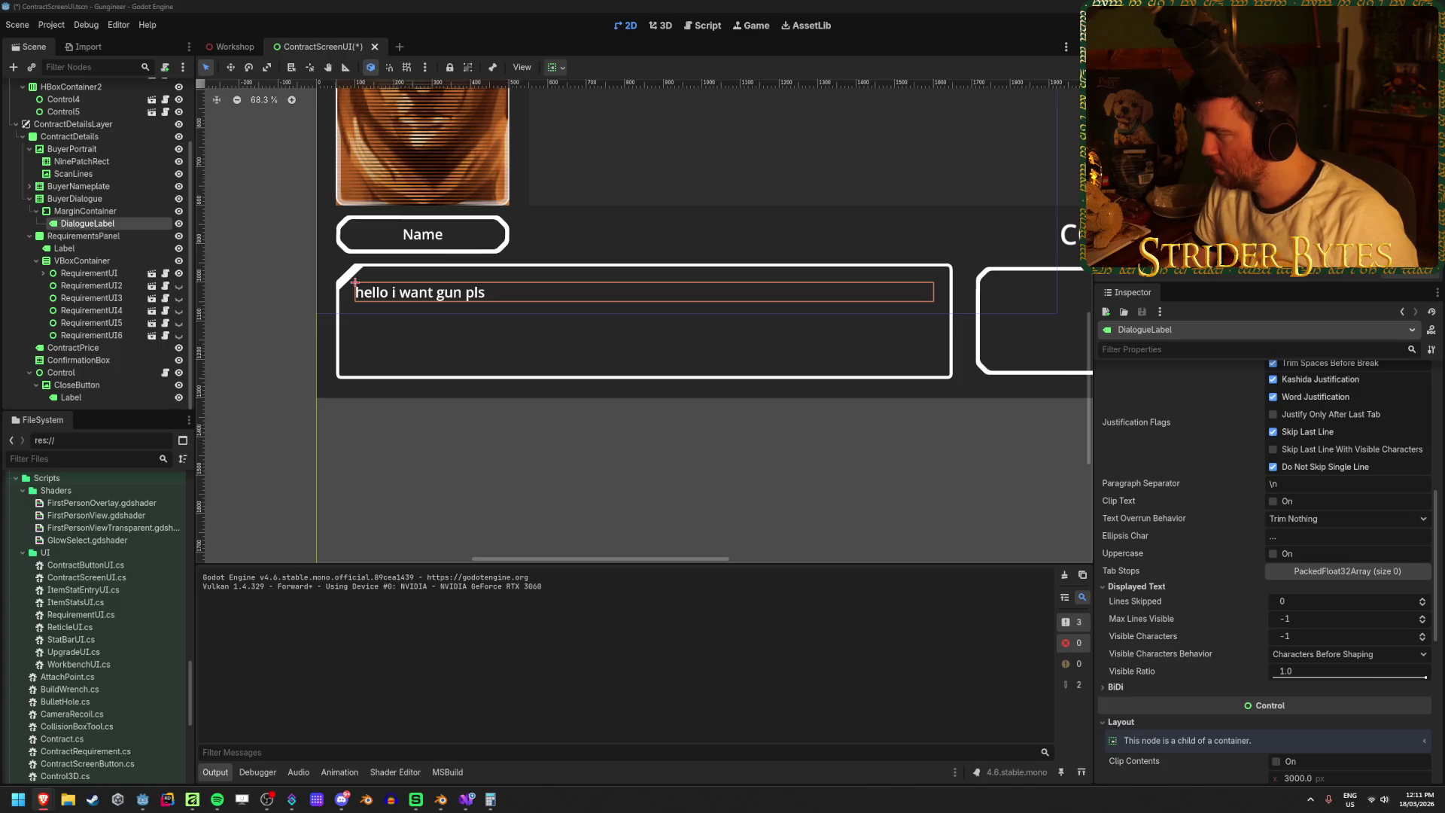
{"action": "key", "text": "alt+Tab"}
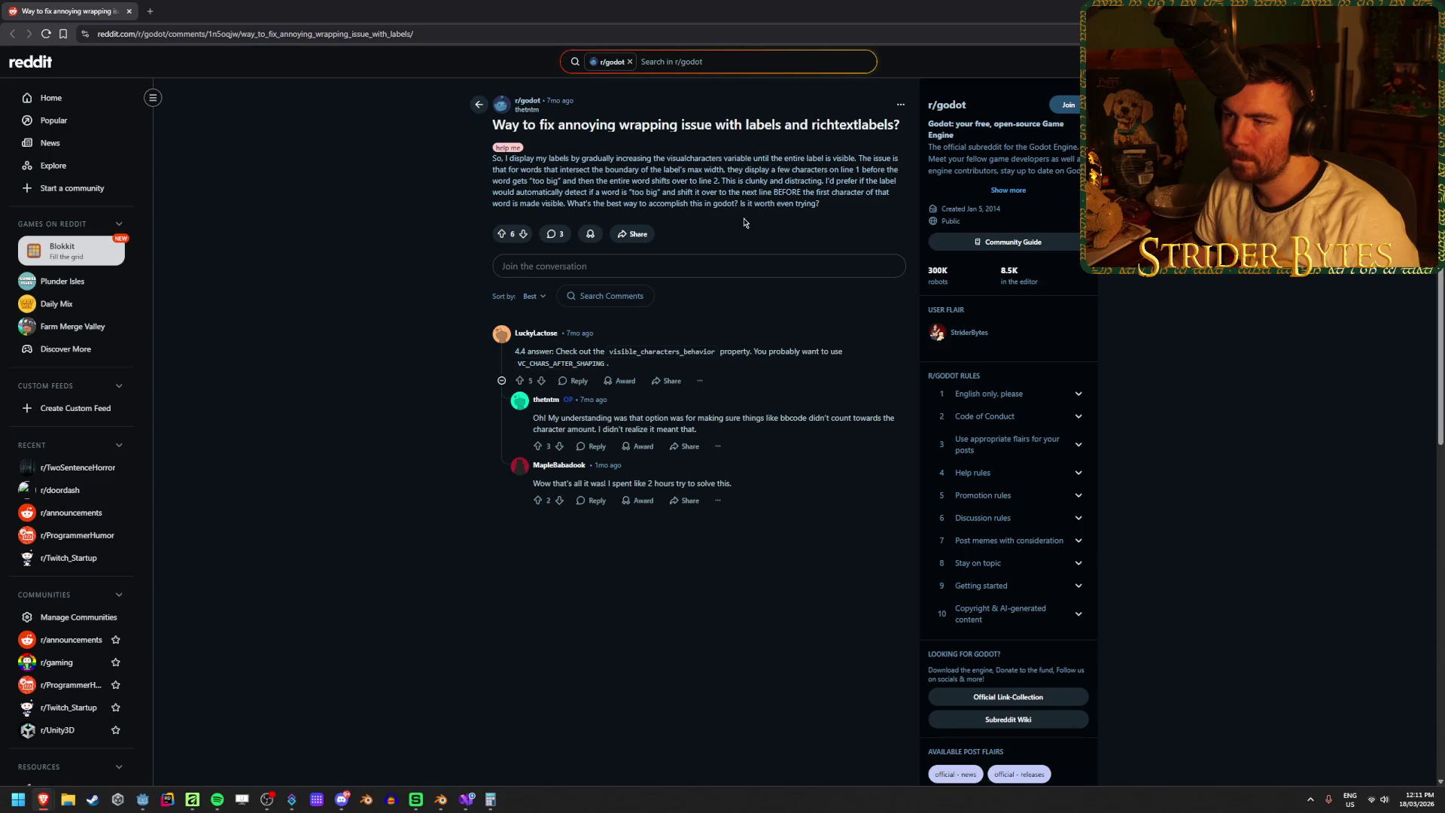
- Read the r/godot label-wrapping post, highlighting its problem description, then return to Godot
{"action": "left_click_drag", "start_coordinate": [551, 169], "coordinate": [621, 168]}
{"action": "left_click", "coordinate": [621, 168]}
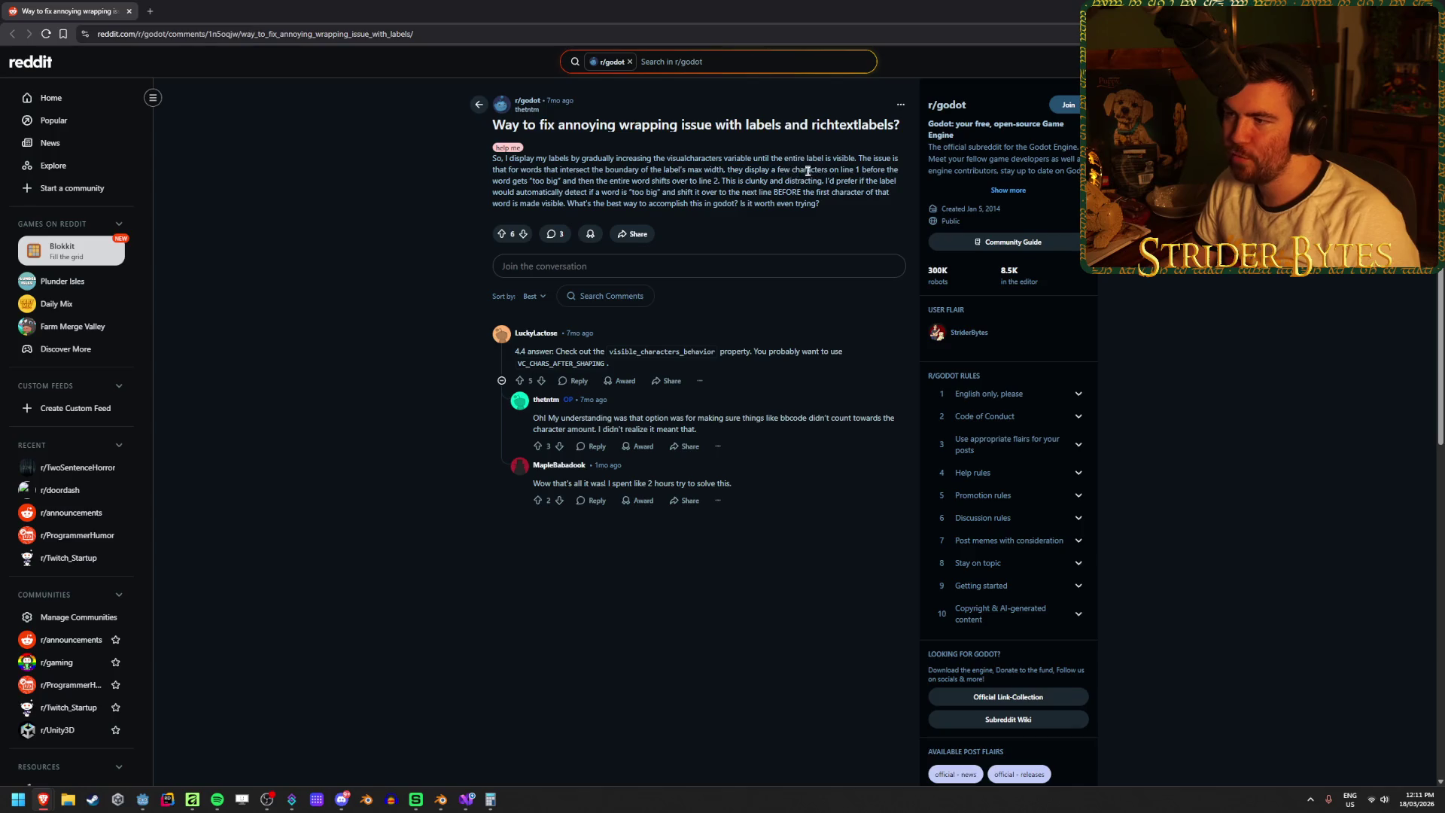
{"action": "mouse_move", "coordinate": [492, 180]}
{"action": "left_mouse_down"}
{"action": "mouse_move", "coordinate": [810, 182]}
{"action": "mouse_move", "coordinate": [724, 170]}
{"action": "left_mouse_up"}
{"action": "left_click", "coordinate": [682, 165]}
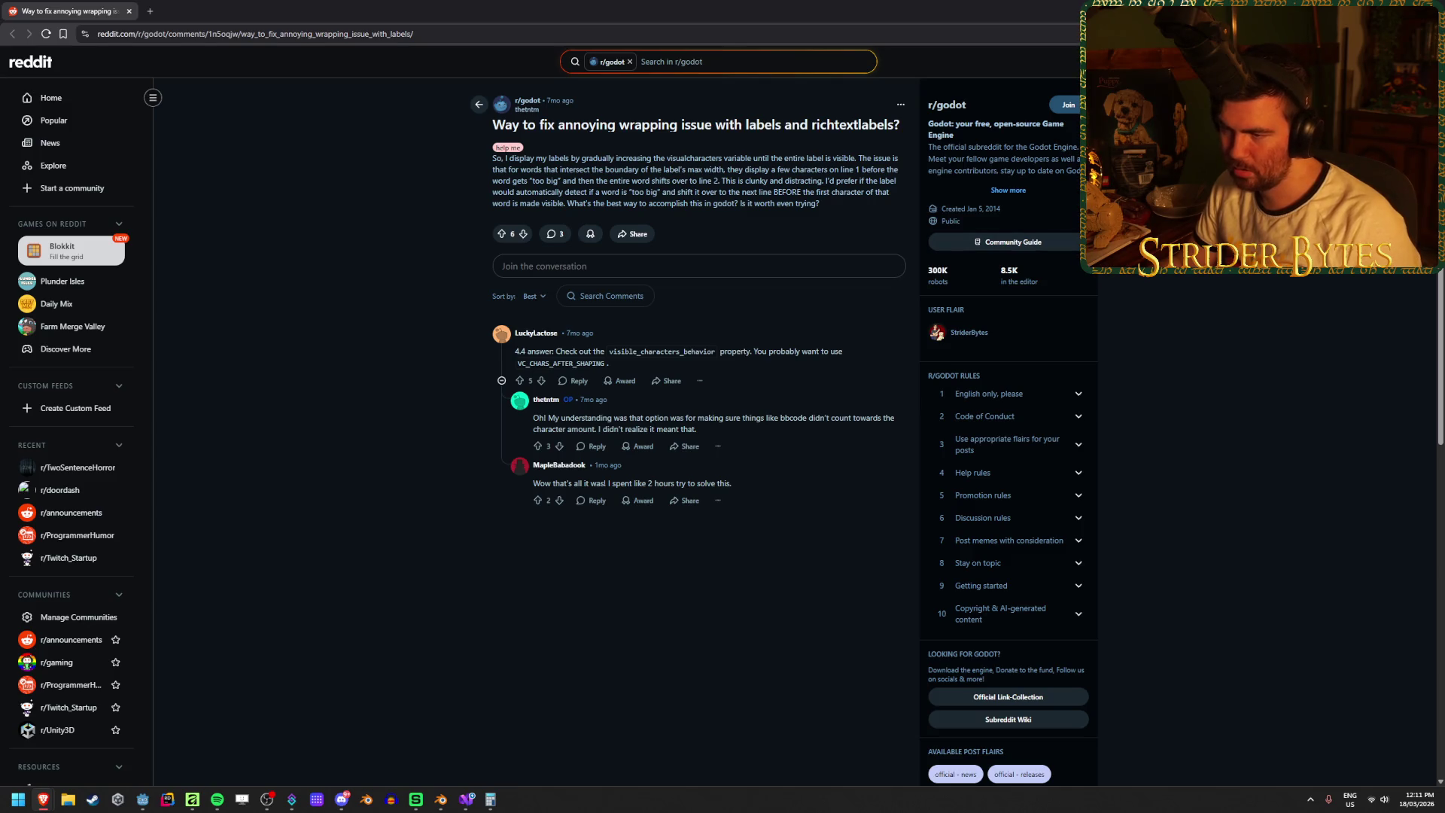
{"action": "key", "text": "alt+Tab"}
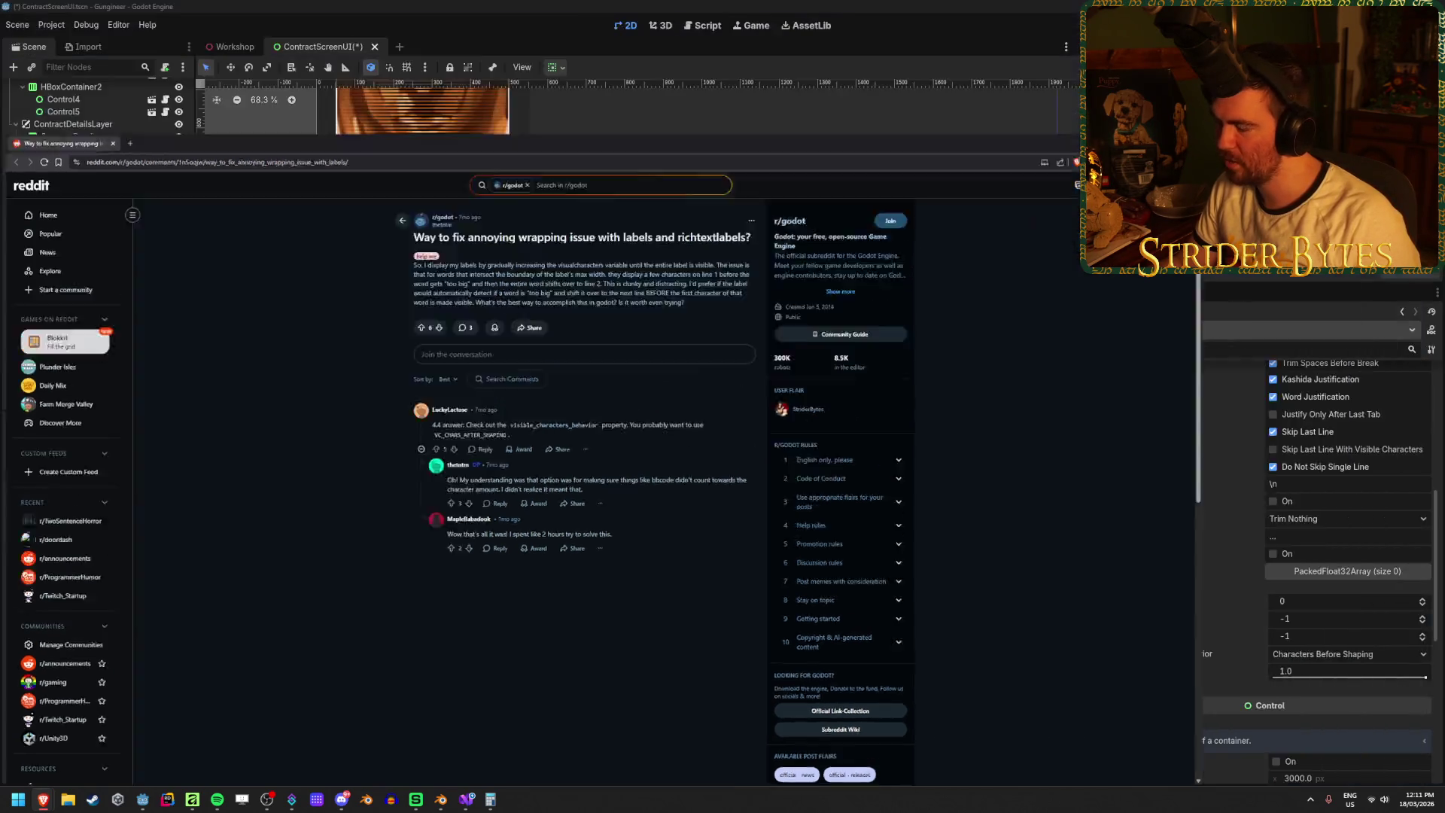
- Set DialogueLabel's visible characters behavior to Characters After Shaping, hide ContractDetails, and run the game
{"action": "left_click", "coordinate": [1326, 654]}
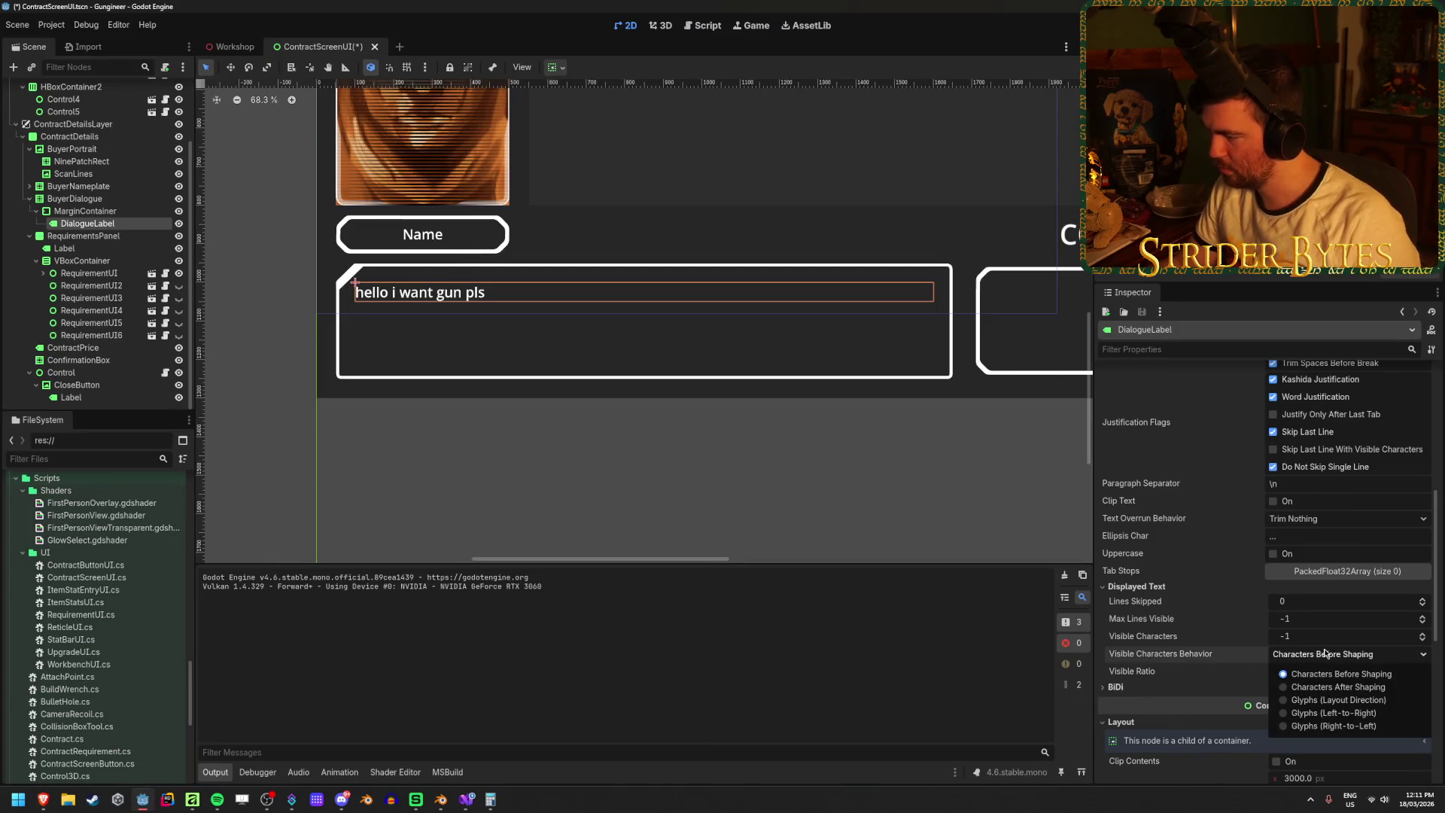
{"action": "left_click", "coordinate": [1374, 687]}
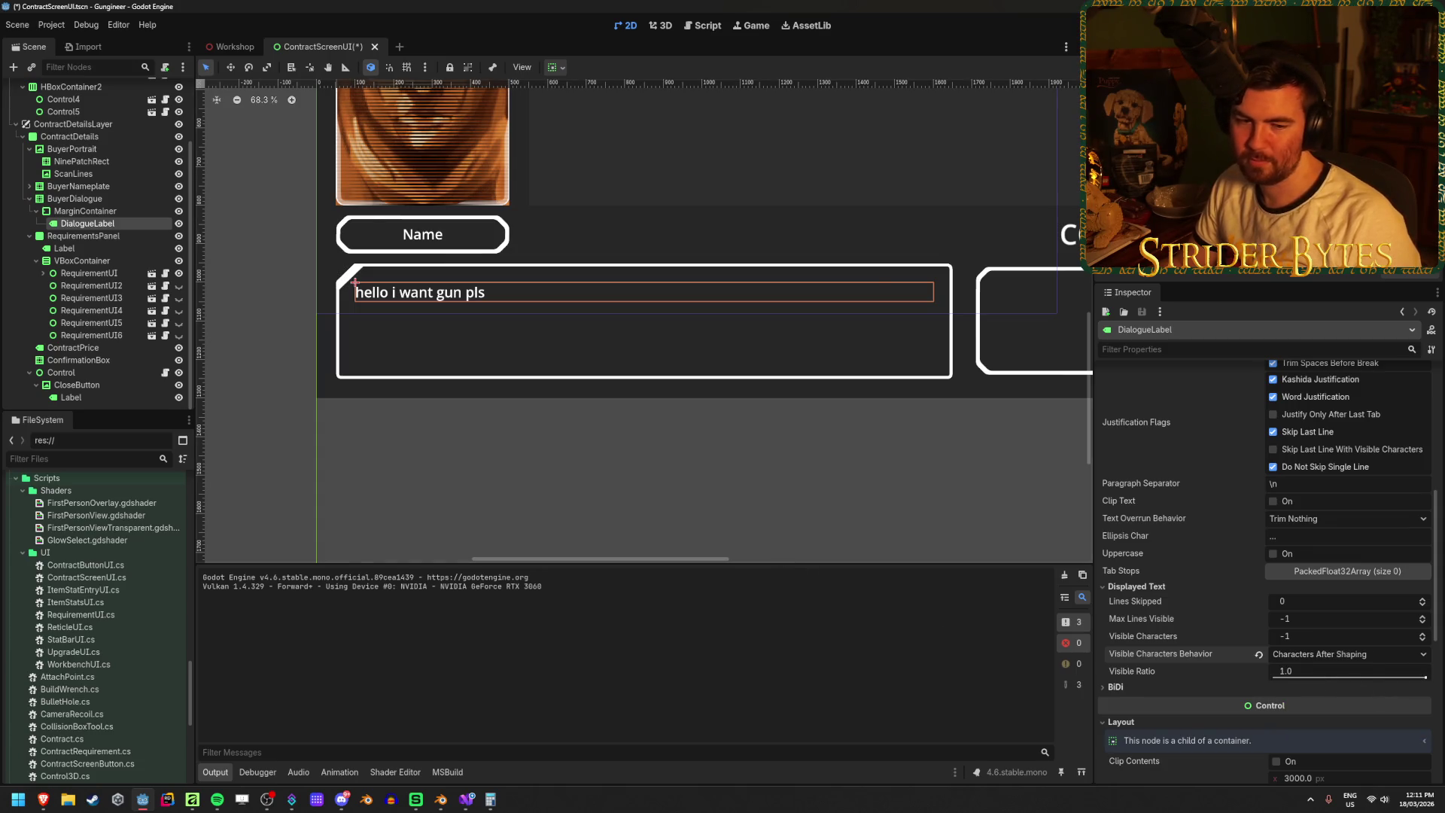
{"action": "left_click", "coordinate": [178, 137]}
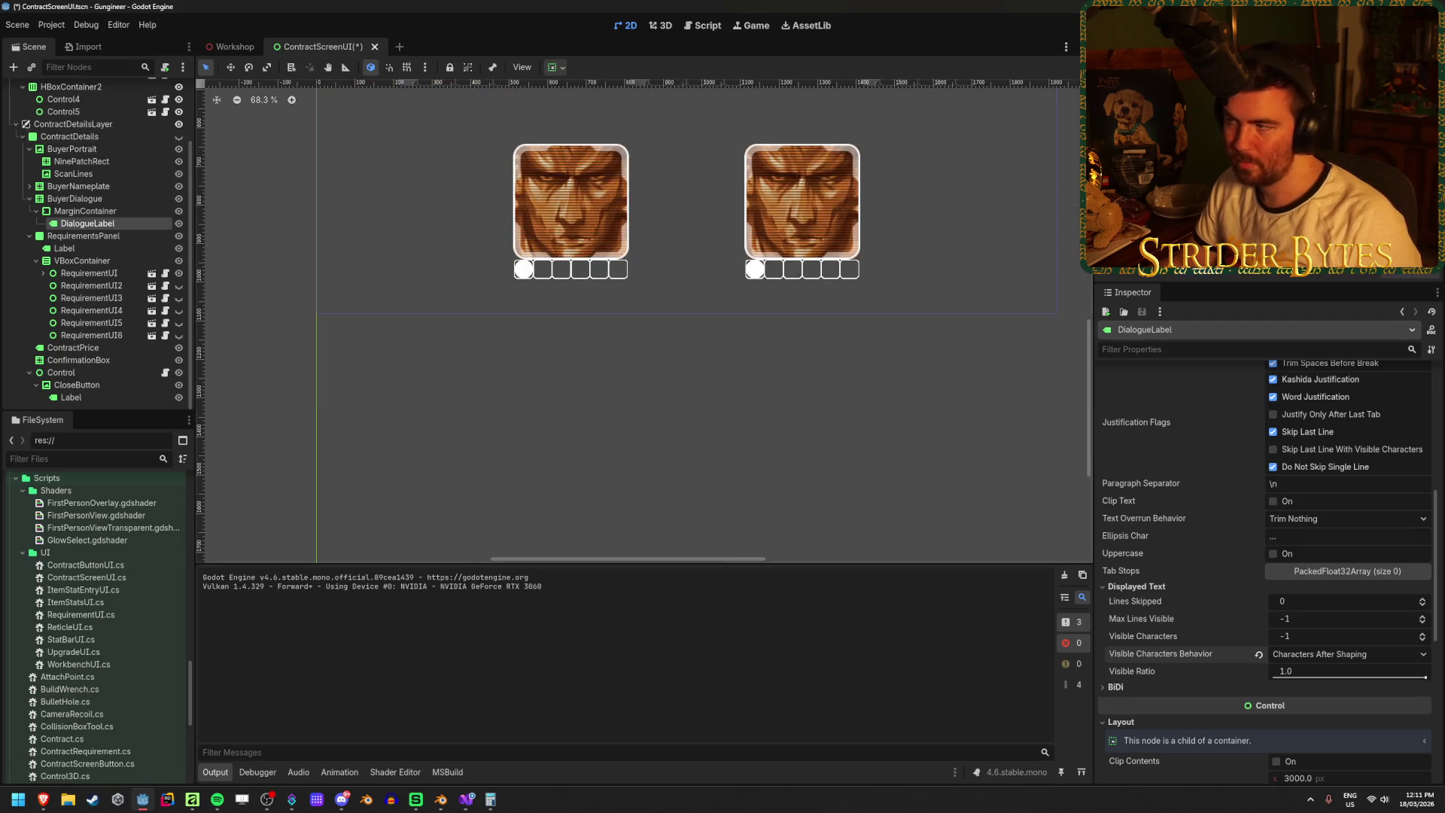
{"action": "key", "text": "F5"}
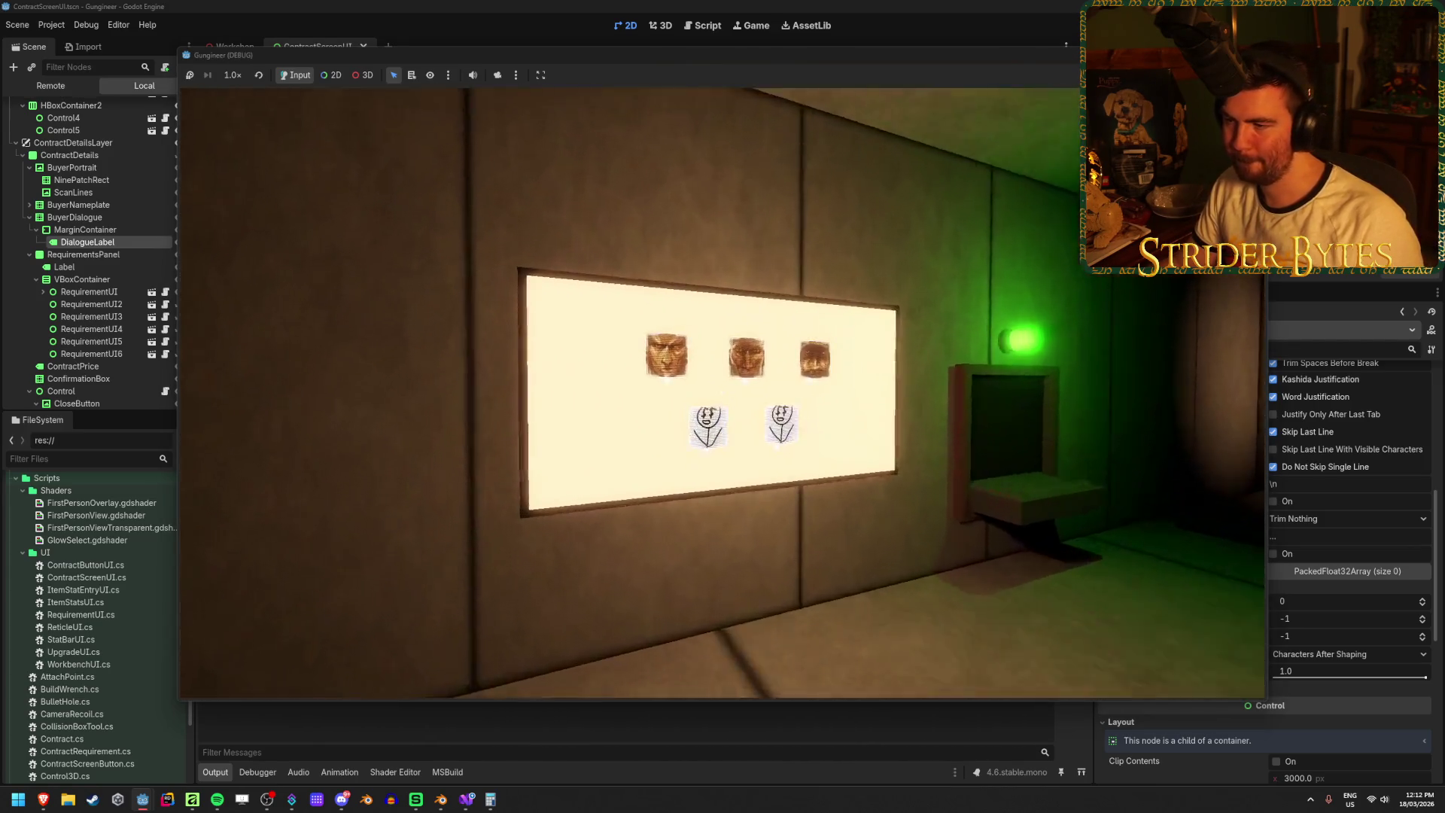
- Open a contract's details on the wall screen in the running game, then stop the game
{"action": "left_click", "coordinate": [722, 392]}
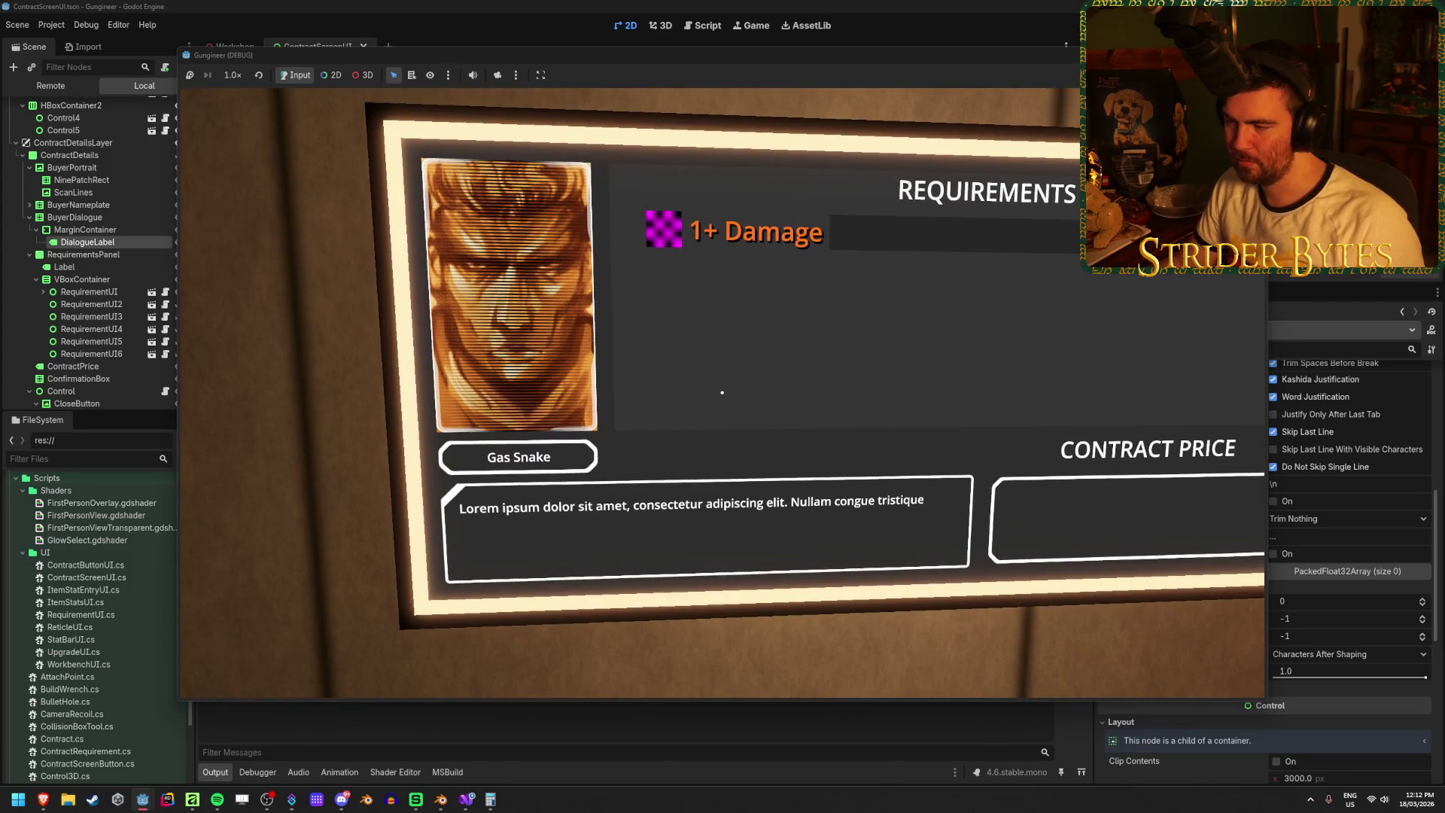
{"action": "key", "text": "Escape"}
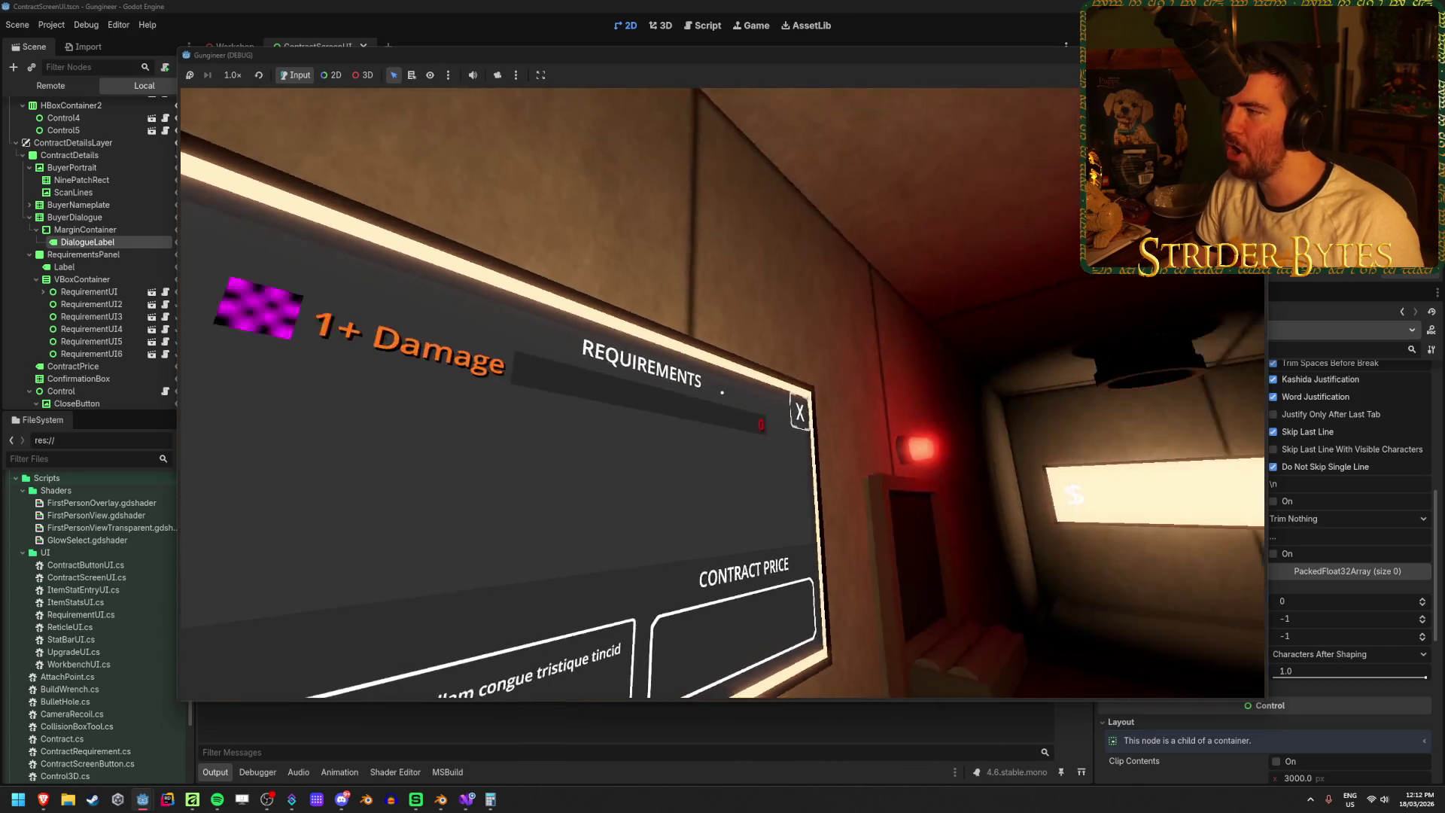
{"action": "key", "text": "F8"}
- Set the dialogue label's autowrap mode to whole words and rerun the game to test it
{"action": "left_click", "coordinate": [1296, 591]}
{"action": "left_click", "coordinate": [1296, 638]}
{"action": "key", "text": "F5"}
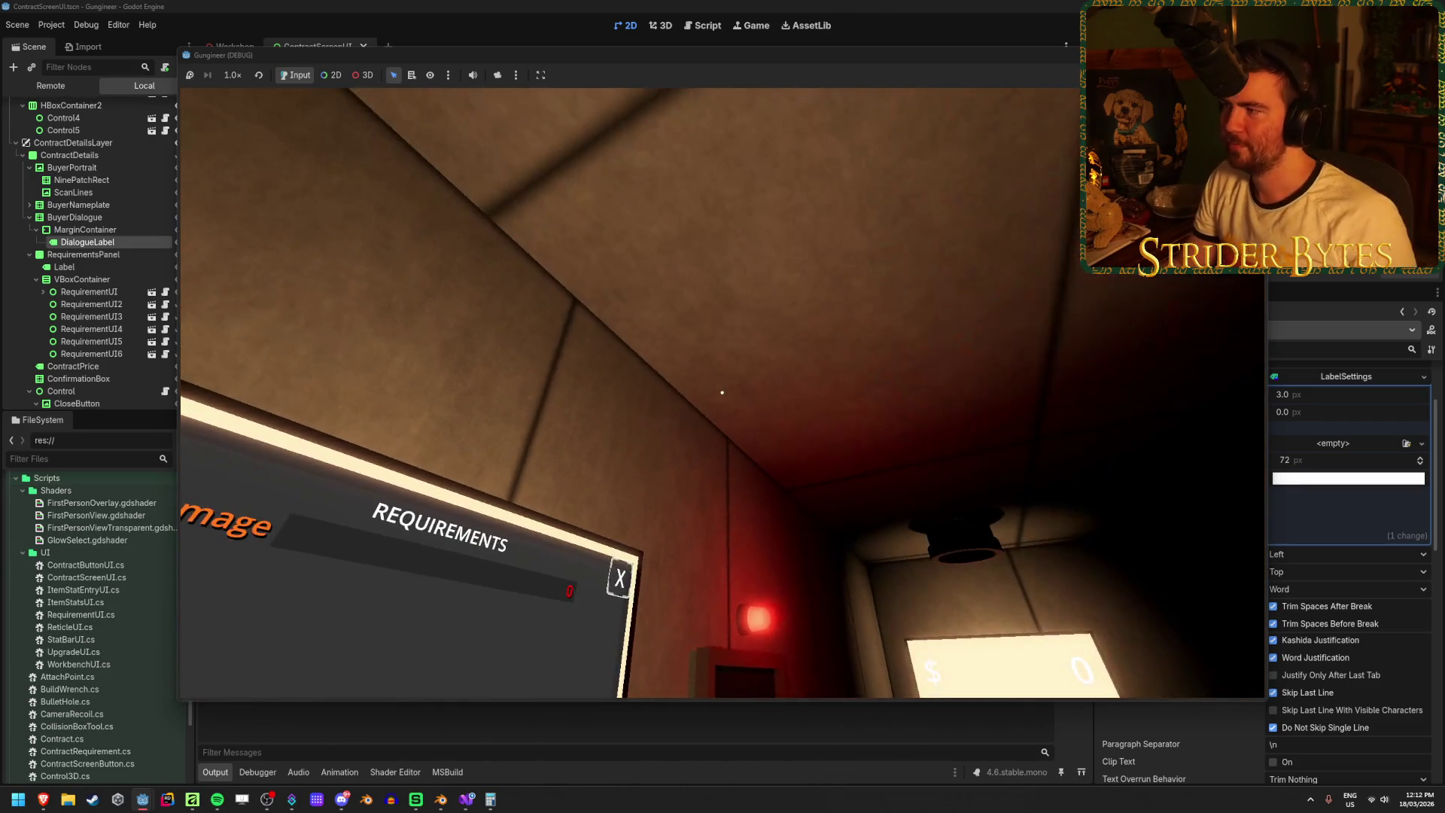
{"action": "key", "text": "F8"}
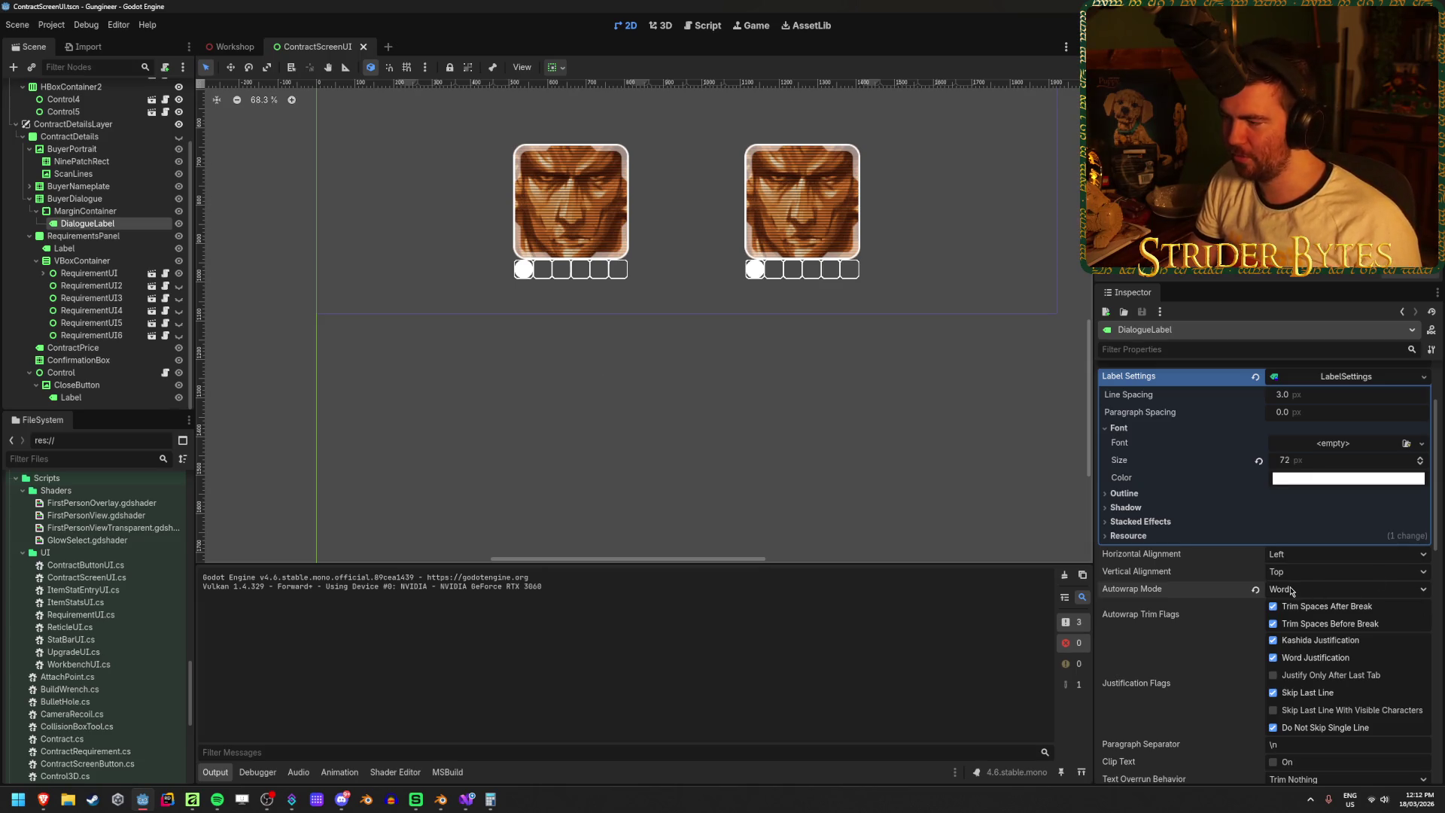
- Leave DialogueLabel on Characters After Shaping and switch to the Workshop 3D scene
{"action": "scroll", "coordinate": [1292, 591], "scroll_direction": "down", "scroll_amount": 5}
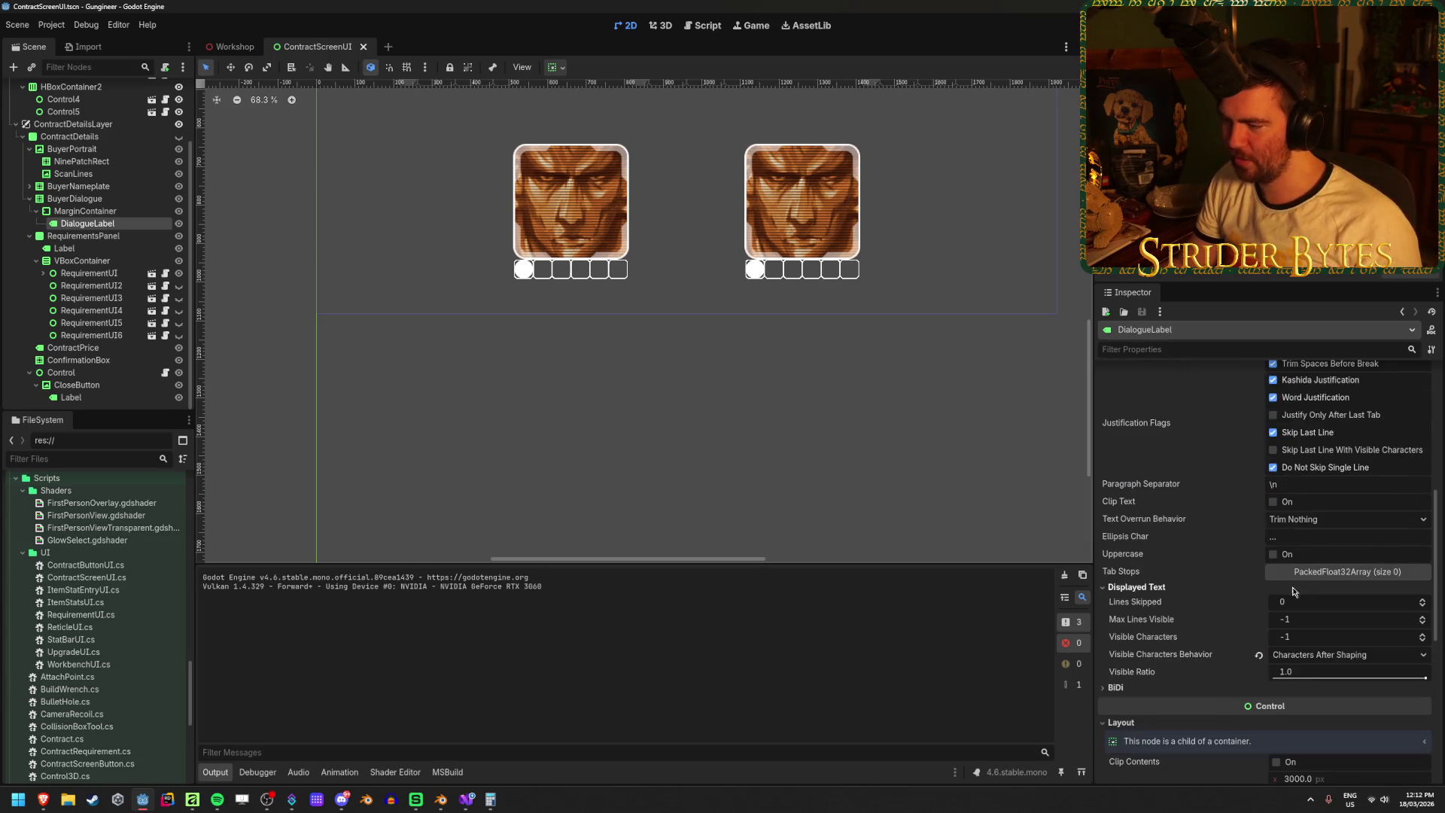
{"action": "left_click", "coordinate": [1324, 656]}
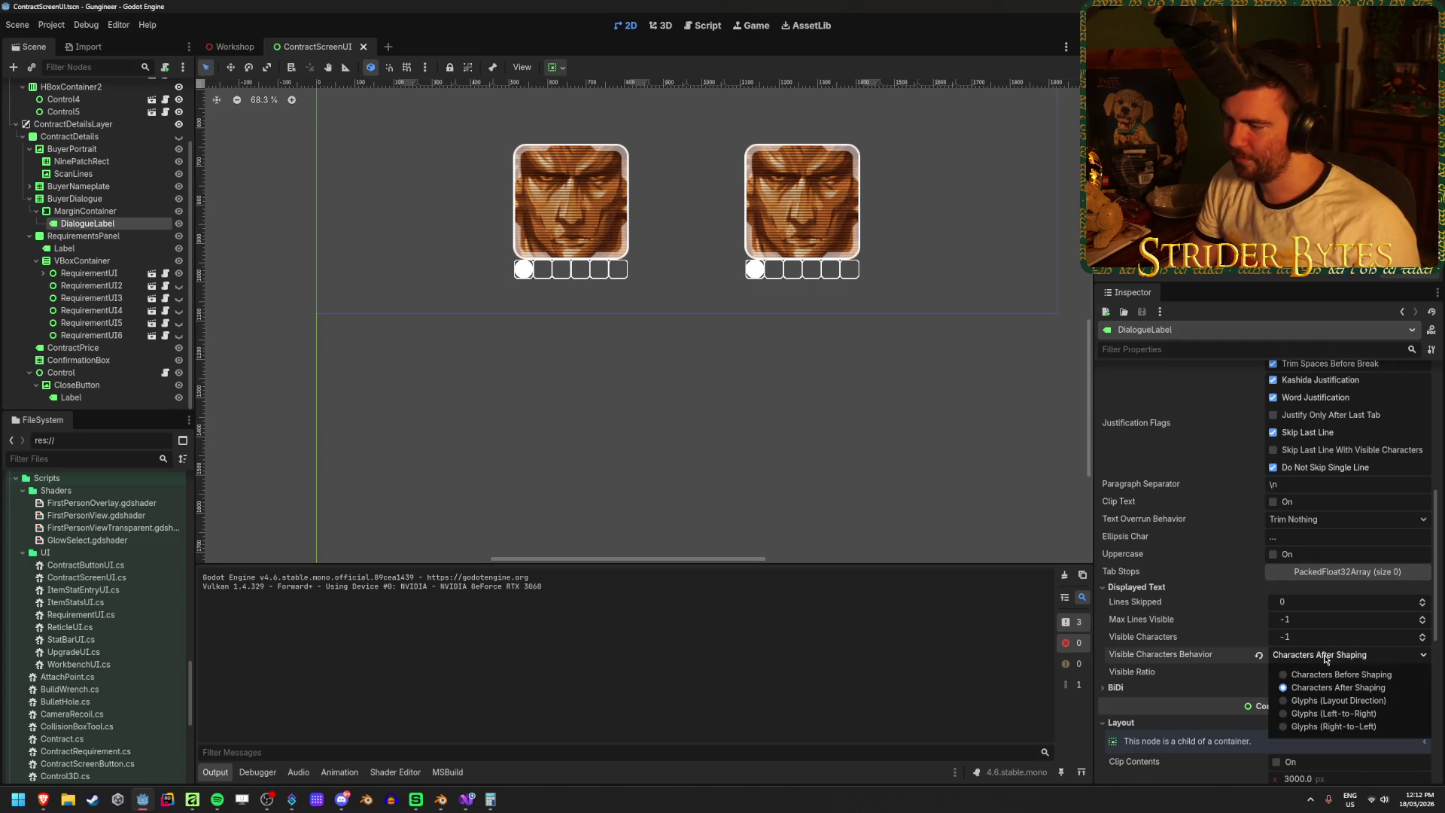
{"action": "left_click", "coordinate": [1329, 656]}
{"action": "mouse_move", "coordinate": [1150, 657]}
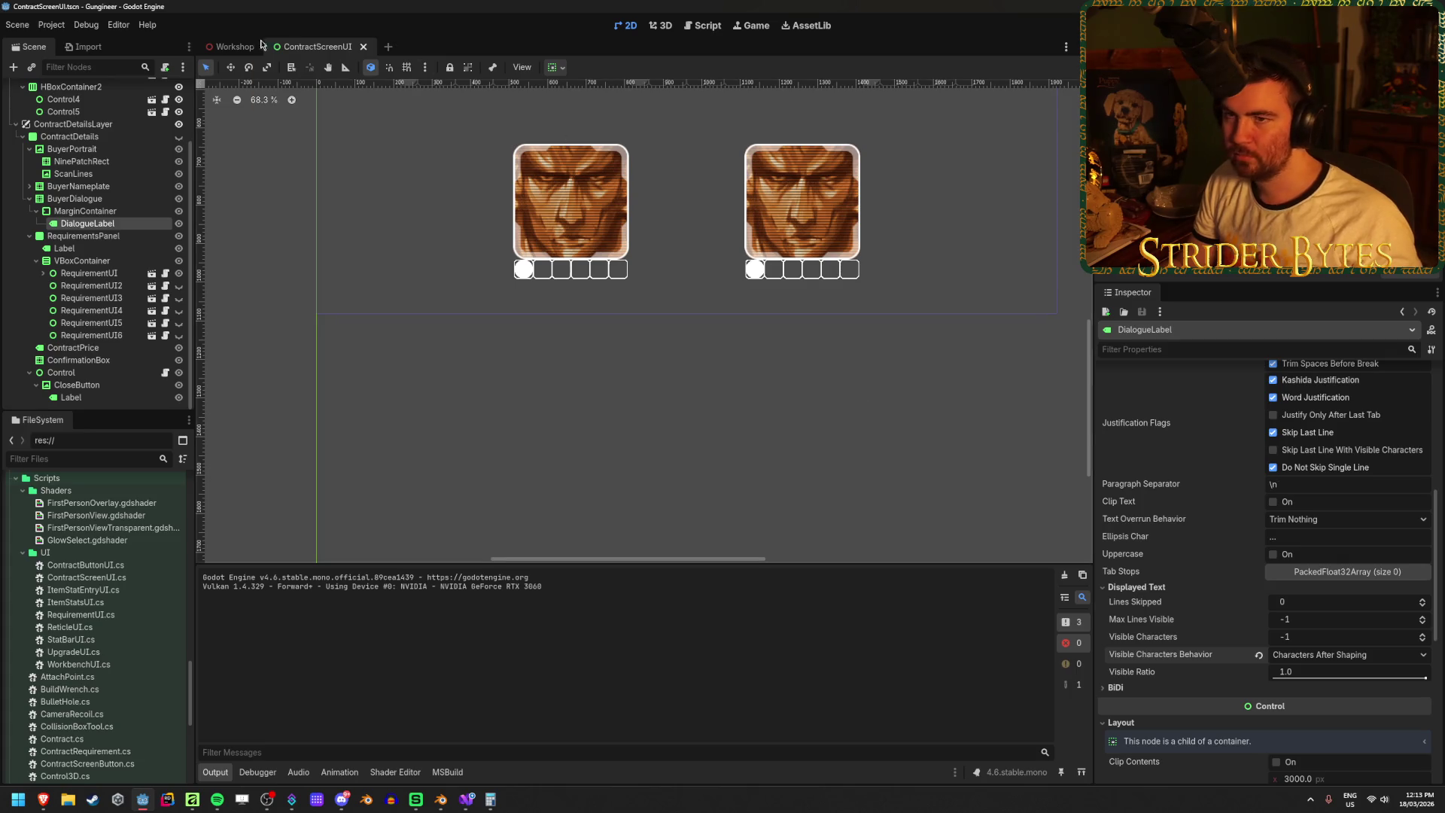
{"action": "left_click", "coordinate": [235, 47]}
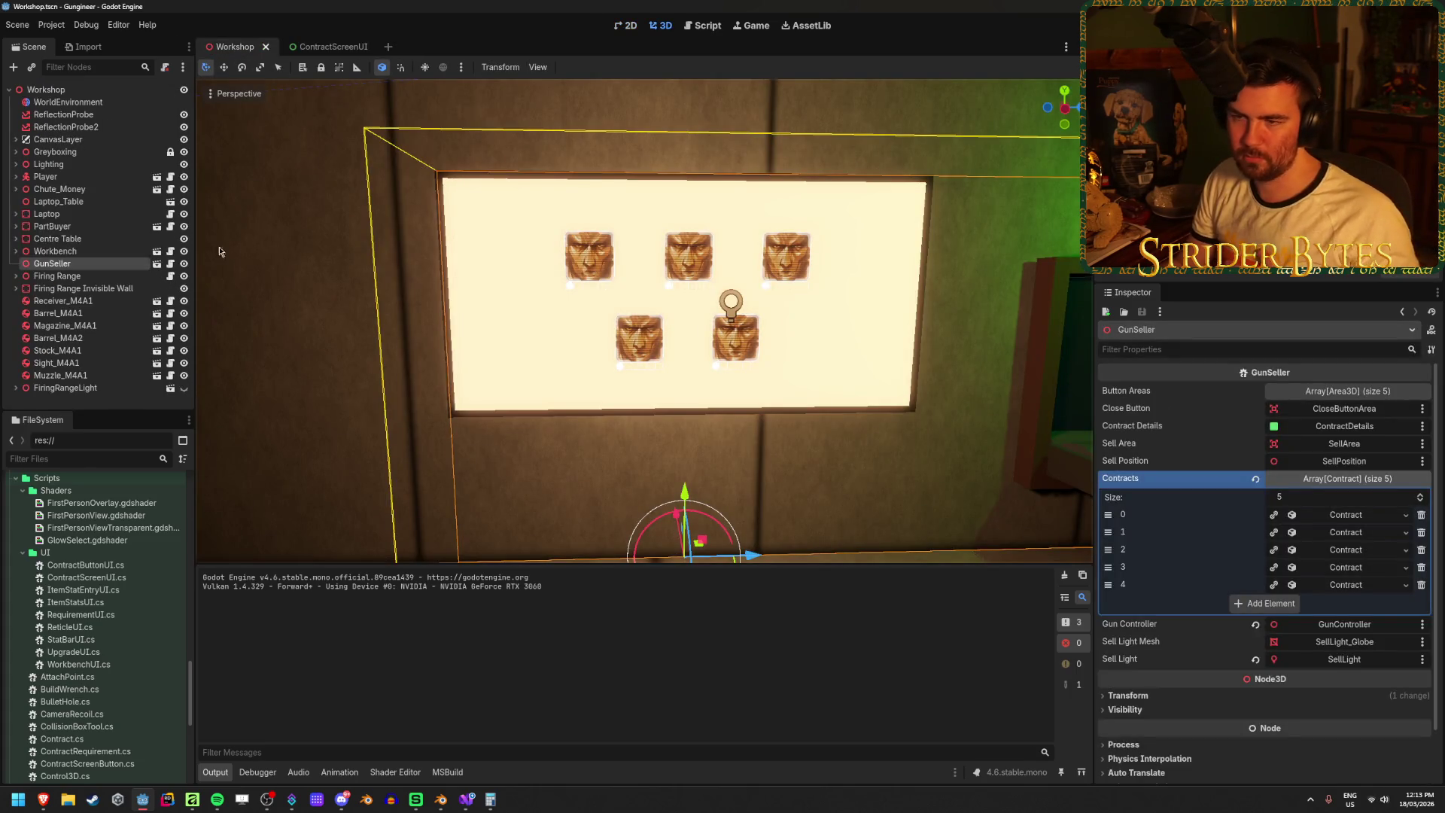
- Deselect GunSeller and glance at the check-mark artwork in Affinity Designer before returning to Godot
{"action": "left_click", "coordinate": [307, 352]}
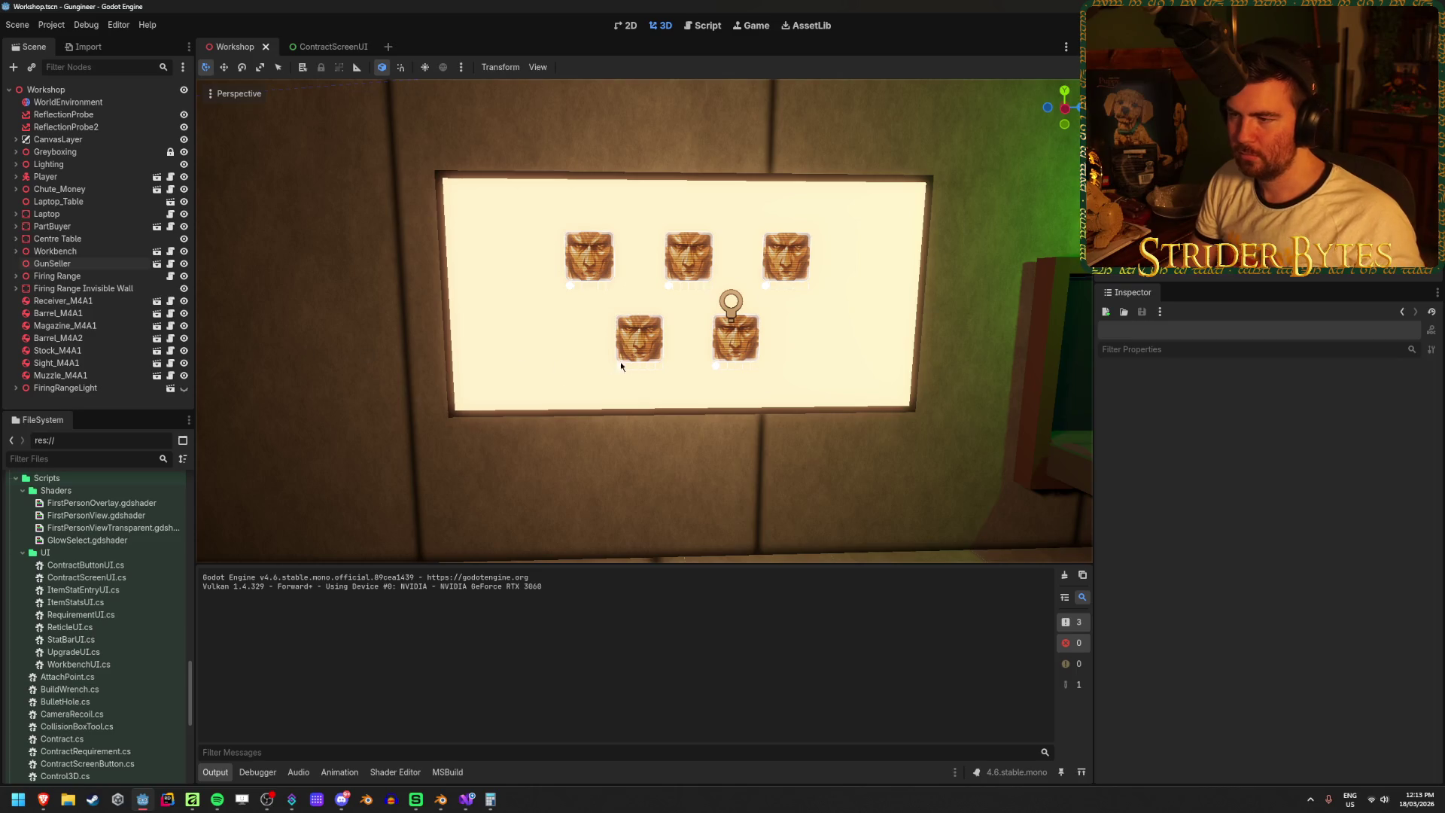
{"action": "scroll", "coordinate": [609, 364], "scroll_direction": "down", "scroll_amount": 10}
{"action": "scroll", "coordinate": [644, 322], "scroll_direction": "up", "scroll_amount": 10}
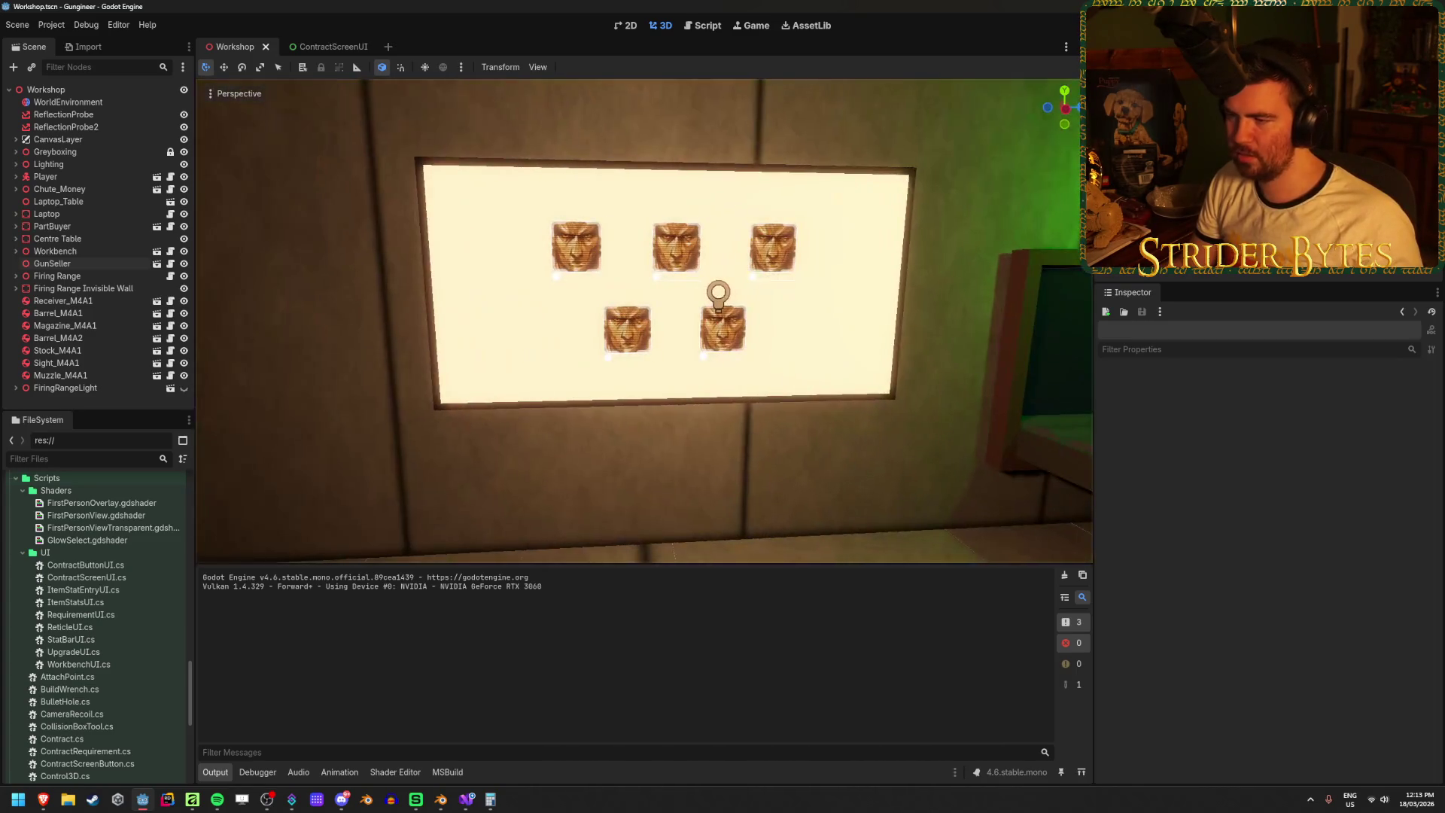
{"action": "left_click", "coordinate": [193, 800]}
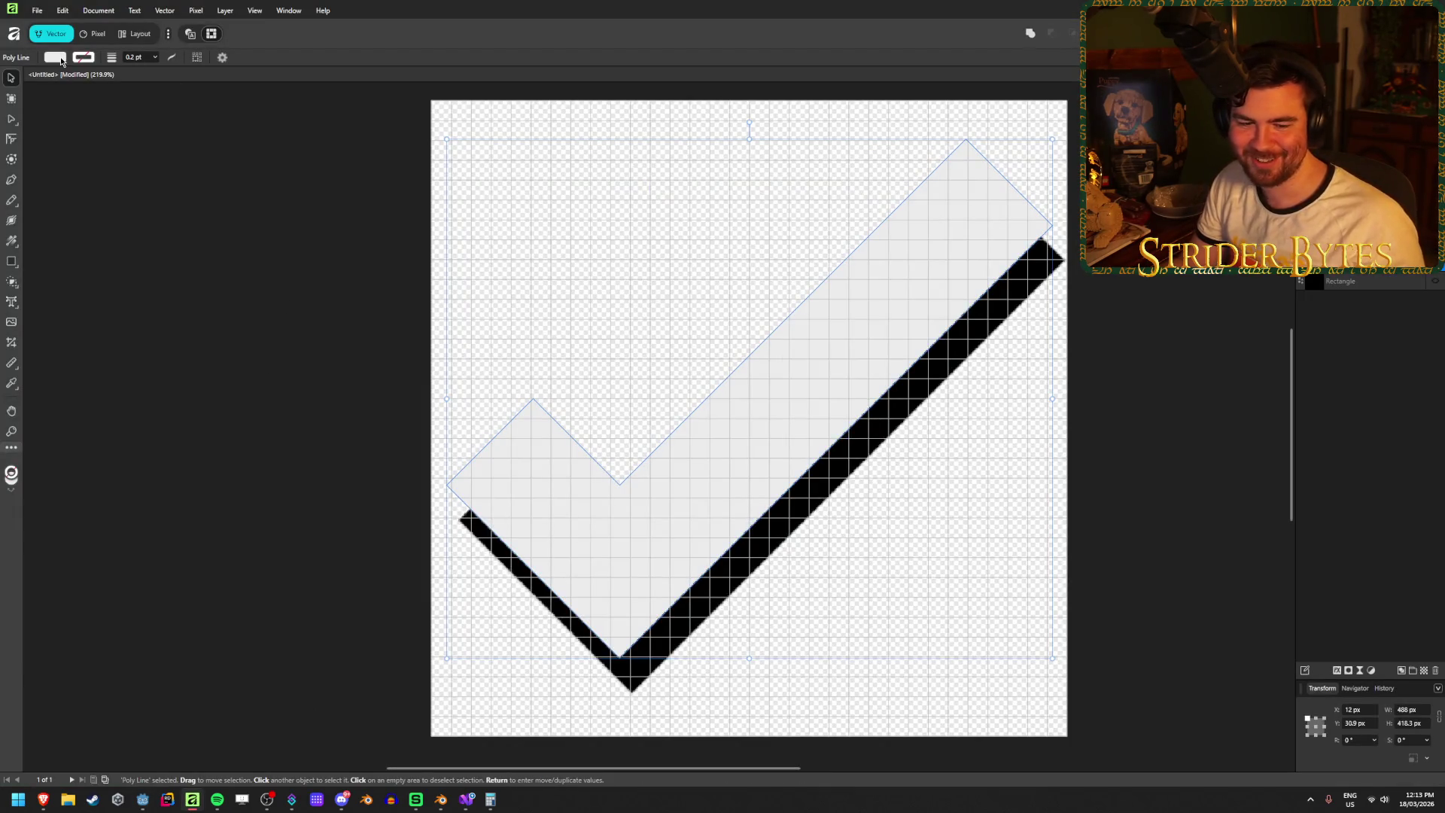
{"action": "left_click", "coordinate": [142, 799]}
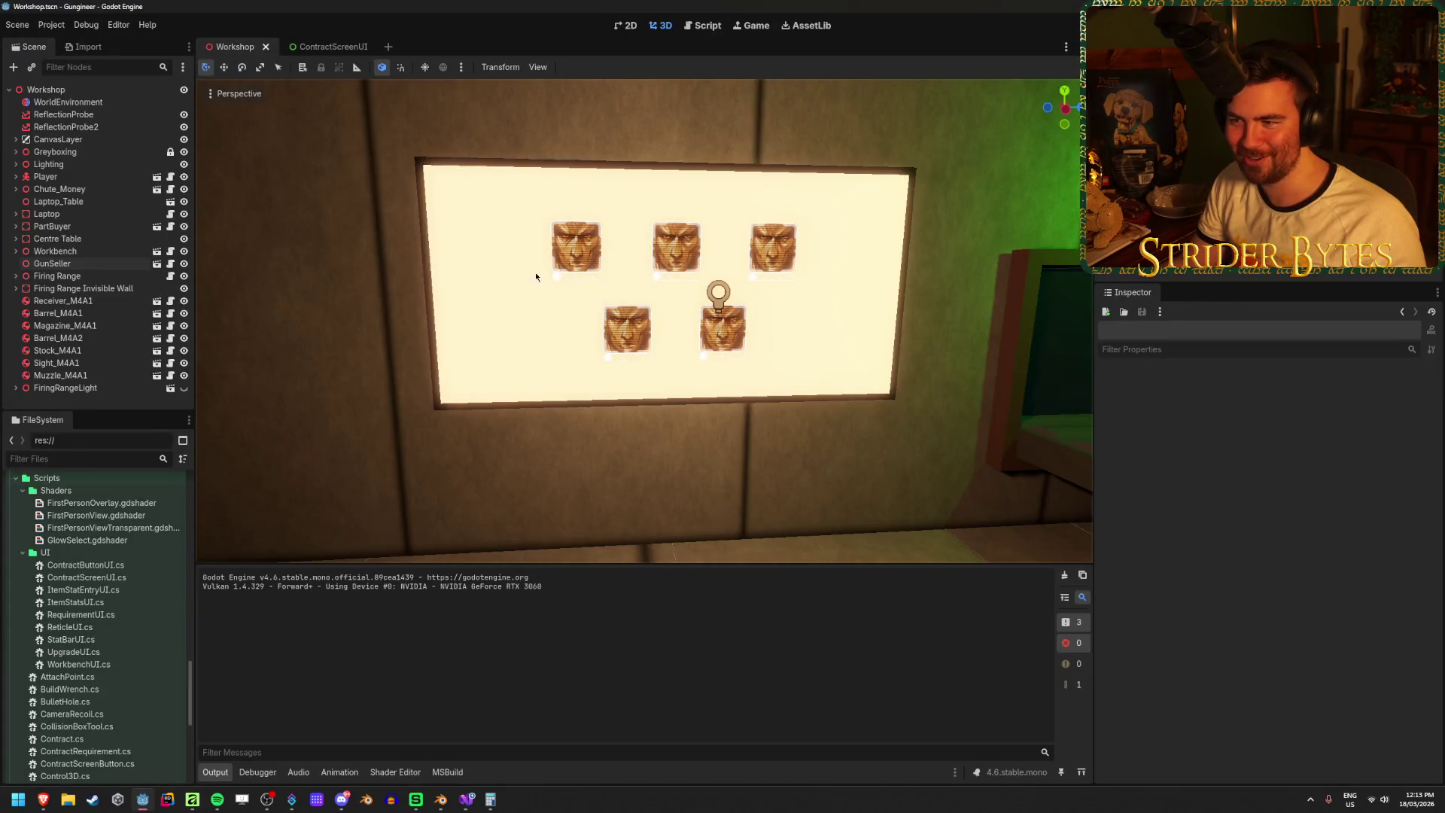
- Flip between the ContractScreenUI and Workshop scene tabs, then bring up Visual Studio
{"action": "scroll", "coordinate": [515, 269], "scroll_direction": "up", "scroll_amount": 3}
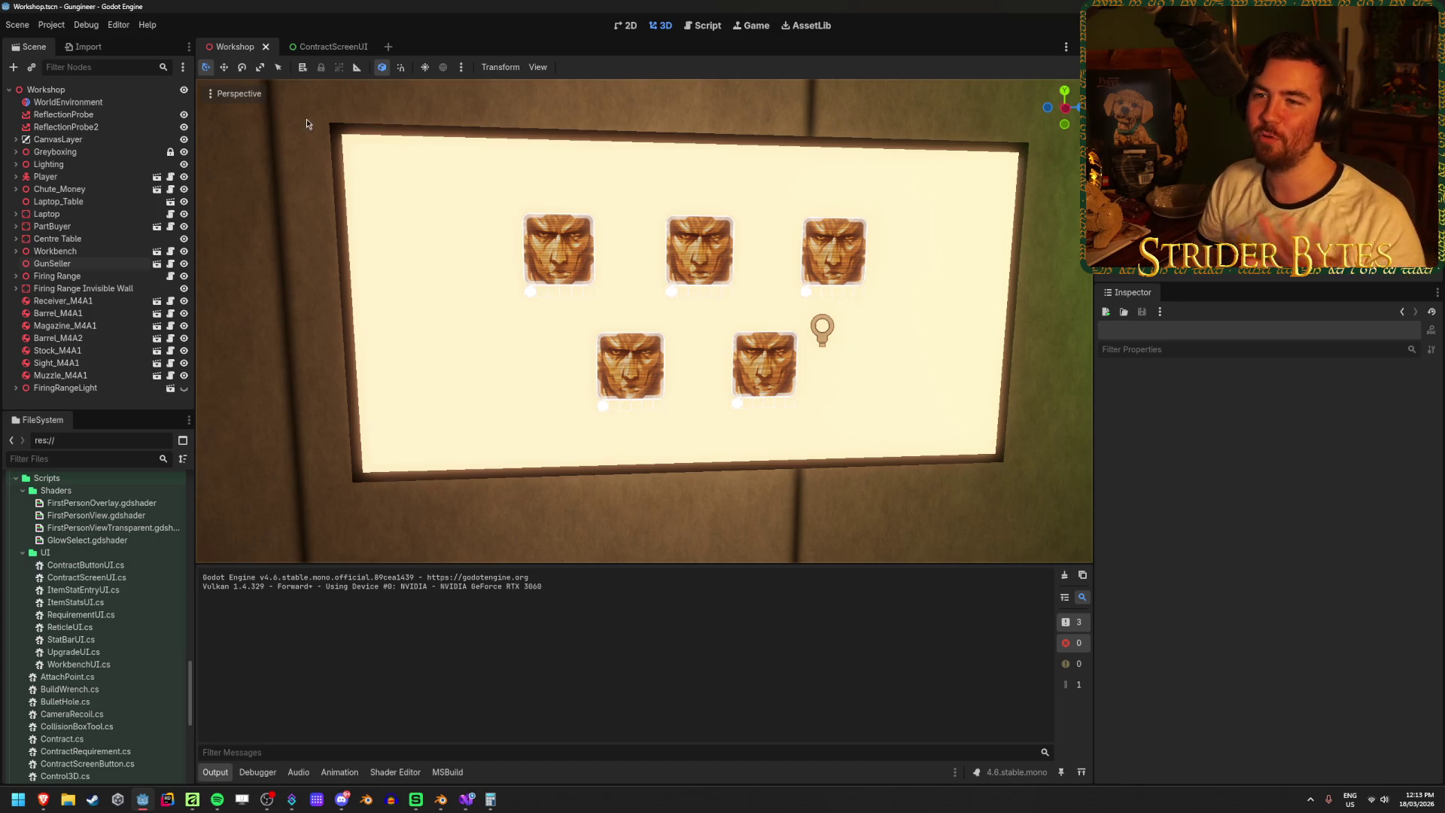
{"action": "left_click", "coordinate": [324, 47]}
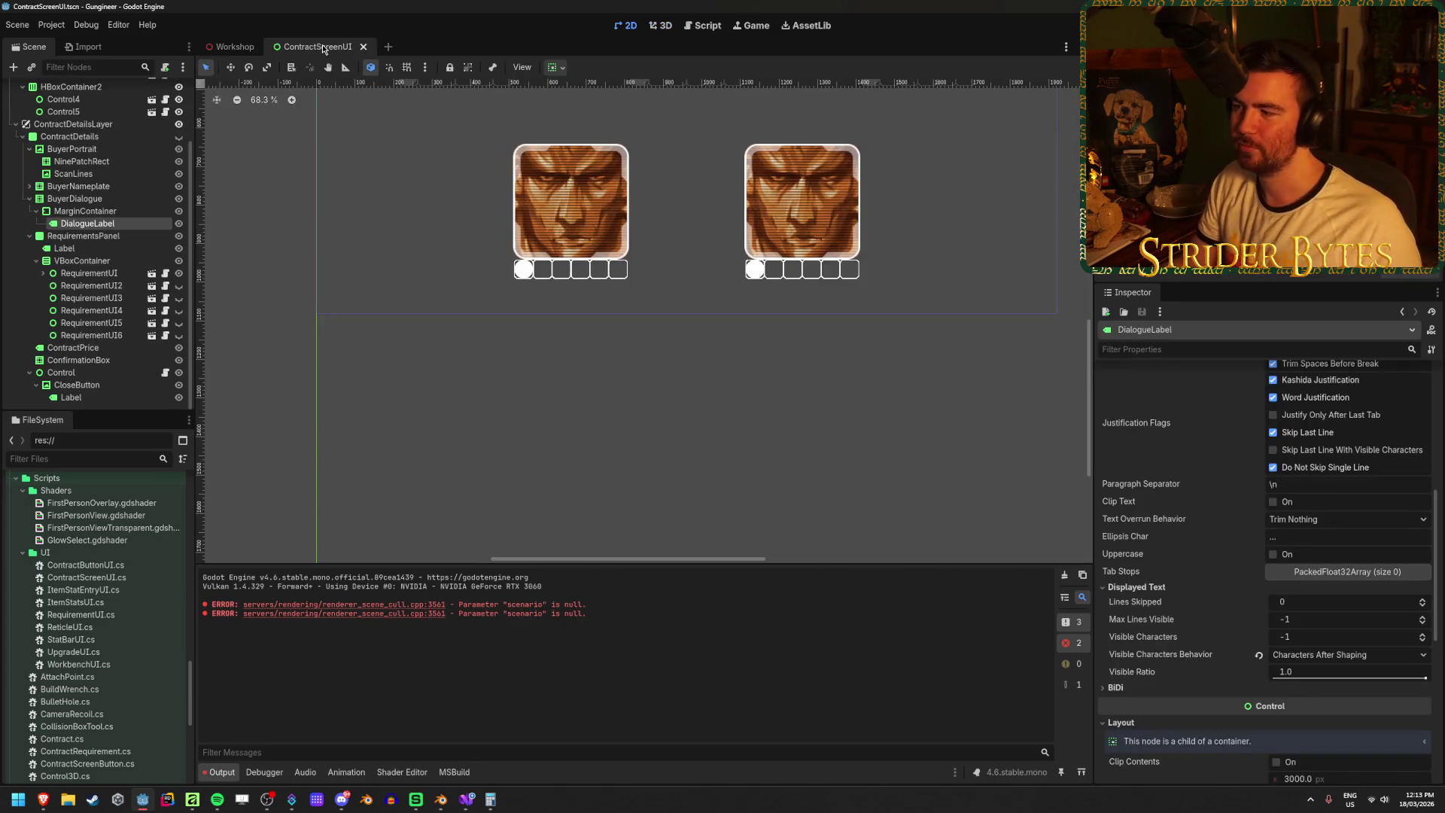
{"action": "left_click", "coordinate": [250, 47]}
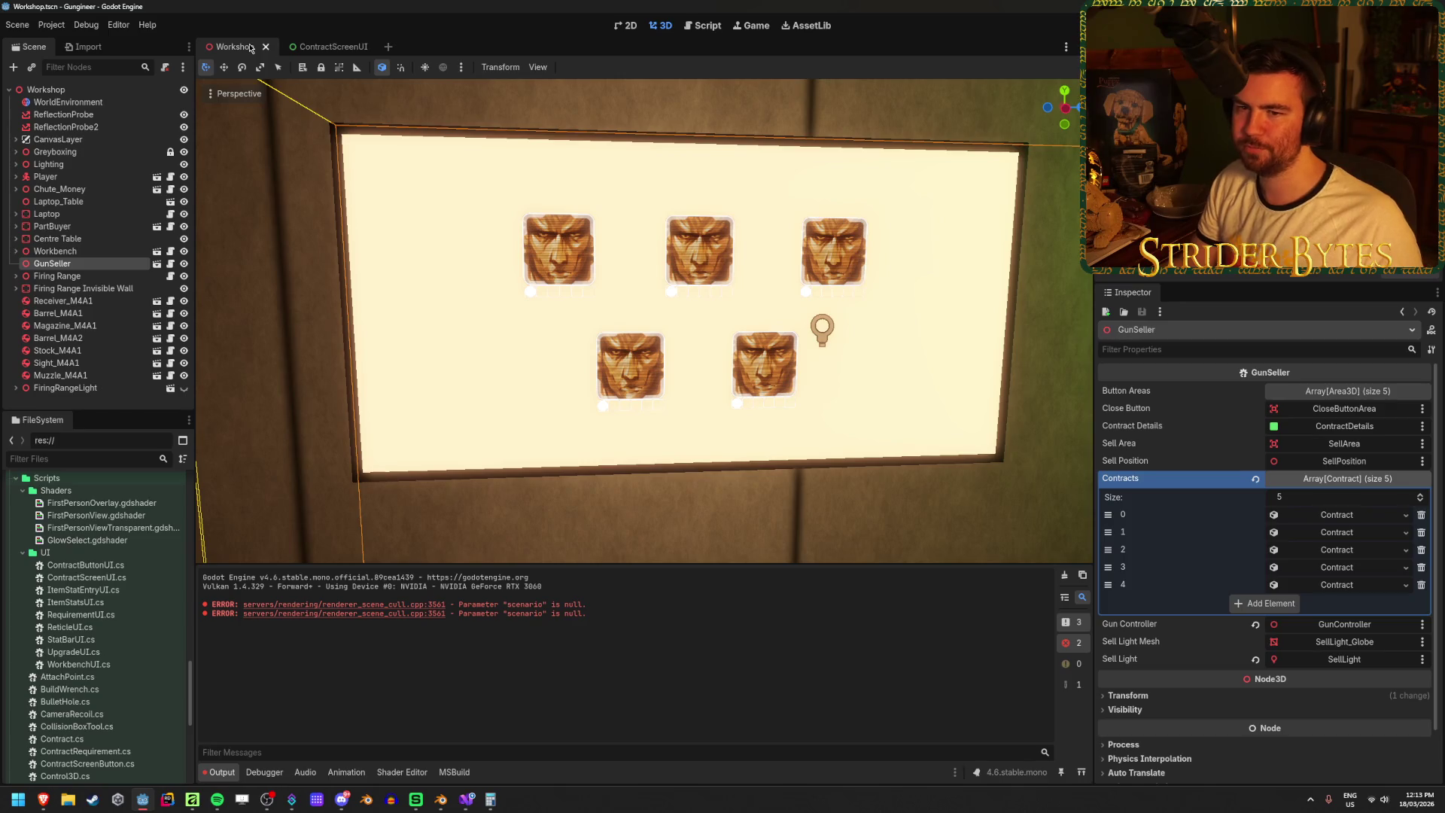
{"action": "left_click", "coordinate": [467, 799]}
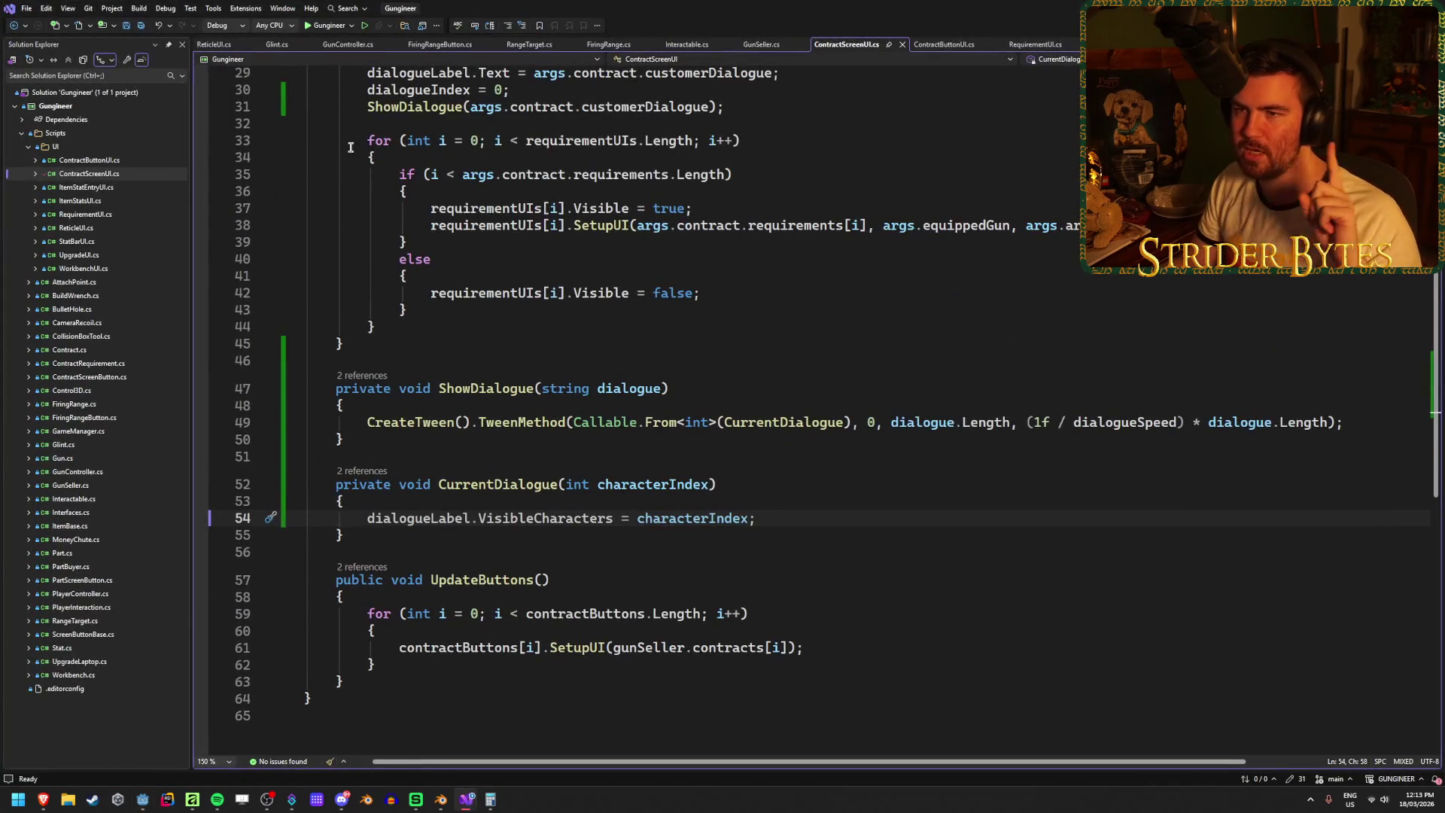
- Review the sell-light colour line in the GunSeller.cs script
{"action": "left_click", "coordinate": [761, 45]}
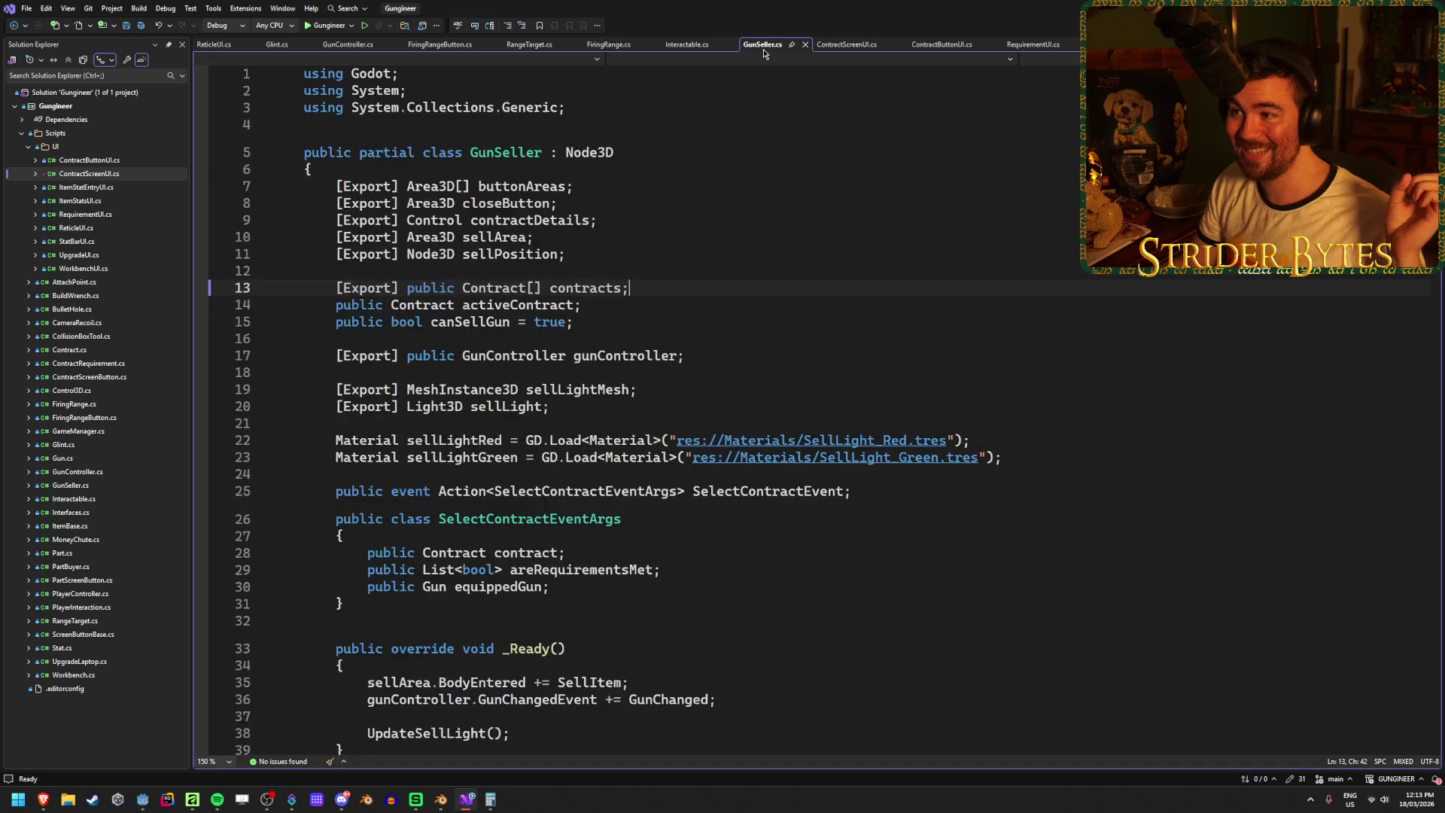
{"action": "scroll", "coordinate": [632, 445], "scroll_direction": "down", "scroll_amount": 18}
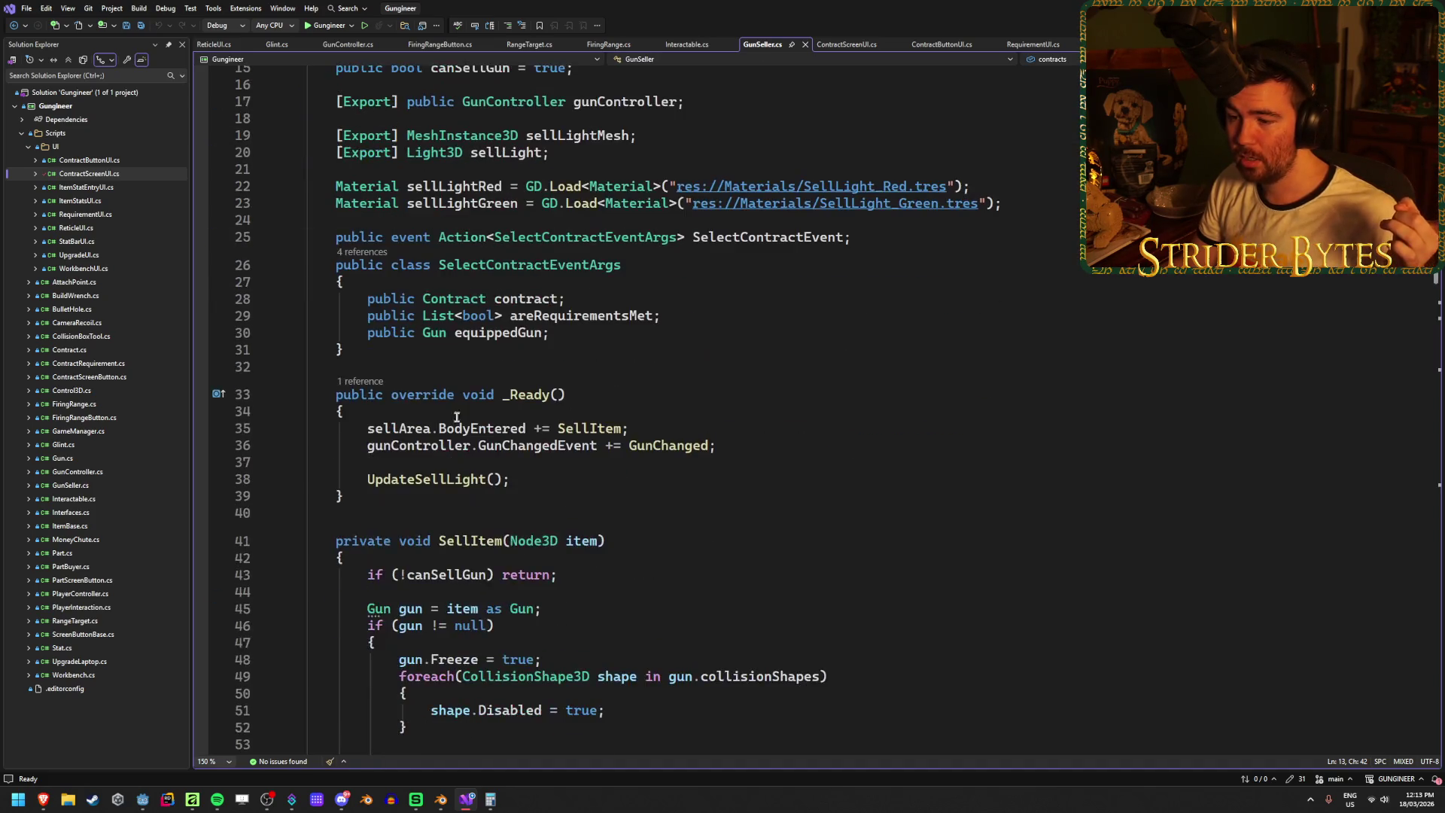
{"action": "scroll", "coordinate": [651, 401], "scroll_direction": "down", "scroll_amount": 16}
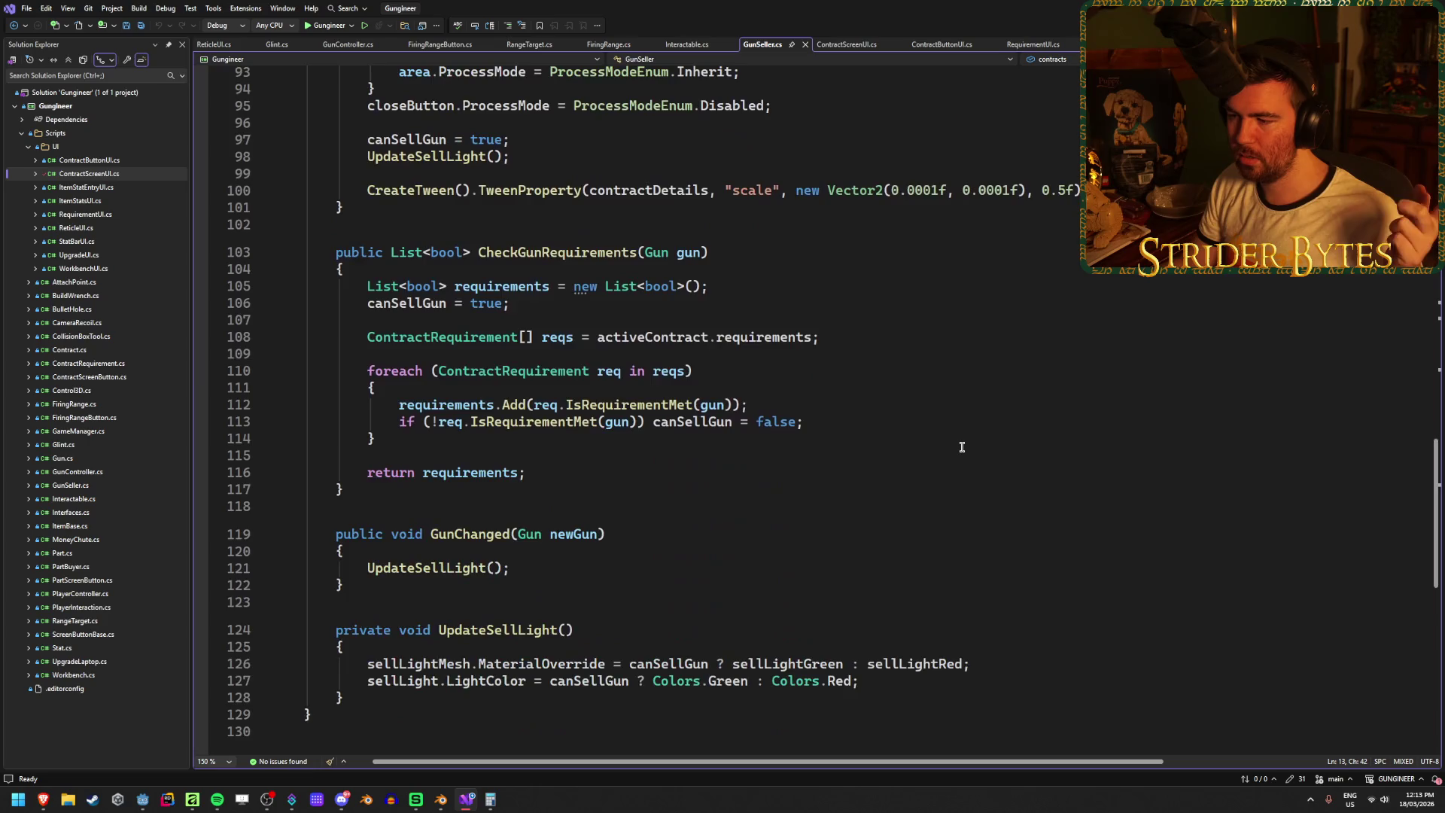
{"action": "left_click_drag", "start_coordinate": [874, 478], "coordinate": [358, 478]}
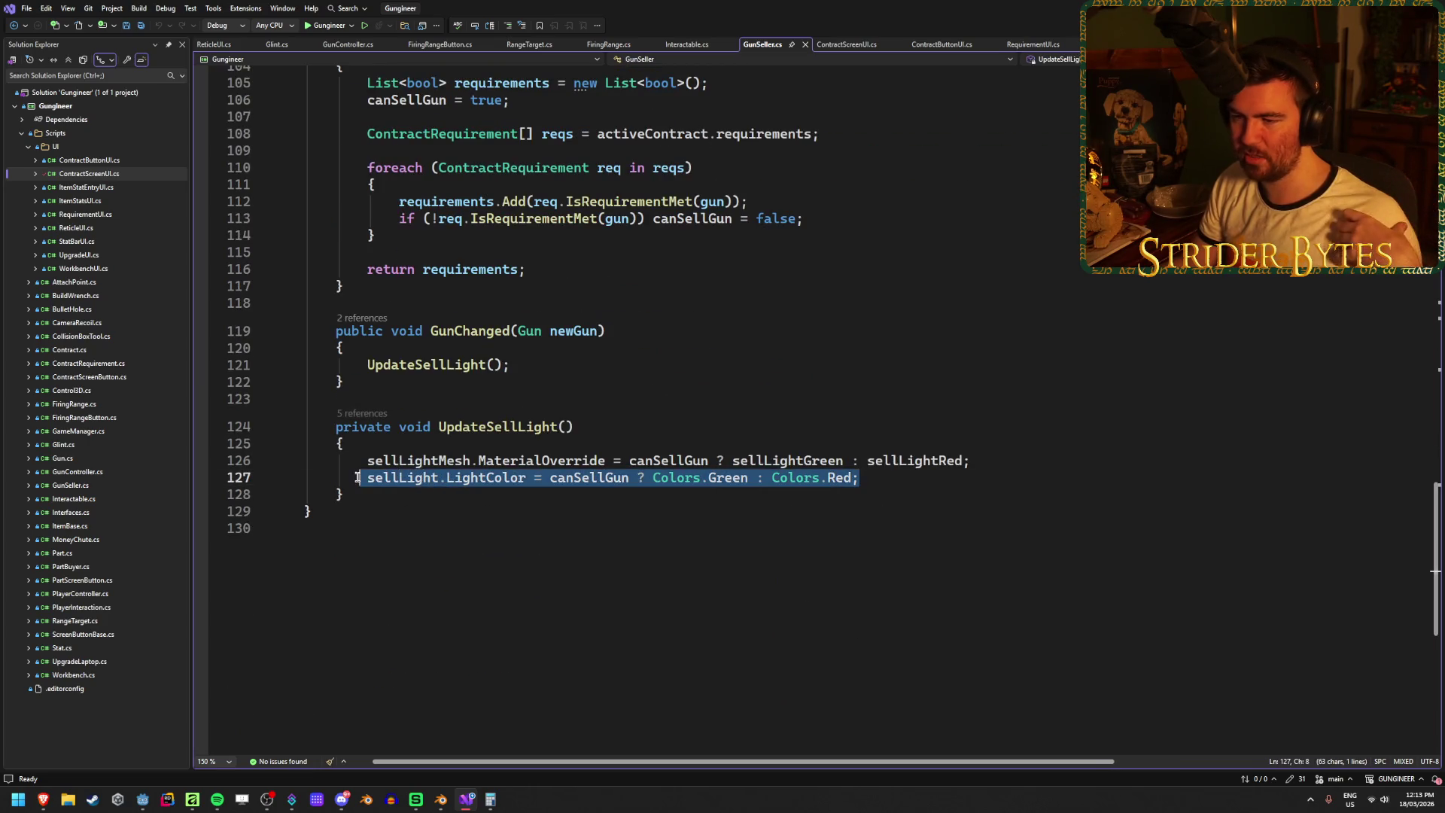
{"action": "left_click", "coordinate": [922, 431]}
{"action": "scroll", "coordinate": [923, 430], "scroll_direction": "up", "scroll_amount": 7}
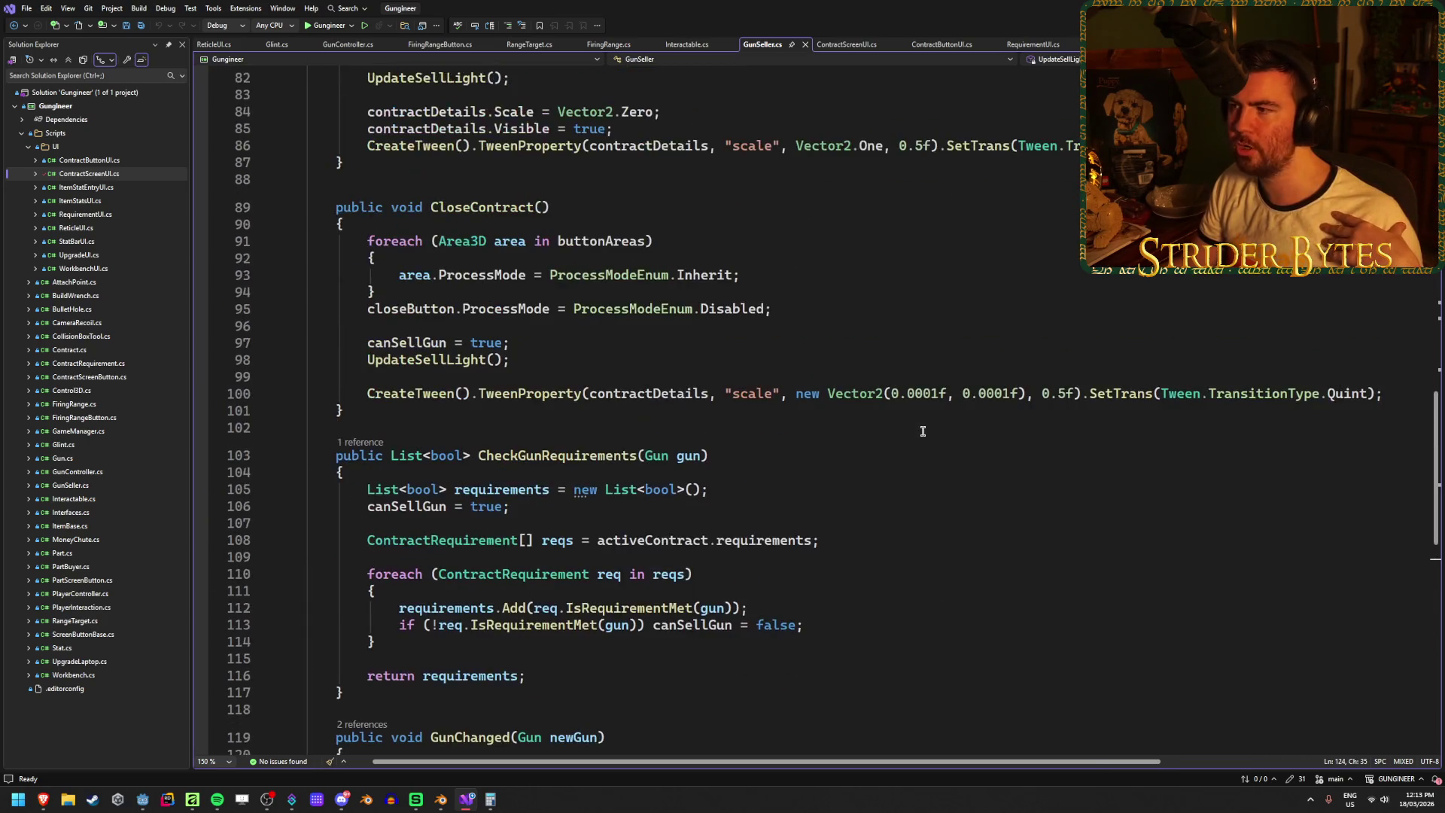
{"action": "scroll", "coordinate": [923, 430], "scroll_direction": "up", "scroll_amount": 9}
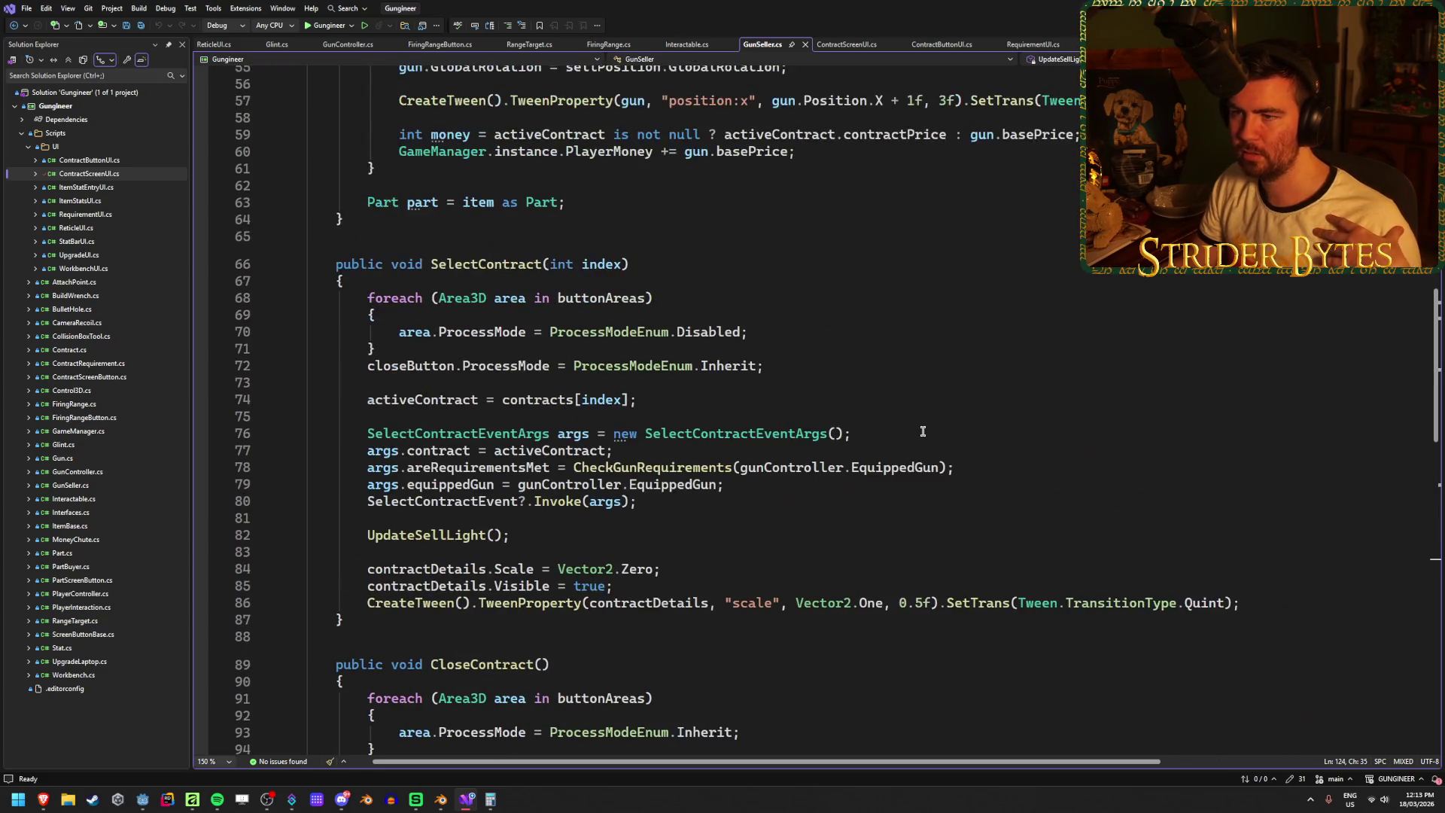
{"action": "scroll", "coordinate": [923, 430], "scroll_direction": "up", "scroll_amount": 5}
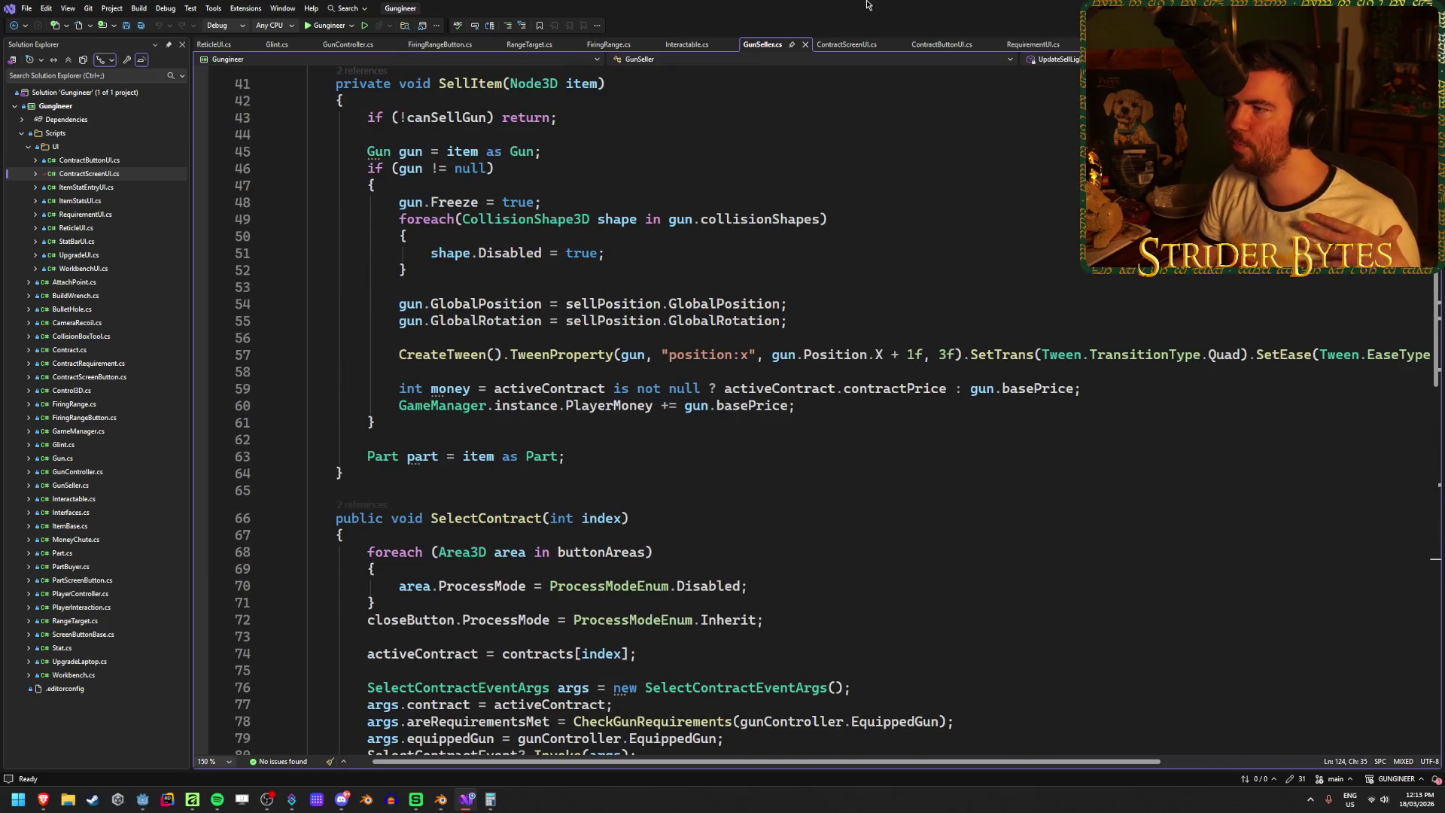
- Review the label settings line in RequirementUI.cs's SetupUI method, then return to Godot
{"action": "left_click", "coordinate": [1033, 44]}
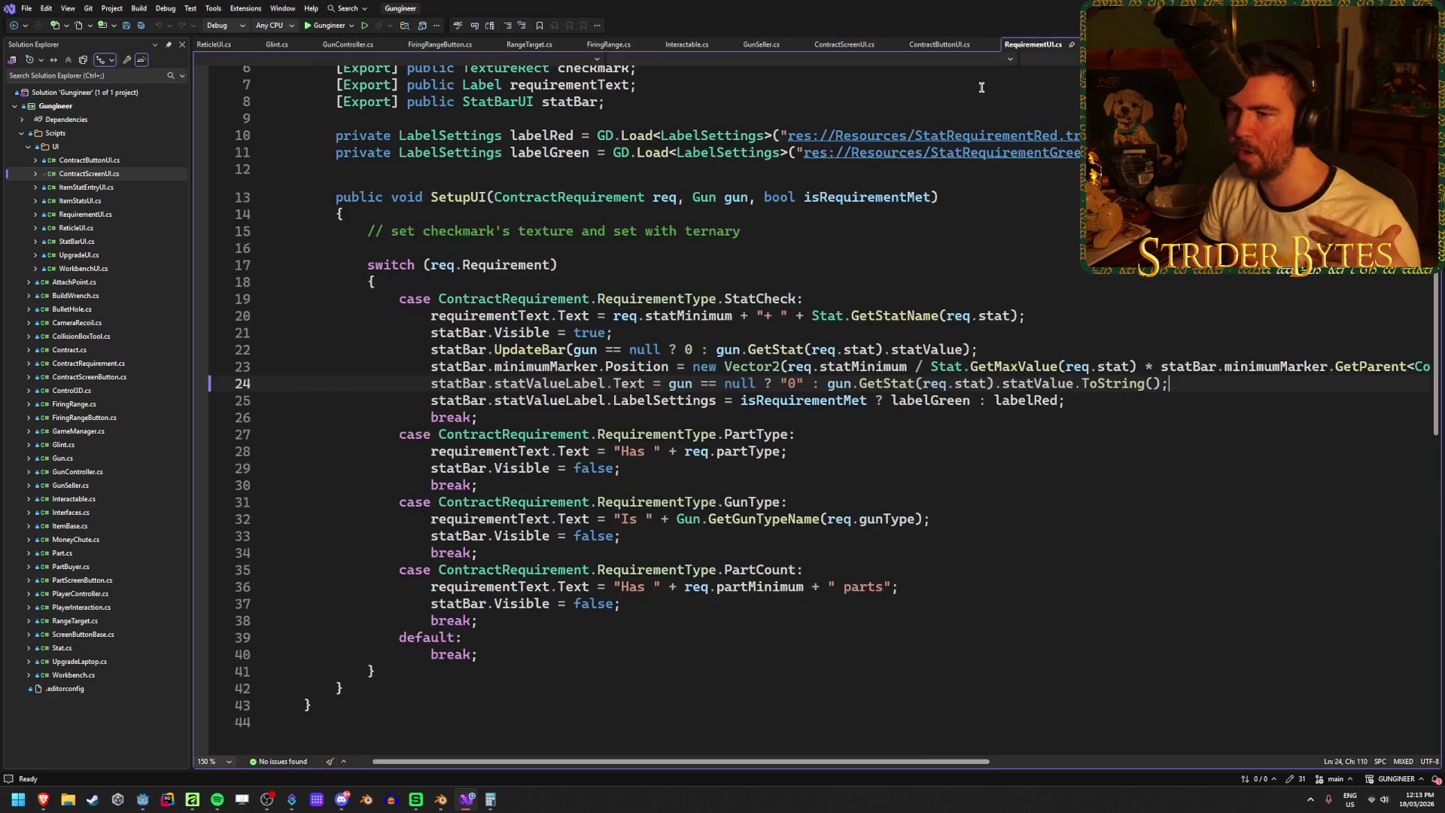
{"action": "scroll", "coordinate": [874, 436], "scroll_direction": "up", "scroll_amount": 2}
{"action": "scroll", "coordinate": [564, 628], "scroll_direction": "down", "scroll_amount": 3}
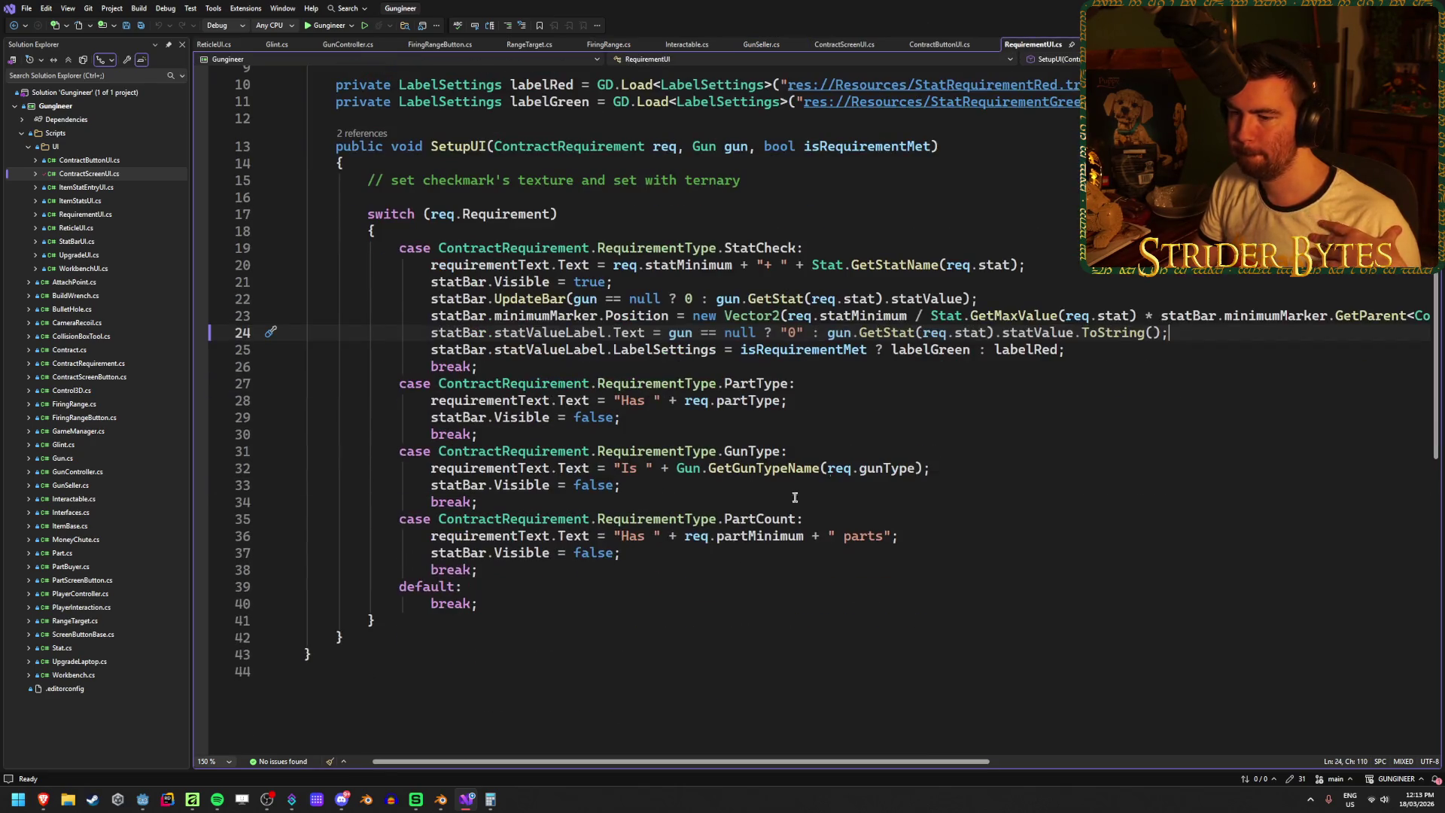
{"action": "scroll", "coordinate": [564, 629], "scroll_direction": "up", "scroll_amount": 3}
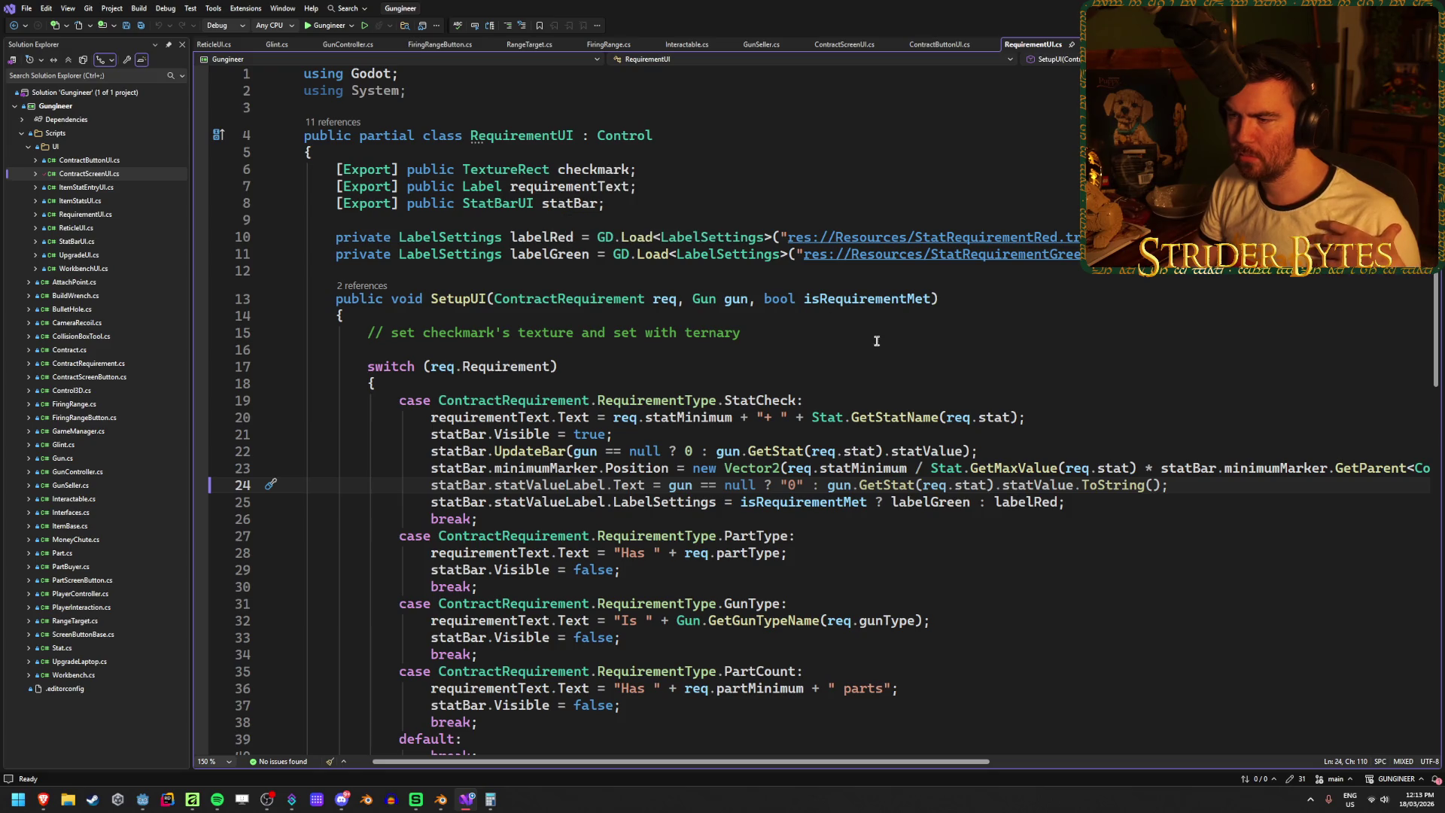
{"action": "scroll", "coordinate": [878, 337], "scroll_direction": "down", "scroll_amount": 2}
{"action": "left_click", "coordinate": [1095, 399]}
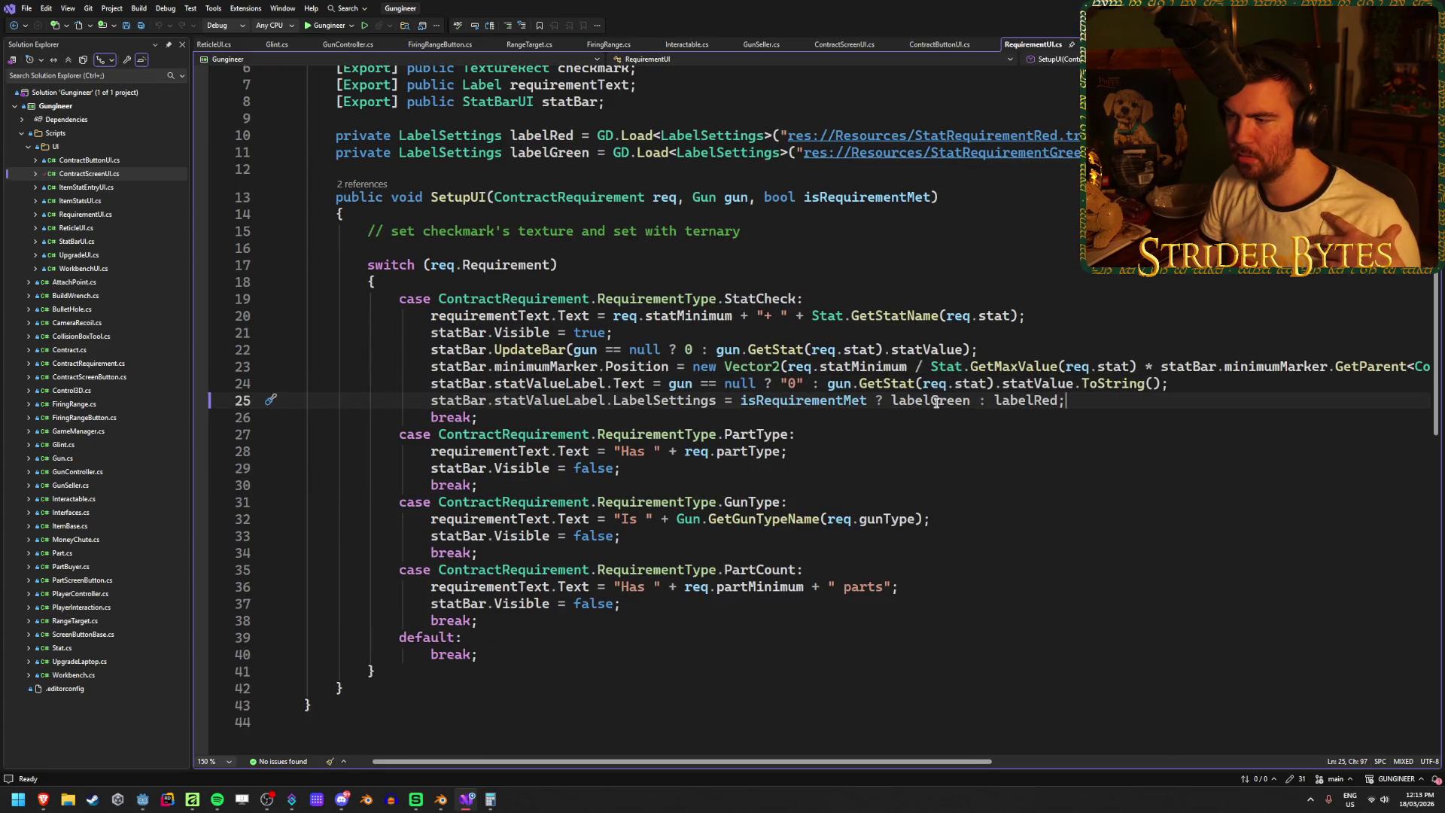
{"action": "scroll", "coordinate": [585, 284], "scroll_direction": "up", "scroll_amount": 2}
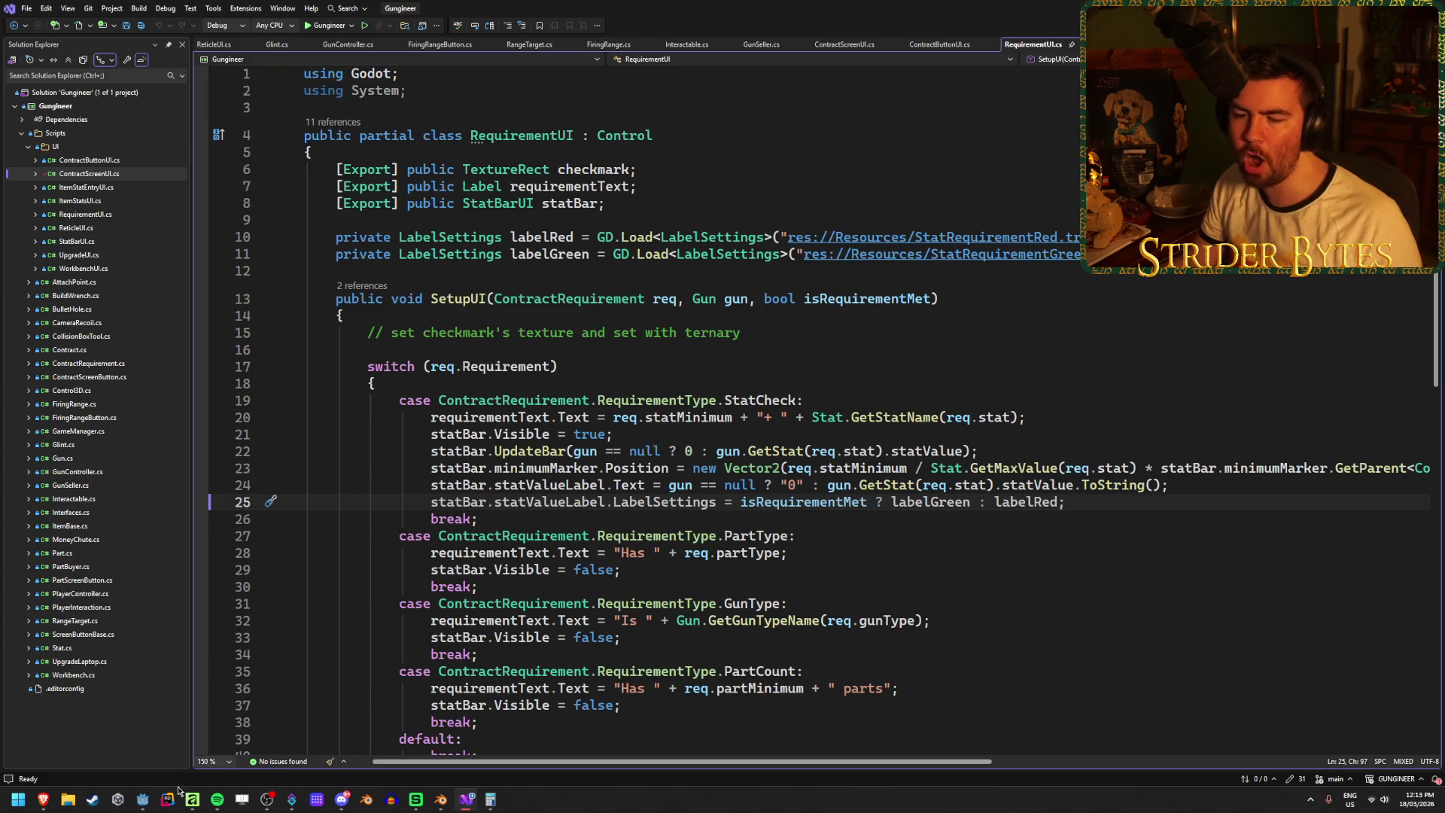
{"action": "left_click", "coordinate": [142, 799]}
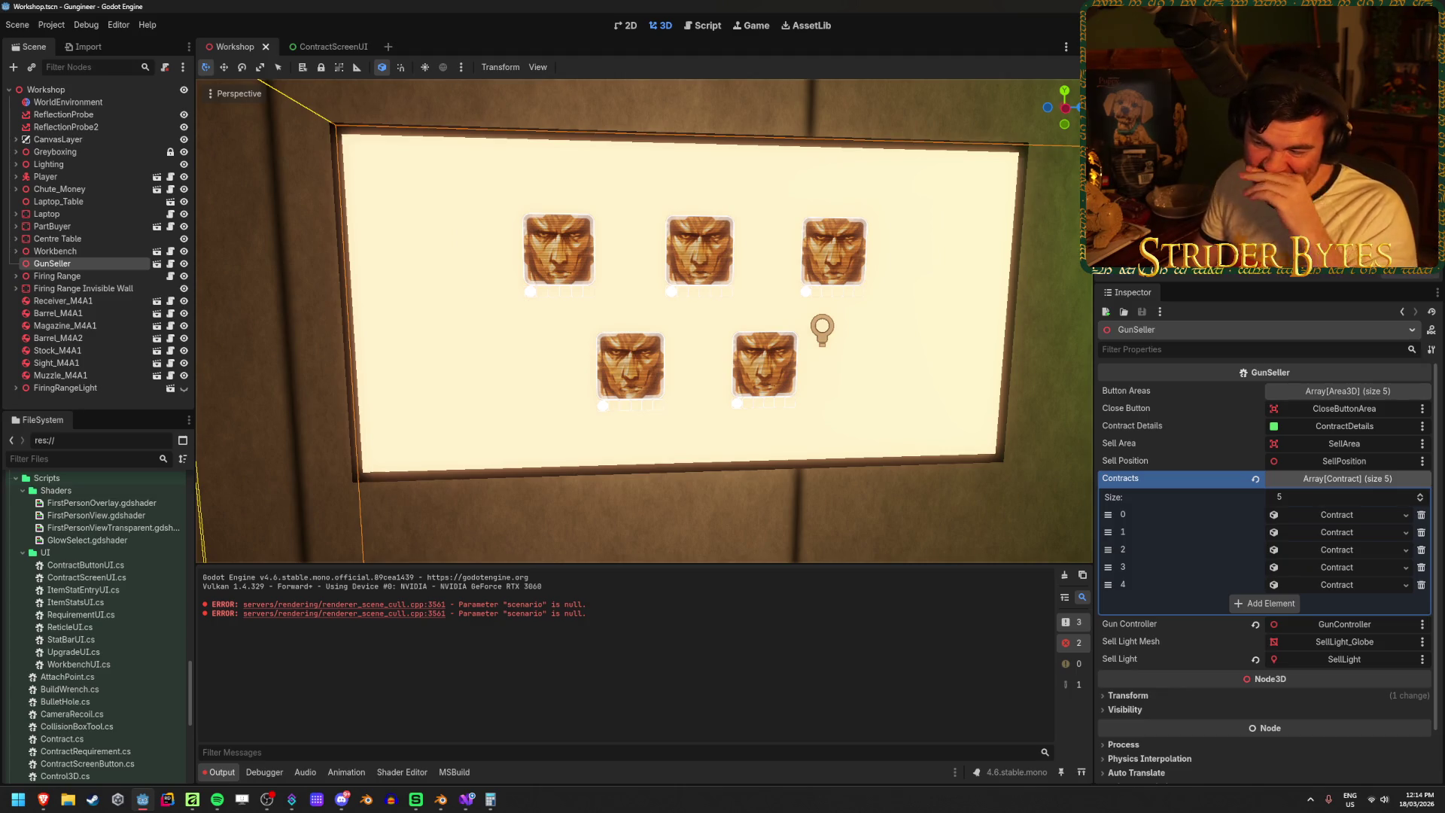
- Clear the output log and compare the Workbench and GunSeller node properties, then deselect GunSeller
{"action": "left_click", "coordinate": [1068, 578]}
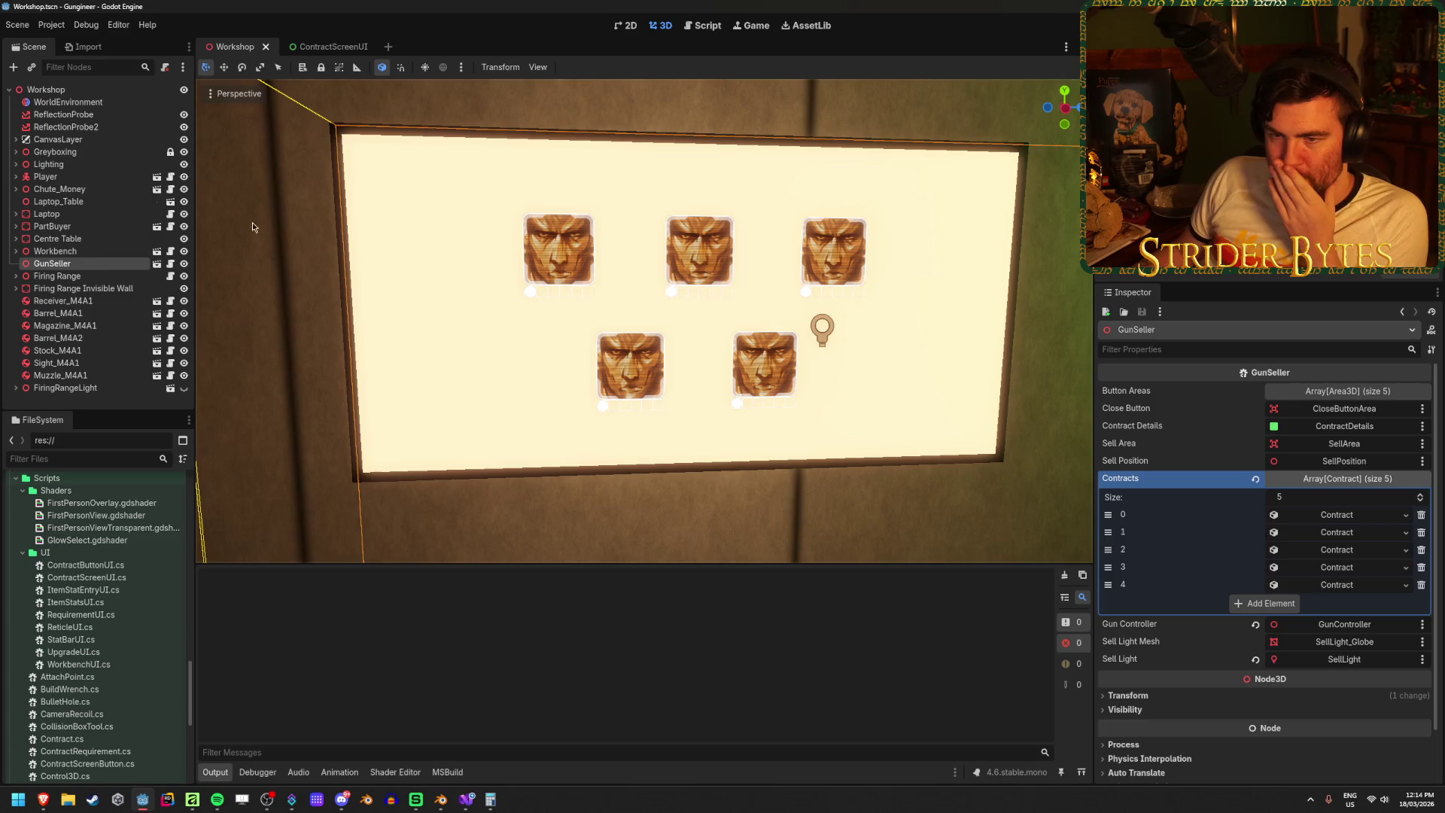
{"action": "left_click", "coordinate": [85, 252]}
{"action": "left_click", "coordinate": [88, 263]}
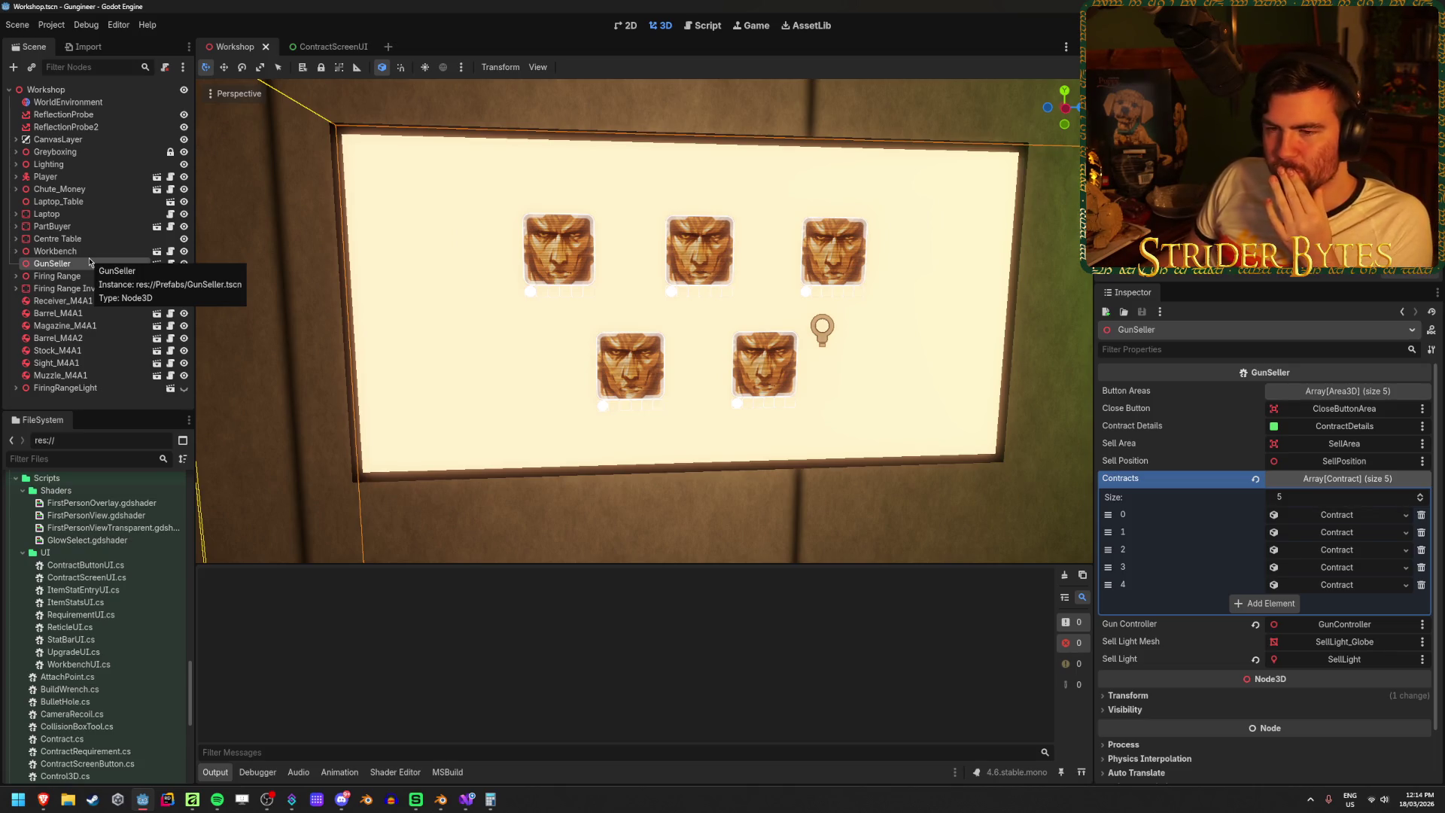
{"action": "left_click", "coordinate": [90, 251]}
{"action": "left_click", "coordinate": [89, 263]}
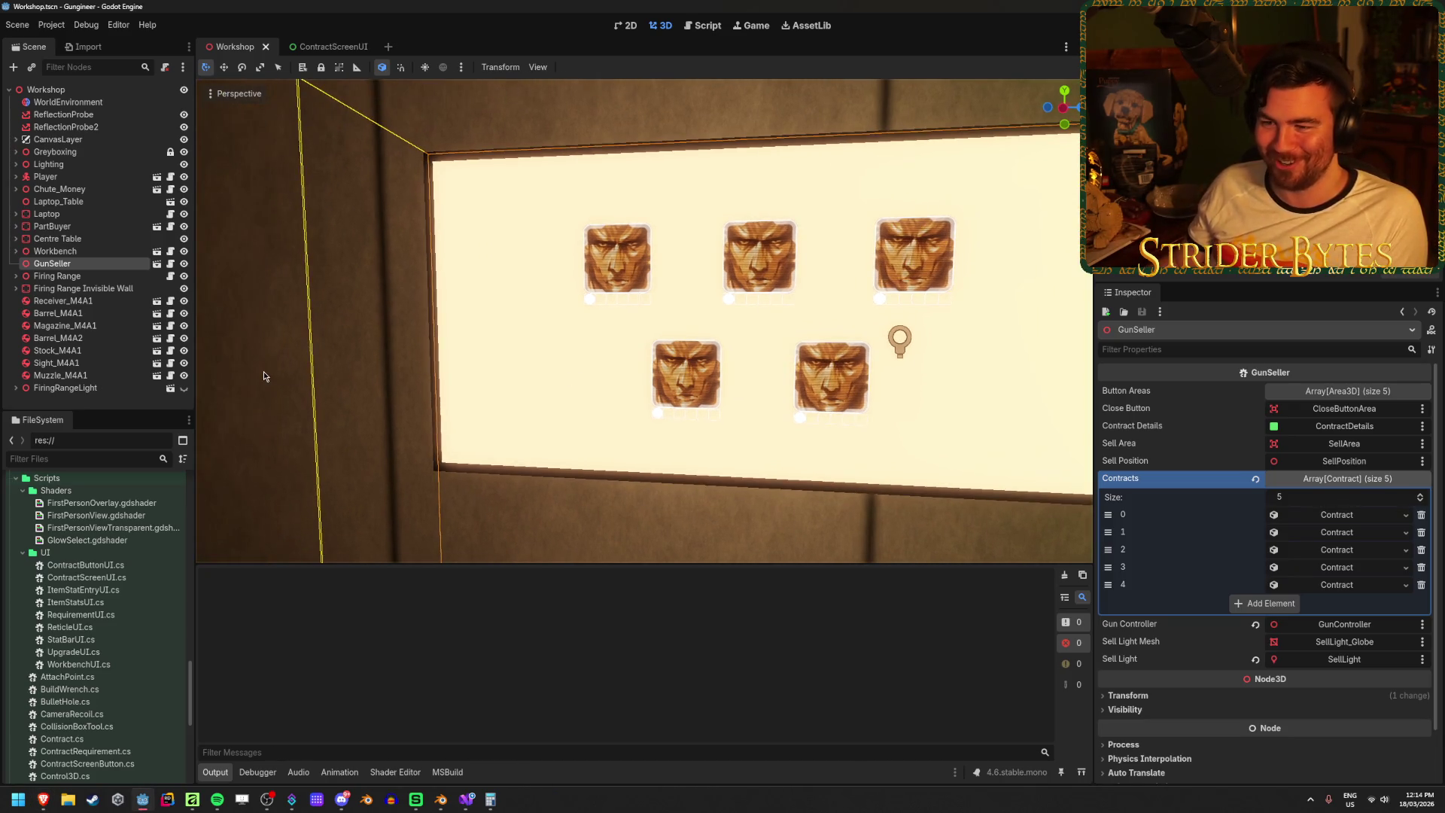
{"action": "left_click", "coordinate": [264, 372]}
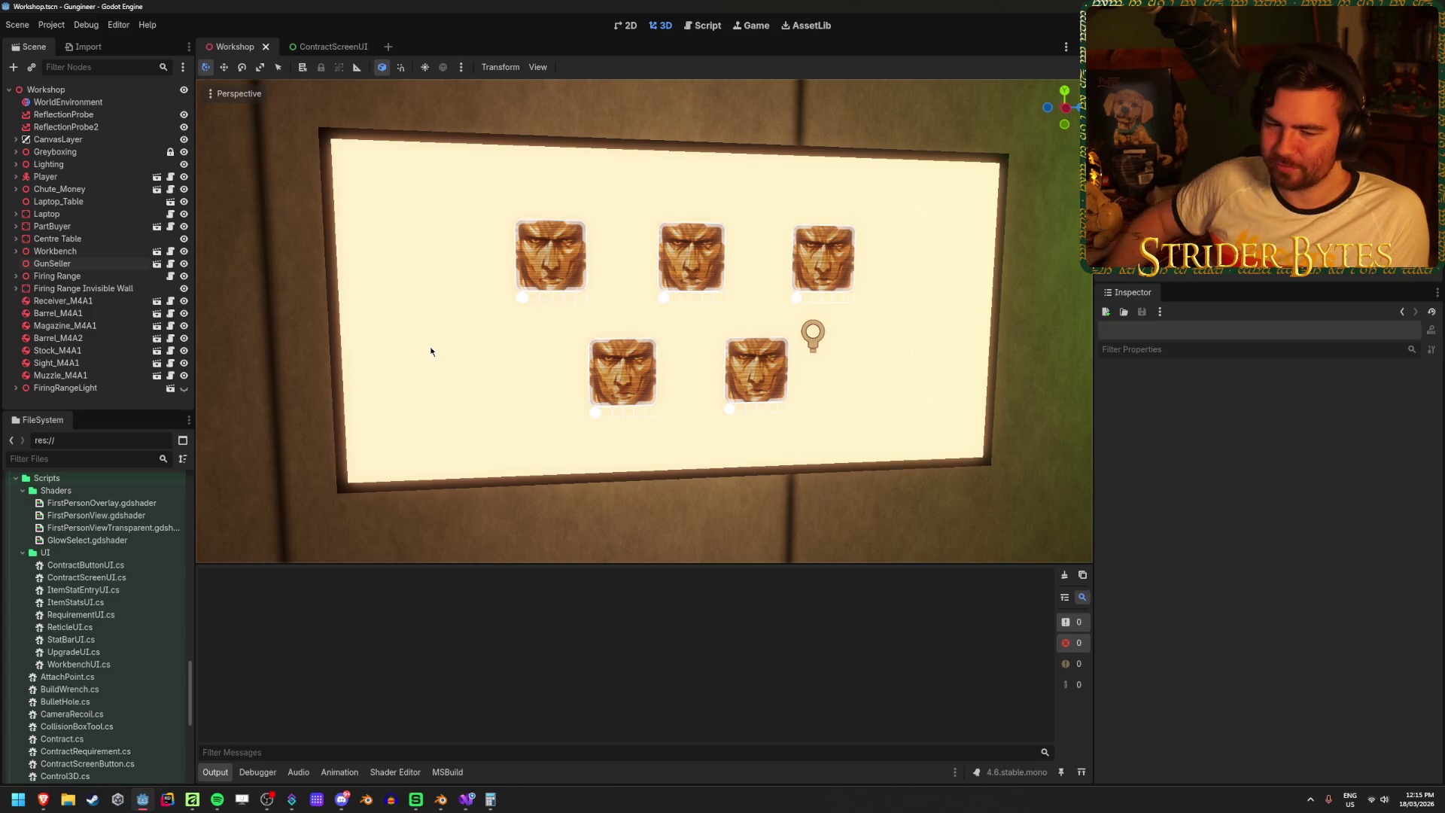
- Orbit to face the lit contract board and show the Firing Range node's properties
{"action": "left_click_drag", "start_coordinate": [421, 342], "coordinate": [412, 340]}
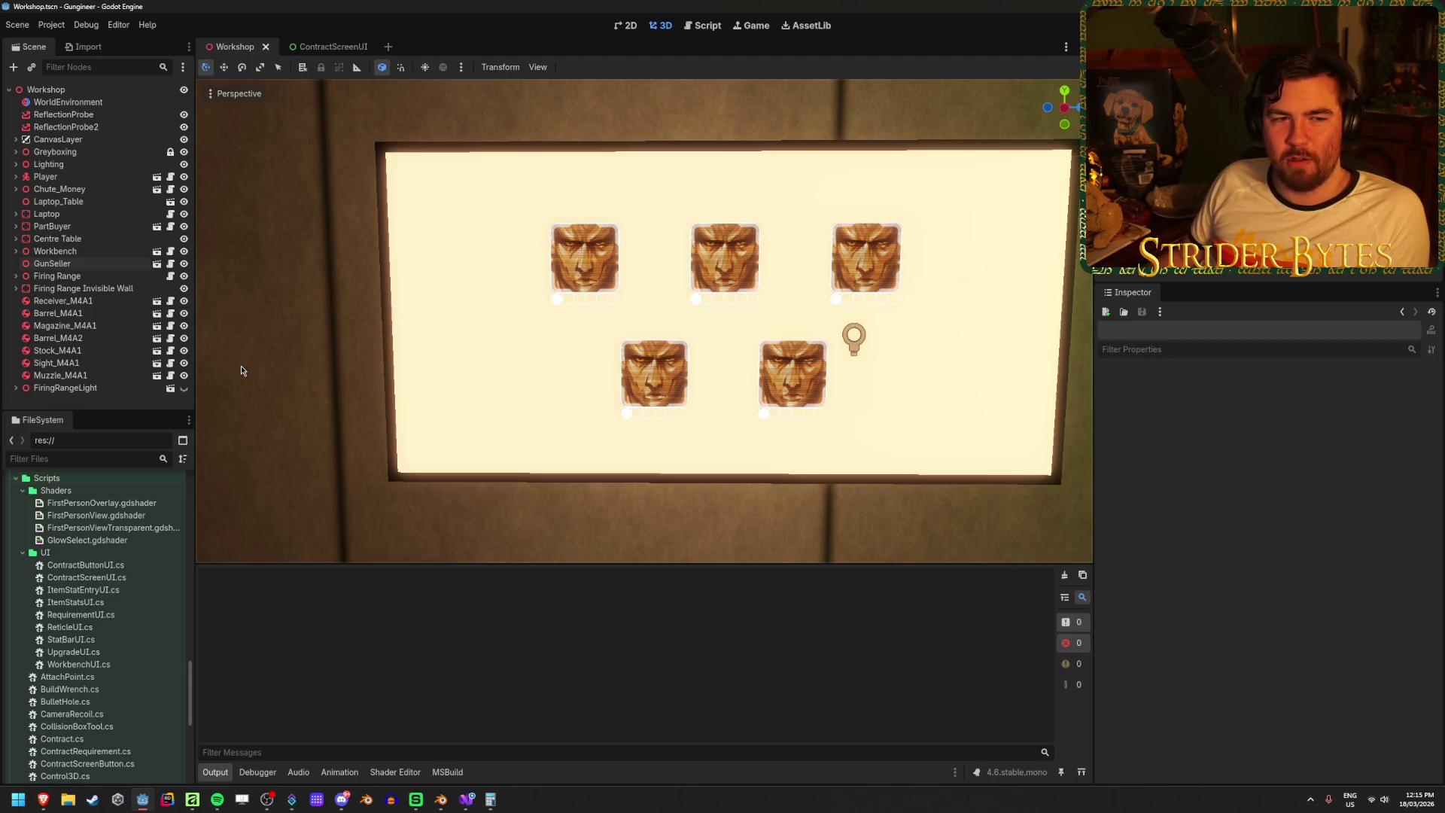
{"action": "left_click_drag", "start_coordinate": [263, 370], "coordinate": [264, 369]}
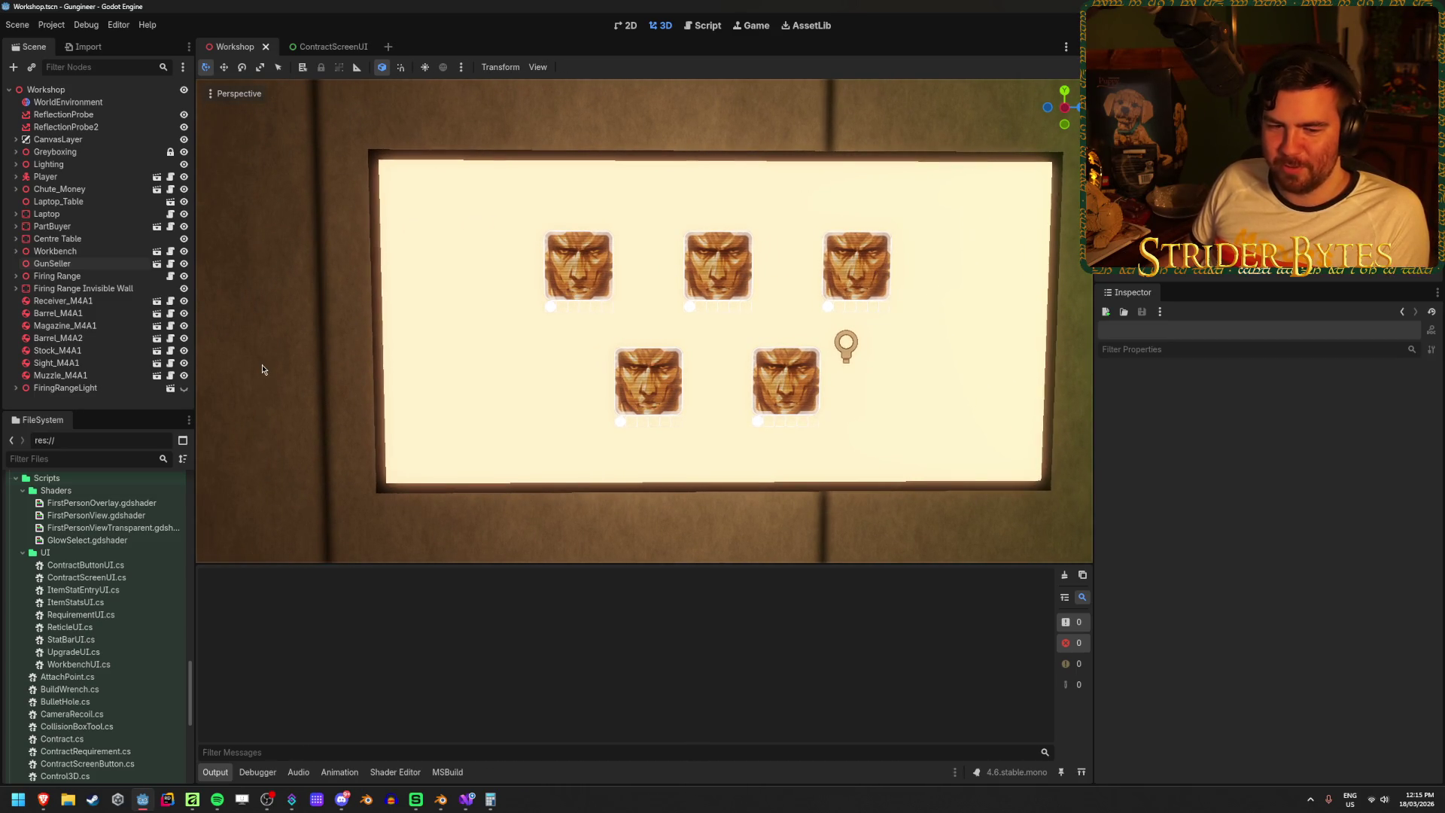
{"action": "left_click", "coordinate": [92, 276]}
{"action": "left_click", "coordinate": [93, 289]}
{"action": "left_click", "coordinate": [92, 276]}
{"action": "left_click", "coordinate": [96, 289]}
{"action": "left_click", "coordinate": [96, 277]}
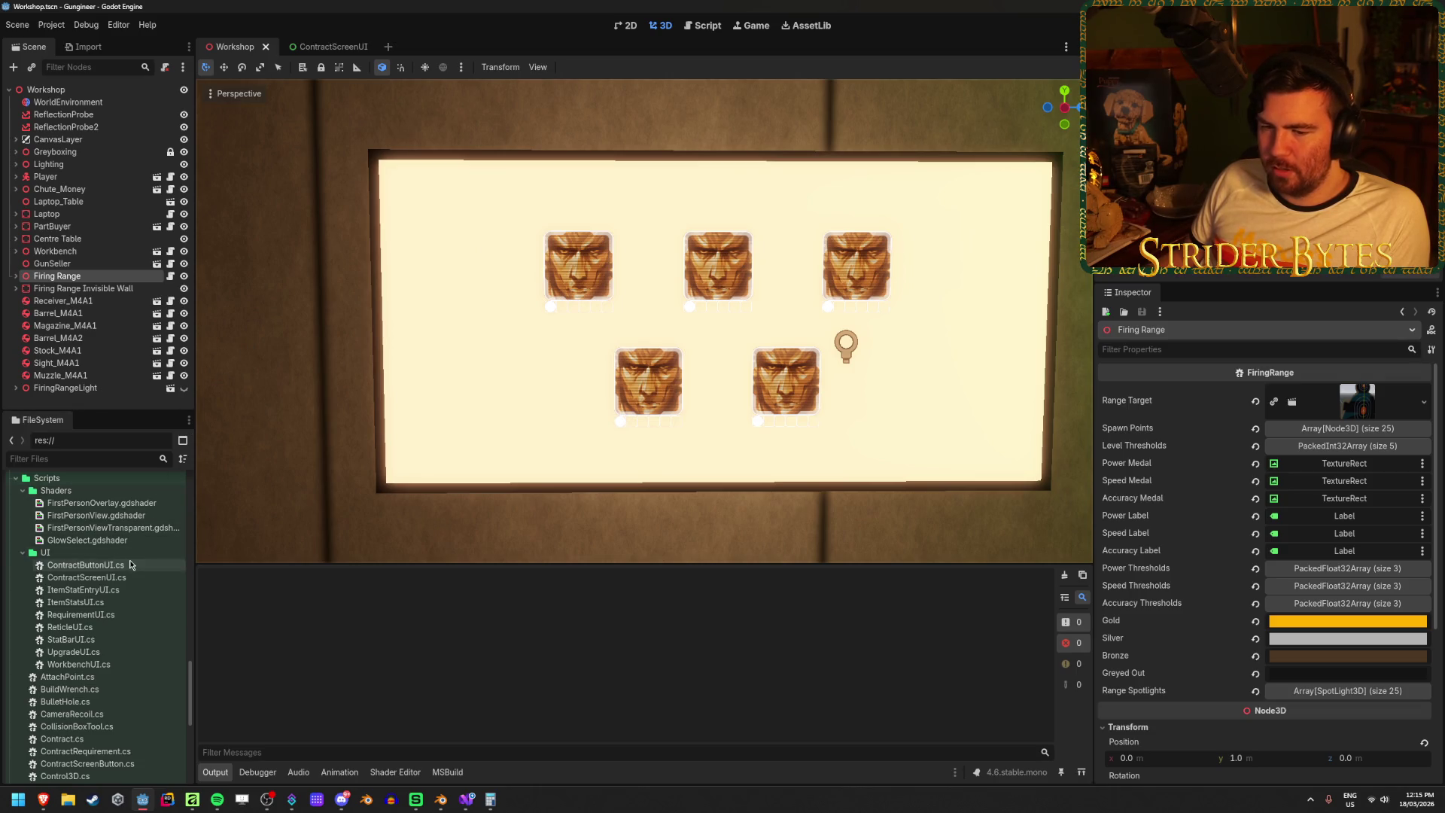
- Open RequirementUI.cs for editing from the FileSystem dock, then return to Godot
{"action": "double_click", "coordinate": [79, 615]}
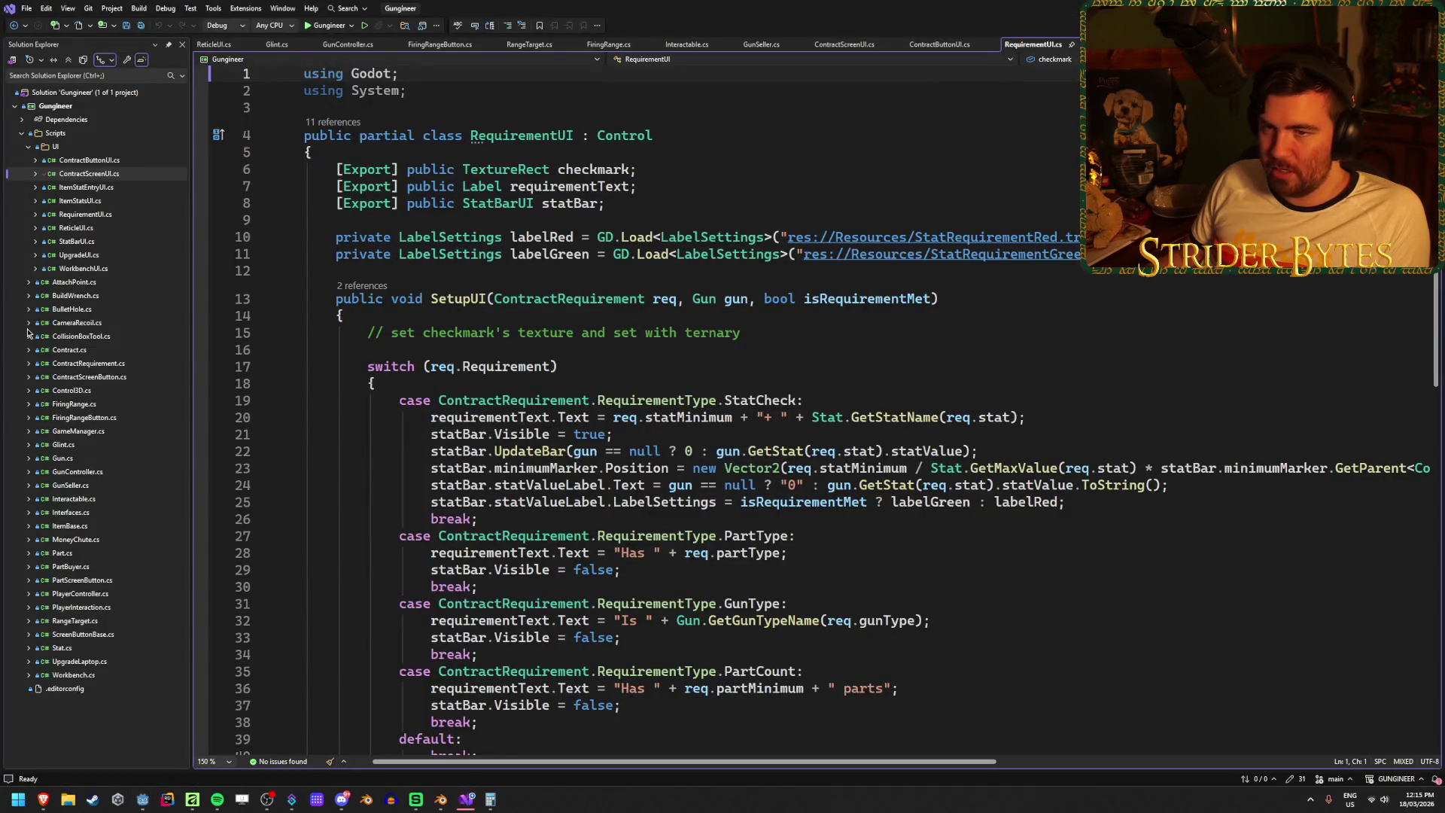
{"action": "key", "text": "alt+Tab"}
{"action": "scroll", "coordinate": [115, 612], "scroll_direction": "down", "scroll_amount": 5}
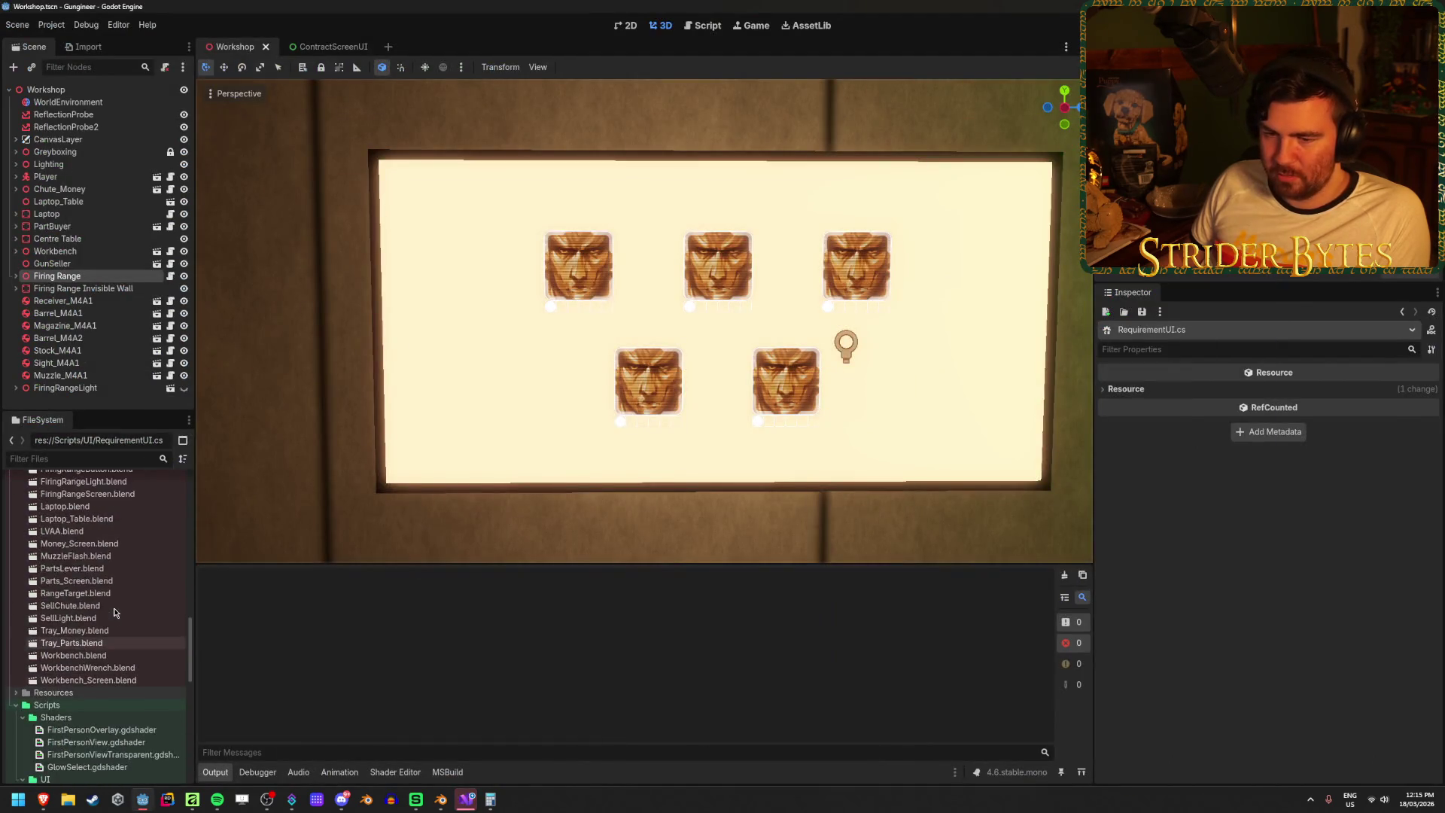
{"action": "scroll", "coordinate": [115, 612], "scroll_direction": "up", "scroll_amount": 10}
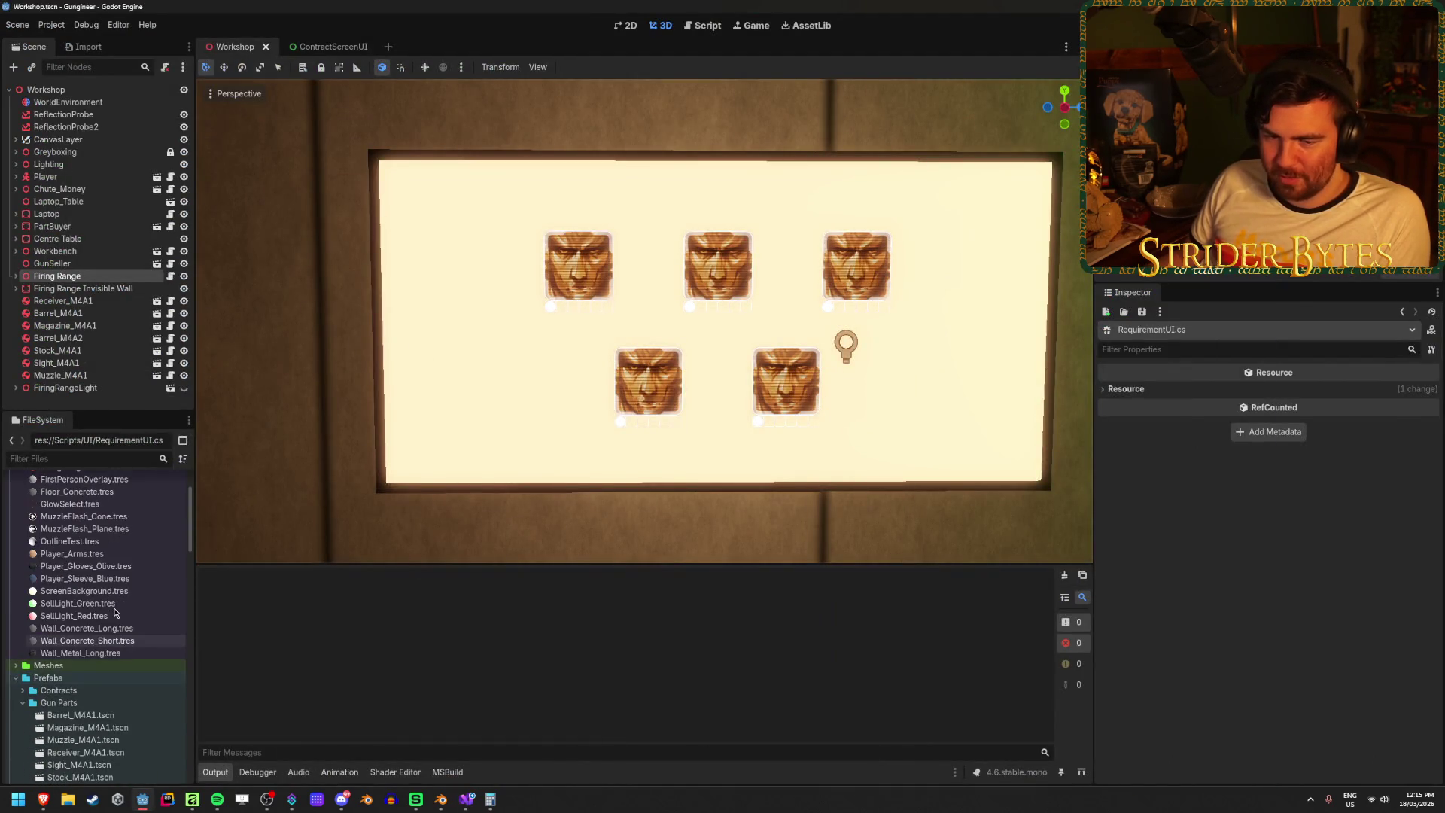
{"action": "scroll", "coordinate": [115, 612], "scroll_direction": "down", "scroll_amount": 5}
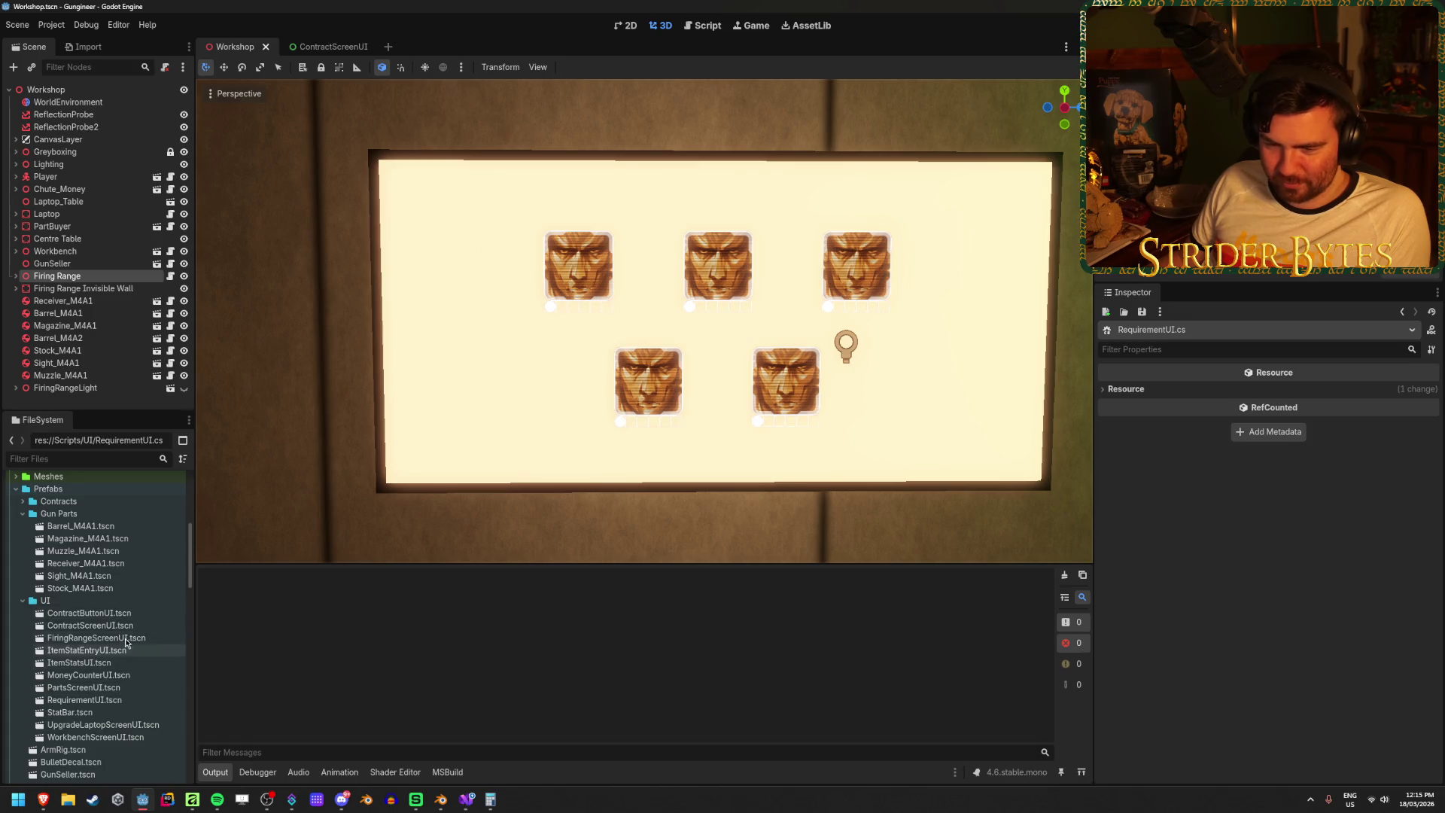
- Open the RequirementUI scene, open StatBar in its own tab, and inspect its MinimumMarker, StatValue and progress bar
{"action": "double_click", "coordinate": [85, 700]}
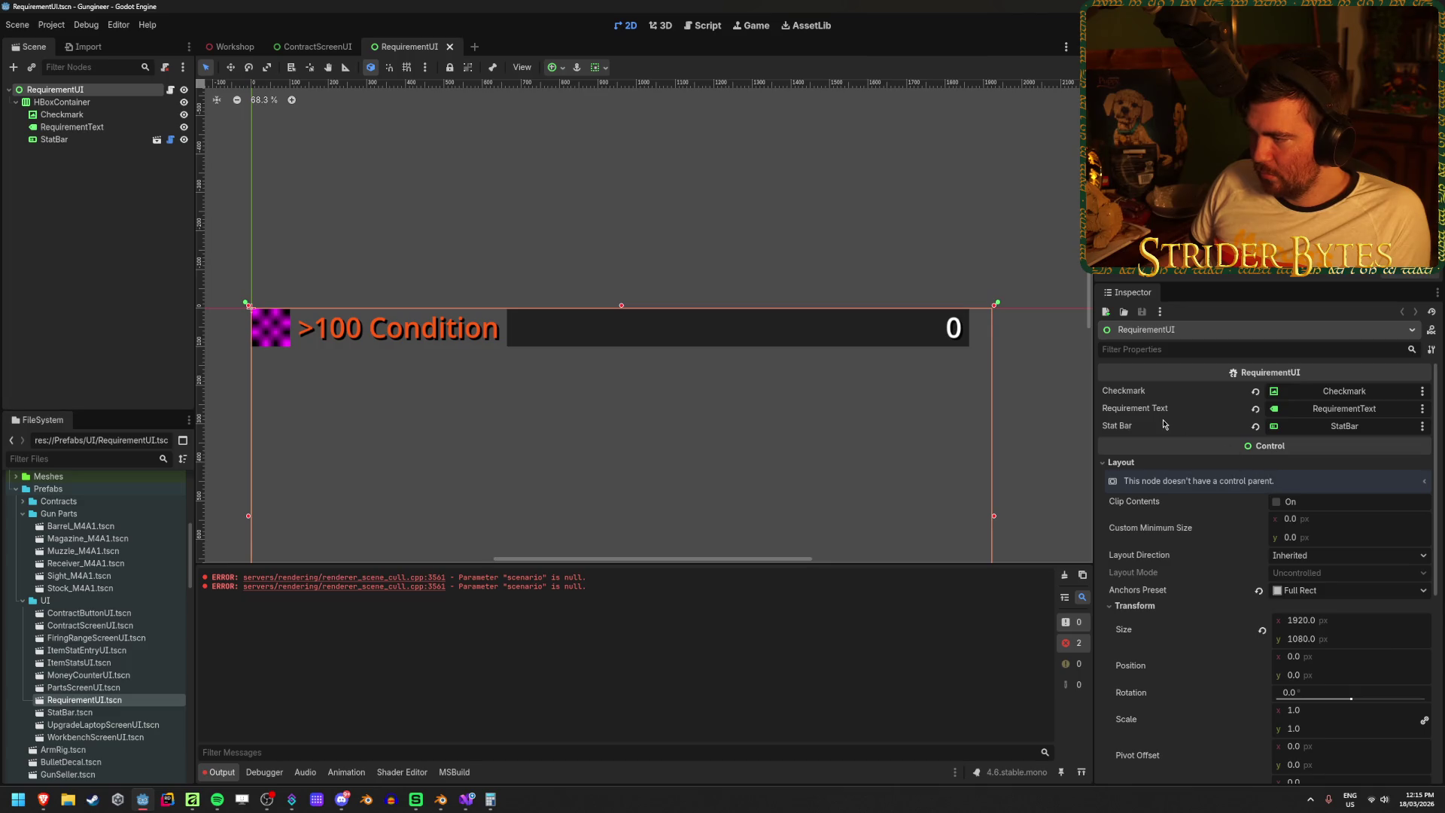
{"action": "scroll", "coordinate": [1163, 424], "scroll_direction": "down", "scroll_amount": 5}
{"action": "scroll", "coordinate": [1190, 594], "scroll_direction": "up", "scroll_amount": 5}
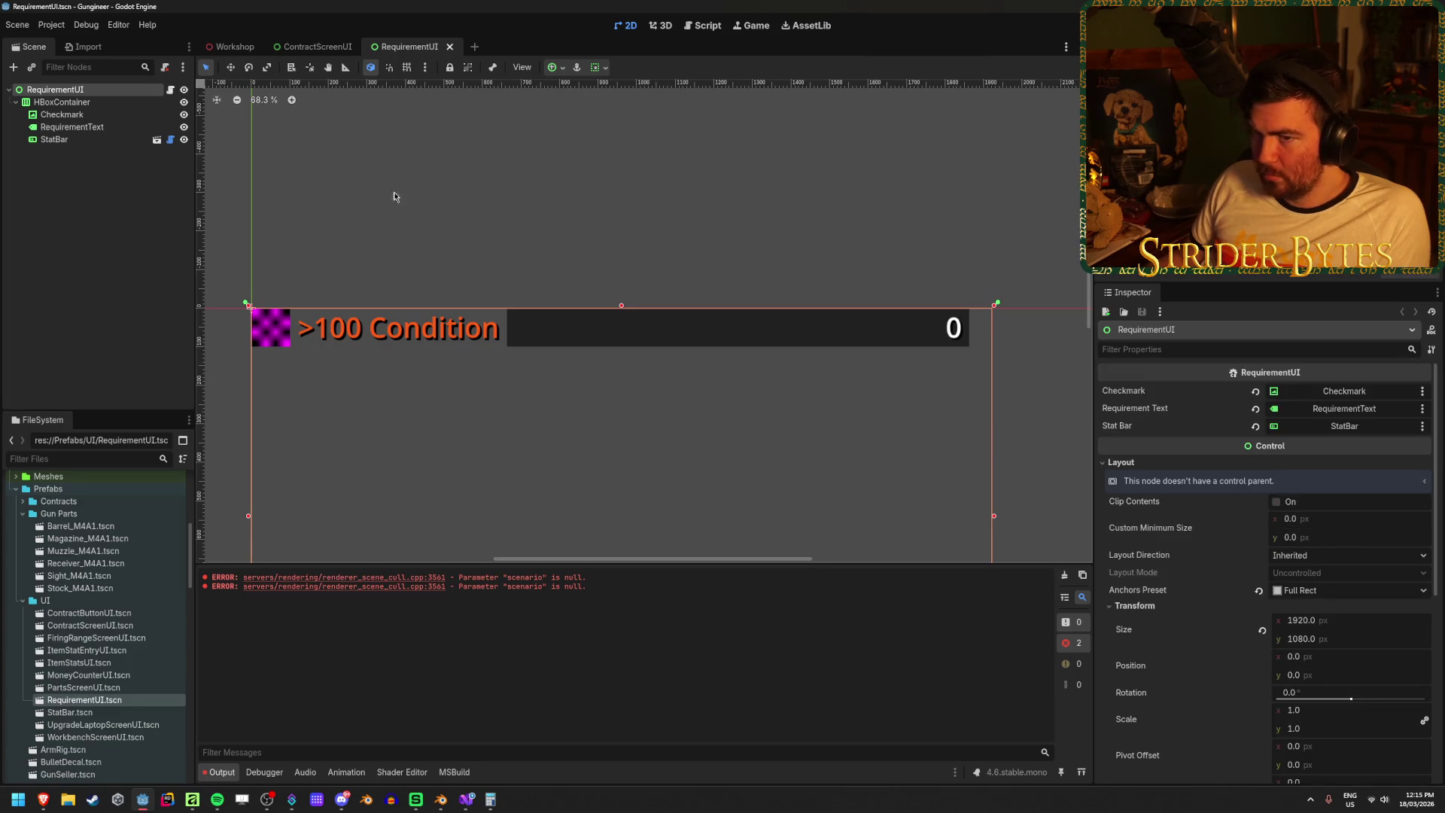
{"action": "left_click", "coordinate": [76, 139]}
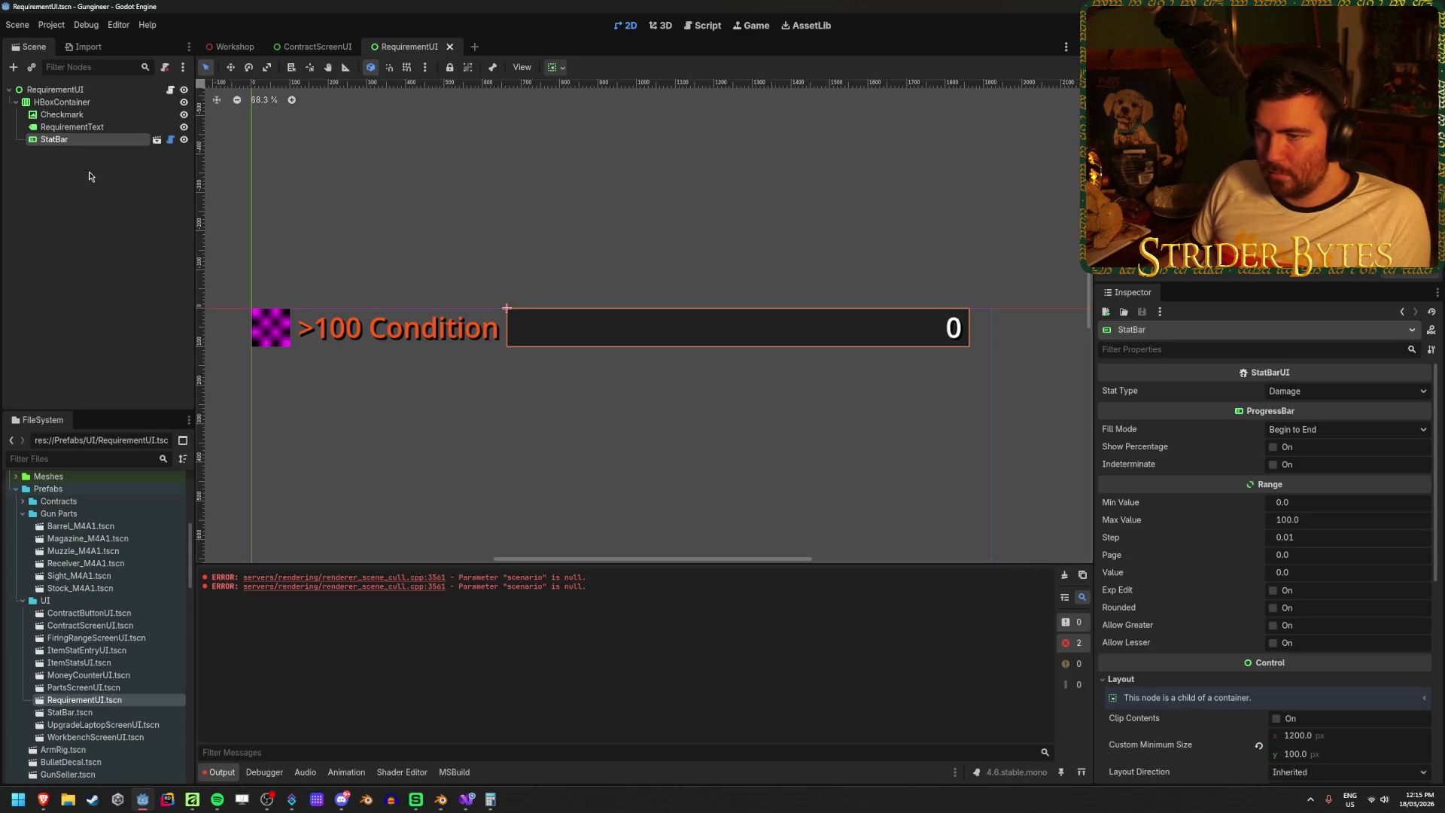
{"action": "left_click", "coordinate": [151, 142]}
{"action": "left_click", "coordinate": [79, 88]}
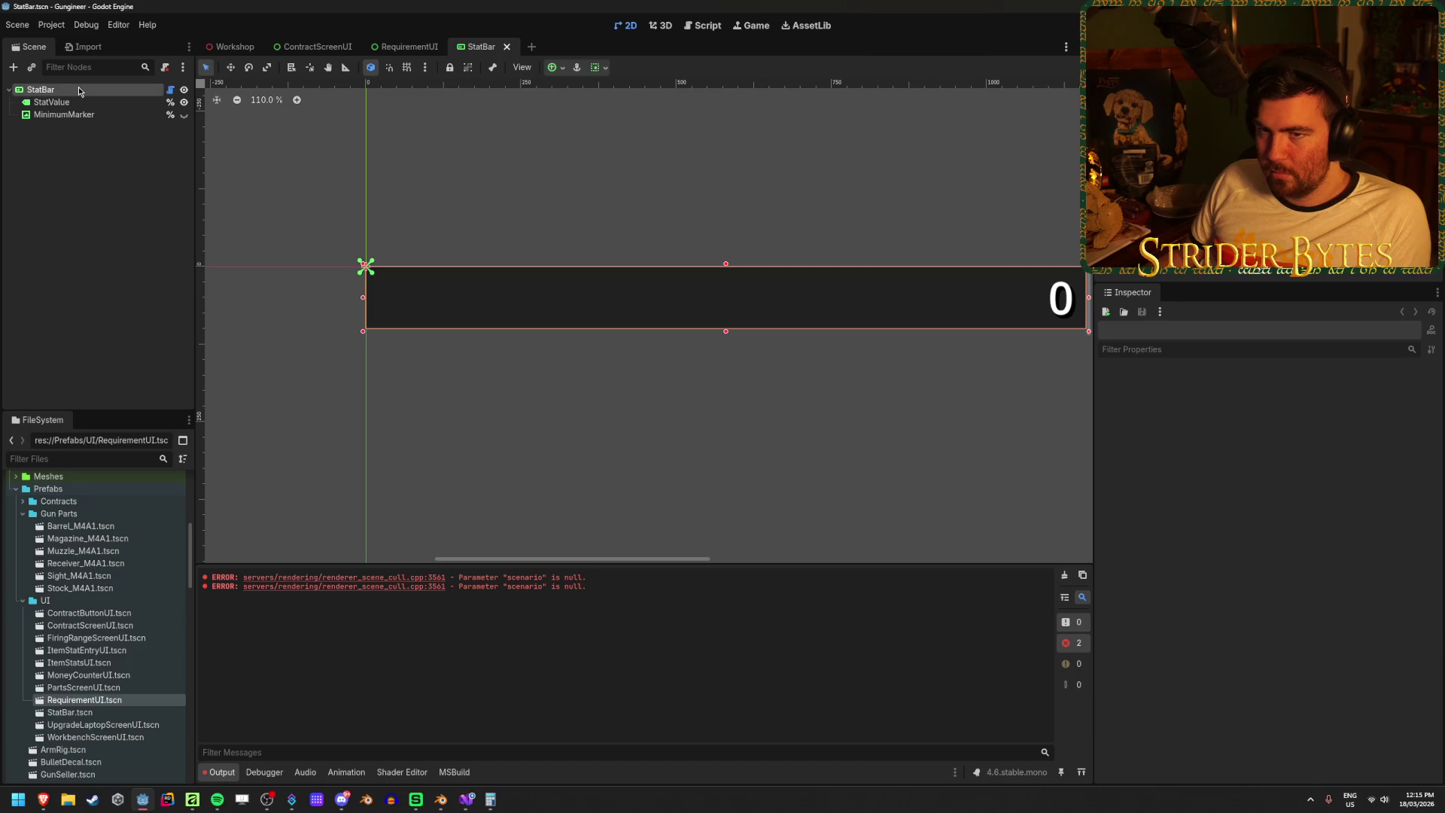
{"action": "left_click", "coordinate": [64, 114]}
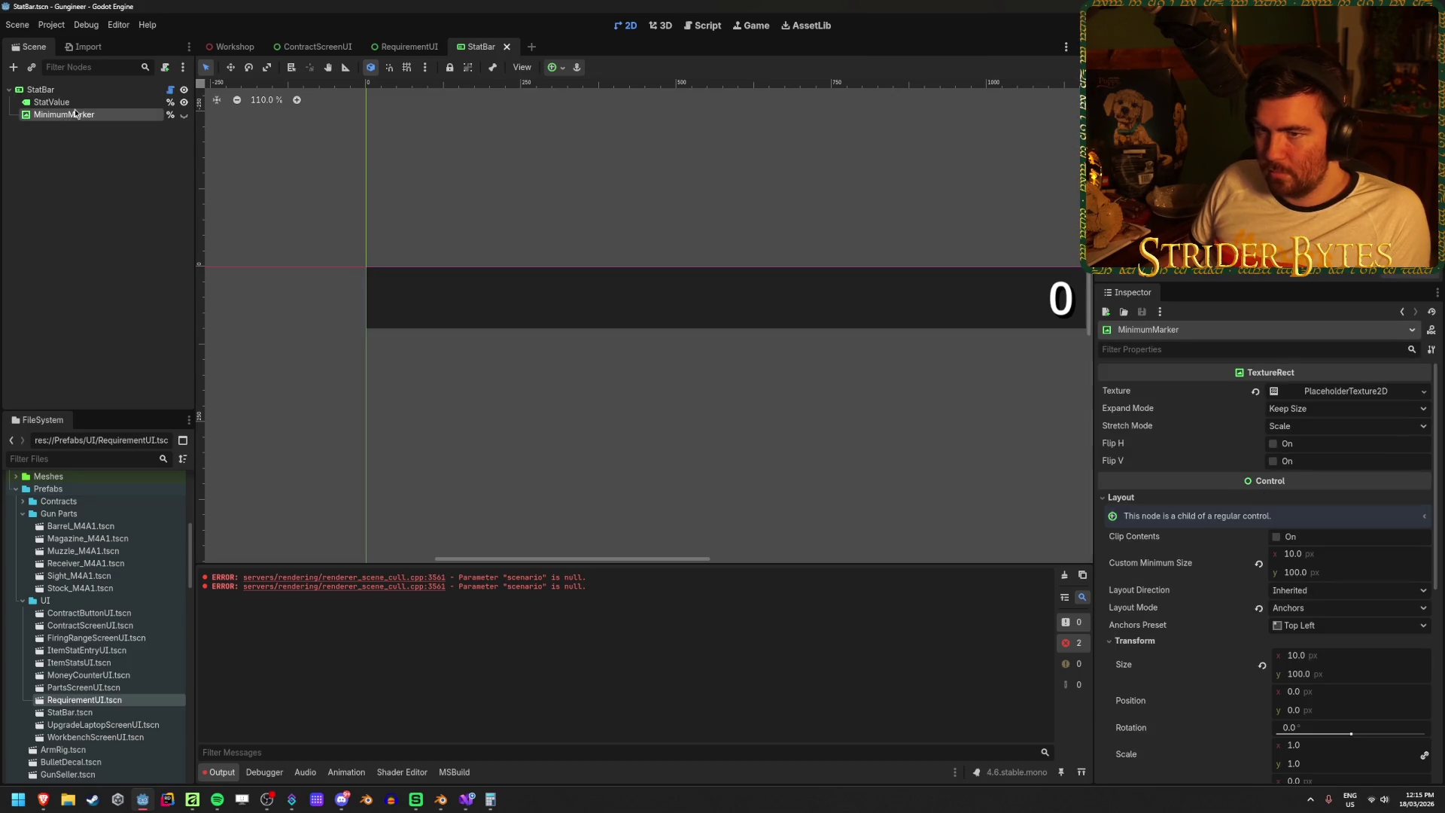
{"action": "left_click", "coordinate": [80, 104]}
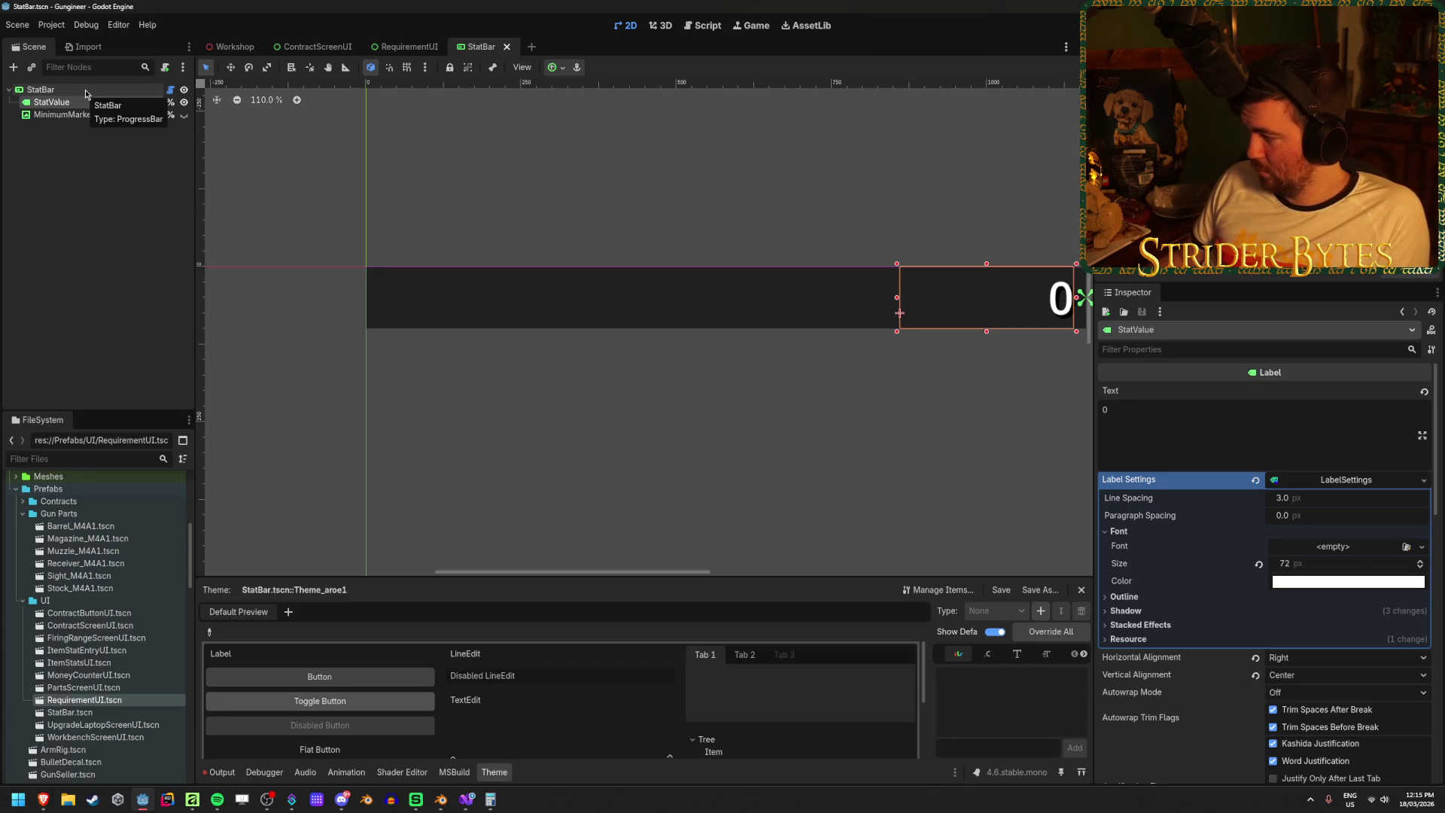
{"action": "left_click", "coordinate": [85, 89]}
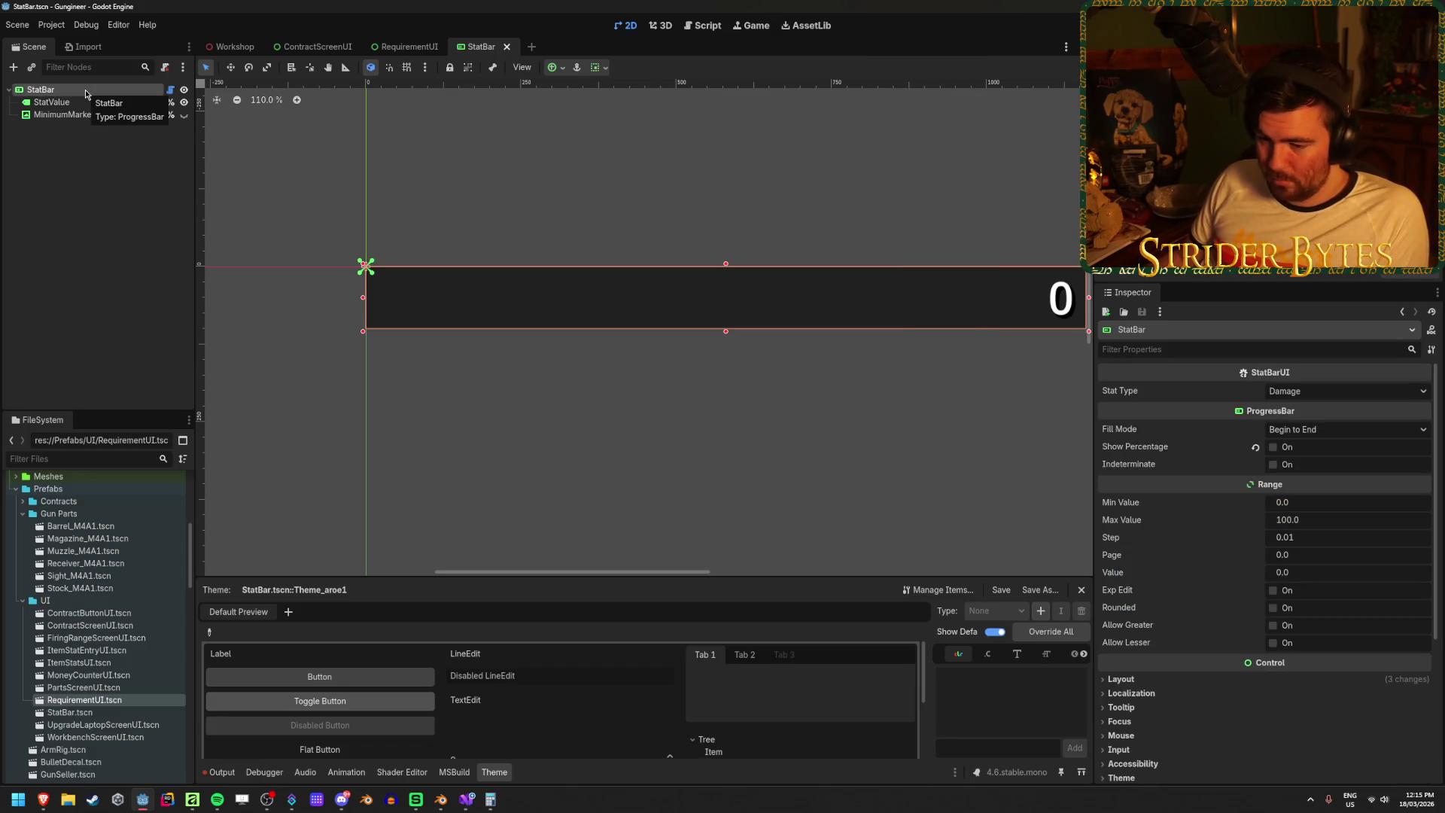
- Return to the RequirementUI scene root, then bring RequirementUI.cs back up in Visual Studio
{"action": "left_click", "coordinate": [406, 46]}
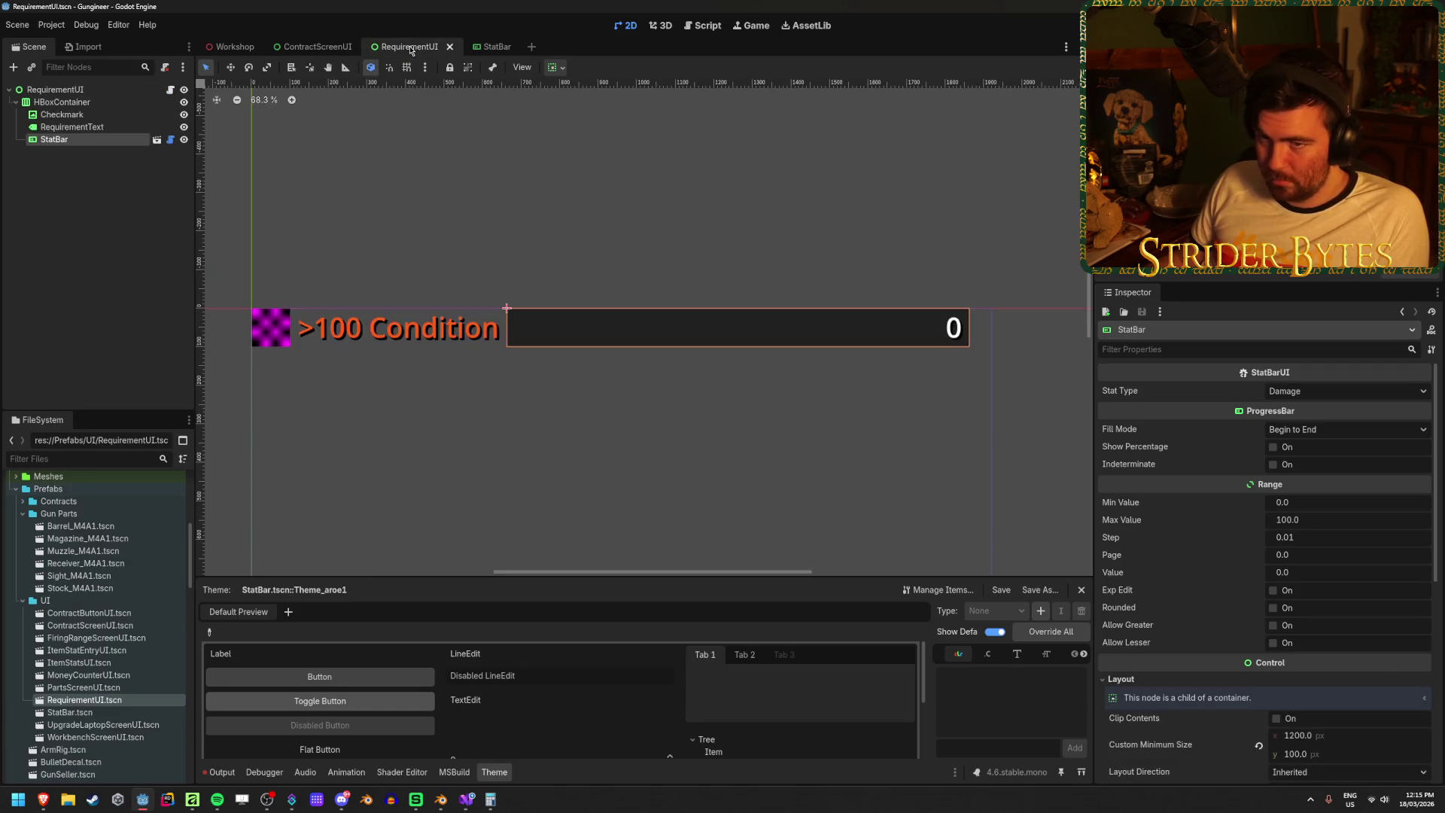
{"action": "left_click", "coordinate": [68, 88]}
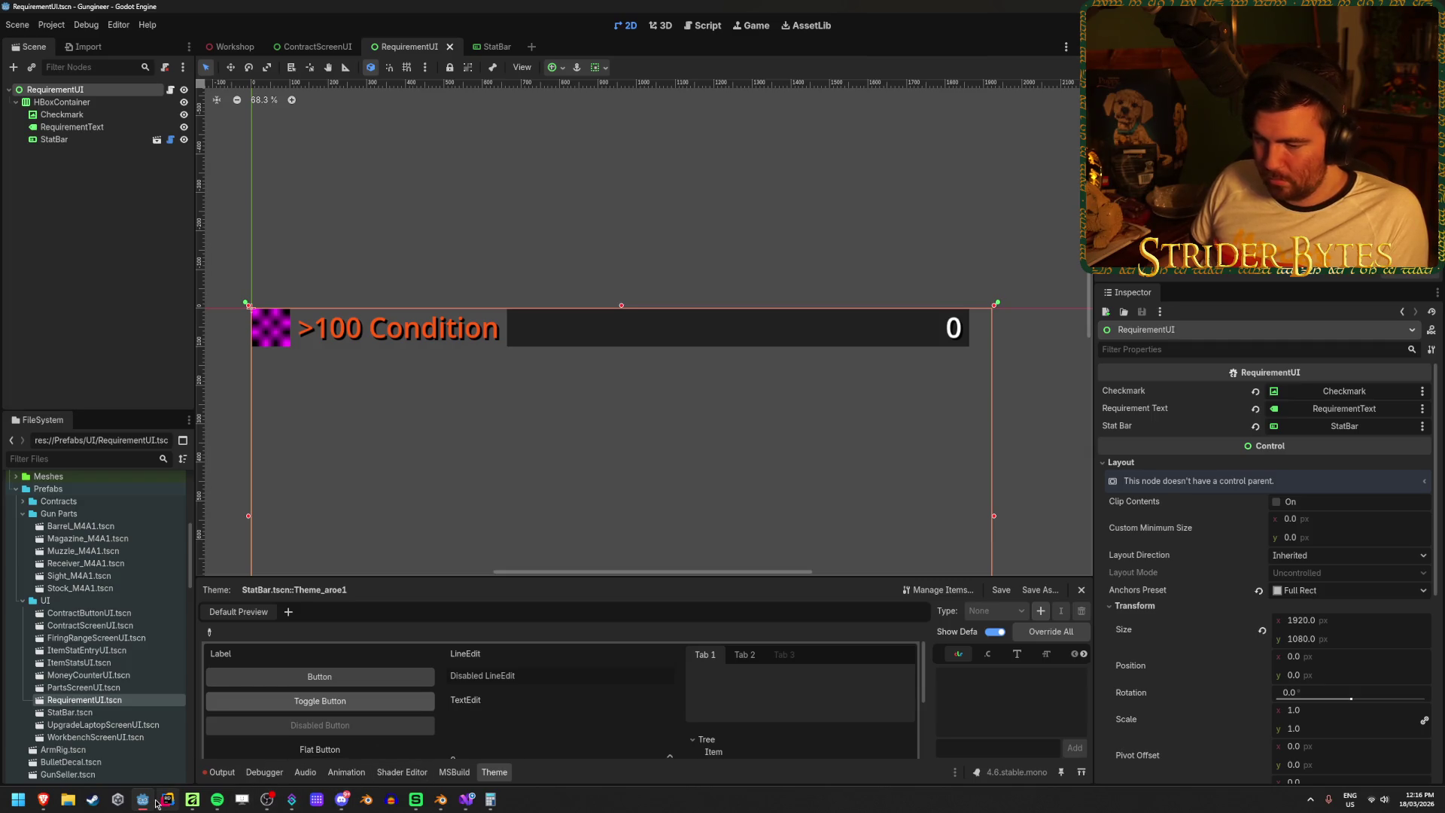
{"action": "mouse_move", "coordinate": [415, 805]}
{"action": "left_click", "coordinate": [467, 799]}
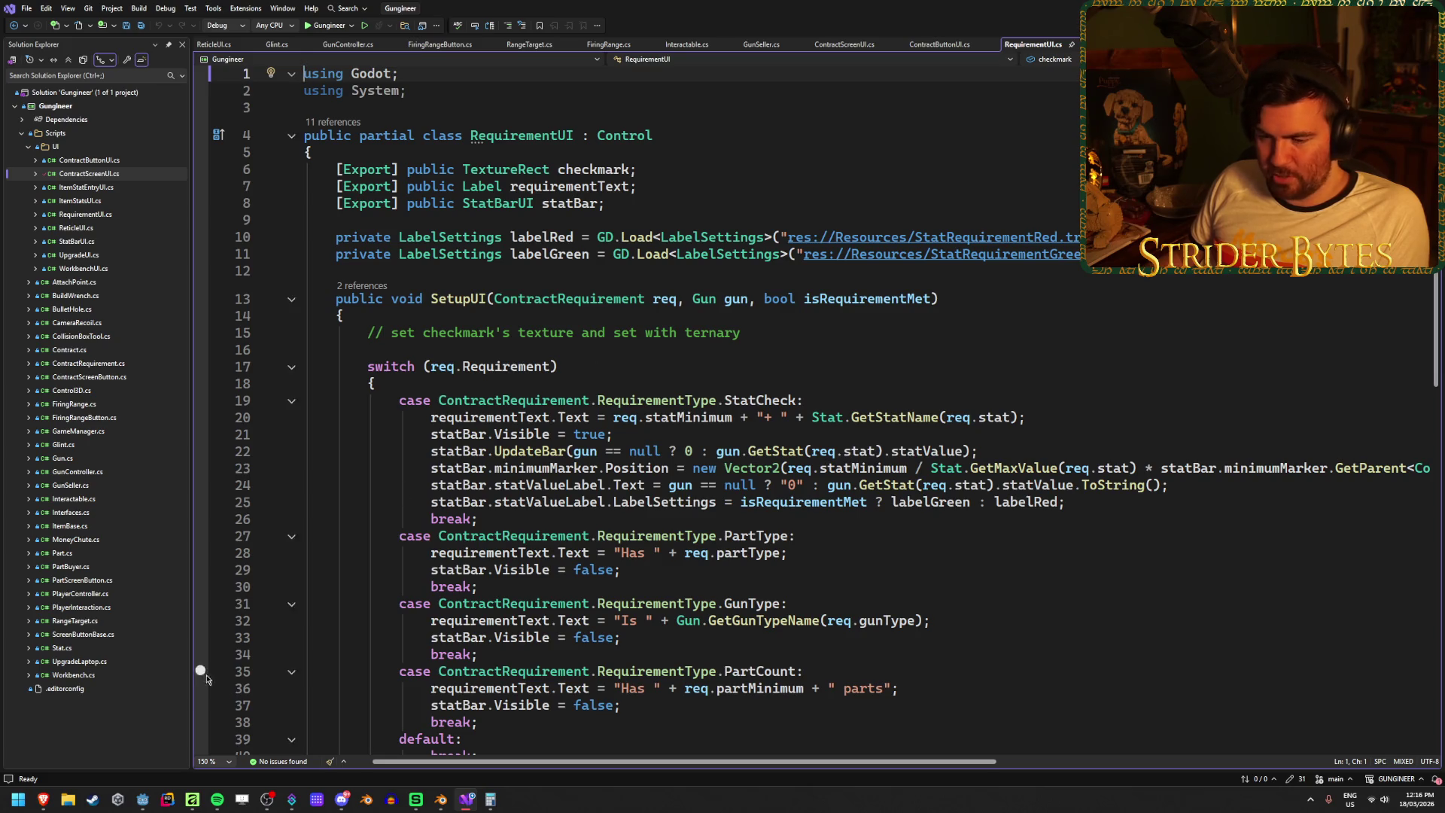
- In Resources, open StatRequirementRed.tres and then StatRequirementGreen.tres label settings
{"action": "left_click", "coordinate": [142, 799]}
{"action": "scroll", "coordinate": [129, 726], "scroll_direction": "down", "scroll_amount": 10}
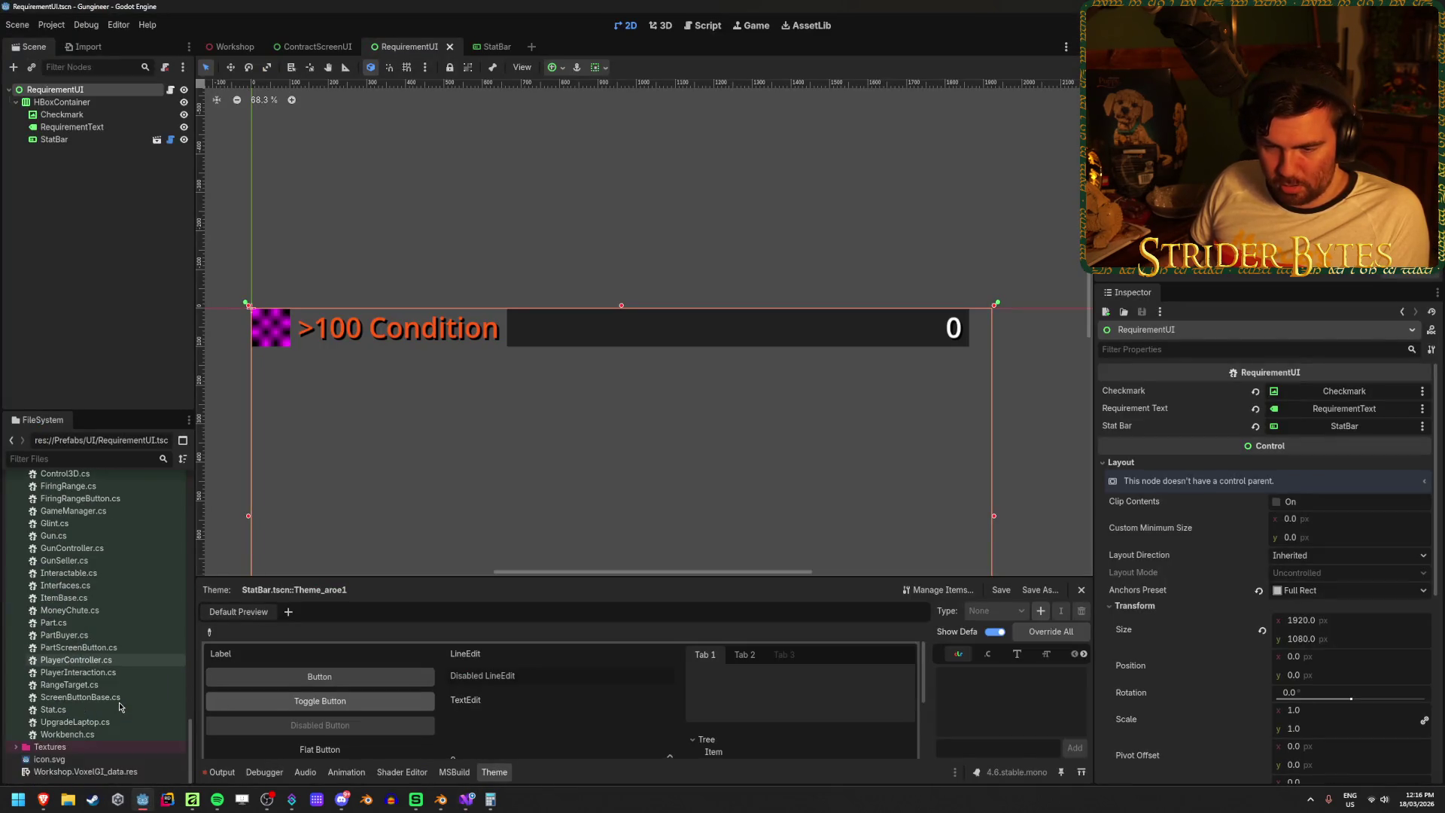
{"action": "scroll", "coordinate": [119, 706], "scroll_direction": "down", "scroll_amount": 8}
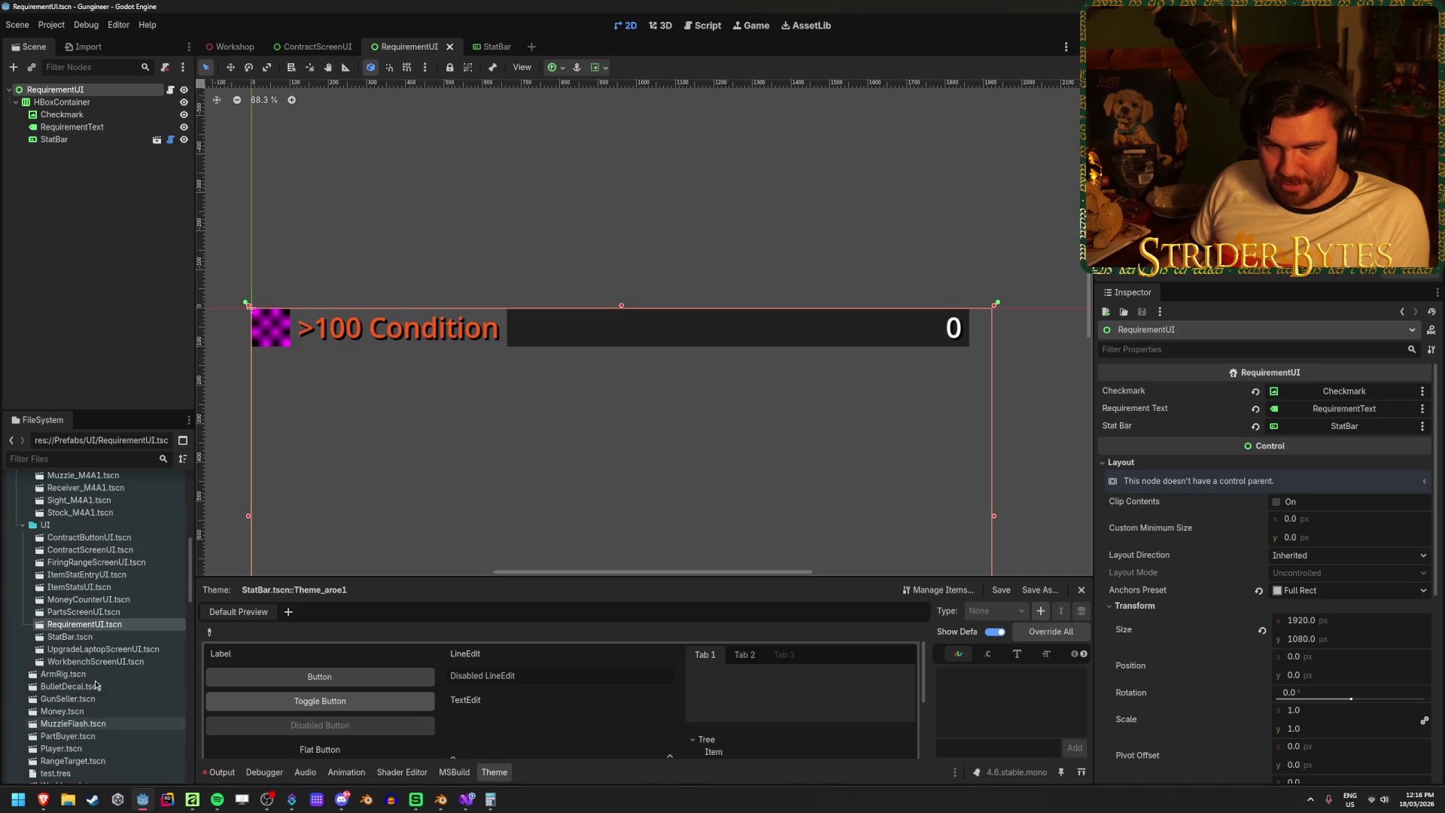
{"action": "scroll", "coordinate": [95, 662], "scroll_direction": "up", "scroll_amount": 1}
{"action": "left_click", "coordinate": [16, 617]}
{"action": "left_click", "coordinate": [110, 642]}
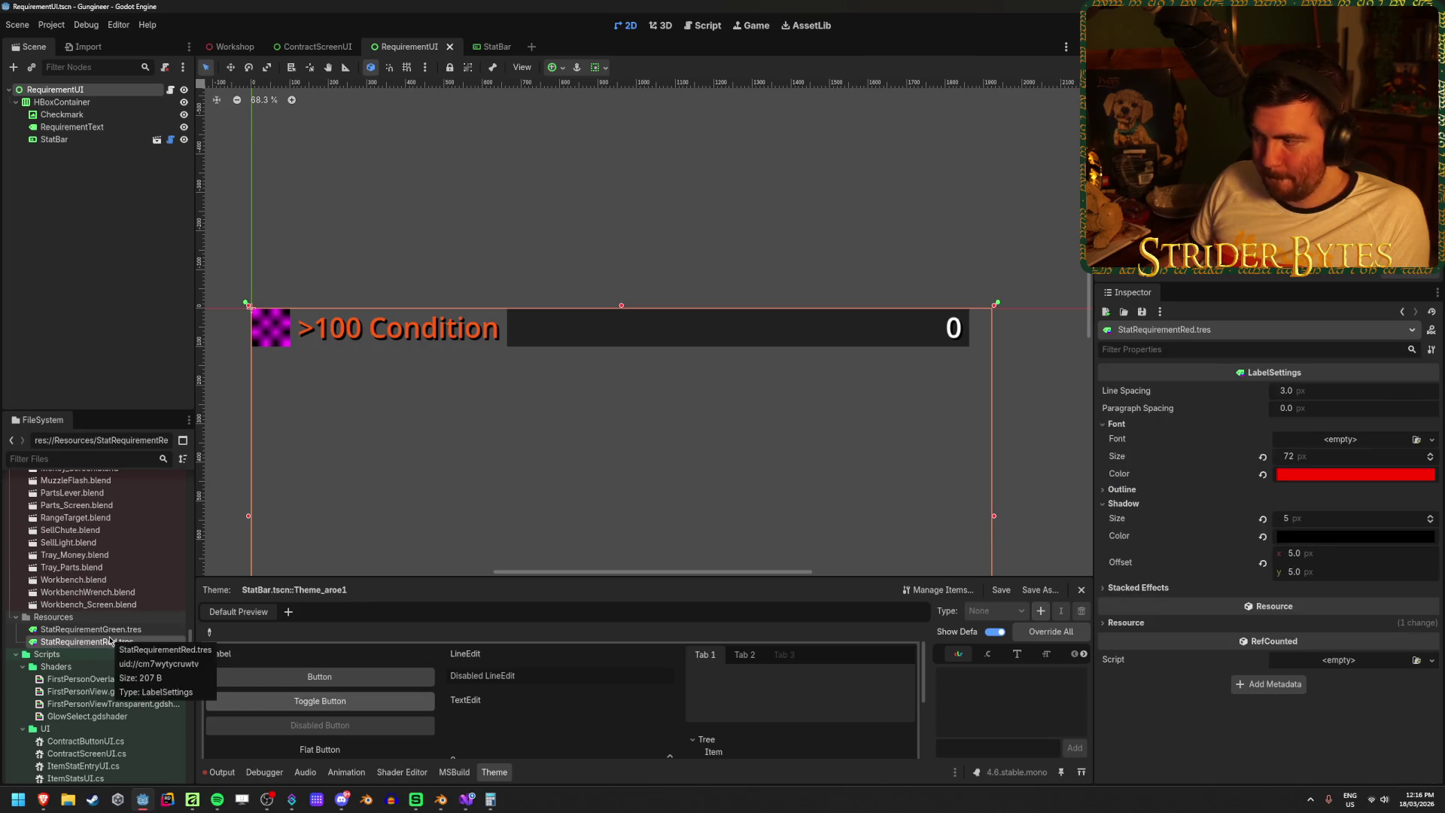
{"action": "left_click", "coordinate": [98, 629]}
- Check the green font colour, pan the canvas to the requirement row, then bring the YouTube browser forward
{"action": "left_click", "coordinate": [1315, 480]}
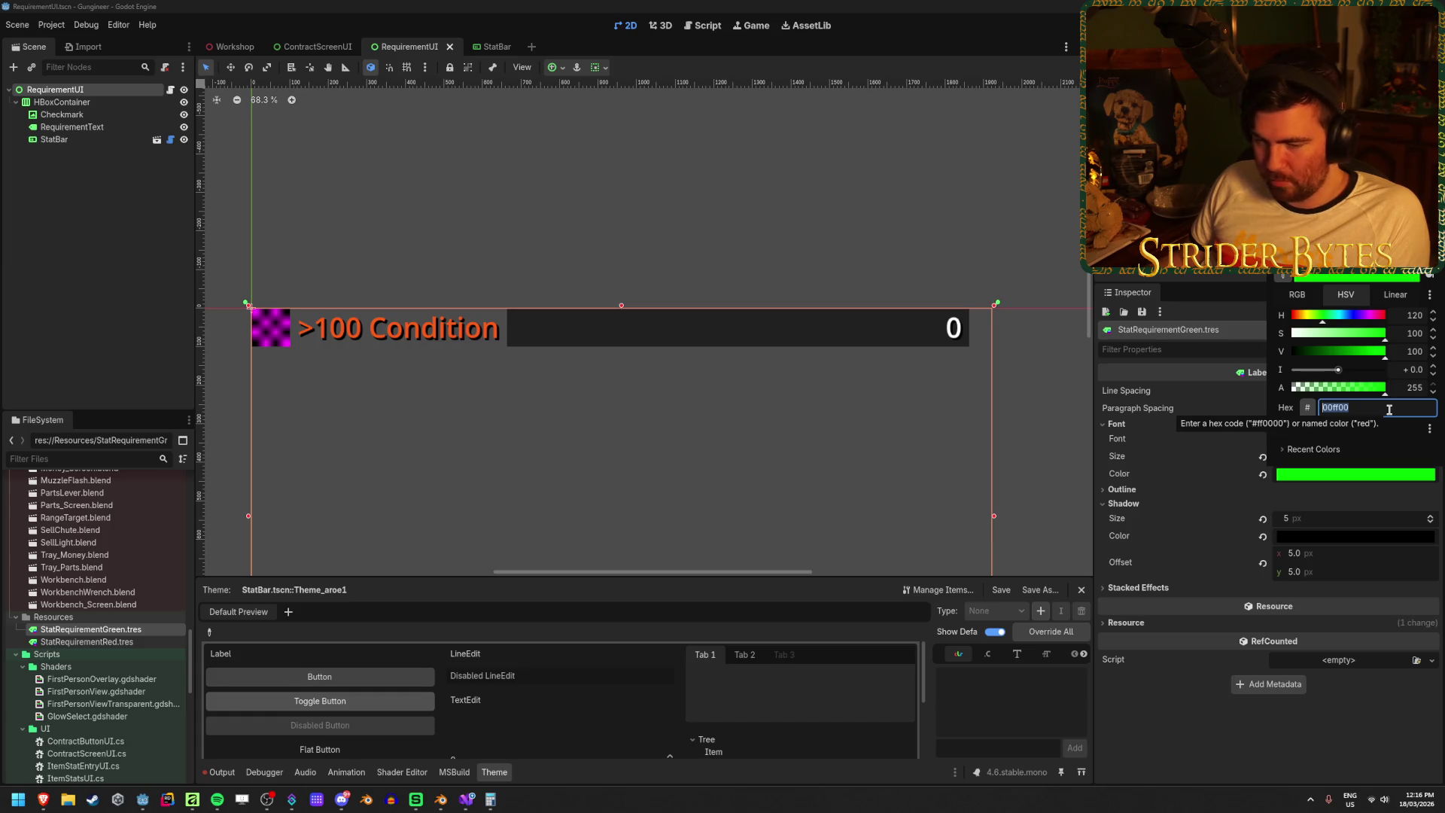
{"action": "left_click", "coordinate": [387, 353]}
{"action": "mouse_move", "coordinate": [390, 490]}
{"action": "left_mouse_down"}
{"action": "mouse_move", "coordinate": [454, 429]}
{"action": "mouse_move", "coordinate": [398, 377]}
{"action": "left_mouse_up"}
{"action": "scroll", "coordinate": [399, 377], "scroll_direction": "down", "scroll_amount": 2}
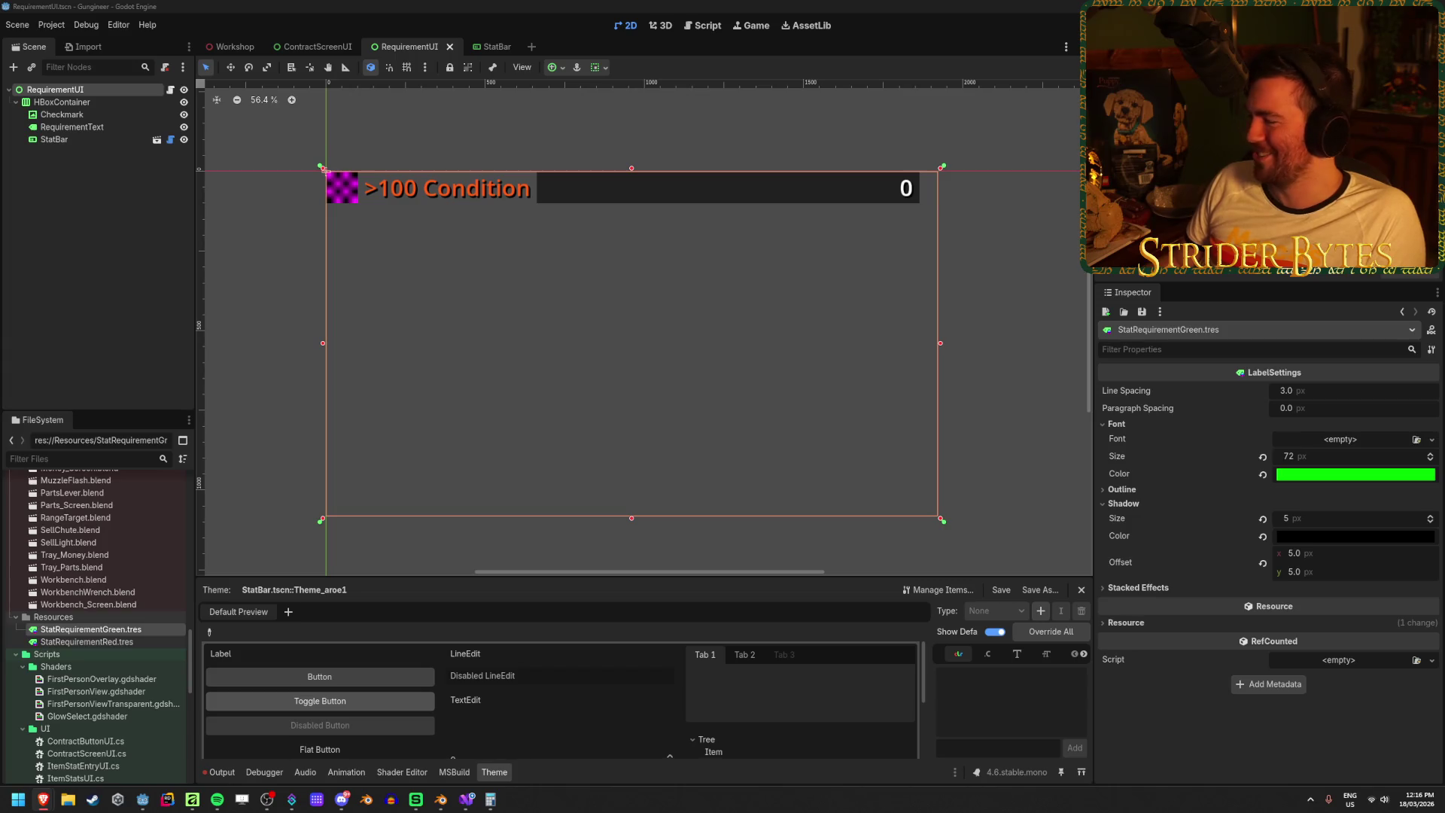
{"action": "left_click", "coordinate": [404, 157]}
{"action": "left_click_drag", "start_coordinate": [403, 156], "coordinate": [426, 163]}
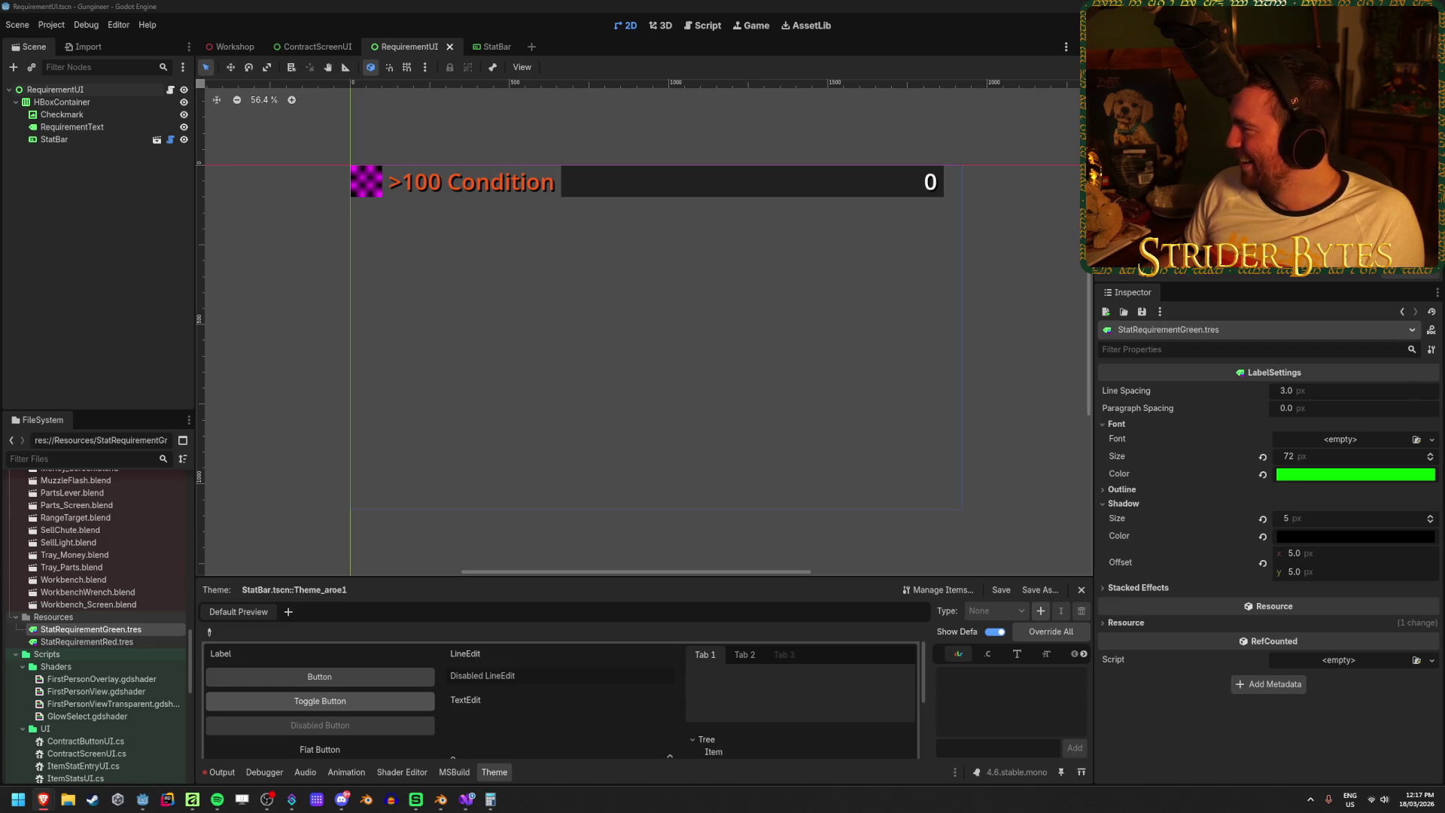
{"action": "key", "text": "alt+Tab"}
- Maximise the browser, watch the Marge shooting range clip full screen to the end, then return to Godot
{"action": "left_click_drag", "start_coordinate": [756, 444], "coordinate": [647, 4]}
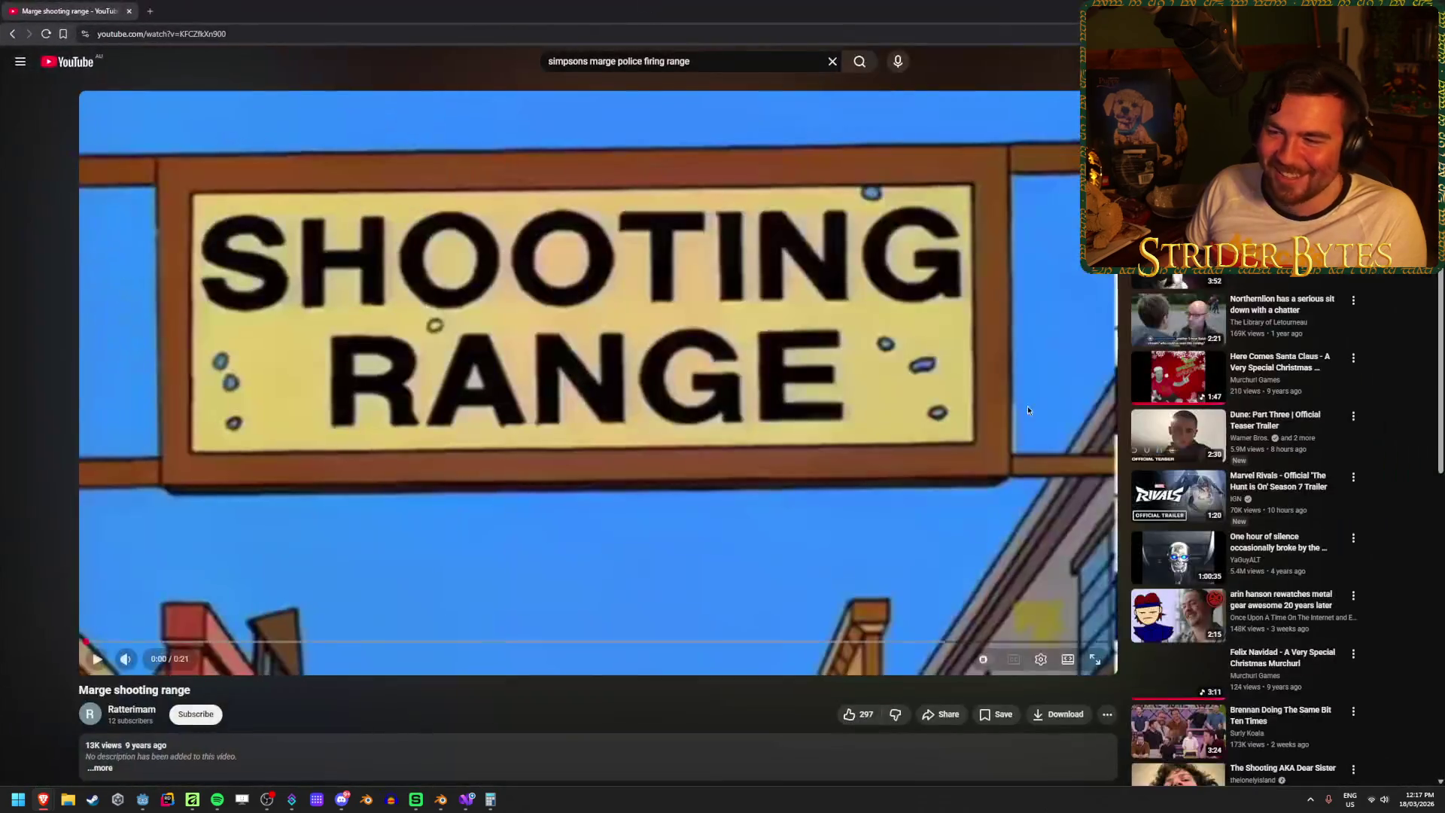
{"action": "key", "text": "F11"}
{"action": "left_click", "coordinate": [1095, 614]}
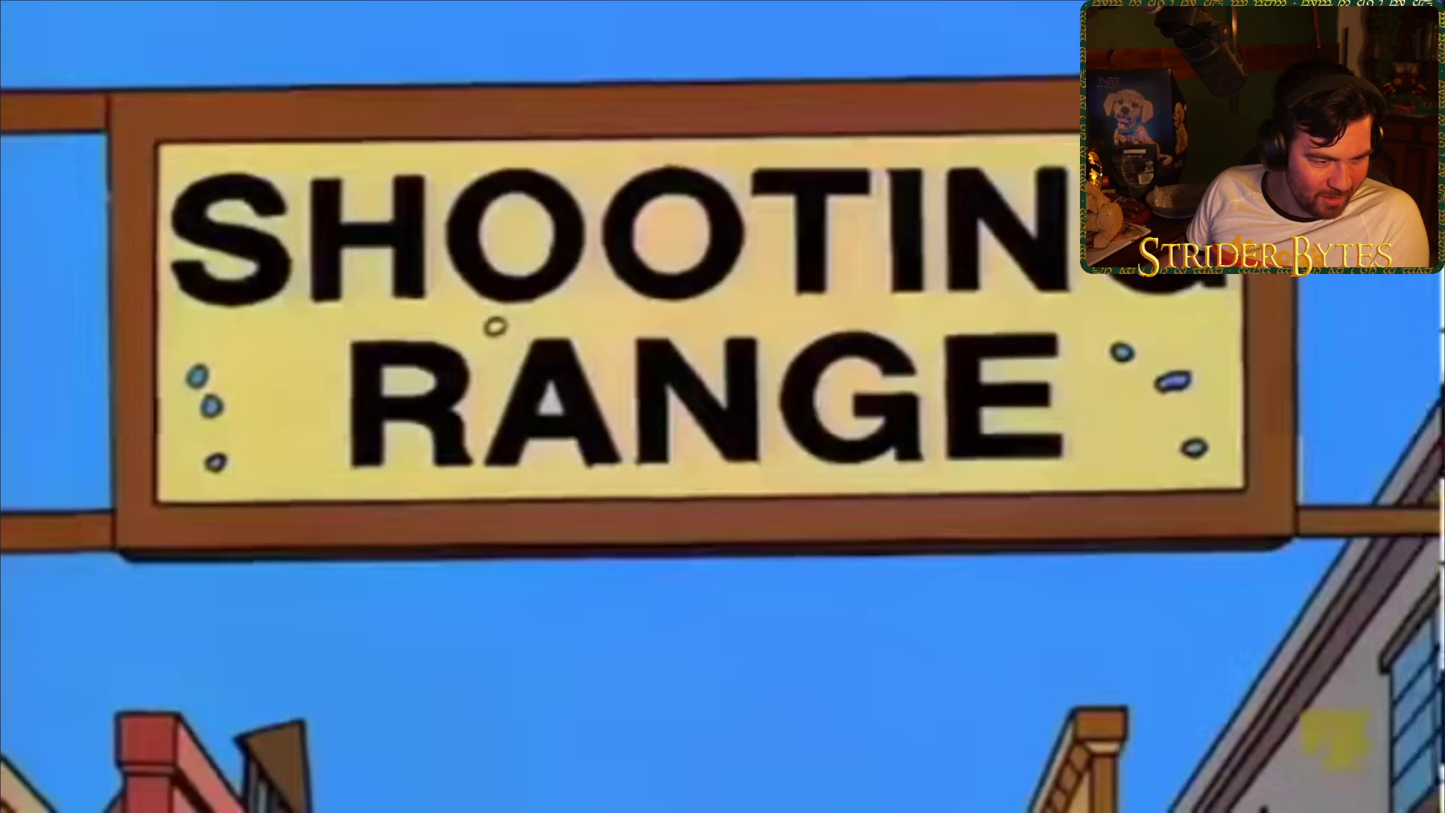
{"action": "left_click", "coordinate": [393, 439]}
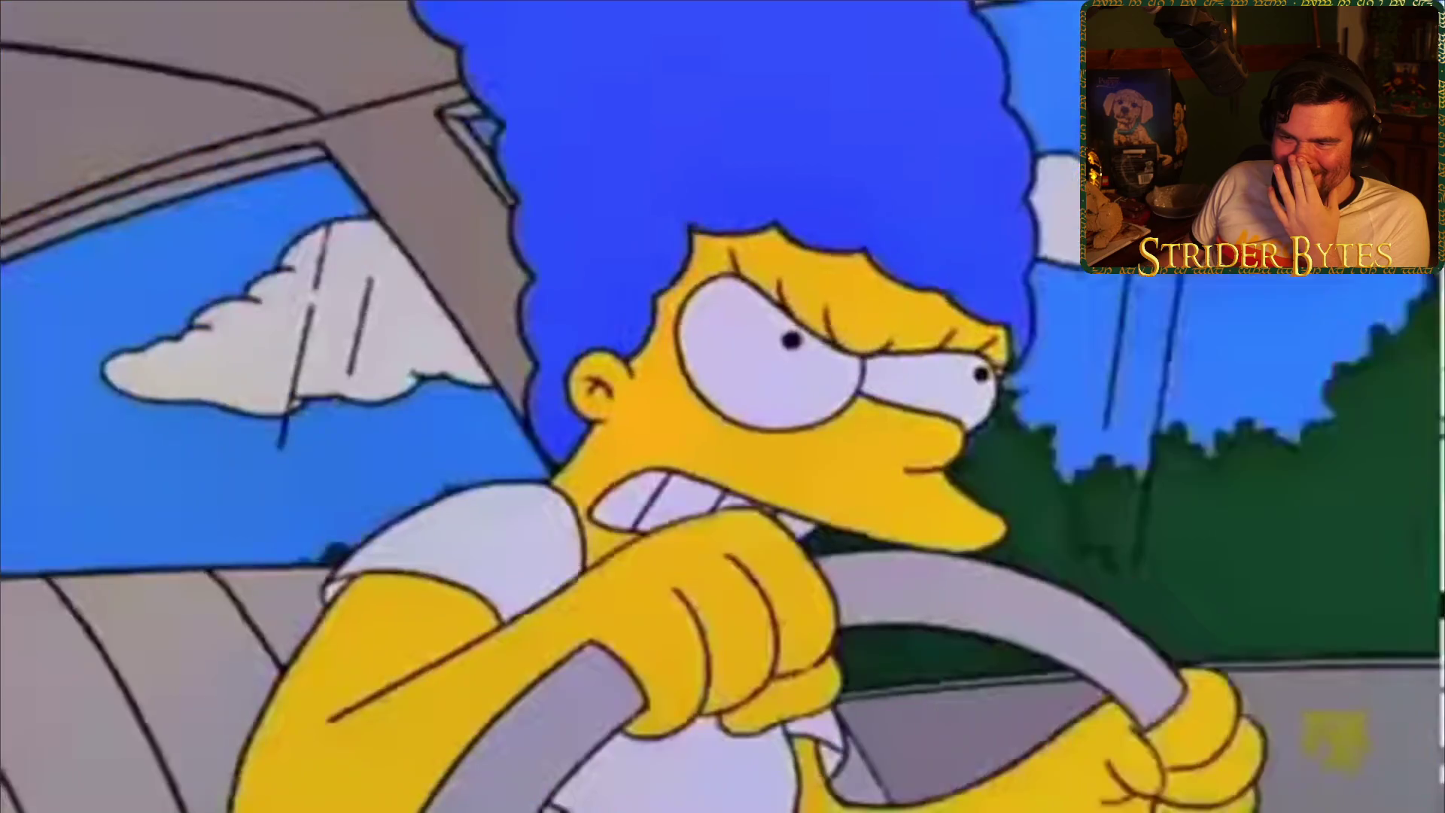
{"action": "key", "text": "Escape"}
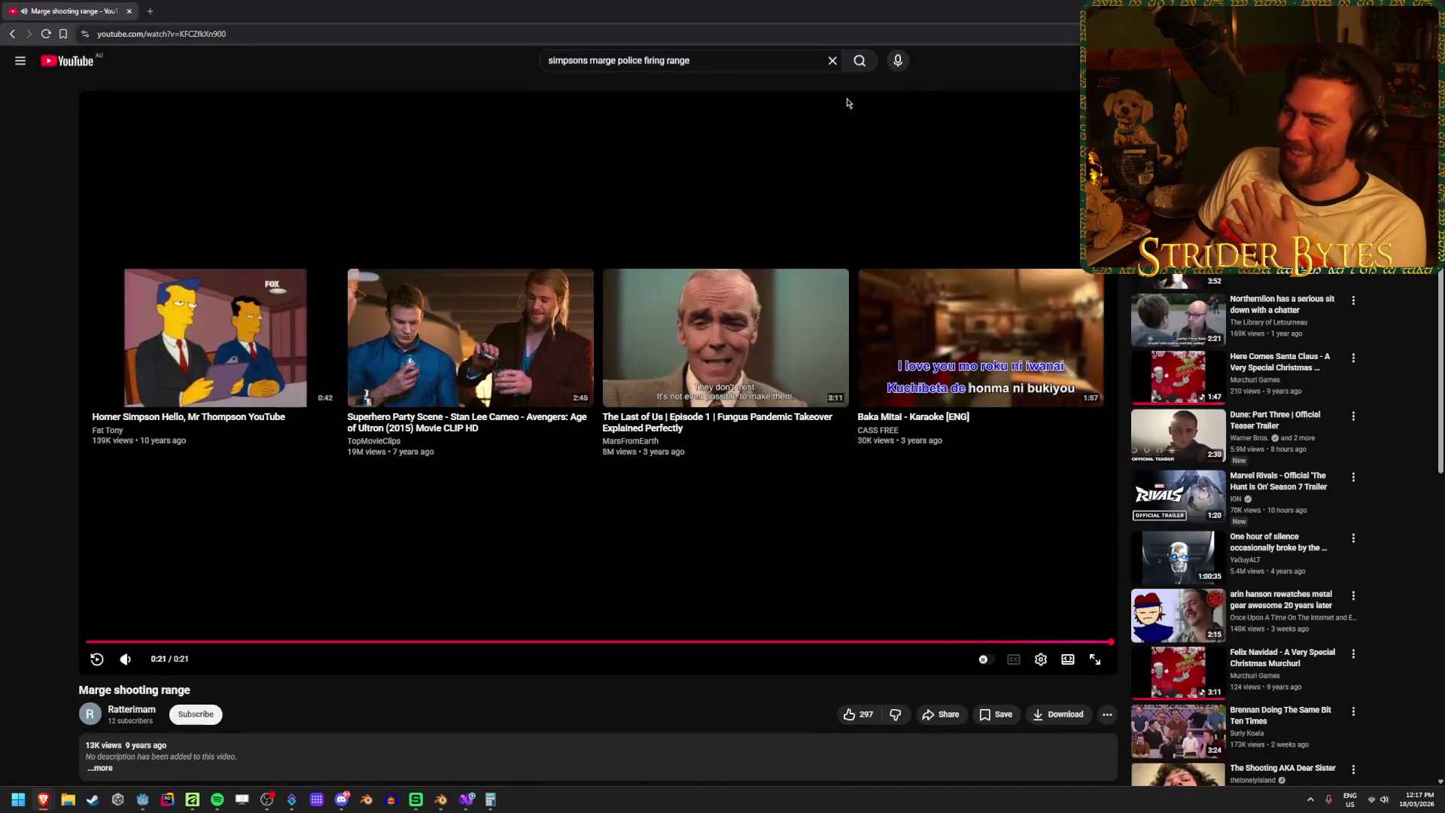
{"action": "key", "text": "alt+Tab"}
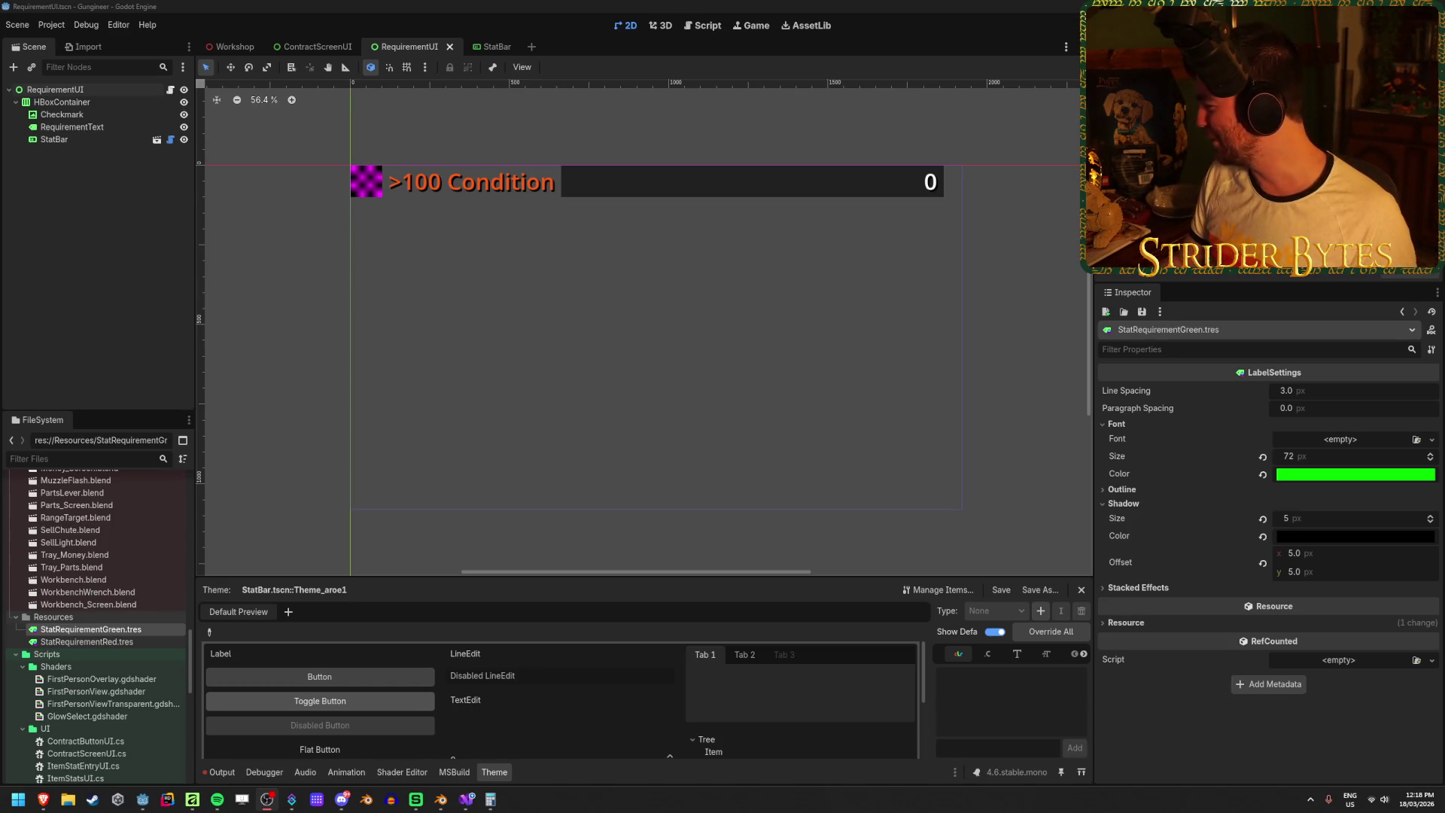
- Glance at the music player, refocus Godot, then bring up Affinity Designer's check-mark artwork
{"action": "left_click", "coordinate": [216, 799]}
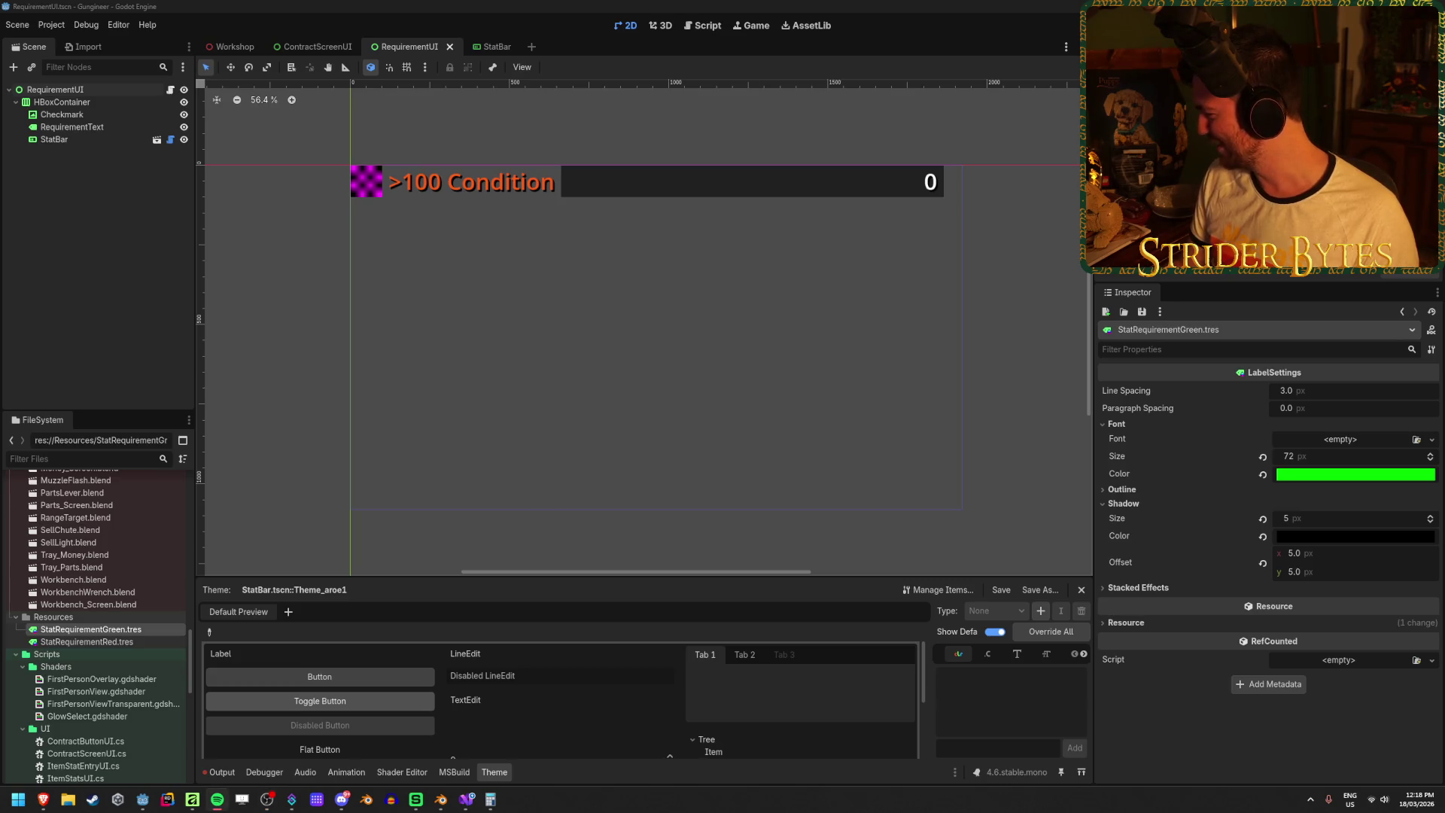
{"action": "left_click", "coordinate": [403, 4]}
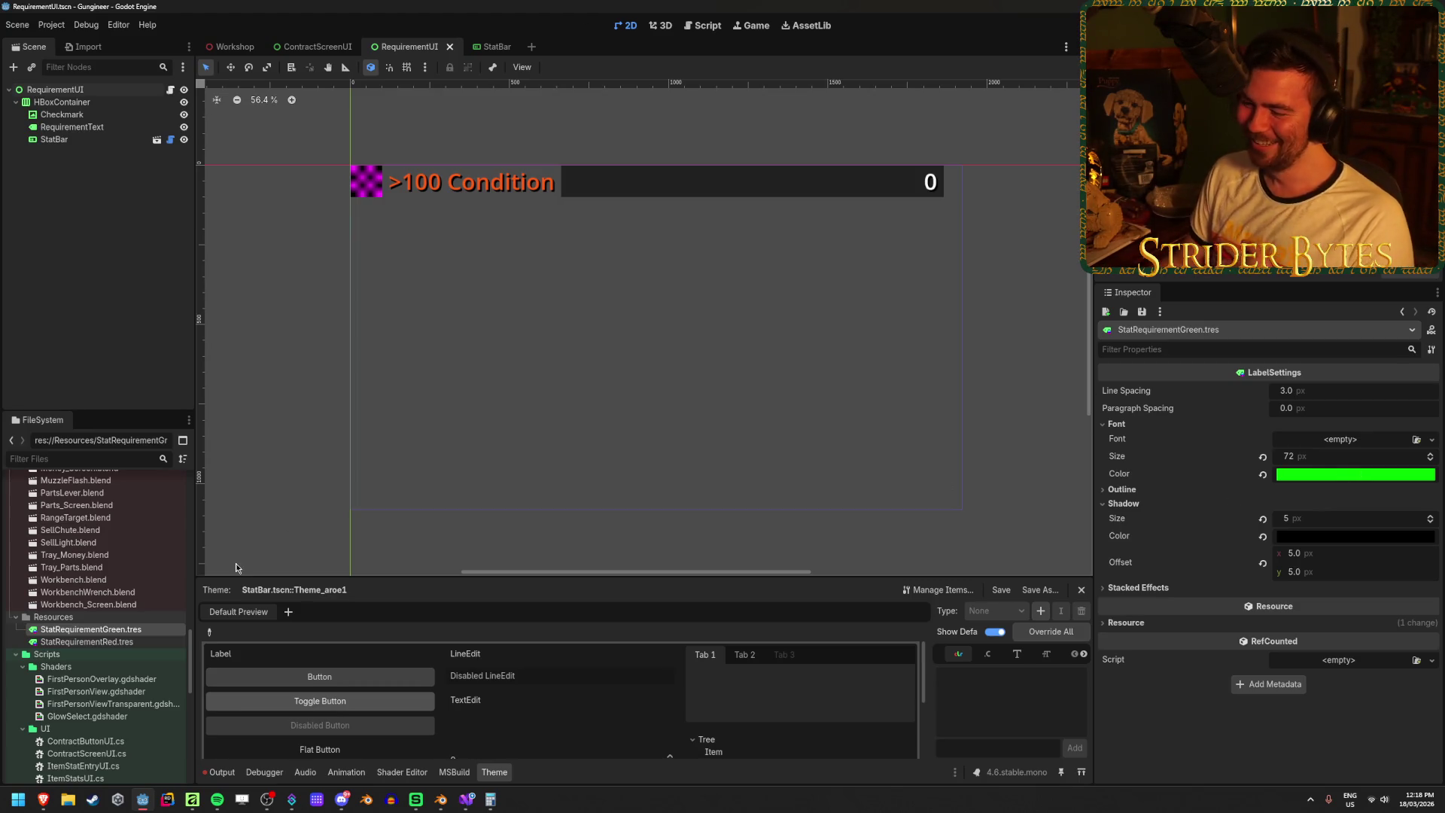
{"action": "left_click", "coordinate": [193, 801]}
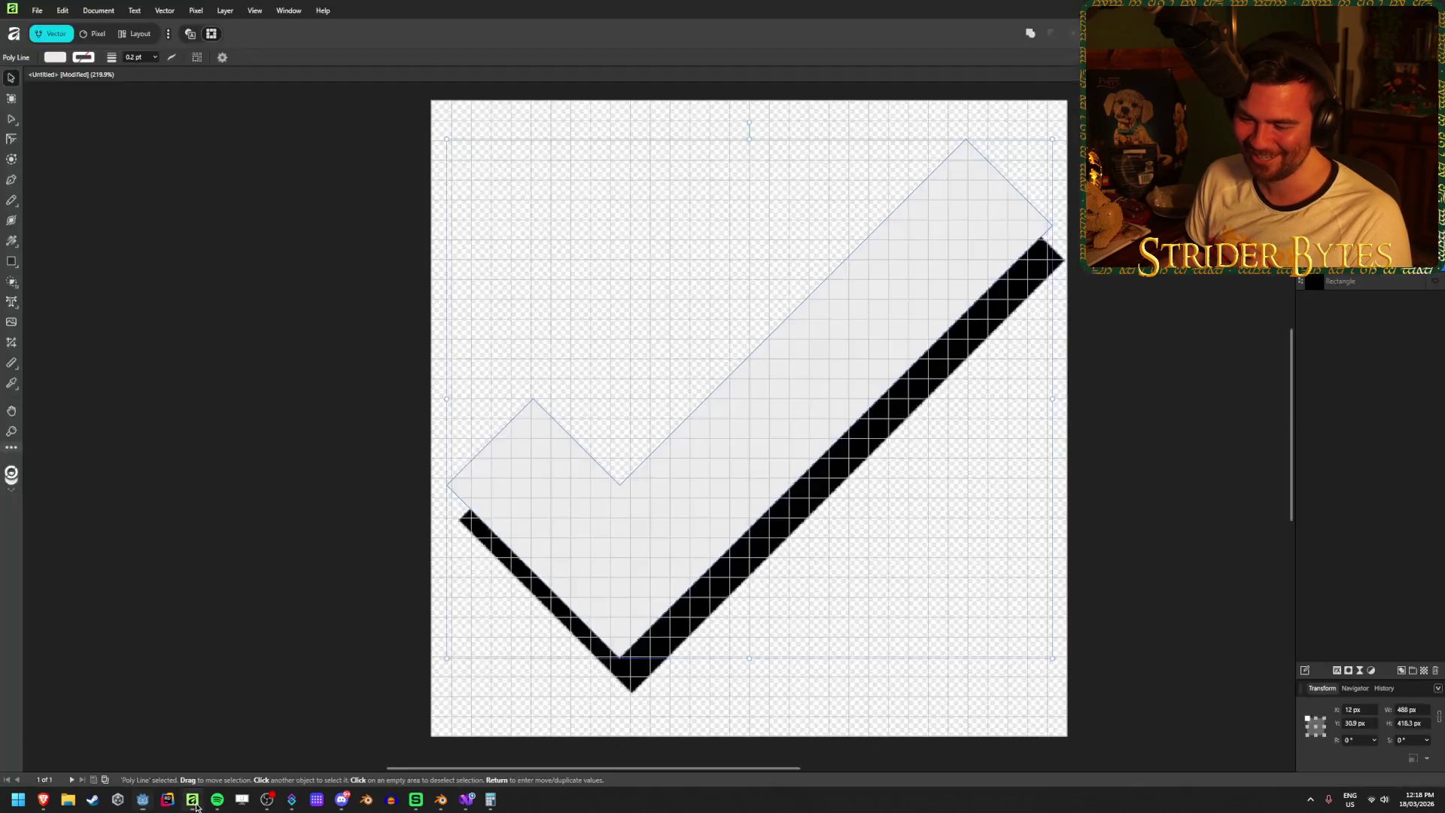
- Fill the checkmark pure green using hex value 00FF00
{"action": "left_click", "coordinate": [53, 60]}
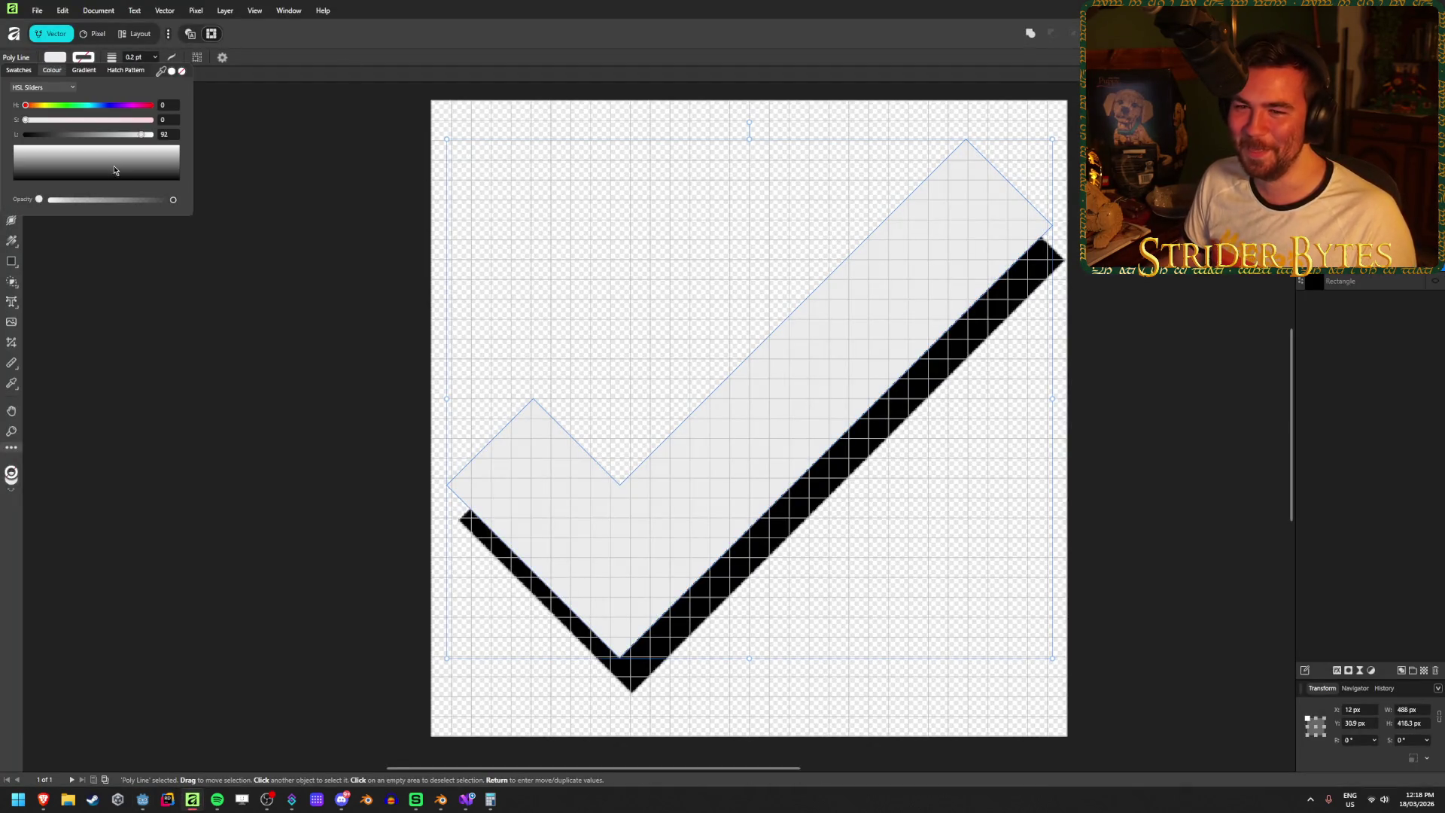
{"action": "left_click", "coordinate": [84, 70]}
{"action": "left_click", "coordinate": [126, 70]}
{"action": "left_click", "coordinate": [52, 70]}
{"action": "left_click", "coordinate": [45, 88]}
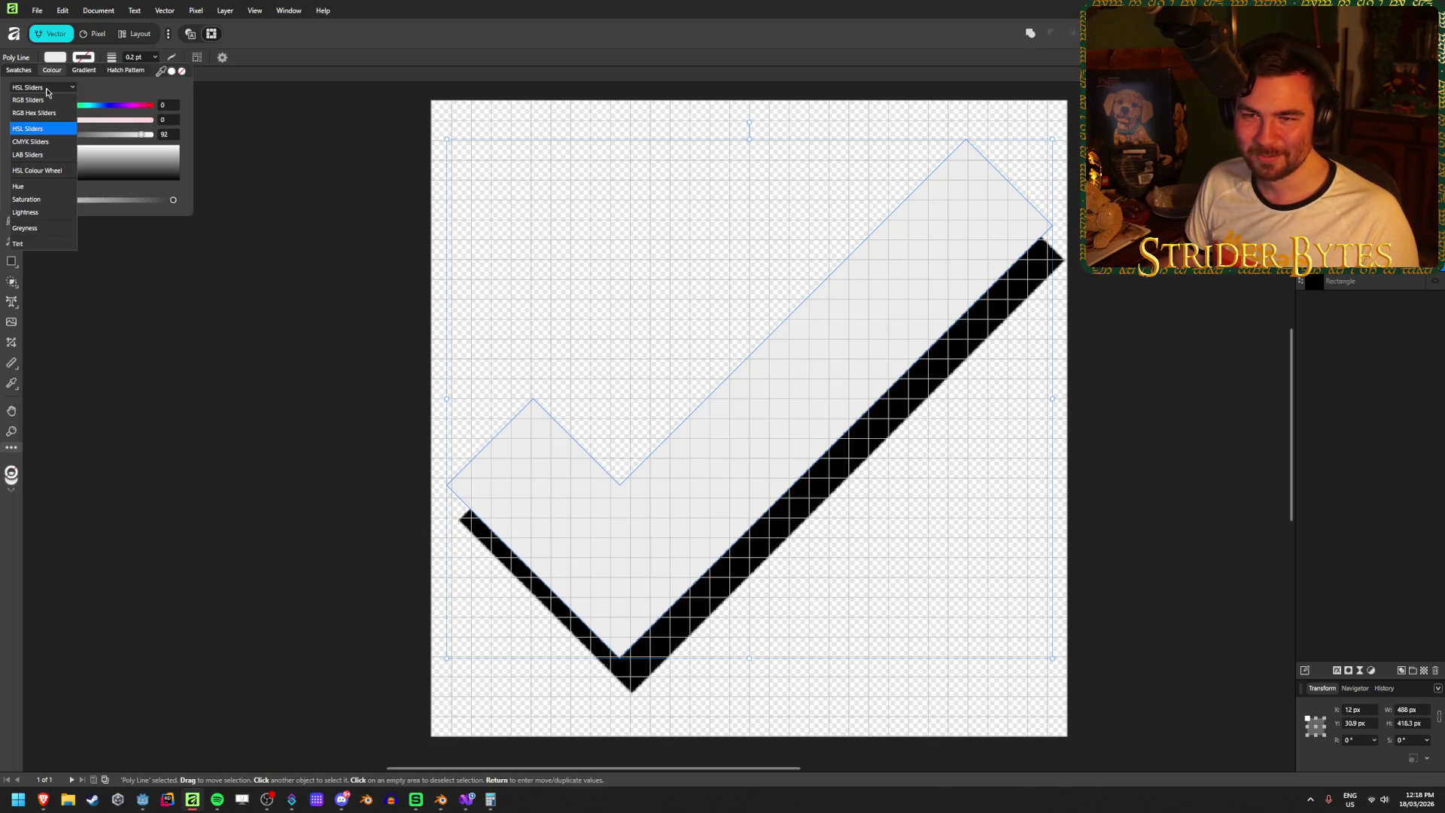
{"action": "left_click", "coordinate": [34, 113]}
{"action": "left_click", "coordinate": [165, 148]}
{"action": "key", "text": "Return"}
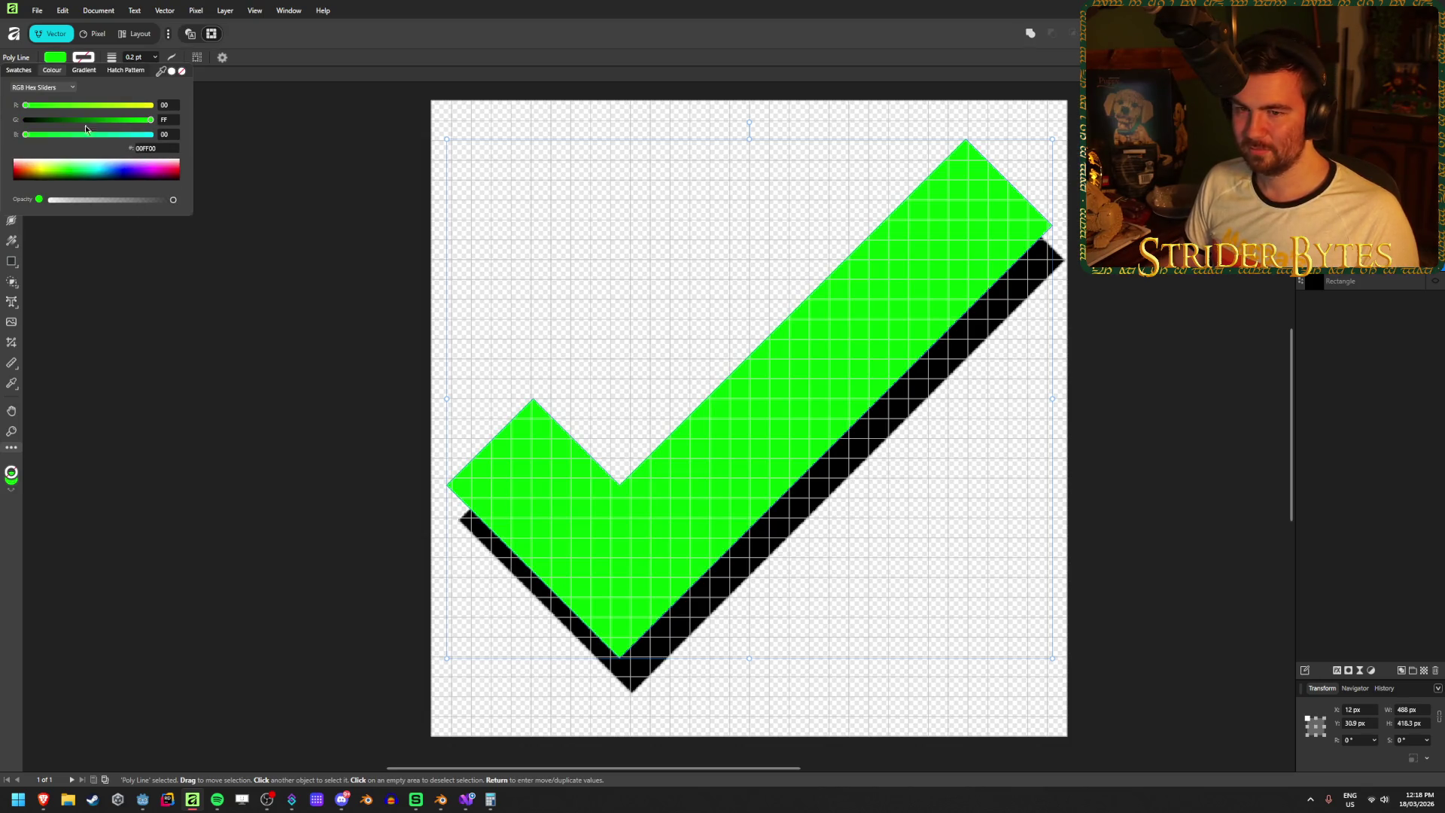
- Nudge the checkmark slightly left and down so it lines up over its black shadow
{"action": "left_click", "coordinate": [1221, 359]}
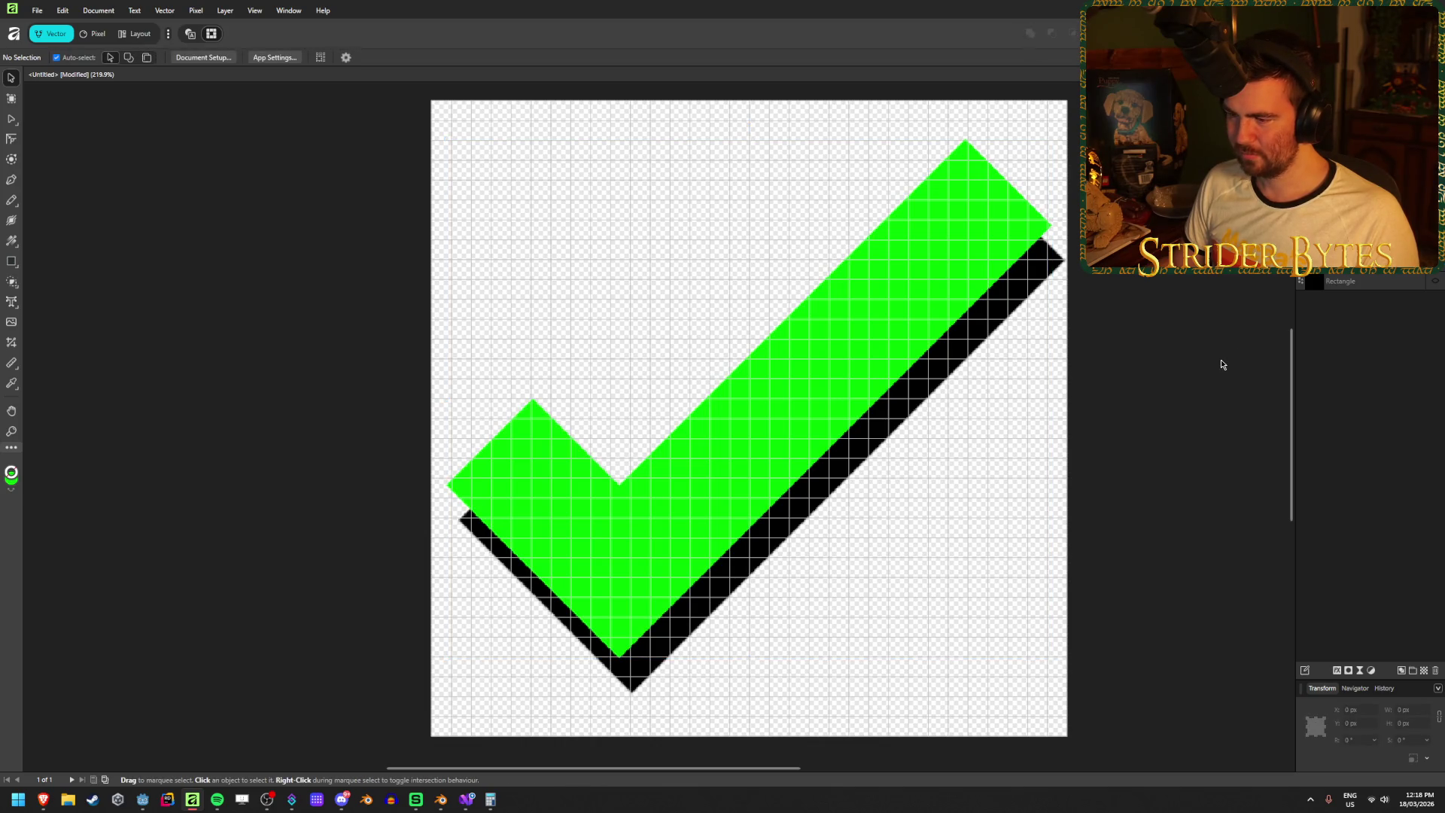
{"action": "left_click", "coordinate": [748, 464]}
{"action": "left_click_drag", "start_coordinate": [720, 467], "coordinate": [715, 468]}
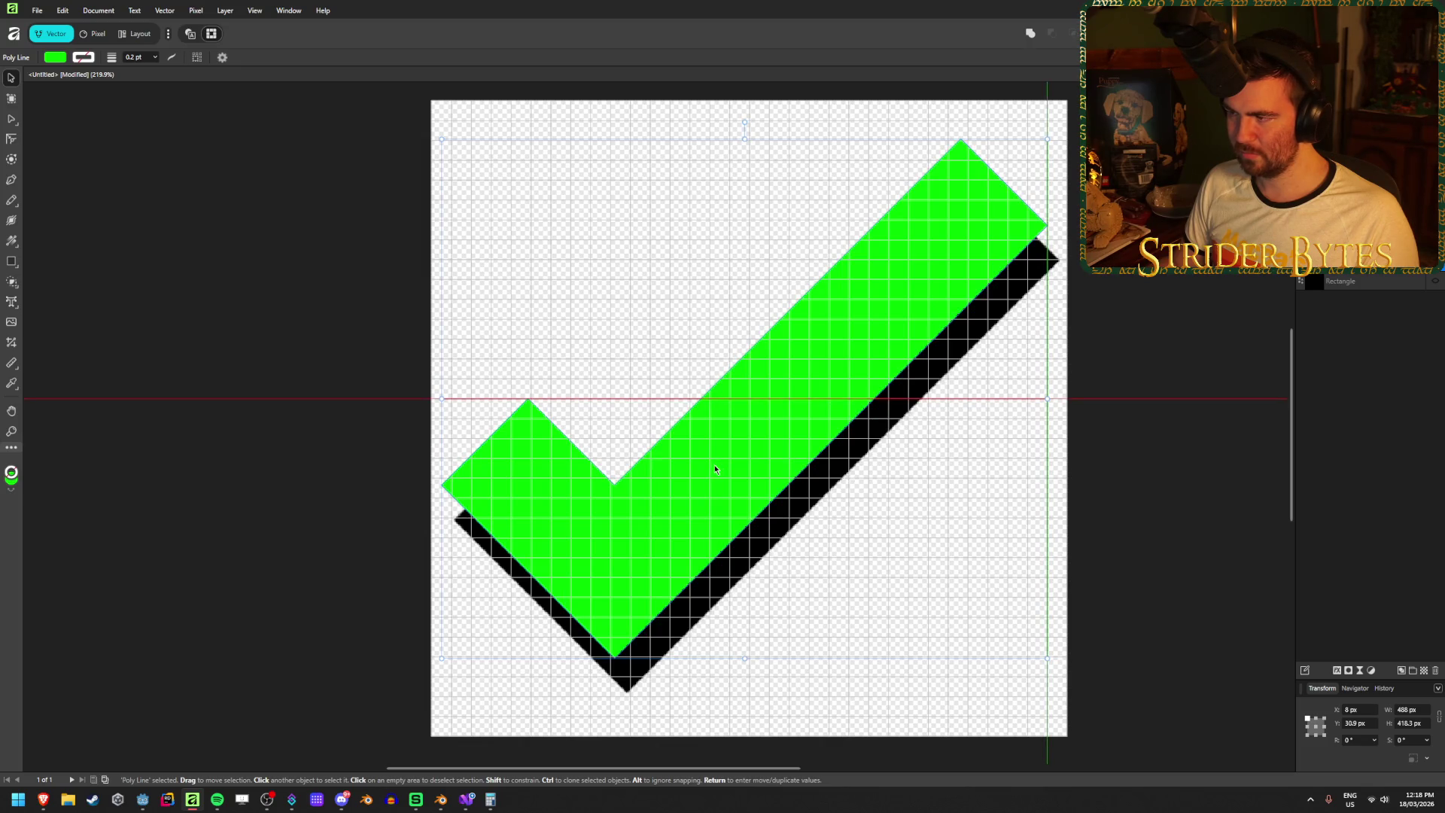
{"action": "left_click_drag", "start_coordinate": [715, 470], "coordinate": [716, 473]}
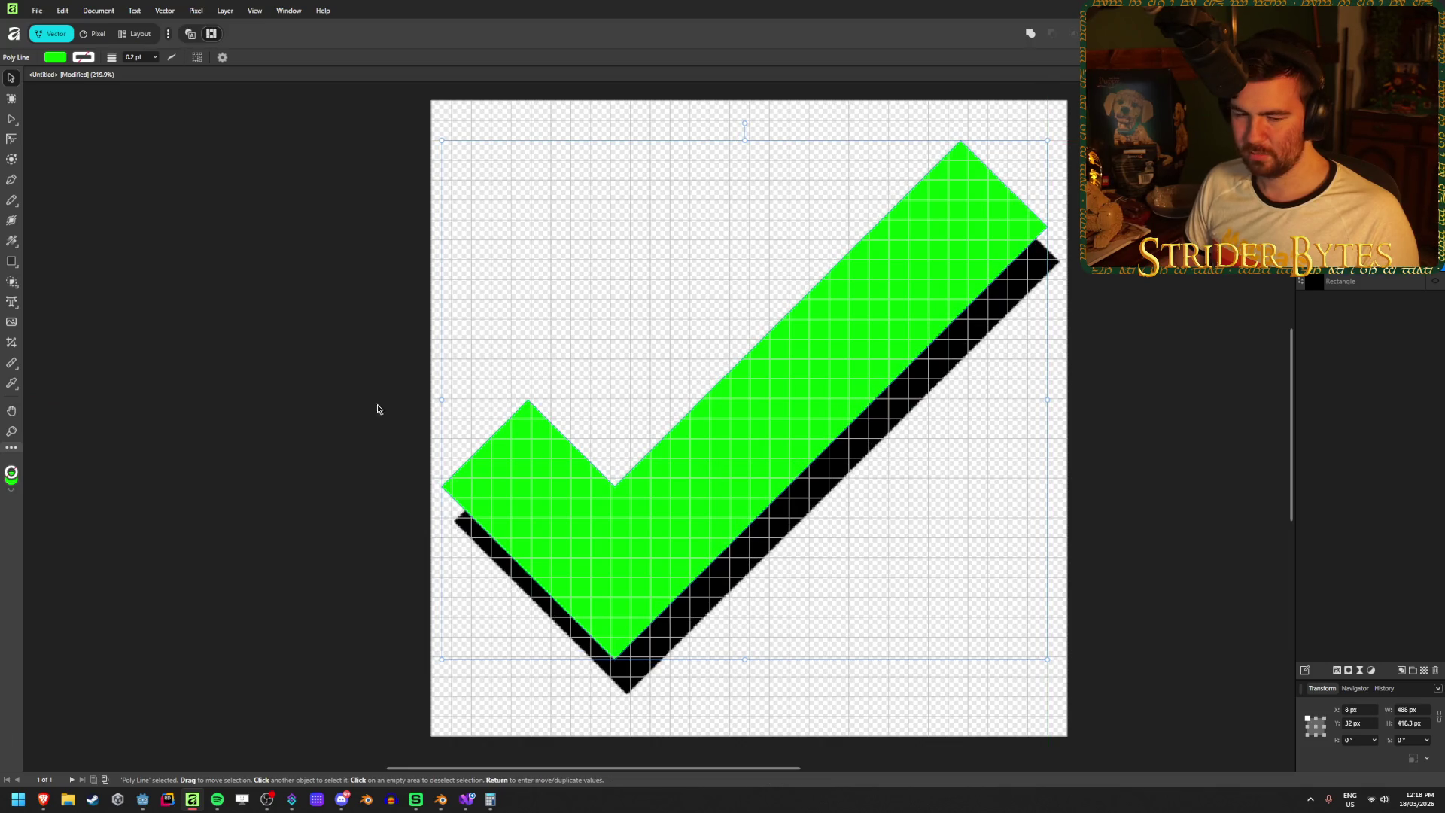
{"action": "left_click", "coordinate": [335, 344]}
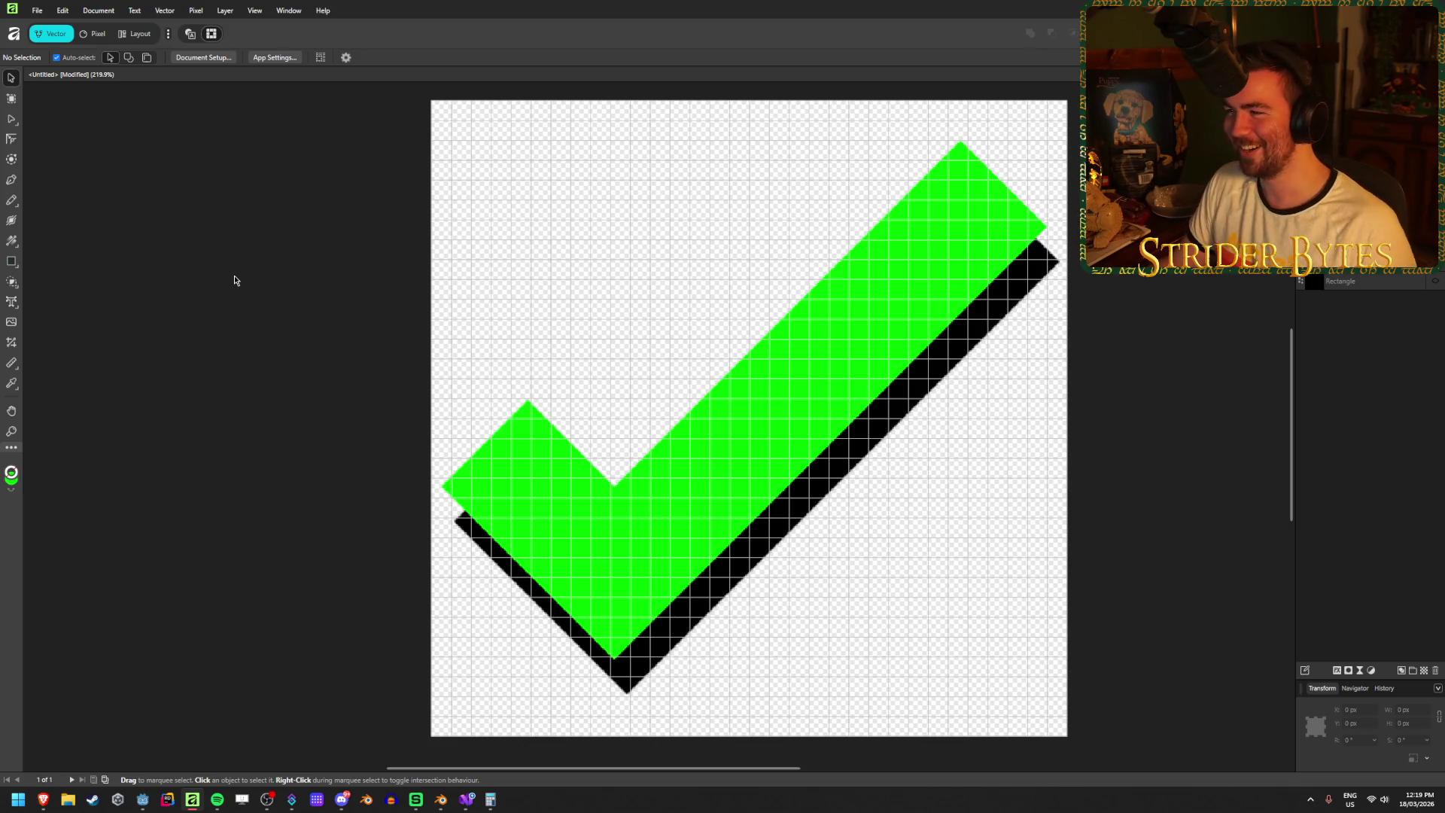
- Save the checkmark as Requirement_Check in Gungineer > Raw, then choose File > New
{"action": "left_click", "coordinate": [63, 11]}
{"action": "left_click", "coordinate": [63, 11]}
{"action": "key", "text": "ctrl+s"}
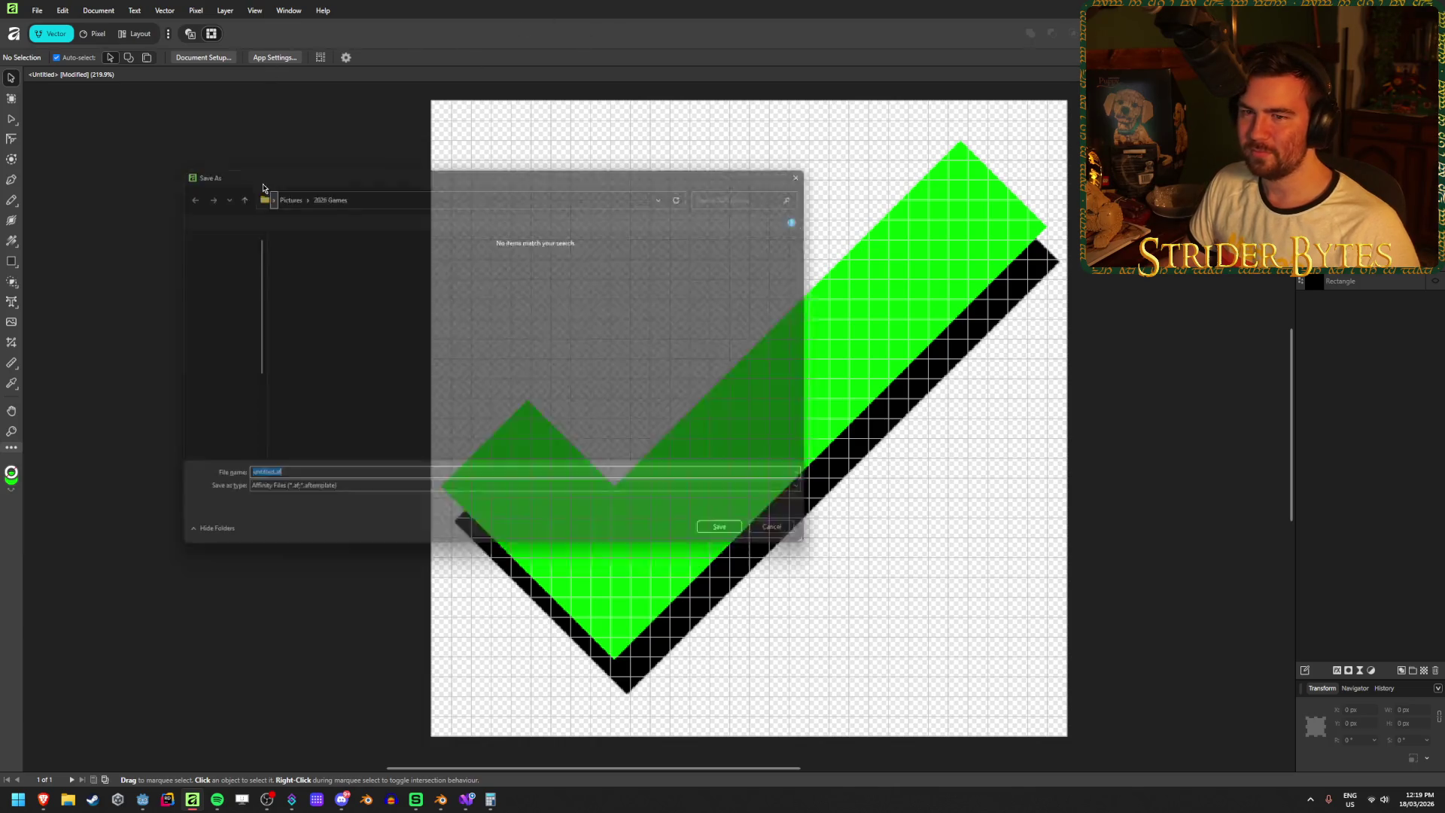
{"action": "left_click", "coordinate": [210, 413]}
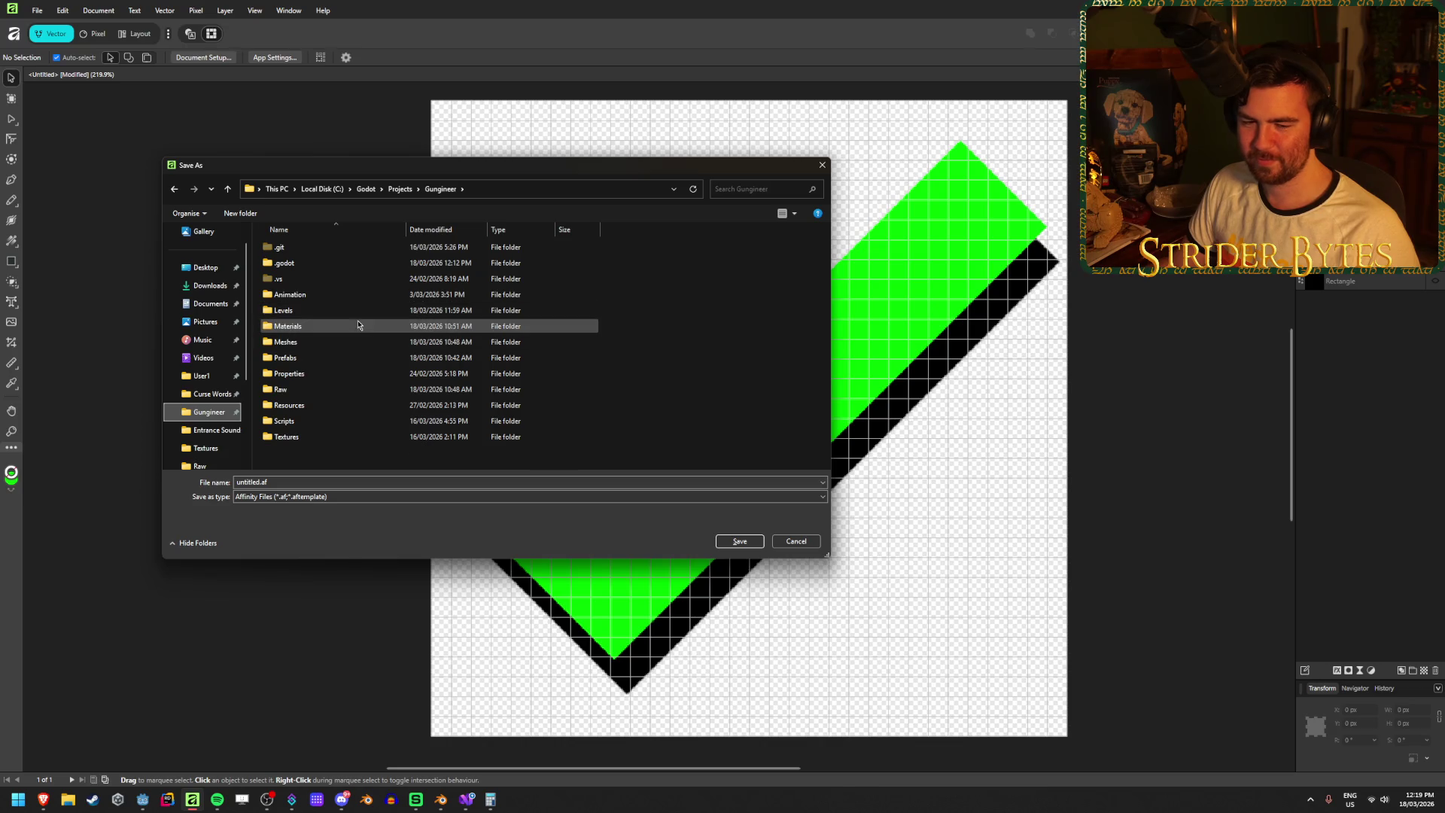
{"action": "left_click", "coordinate": [298, 437]}
{"action": "left_click", "coordinate": [310, 458]}
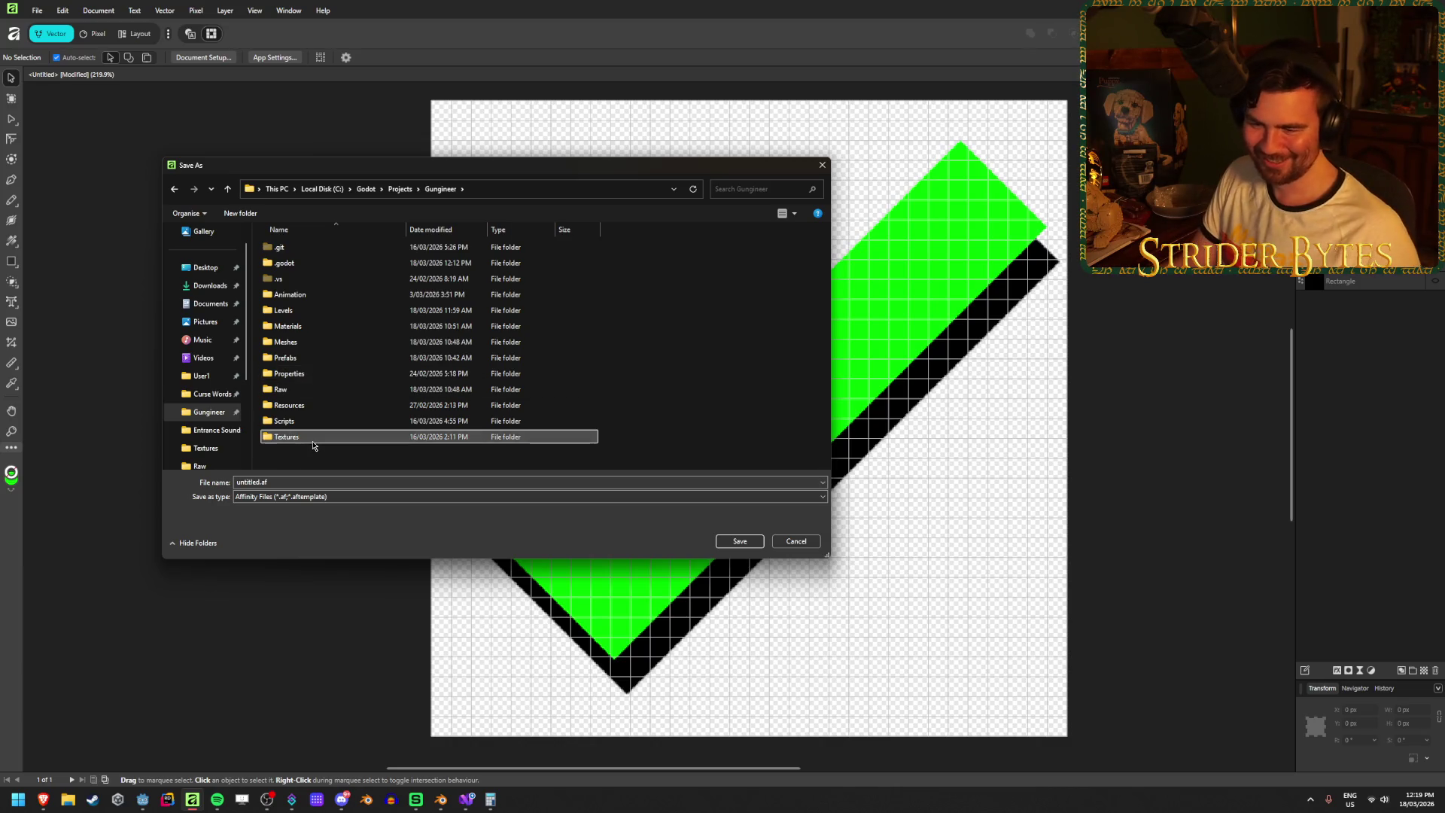
{"action": "double_click", "coordinate": [319, 392]}
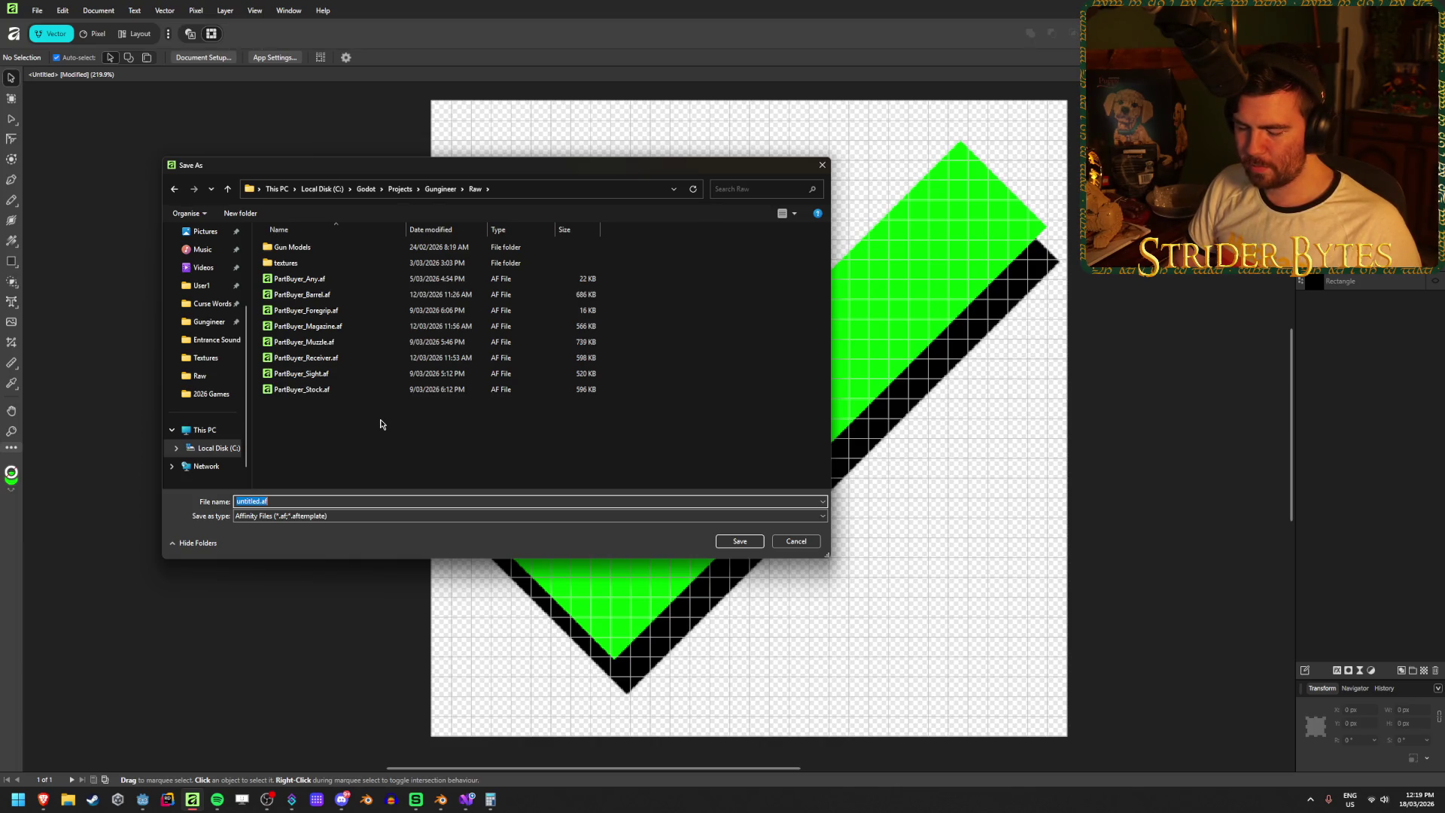
{"action": "type", "text": "Requirement_C"}
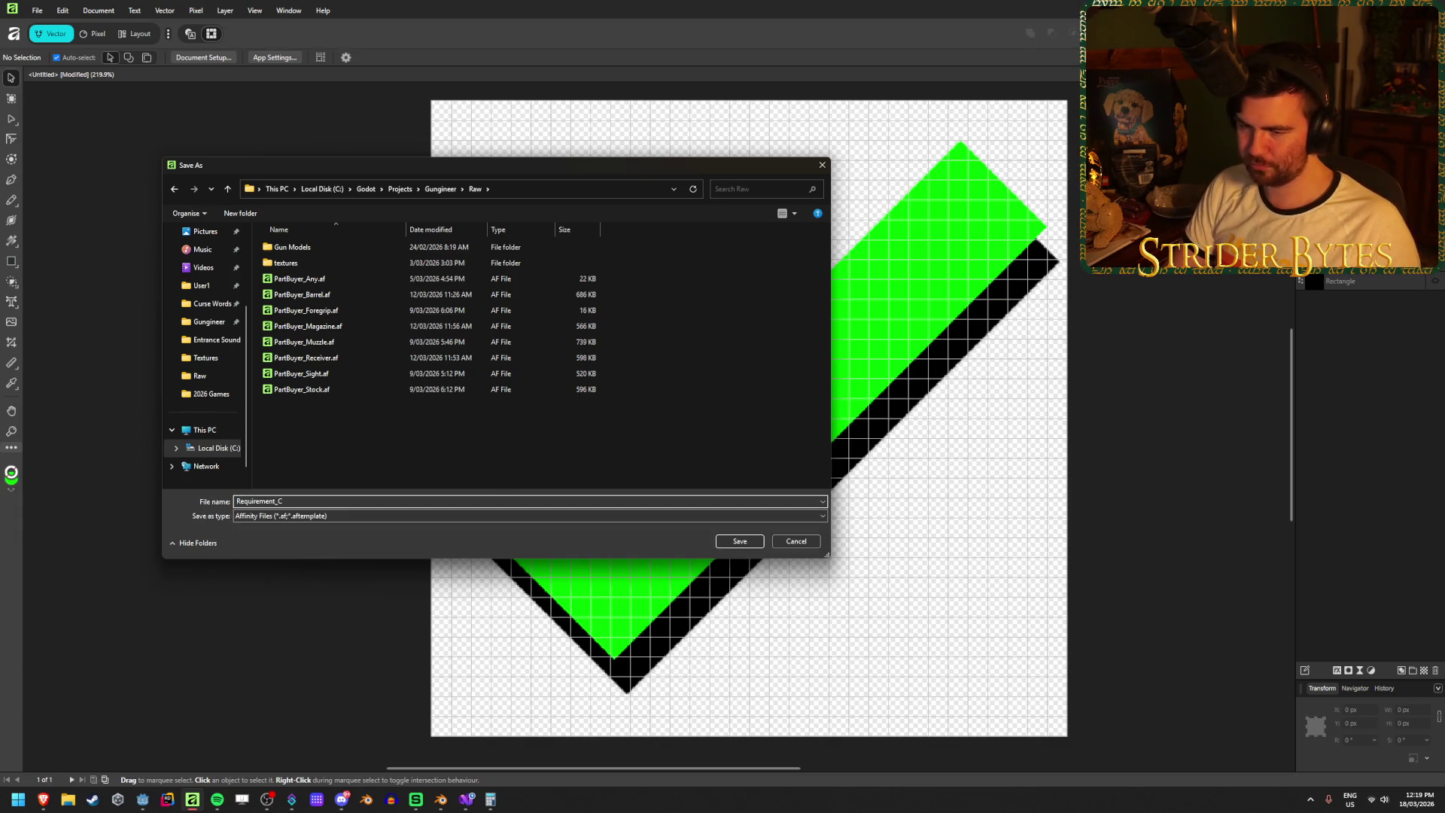
{"action": "type", "text": "heck"}
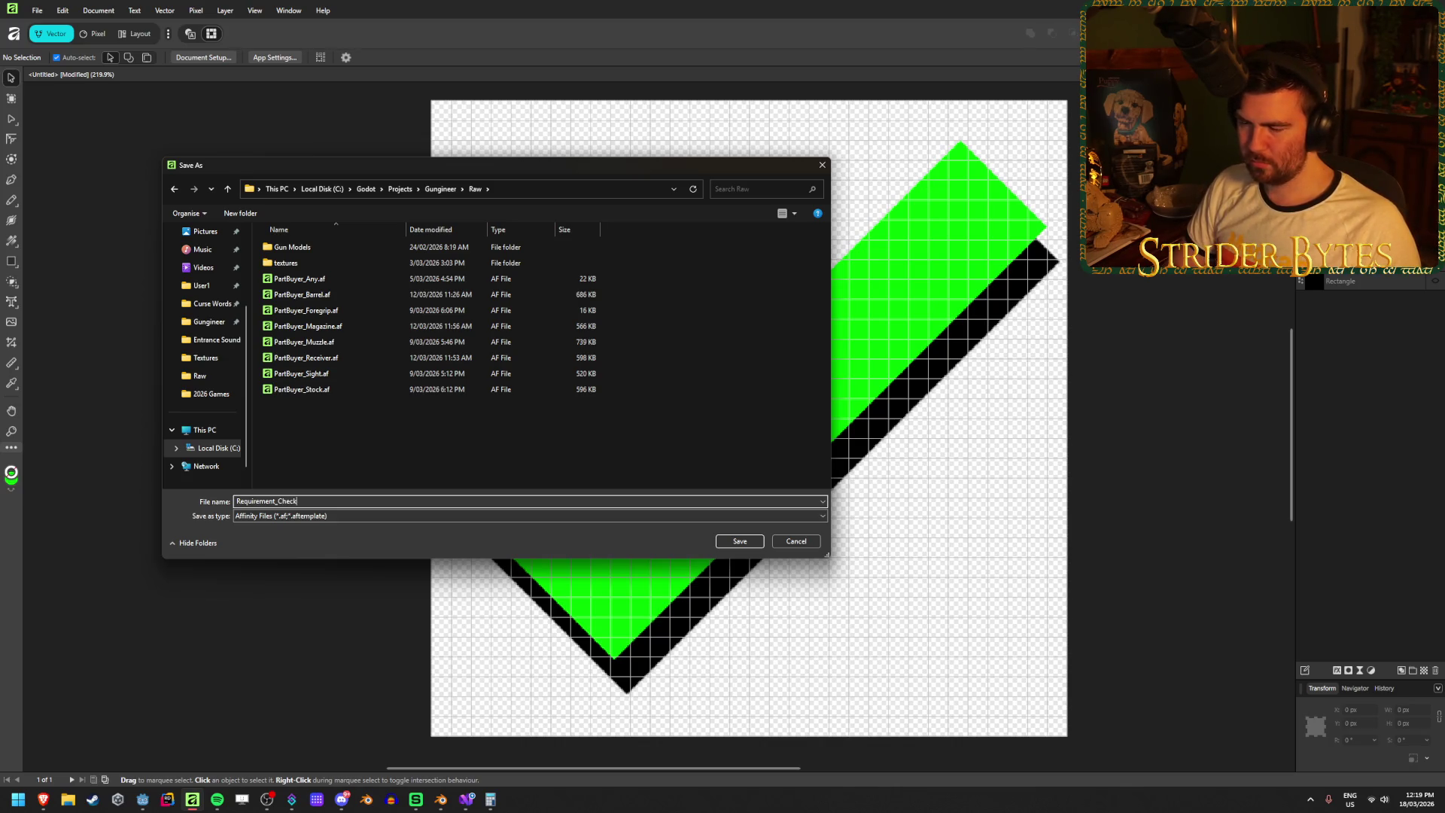
{"action": "key", "text": "Return"}
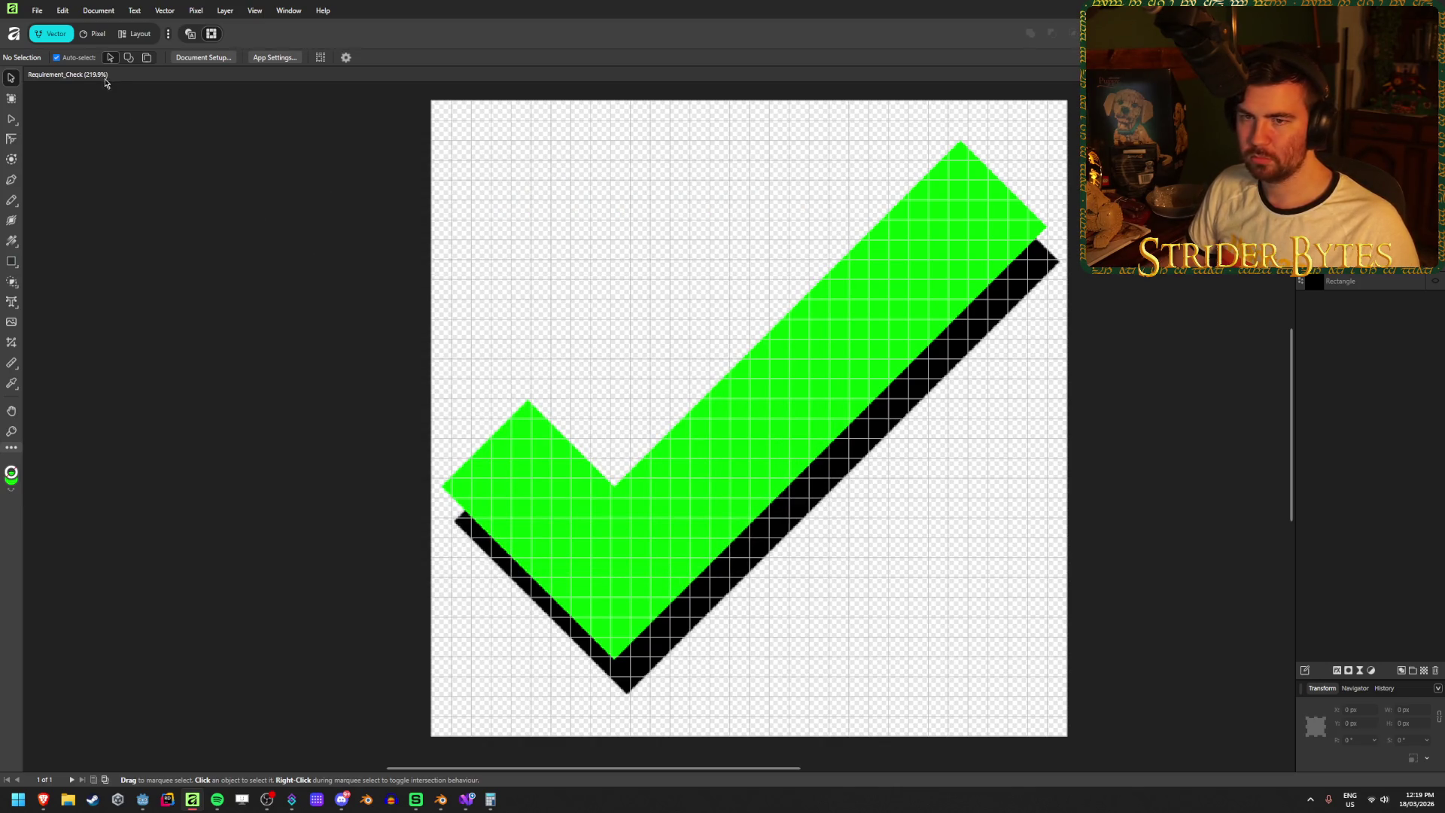
{"action": "left_click", "coordinate": [37, 10]}
{"action": "left_click", "coordinate": [45, 47]}
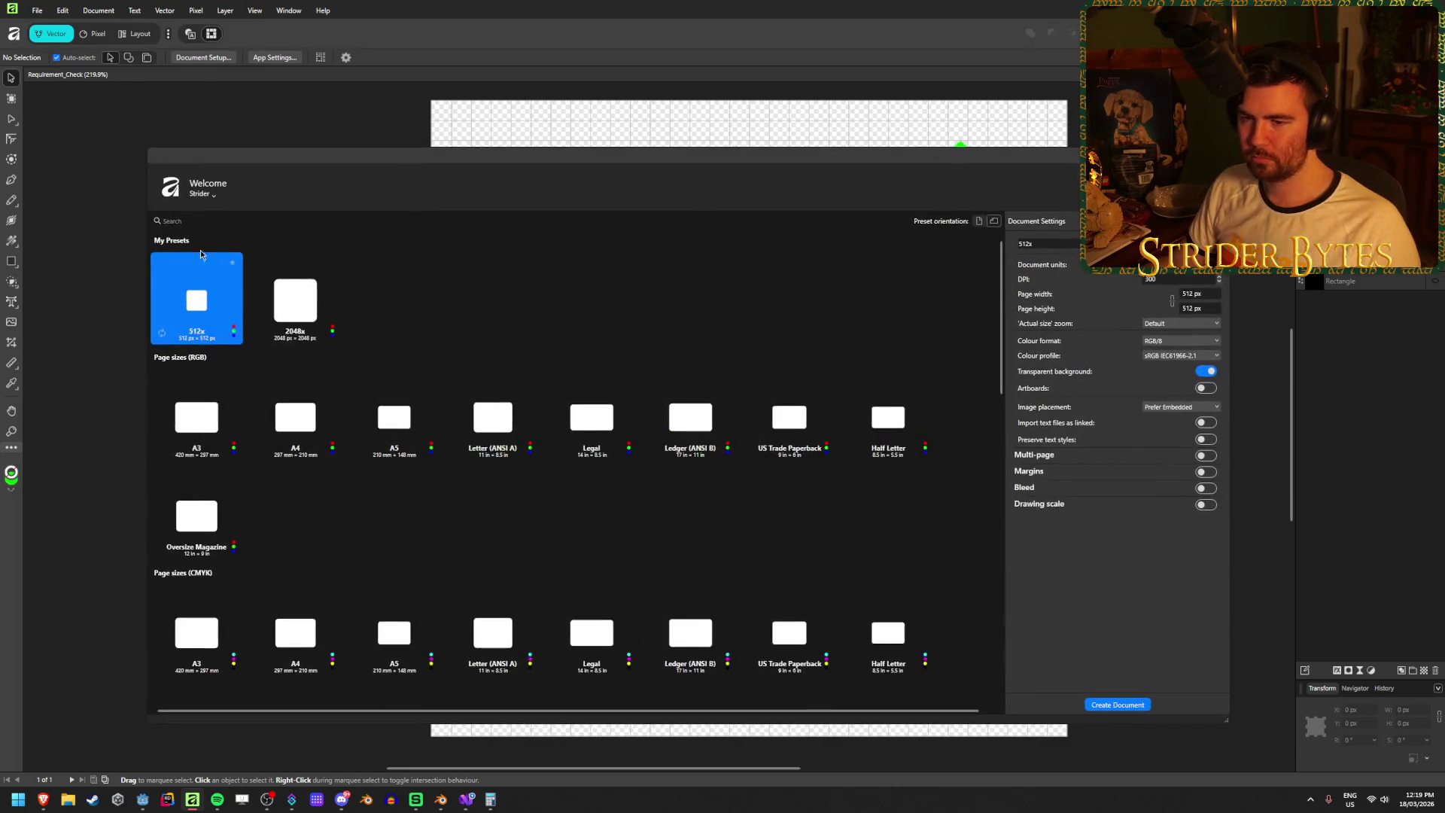
- Create a new document from the 512x preset and draw a four-point star on it
{"action": "double_click", "coordinate": [211, 308]}
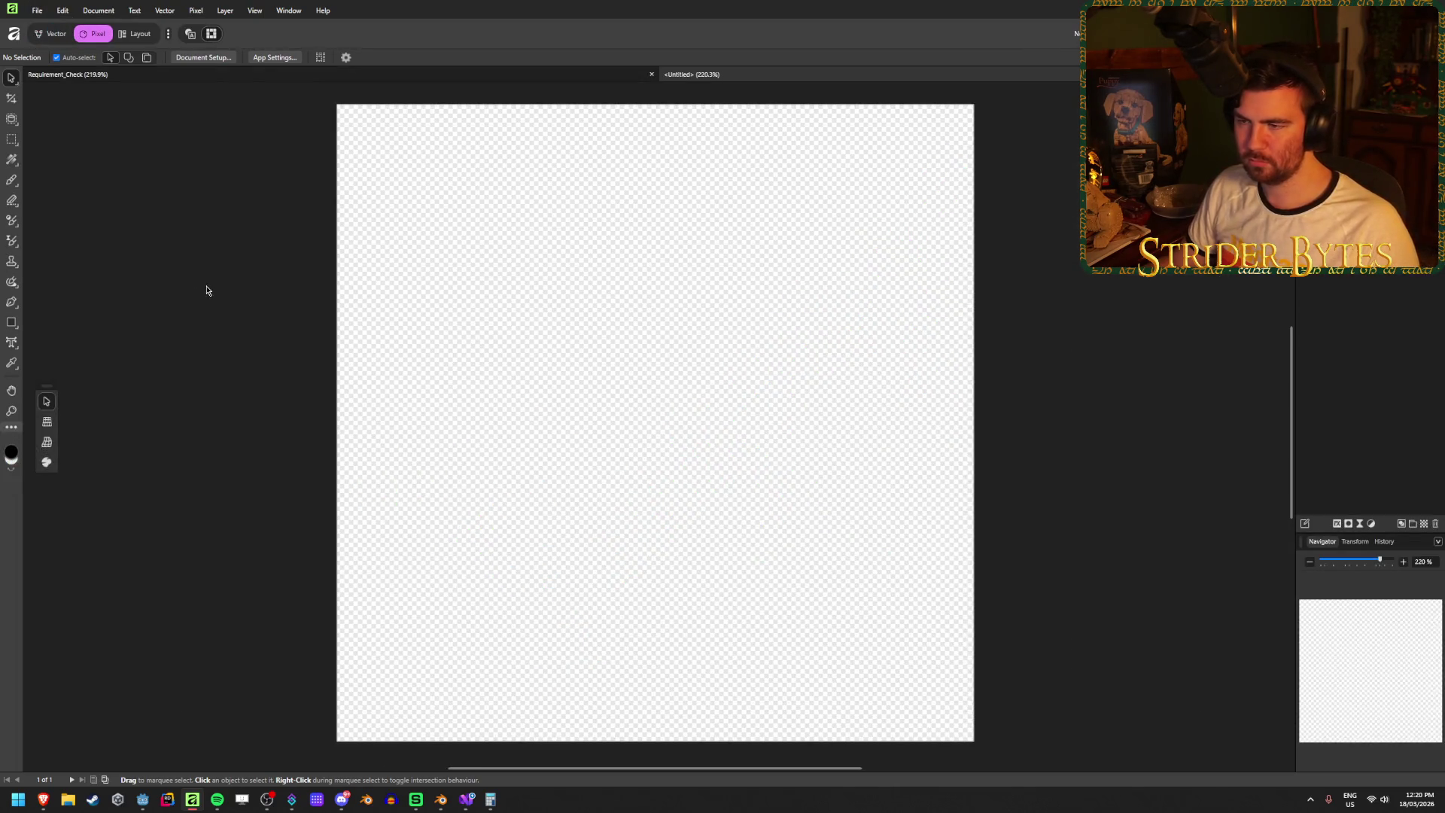
{"action": "left_click", "coordinate": [12, 323]}
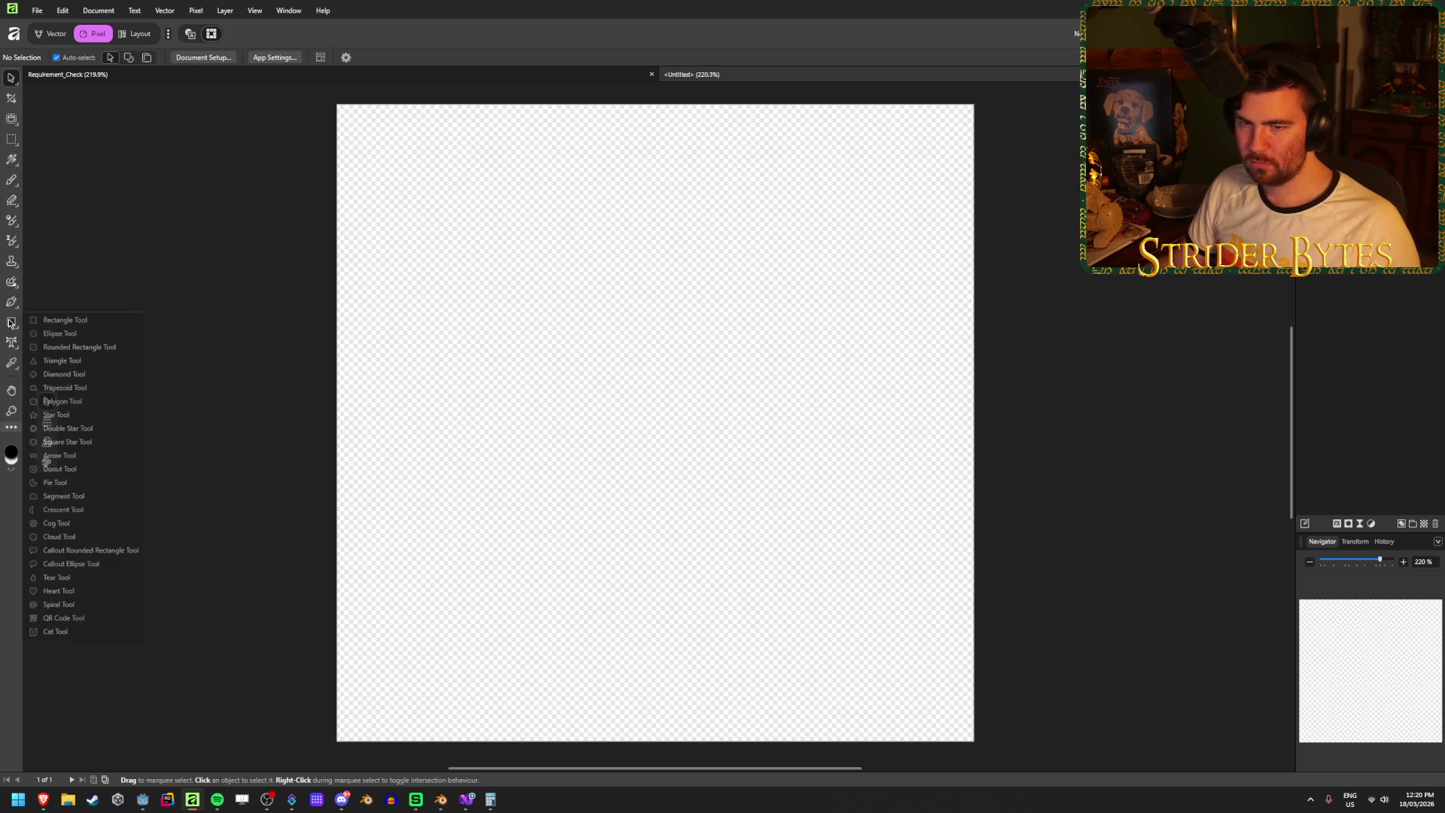
{"action": "left_click", "coordinate": [70, 414]}
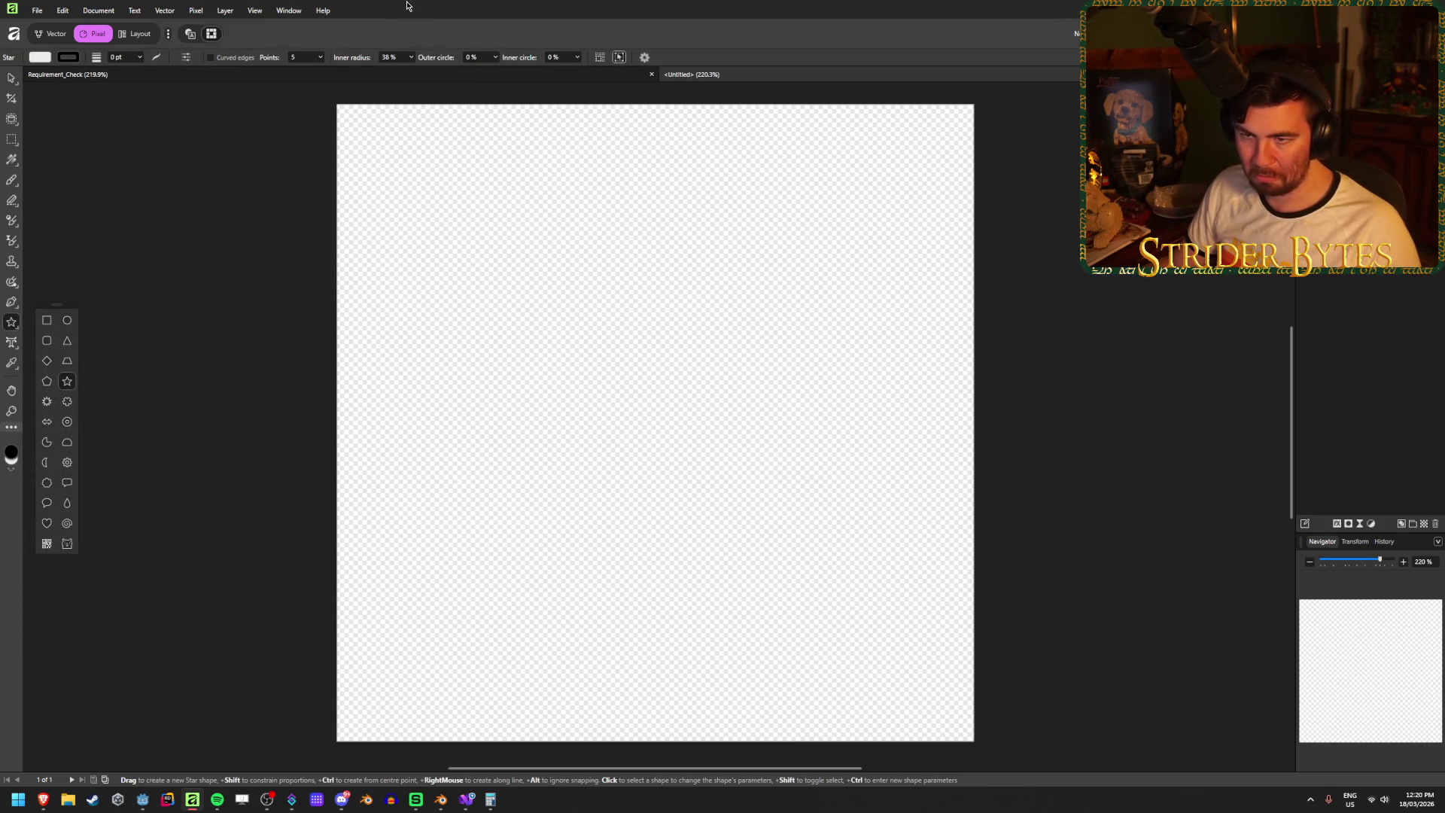
{"action": "scroll", "coordinate": [312, 59], "scroll_direction": "down", "scroll_amount": 1}
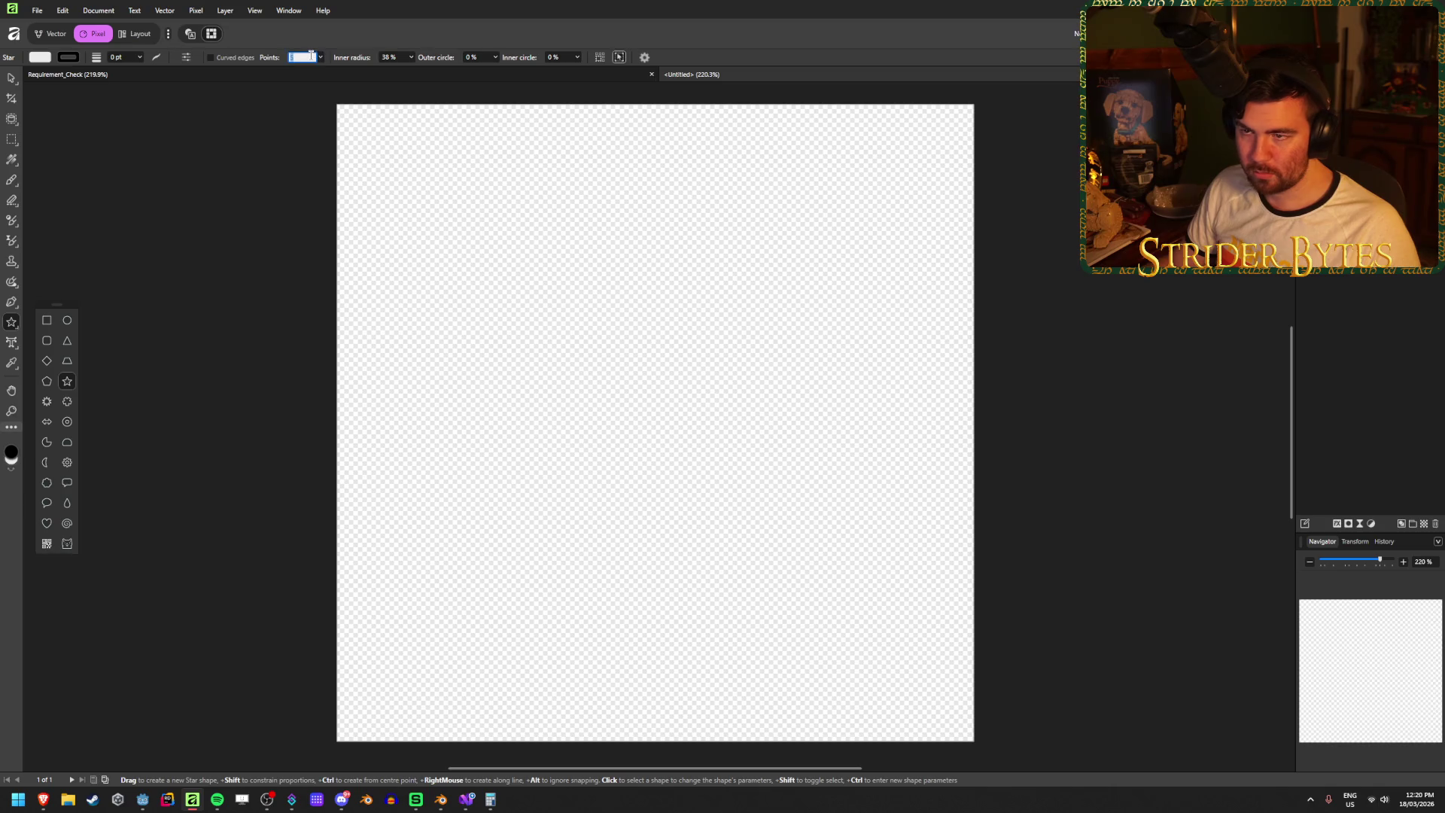
{"action": "mouse_move", "coordinate": [554, 273]}
{"action": "left_mouse_down"}
{"action": "mouse_move", "coordinate": [800, 542]}
{"action": "mouse_move", "coordinate": [938, 627]}
{"action": "left_mouse_up"}
- Set the star's inner radius to 40% and round its points, then delete the star
{"action": "left_click", "coordinate": [411, 58]}
{"action": "mouse_move", "coordinate": [414, 73]}
{"action": "left_mouse_down"}
{"action": "mouse_move", "coordinate": [555, 69]}
{"action": "mouse_move", "coordinate": [541, 71]}
{"action": "left_mouse_up"}
{"action": "left_click", "coordinate": [495, 57]}
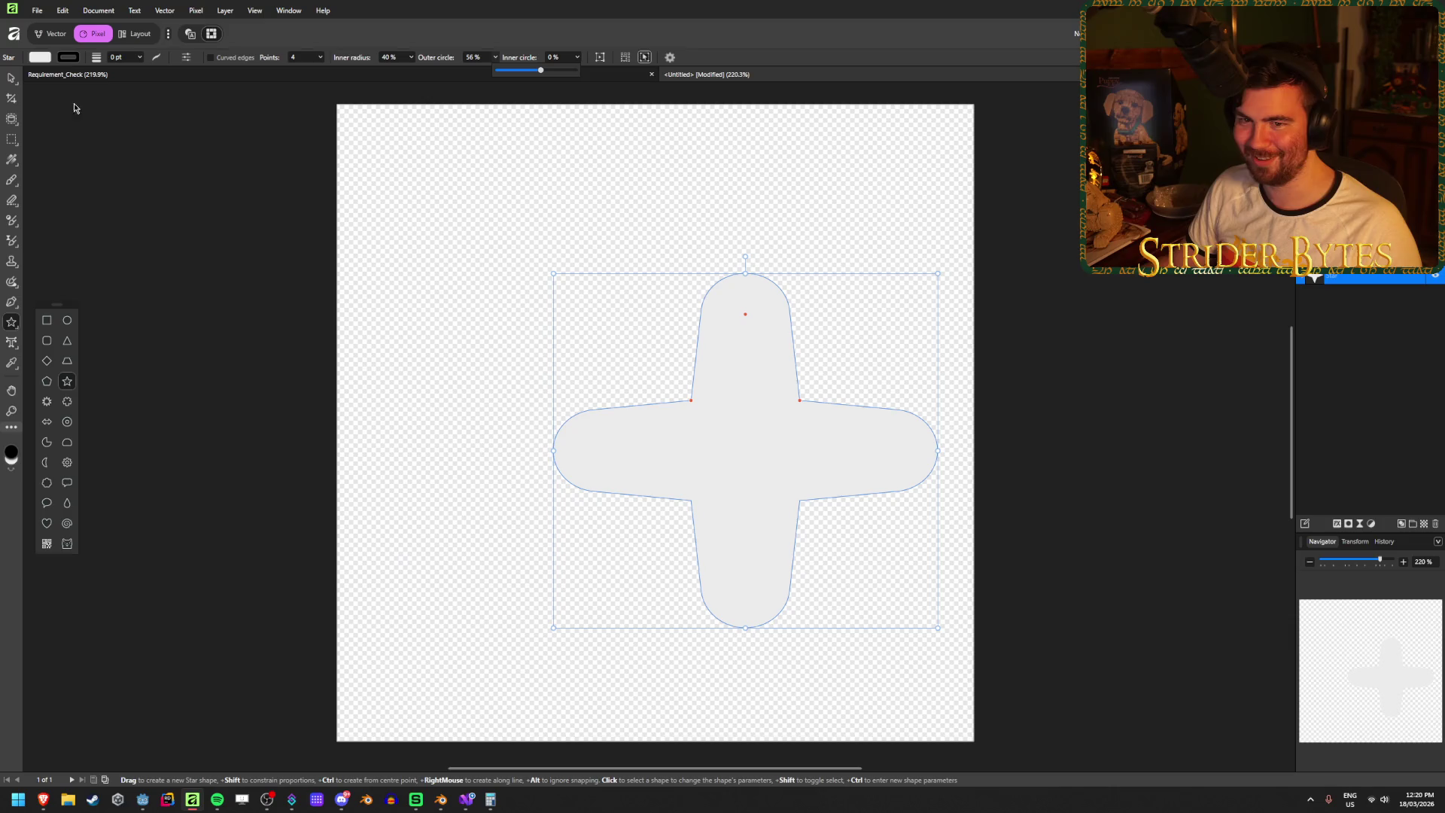
{"action": "key", "text": "v"}
{"action": "key", "text": "Delete"}
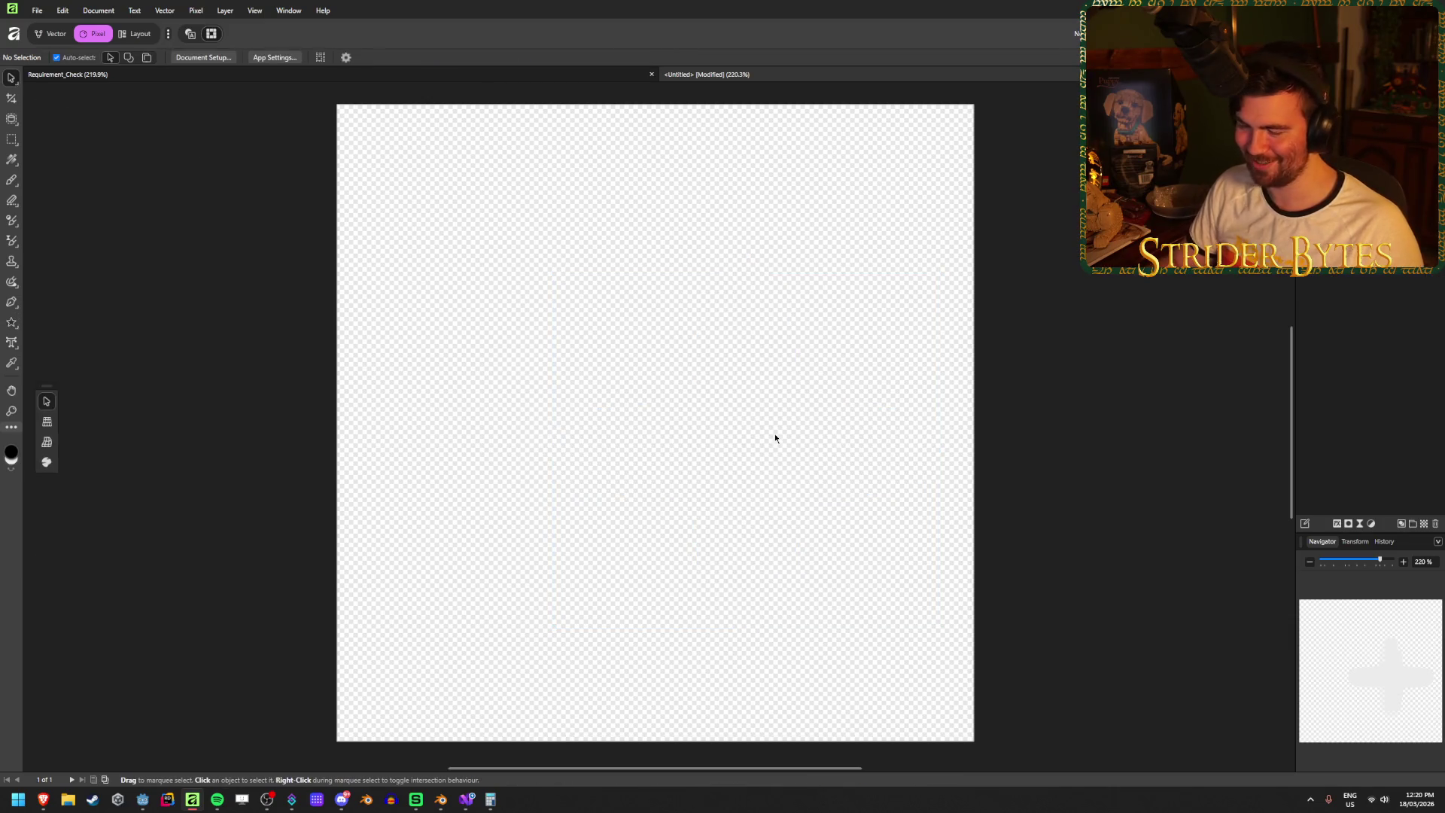
- Pick the Rectangle tool and set up the canvas grid from View > Guides
{"action": "left_click", "coordinate": [16, 328]}
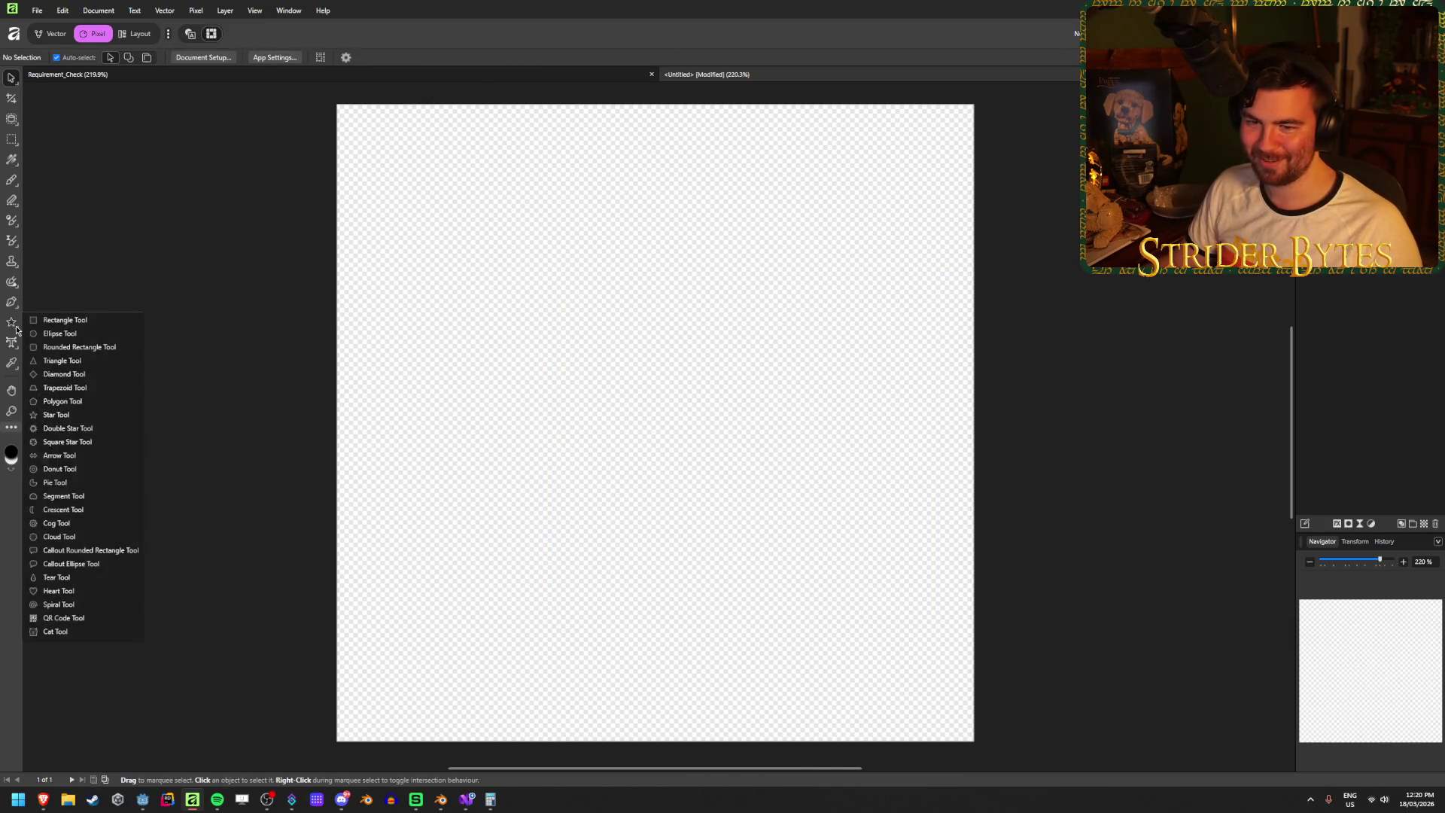
{"action": "left_click", "coordinate": [63, 320]}
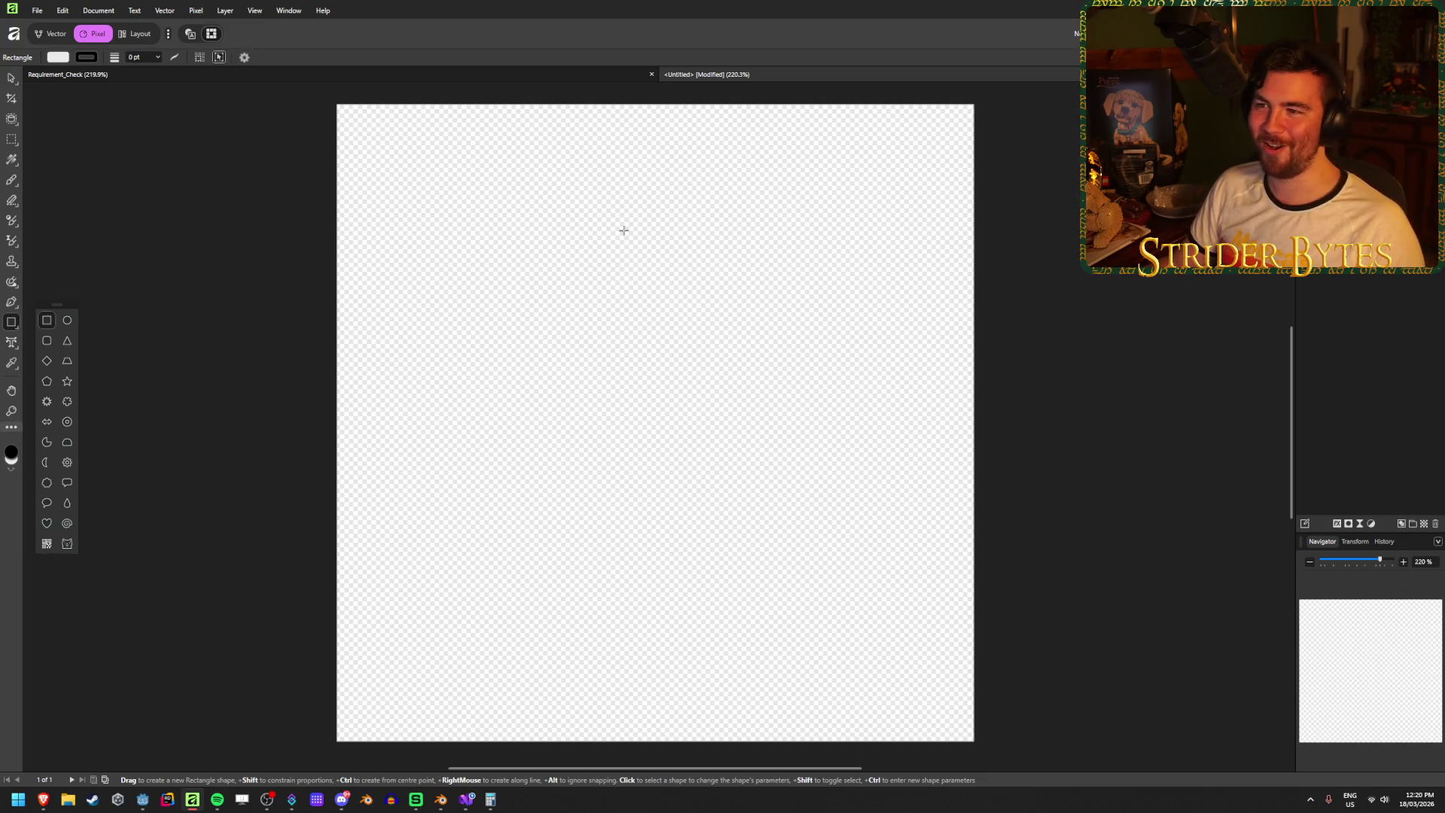
{"action": "left_click", "coordinate": [224, 6]}
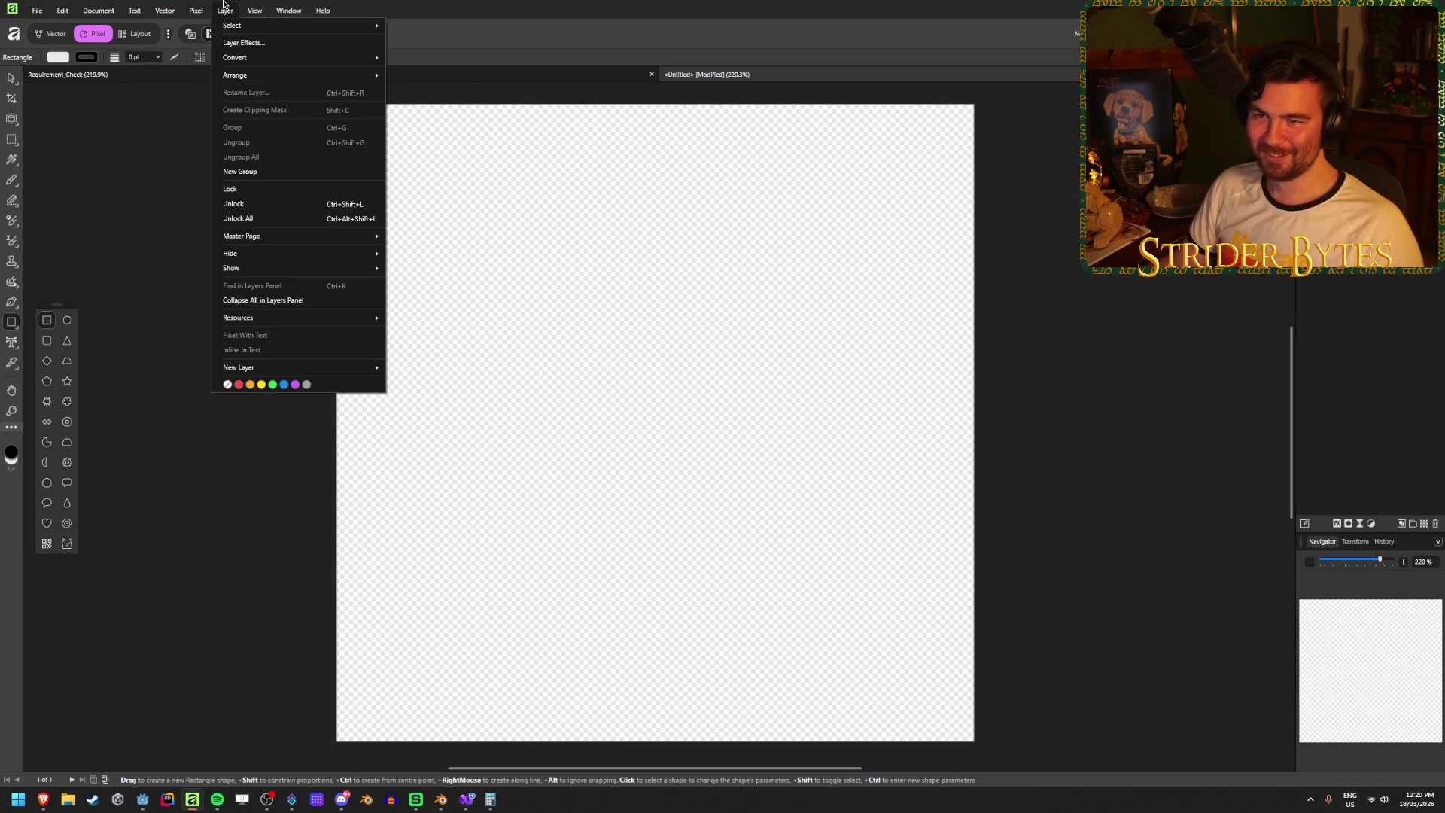
{"action": "mouse_move", "coordinate": [254, 10]}
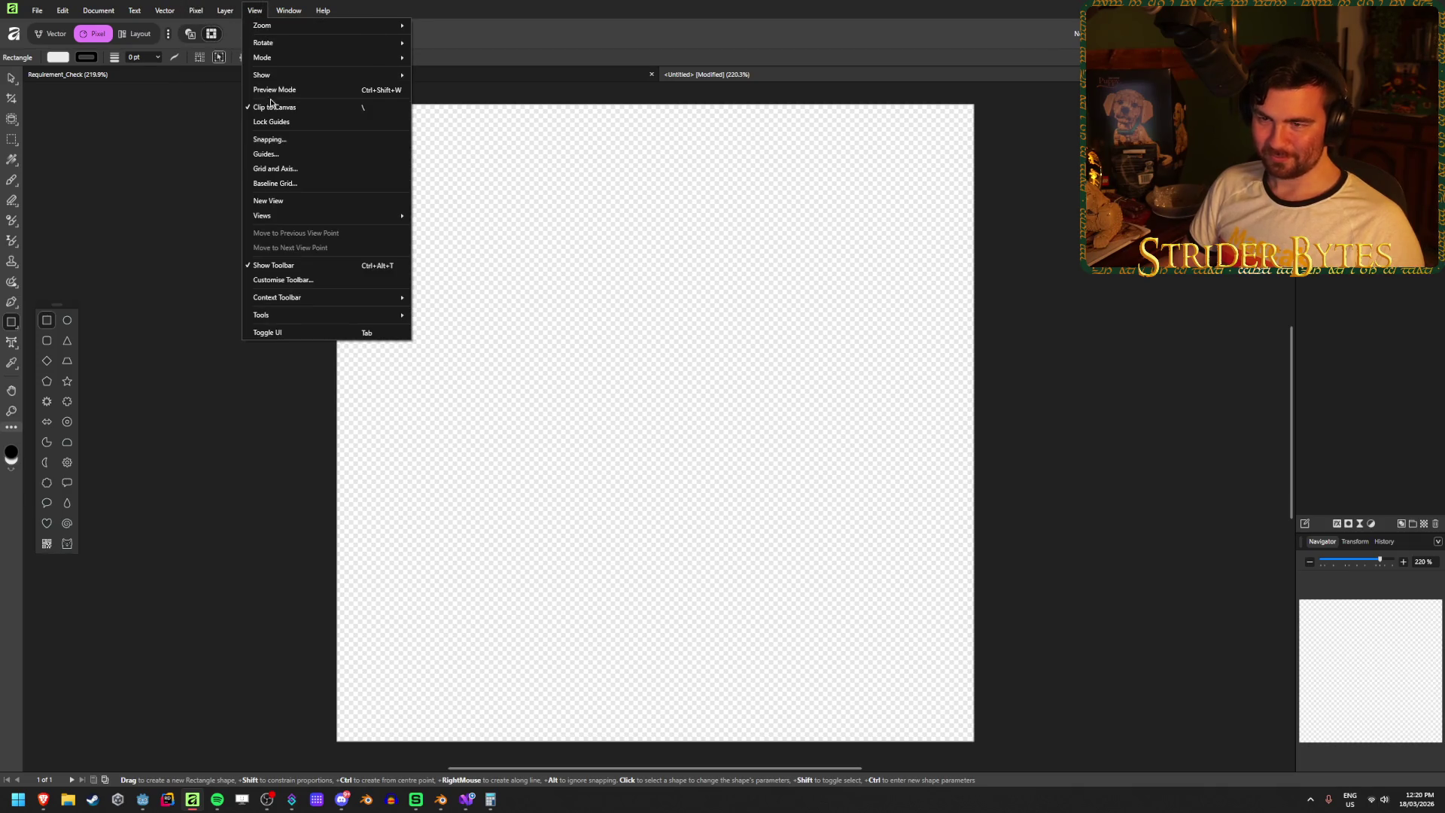
{"action": "left_click", "coordinate": [261, 155]}
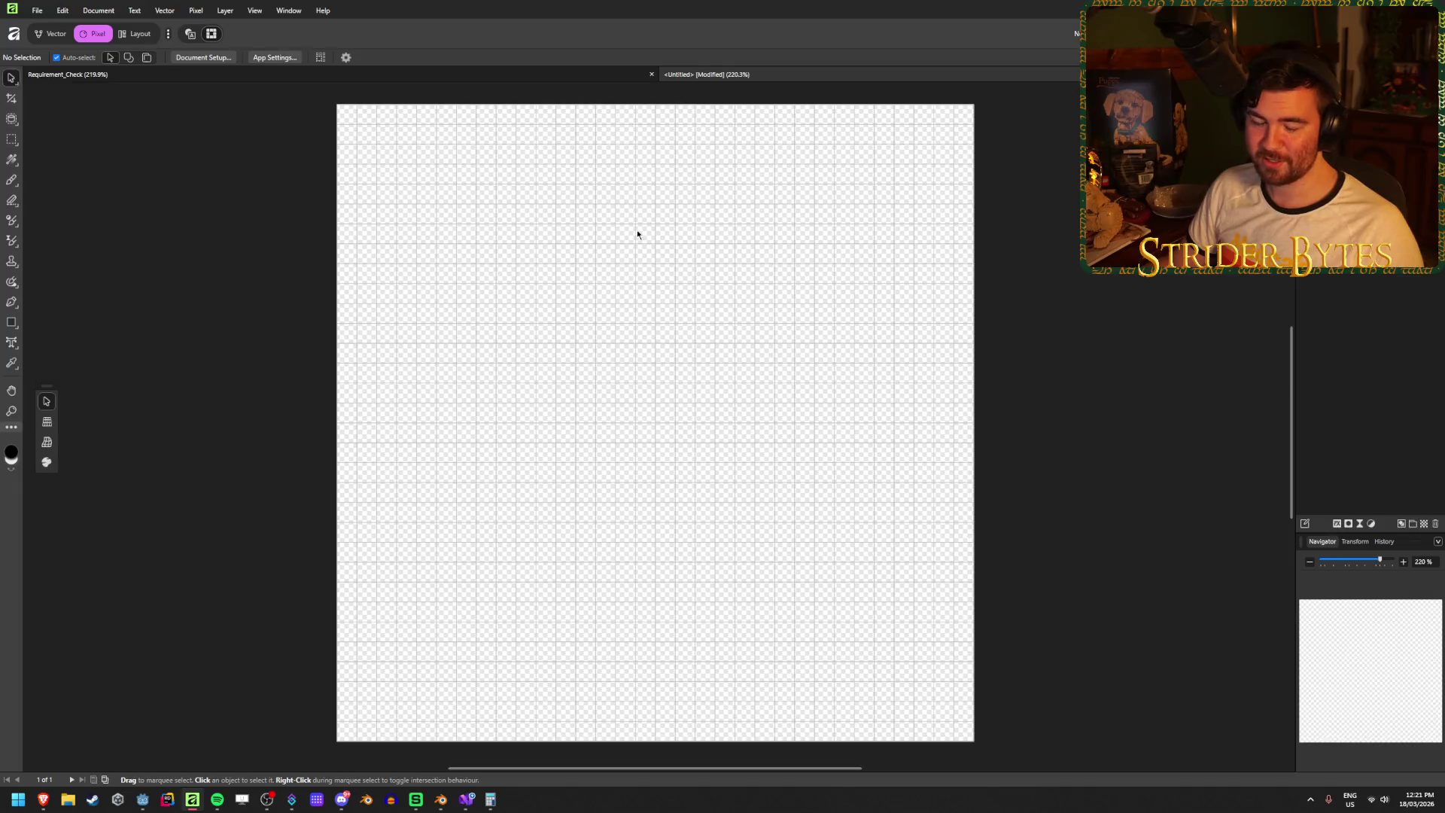
- Set new rectangles to have no outline stroke
{"action": "left_click", "coordinate": [12, 329]}
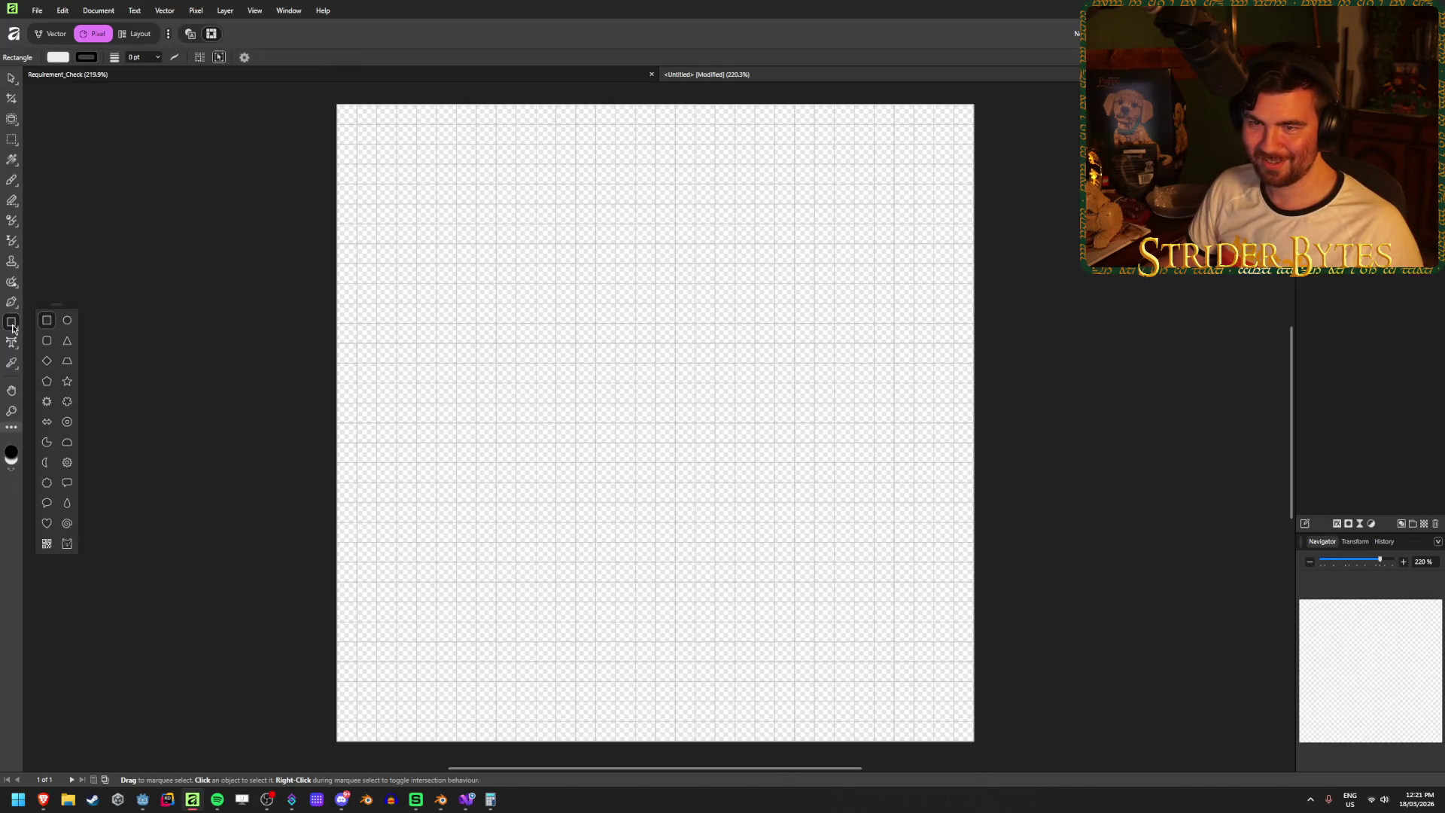
{"action": "left_click", "coordinate": [58, 58]}
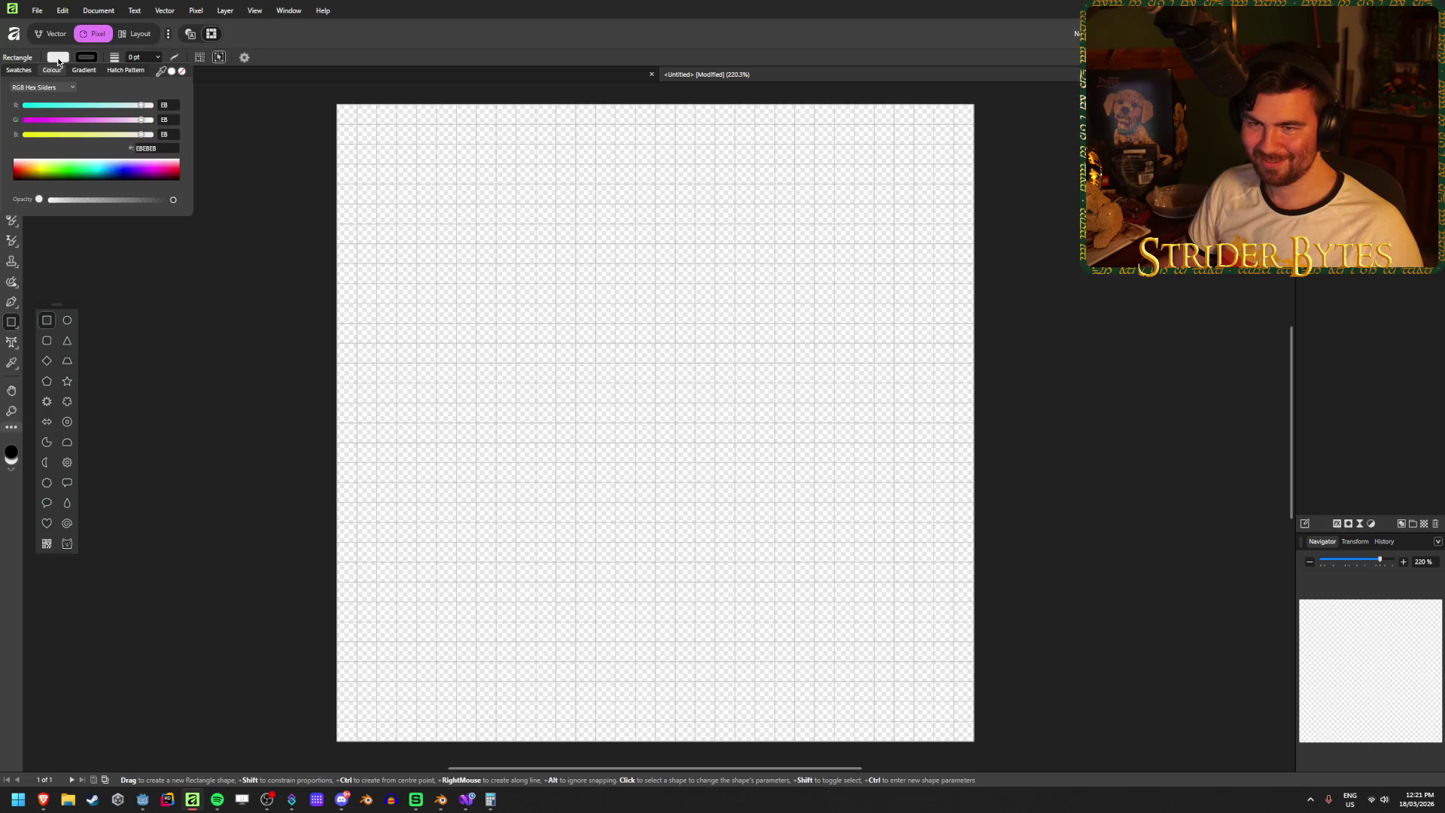
{"action": "left_click", "coordinate": [85, 58]}
{"action": "left_click", "coordinate": [182, 71]}
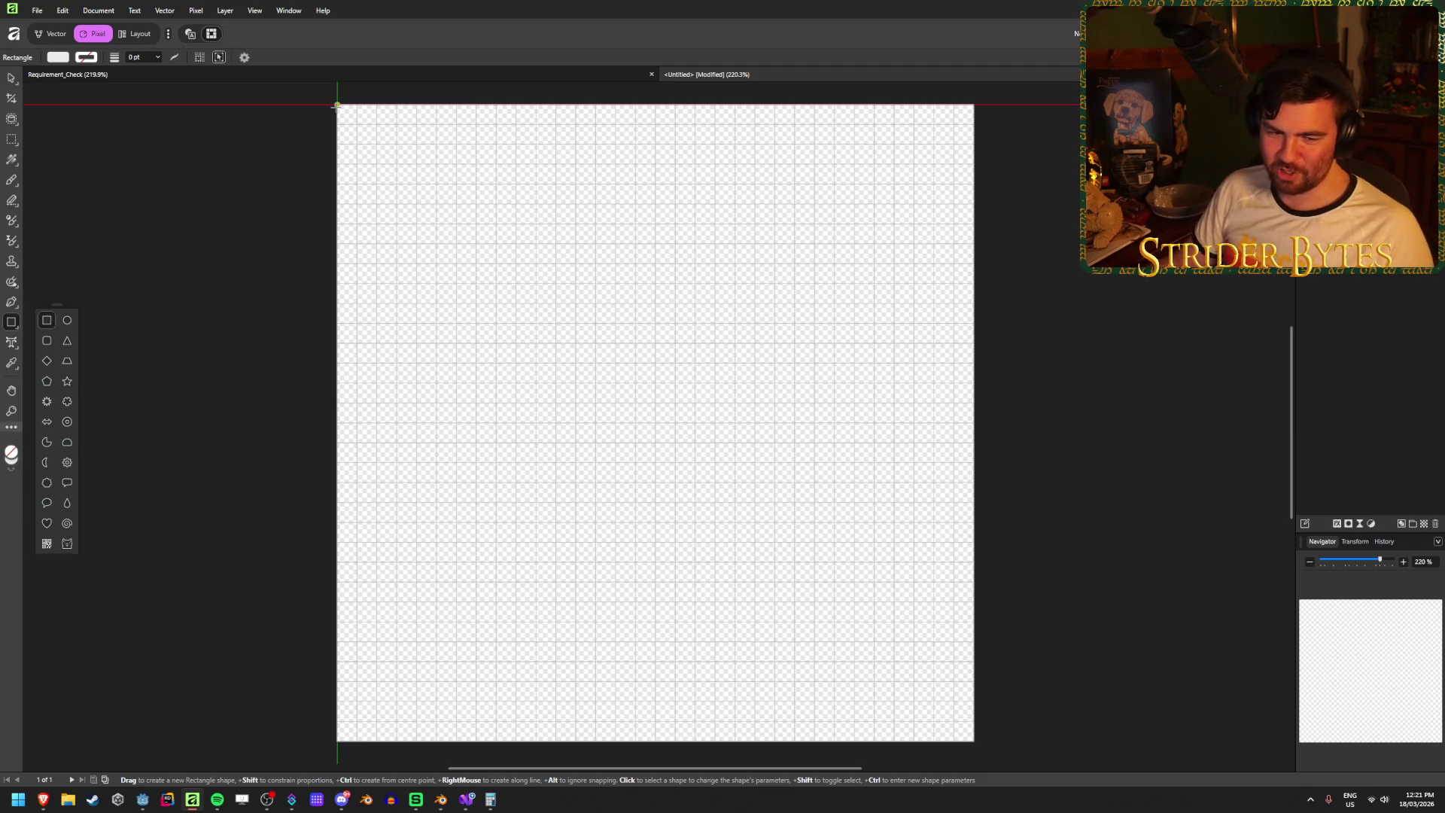
- Draw a tall pale grey bar, centre it on the canvas and rotate it 45°
{"action": "mouse_move", "coordinate": [337, 105]}
{"action": "left_mouse_down"}
{"action": "mouse_move", "coordinate": [428, 123]}
{"action": "mouse_move", "coordinate": [417, 682]}
{"action": "mouse_move", "coordinate": [417, 663]}
{"action": "left_mouse_up"}
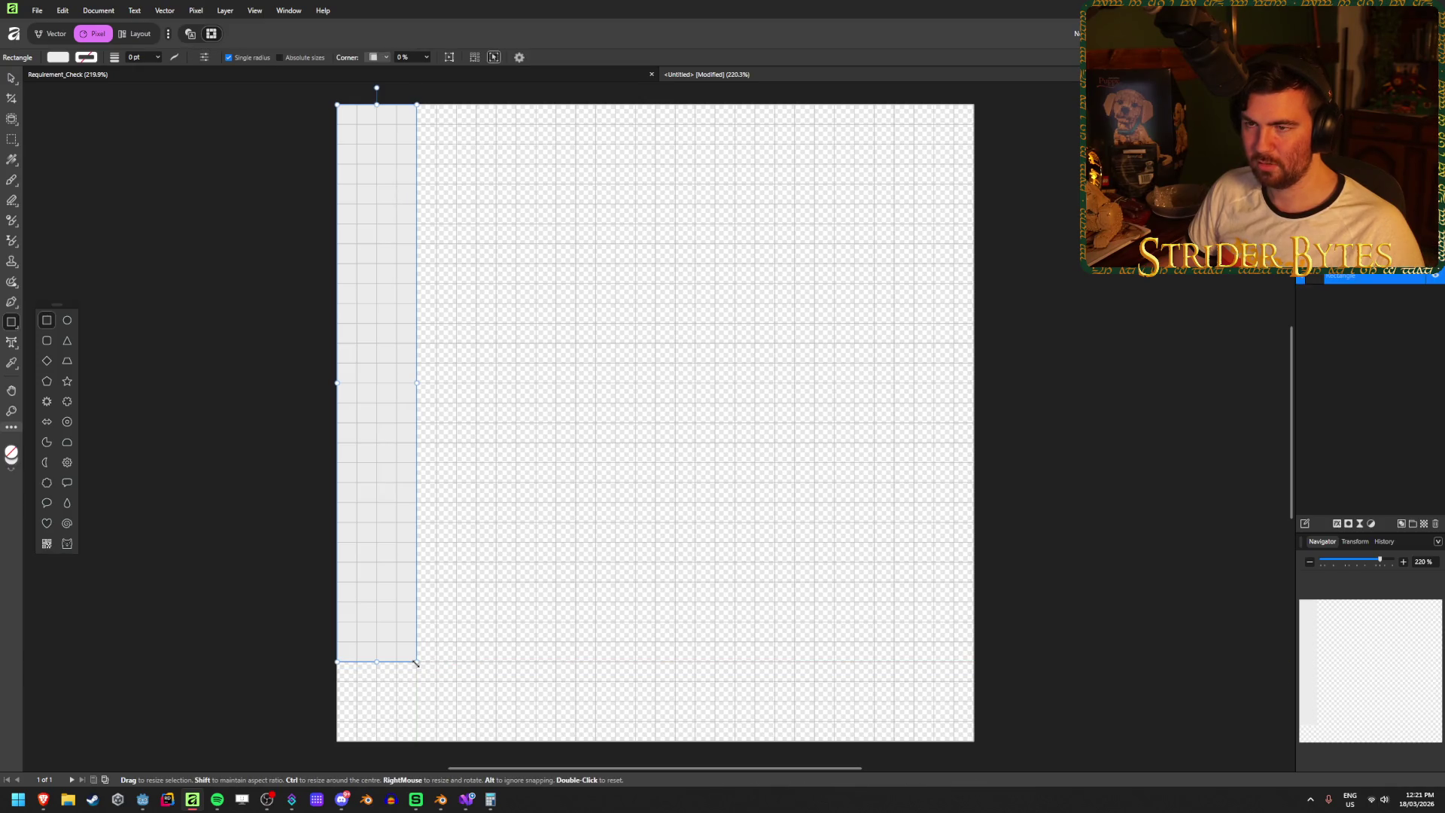
{"action": "left_click", "coordinate": [11, 79]}
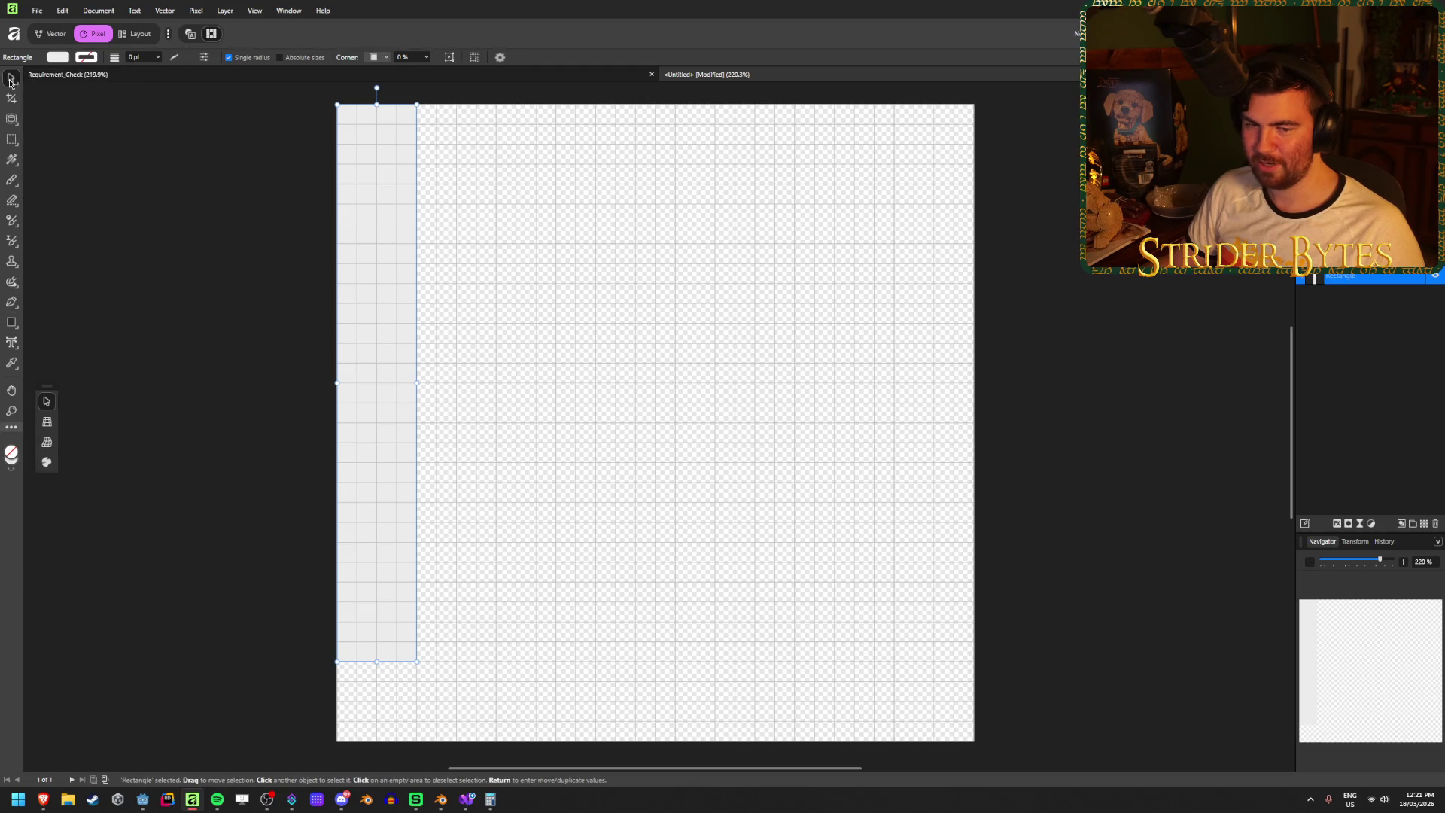
{"action": "left_click", "coordinate": [301, 322]}
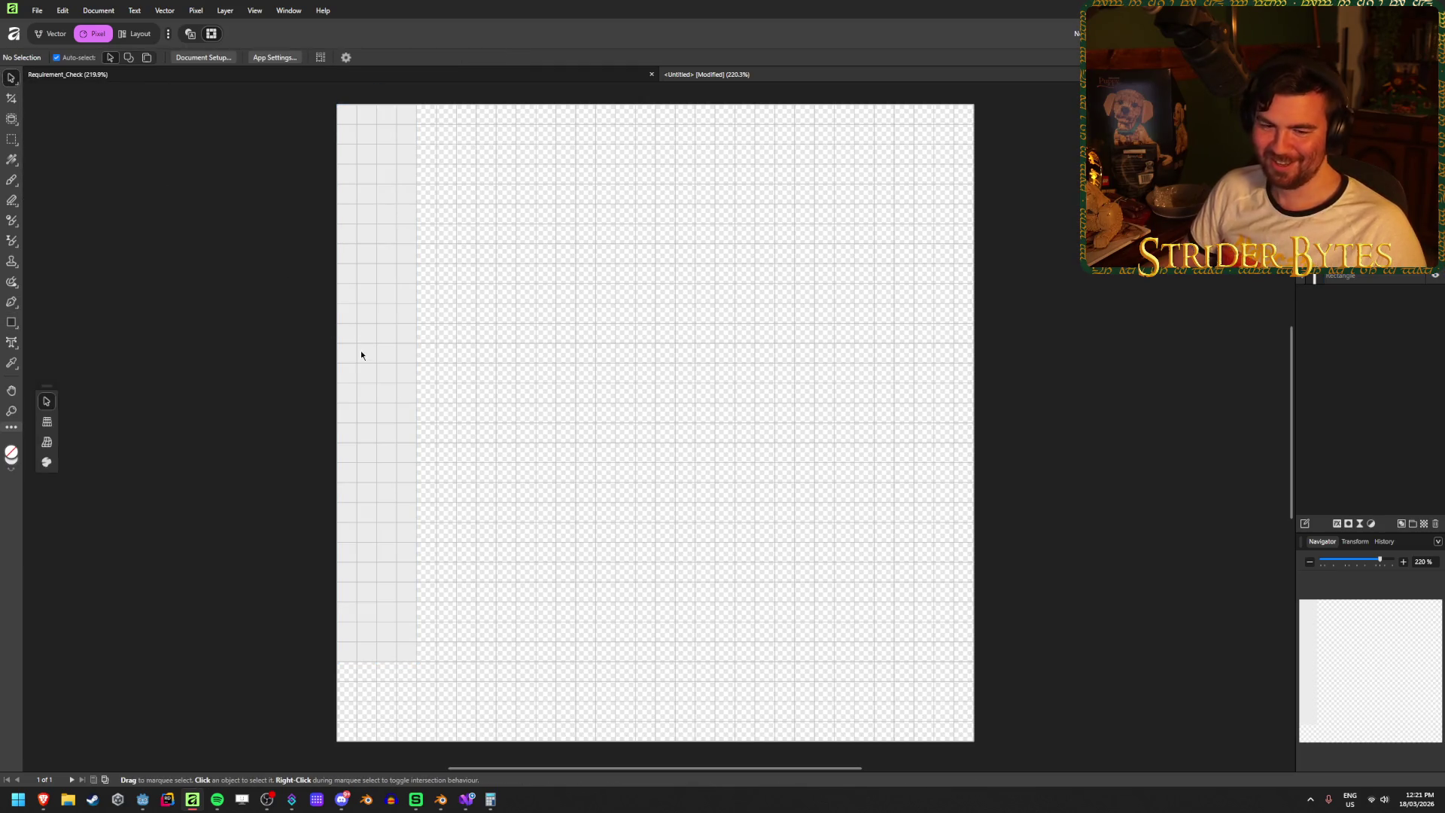
{"action": "mouse_move", "coordinate": [371, 317]}
{"action": "left_mouse_down"}
{"action": "mouse_move", "coordinate": [635, 316]}
{"action": "mouse_move", "coordinate": [635, 336]}
{"action": "mouse_move", "coordinate": [652, 335]}
{"action": "left_mouse_up"}
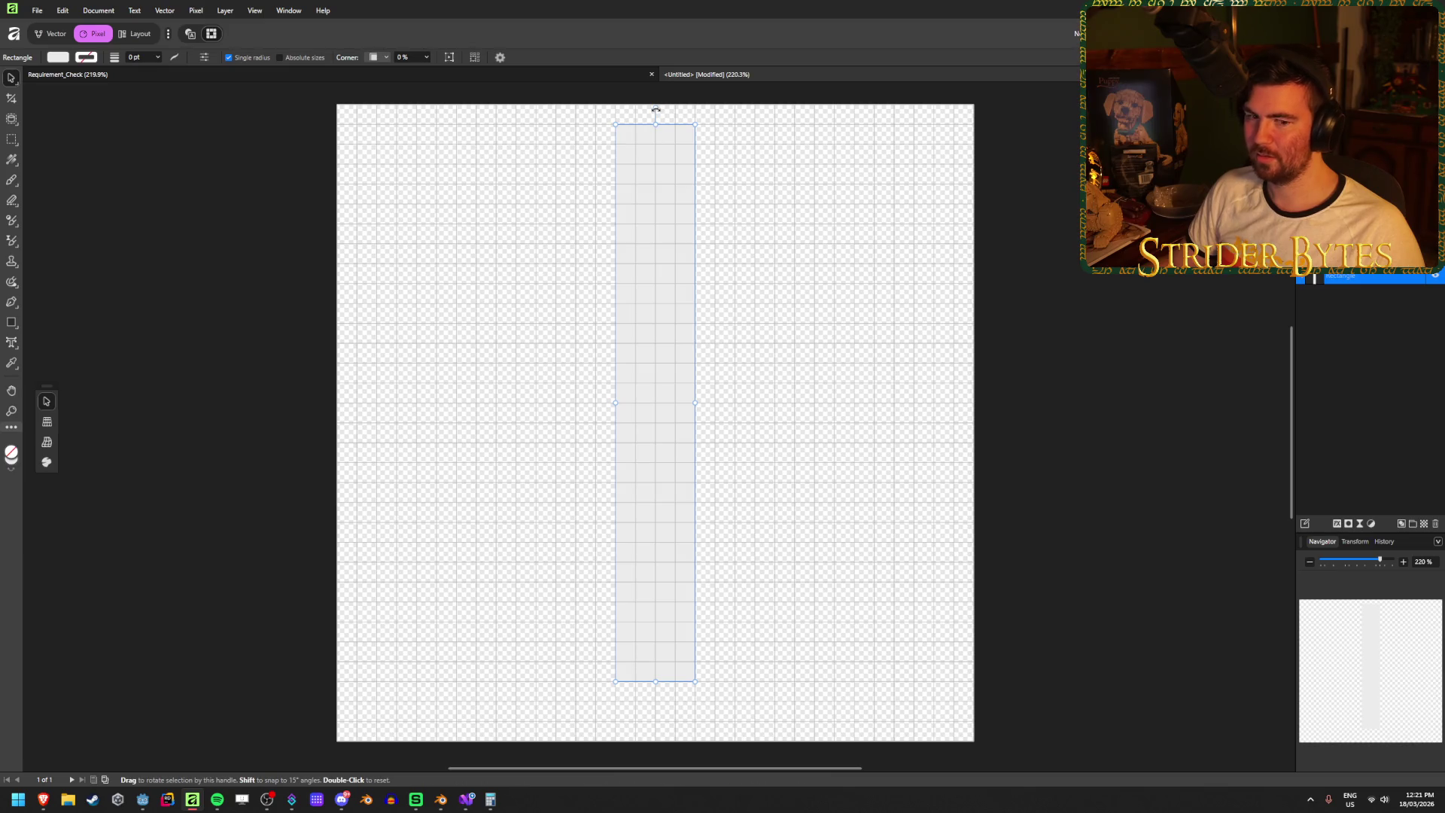
{"action": "left_click_drag", "start_coordinate": [656, 110], "coordinate": [445, 194]}
{"action": "left_click", "coordinate": [774, 267]}
{"action": "left_click", "coordinate": [709, 437]}
- Duplicate the bar, rotate the copy -45° to form an X, save, and select both bars
{"action": "key", "text": "ctrl+j"}
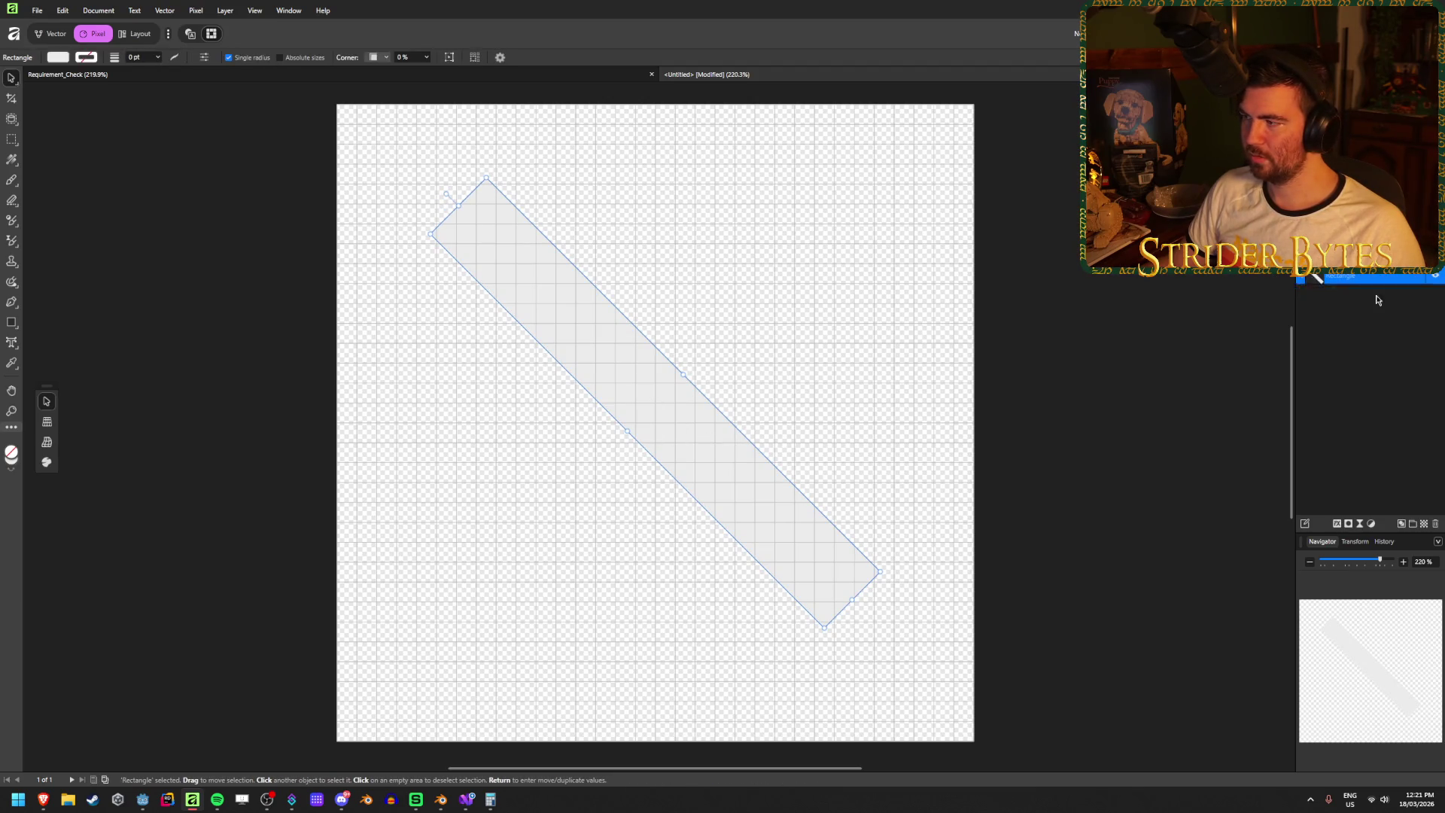
{"action": "mouse_move", "coordinate": [446, 195]}
{"action": "left_mouse_down"}
{"action": "mouse_move", "coordinate": [773, 225]}
{"action": "mouse_move", "coordinate": [1032, 280]}
{"action": "left_mouse_up"}
{"action": "left_click", "coordinate": [1032, 280]}
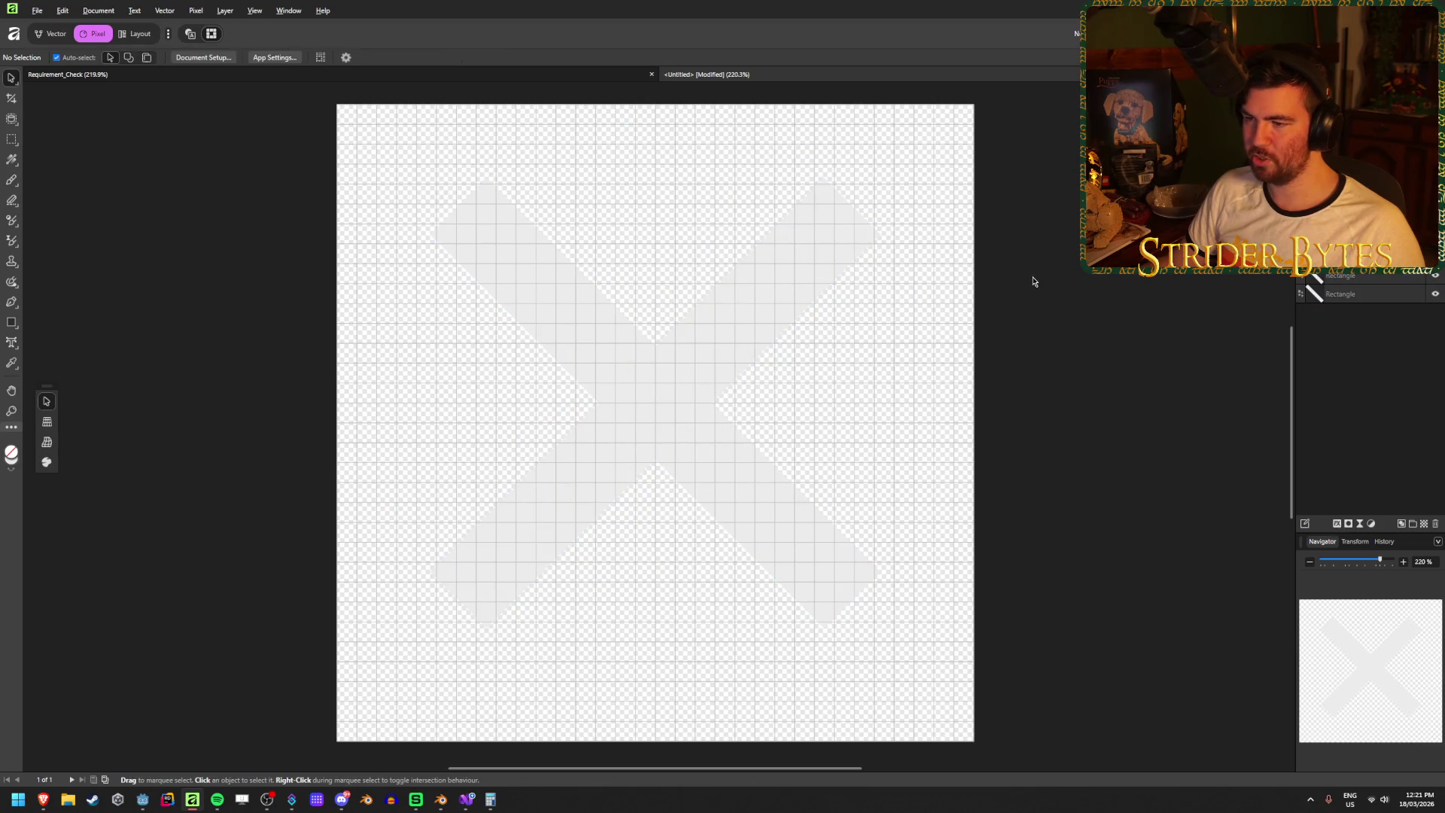
{"action": "key", "text": "ctrl+s"}
{"action": "left_click", "coordinate": [1328, 294]}
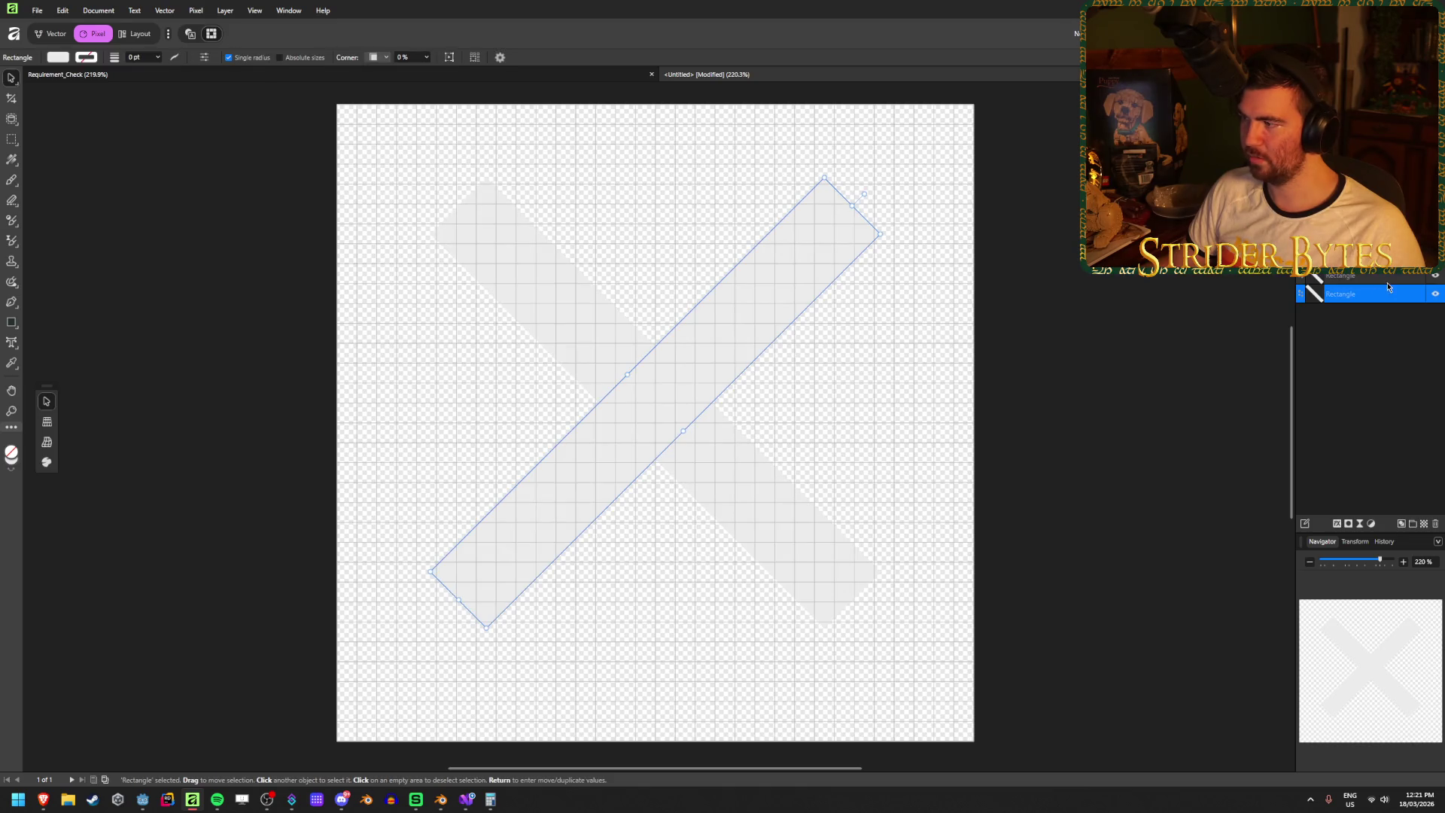
{"action": "left_click", "coordinate": [1391, 283], "text": "shift"}
{"action": "left_click", "coordinate": [1336, 523]}
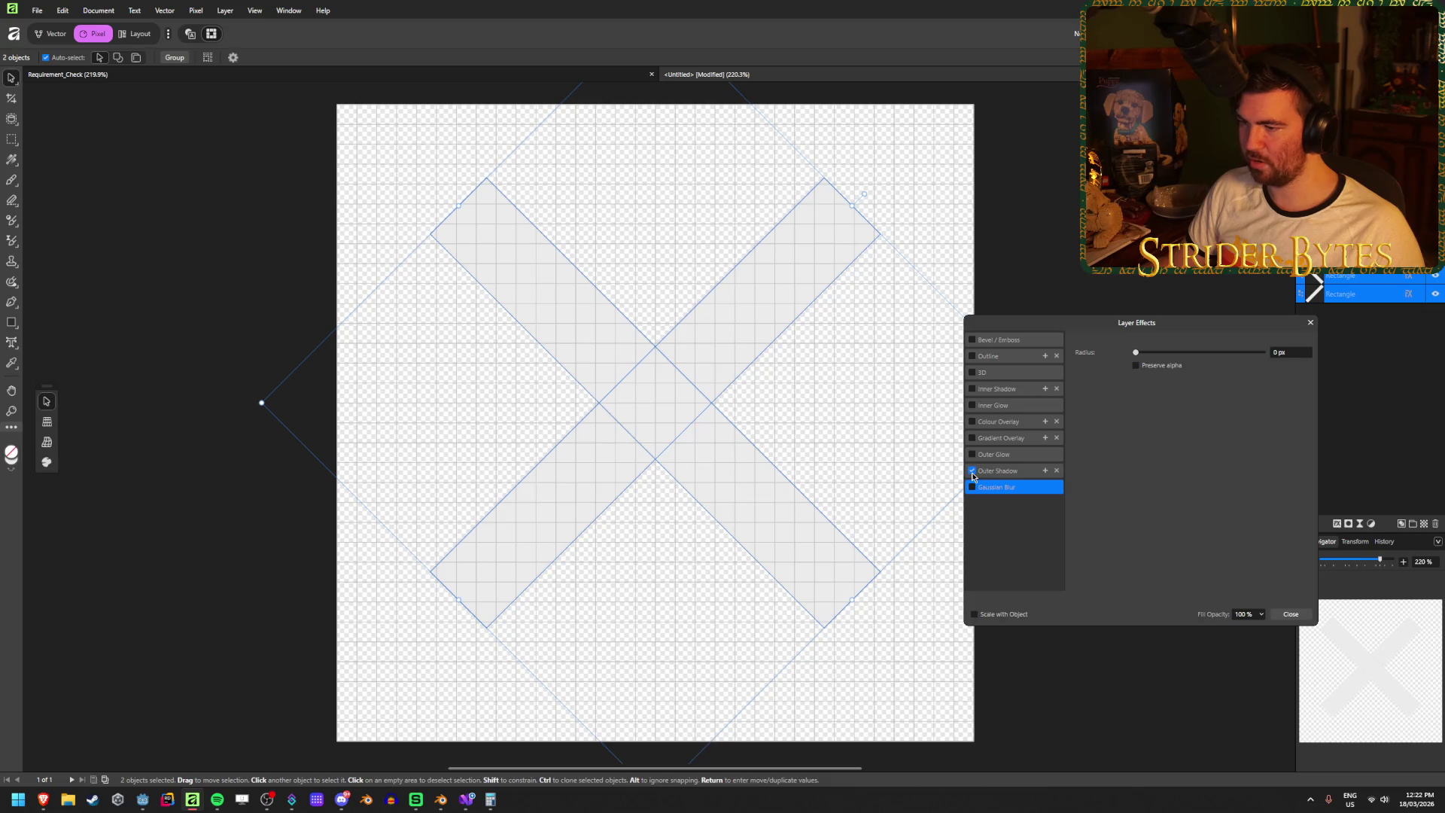
- Give both bars an outer shadow at 100% opacity with a 30 px offset
{"action": "left_click", "coordinate": [1001, 472]}
{"action": "left_click", "coordinate": [1296, 370]}
{"action": "key", "text": "Tab"}
{"action": "key", "text": "Tab"}
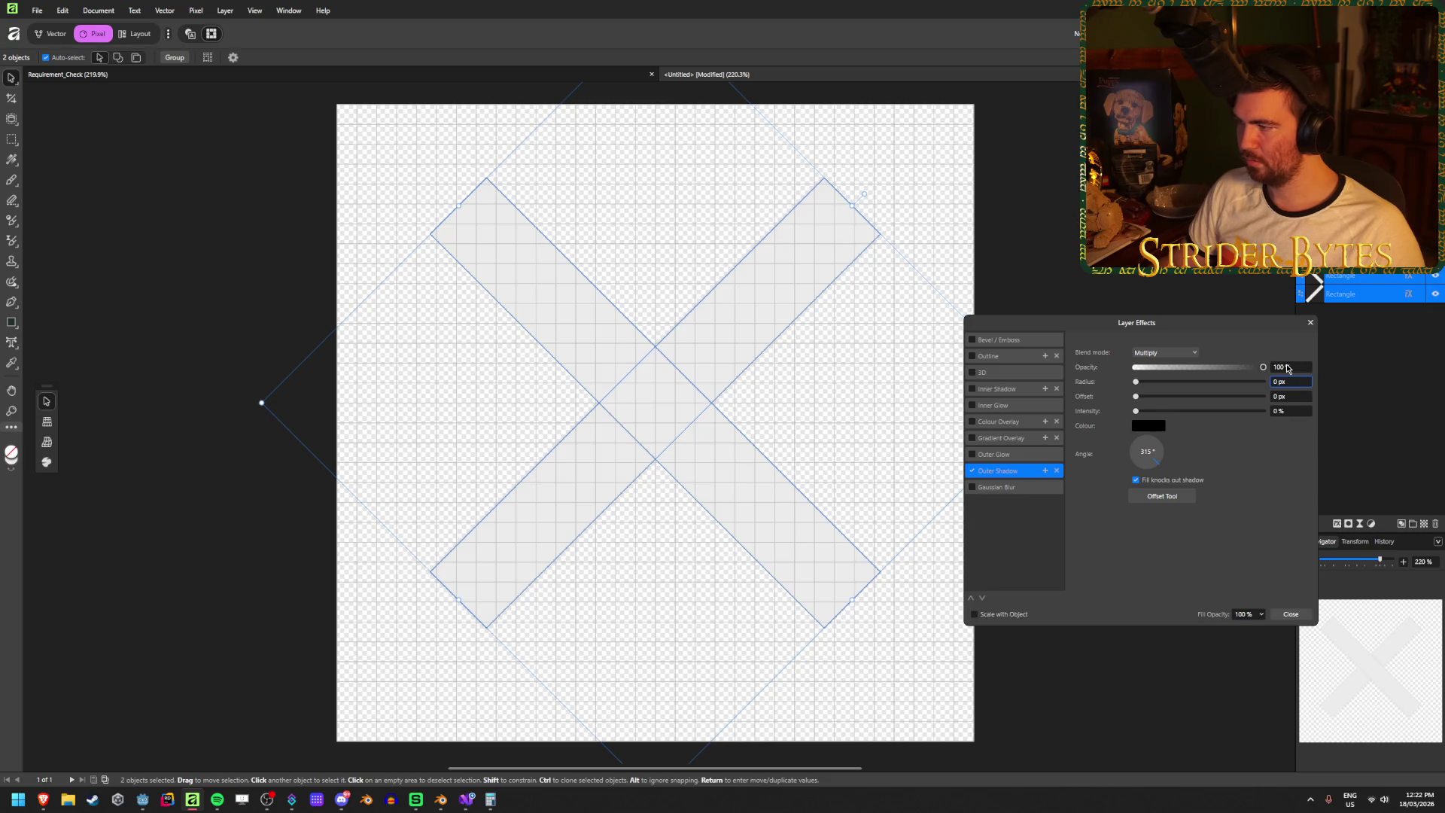
{"action": "type", "text": "30"}
{"action": "key", "text": "Tab"}
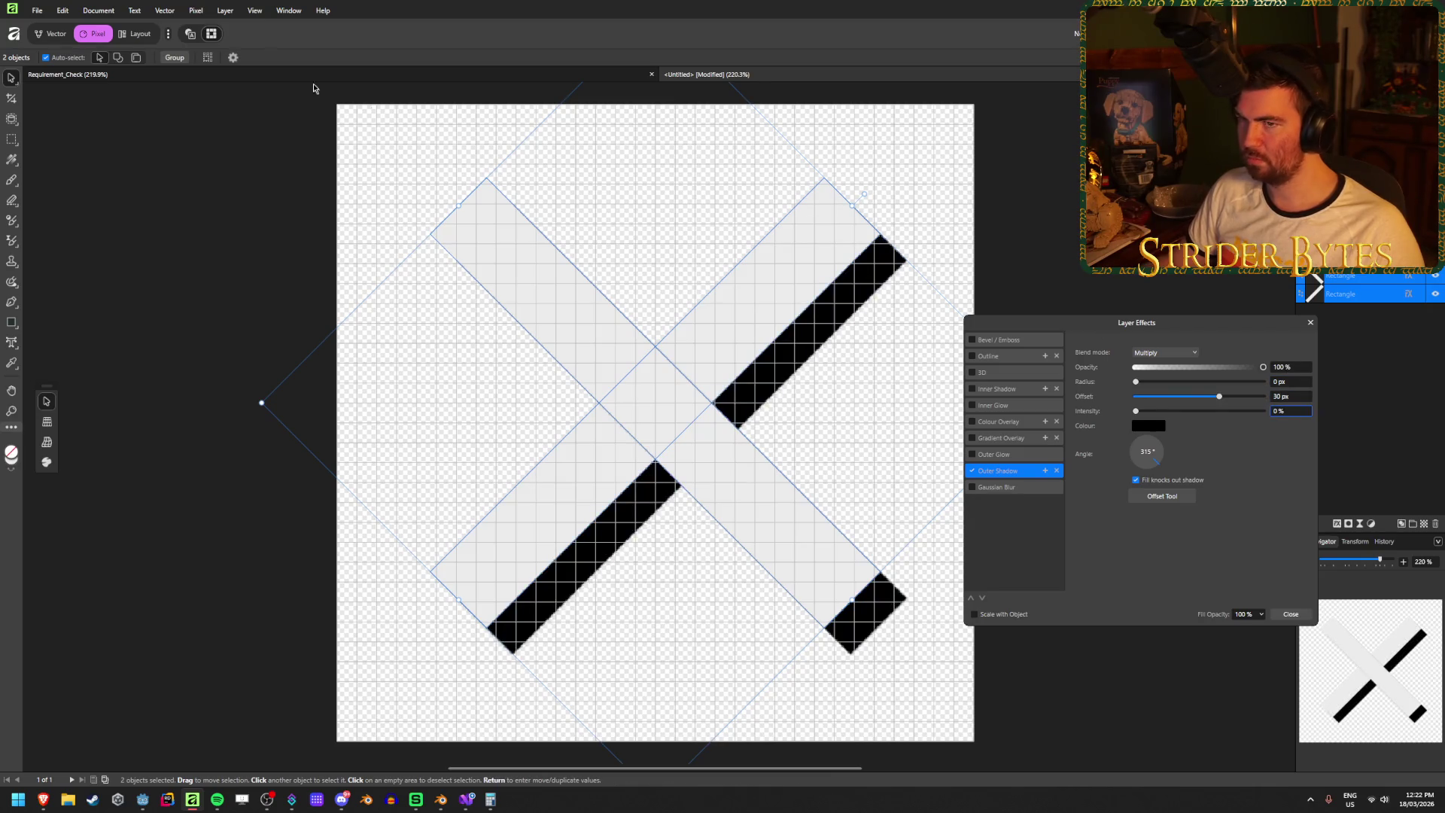
- Match the shadow angle to the checkmark's 290°, then reorder the Rectangle layers
{"action": "left_click", "coordinate": [127, 73]}
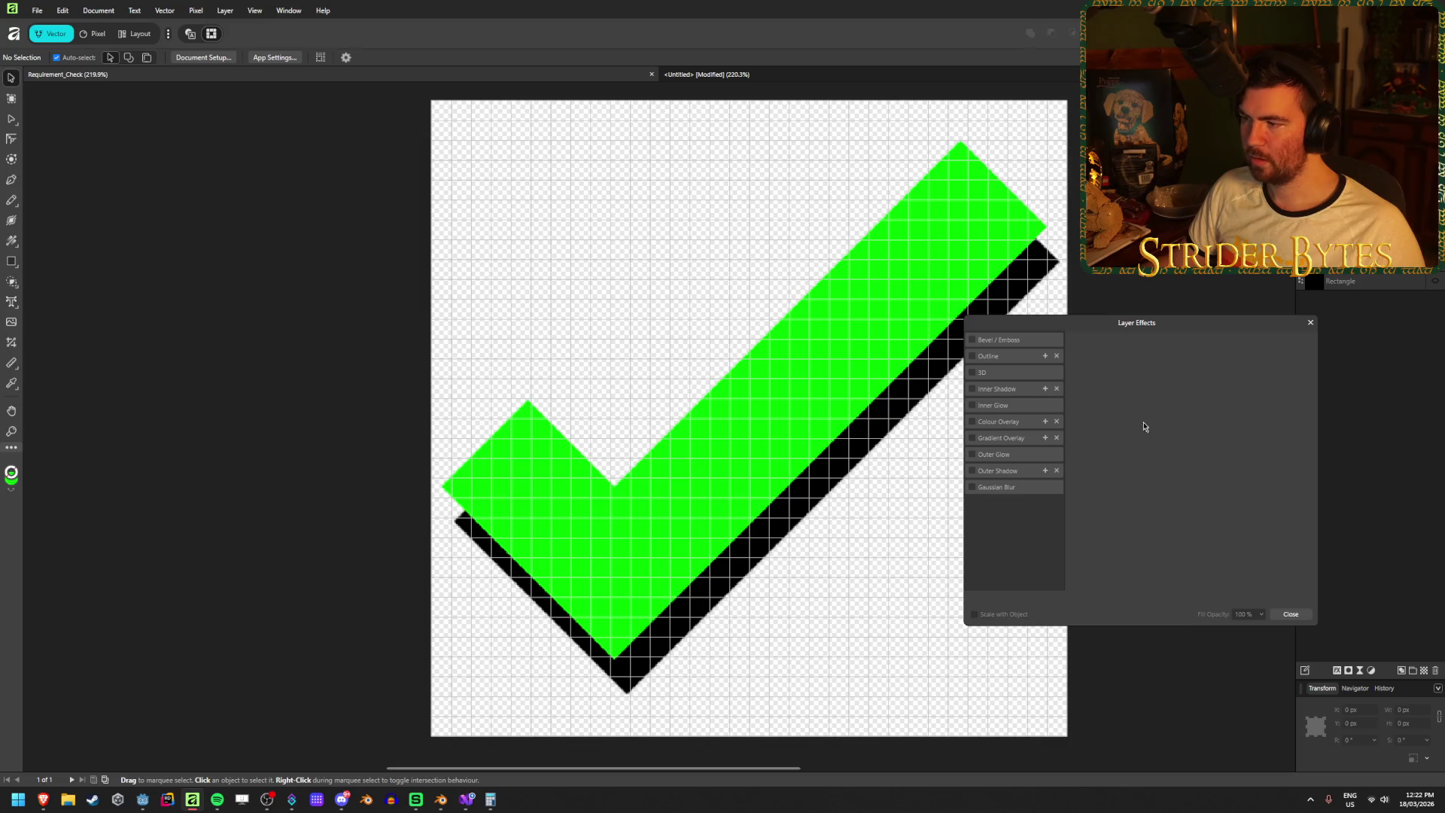
{"action": "left_click", "coordinate": [1351, 275]}
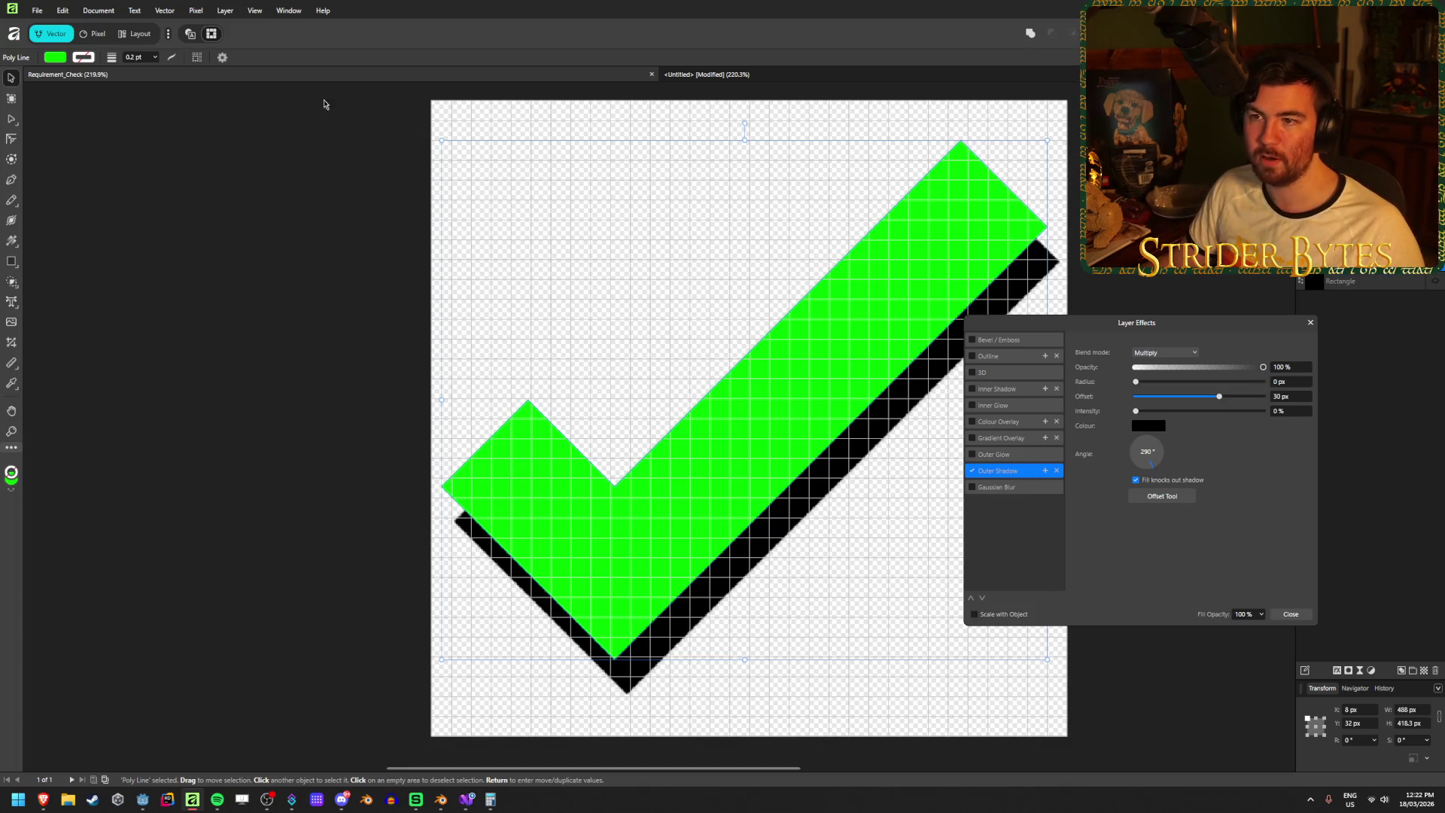
{"action": "left_click", "coordinate": [796, 74]}
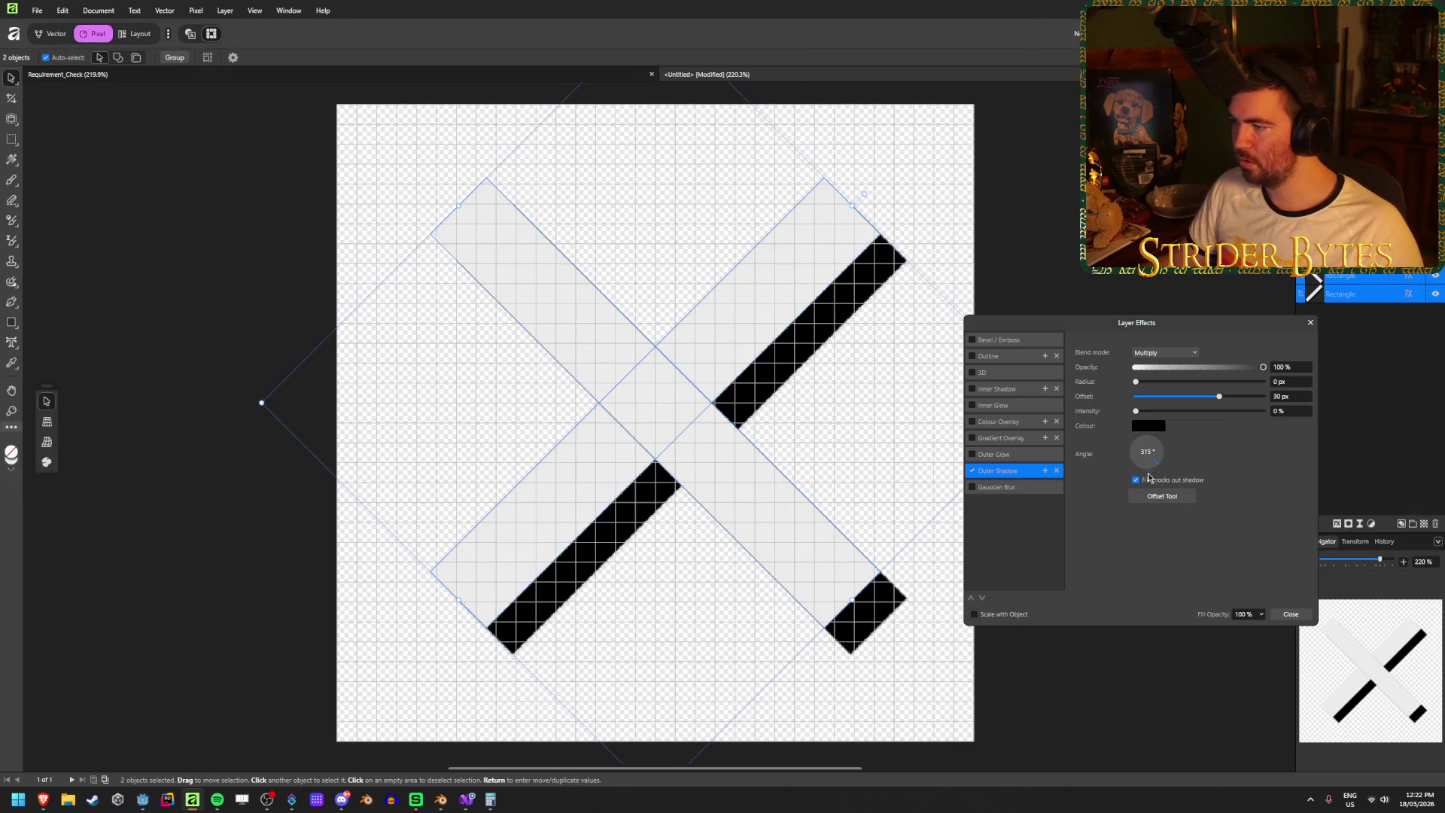
{"action": "left_click_drag", "start_coordinate": [1150, 456], "coordinate": [1154, 459]}
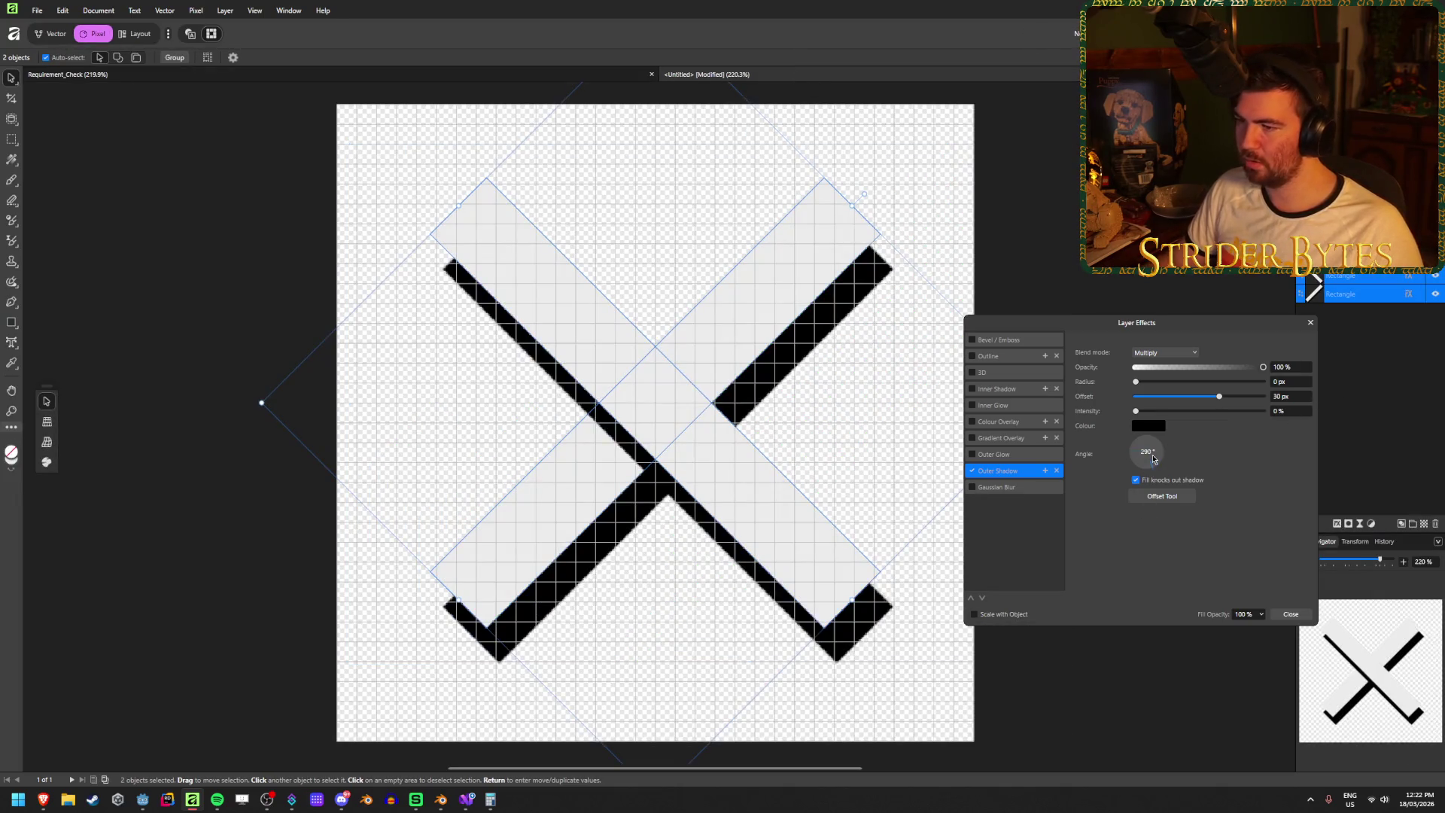
{"action": "left_click", "coordinate": [1292, 615]}
{"action": "left_click", "coordinate": [1371, 363]}
{"action": "mouse_move", "coordinate": [1366, 296]}
{"action": "left_mouse_down"}
{"action": "mouse_move", "coordinate": [1364, 276]}
{"action": "mouse_move", "coordinate": [1360, 307]}
{"action": "left_mouse_up"}
{"action": "left_click", "coordinate": [1370, 405]}
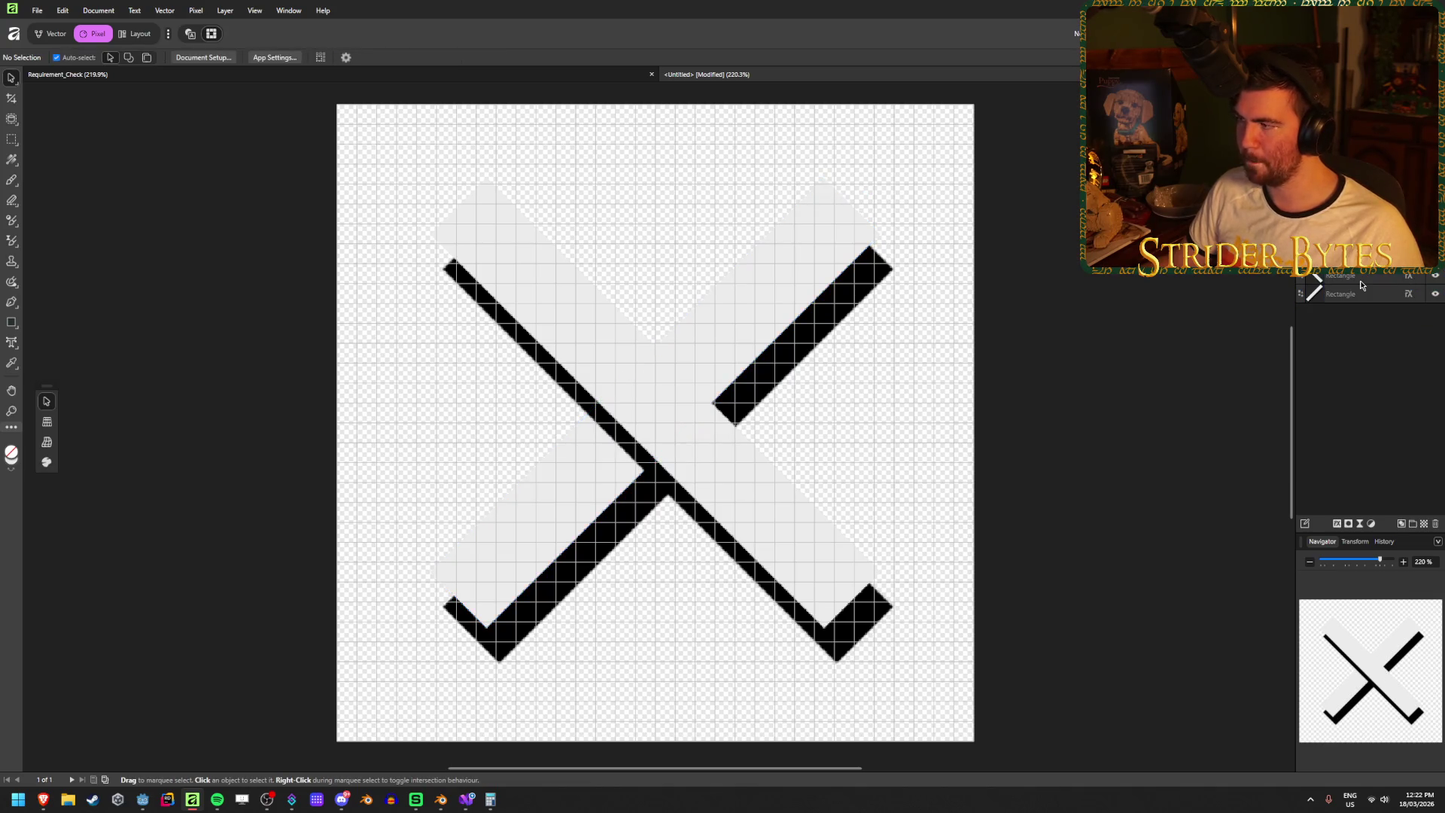
{"action": "left_click", "coordinate": [1311, 276]}
{"action": "left_click", "coordinate": [1311, 293], "text": "shift"}
{"action": "left_click", "coordinate": [1409, 293]}
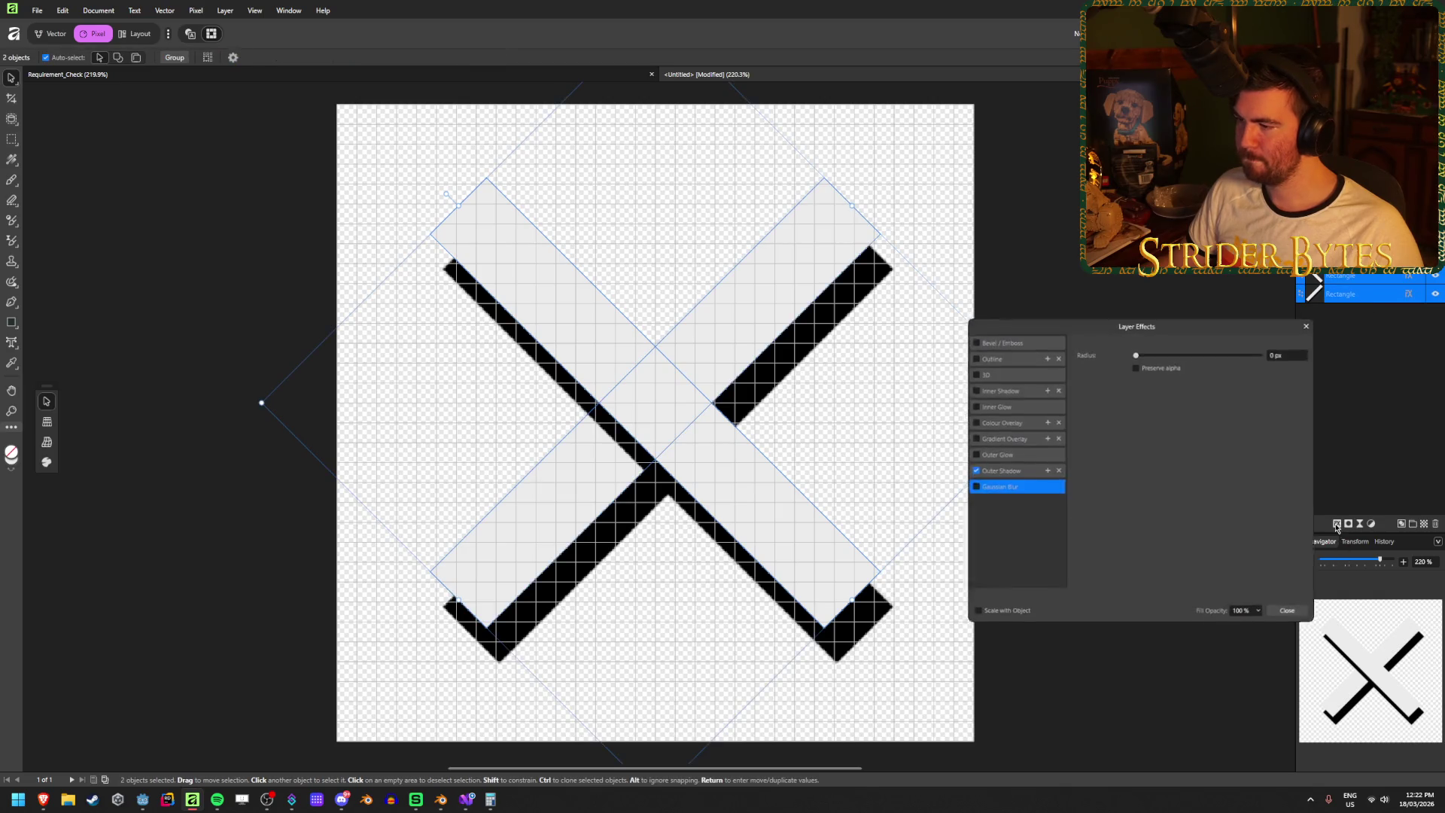
{"action": "left_click", "coordinate": [995, 473]}
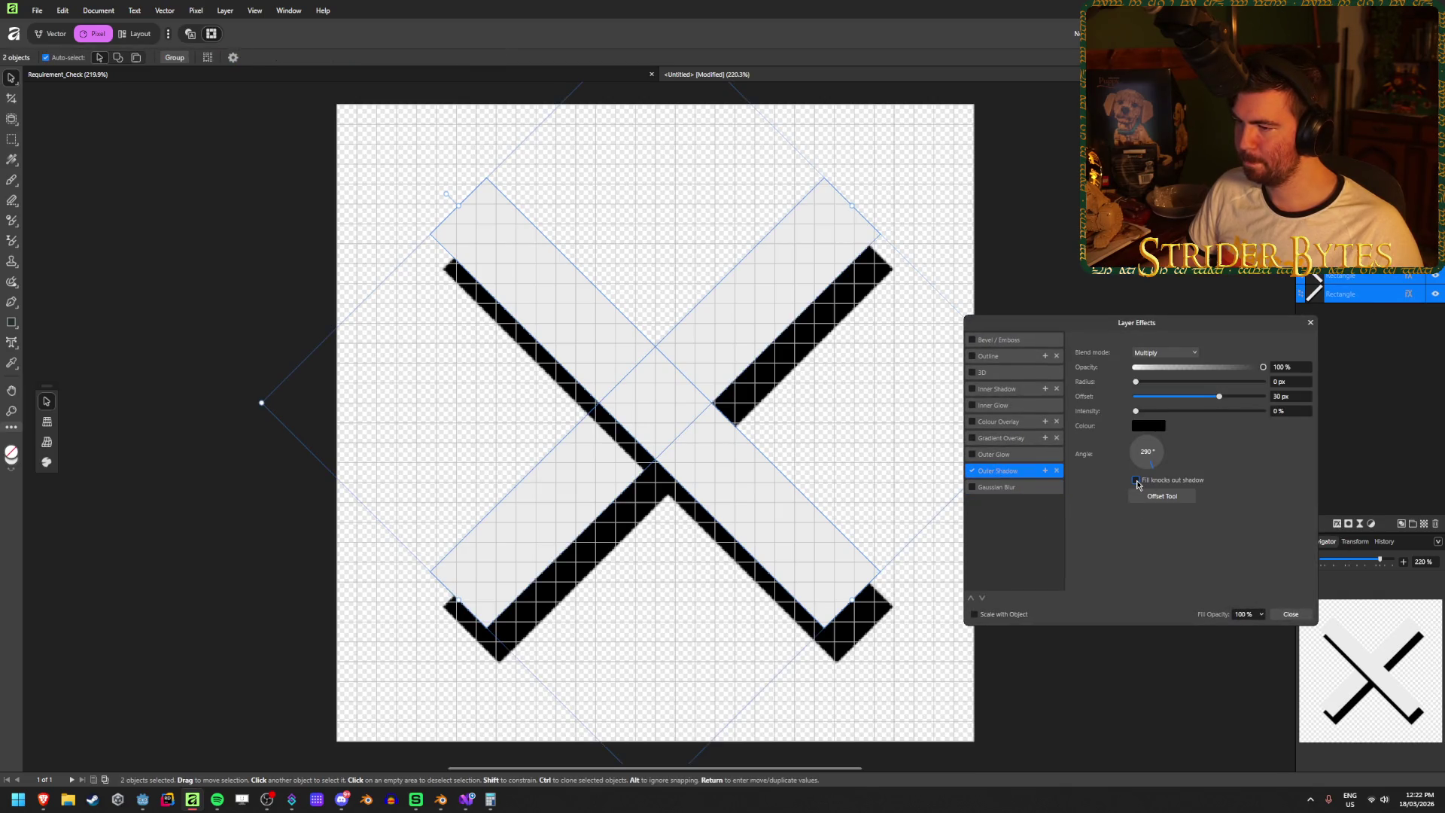
{"action": "left_click", "coordinate": [1291, 614]}
{"action": "key", "text": "ctrl+d"}
{"action": "left_click", "coordinate": [1361, 295]}
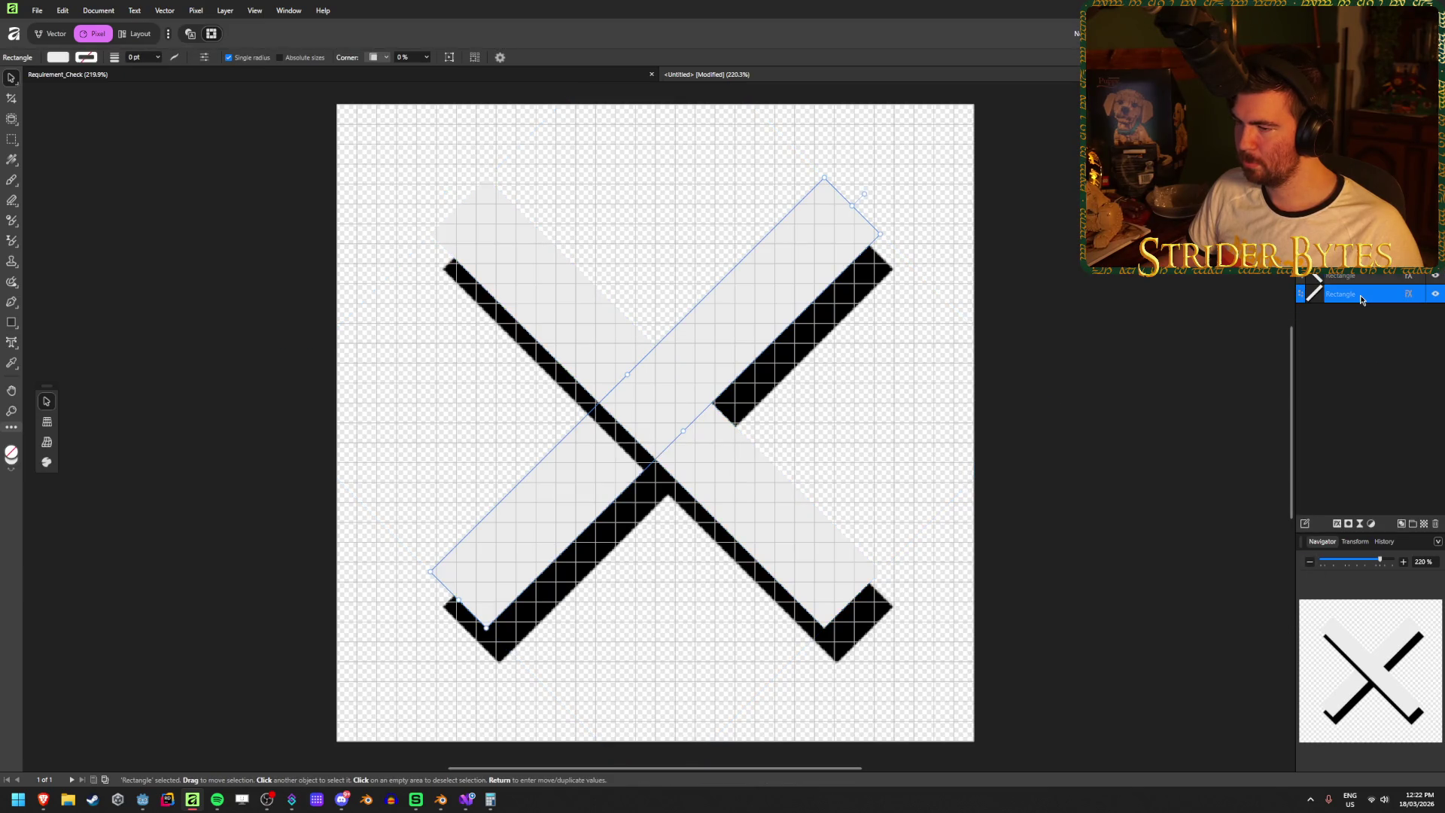
{"action": "left_click", "coordinate": [1369, 277]}
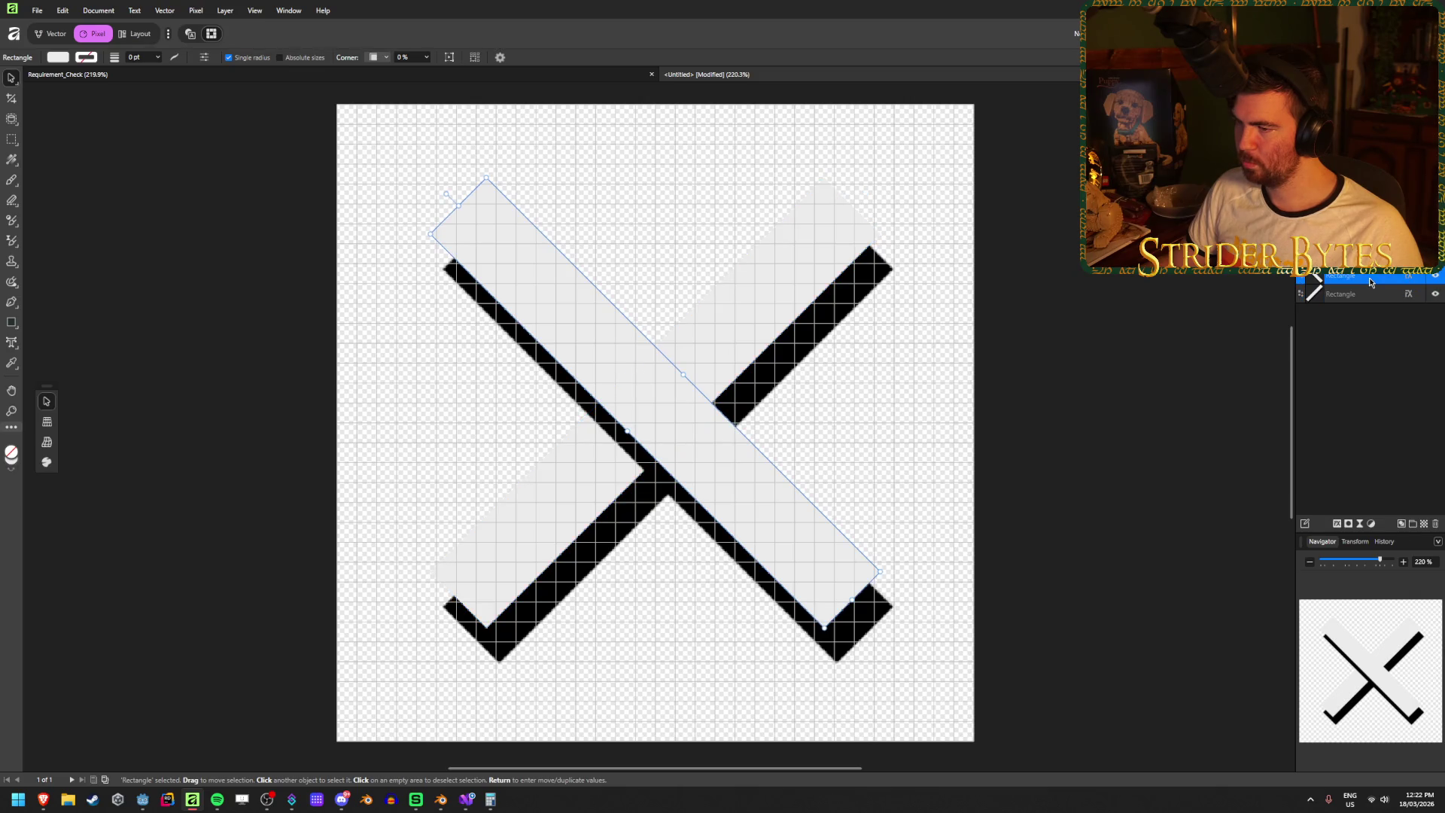
{"action": "left_click", "coordinate": [1368, 293]}
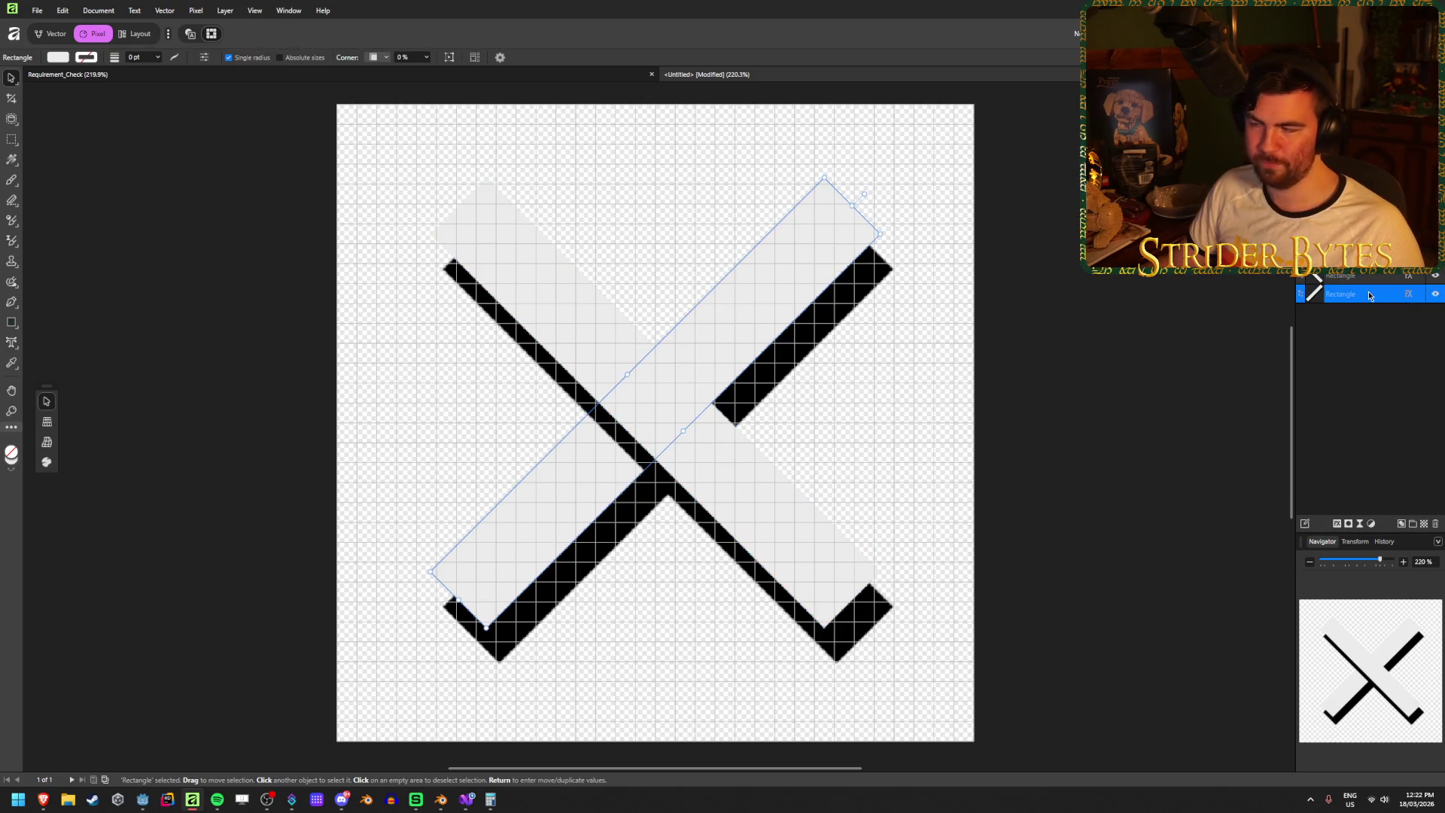
{"action": "left_click", "coordinate": [1375, 281], "text": "shift"}
{"action": "right_click", "coordinate": [1374, 283]}
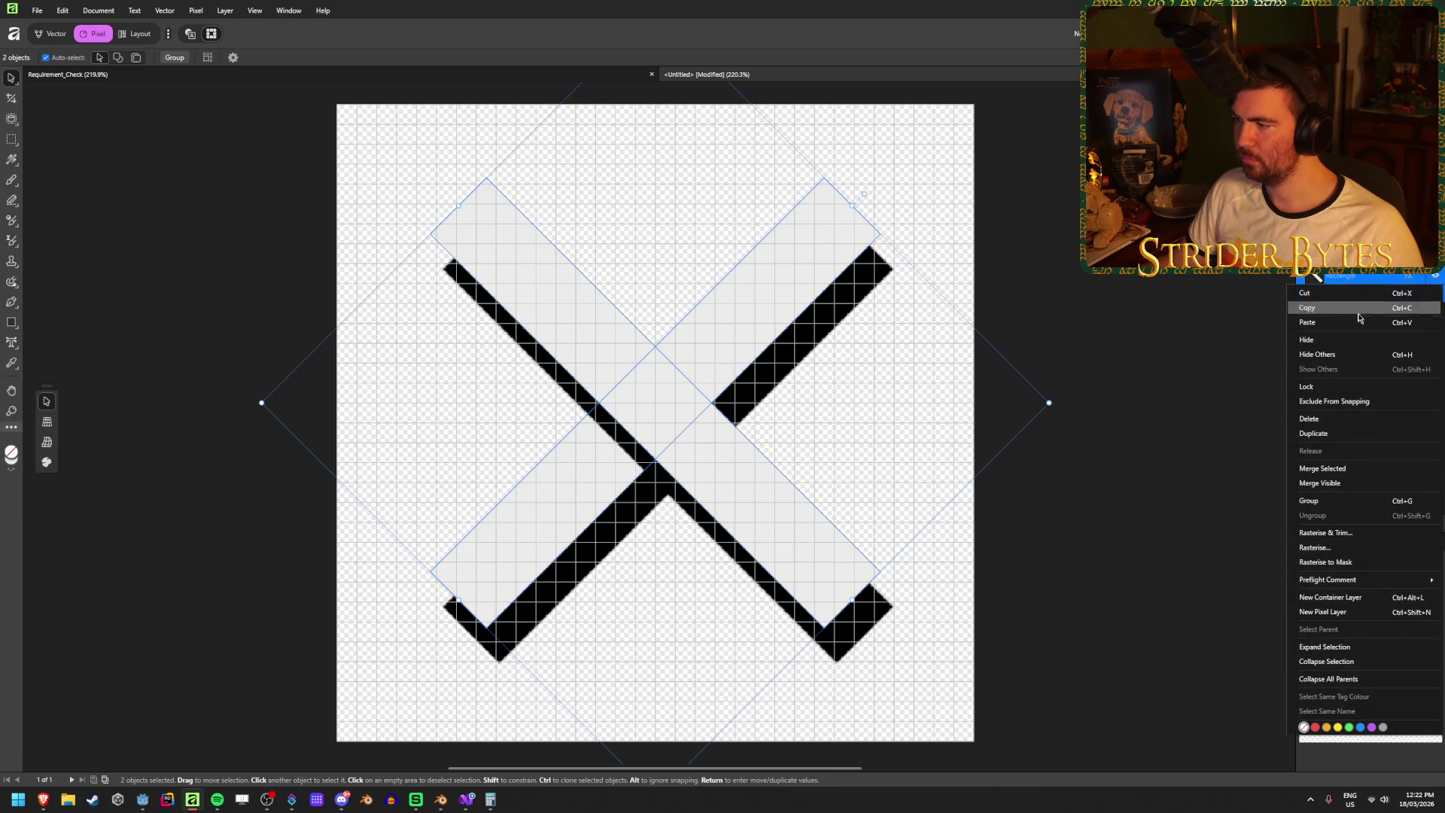
{"action": "left_click", "coordinate": [1347, 470]}
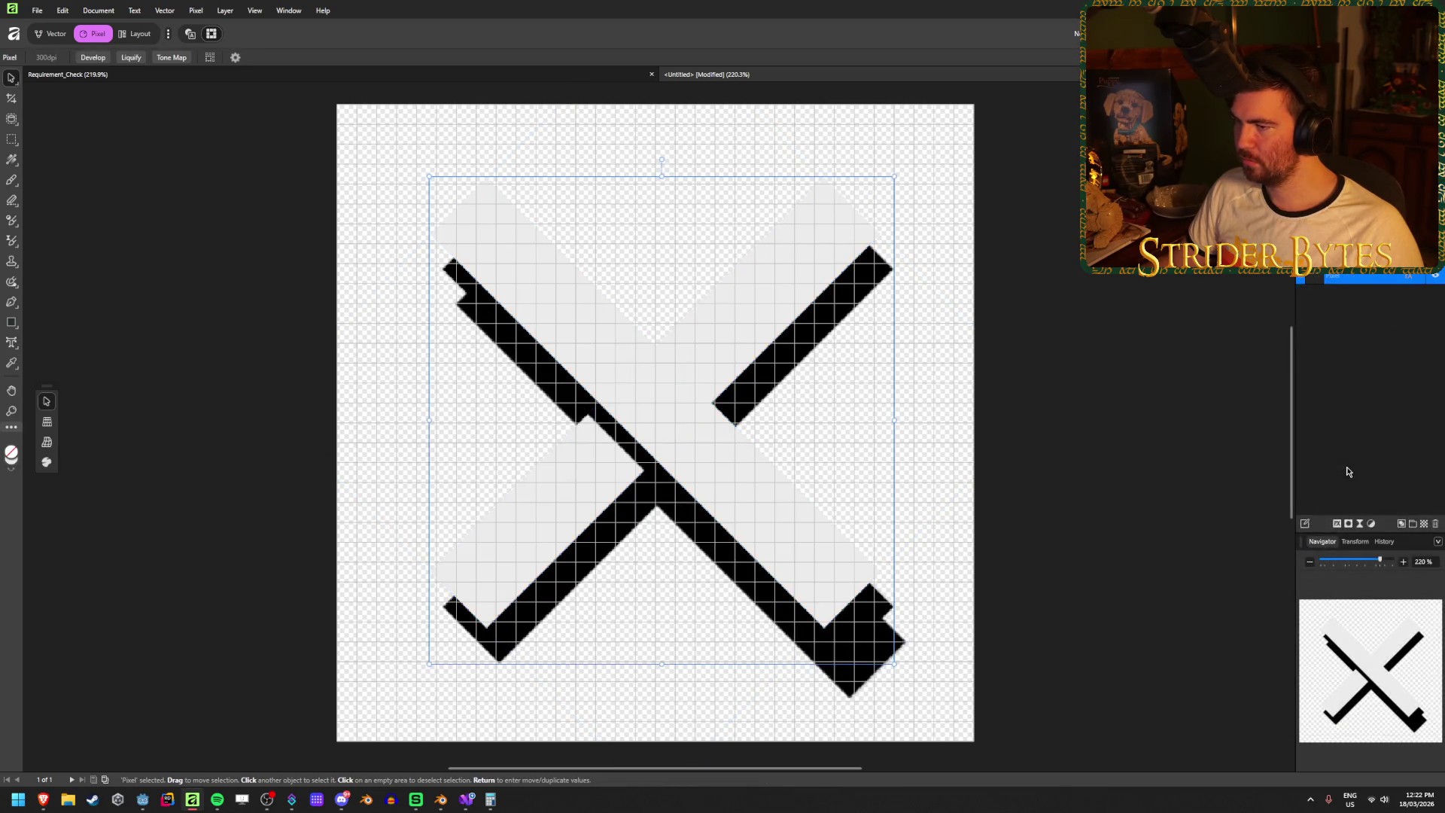
{"action": "key", "text": "ctrl+z"}
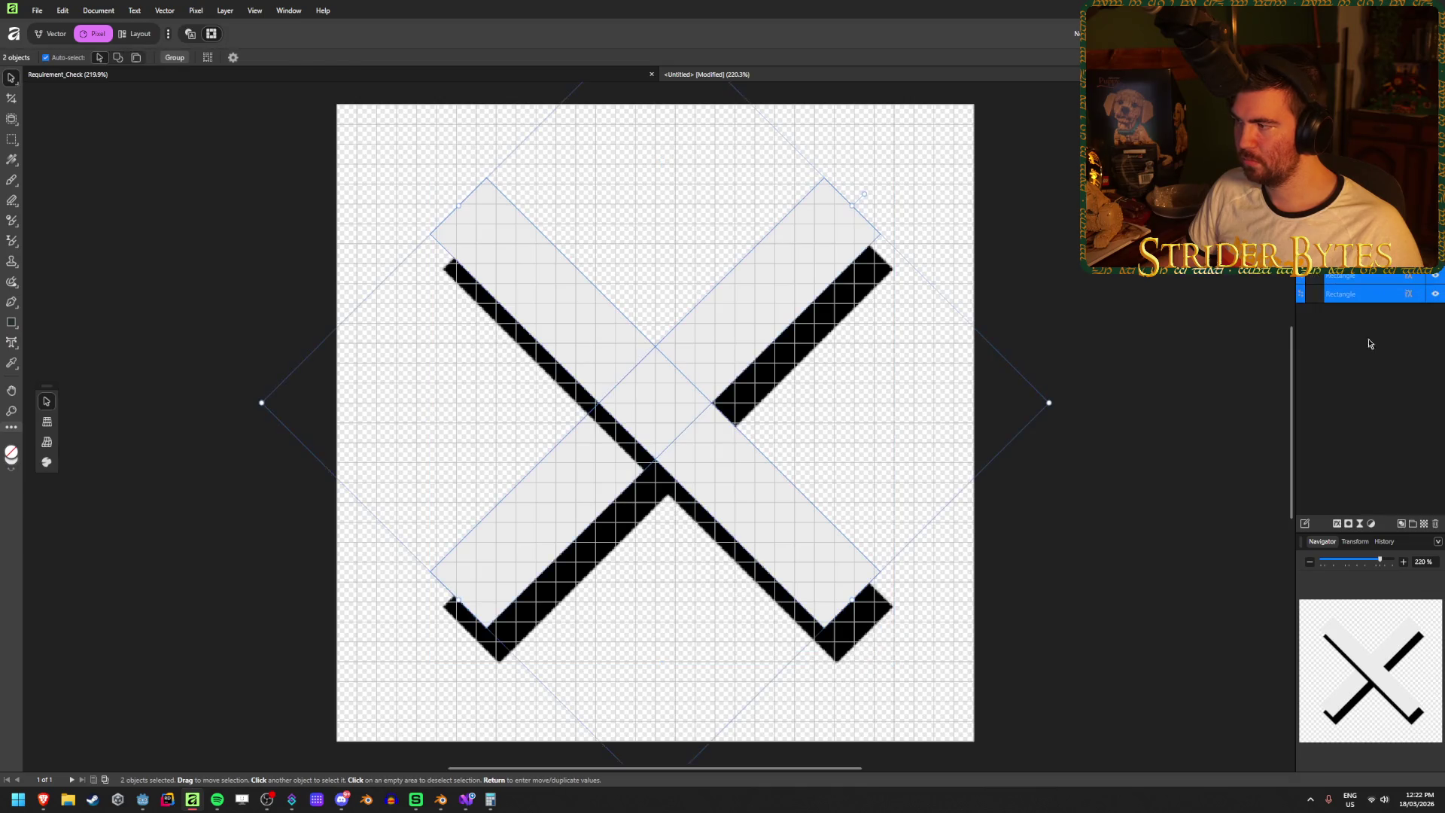
{"action": "left_click", "coordinate": [1381, 353]}
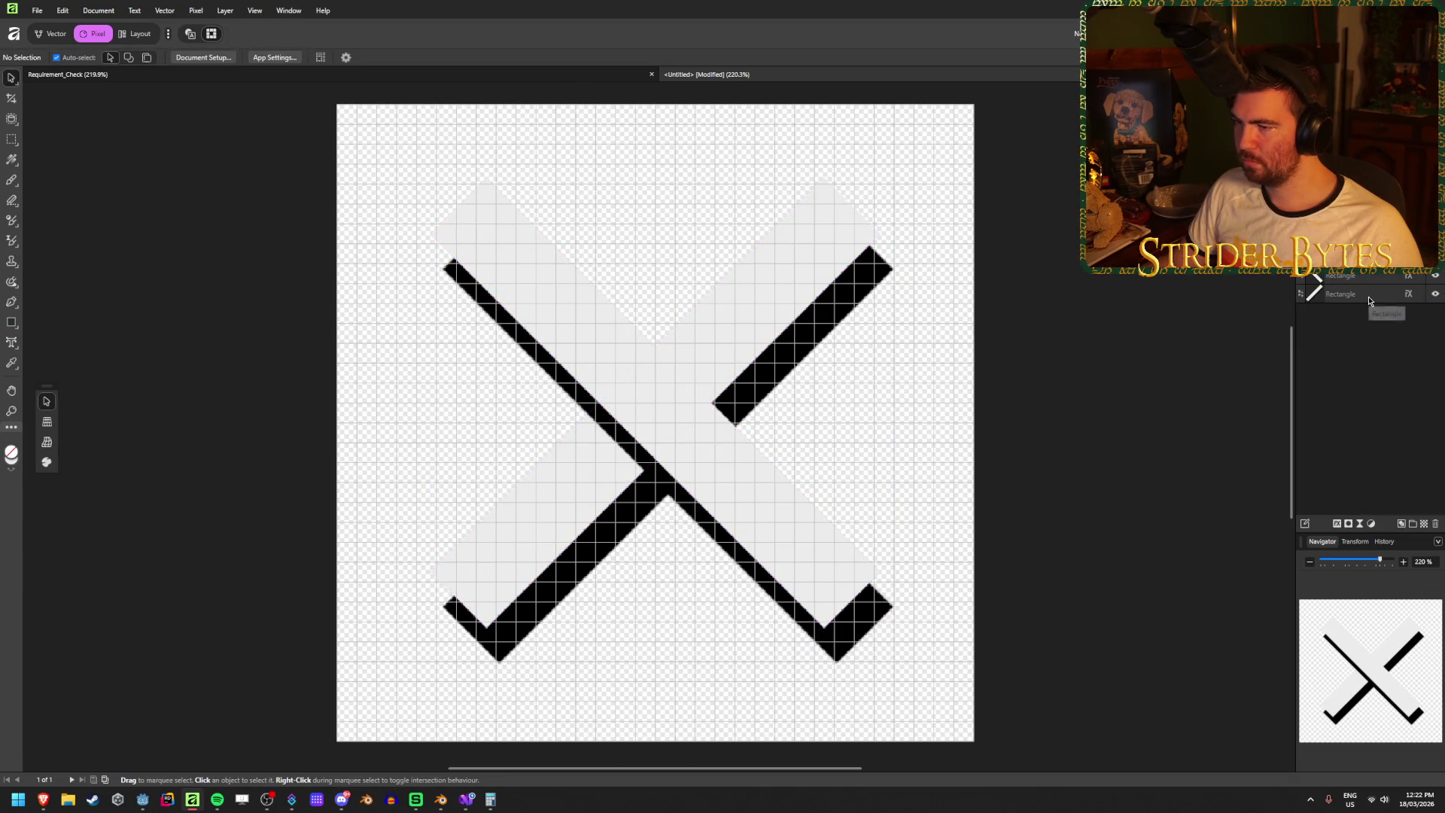
{"action": "left_click", "coordinate": [1369, 295]}
{"action": "left_click", "coordinate": [1362, 357]}
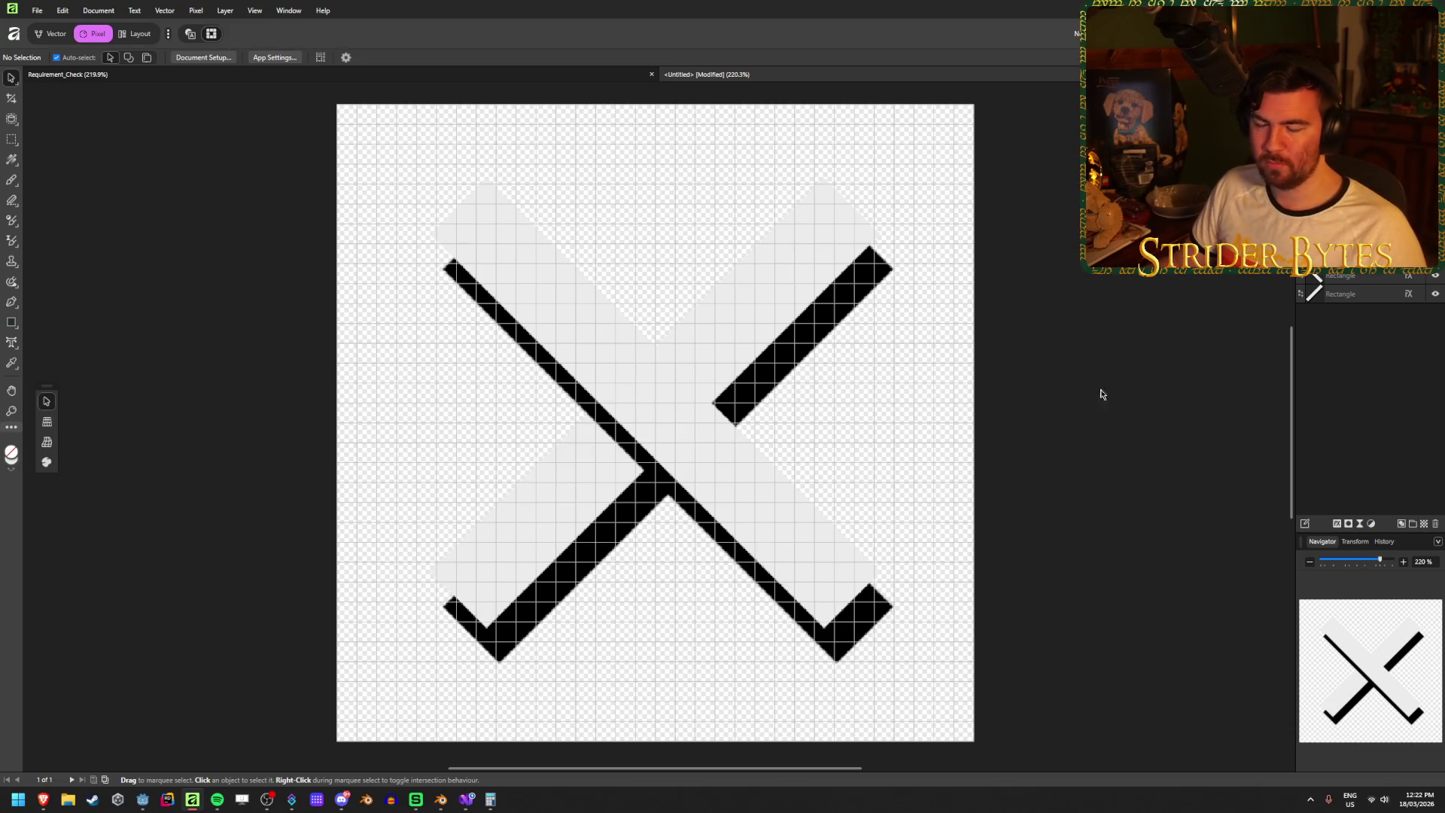
{"action": "left_click", "coordinate": [1384, 277]}
{"action": "left_click", "coordinate": [1370, 293], "text": "shift"}
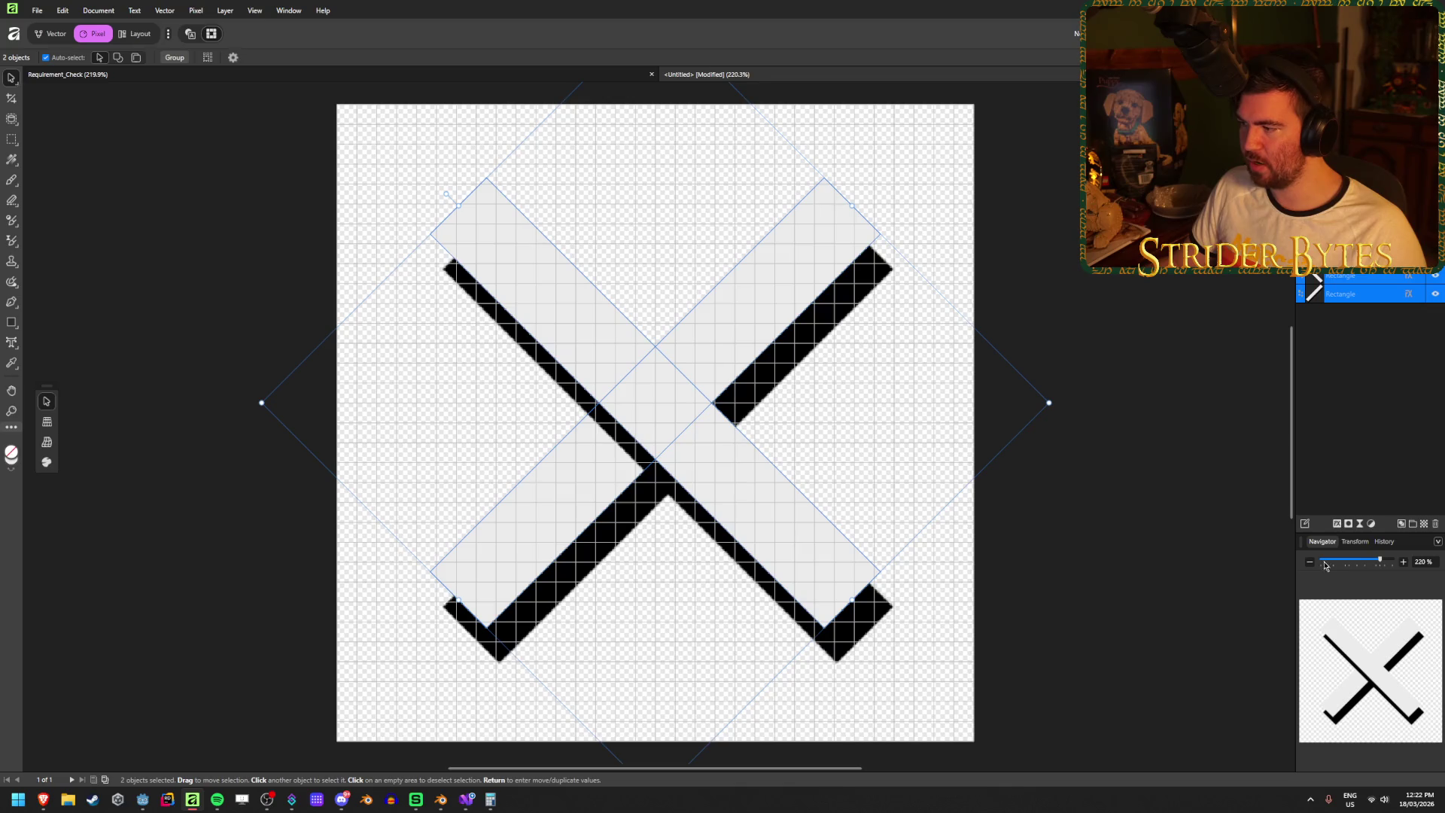
- Turn off the bars' outer shadow and merge both bars into one pixel layer
{"action": "left_click", "coordinate": [1338, 524]}
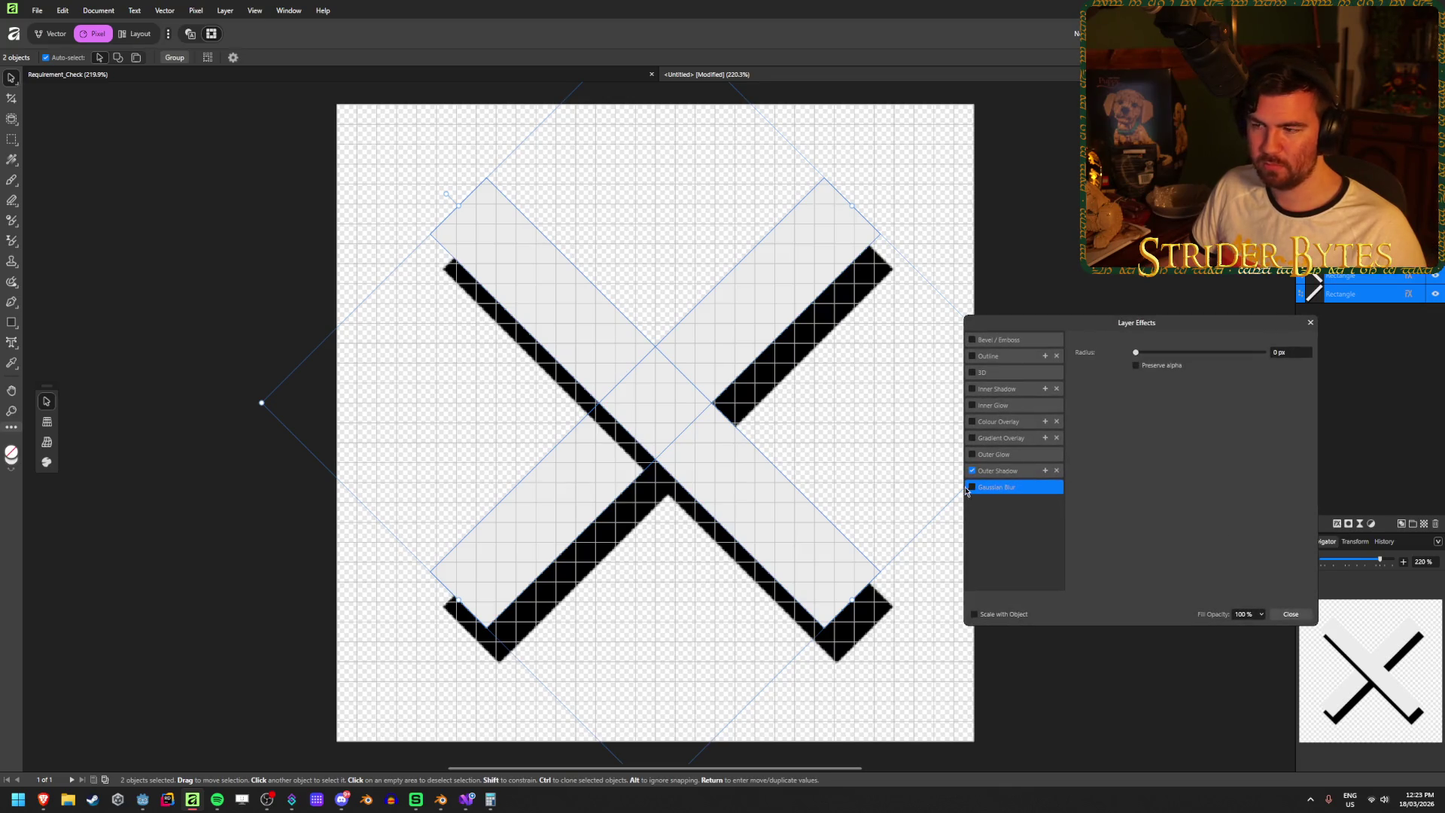
{"action": "left_click", "coordinate": [972, 471]}
{"action": "left_click", "coordinate": [1291, 615]}
{"action": "right_click", "coordinate": [1397, 295]}
{"action": "left_click", "coordinate": [1328, 487]}
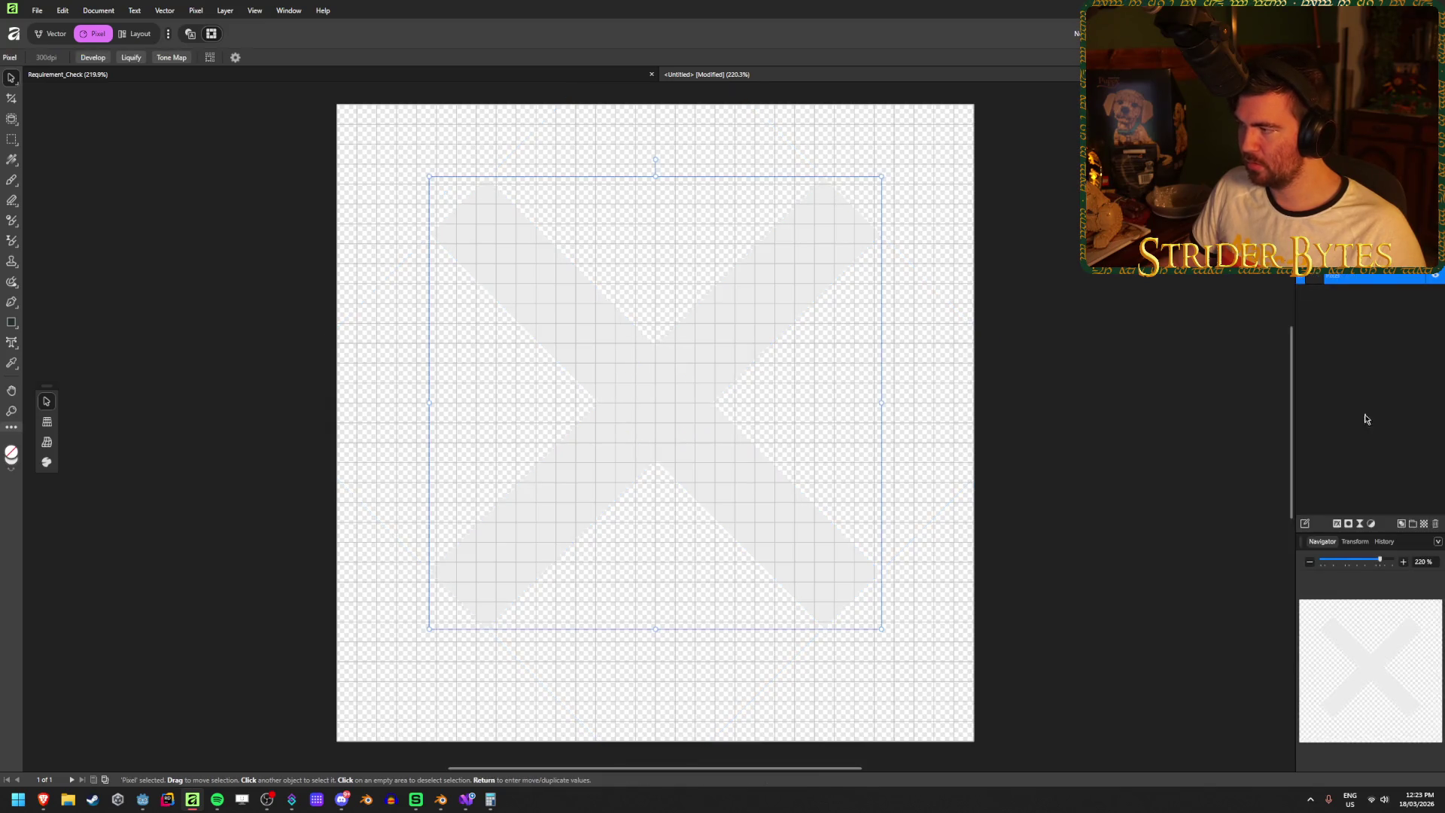
- Re-enable the outer shadow on the merged X and resize it
{"action": "left_click", "coordinate": [1337, 525]}
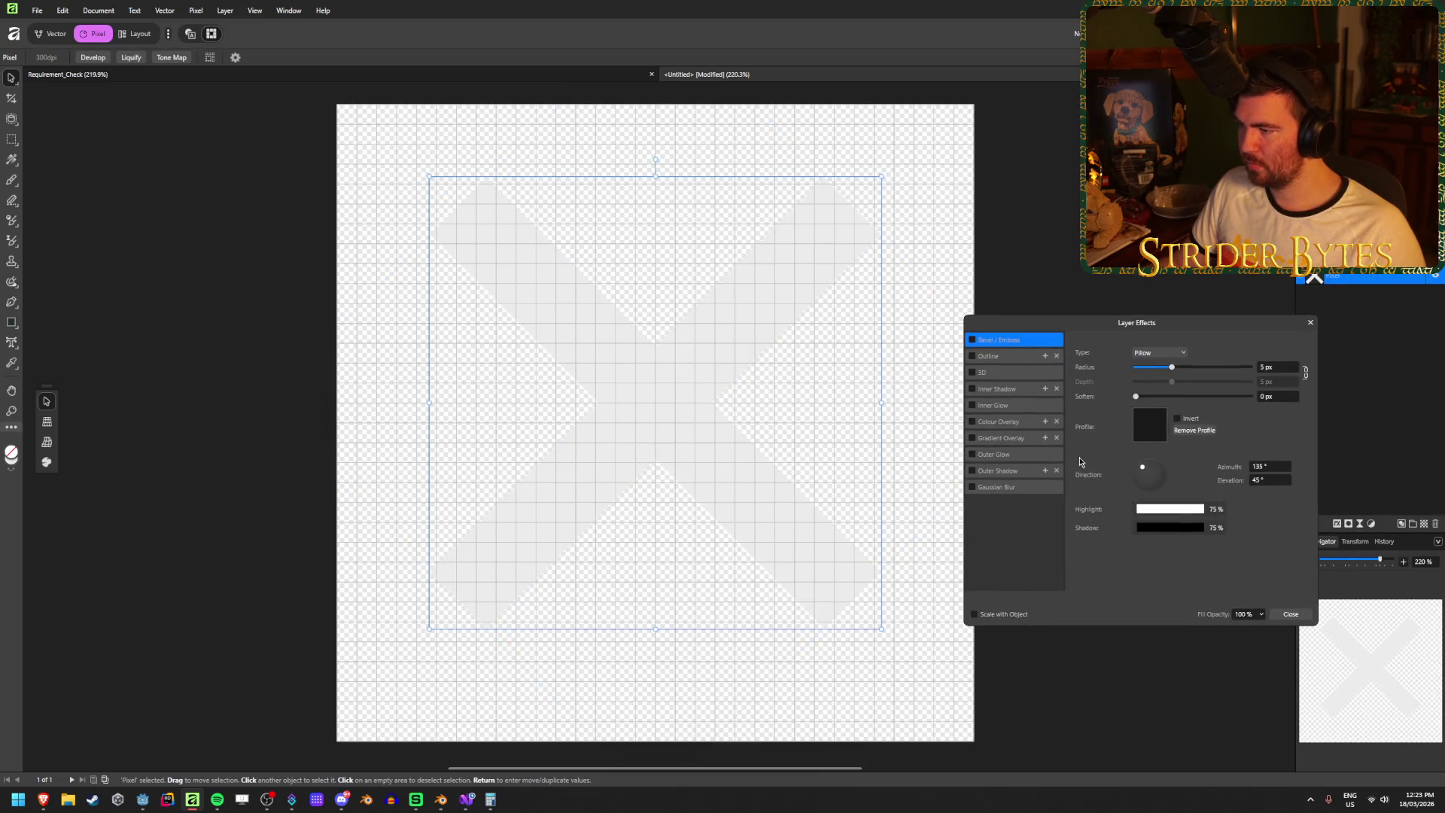
{"action": "left_click", "coordinate": [971, 471]}
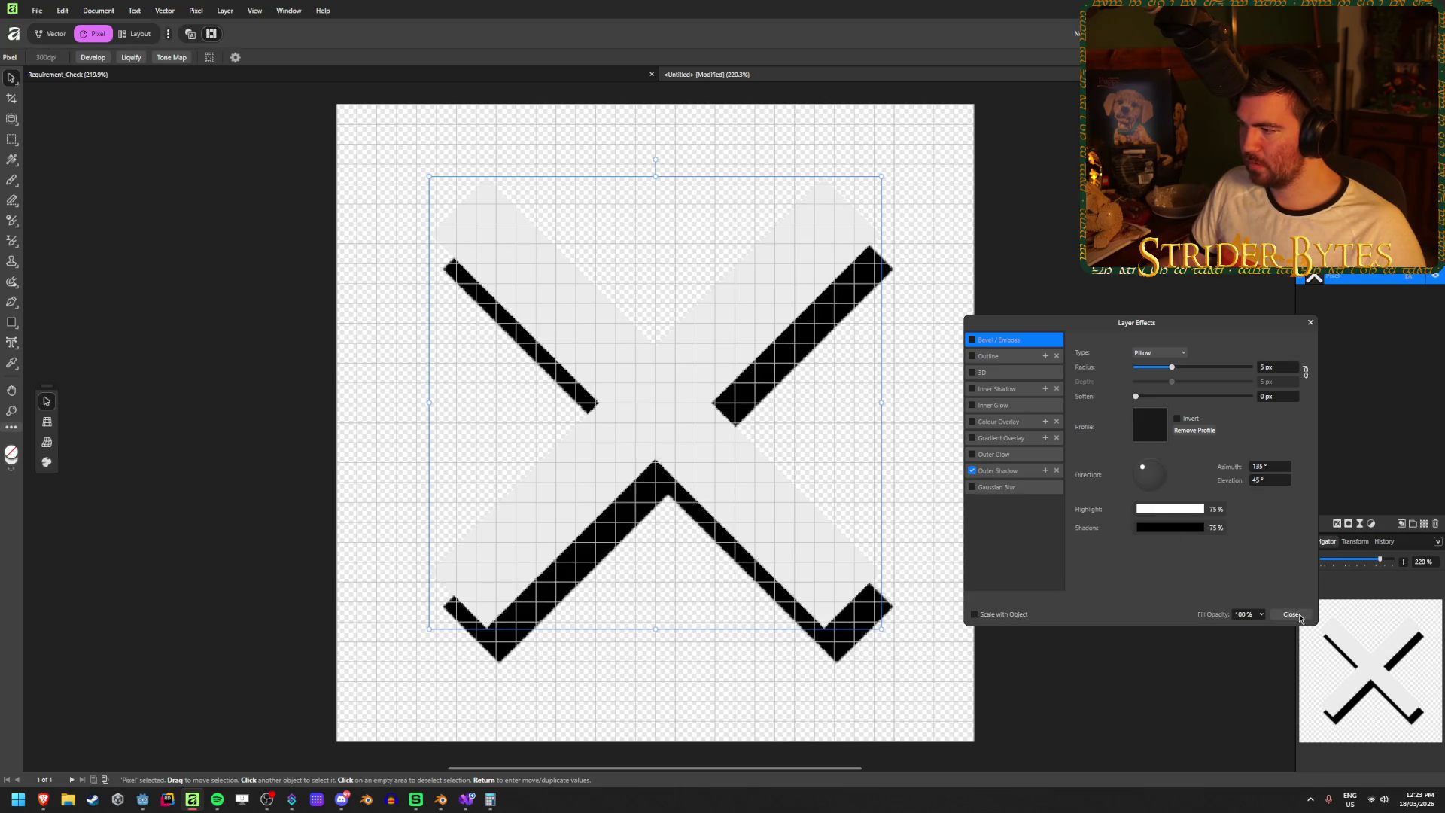
{"action": "left_click", "coordinate": [1292, 614]}
{"action": "mouse_move", "coordinate": [881, 628]}
{"action": "left_mouse_down"}
{"action": "mouse_move", "coordinate": [927, 653]}
{"action": "mouse_move", "coordinate": [667, 484]}
{"action": "mouse_move", "coordinate": [828, 605]}
{"action": "mouse_move", "coordinate": [799, 600]}
{"action": "mouse_move", "coordinate": [819, 619]}
{"action": "mouse_move", "coordinate": [880, 628]}
{"action": "left_mouse_up"}
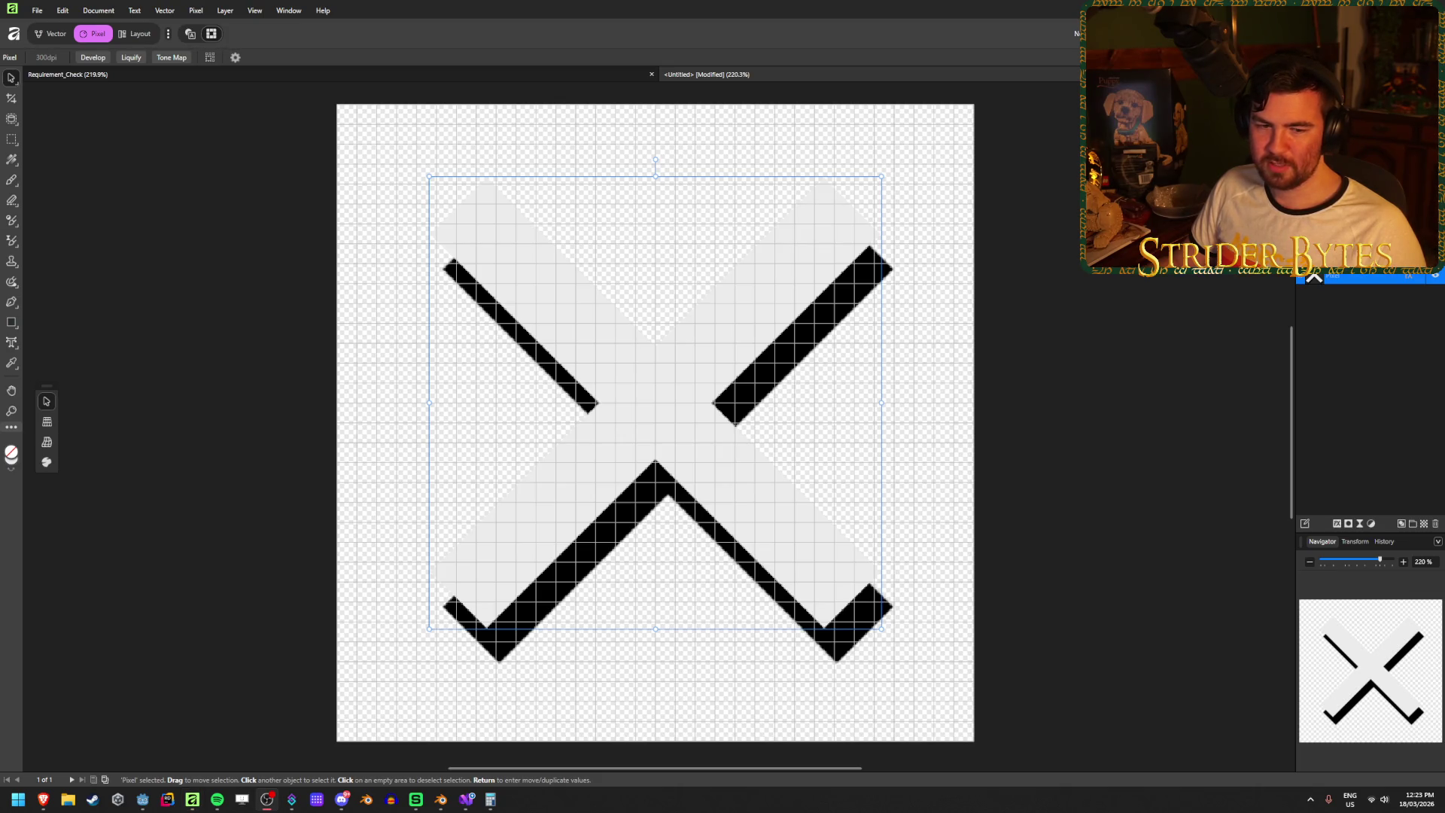
{"action": "left_click", "coordinate": [362, 329]}
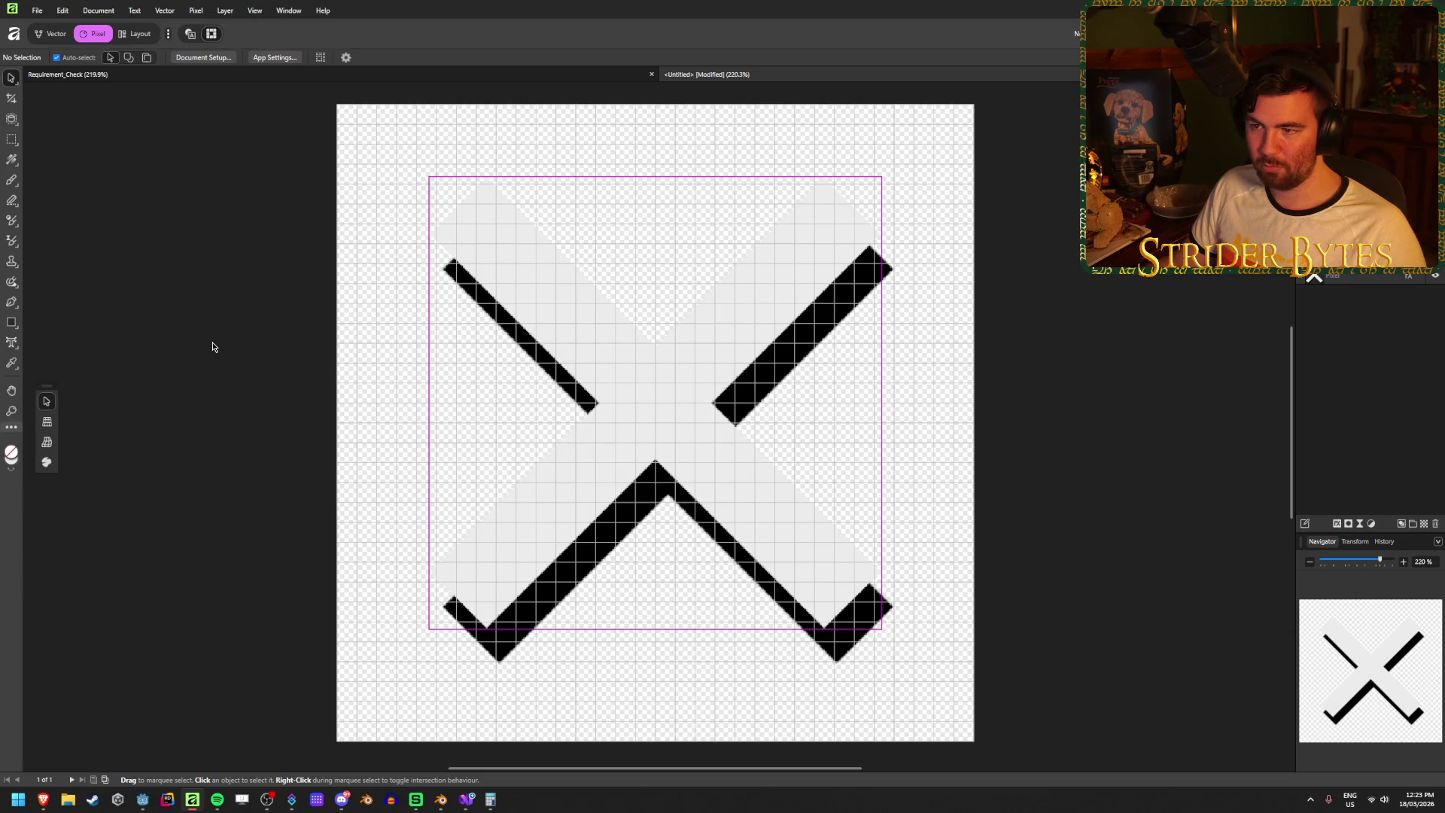
- Draw a black rectangle covering the whole canvas and place it behind the X
{"action": "left_click", "coordinate": [12, 323]}
{"action": "left_click", "coordinate": [58, 57]}
{"action": "left_click", "coordinate": [75, 179]}
{"action": "left_click_drag", "start_coordinate": [338, 105], "coordinate": [974, 741]}
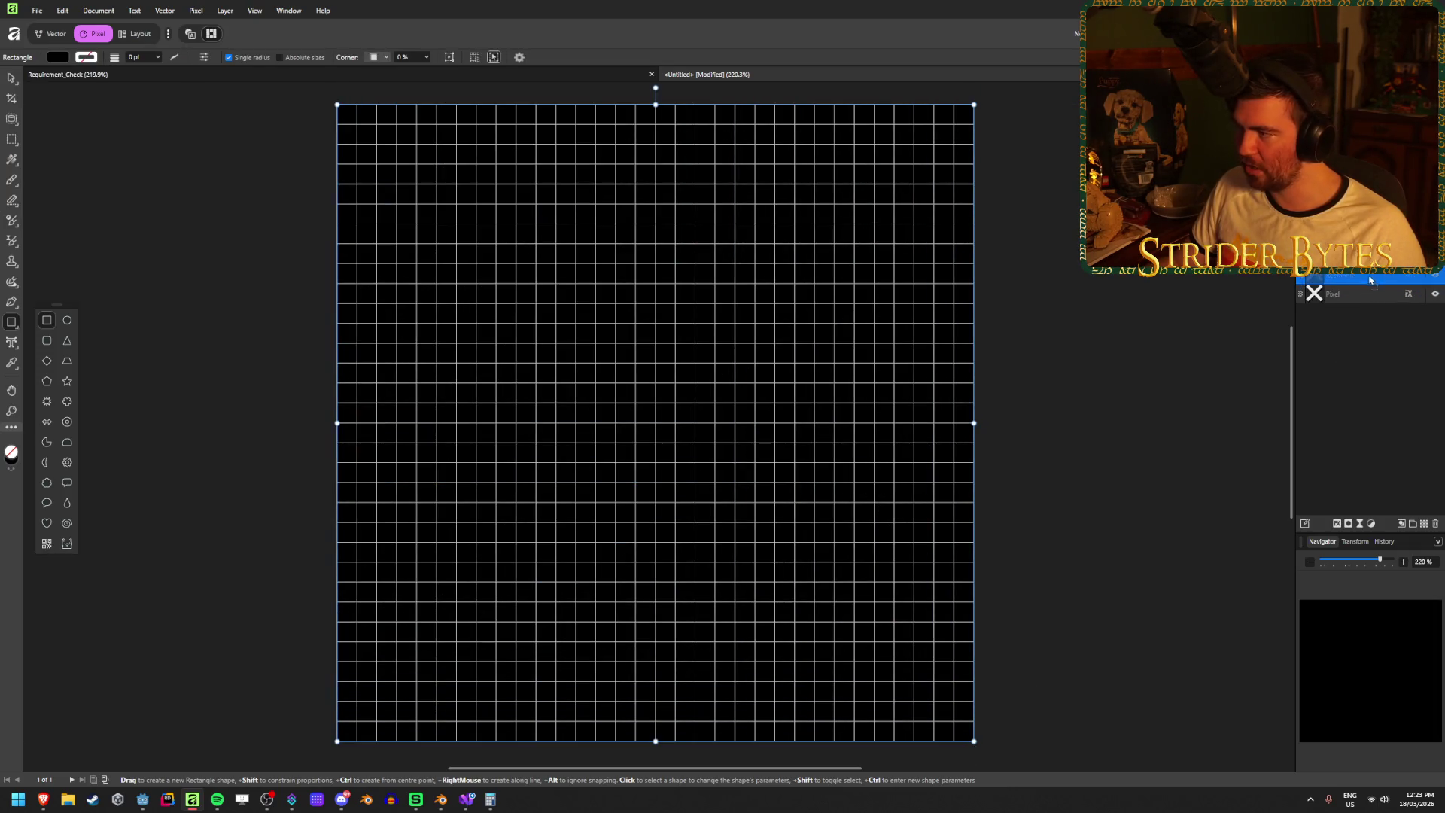
{"action": "left_click_drag", "start_coordinate": [1370, 282], "coordinate": [1366, 299]}
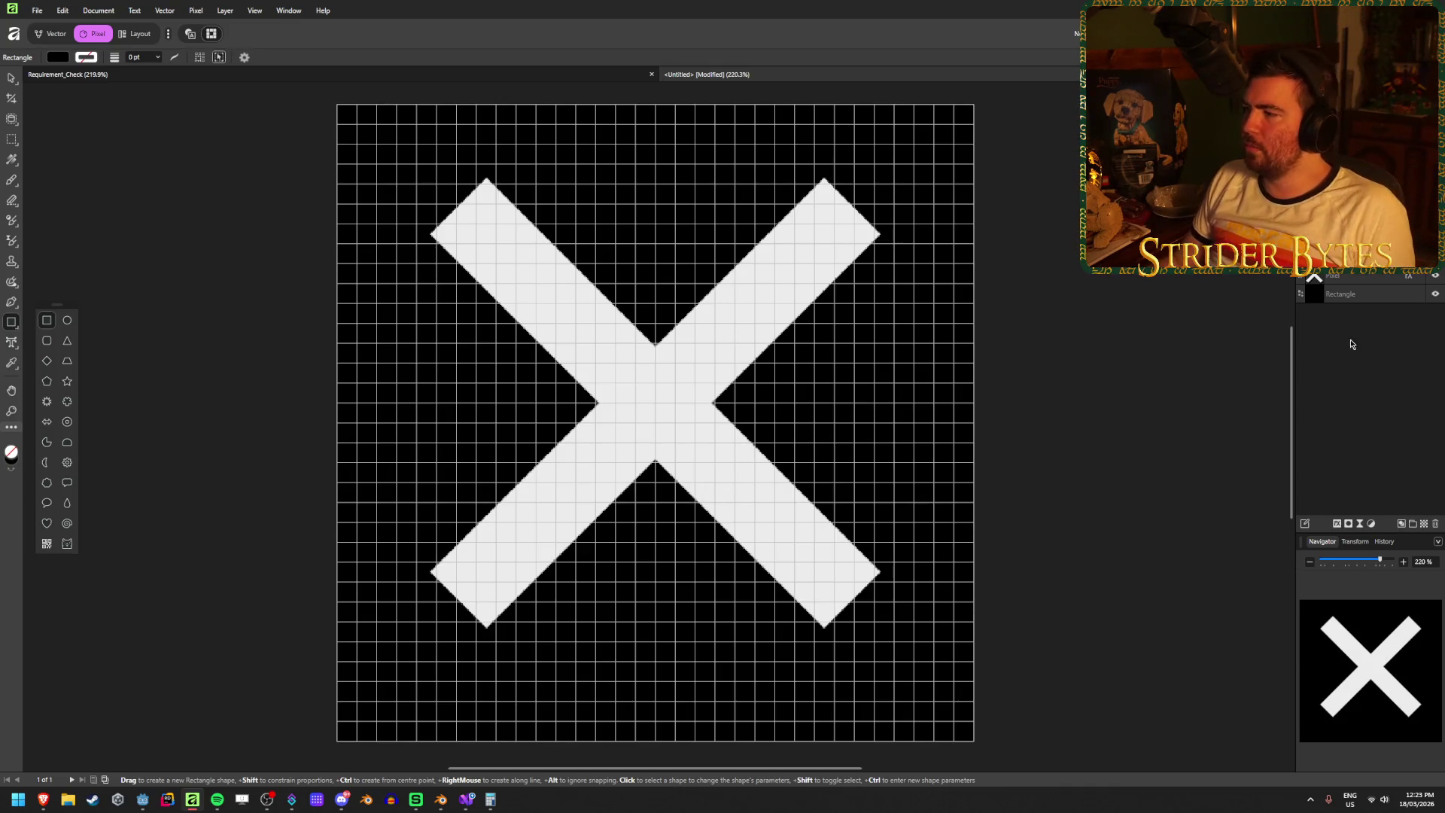
- Delete the black background rectangle and group the two X bars
{"action": "left_click", "coordinate": [1355, 293]}
{"action": "key", "text": "Delete"}
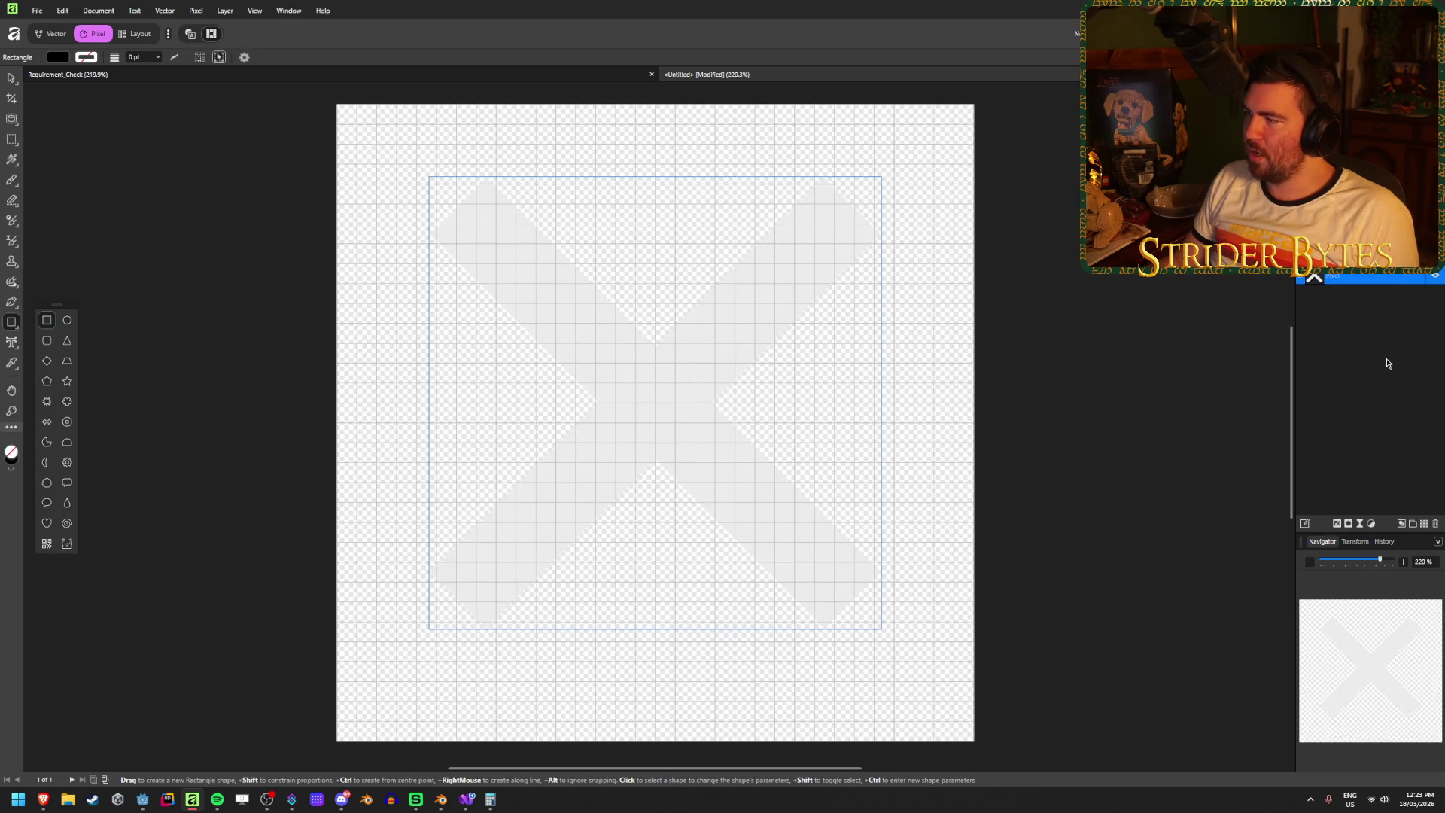
{"action": "left_click", "coordinate": [1362, 294], "text": "shift"}
{"action": "right_click", "coordinate": [1373, 300]}
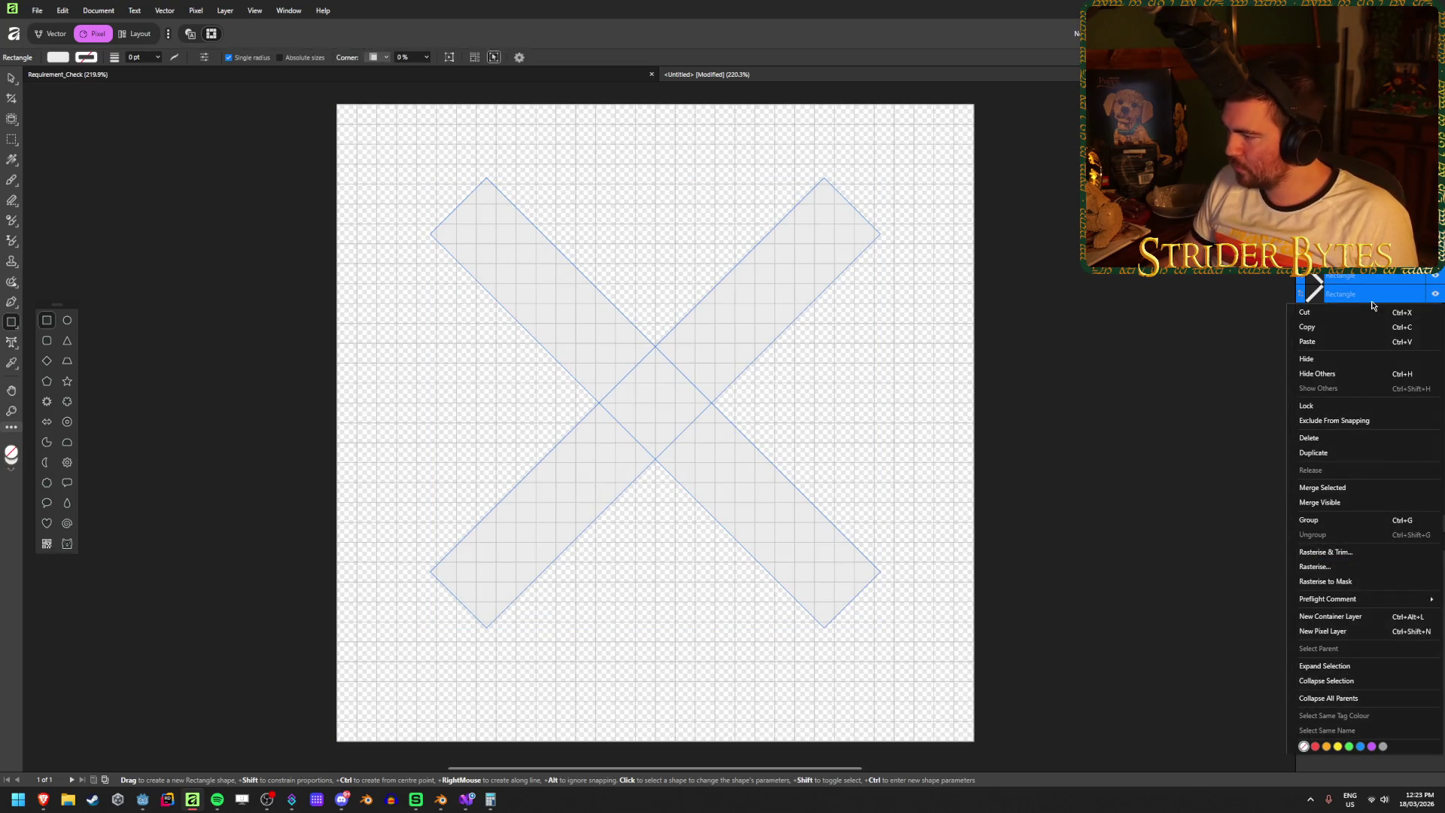
{"action": "left_click", "coordinate": [1347, 520]}
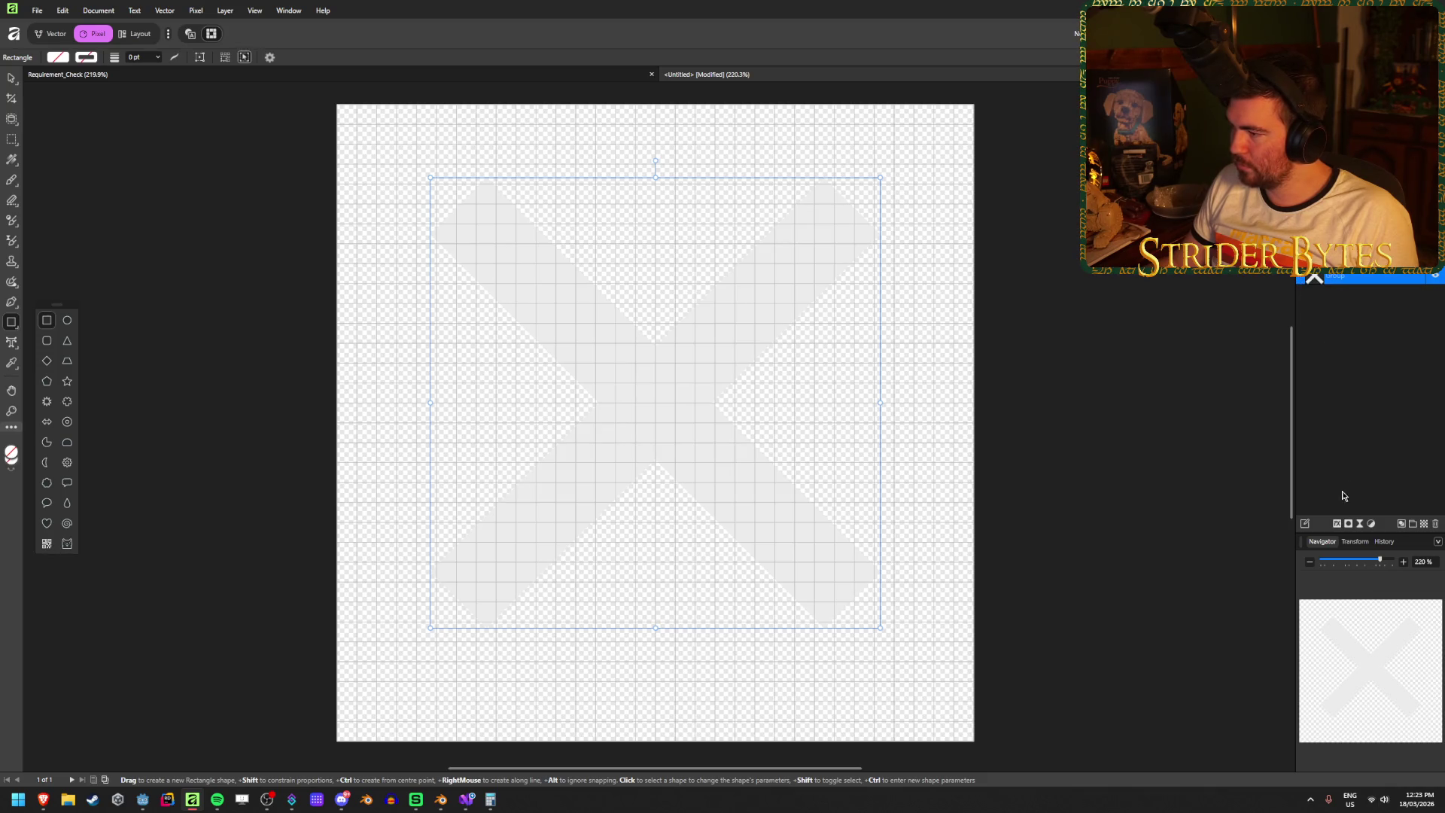
- Give the X group a black outer shadow with 100% opacity, 30 px offset and 290° angle
{"action": "left_click", "coordinate": [1338, 524]}
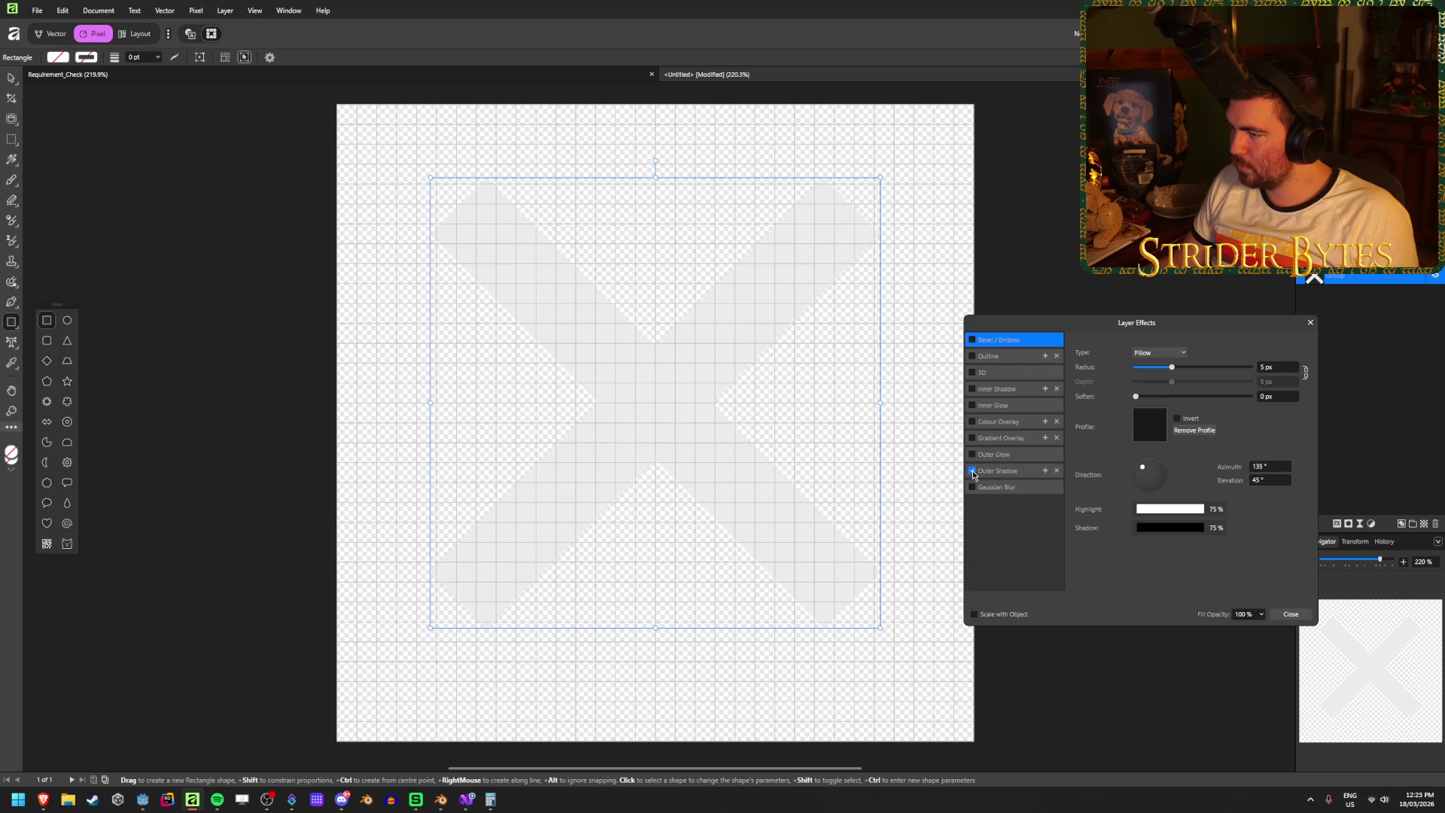
{"action": "left_click", "coordinate": [998, 472]}
{"action": "left_click", "coordinate": [1291, 366]}
{"action": "type", "text": "100"}
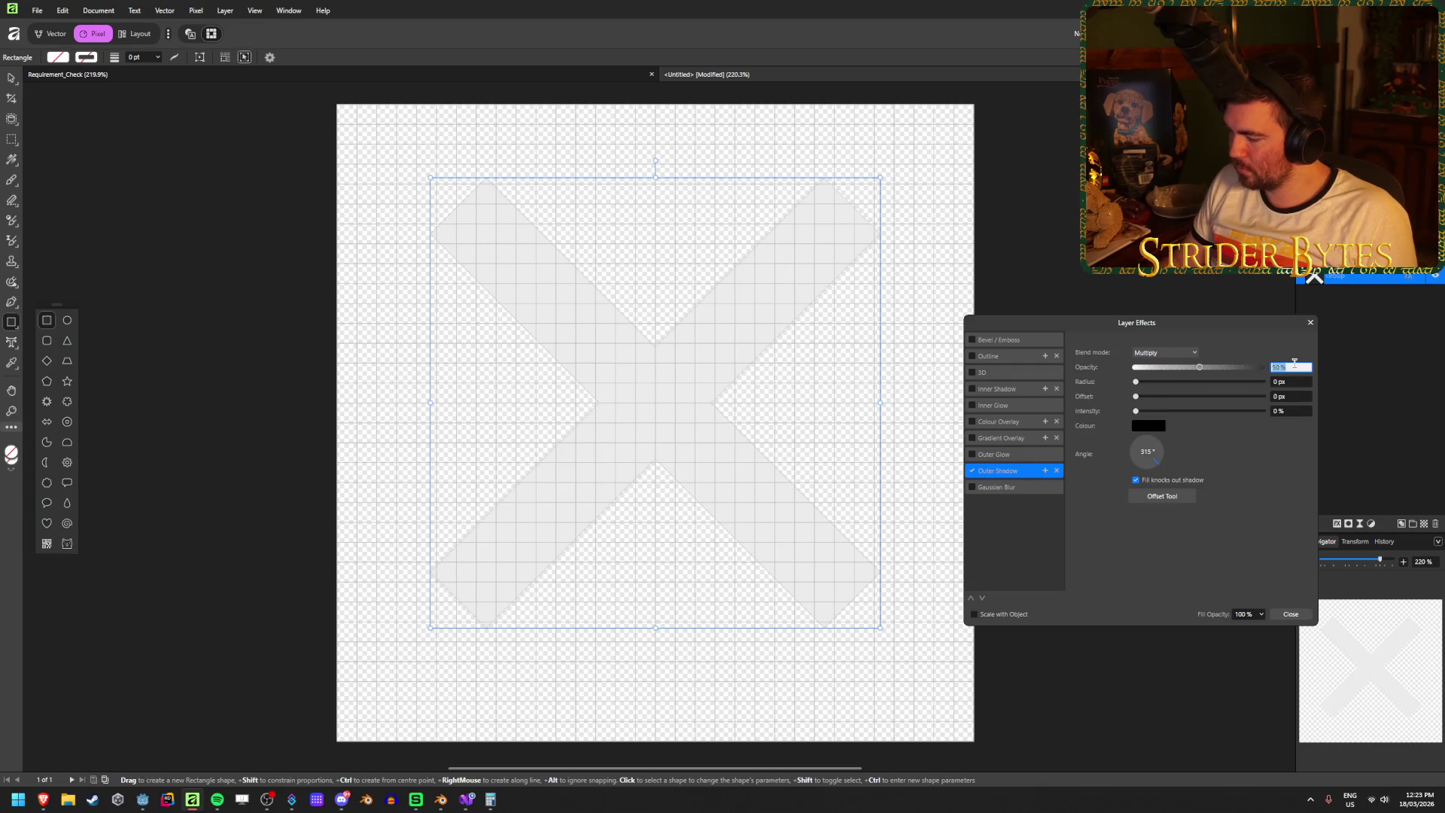
{"action": "key", "text": "Tab"}
{"action": "key", "text": "Tab"}
{"action": "type", "text": "30"}
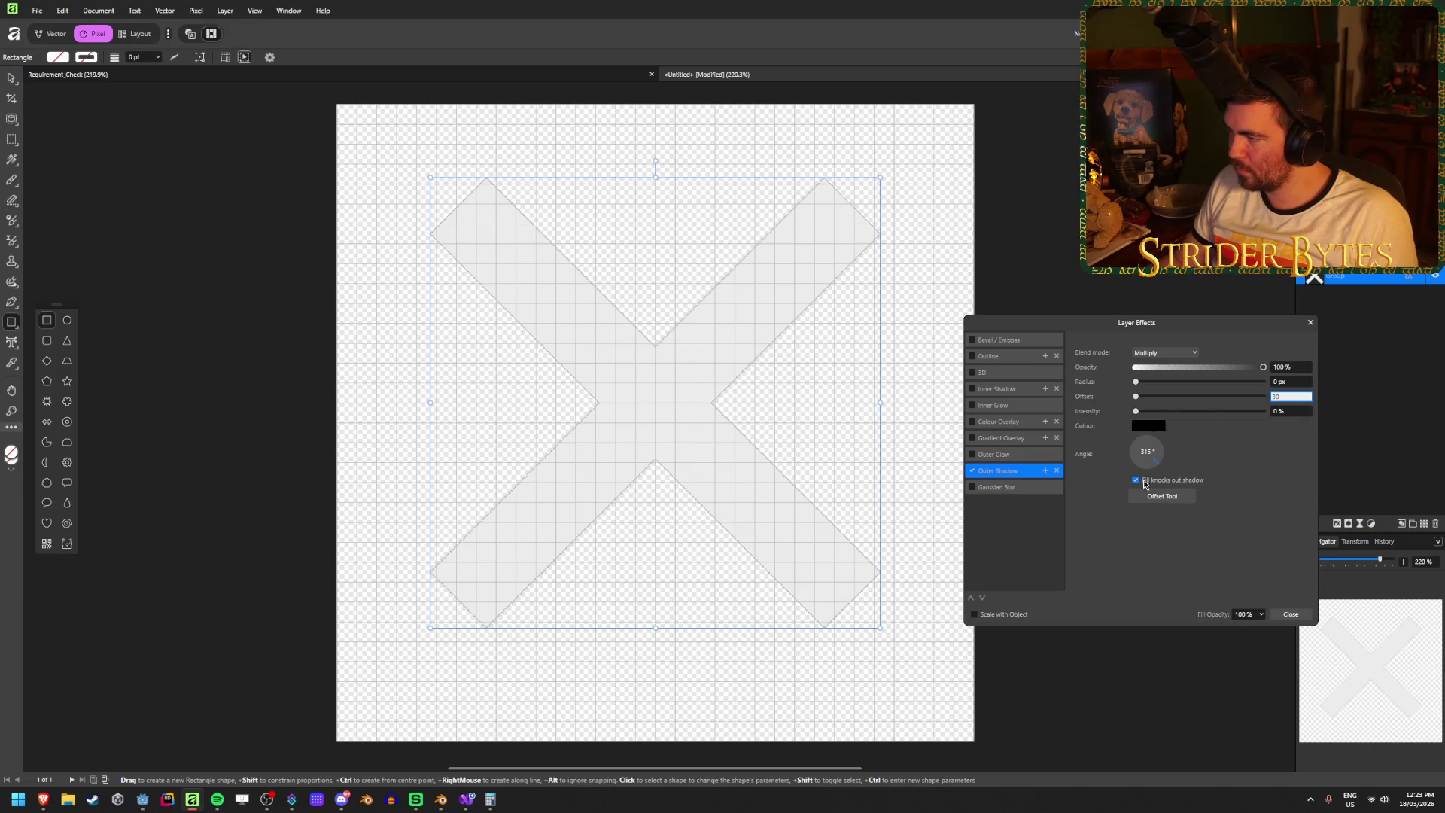
{"action": "left_click", "coordinate": [1147, 451]}
{"action": "type", "text": "290"}
{"action": "key", "text": "Return"}
{"action": "left_click", "coordinate": [1290, 615]}
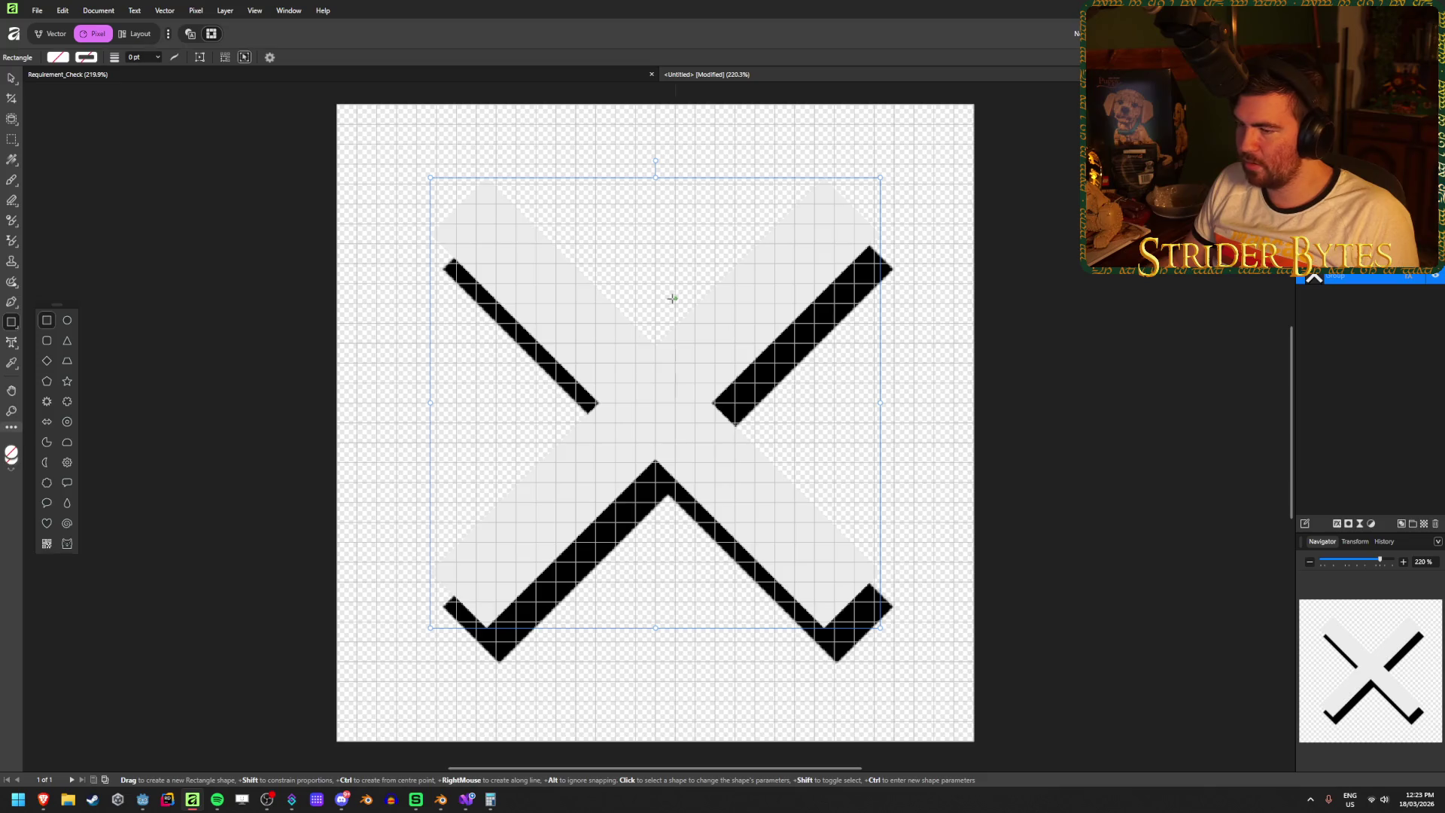
{"action": "key", "text": "v"}
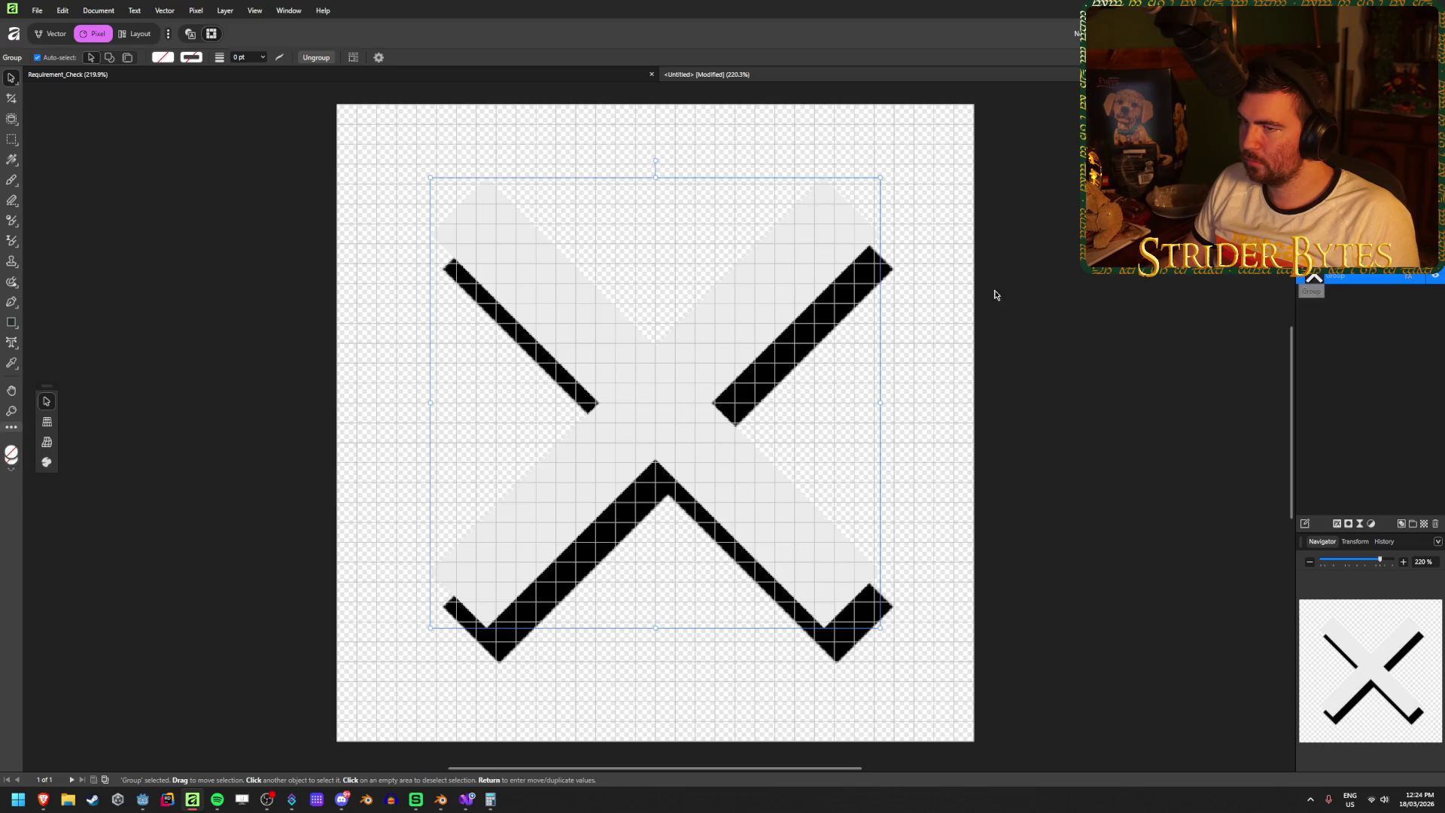
- Enlarge the X group to about 464 px and nudge it to the canvas centre
{"action": "left_click_drag", "start_coordinate": [561, 332], "coordinate": [488, 278]}
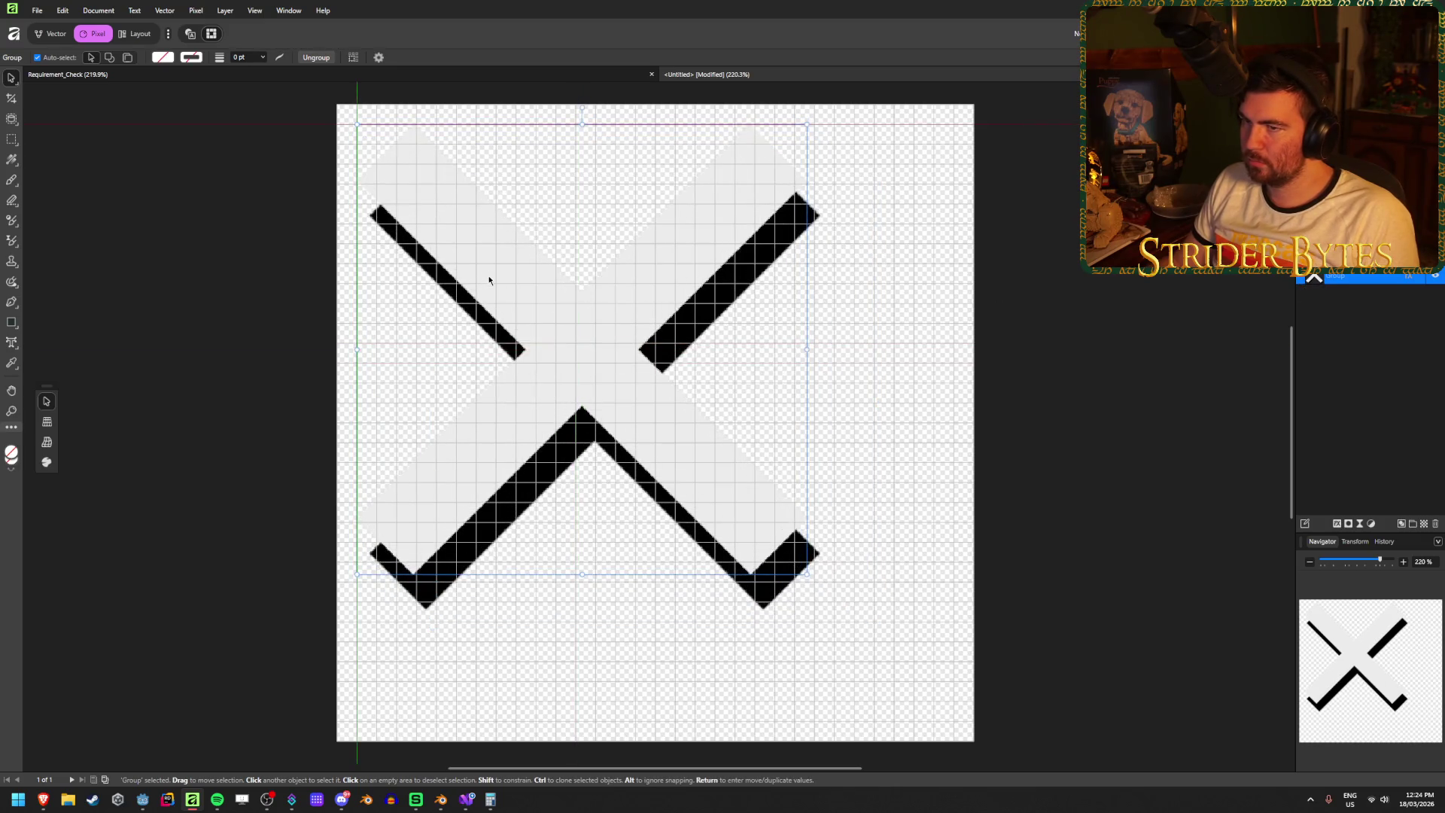
{"action": "mouse_move", "coordinate": [807, 574]}
{"action": "left_mouse_down"}
{"action": "mouse_move", "coordinate": [924, 710]}
{"action": "mouse_move", "coordinate": [892, 687]}
{"action": "mouse_move", "coordinate": [940, 707]}
{"action": "mouse_move", "coordinate": [882, 679]}
{"action": "mouse_move", "coordinate": [918, 613]}
{"action": "mouse_move", "coordinate": [897, 666]}
{"action": "mouse_move", "coordinate": [936, 699]}
{"action": "left_mouse_up"}
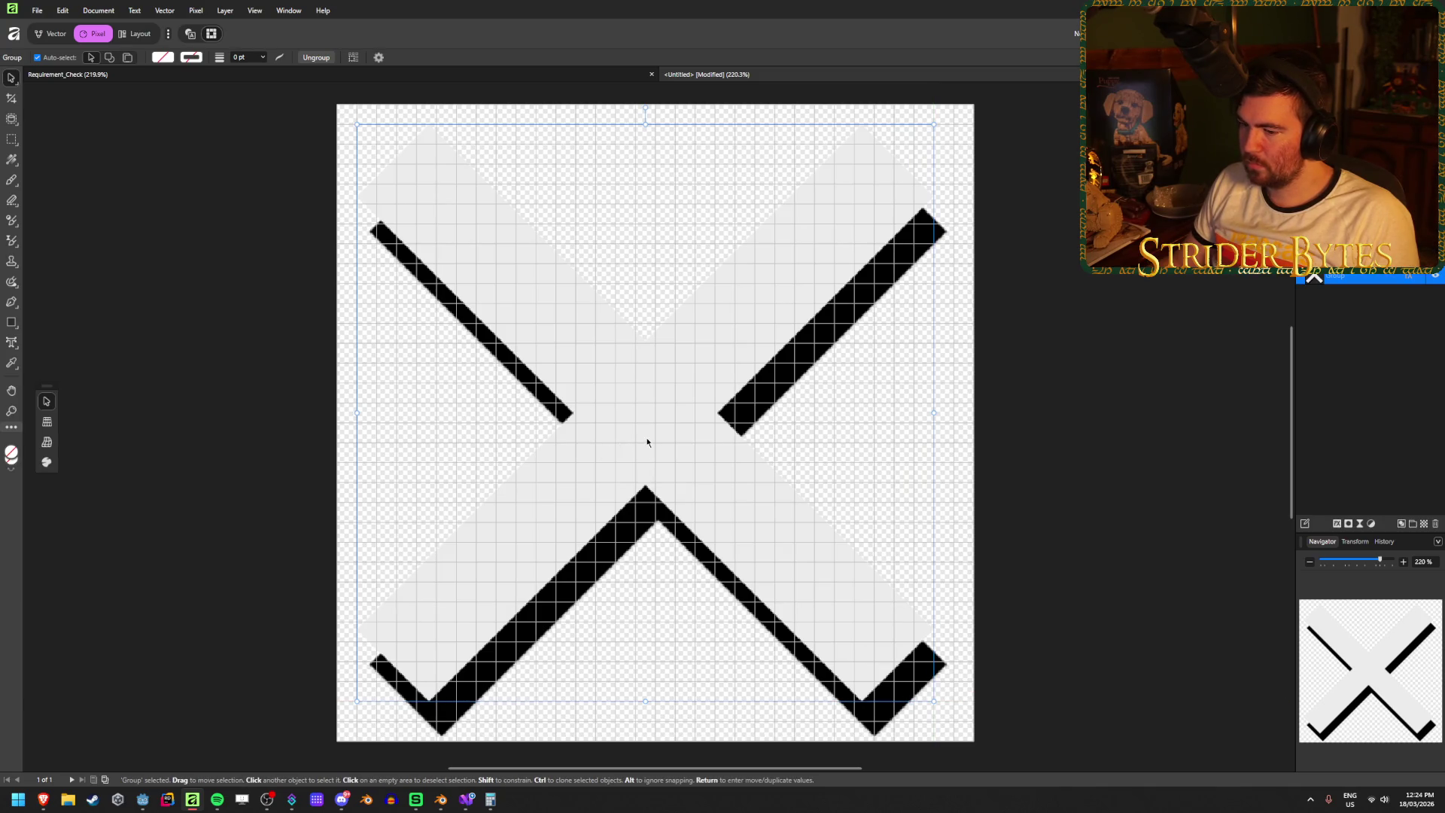
{"action": "key", "text": "Up"}
{"action": "key", "text": "Up"}
{"action": "key", "text": "Up"}
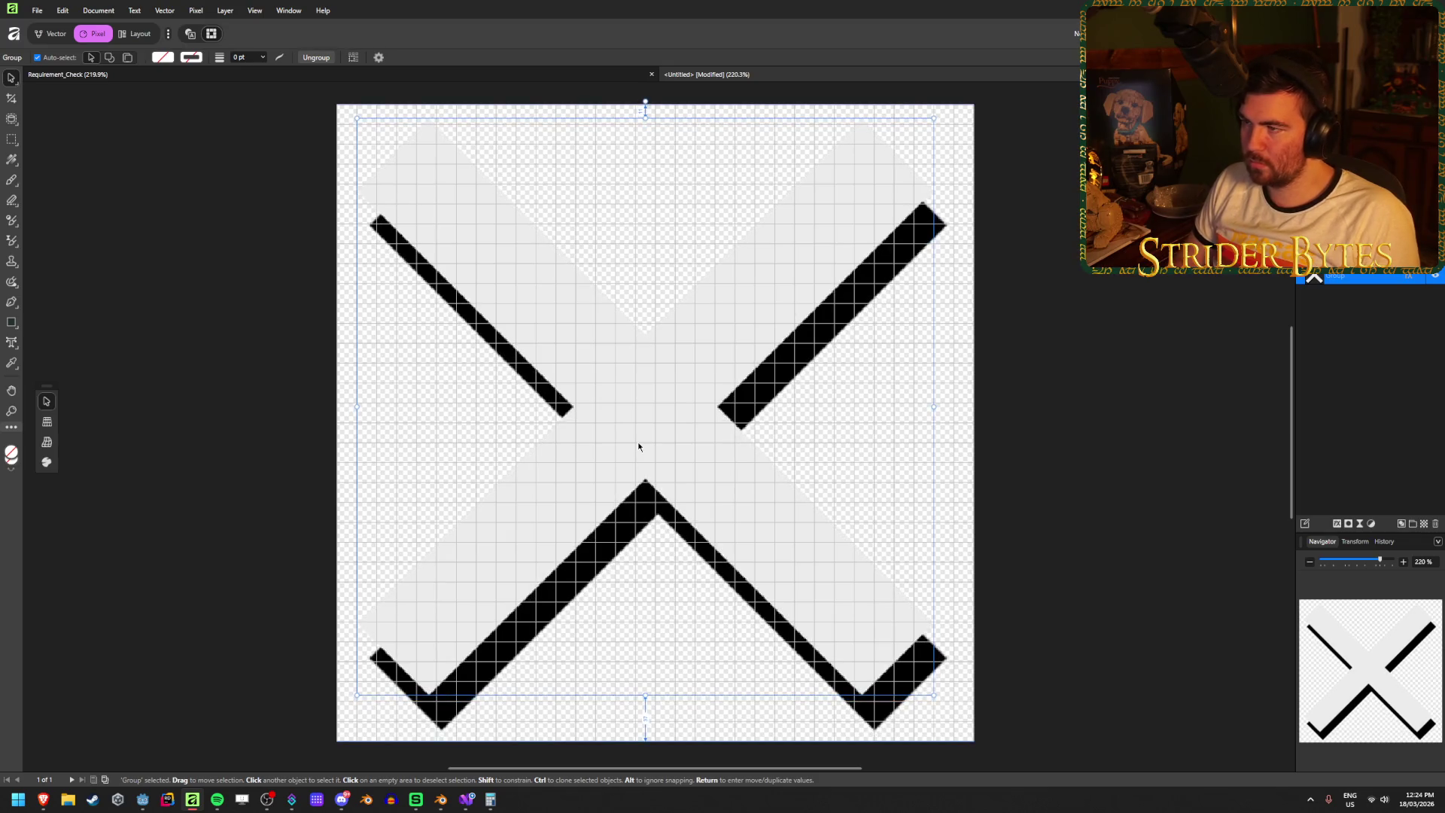
{"action": "key", "text": "Up"}
{"action": "key", "text": "Right"}
{"action": "key", "text": "Right"}
{"action": "key", "text": "Right"}
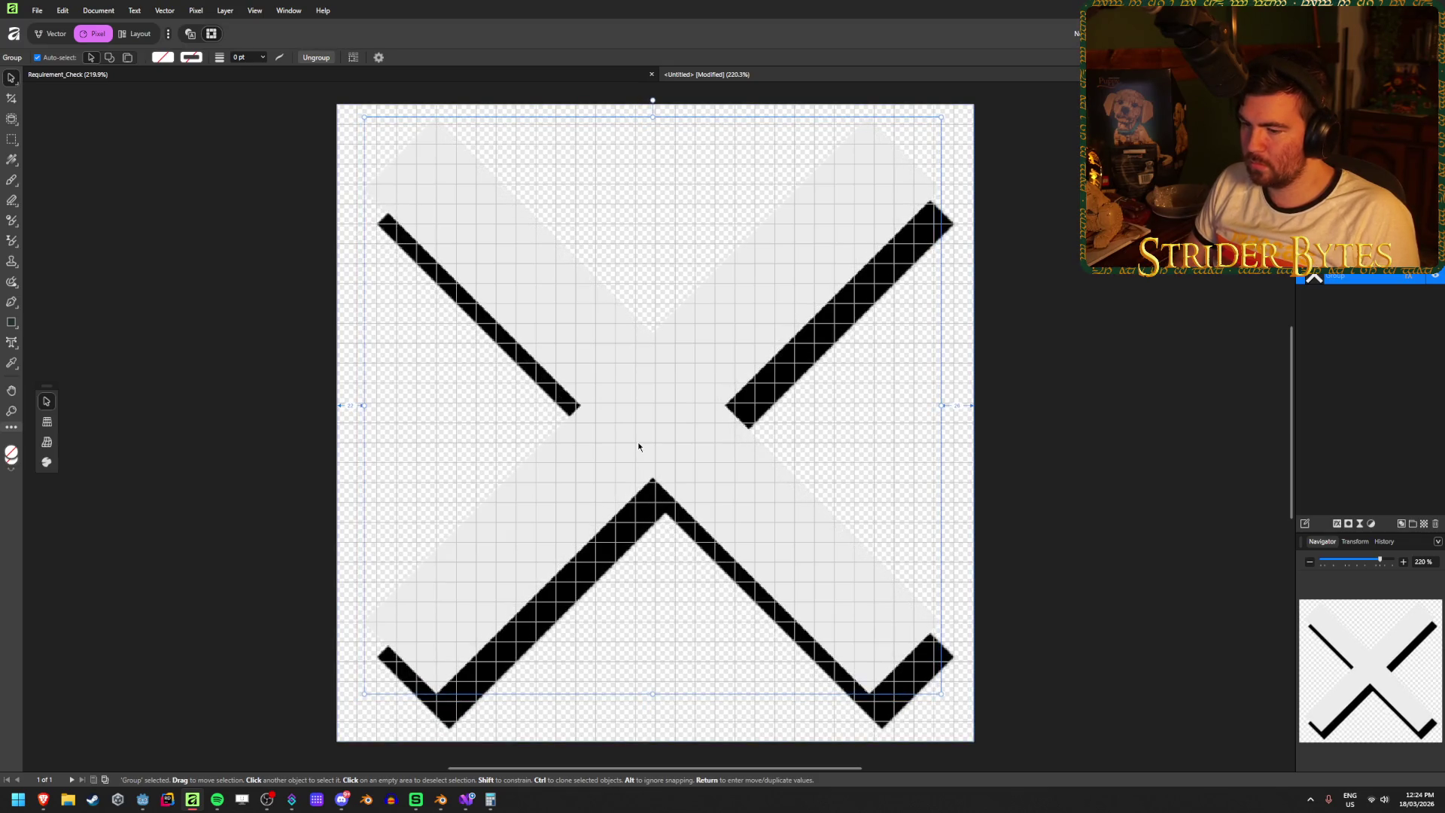
{"action": "key", "text": "Left"}
{"action": "key", "text": "Left"}
{"action": "key", "text": "Left"}
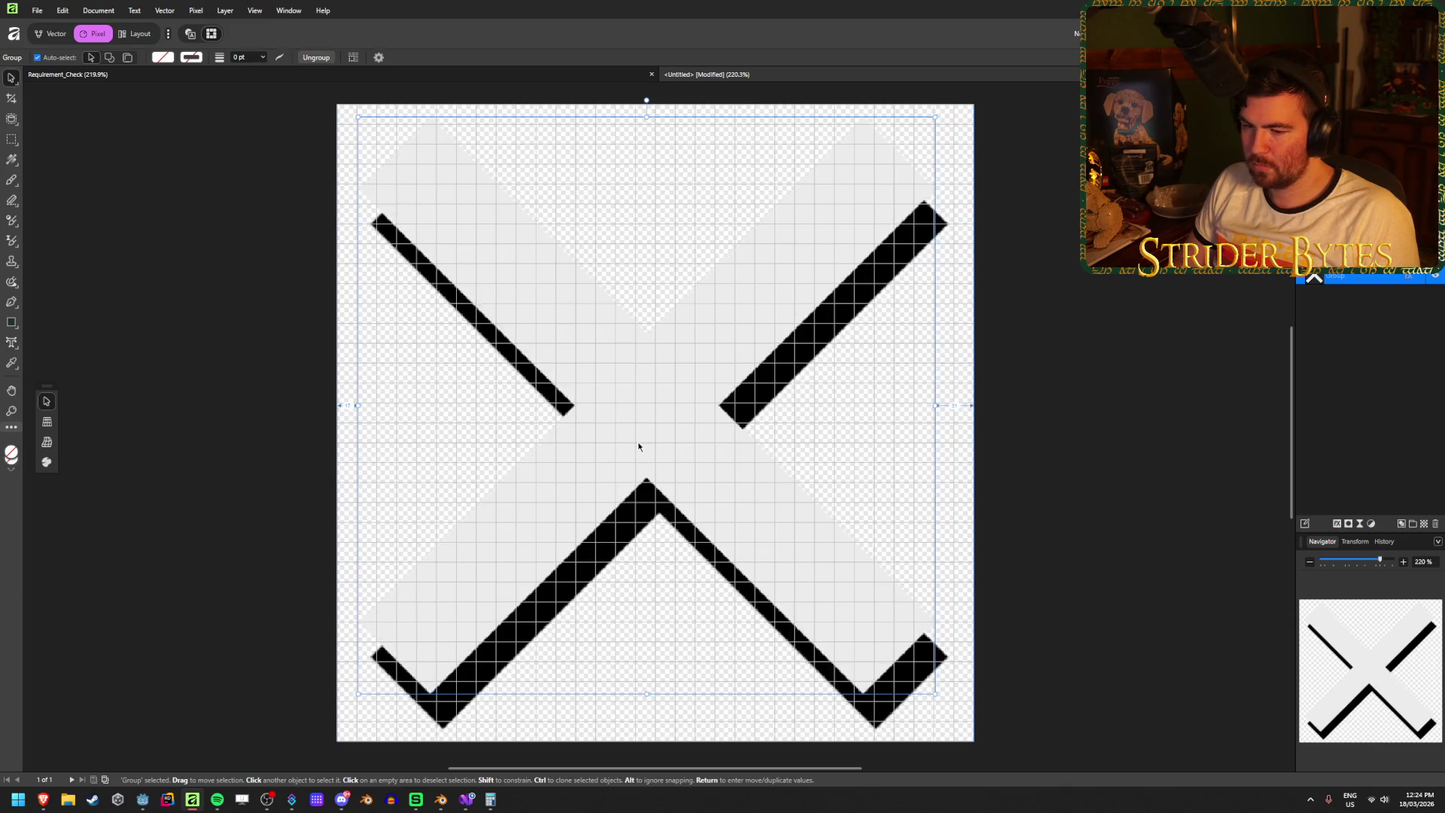
{"action": "key", "text": "Right"}
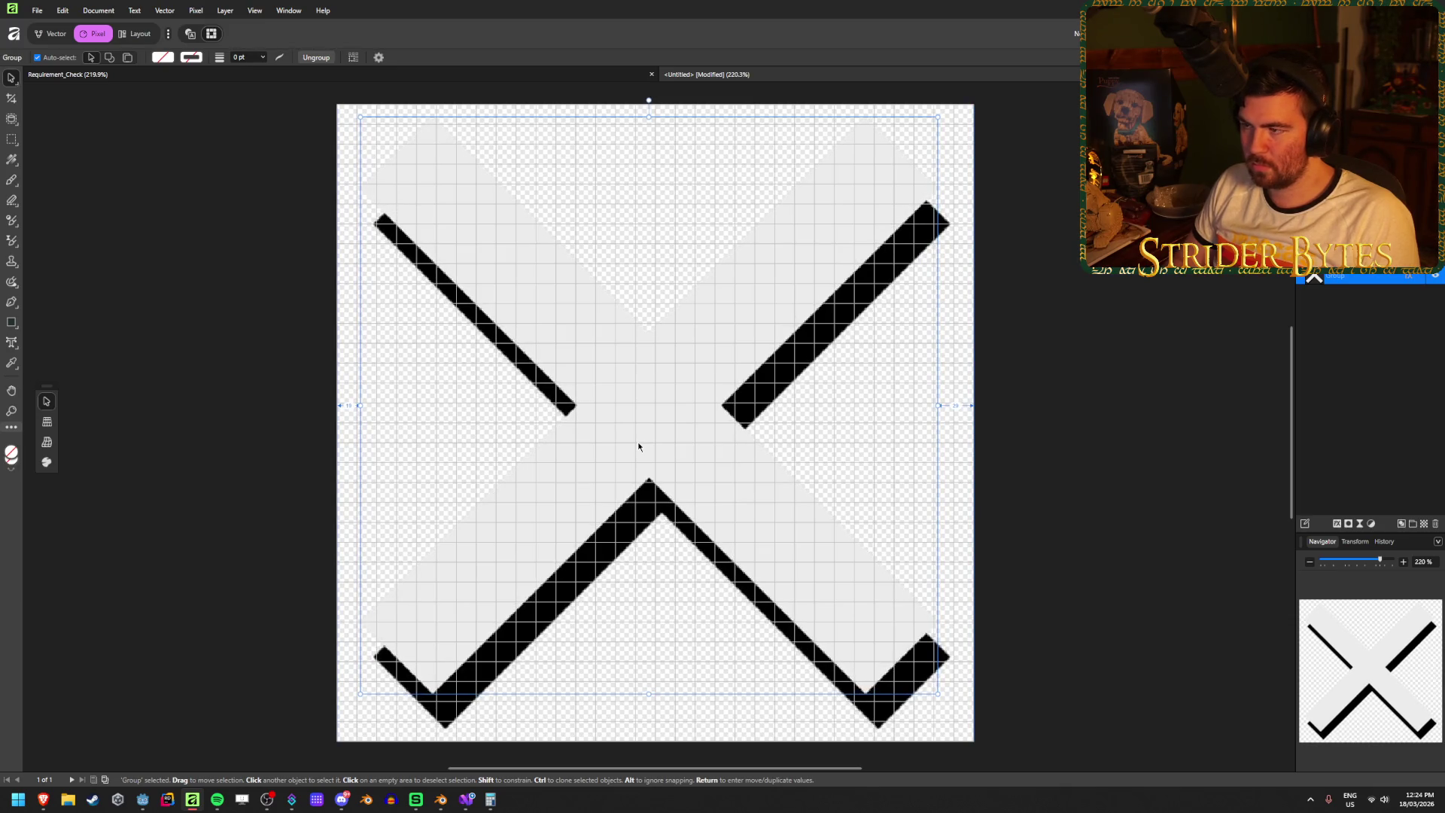
{"action": "left_click", "coordinate": [216, 283]}
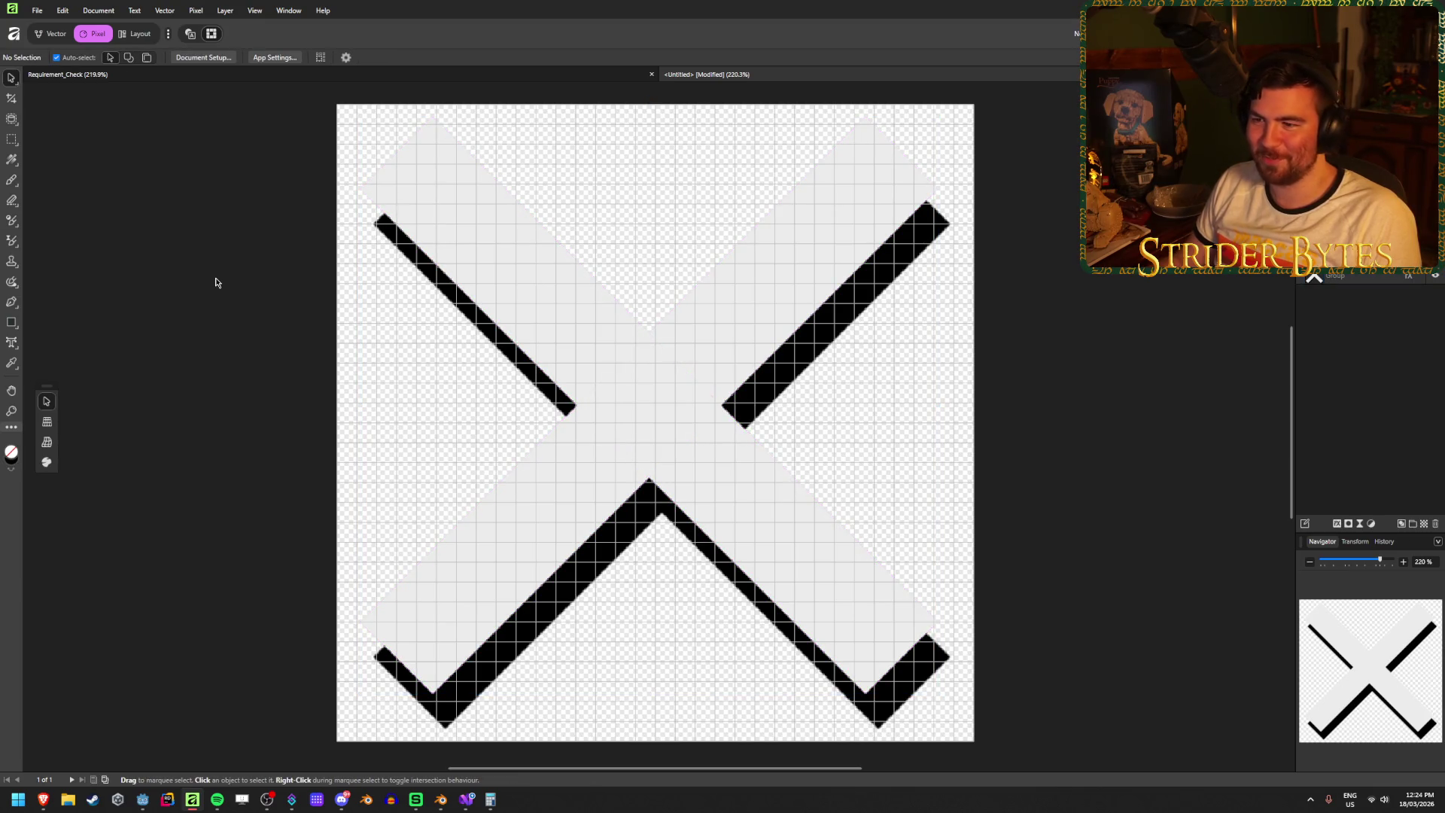
{"action": "left_click", "coordinate": [543, 290]}
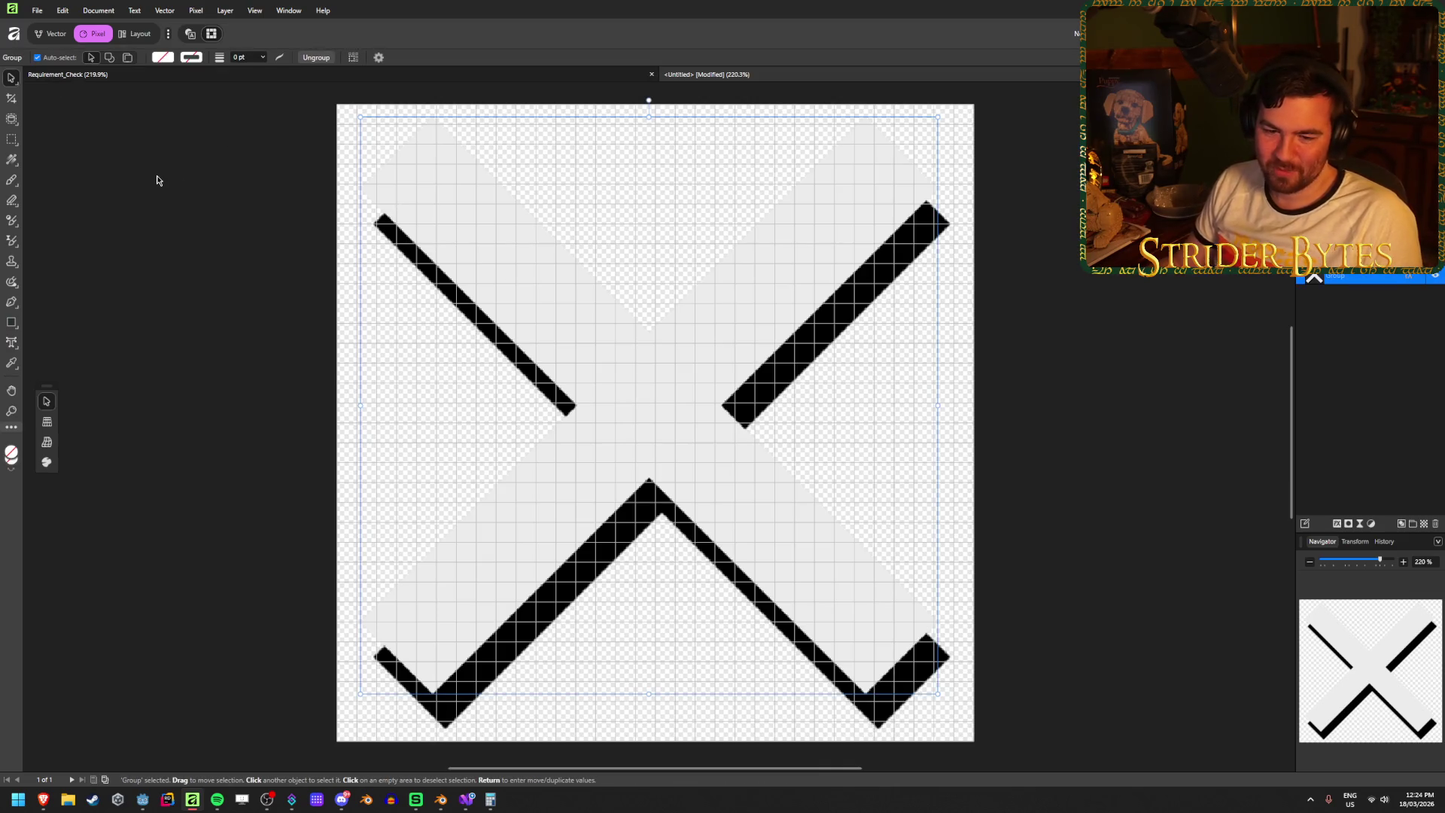
- Fill the X pure red (R 255) over its shadow and open Save As
{"action": "left_click", "coordinate": [161, 58]}
{"action": "left_click_drag", "start_coordinate": [137, 111], "coordinate": [236, 114]}
{"action": "left_click", "coordinate": [210, 403]}
{"action": "left_click", "coordinate": [210, 405]}
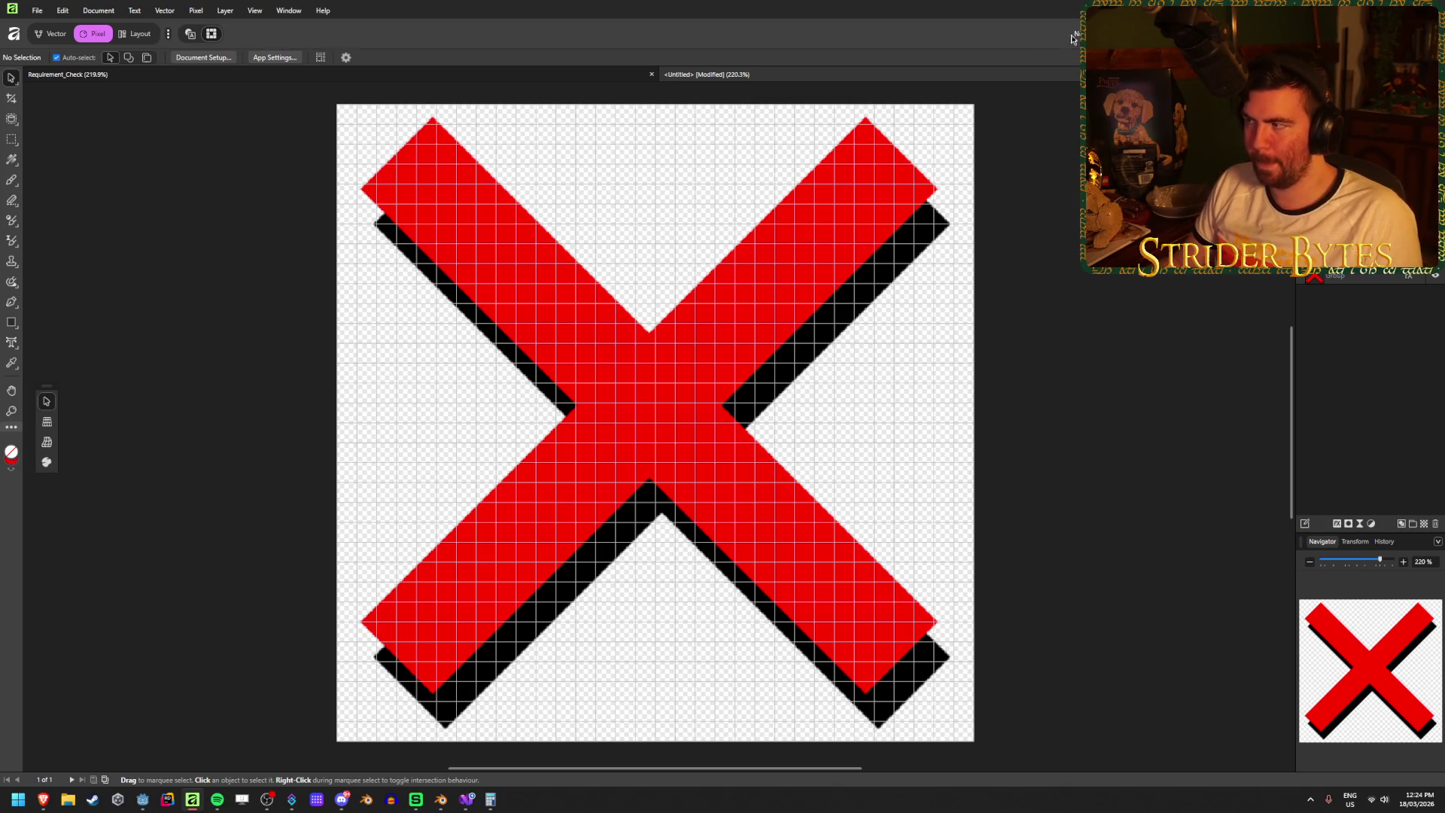
{"action": "key", "text": "ctrl+shift+s"}
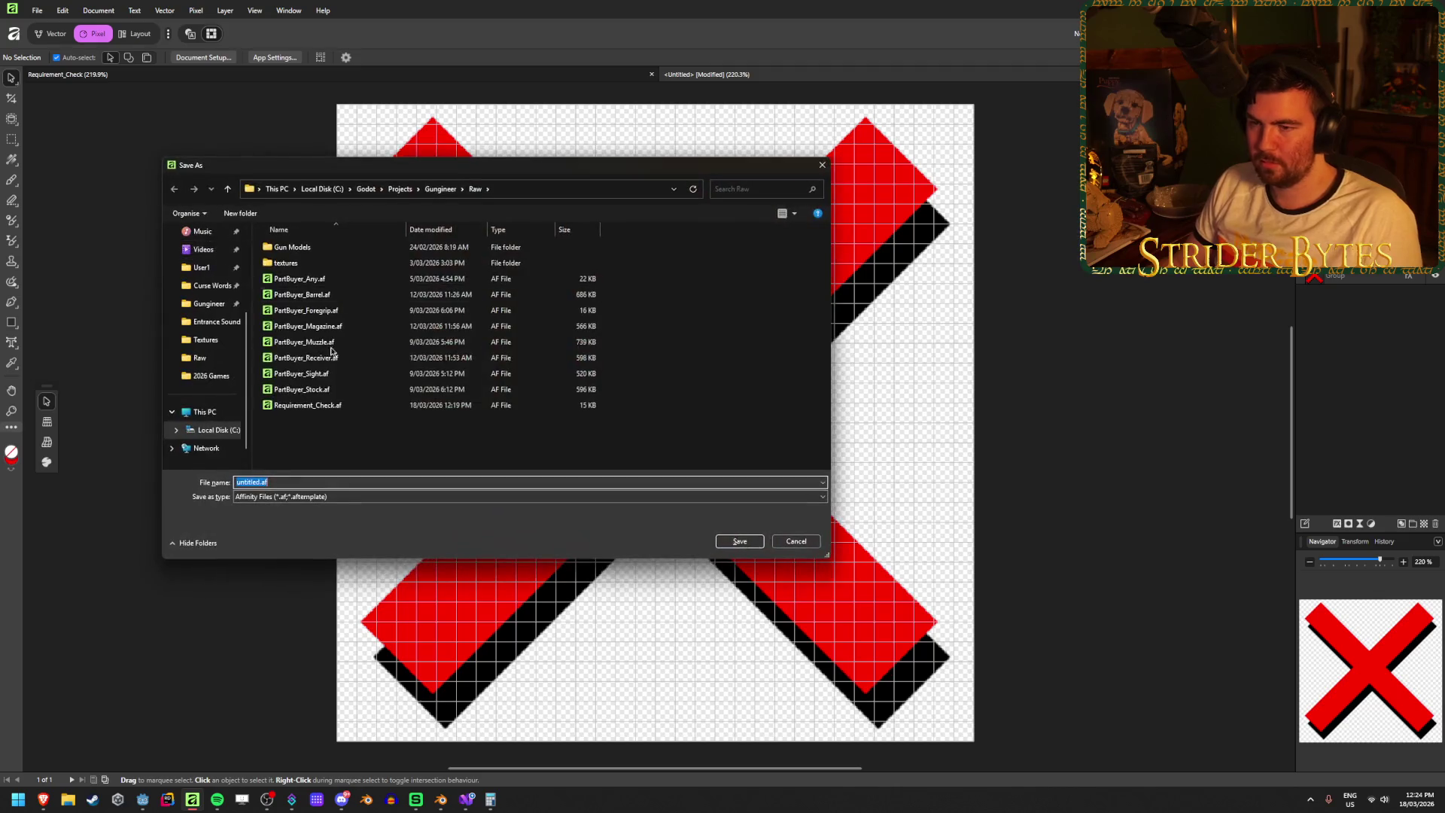
- Save the red X document as Requirement_Cross.af
{"action": "left_click", "coordinate": [308, 404]}
{"action": "double_click", "coordinate": [297, 482]}
{"action": "left_click", "coordinate": [297, 481]}
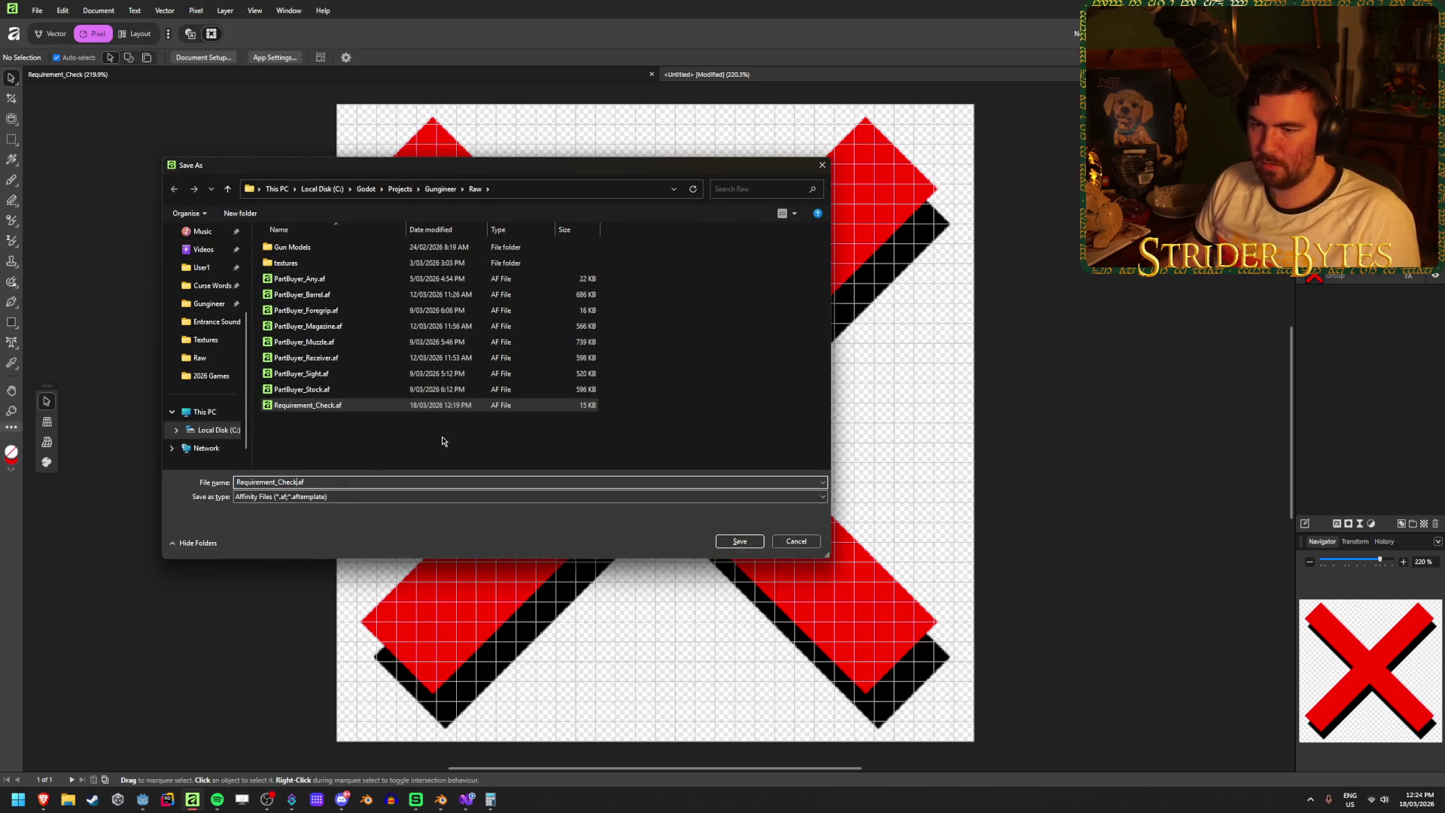
{"action": "key", "text": "BackSpace"}
{"action": "key", "text": "BackSpace"}
{"action": "key", "text": "BackSpace"}
{"action": "key", "text": "Return"}
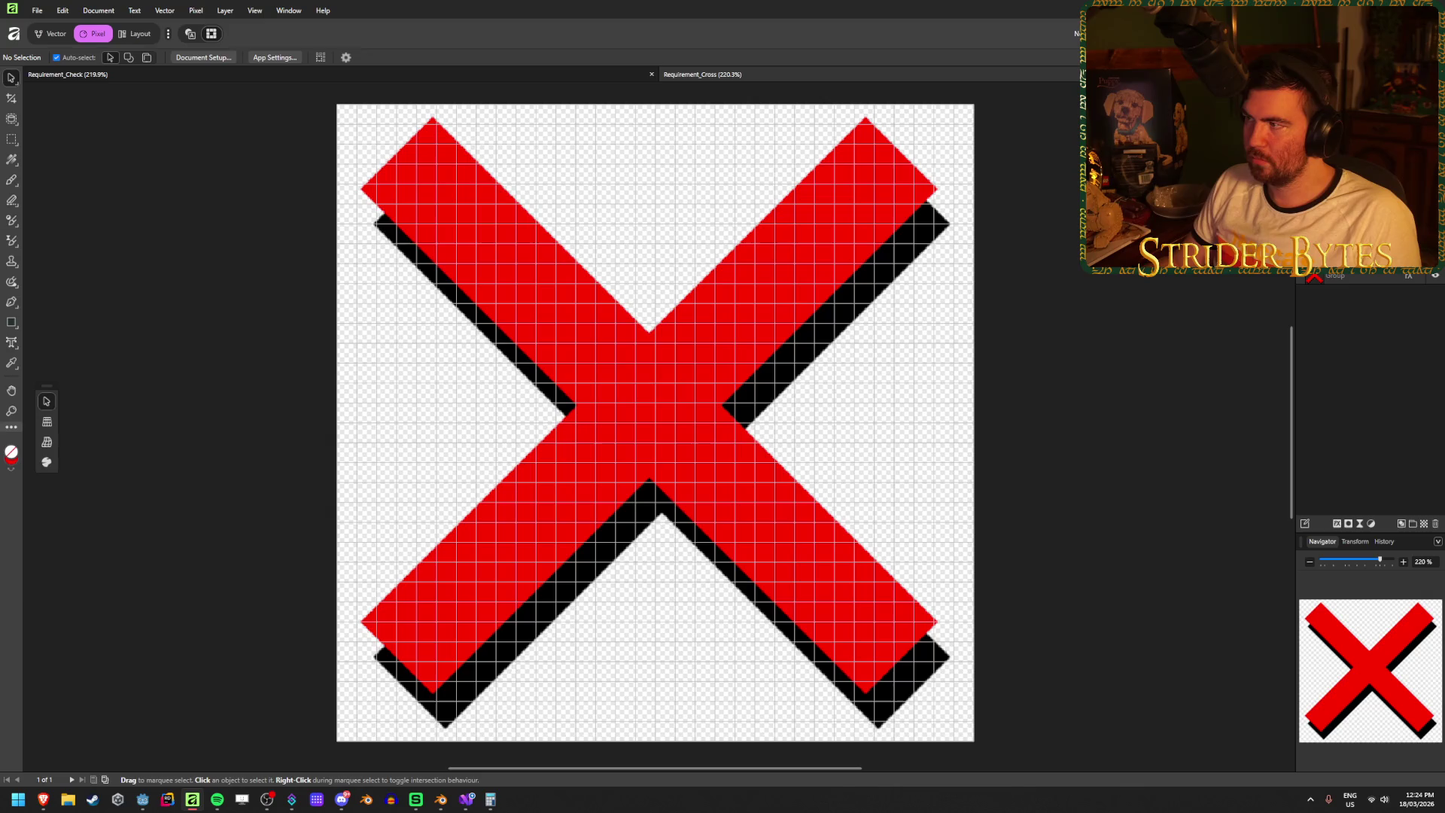
- Export the red X as Requirement_Cross.png into the project's Textures folder
{"action": "key", "text": "ctrl+alt+shift+s"}
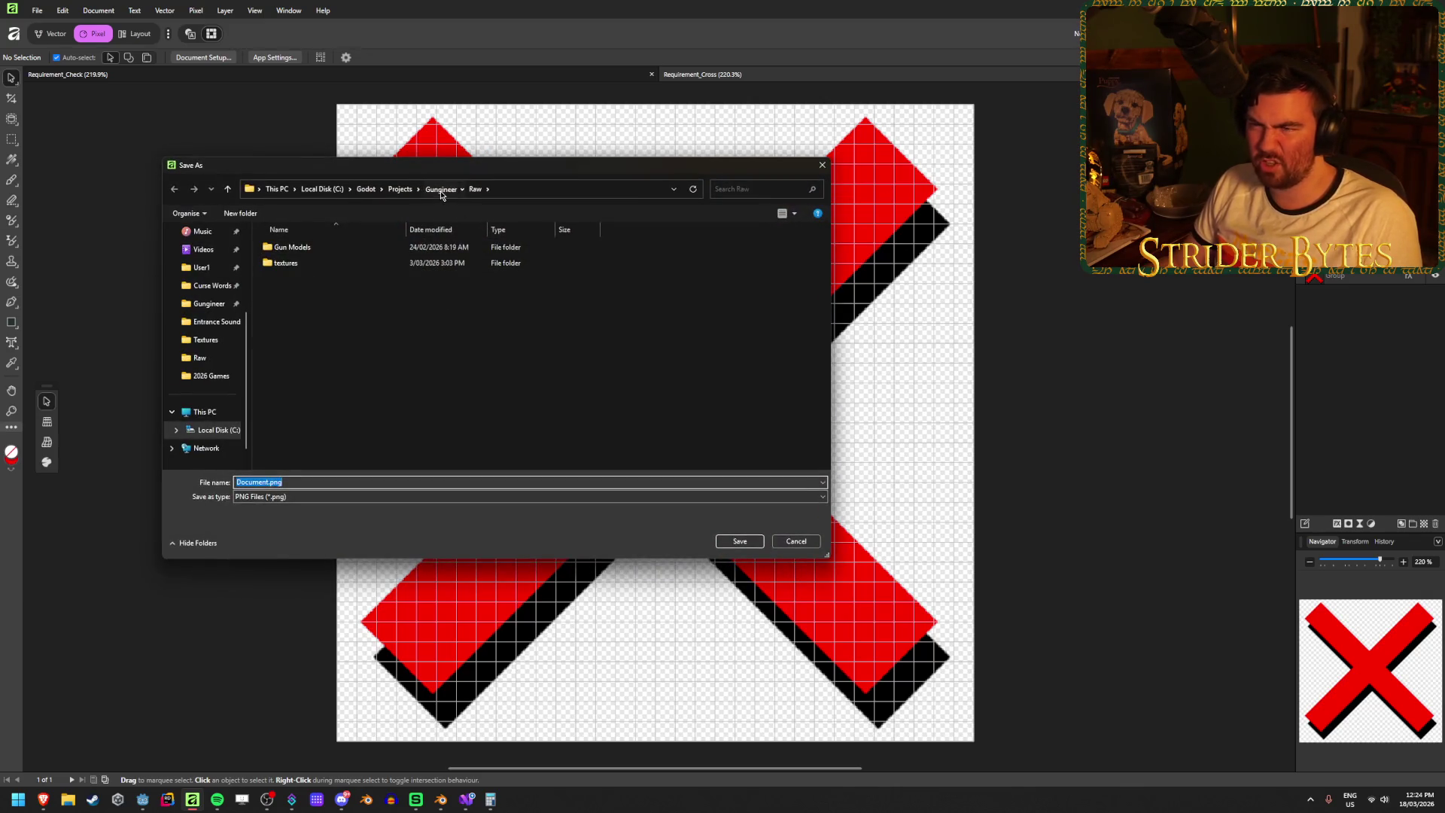
{"action": "left_click", "coordinate": [441, 192]}
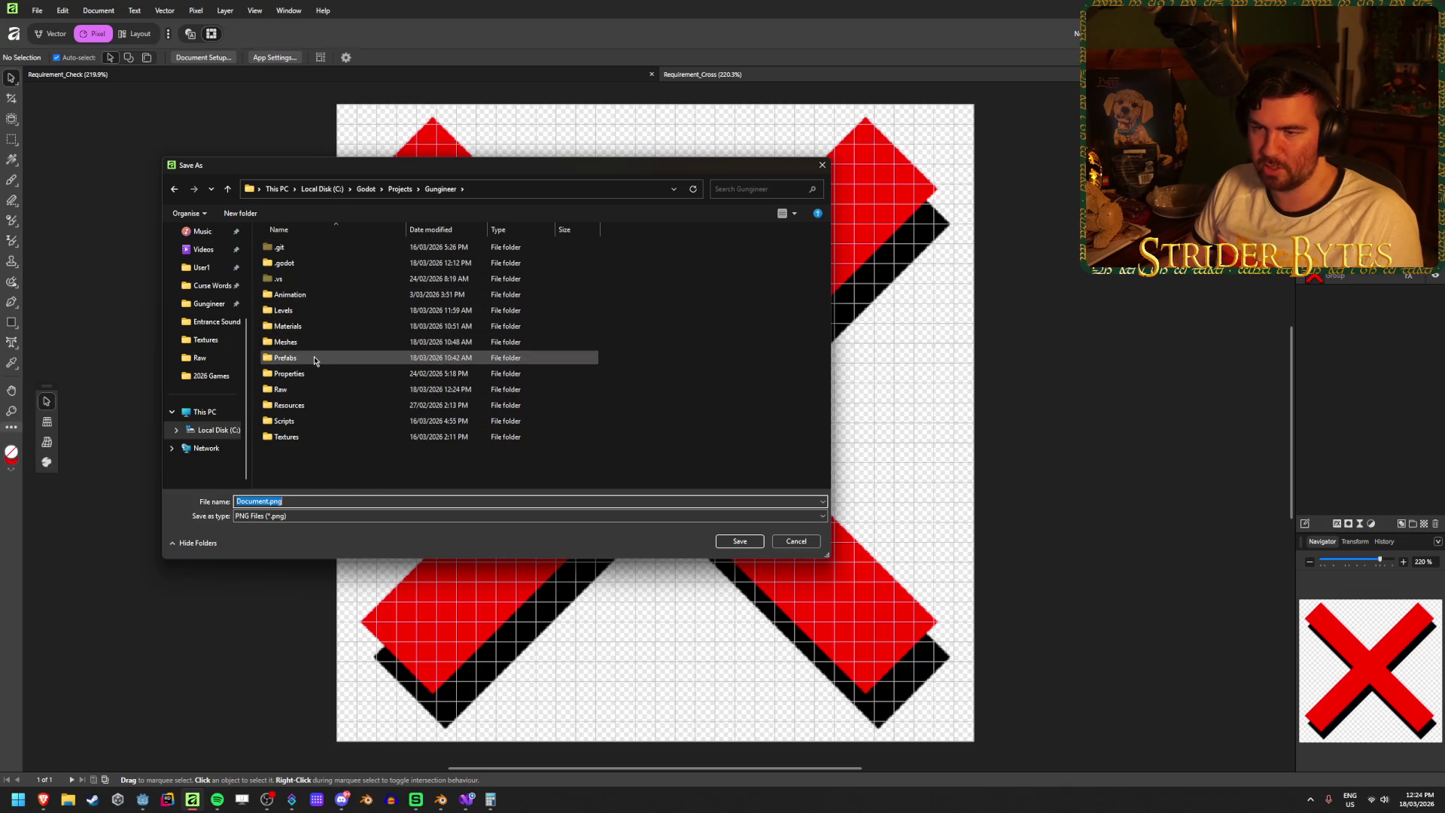
{"action": "double_click", "coordinate": [301, 437]}
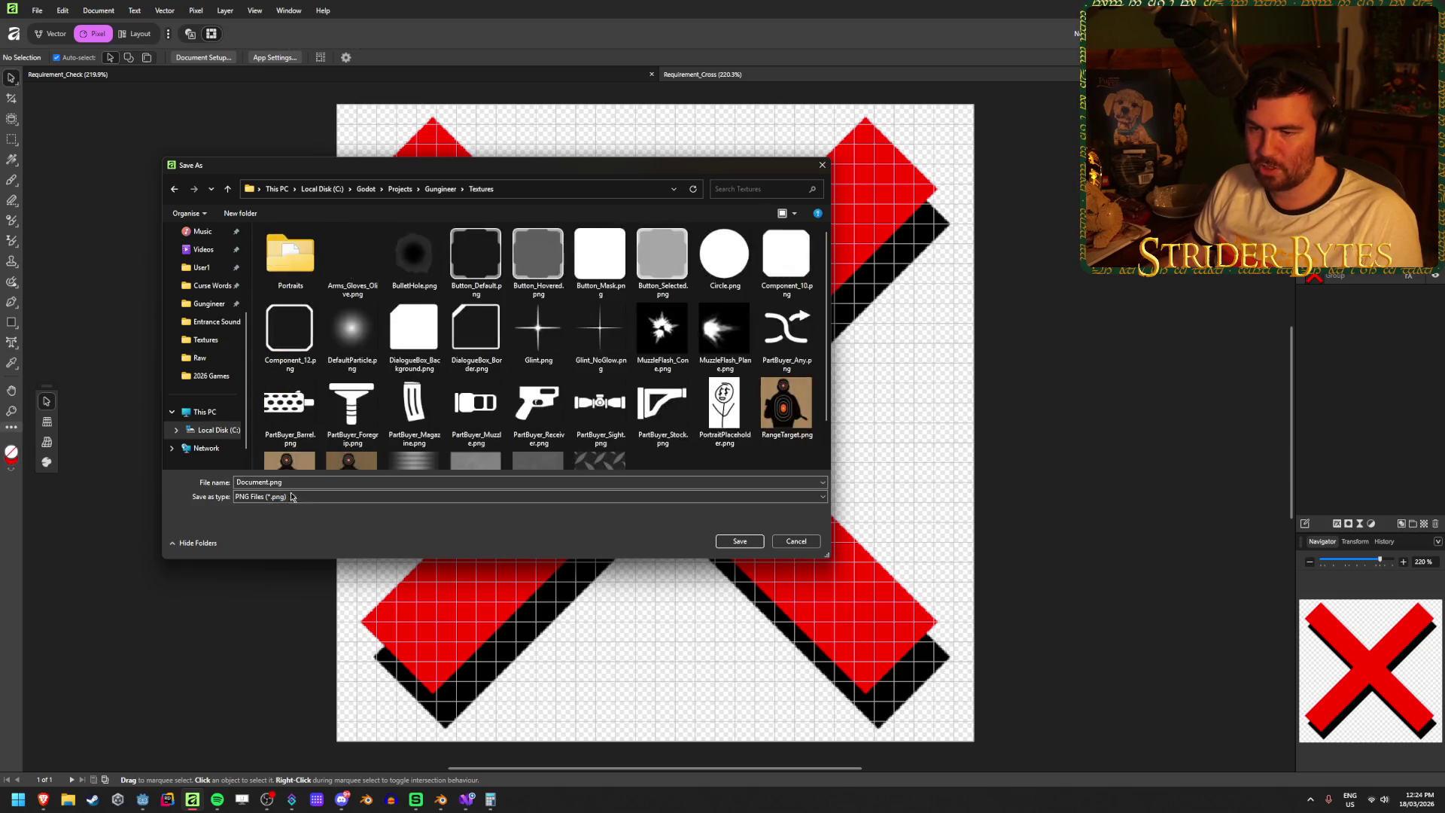
{"action": "type", "text": "Require"}
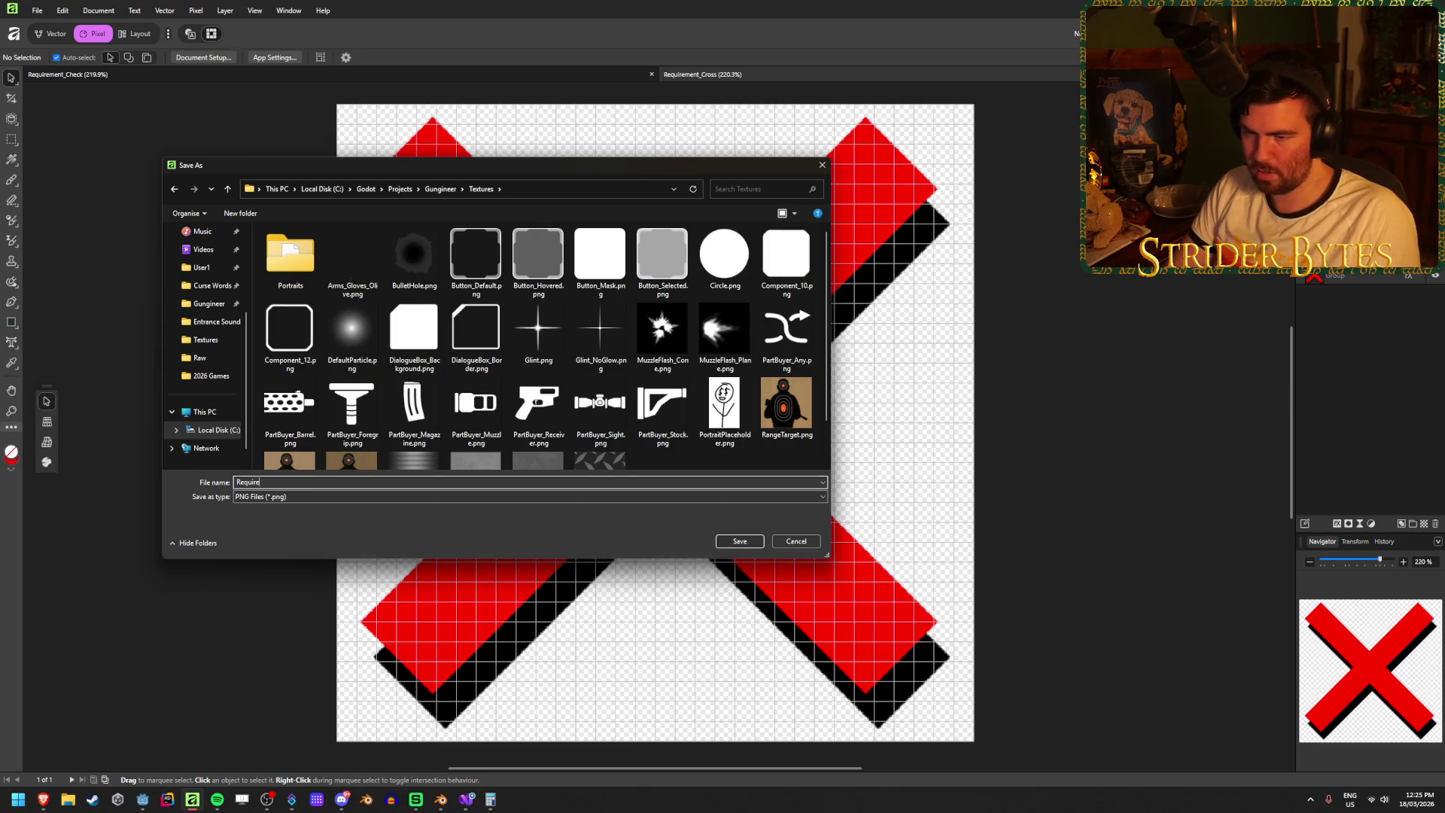
{"action": "type", "text": "s"}
{"action": "key", "text": "Return"}
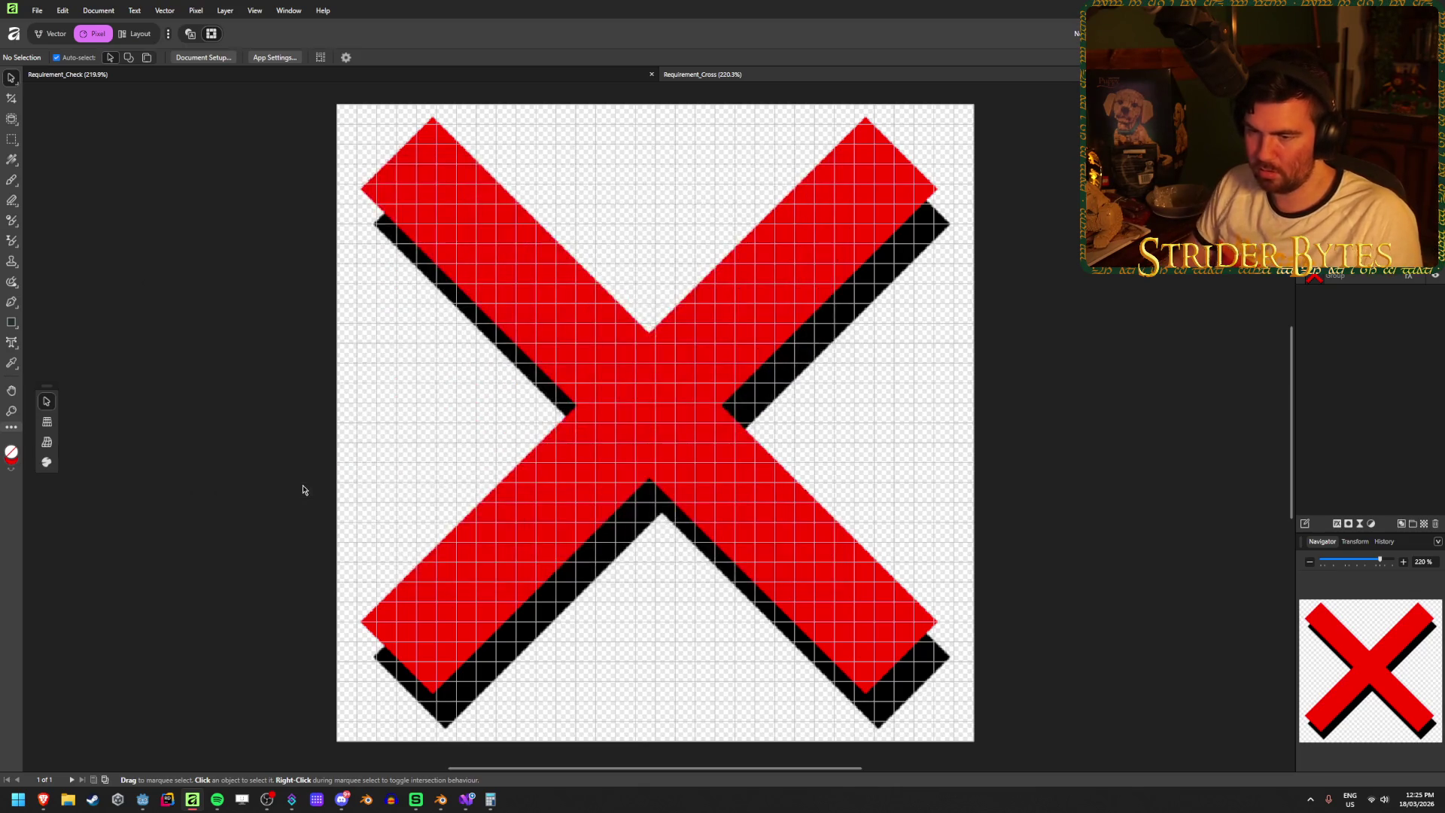
- Export the green checkmark as Requirement_Check.png into the same Textures folder
{"action": "left_click", "coordinate": [142, 74]}
{"action": "key", "text": "ctrl+alt+shift+w"}
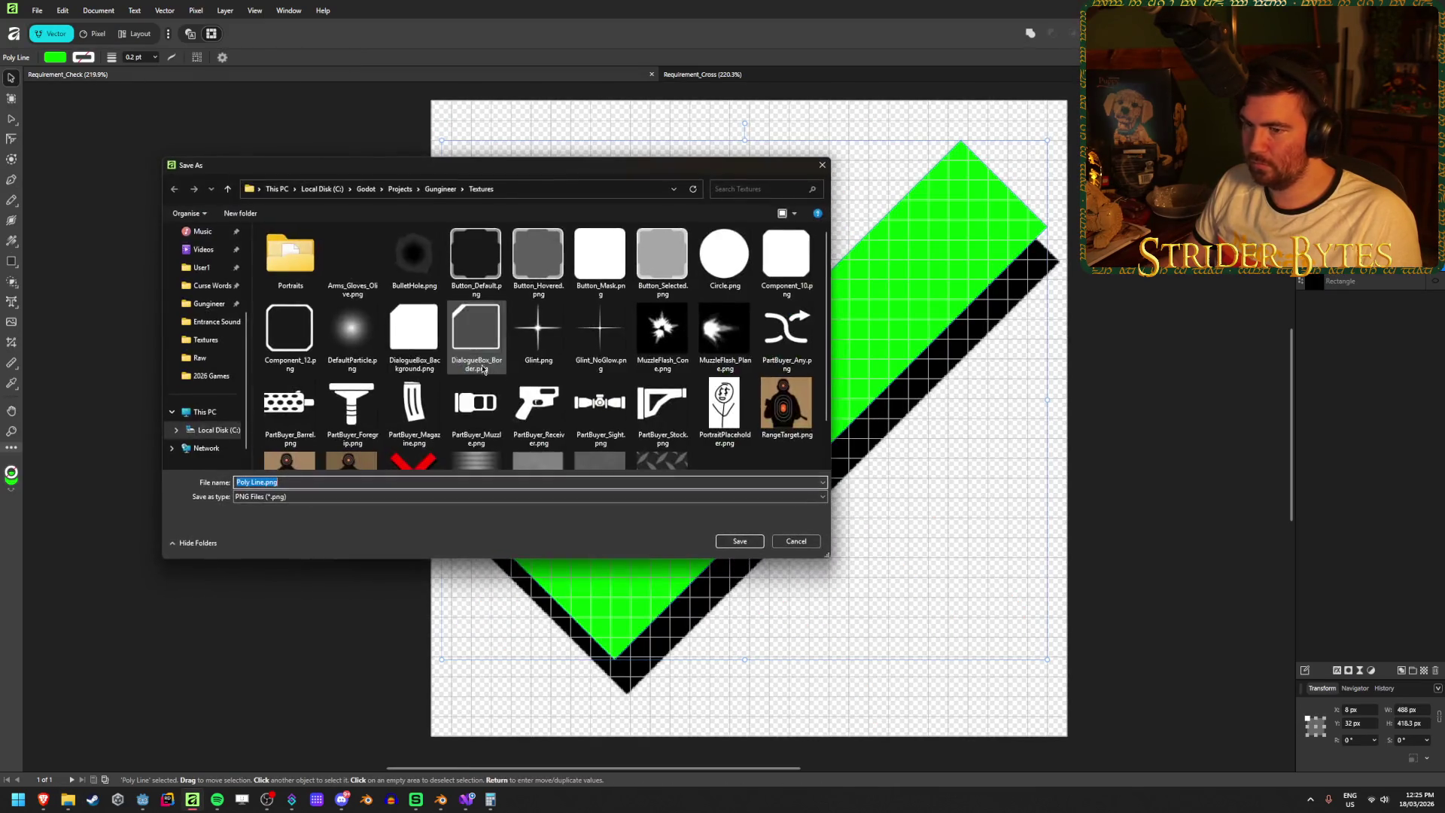
{"action": "left_click", "coordinate": [433, 419]}
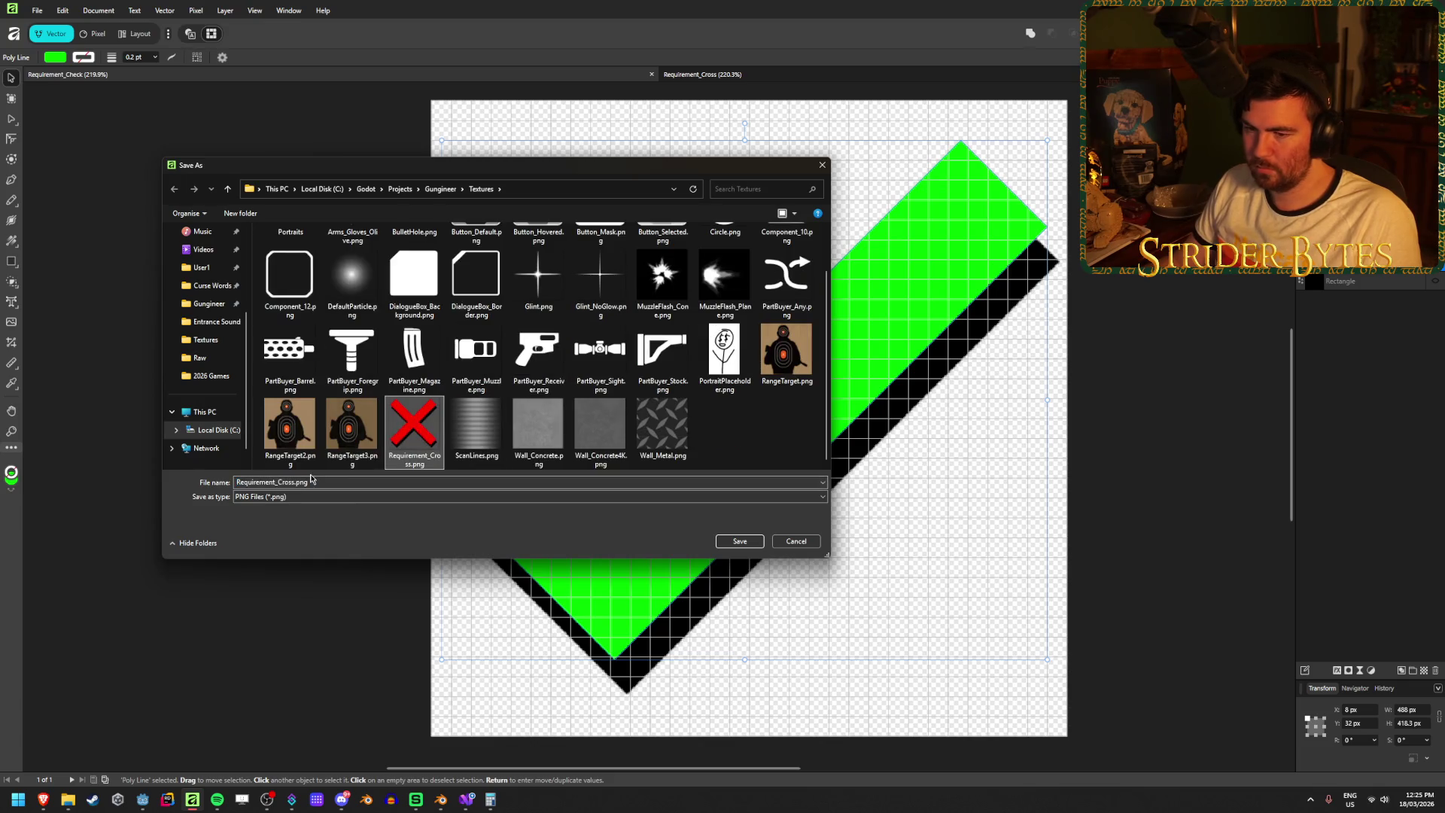
{"action": "left_click", "coordinate": [392, 481]}
{"action": "key", "text": "BackSpace"}
{"action": "key", "text": "BackSpace"}
{"action": "key", "text": "BackSpace"}
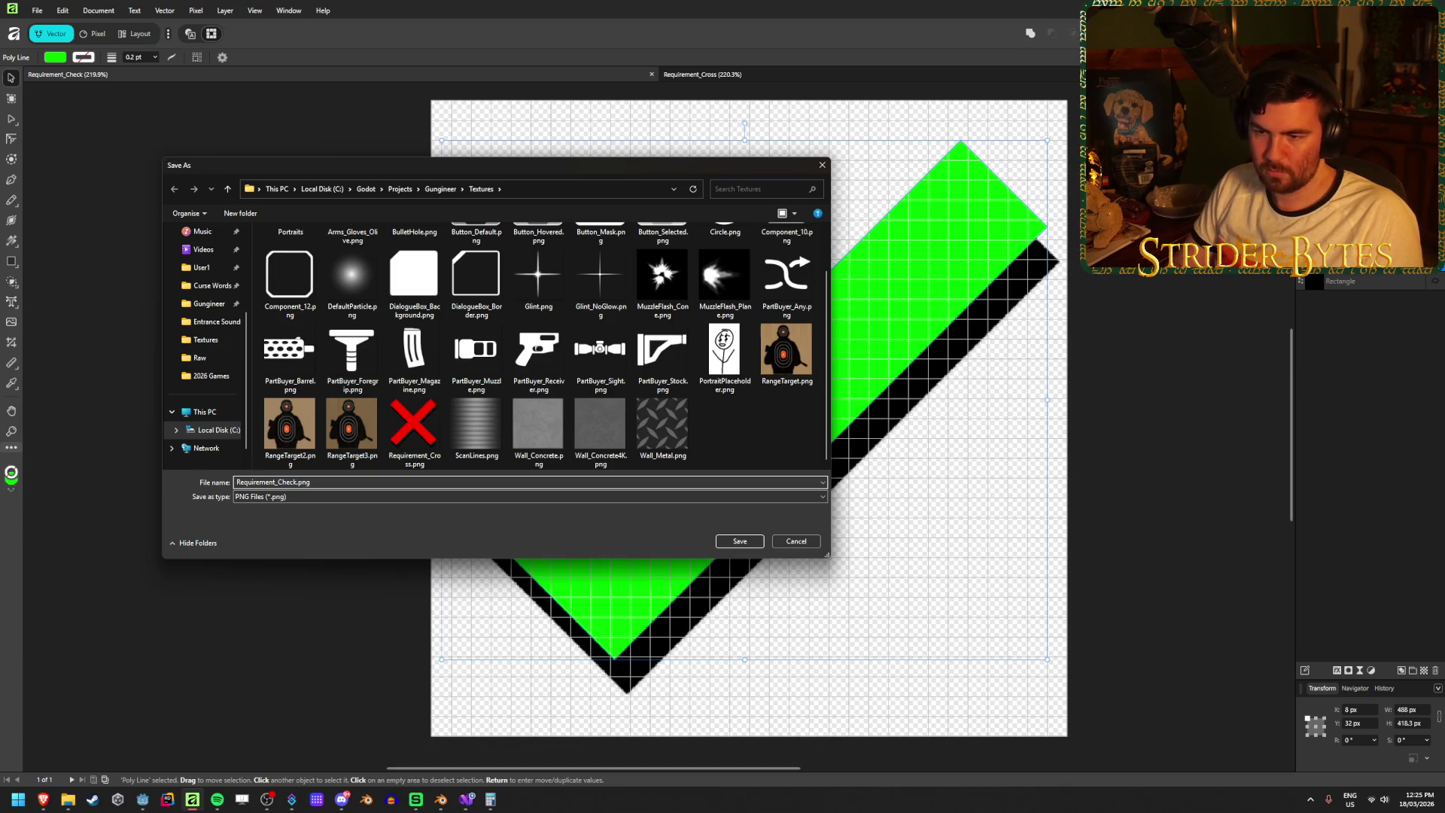
{"action": "key", "text": "Return"}
- Save the checkmark document as Requirement_Check.af in Affinity format
{"action": "left_click", "coordinate": [37, 10]}
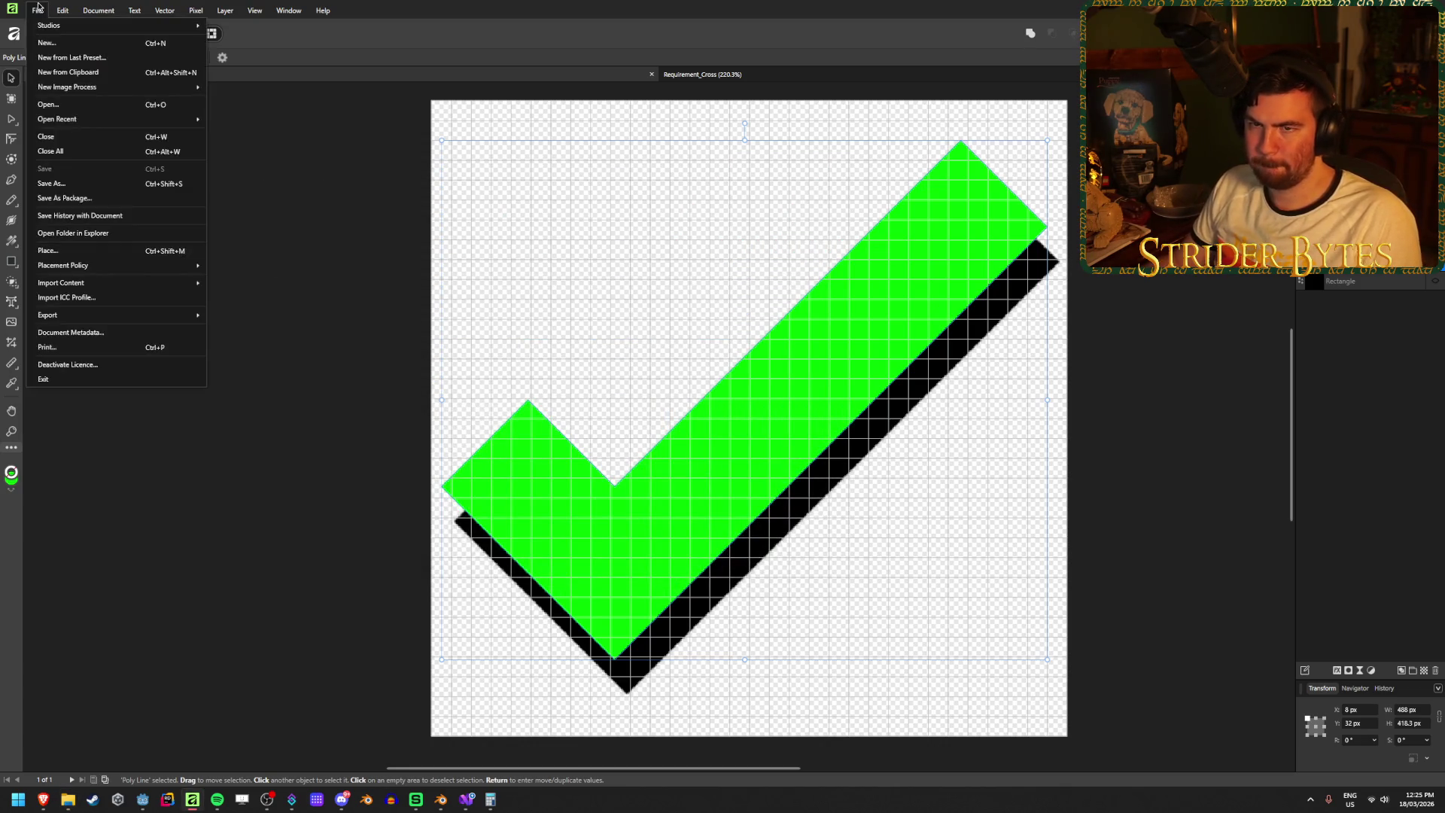
{"action": "key", "text": "ctrl+shift+s"}
{"action": "left_click", "coordinate": [419, 497]}
{"action": "left_click", "coordinate": [284, 509]}
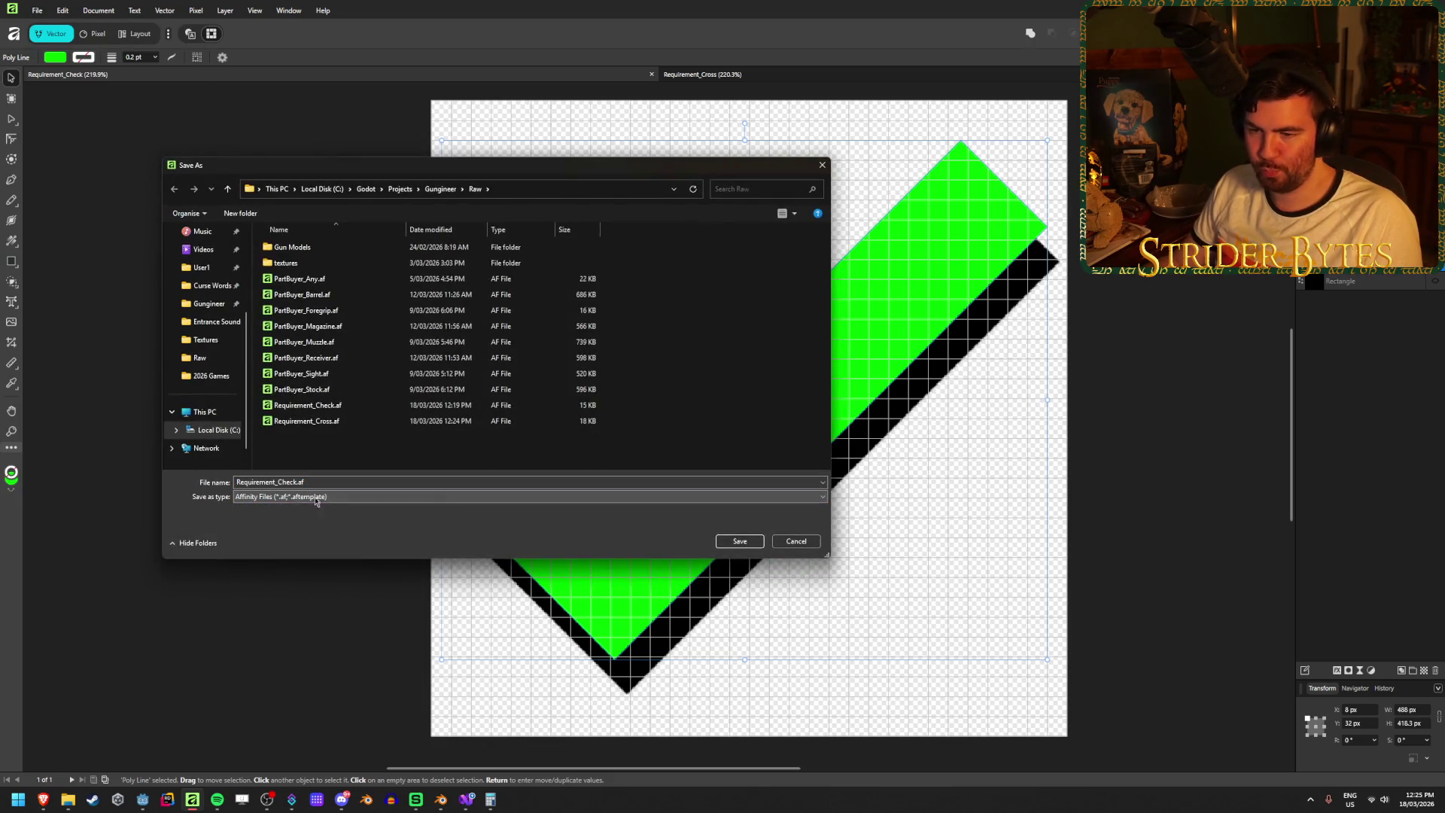
{"action": "left_click", "coordinate": [740, 542]}
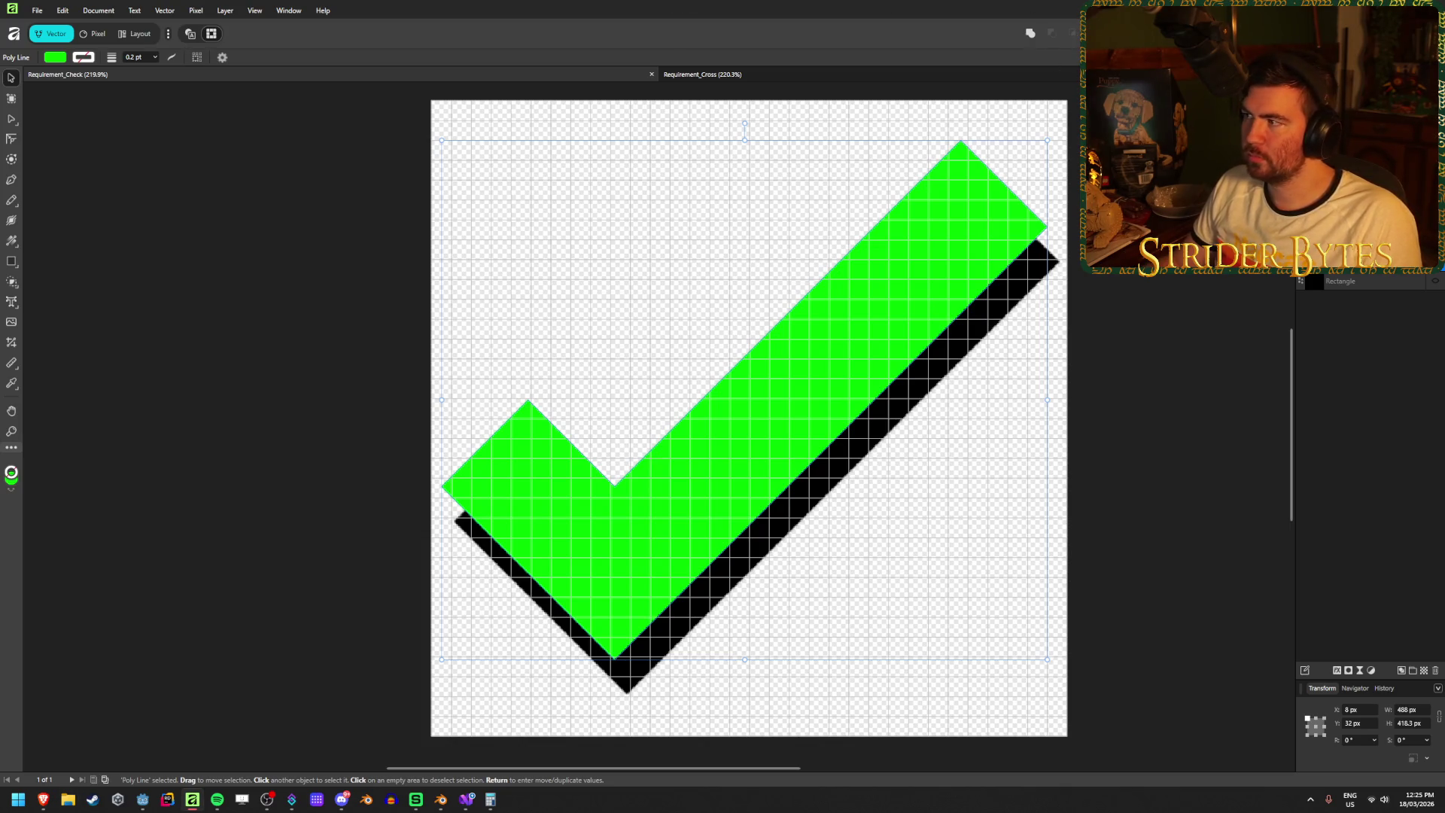
{"action": "key", "text": "alt+Tab"}
- Review the Checkmark node and RequirementUI root properties in Godot's Scene tree
{"action": "scroll", "coordinate": [283, 250], "scroll_direction": "up", "scroll_amount": 3}
{"action": "scroll", "coordinate": [283, 250], "scroll_direction": "left", "scroll_amount": 3}
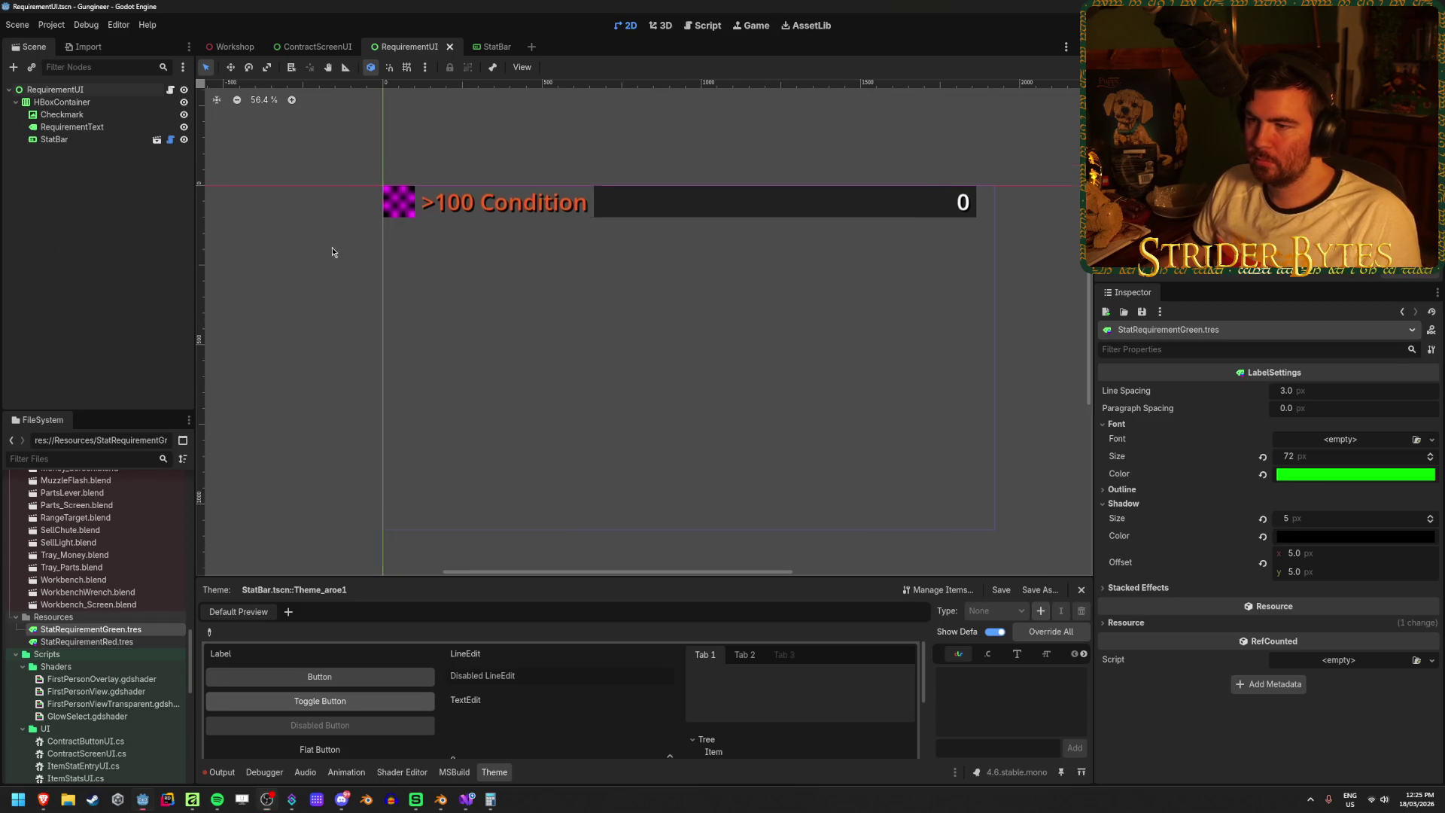
{"action": "scroll", "coordinate": [422, 267], "scroll_direction": "right", "scroll_amount": 1}
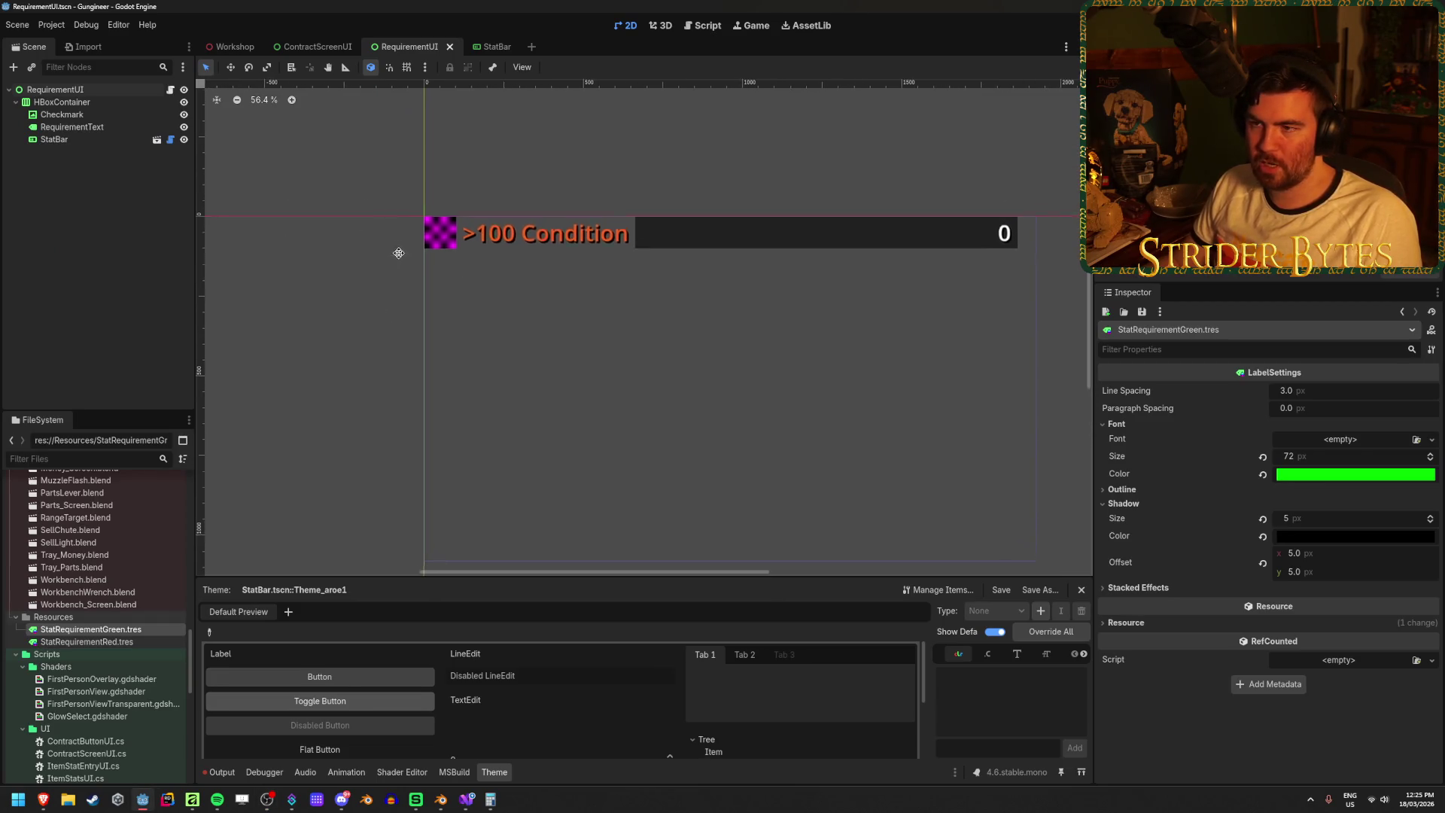
{"action": "scroll", "coordinate": [383, 238], "scroll_direction": "down", "scroll_amount": 2}
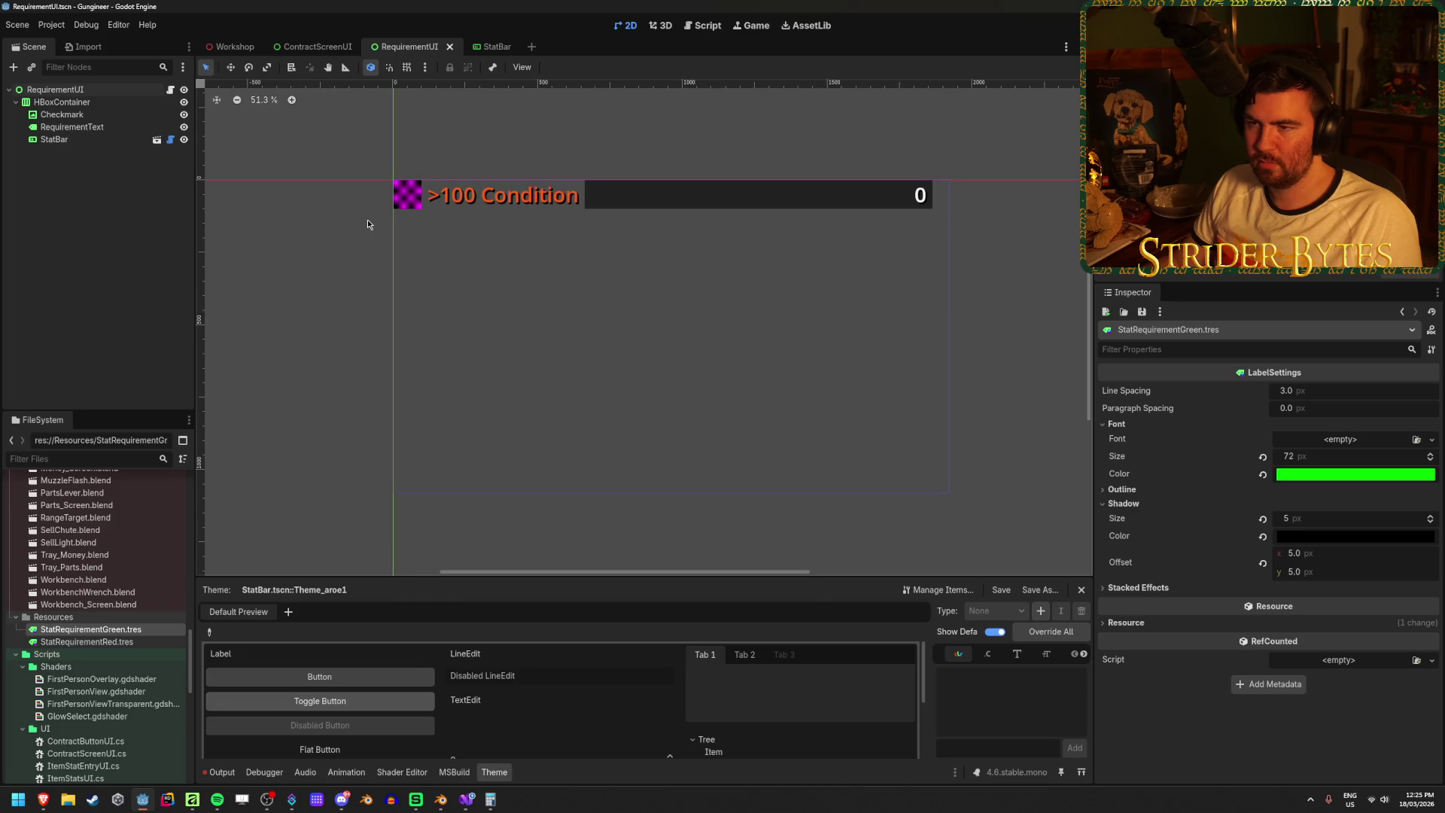
{"action": "left_click_drag", "start_coordinate": [357, 234], "coordinate": [348, 224]}
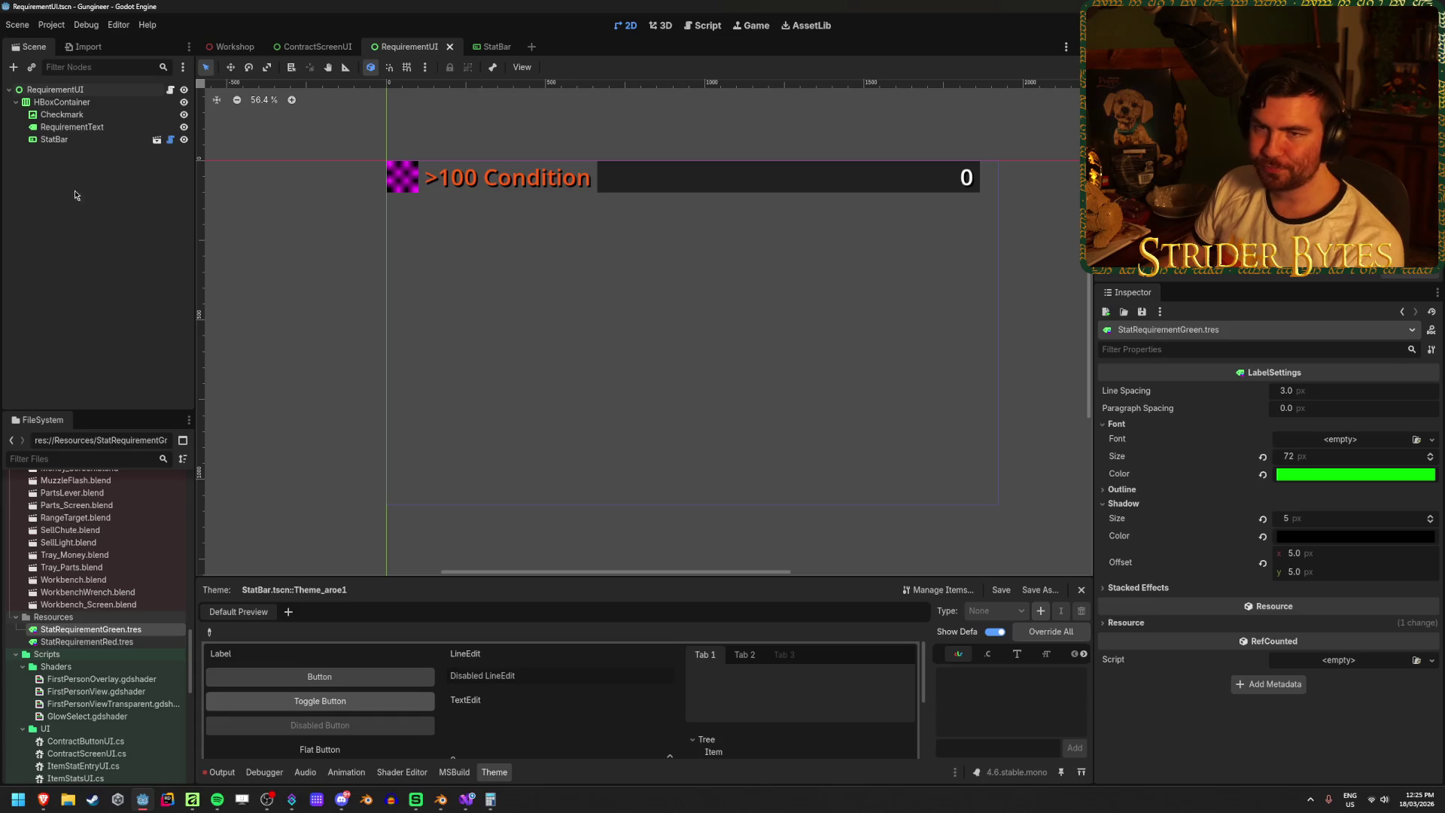
{"action": "left_click", "coordinate": [103, 116]}
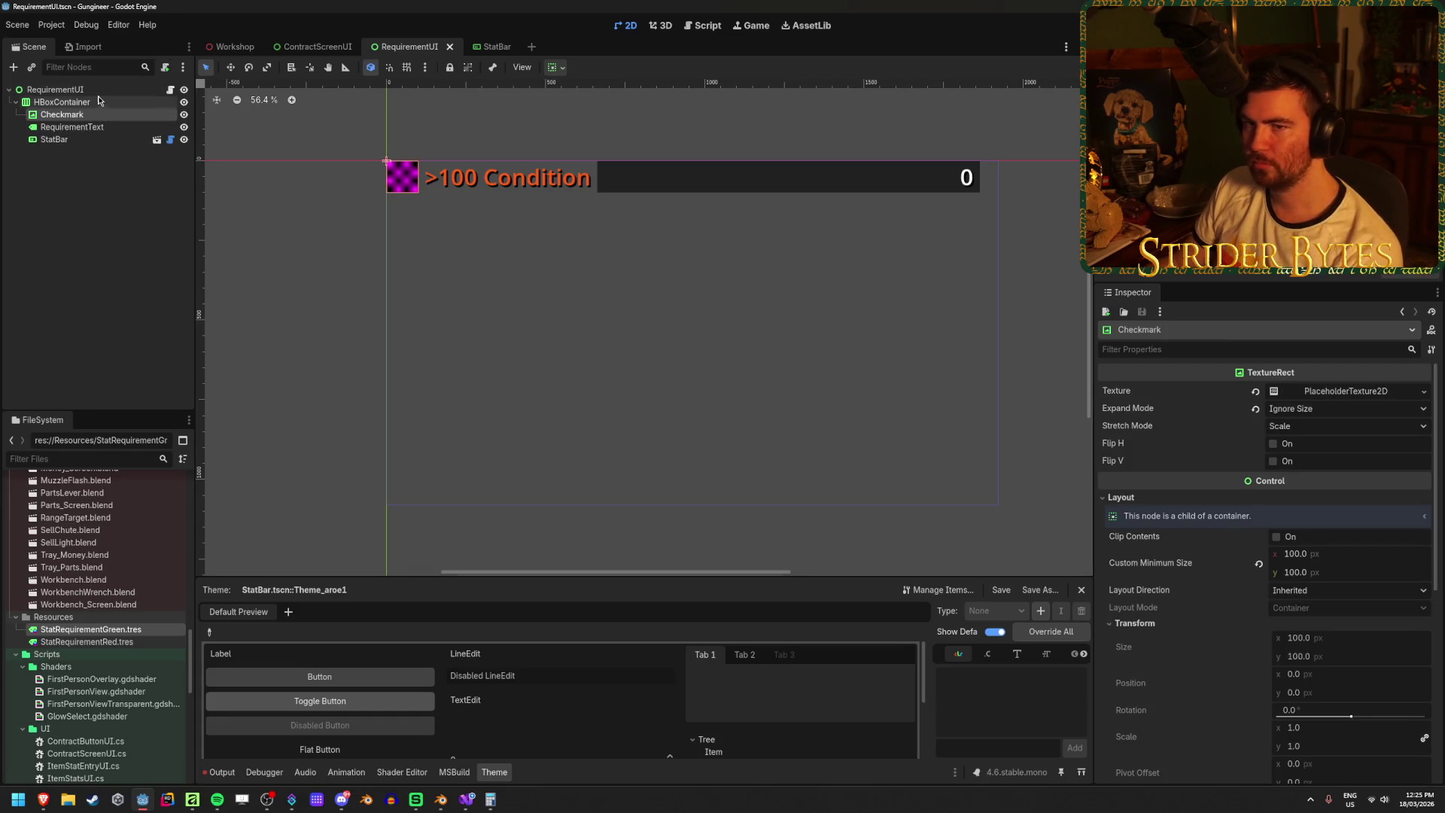
{"action": "left_click", "coordinate": [90, 89]}
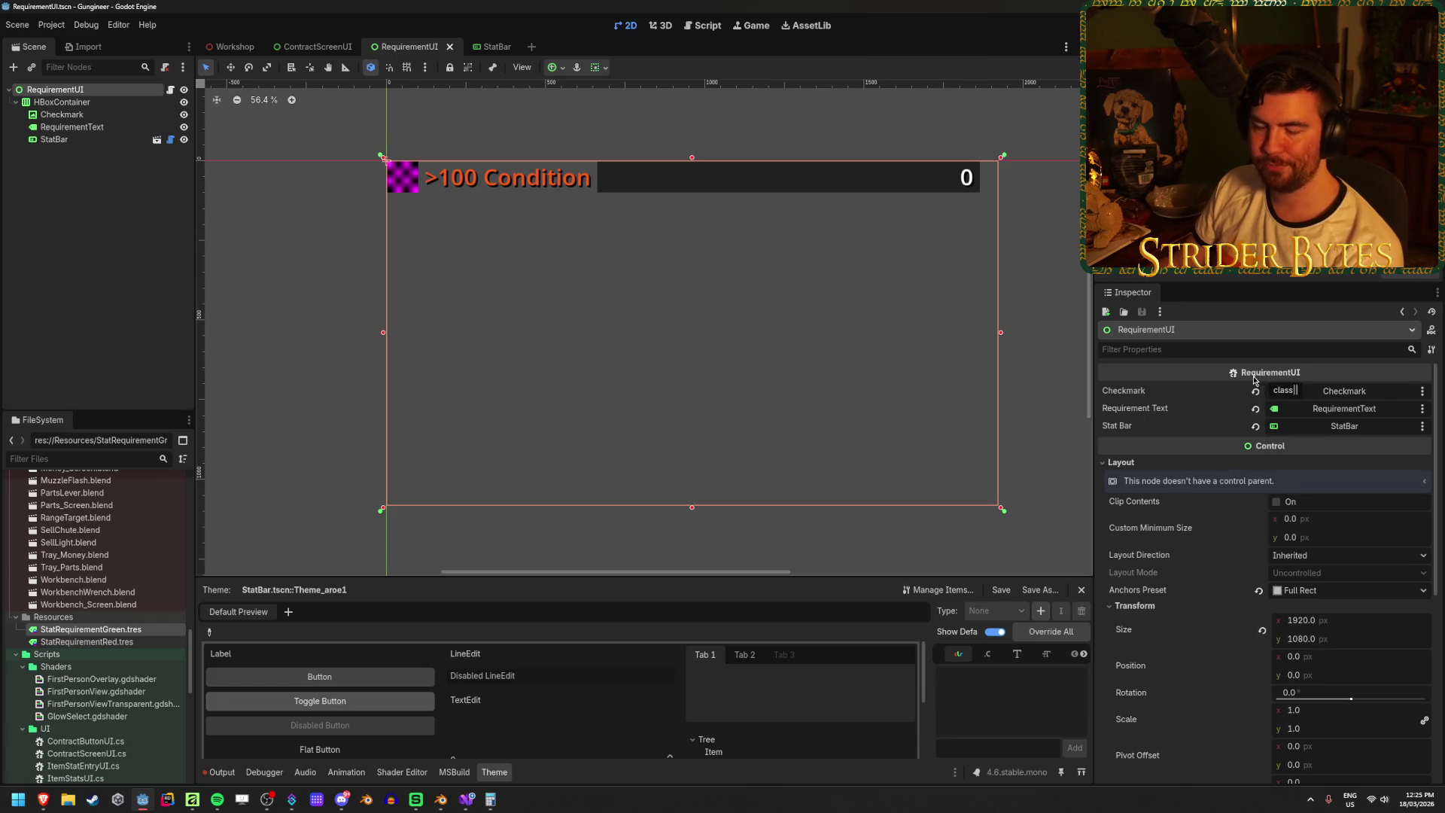
{"action": "left_click", "coordinate": [464, 800]}
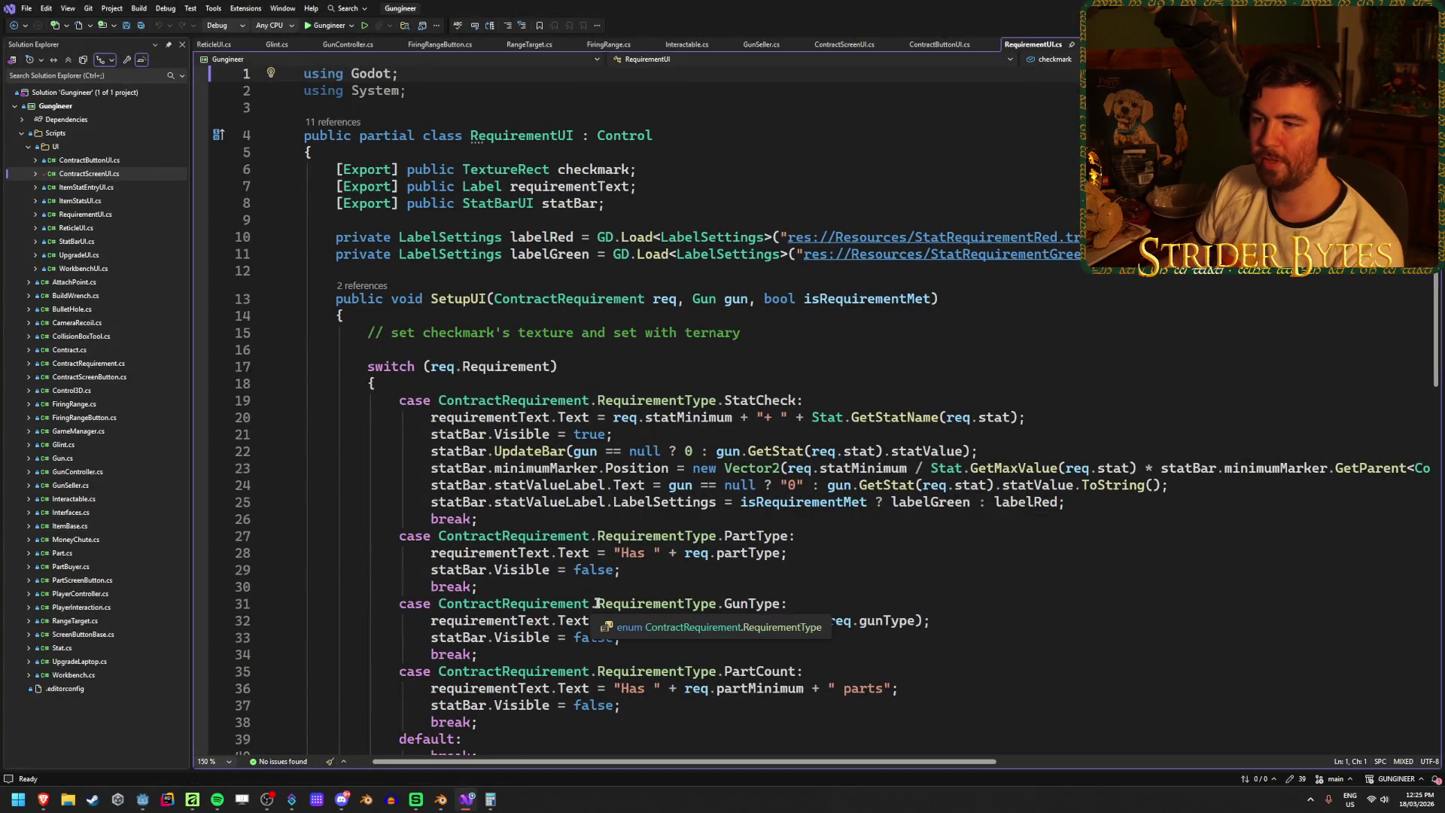
- Select the line-15 checkmark texture comment, briefly checking the Godot scene and checkmark artwork
{"action": "left_click_drag", "start_coordinate": [749, 332], "coordinate": [369, 335]}
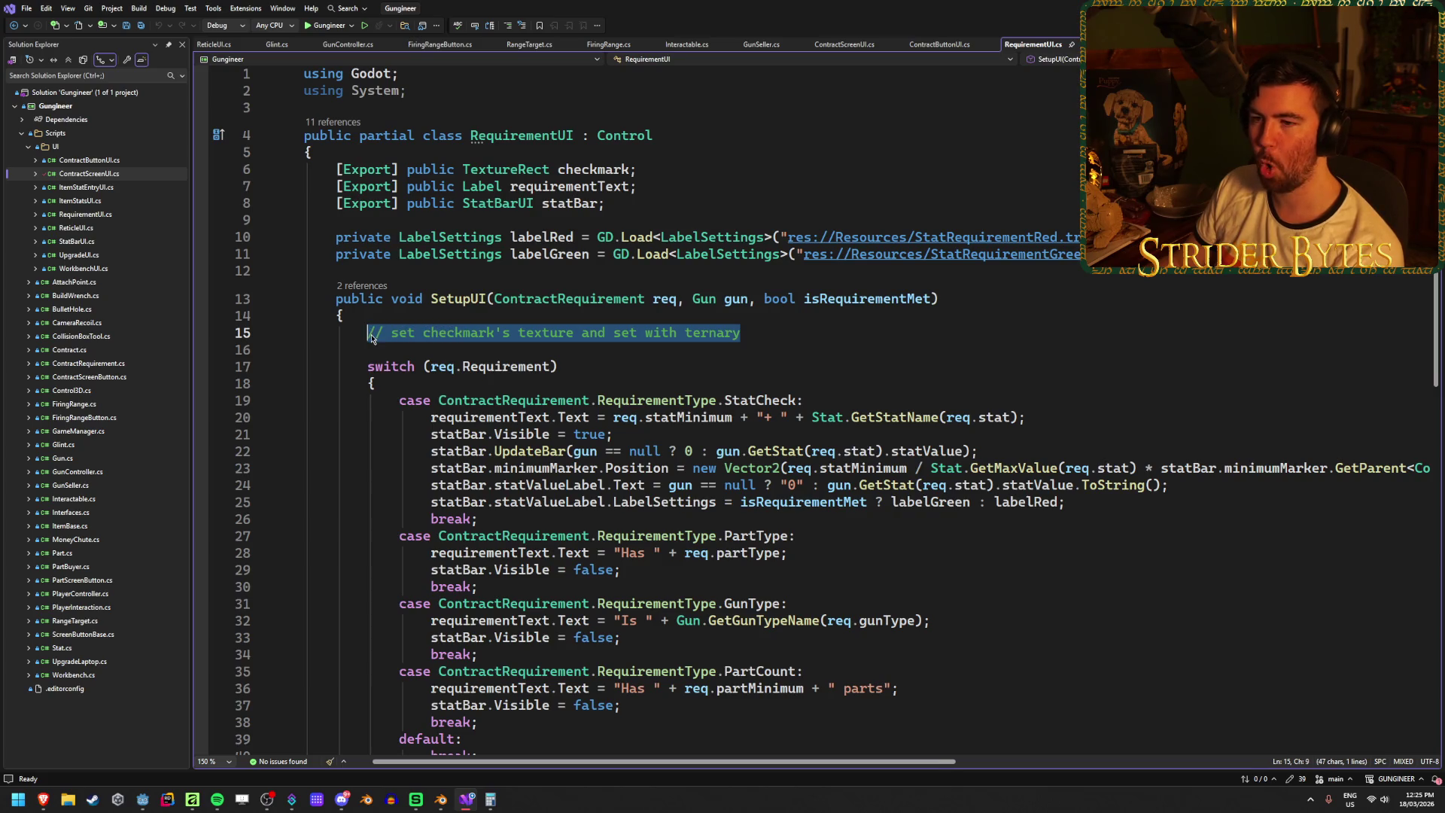
{"action": "left_click", "coordinate": [764, 332]}
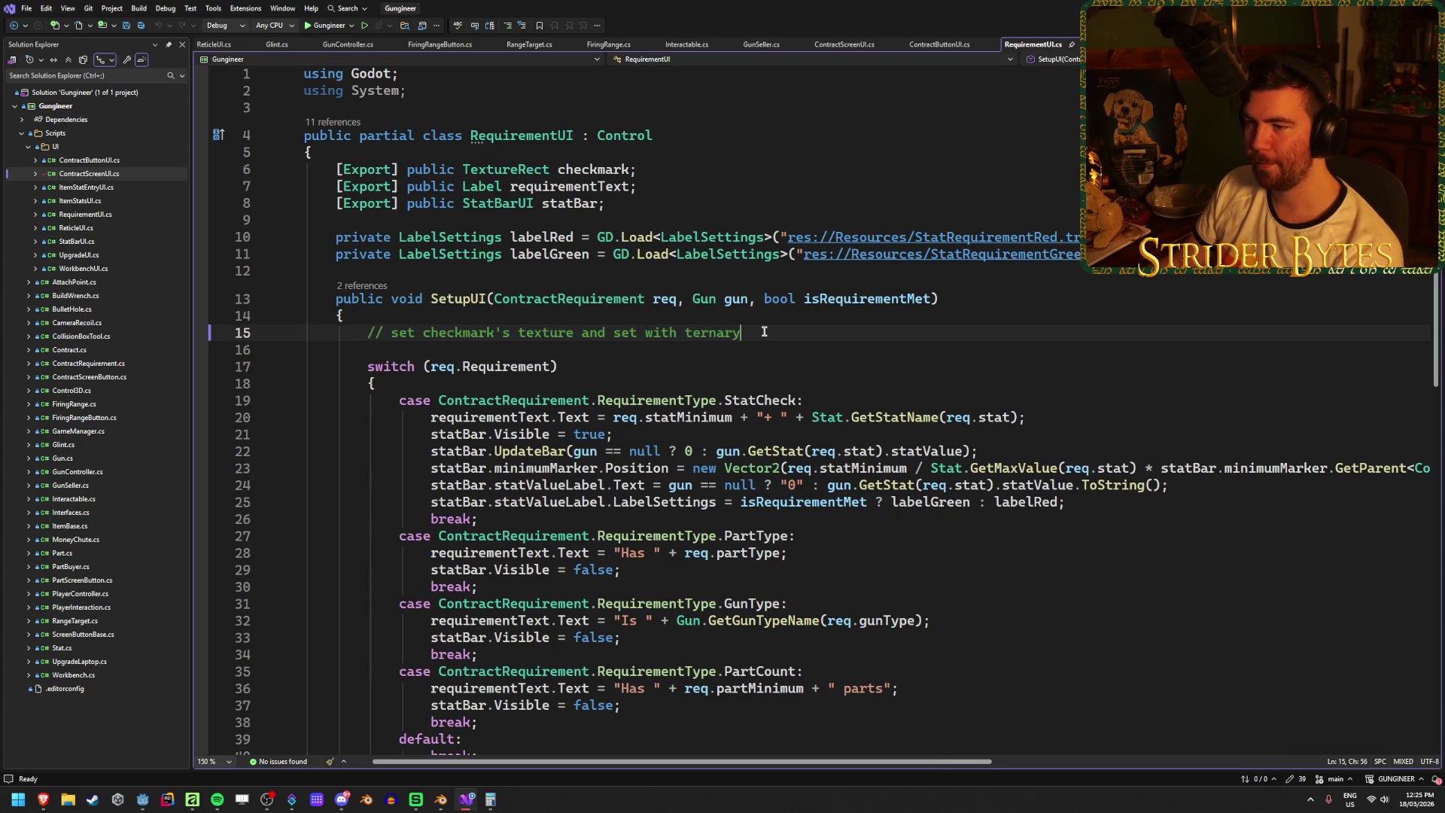
{"action": "left_click_drag", "start_coordinate": [760, 331], "coordinate": [366, 335]}
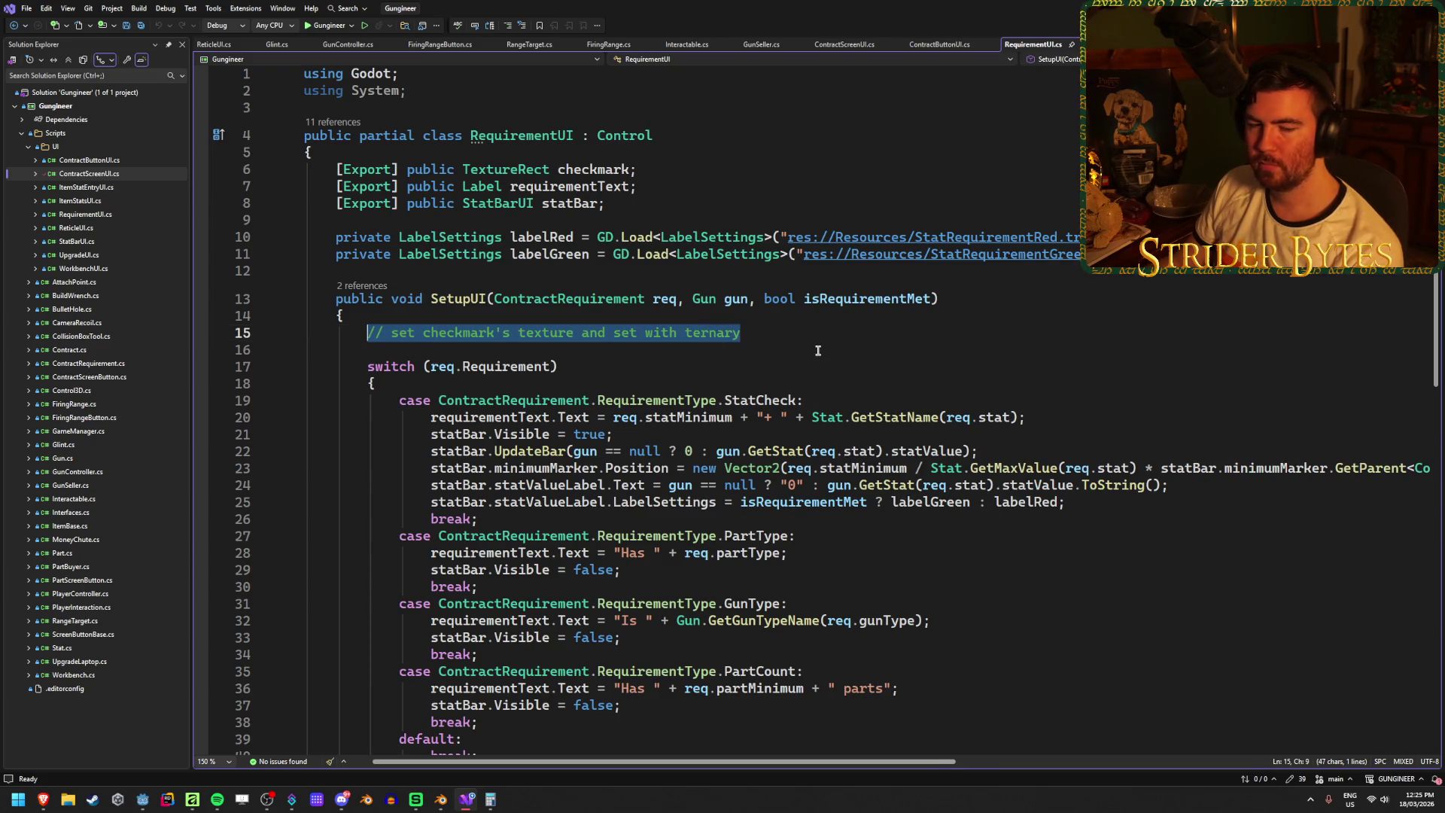
{"action": "scroll", "coordinate": [818, 351], "scroll_direction": "down", "scroll_amount": 2}
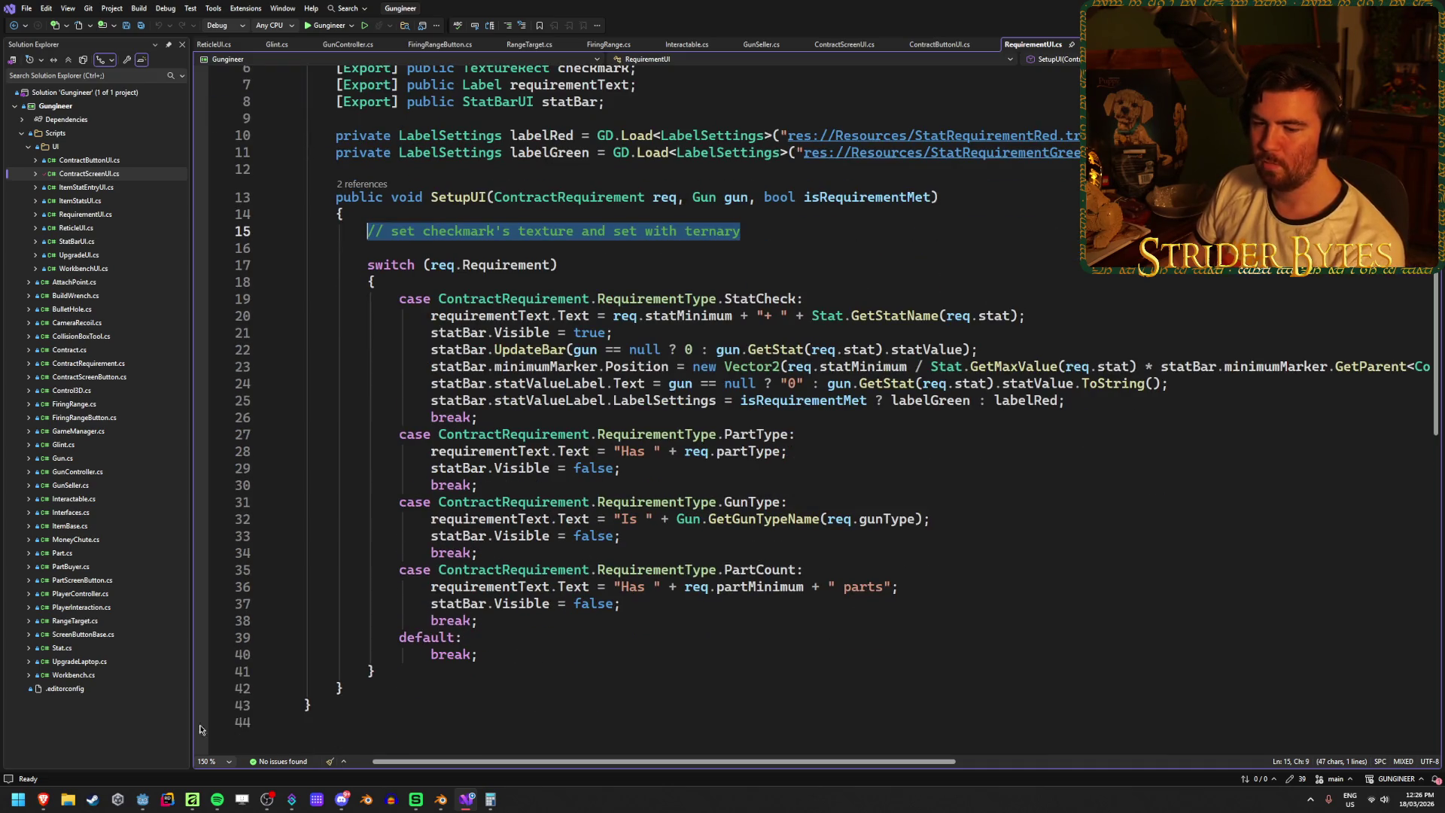
{"action": "left_click", "coordinate": [142, 800]}
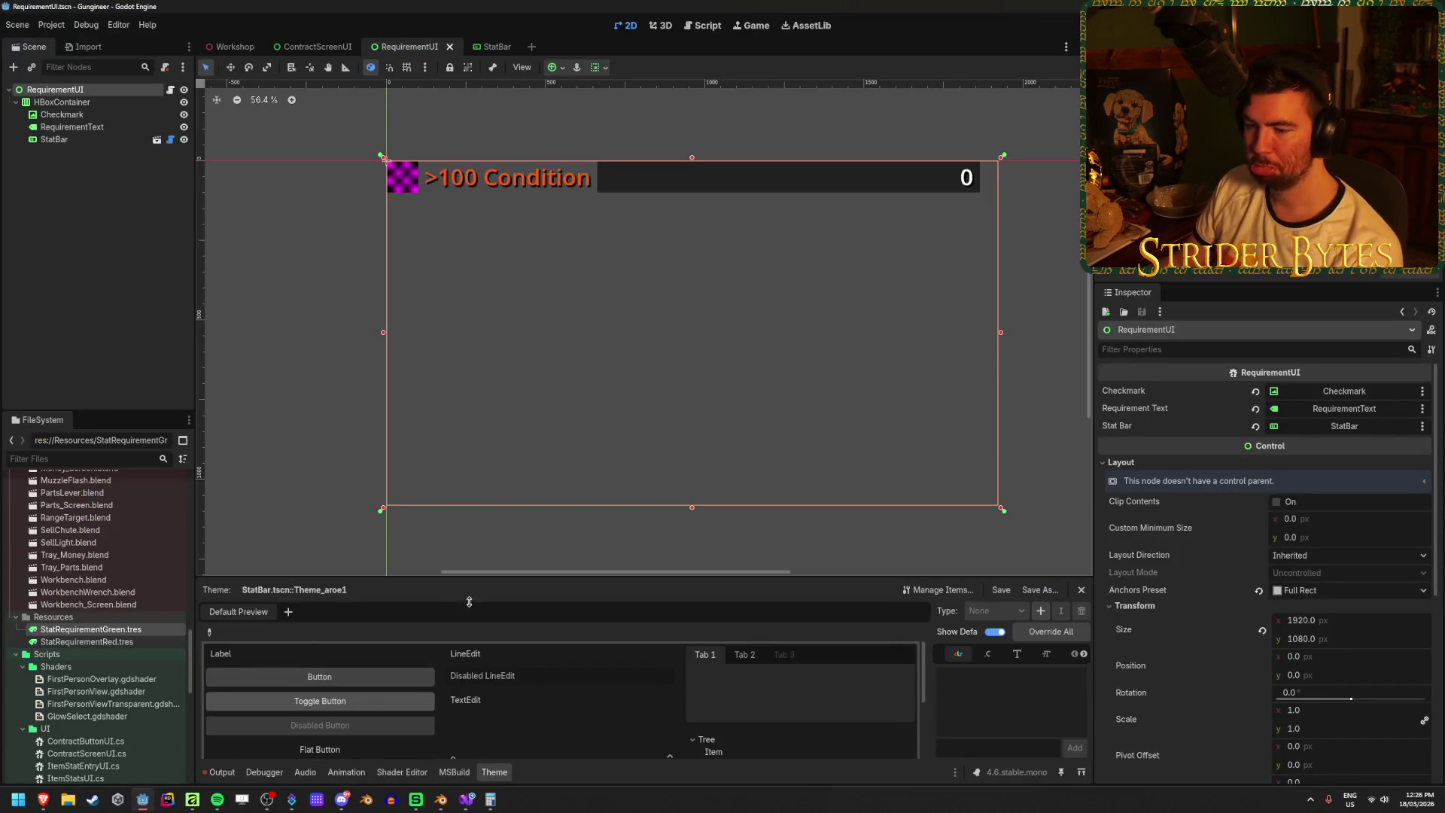
{"action": "left_click", "coordinate": [467, 799]}
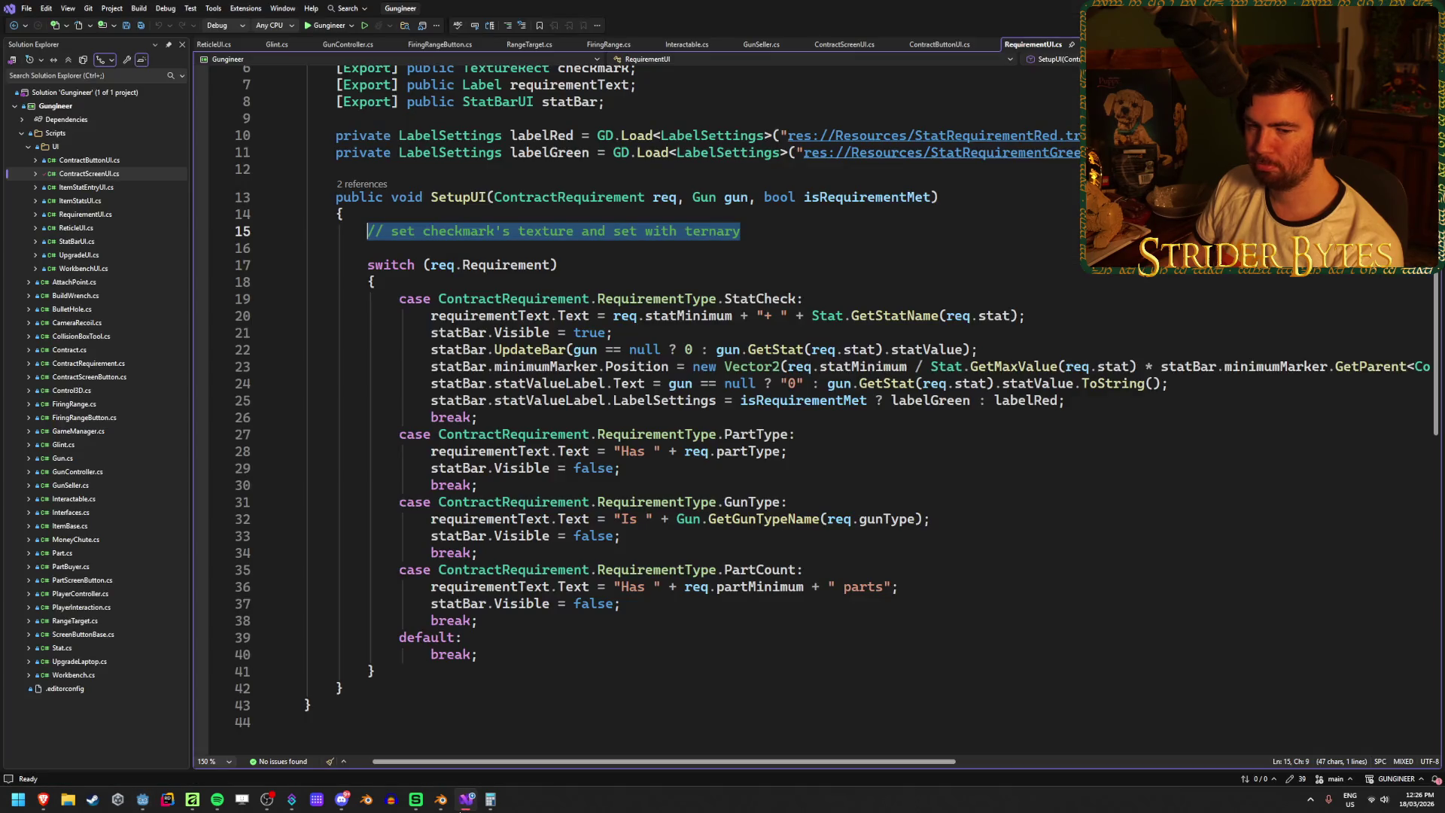
{"action": "left_click", "coordinate": [192, 800]}
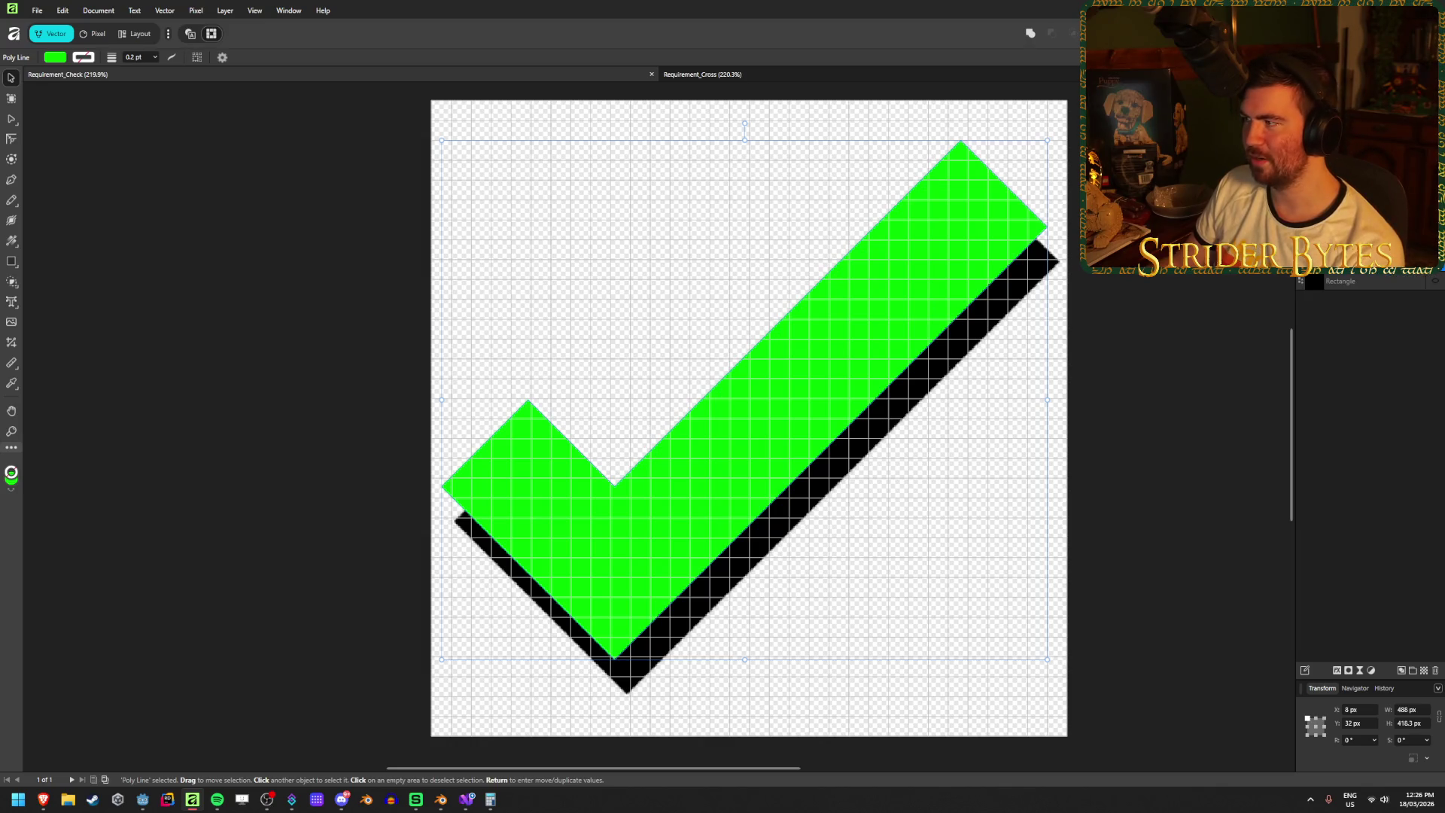
{"action": "key", "text": "alt+Tab"}
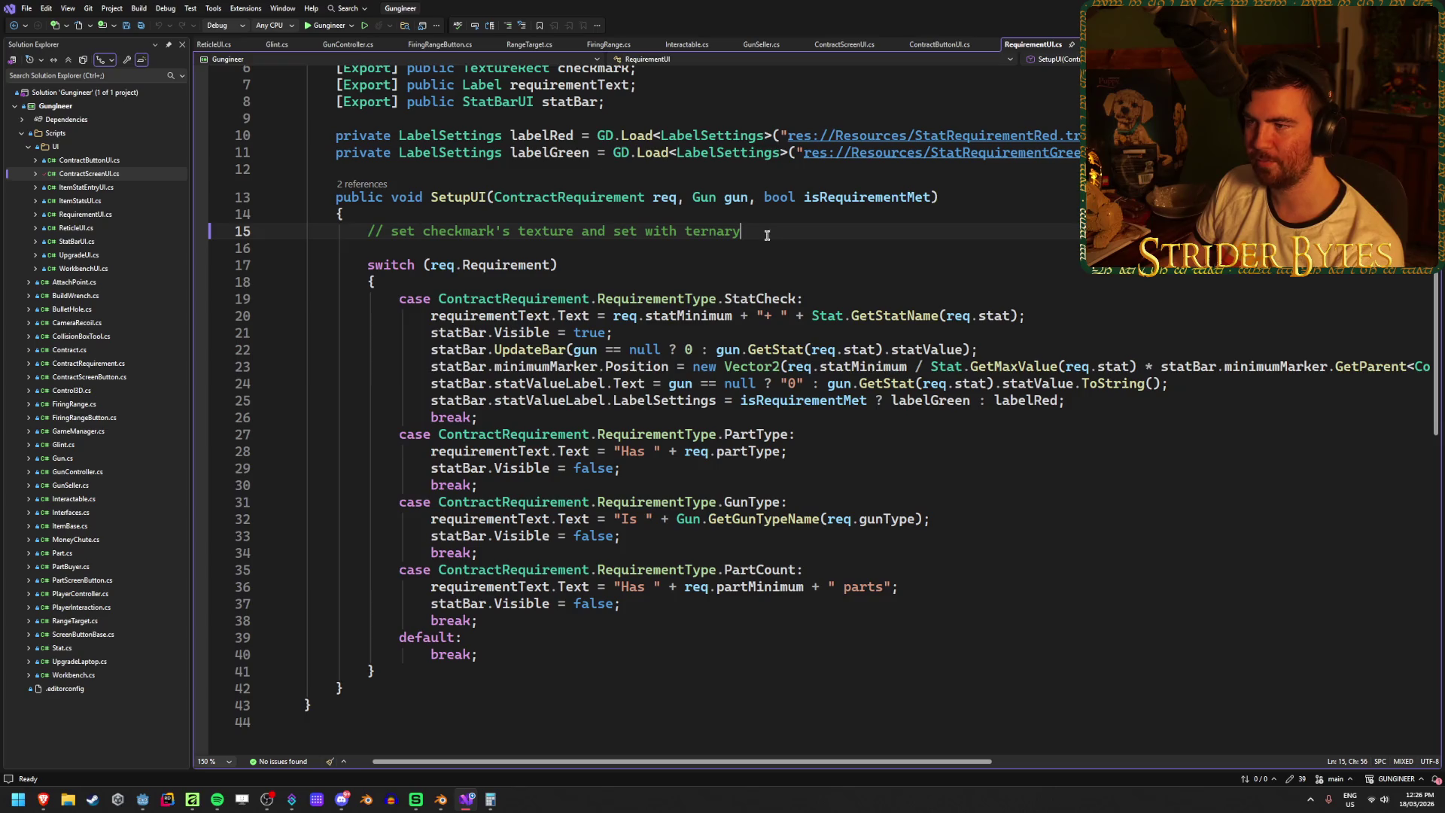
{"action": "scroll", "coordinate": [580, 344], "scroll_direction": "up", "scroll_amount": 1}
{"action": "scroll", "coordinate": [580, 344], "scroll_direction": "up", "scroll_amount": 1}
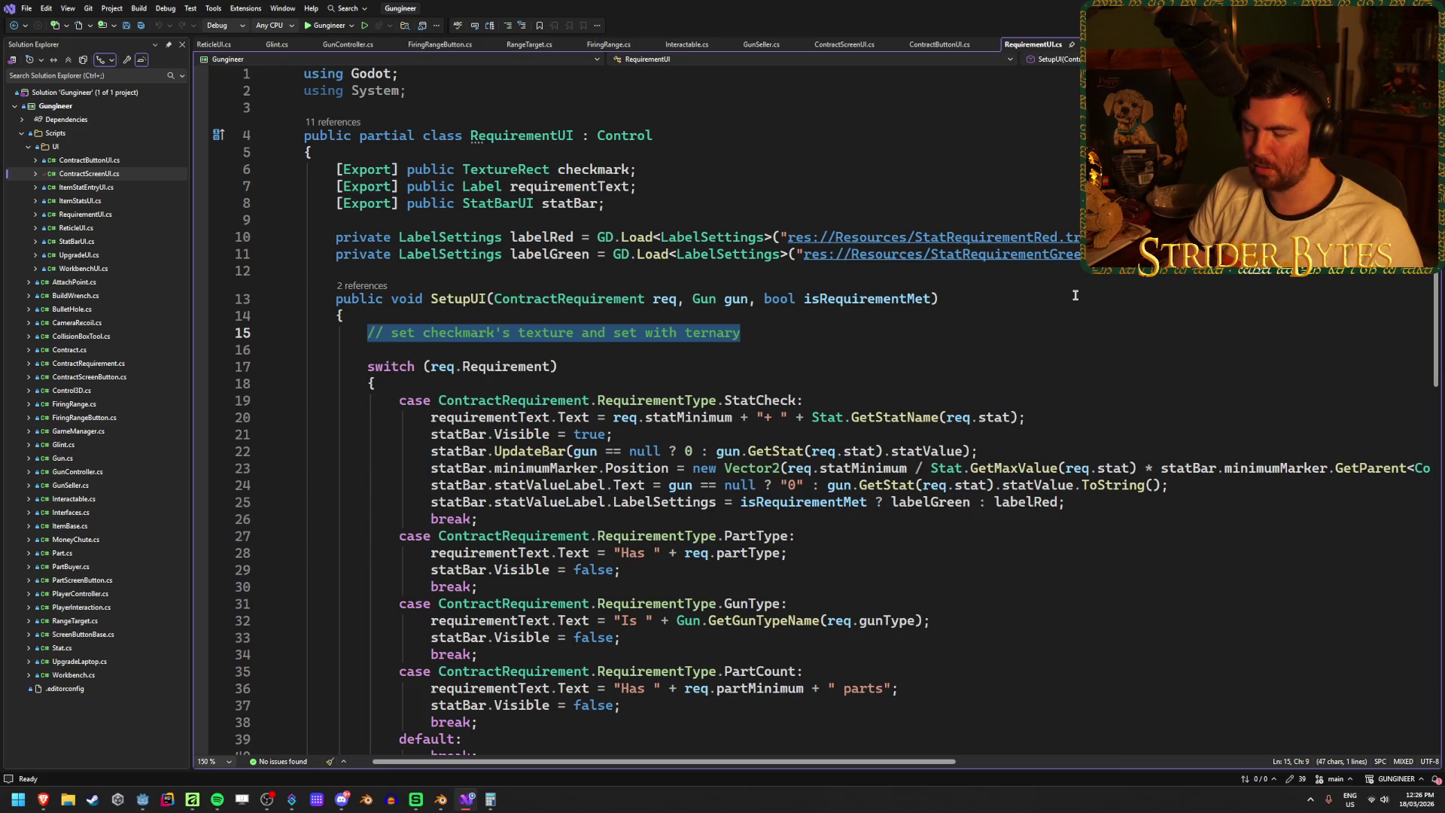
- Replace the comment with 'checkmark.Texture = isRequirementMet ?' and add blank lines below labelGreen
{"action": "key", "text": "BackSpace"}
{"action": "type", "text": "che"}
{"action": "key", "text": "Escape"}
{"action": "key", "text": "BackSpace"}
{"action": "key", "text": "BackSpace"}
{"action": "key", "text": "BackSpace"}
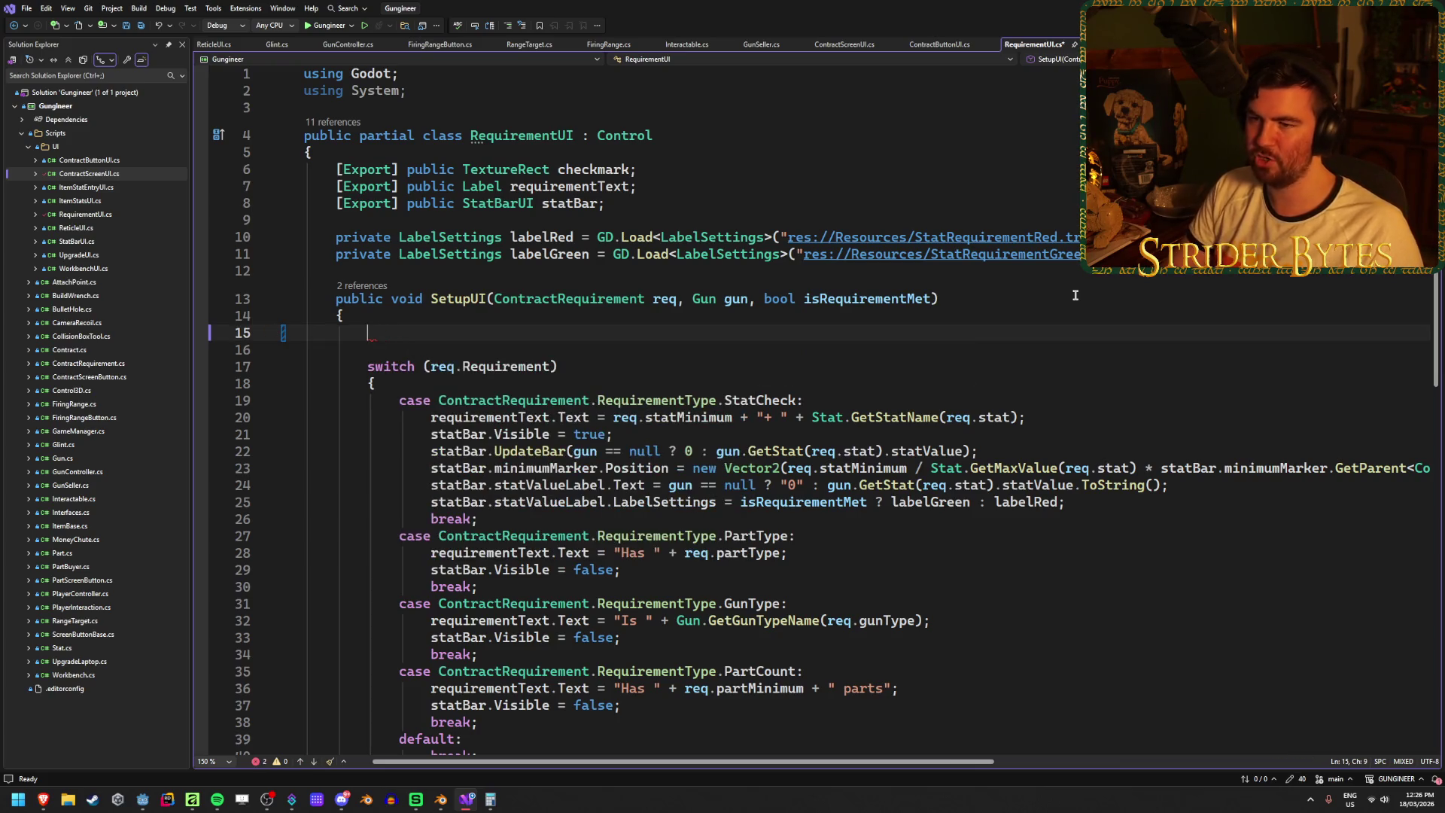
{"action": "type", "text": "che"}
{"action": "key", "text": "ctrl+z"}
{"action": "left_click_drag", "start_coordinate": [747, 333], "coordinate": [372, 333]}
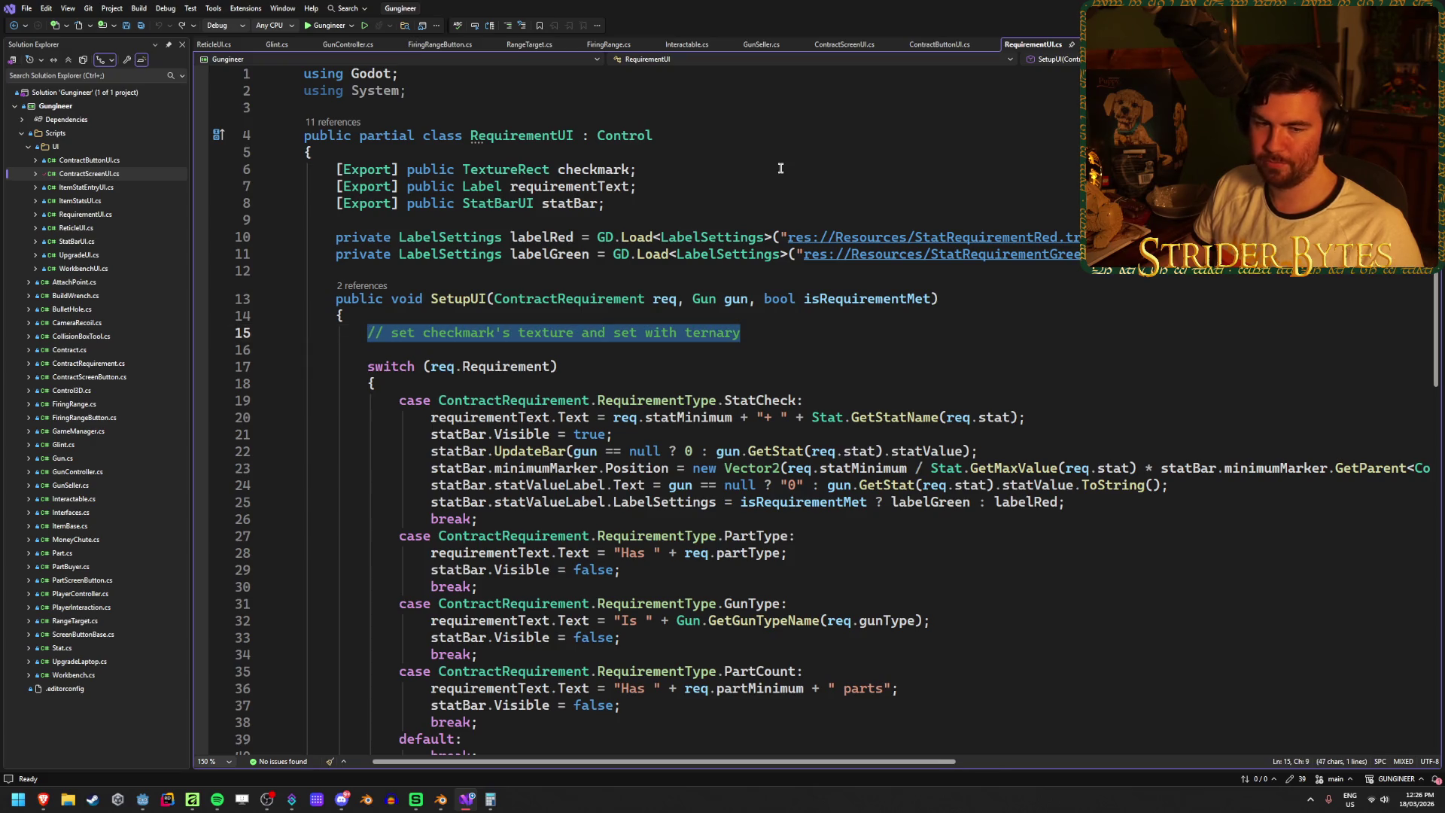
{"action": "type", "text": "checkmark."}
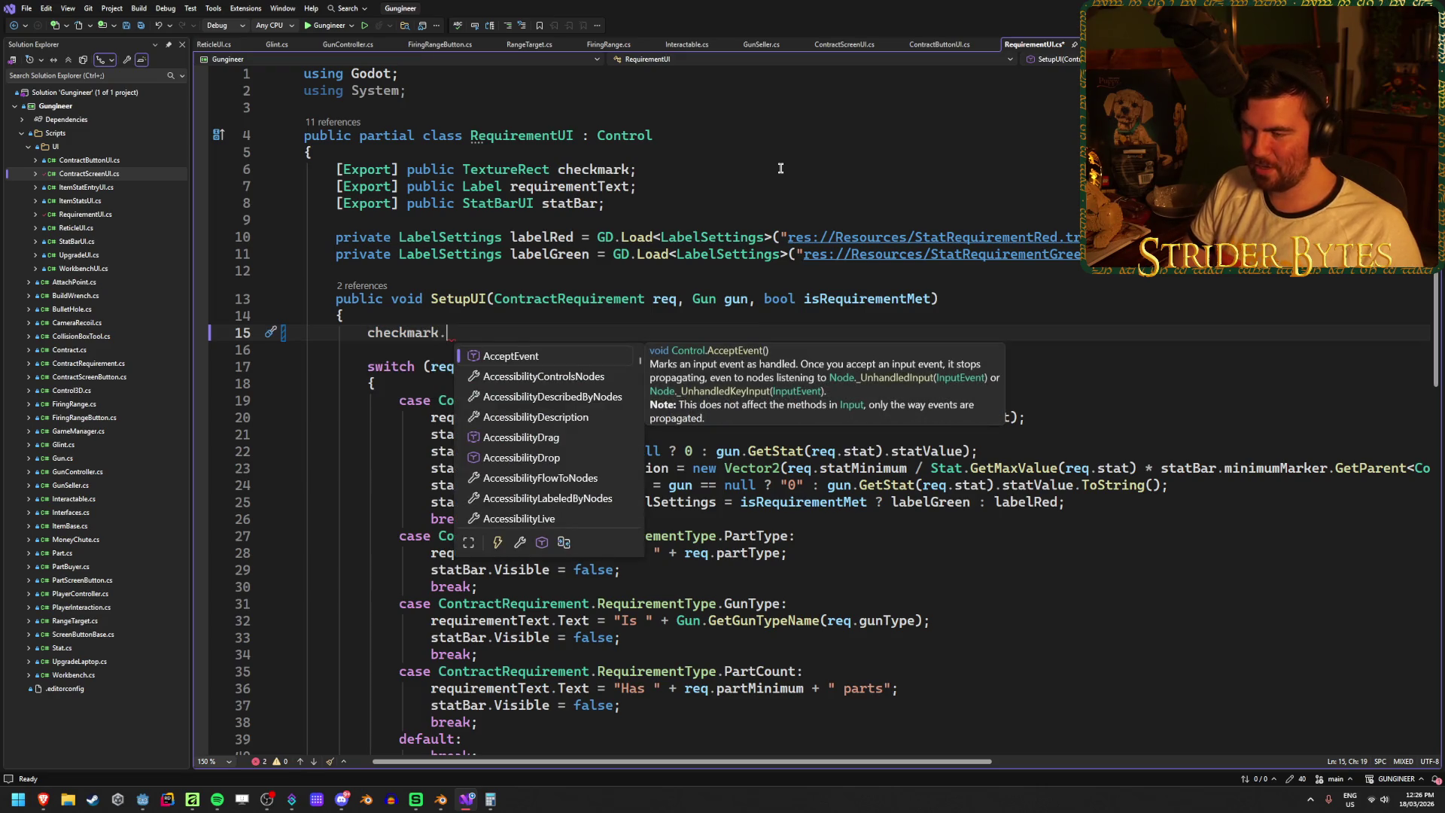
{"action": "type", "text": "text"}
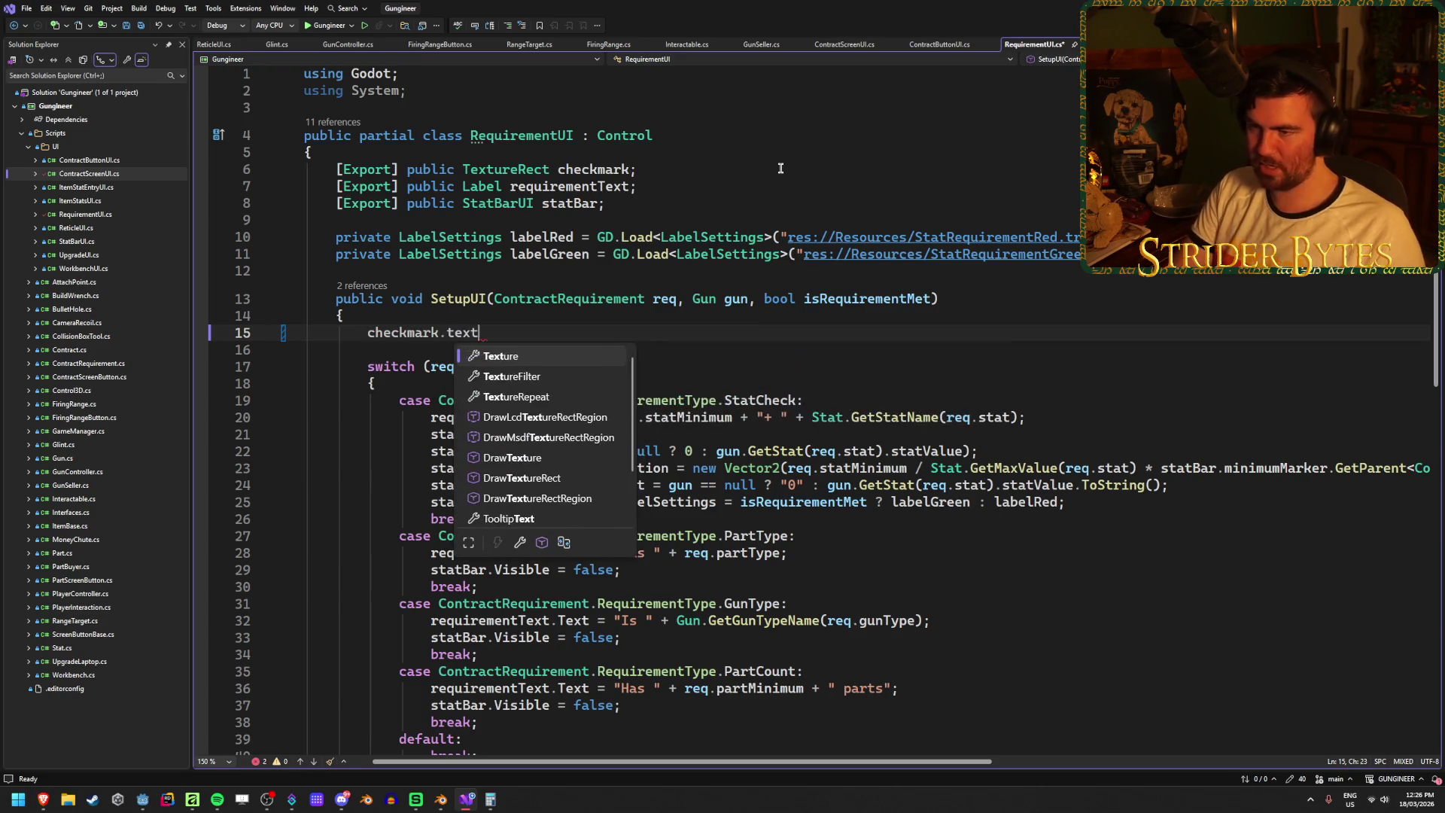
{"action": "type", "text": " ="}
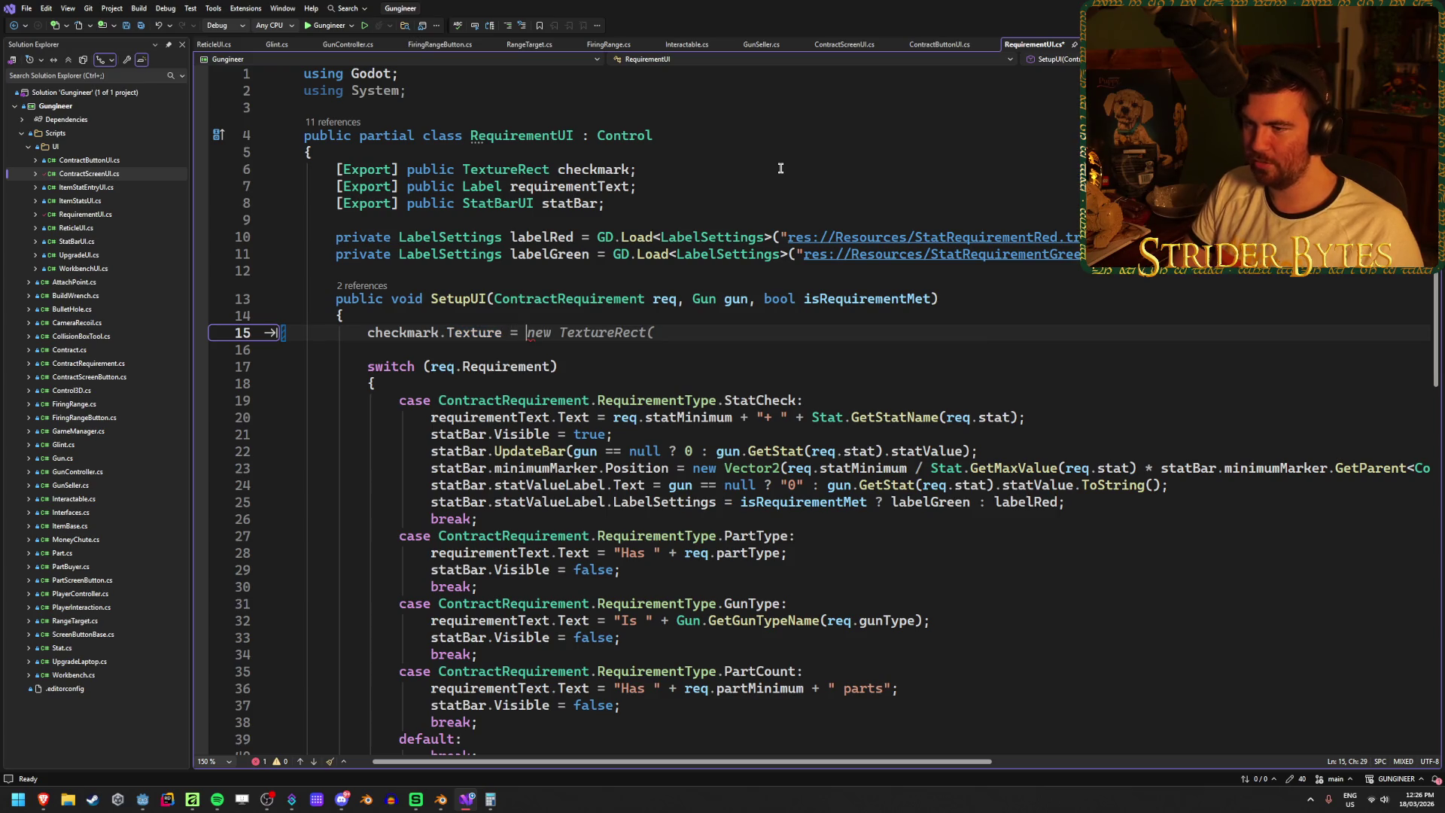
{"action": "type", "text": "is"}
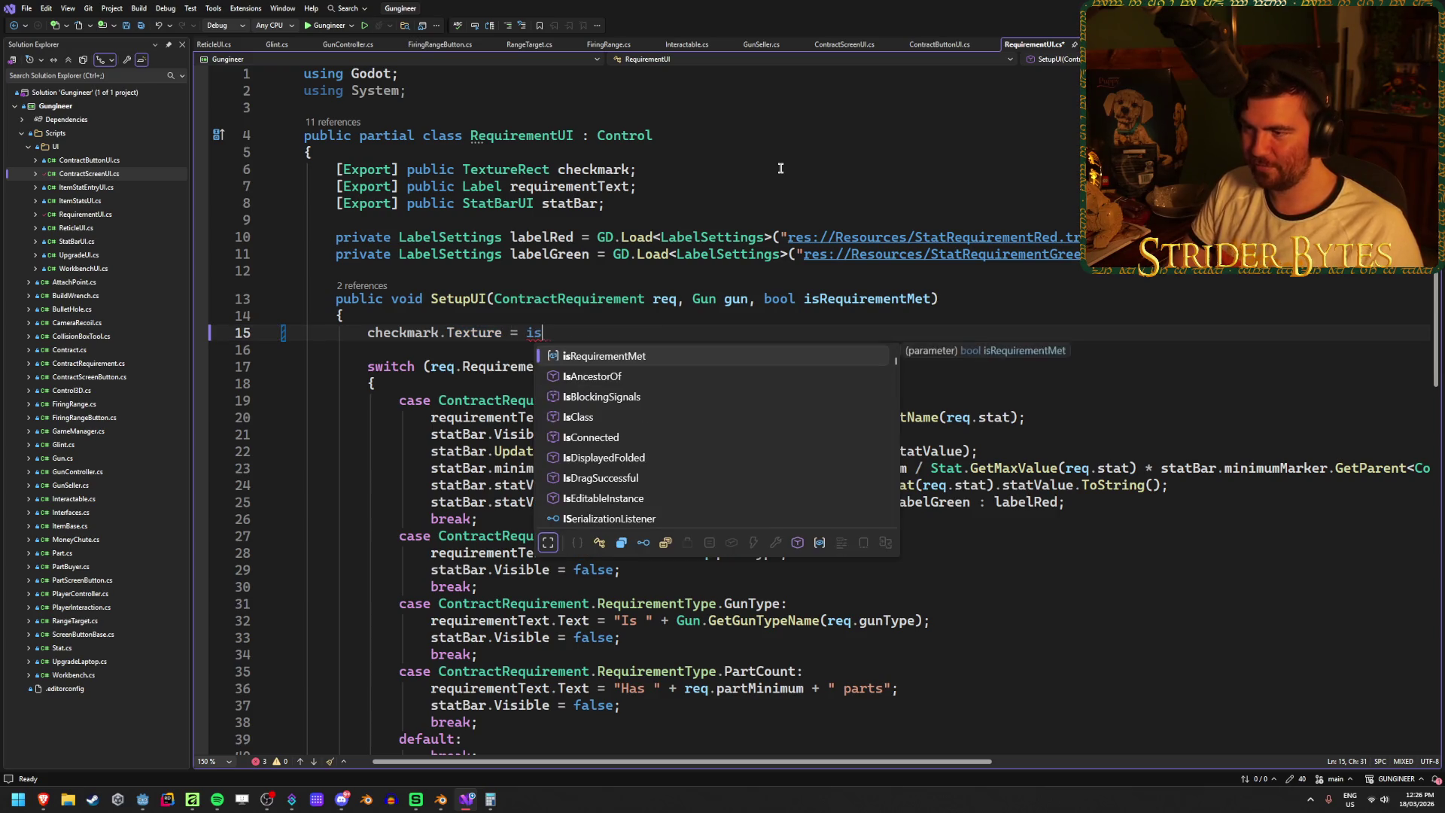
{"action": "key", "text": "Tab"}
{"action": "type", "text": "?"}
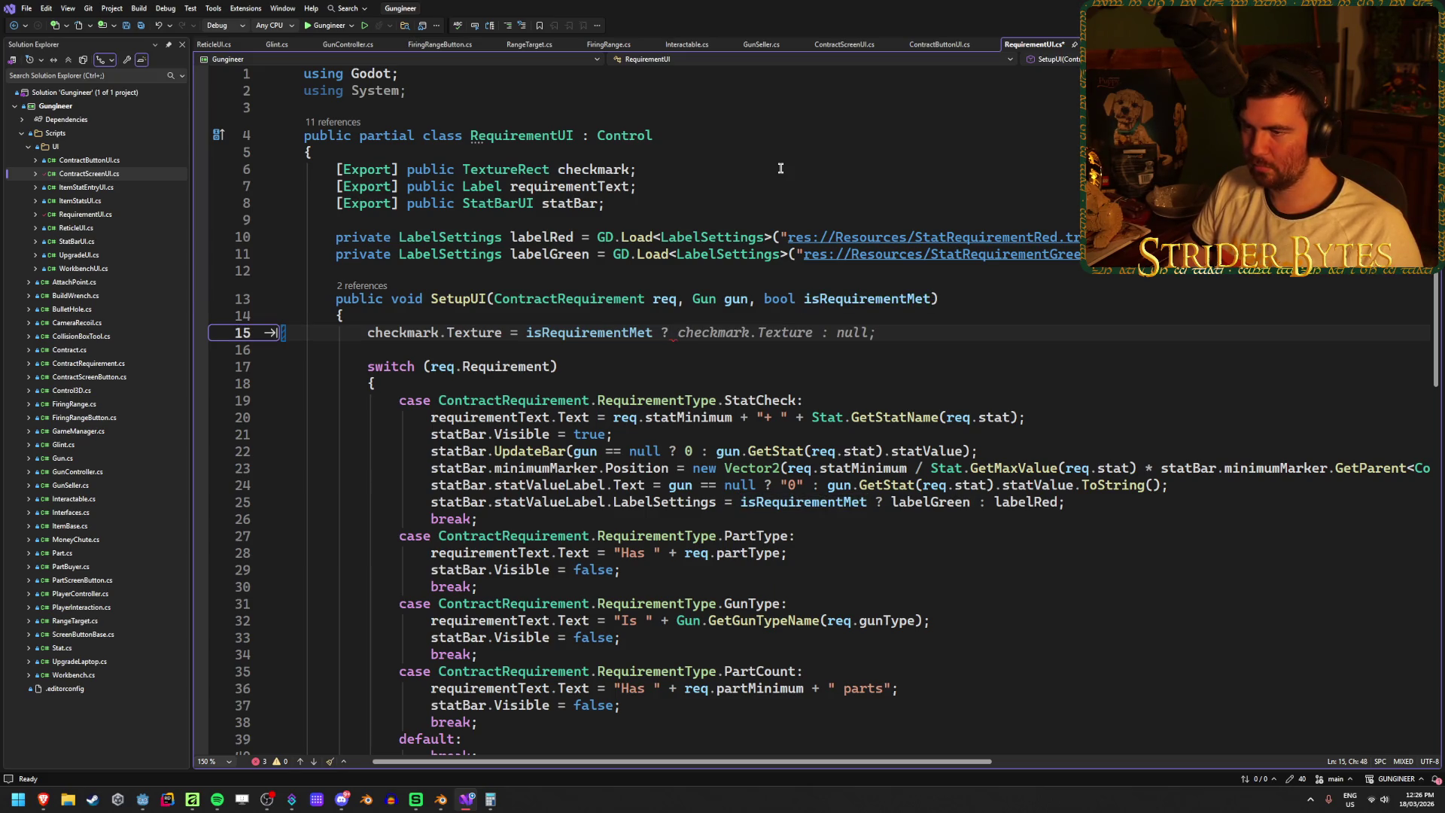
{"action": "left_click", "coordinate": [1142, 254]}
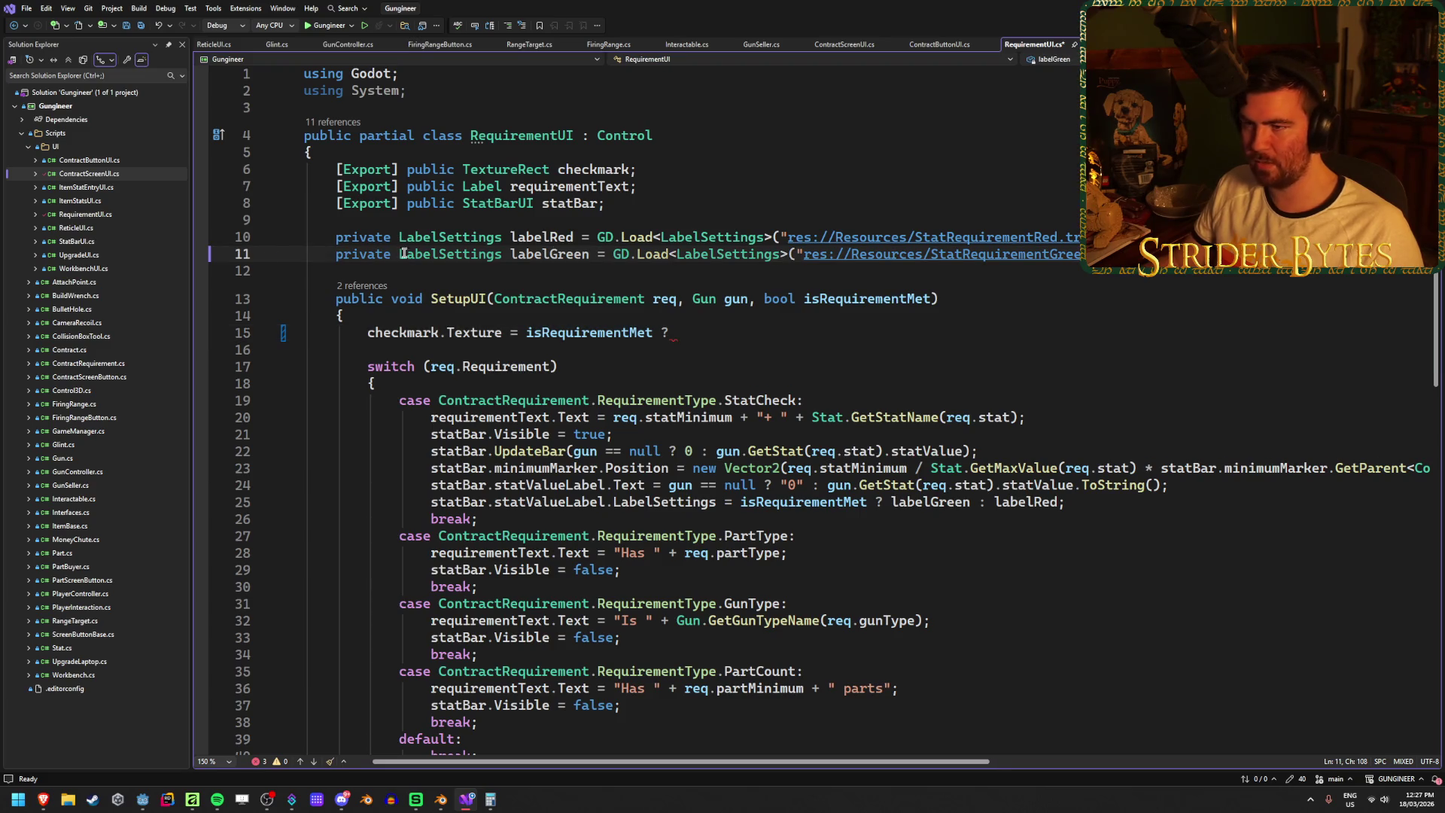
{"action": "key", "text": "Return"}
{"action": "key", "text": "Return"}
- Declare 'private Texture2D requirementCheck = GD.Load<Texture2D>()' on line 13
{"action": "type", "text": "pri"}
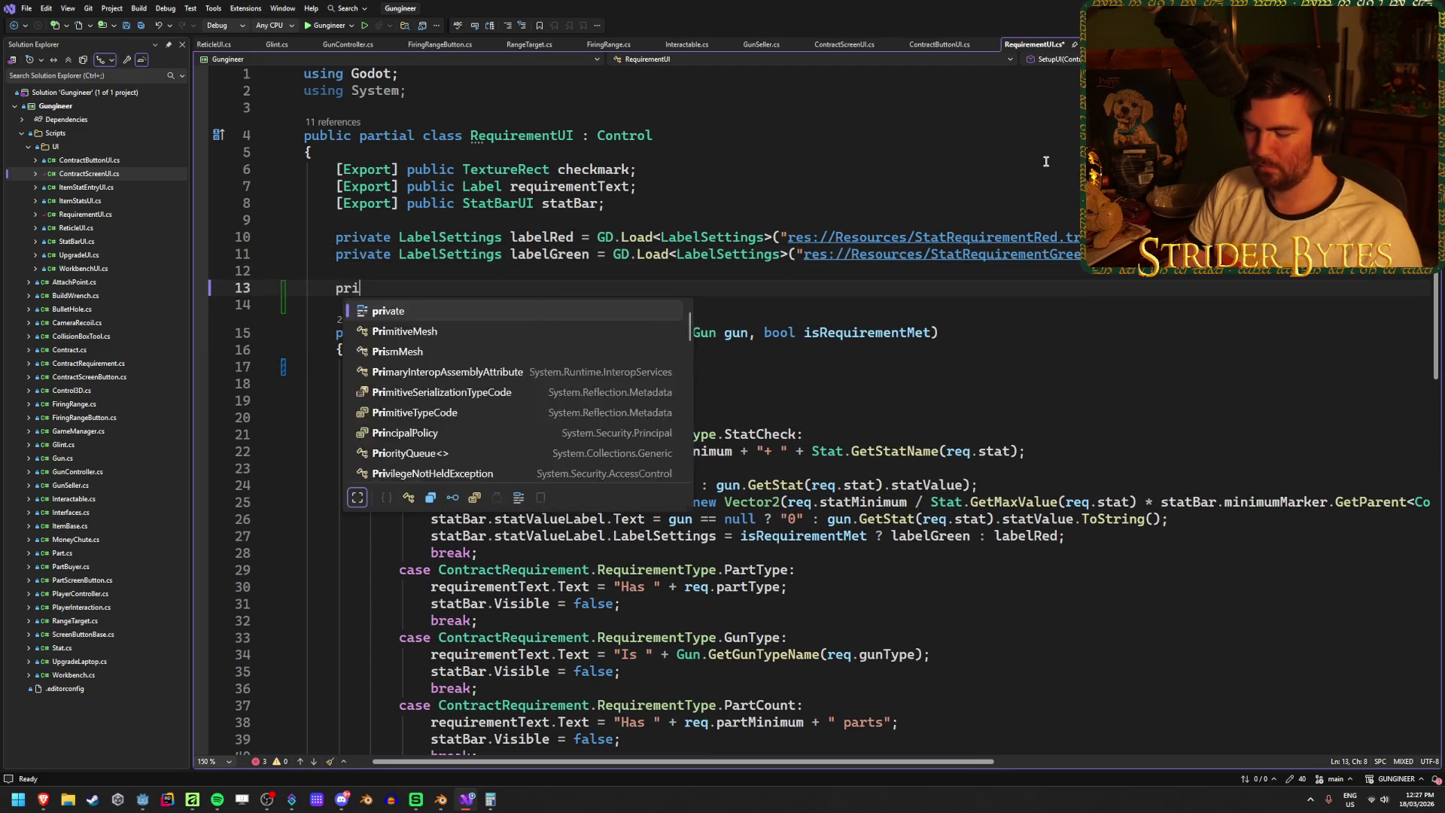
{"action": "type", "text": "vate T"}
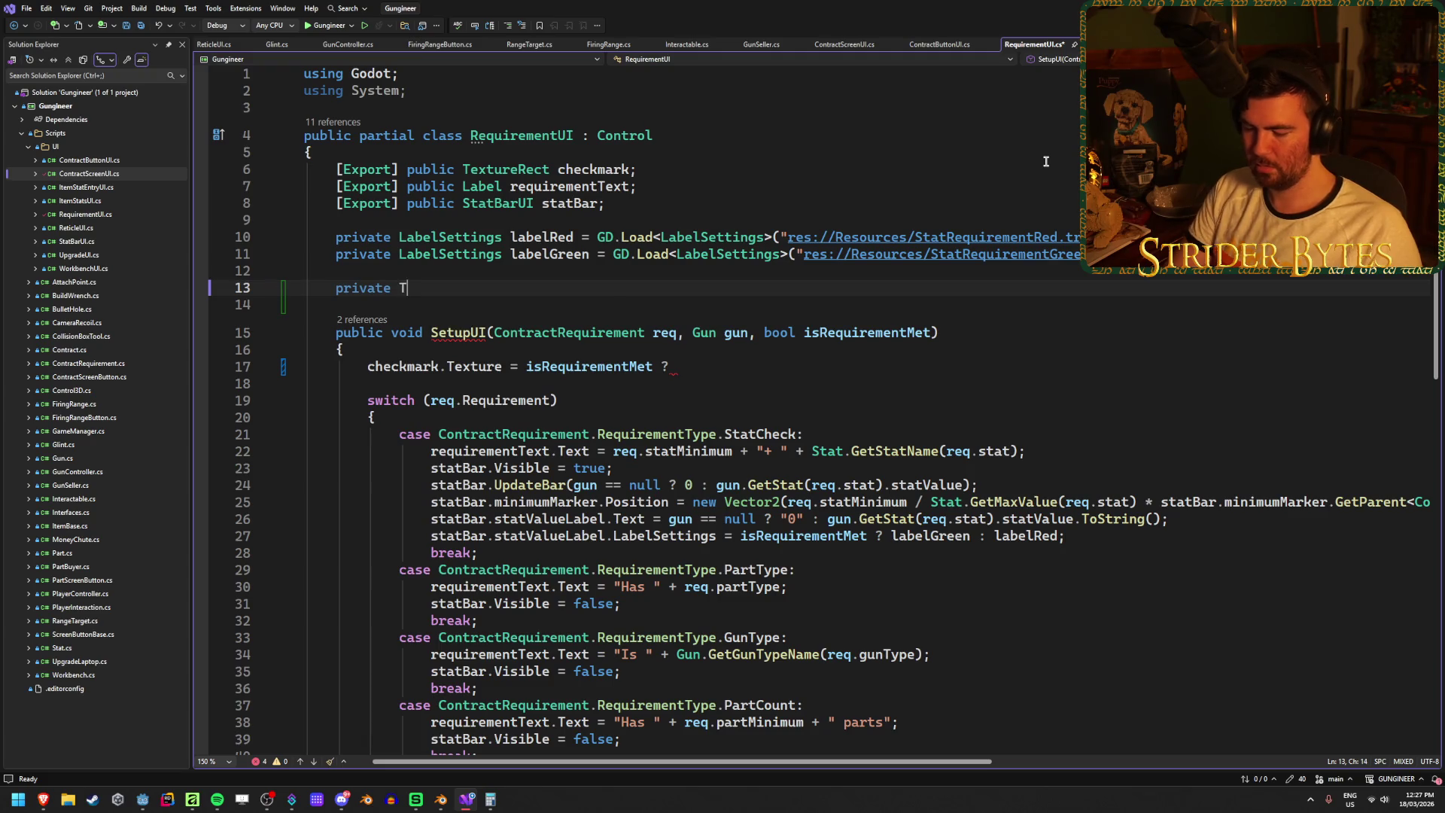
{"action": "type", "text": "extur"}
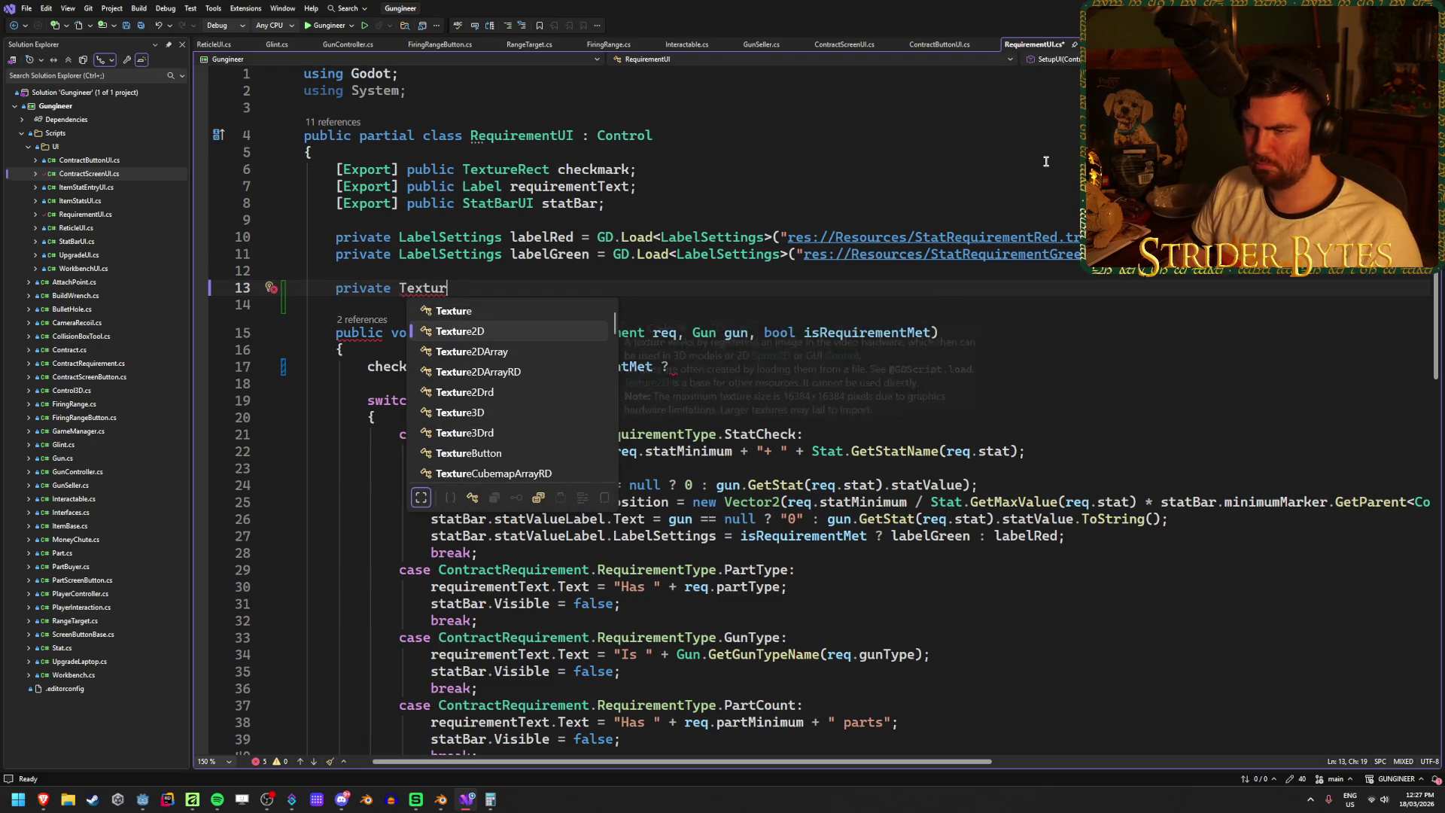
{"action": "key", "text": "Tab"}
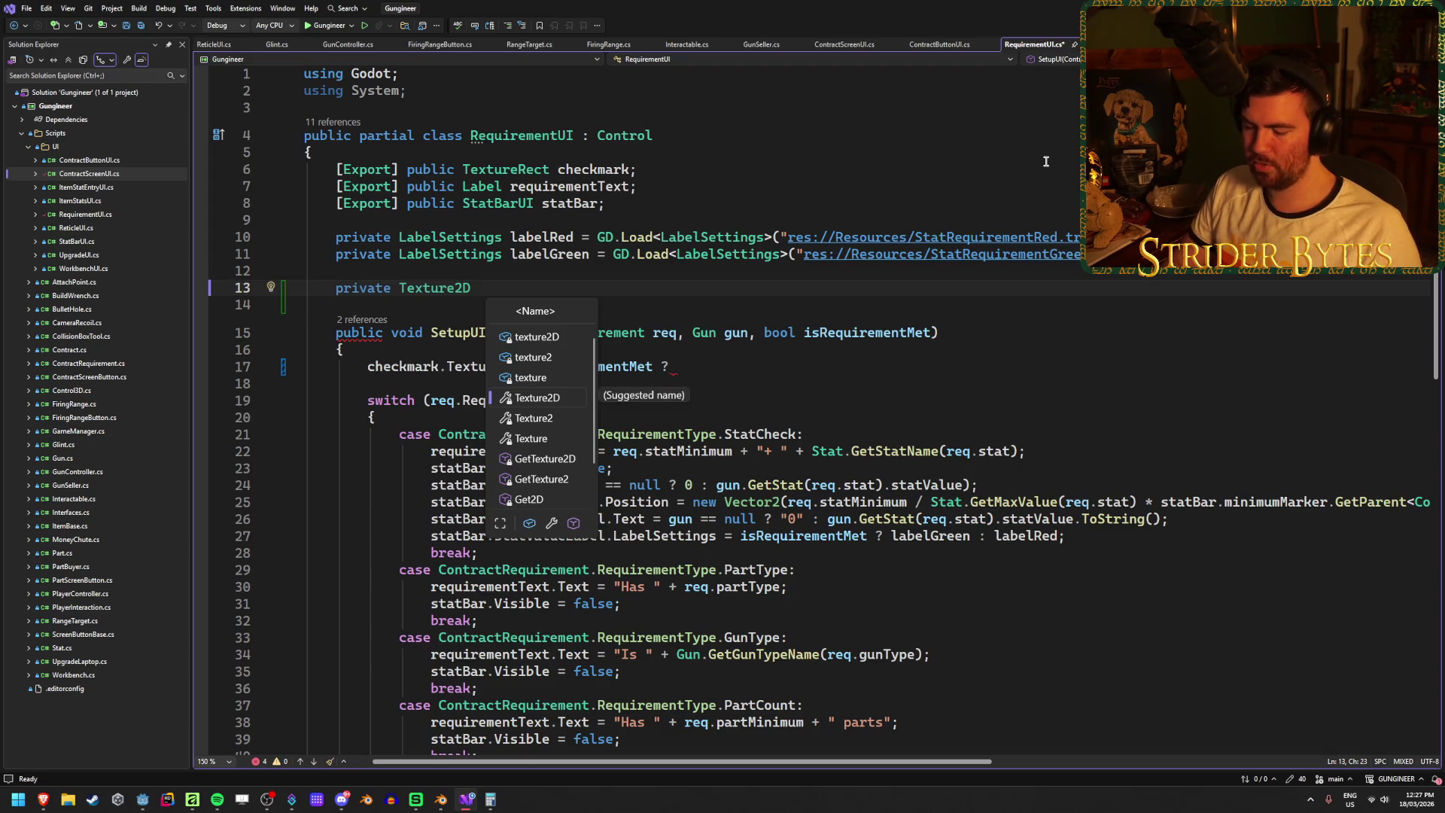
{"action": "type", "text": "requirementCheck"}
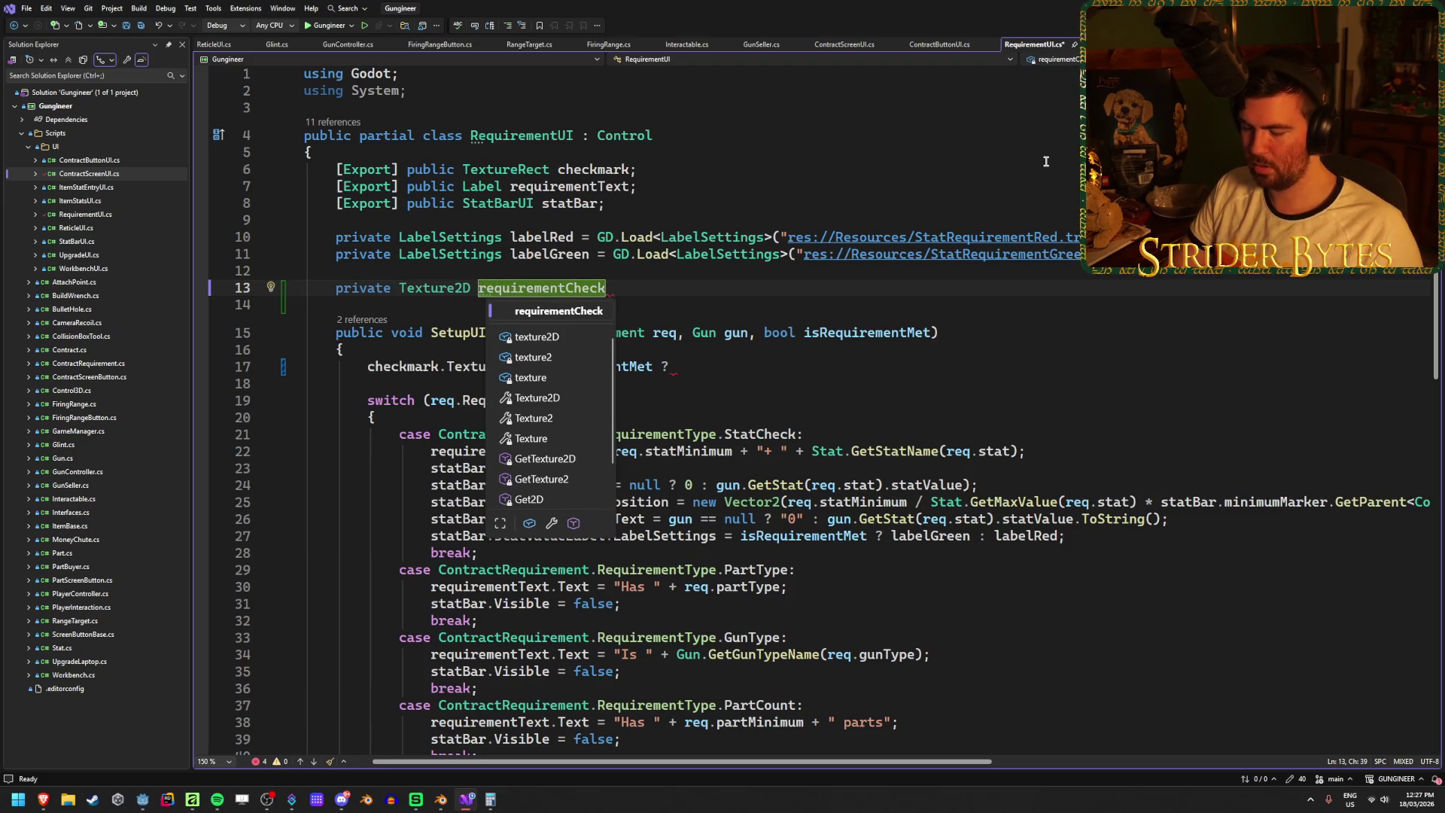
{"action": "type", "text": " = GD.Load"}
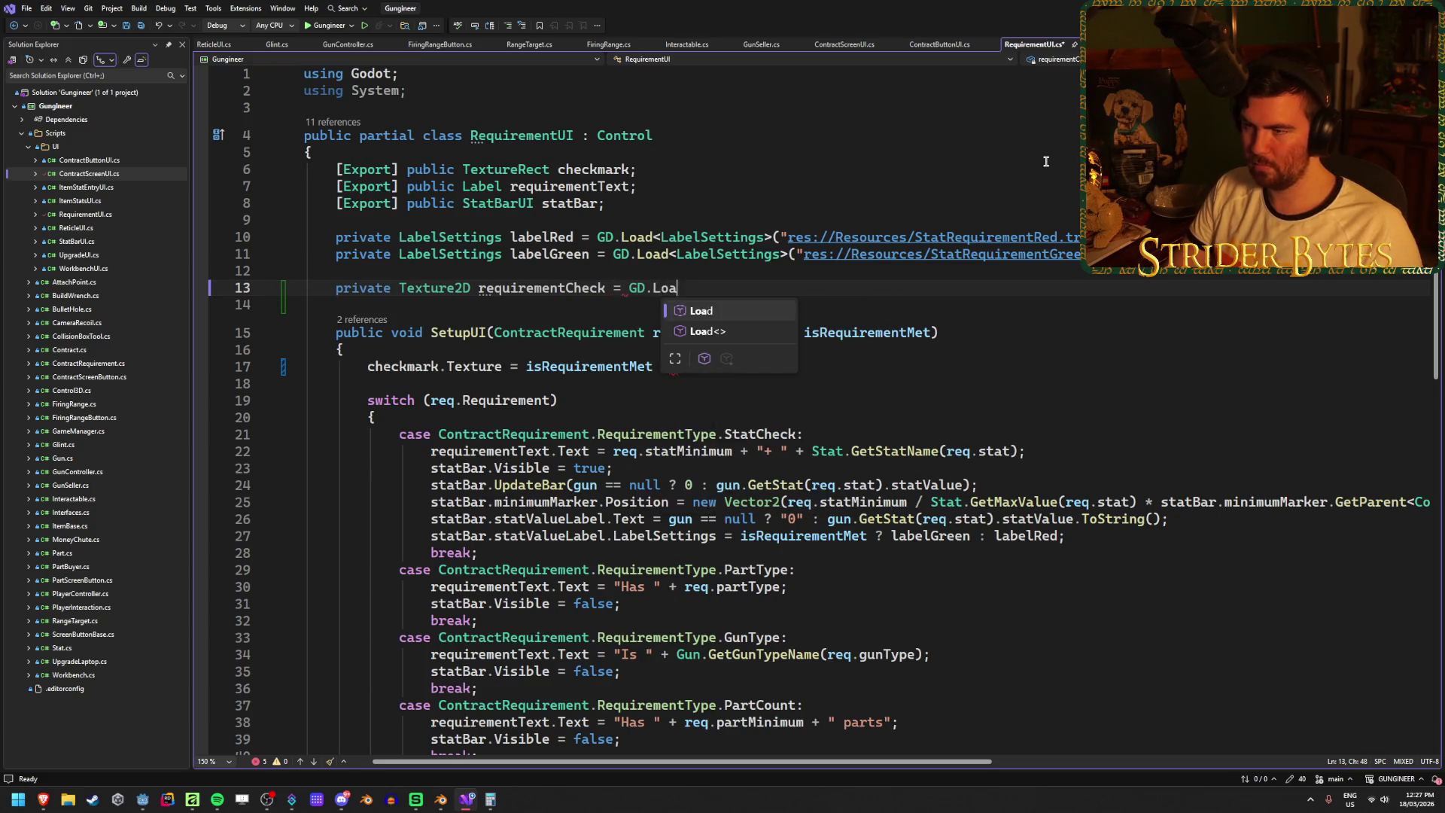
{"action": "type", "text": "<Texture"}
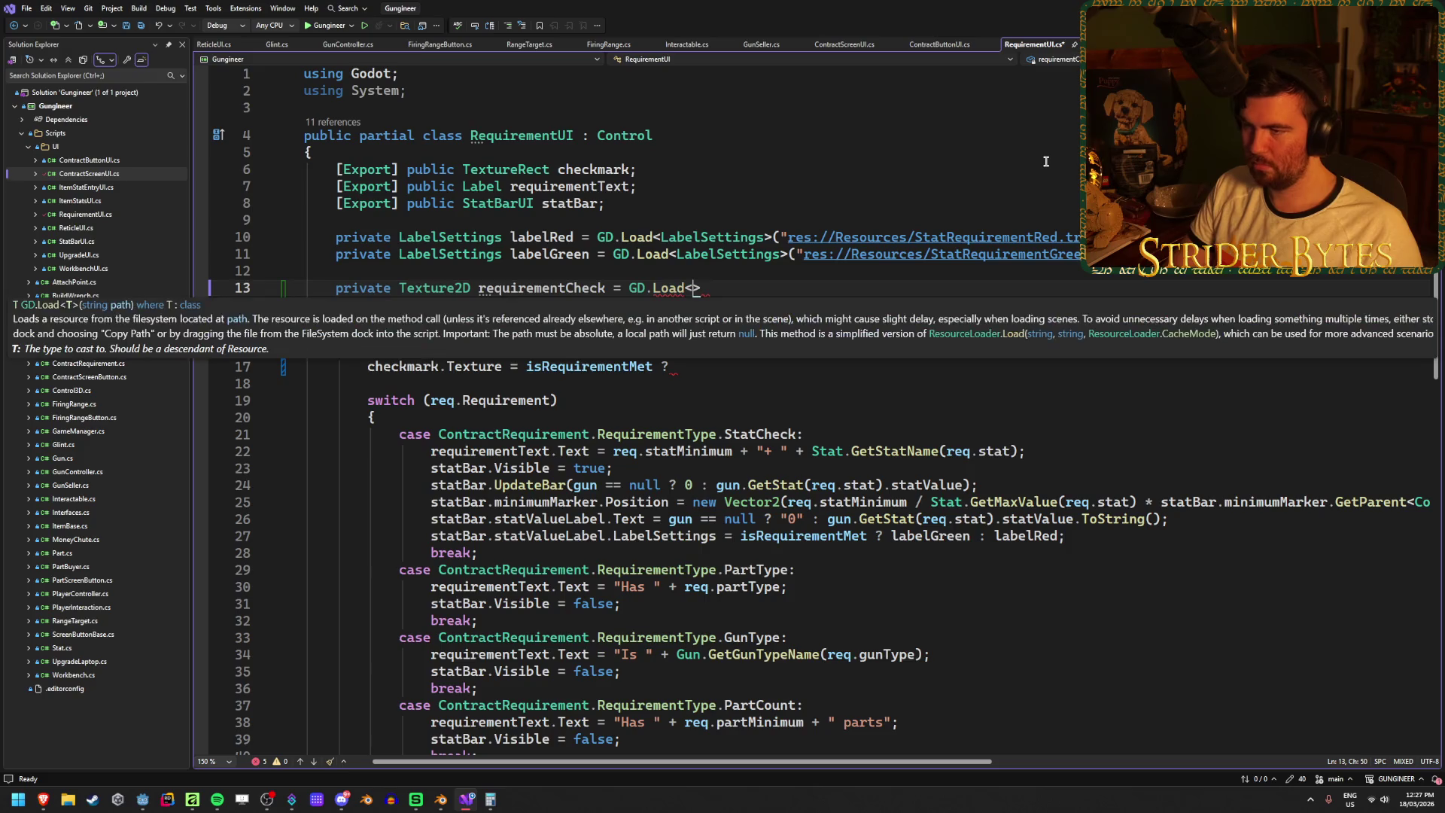
{"action": "type", "text": "2D>("}
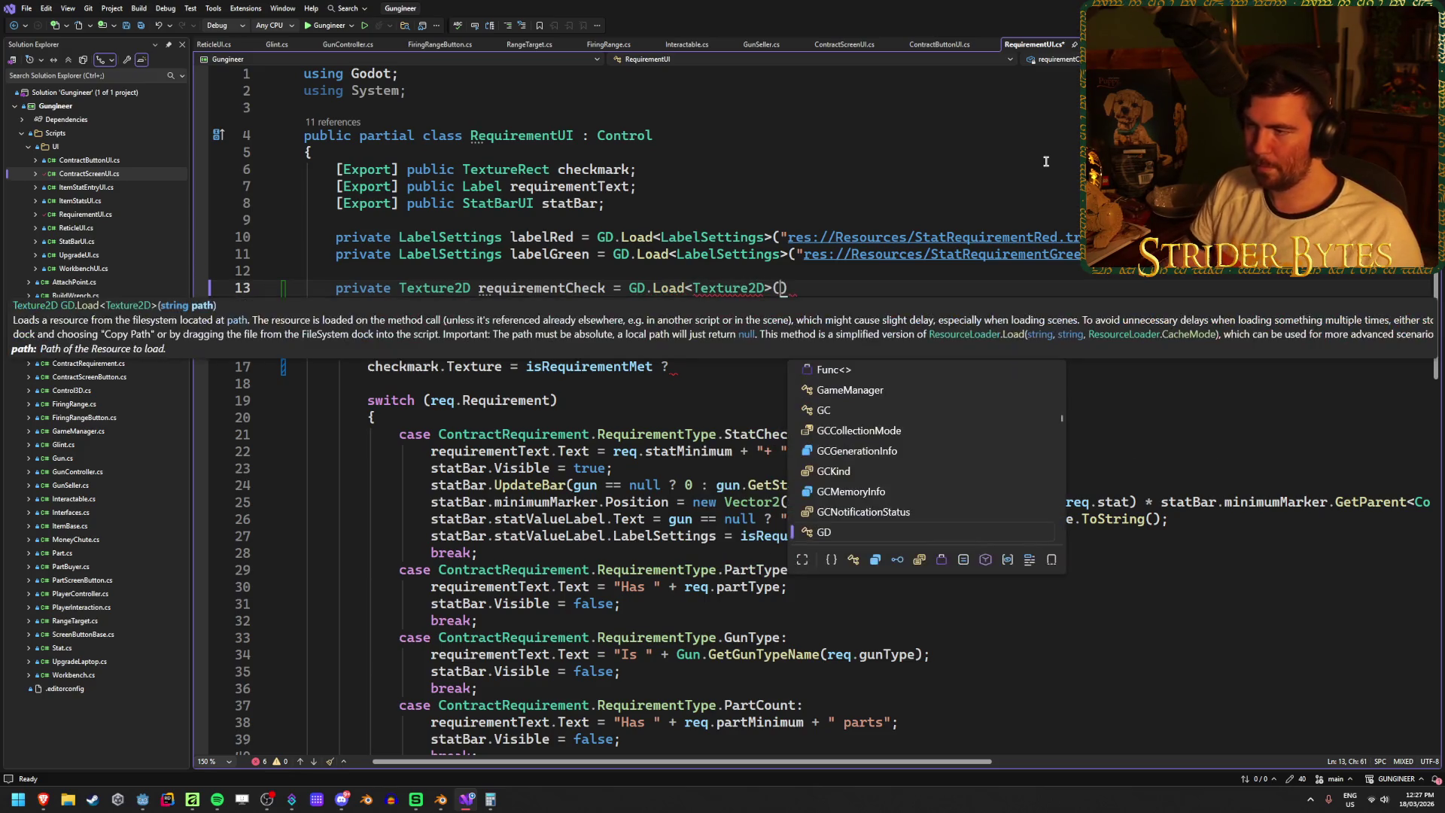
{"action": "left_click", "coordinate": [140, 802]}
- Copy the resource path of Requirement_Check.png from Godot's expanded Textures folder
{"action": "scroll", "coordinate": [129, 671], "scroll_direction": "down", "scroll_amount": 15}
{"action": "left_click", "coordinate": [22, 749]}
{"action": "scroll", "coordinate": [125, 700], "scroll_direction": "down", "scroll_amount": 10}
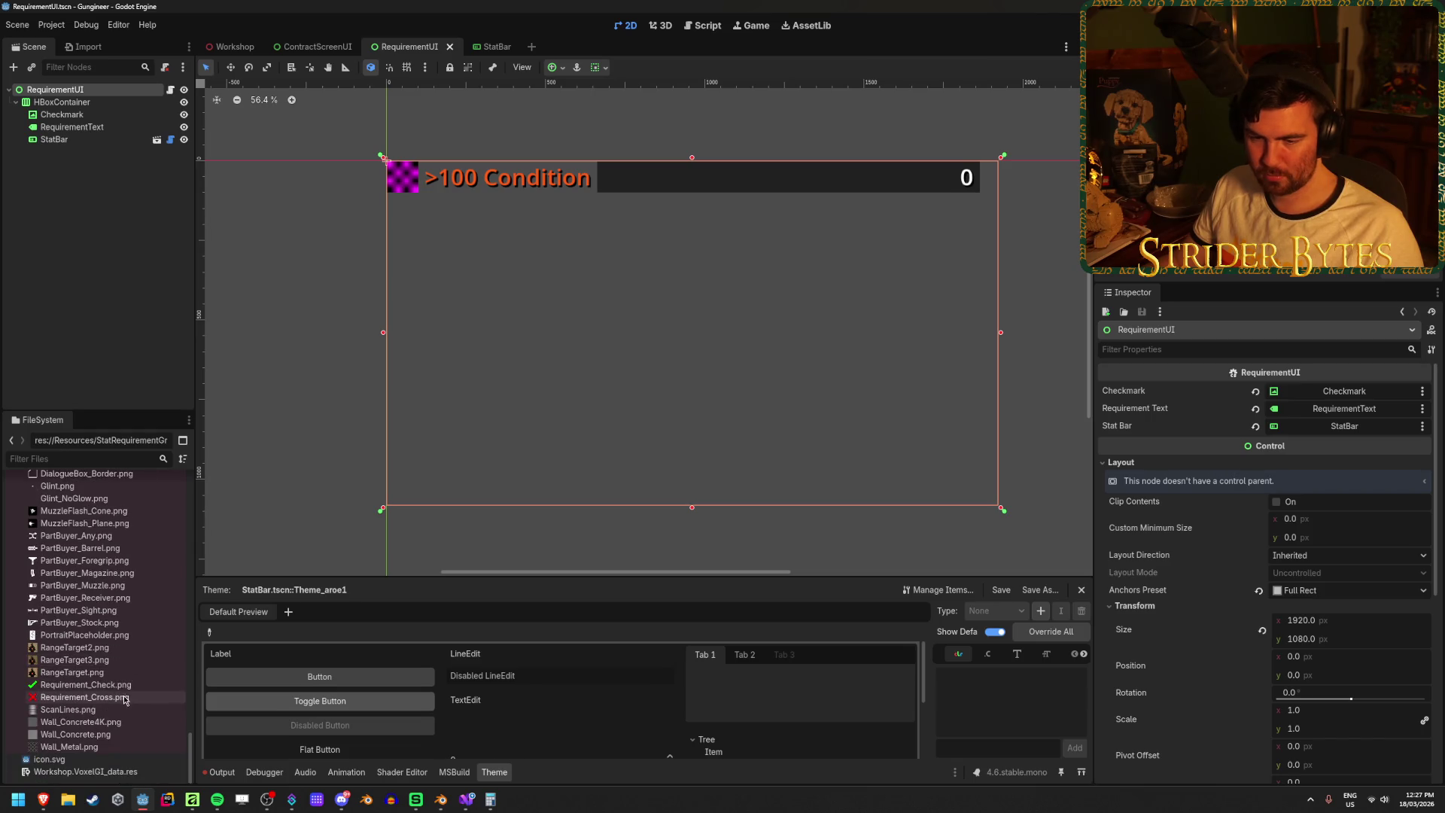
{"action": "left_click", "coordinate": [127, 685]}
{"action": "right_click", "coordinate": [129, 686]}
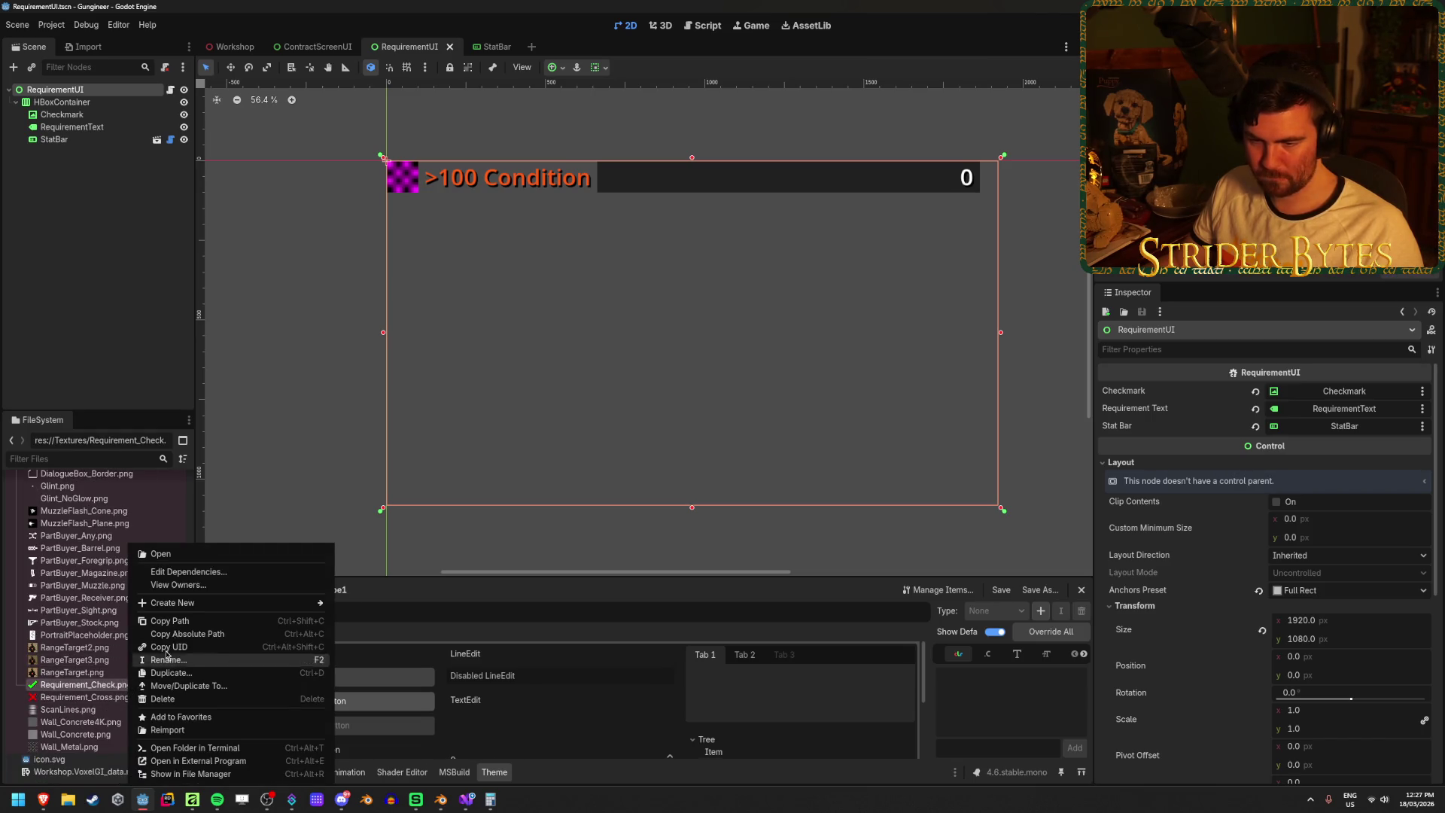
{"action": "left_click", "coordinate": [170, 621]}
{"action": "left_click", "coordinate": [465, 800]}
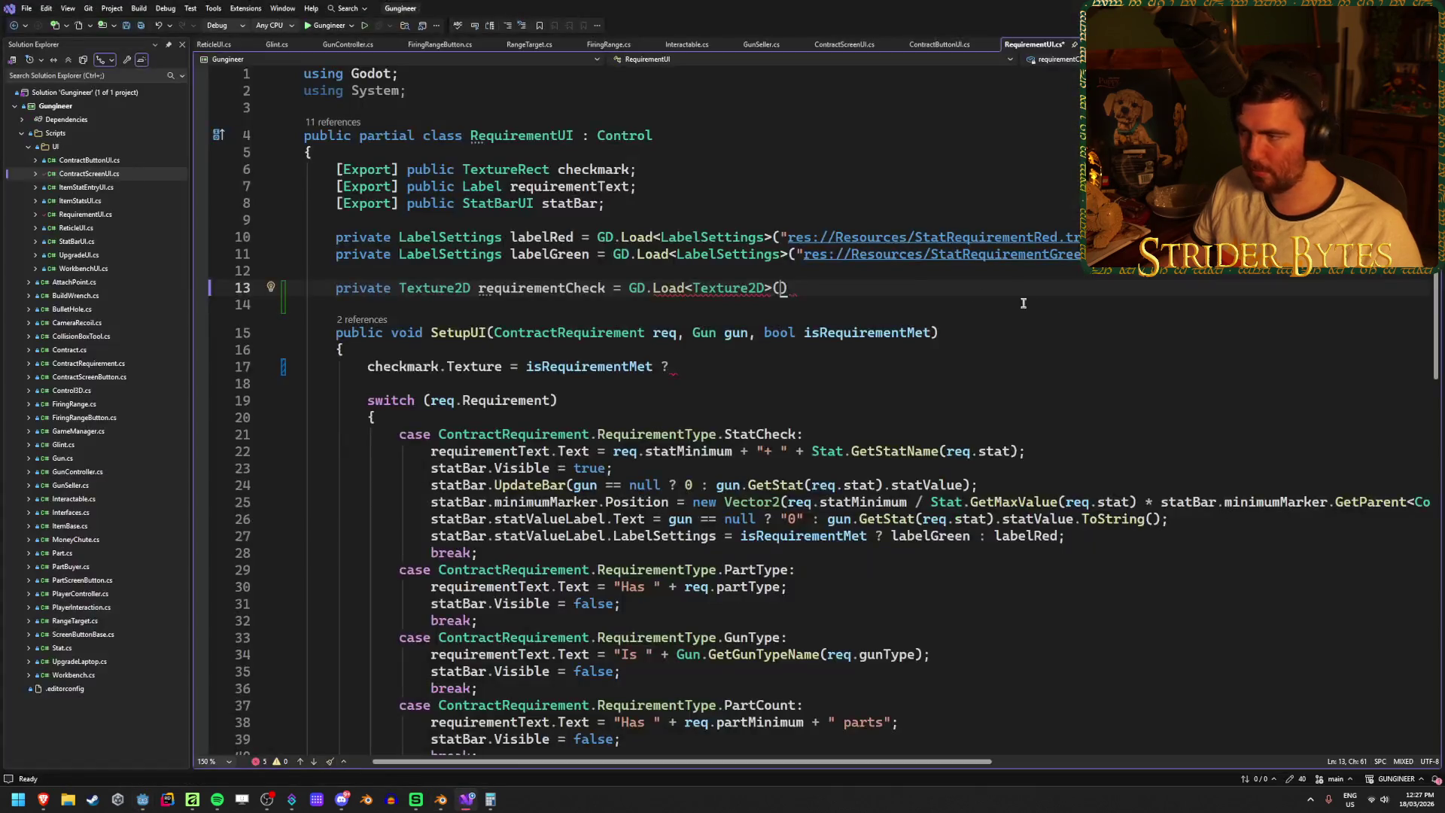
- Pass the pasted Requirement_Check.png path in quotes to GD.Load and end the line
{"action": "type", "text": "\""}
{"action": "type", "text": "res://Textures/Requirement_Check.png"}
{"action": "key", "text": "End"}
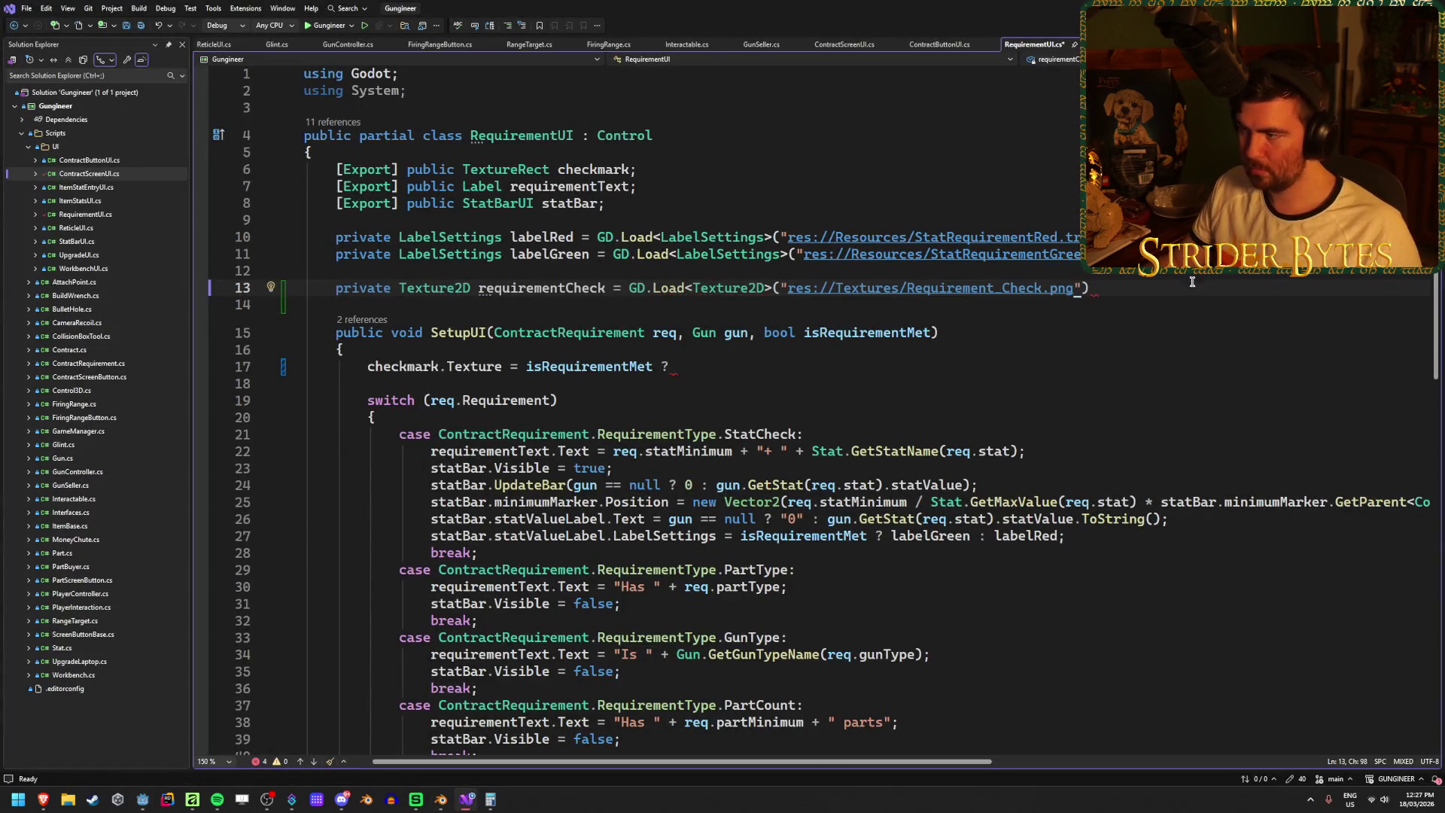
{"action": "type", "text": ";"}
{"action": "key", "text": "Return"}
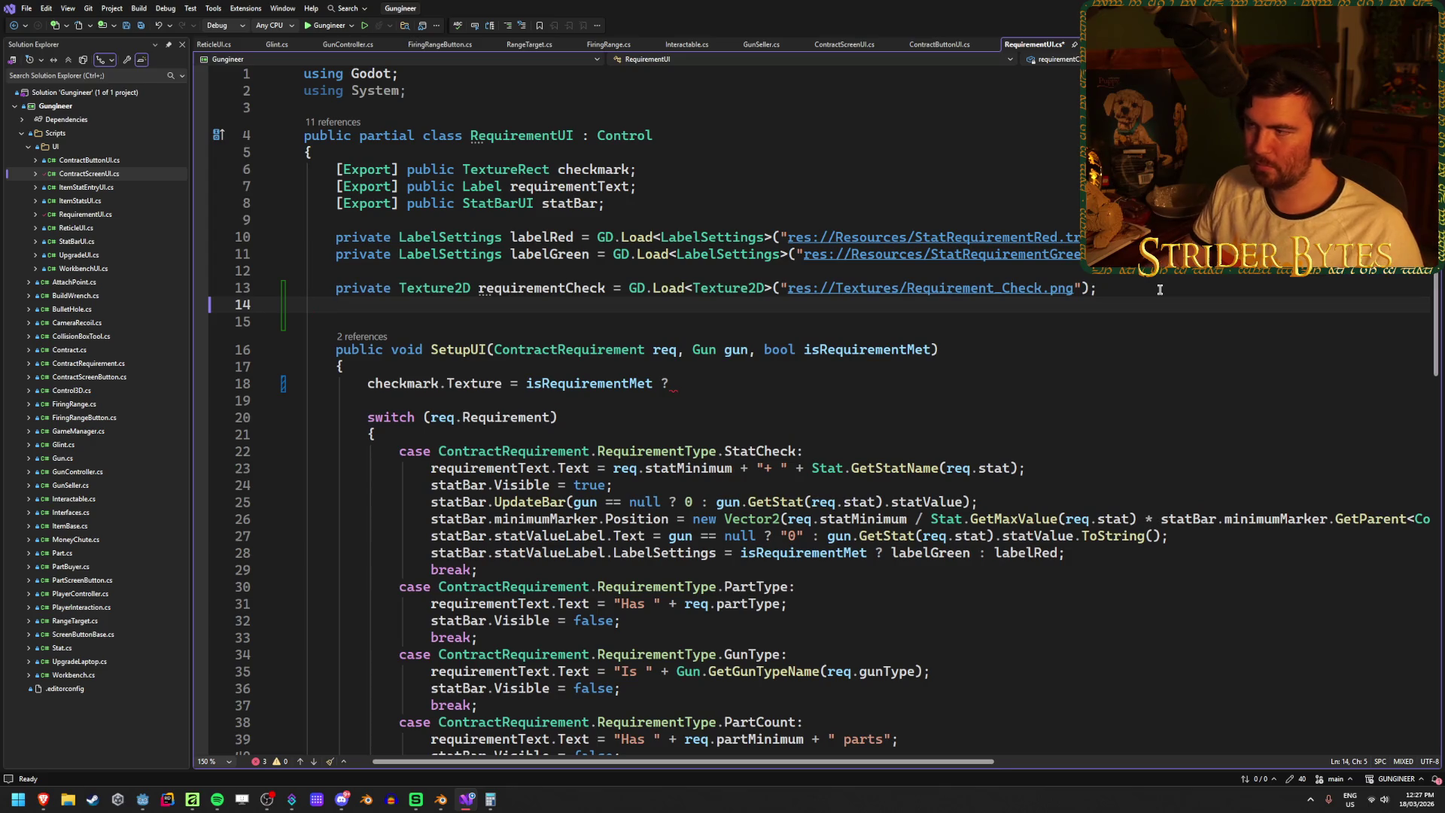
- Duplicate the line as requirementCross loading Requirement_Cross.png and save the script
{"action": "key", "text": "Up"}
{"action": "key", "text": "ctrl+d"}
{"action": "left_click", "coordinate": [606, 306]}
{"action": "double_click", "coordinate": [605, 307]}
{"action": "type", "text": "requirementCross"}
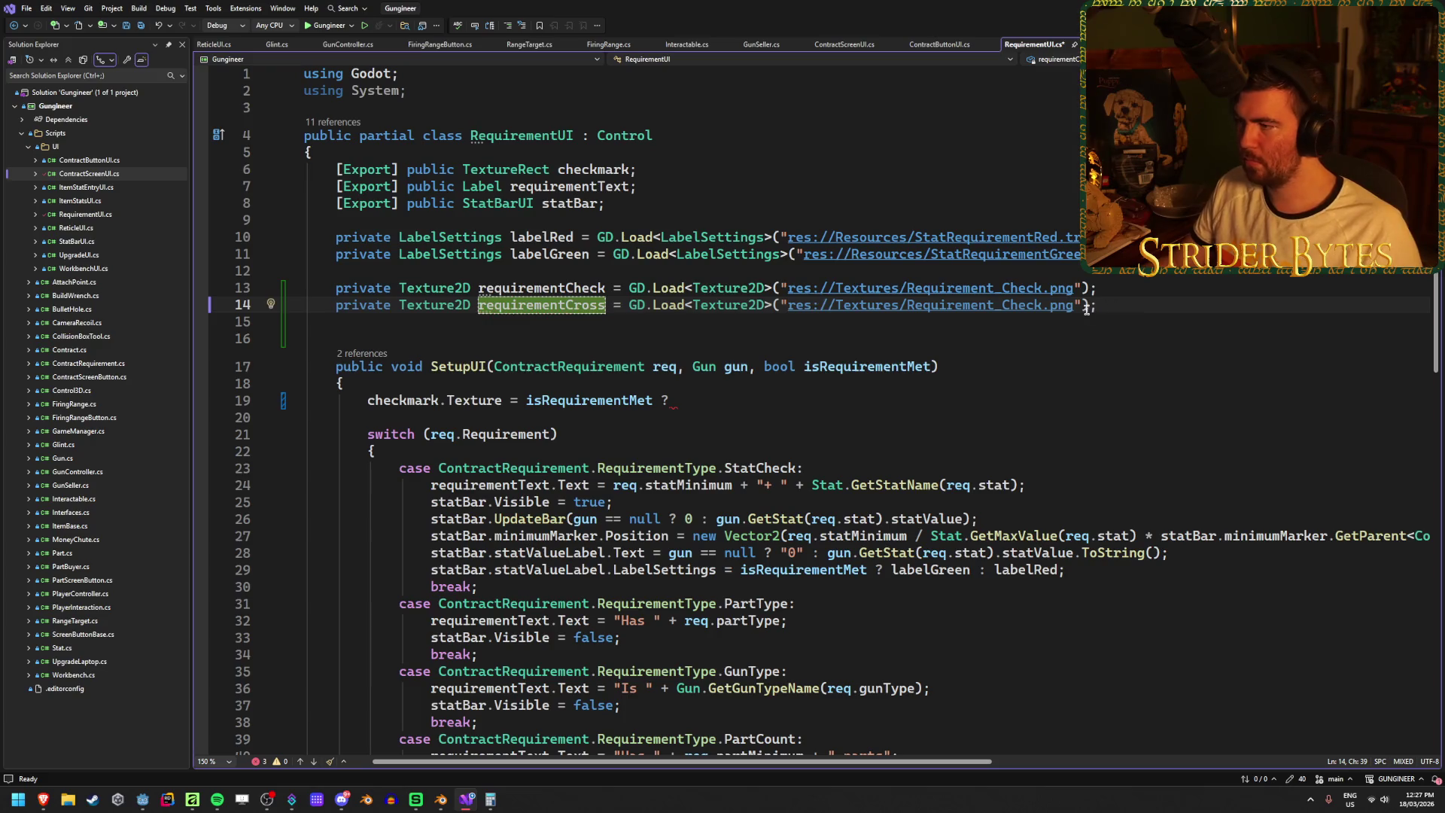
{"action": "left_click", "coordinate": [1041, 304]}
{"action": "key", "text": "BackSpace"}
{"action": "key", "text": "BackSpace"}
{"action": "key", "text": "BackSpace"}
{"action": "key", "text": "BackSpace"}
{"action": "type", "text": "ross"}
{"action": "left_click", "coordinate": [1153, 297]}
{"action": "key", "text": "ctrl+s"}
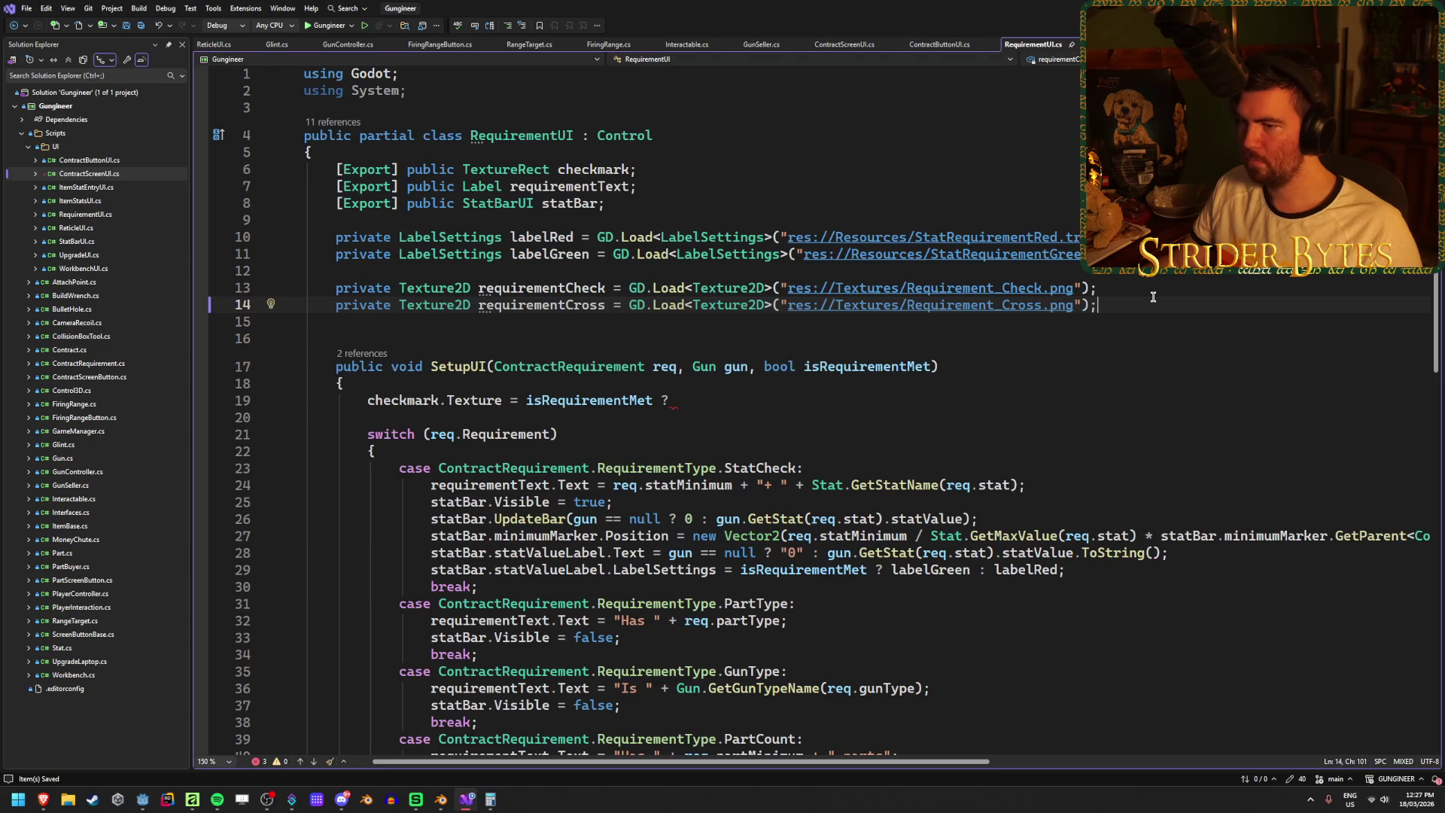
{"action": "left_click", "coordinate": [568, 340]}
{"action": "key", "text": "BackSpace"}
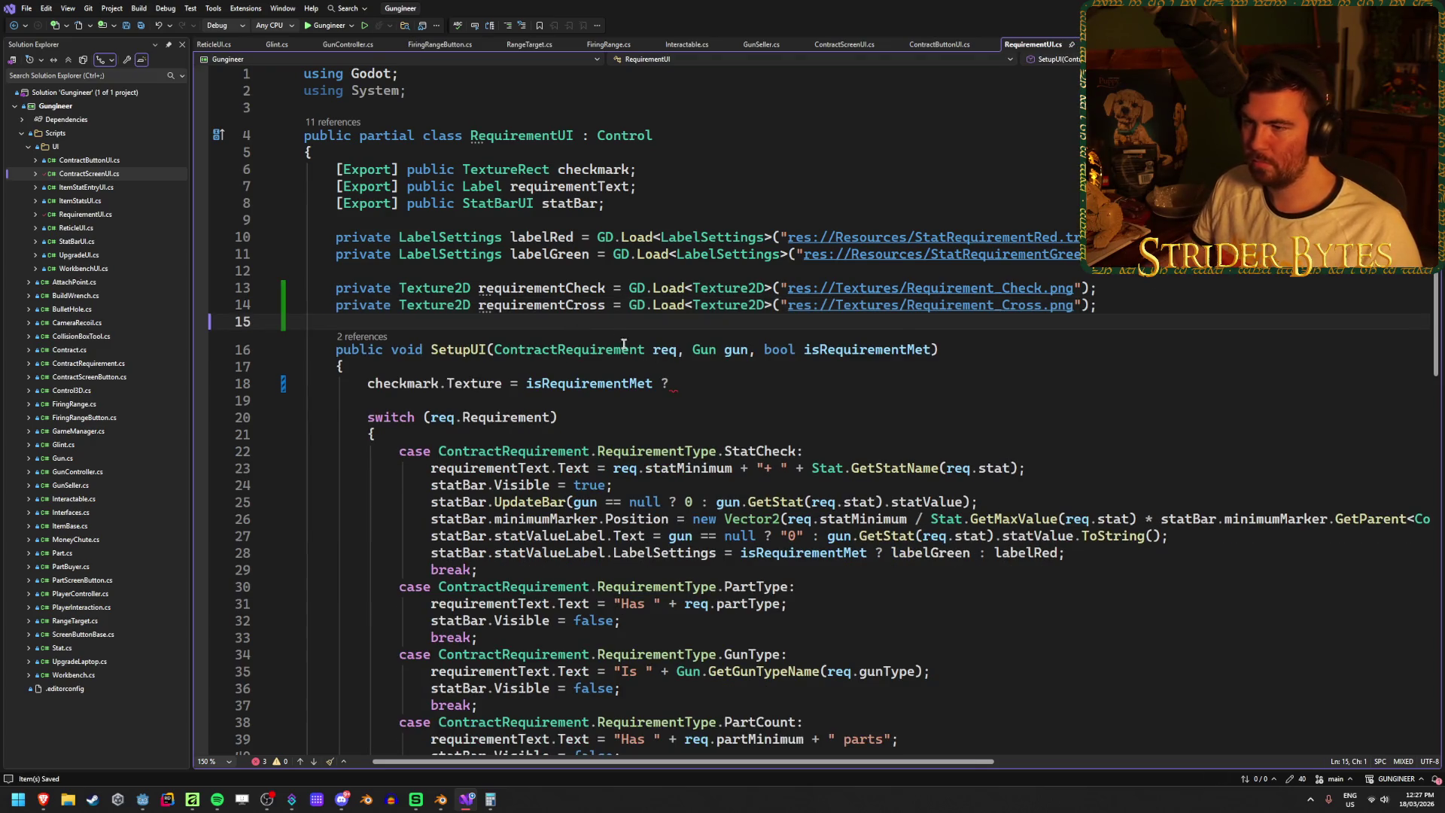
- Rename the requirementCheck field to check
{"action": "left_click", "coordinate": [755, 384]}
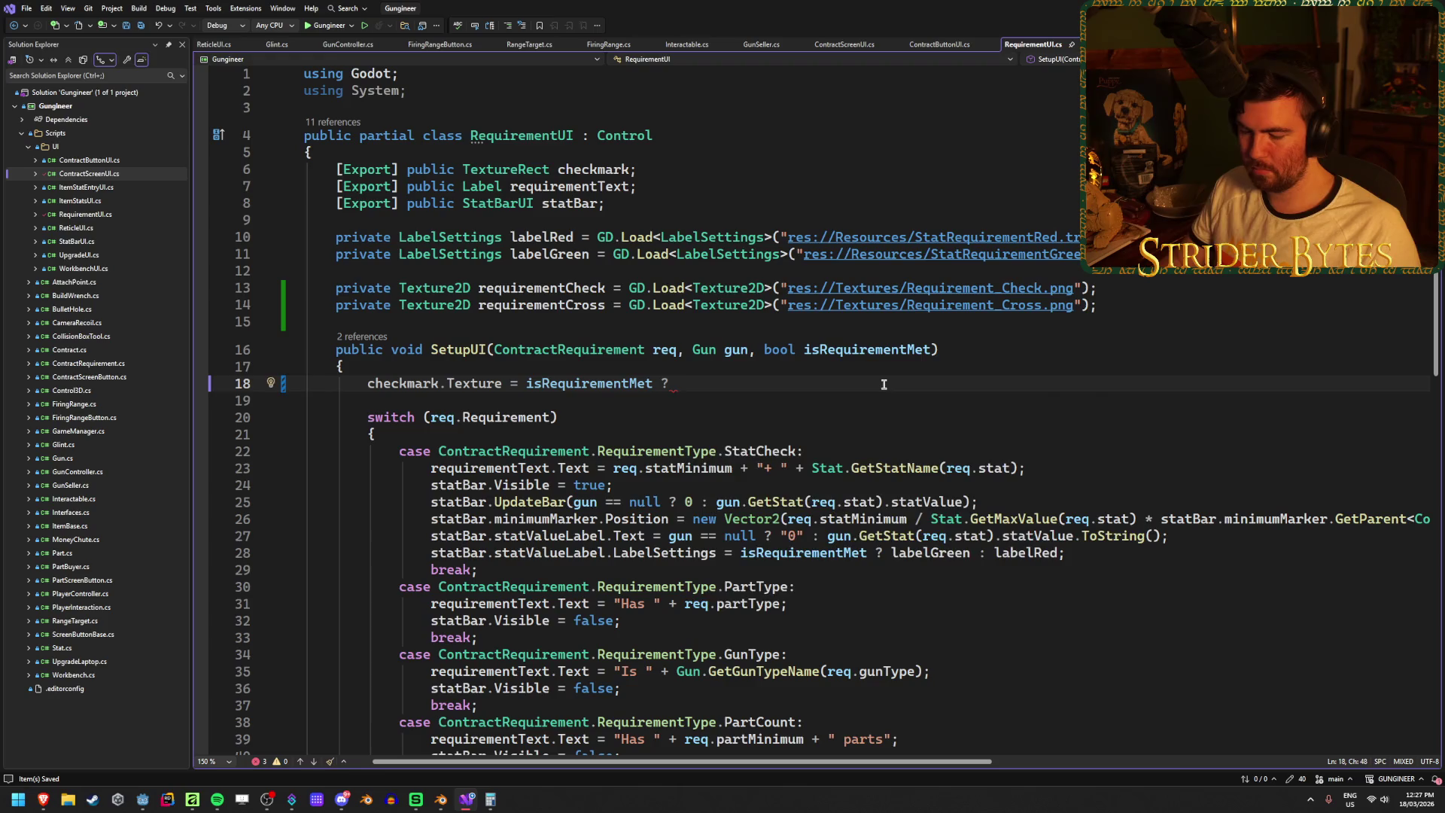
{"action": "type", "text": "requir"}
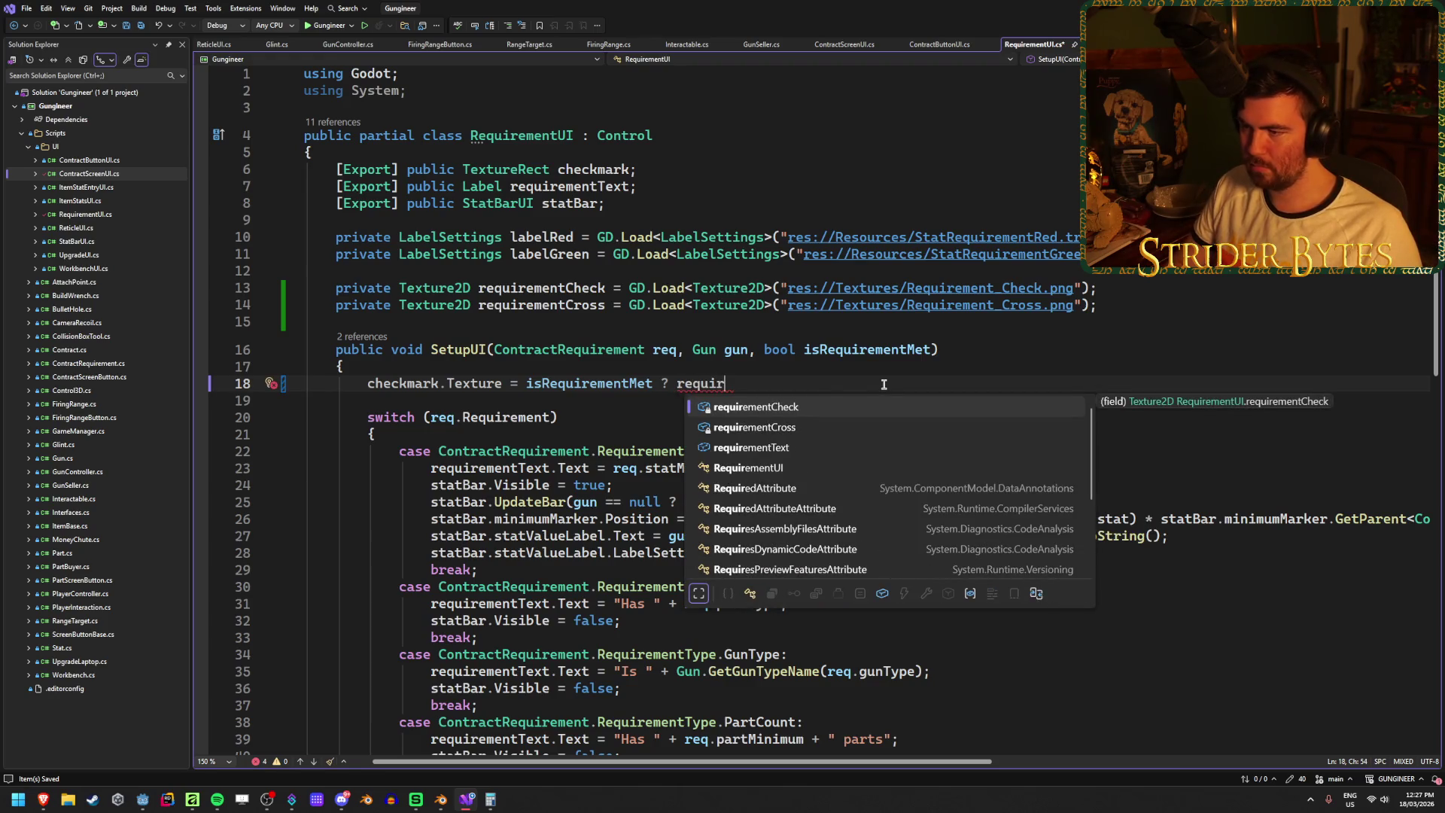
{"action": "key", "text": "Escape"}
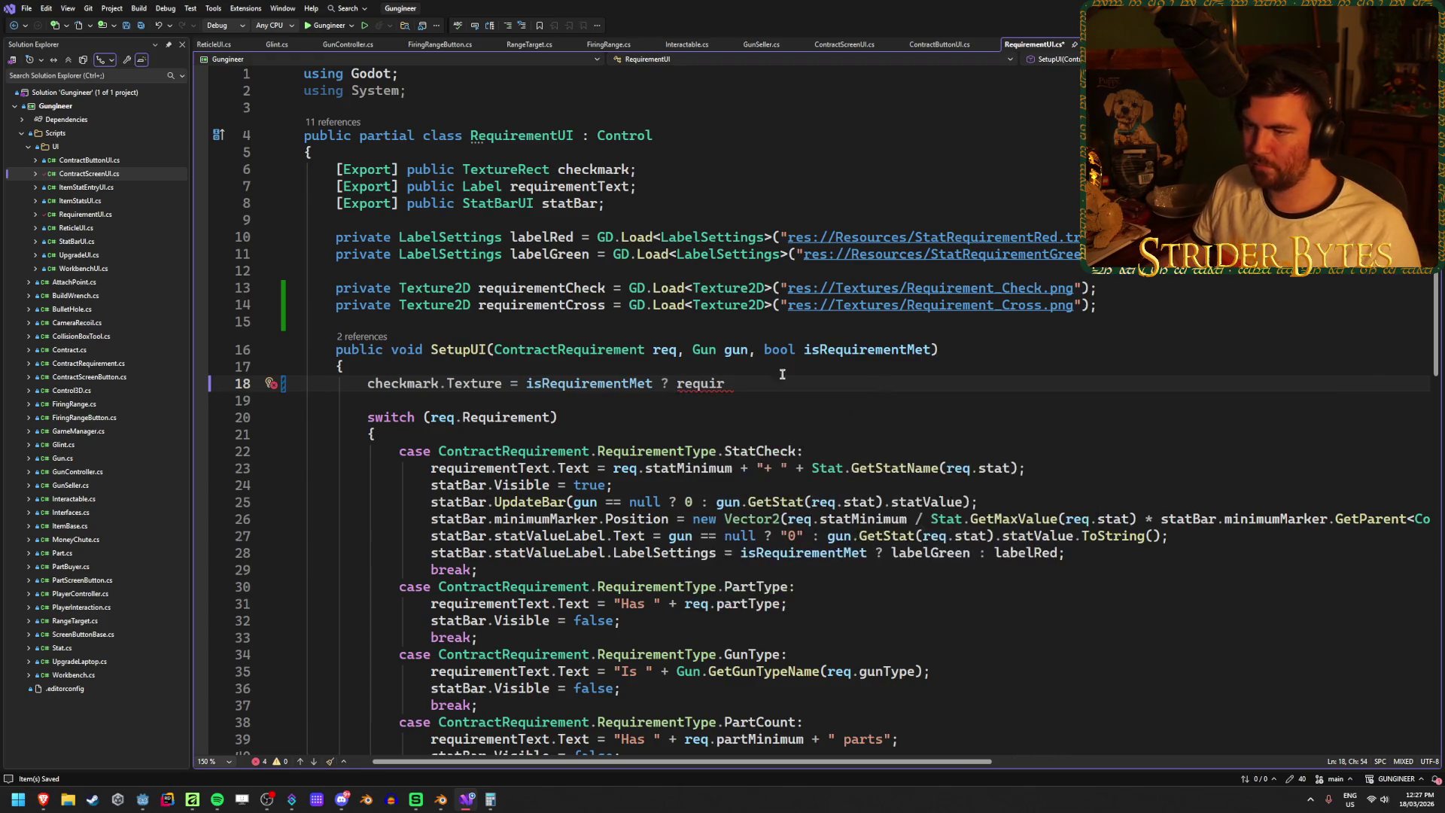
{"action": "left_click", "coordinate": [553, 288]}
{"action": "key", "text": "ctrl+r"}
{"action": "key", "text": "ctrl+r"}
{"action": "type", "text": "che"}
{"action": "key", "text": "ctrl+z"}
{"action": "key", "text": "Escape"}
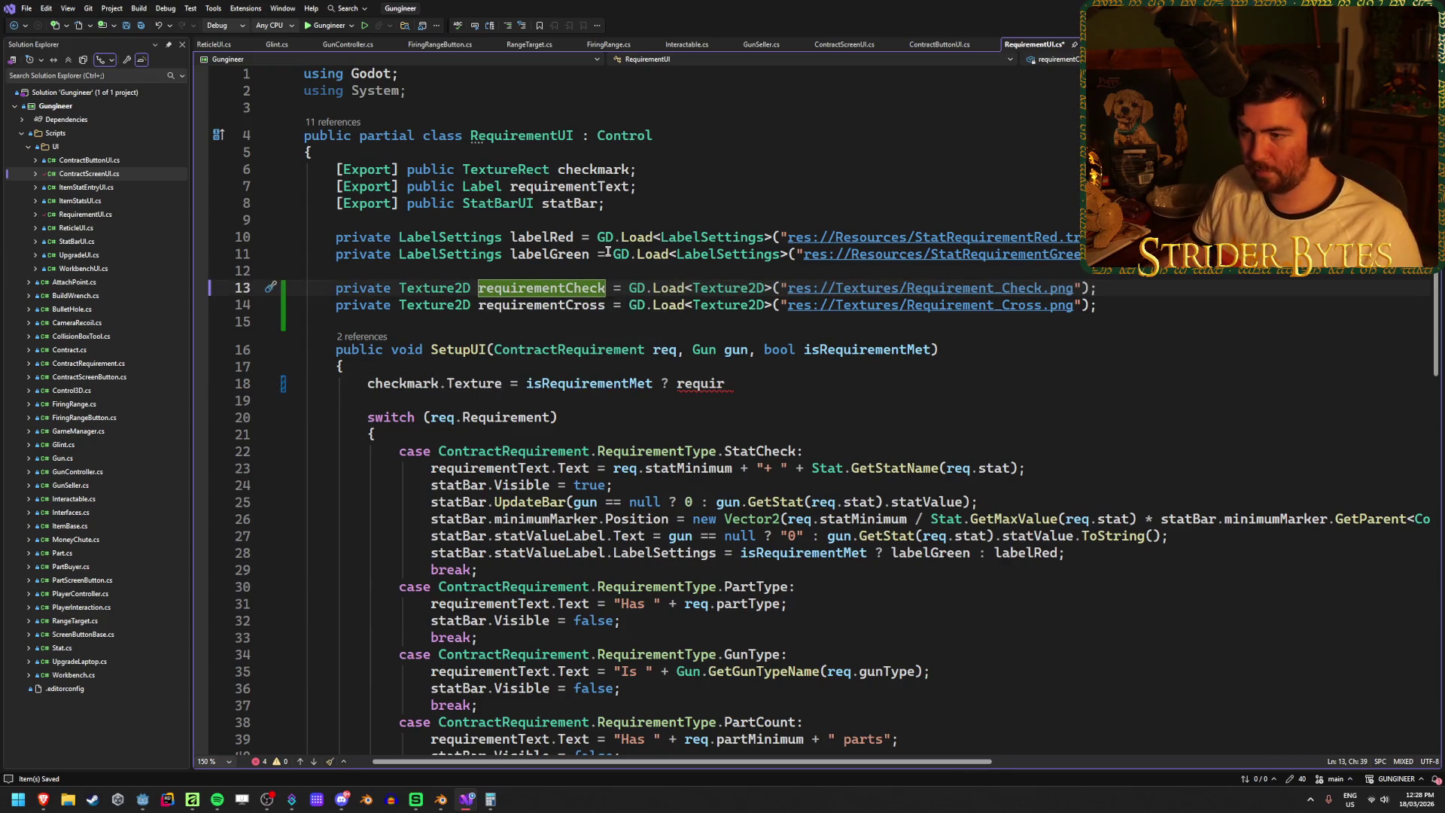
{"action": "key", "text": "ctrl+r"}
{"action": "key", "text": "ctrl+r"}
{"action": "type", "text": "check"}
{"action": "key", "text": "Return"}
- Rename requirementCross to cross and finish 'checkmark.Texture = isRequirementMet ? check : cross;'
{"action": "left_click", "coordinate": [579, 305]}
{"action": "key", "text": "ctrl+r"}
{"action": "key", "text": "ctrl+r"}
{"action": "type", "text": "cross"}
{"action": "key", "text": "Return"}
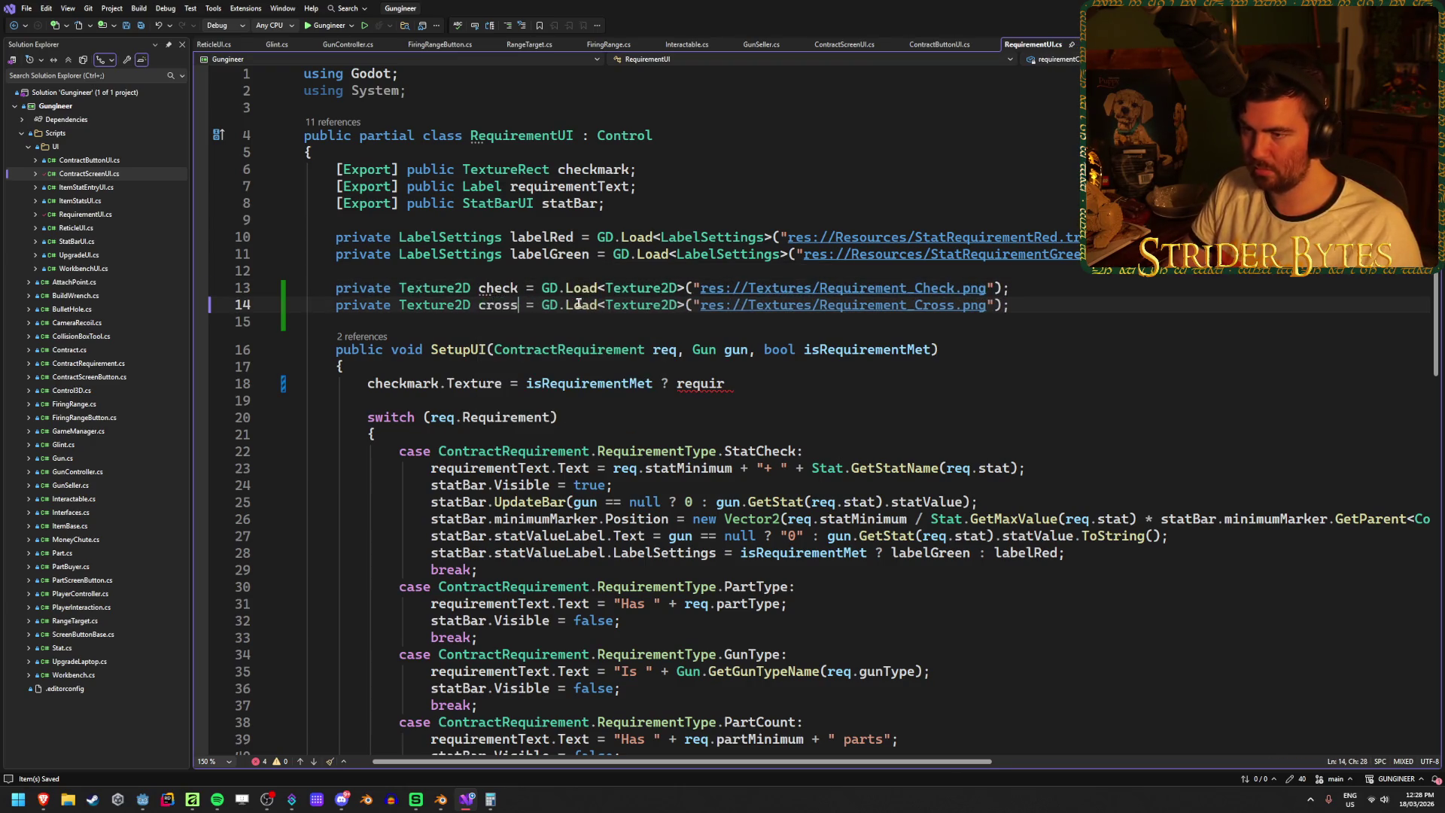
{"action": "double_click", "coordinate": [700, 383]}
{"action": "type", "text": "check"}
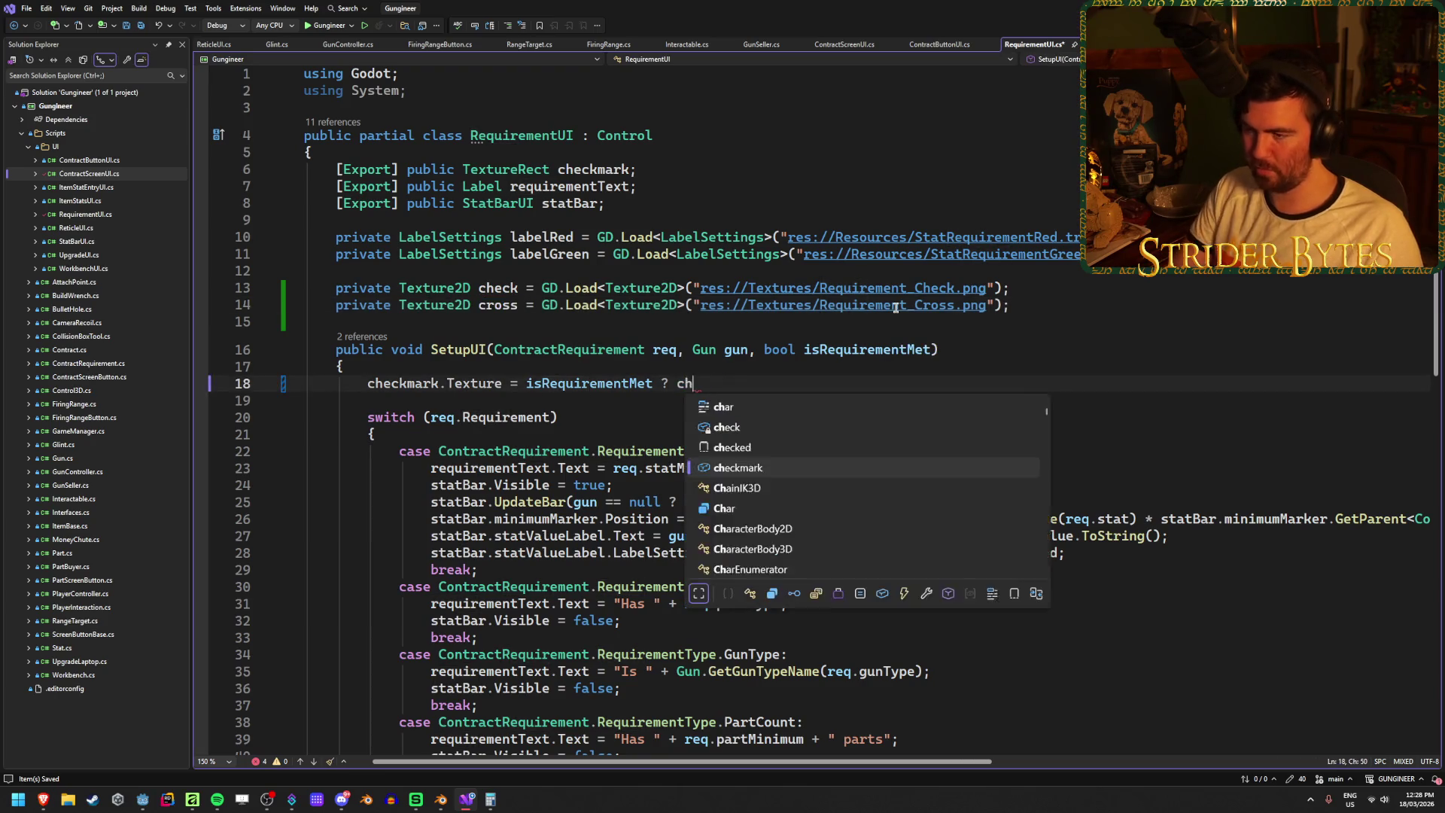
{"action": "type", "text": " : cross;"}
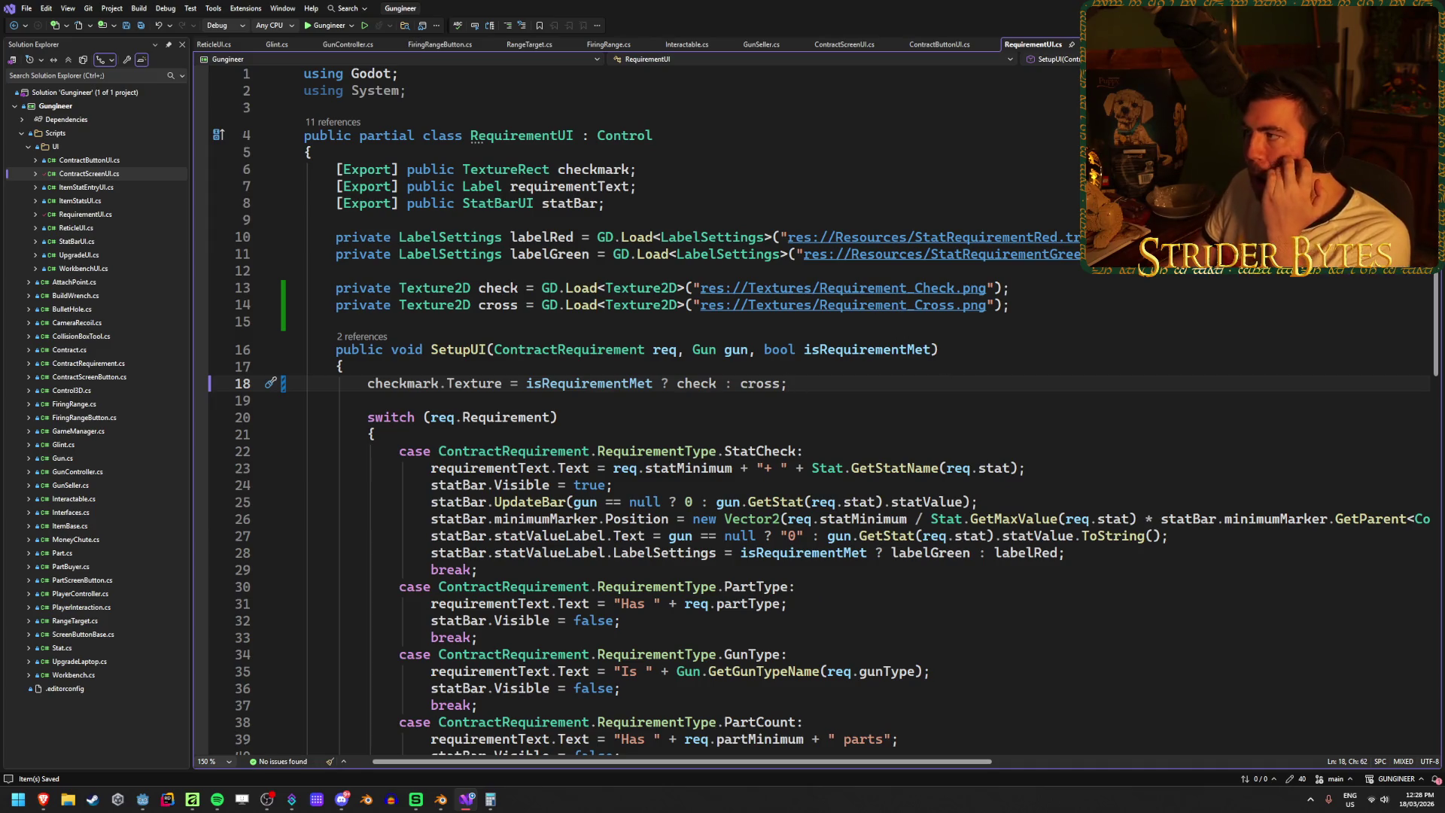
{"action": "key", "text": "alt+Tab"}
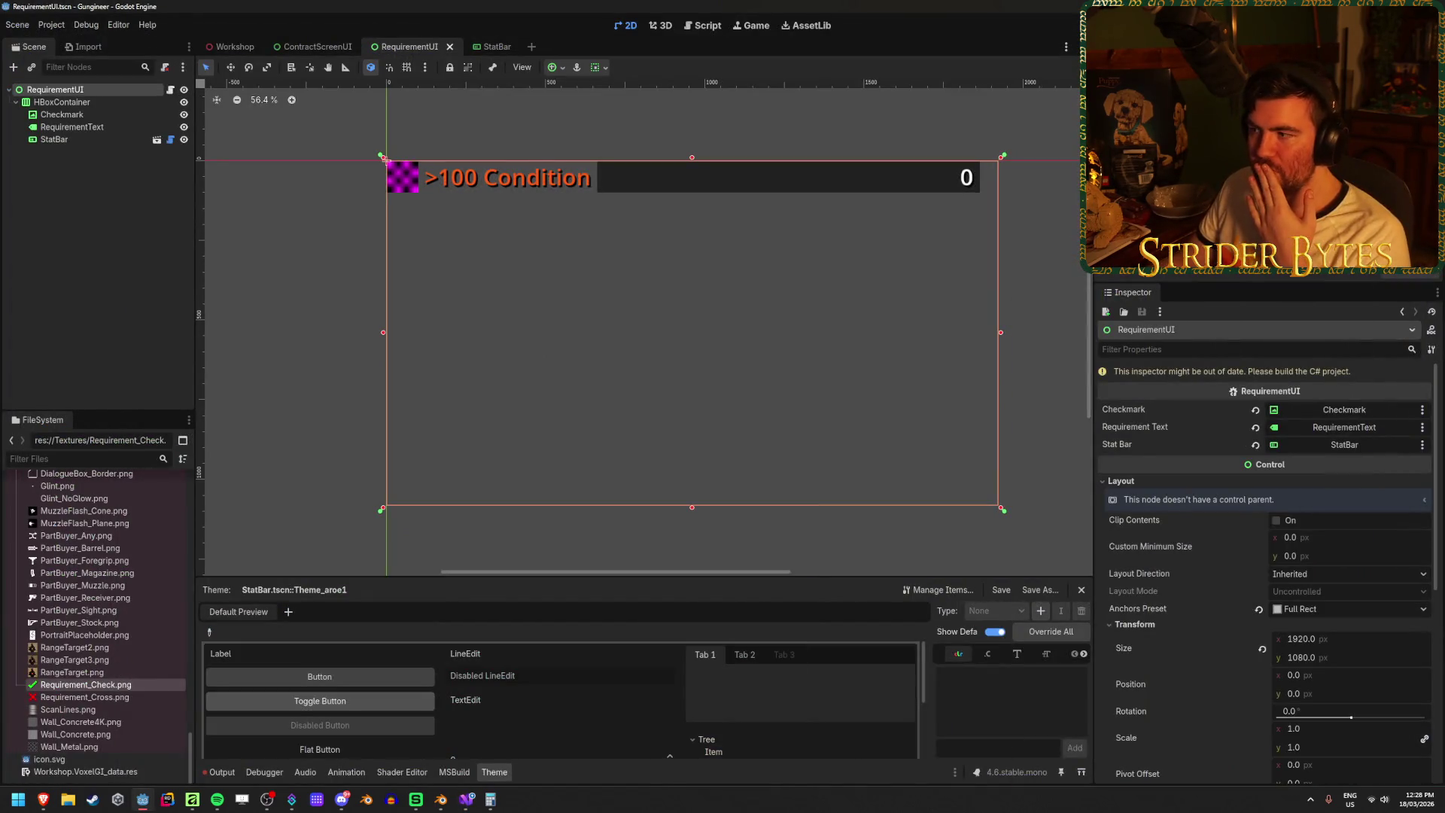
- Run the Workshop scene with F5 and open a wall-panel contract showing the red X
{"action": "left_click", "coordinate": [229, 47]}
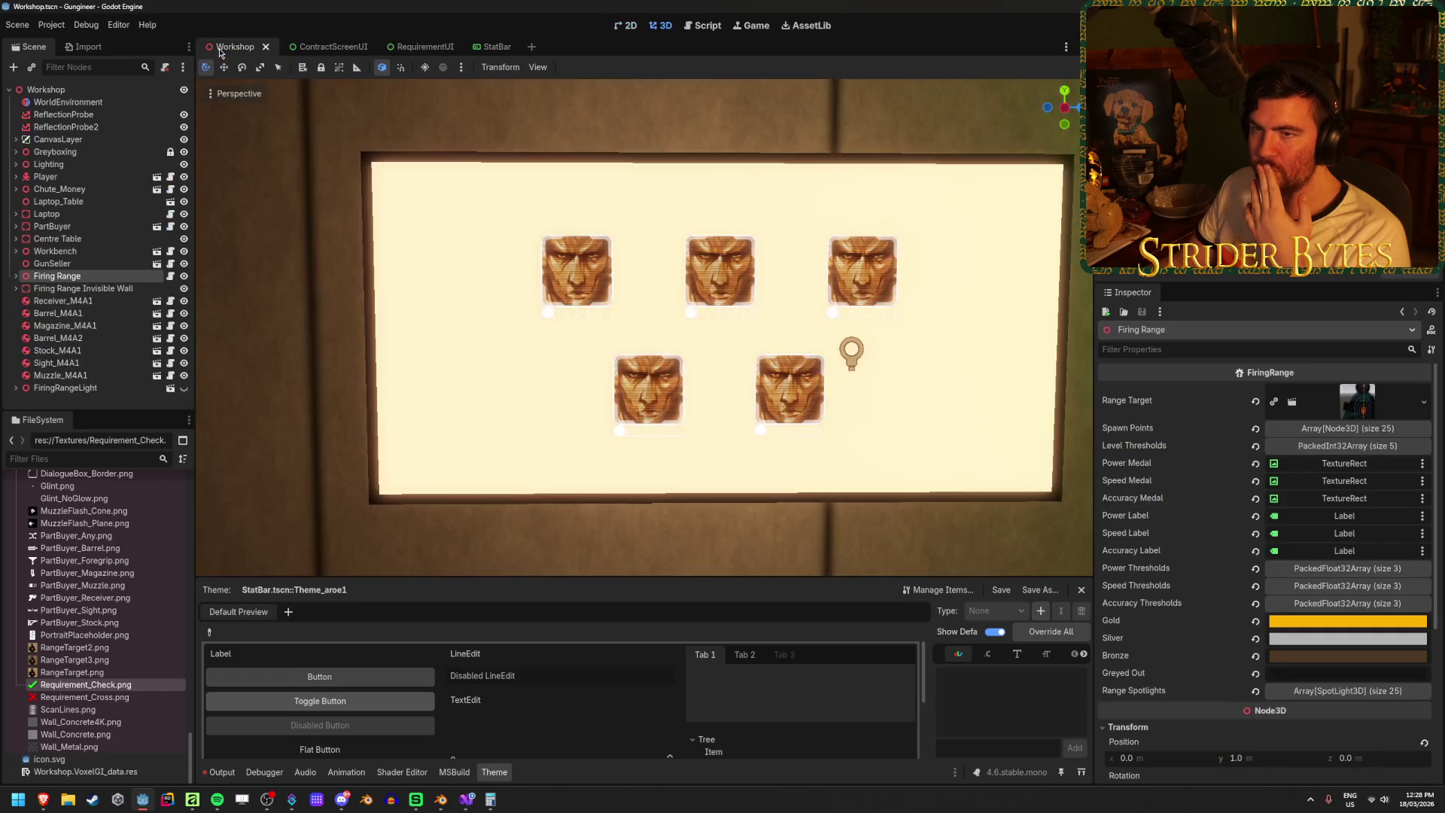
{"action": "key", "text": "F5"}
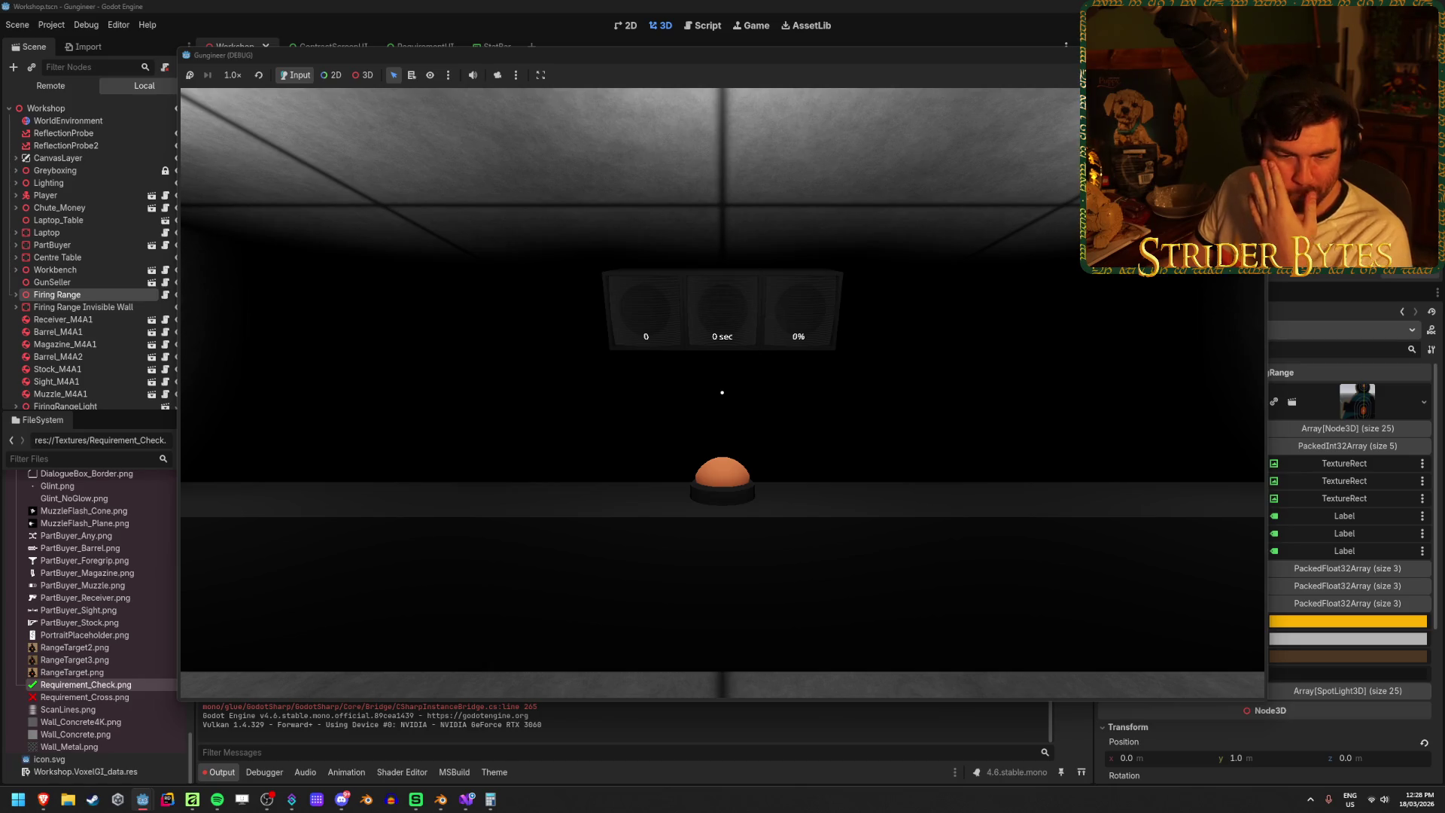
{"action": "mouse_move", "coordinate": [722, 392]}
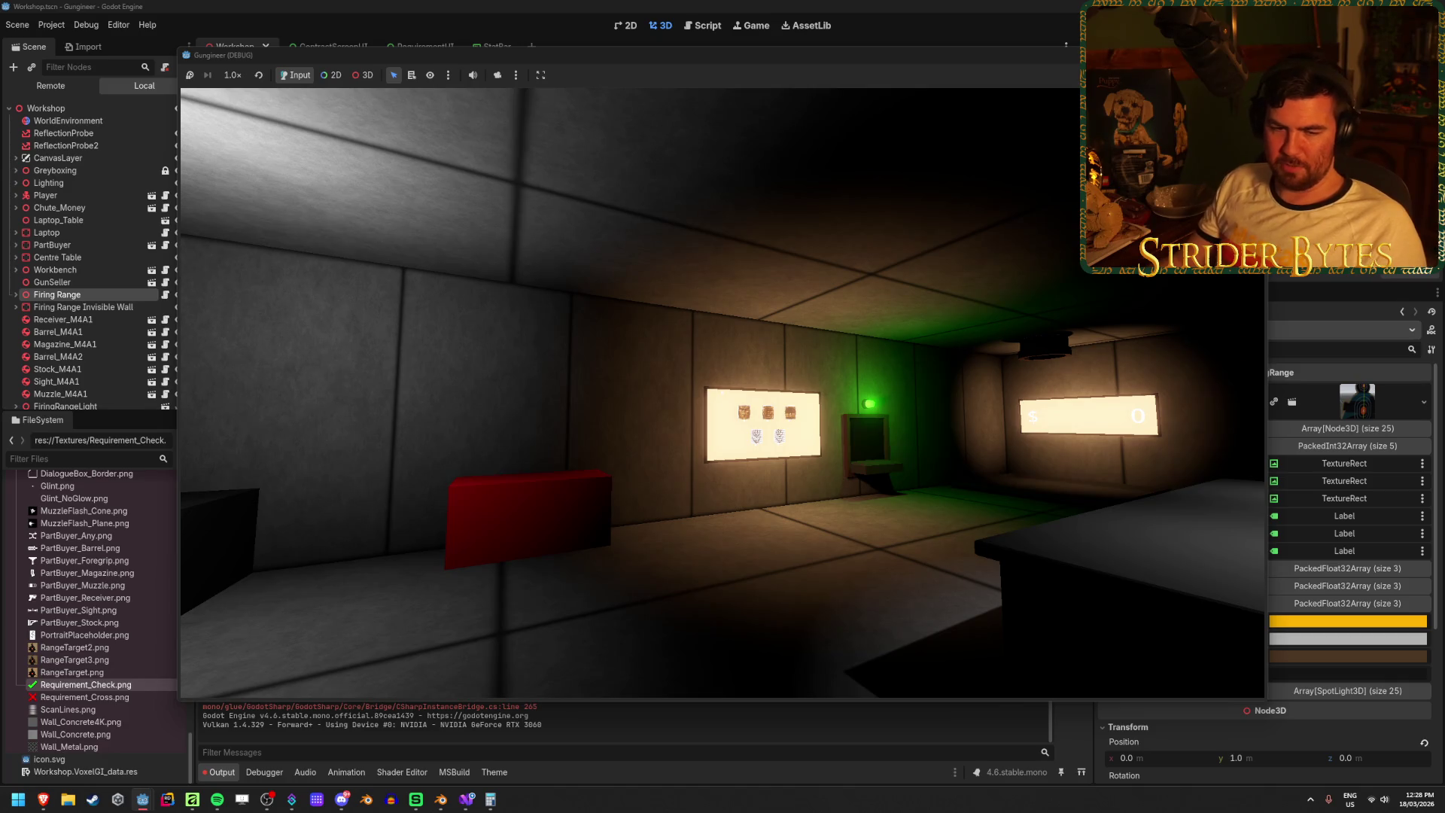
{"action": "key", "text": "w"}
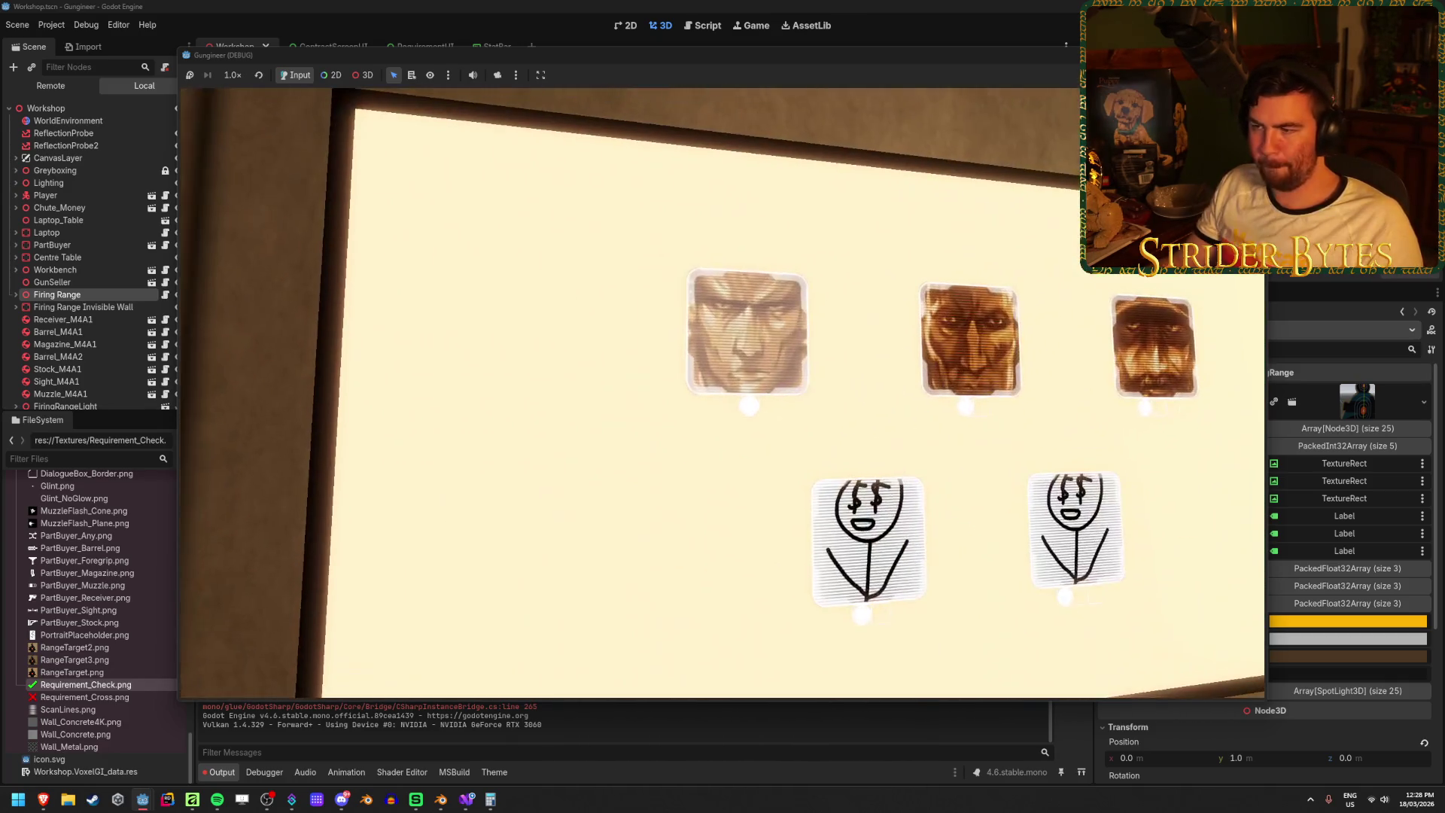
{"action": "left_click", "coordinate": [722, 393]}
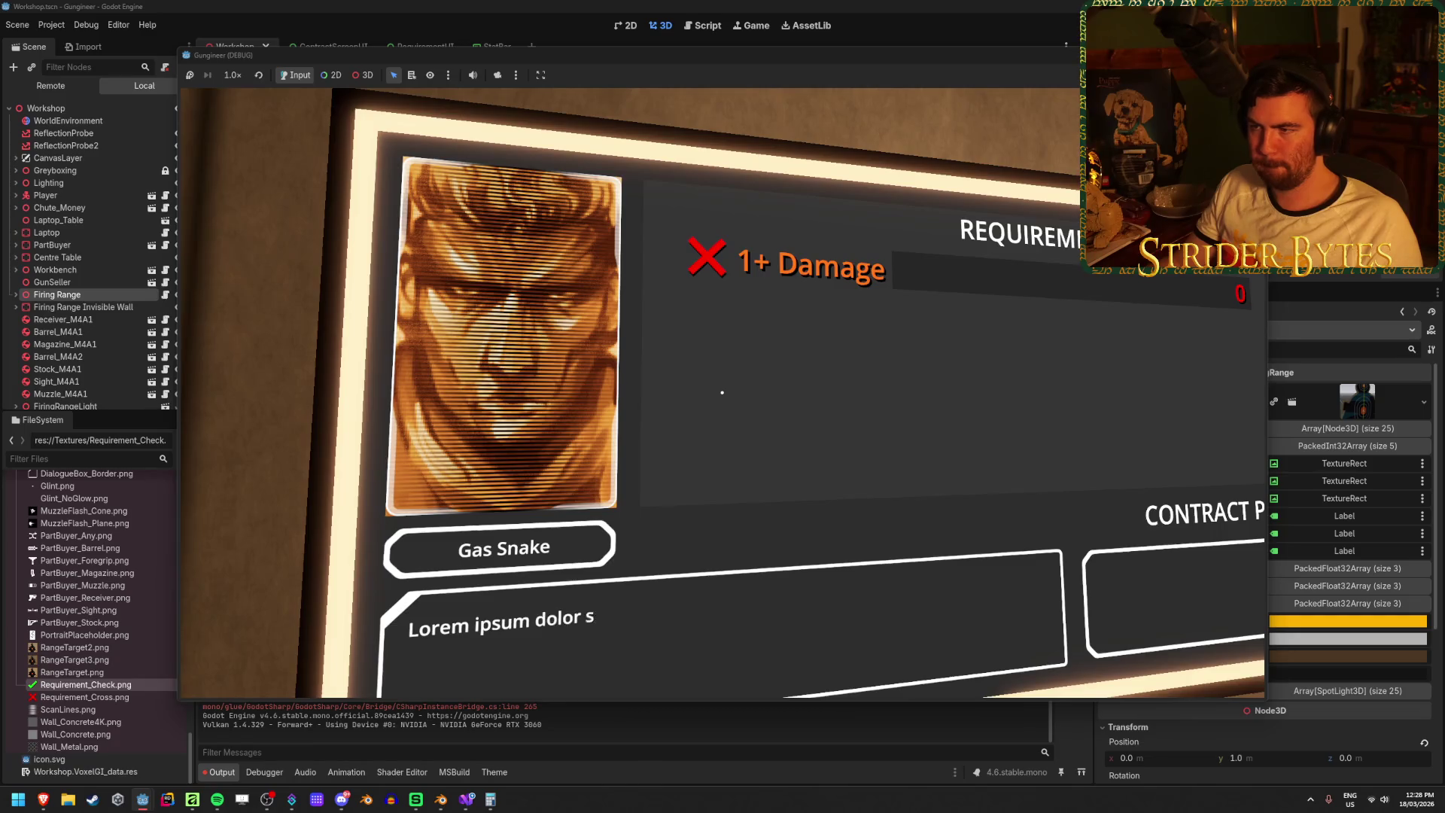
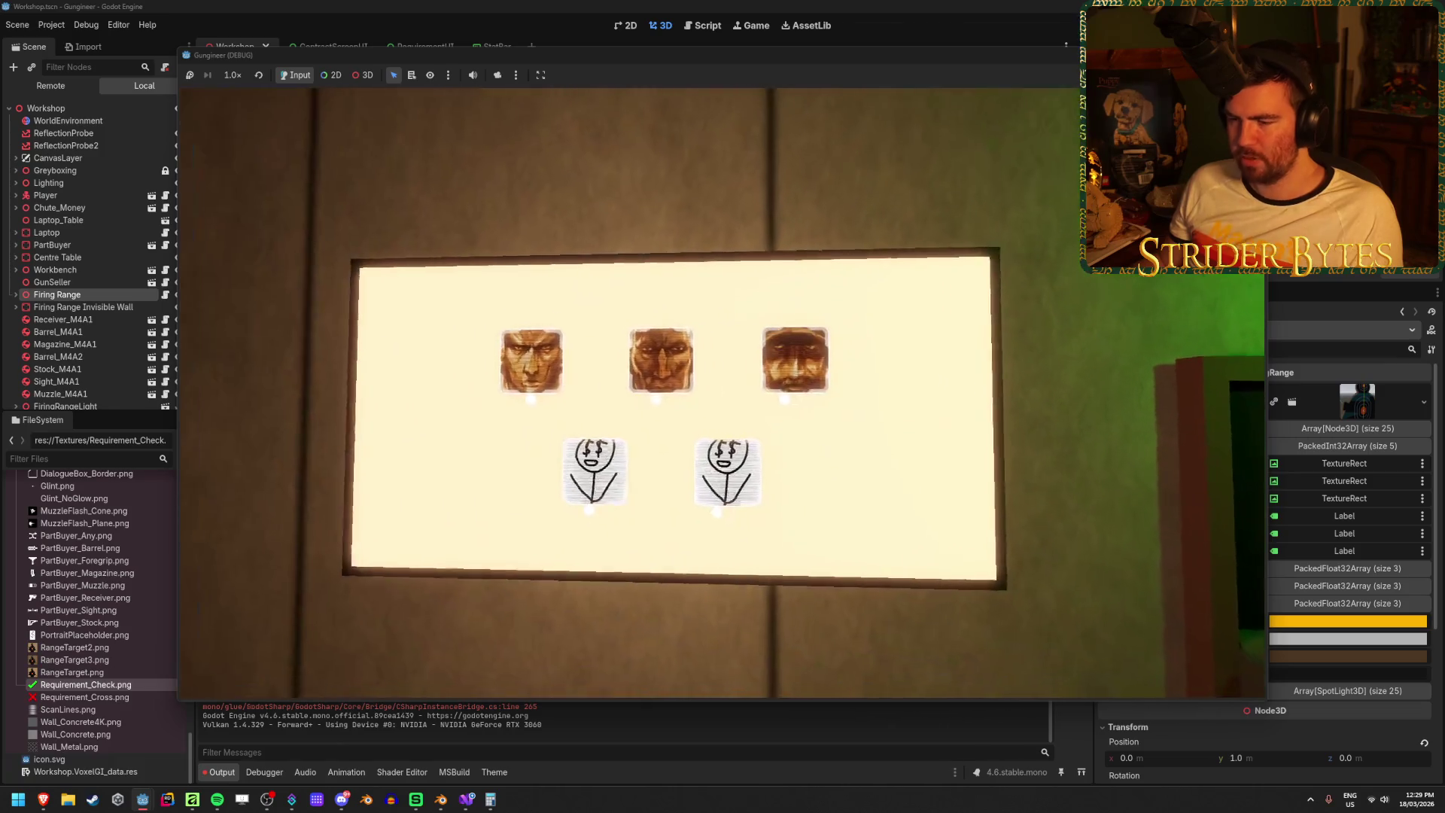
- Stop the running game test and bring up the green check icon artwork in Affinity Designer
{"action": "key", "text": "F8"}
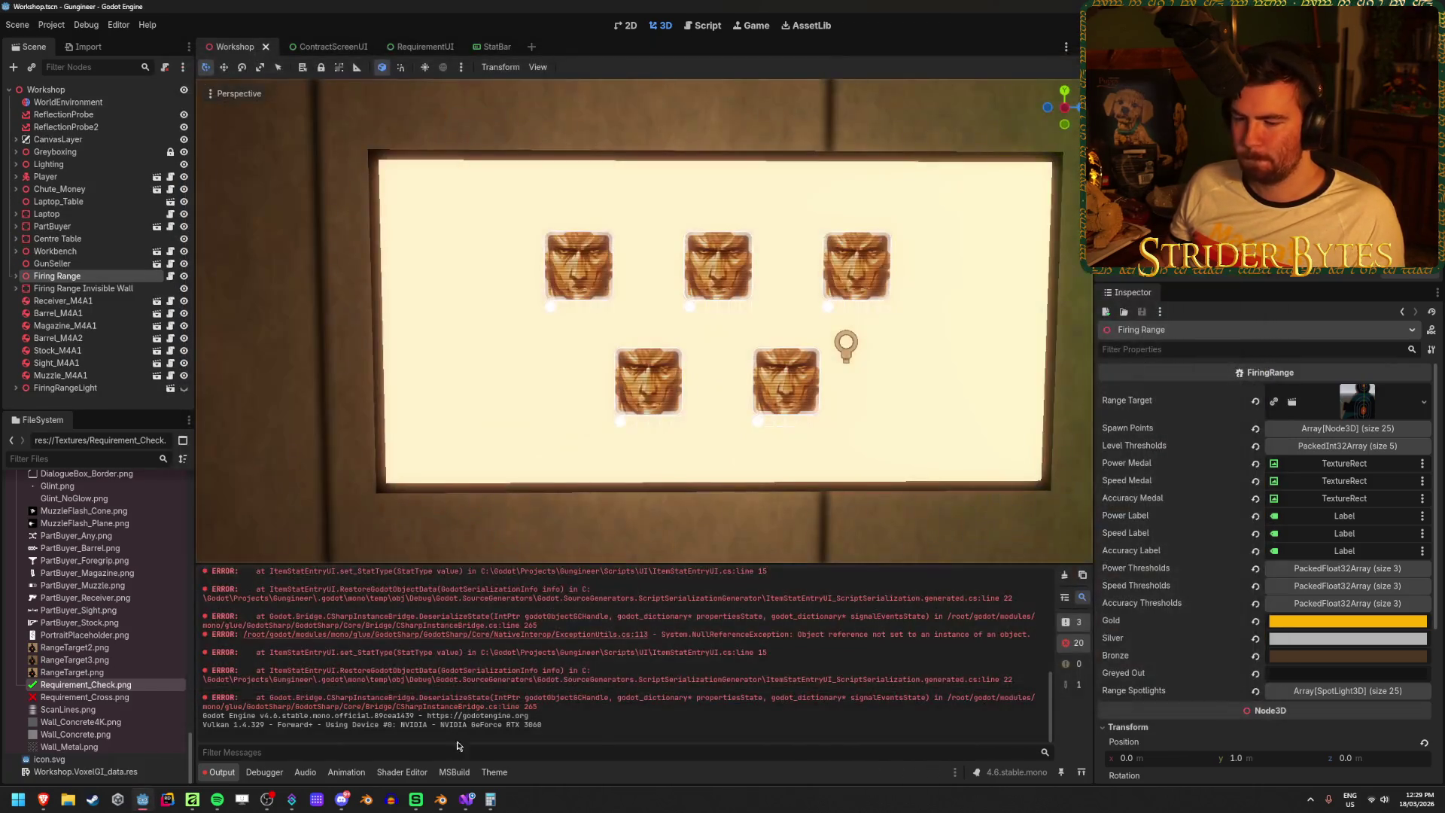
{"action": "left_click", "coordinate": [225, 753]}
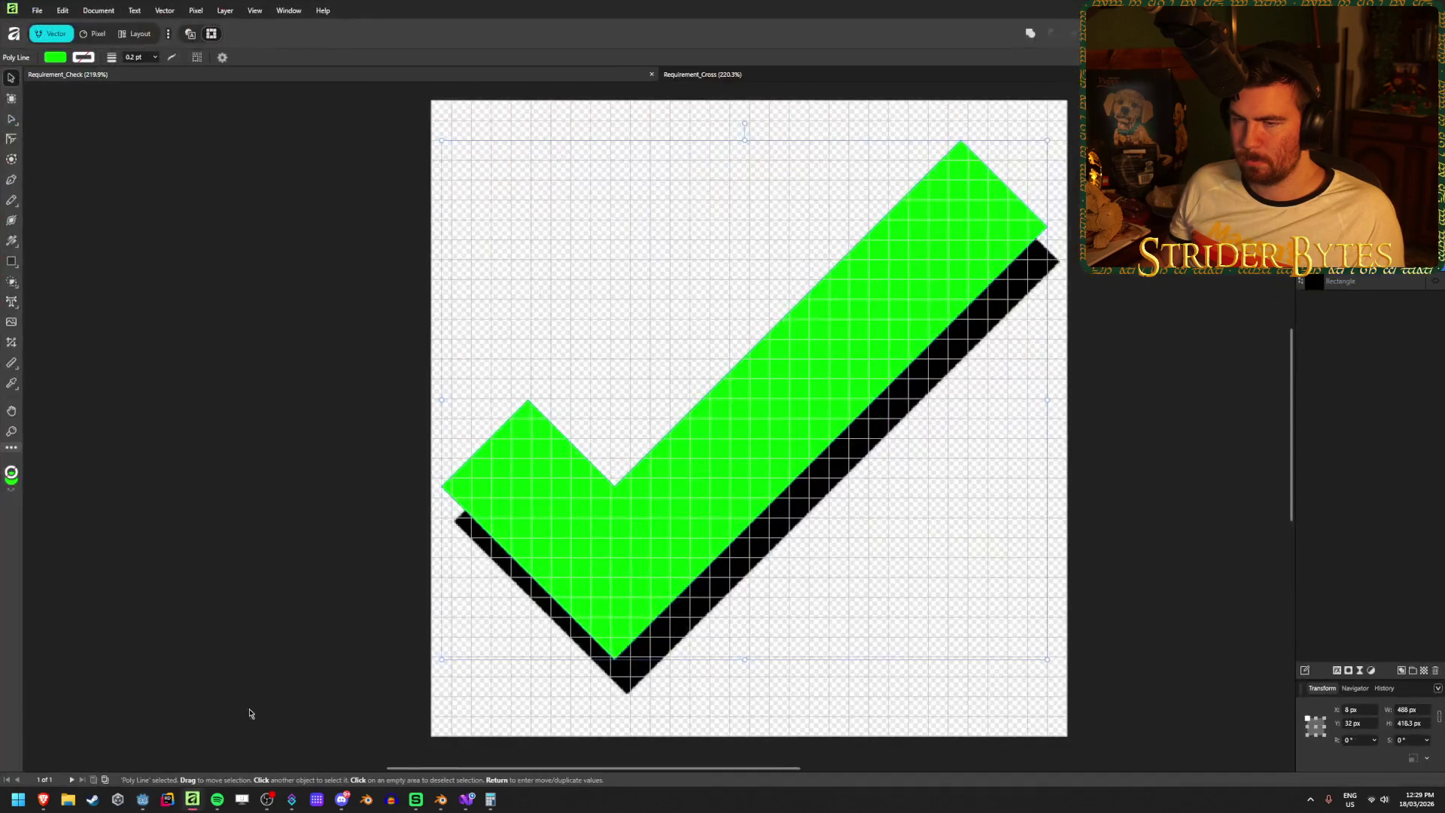
- Inspect the check icon's fill colour, then return to the Godot Workshop scene
{"action": "left_click", "coordinate": [61, 58]}
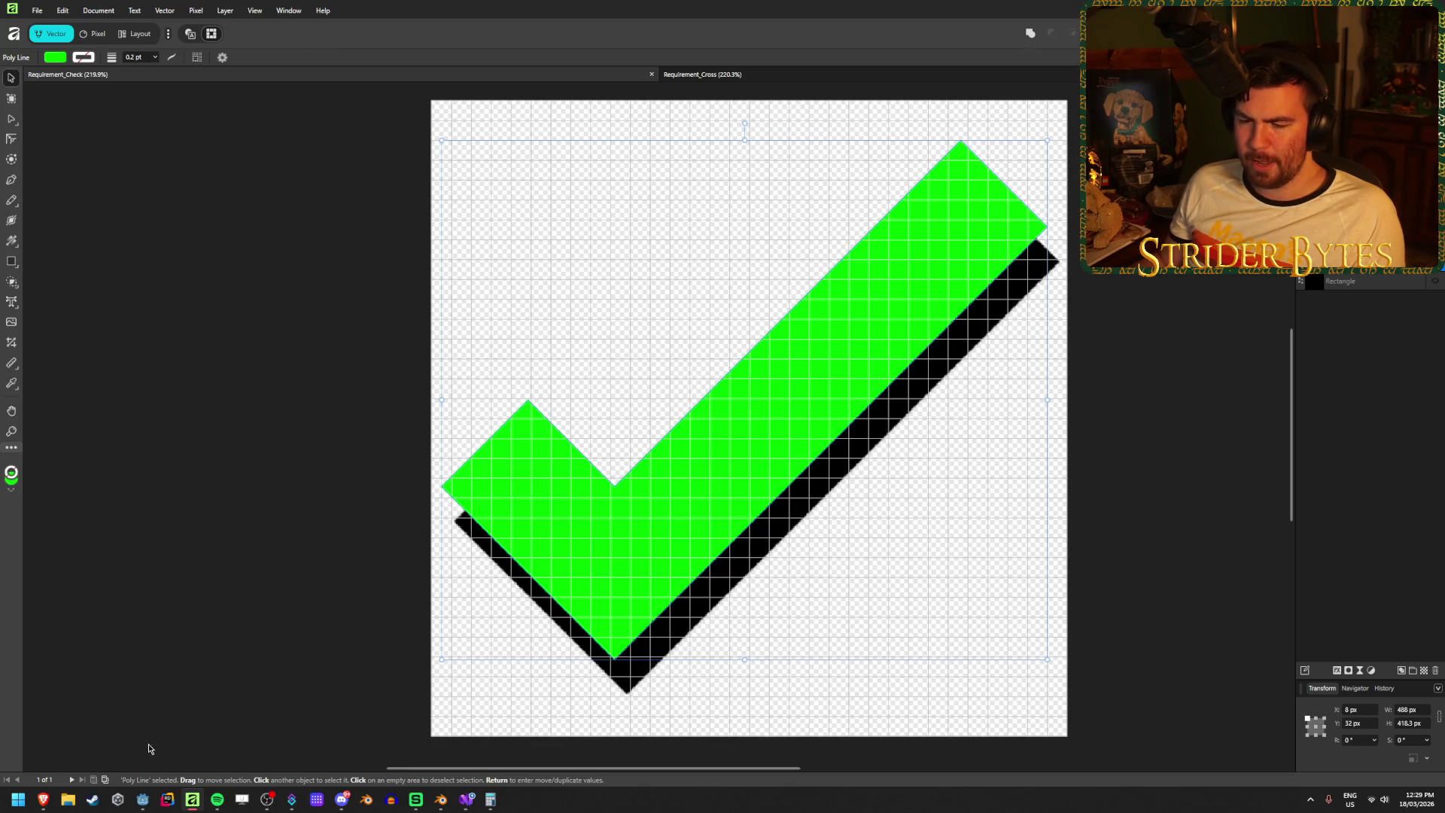
{"action": "left_click", "coordinate": [143, 800]}
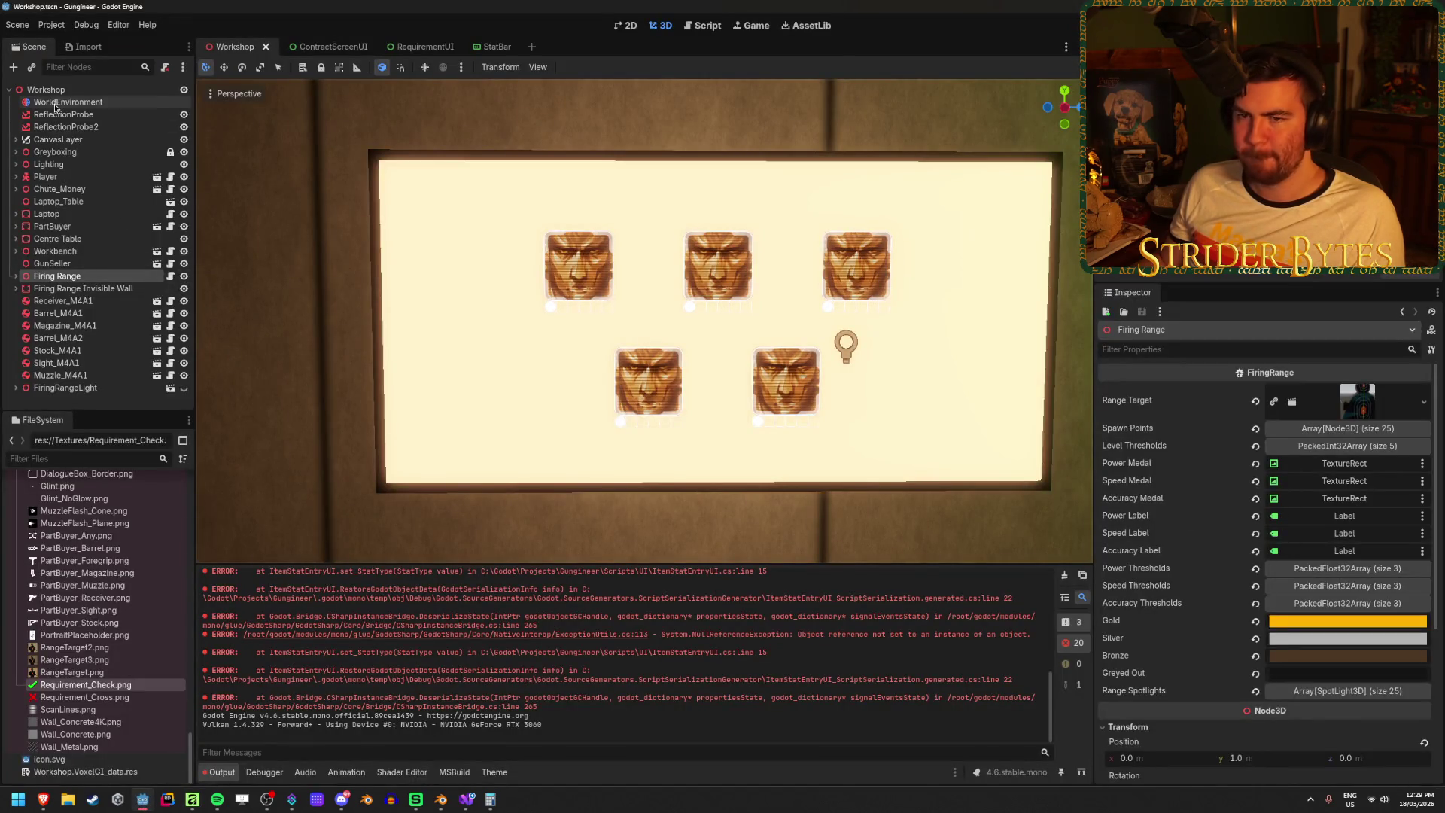
- Open the RequirementUI scene and inspect the RequirementText label's shadow settings
{"action": "left_click", "coordinate": [407, 47]}
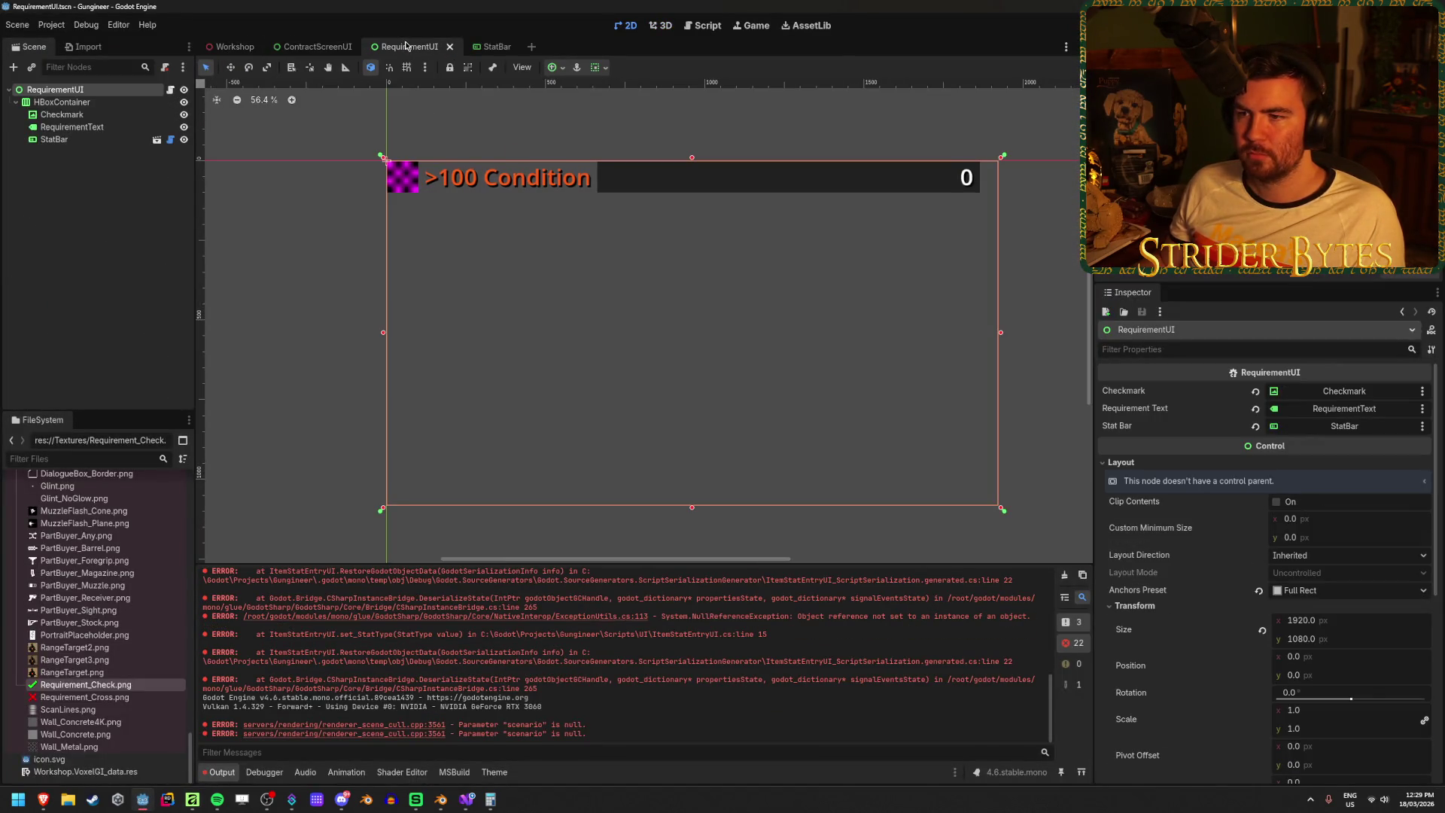
{"action": "scroll", "coordinate": [410, 161], "scroll_direction": "up", "scroll_amount": 3}
{"action": "left_click", "coordinate": [72, 127]}
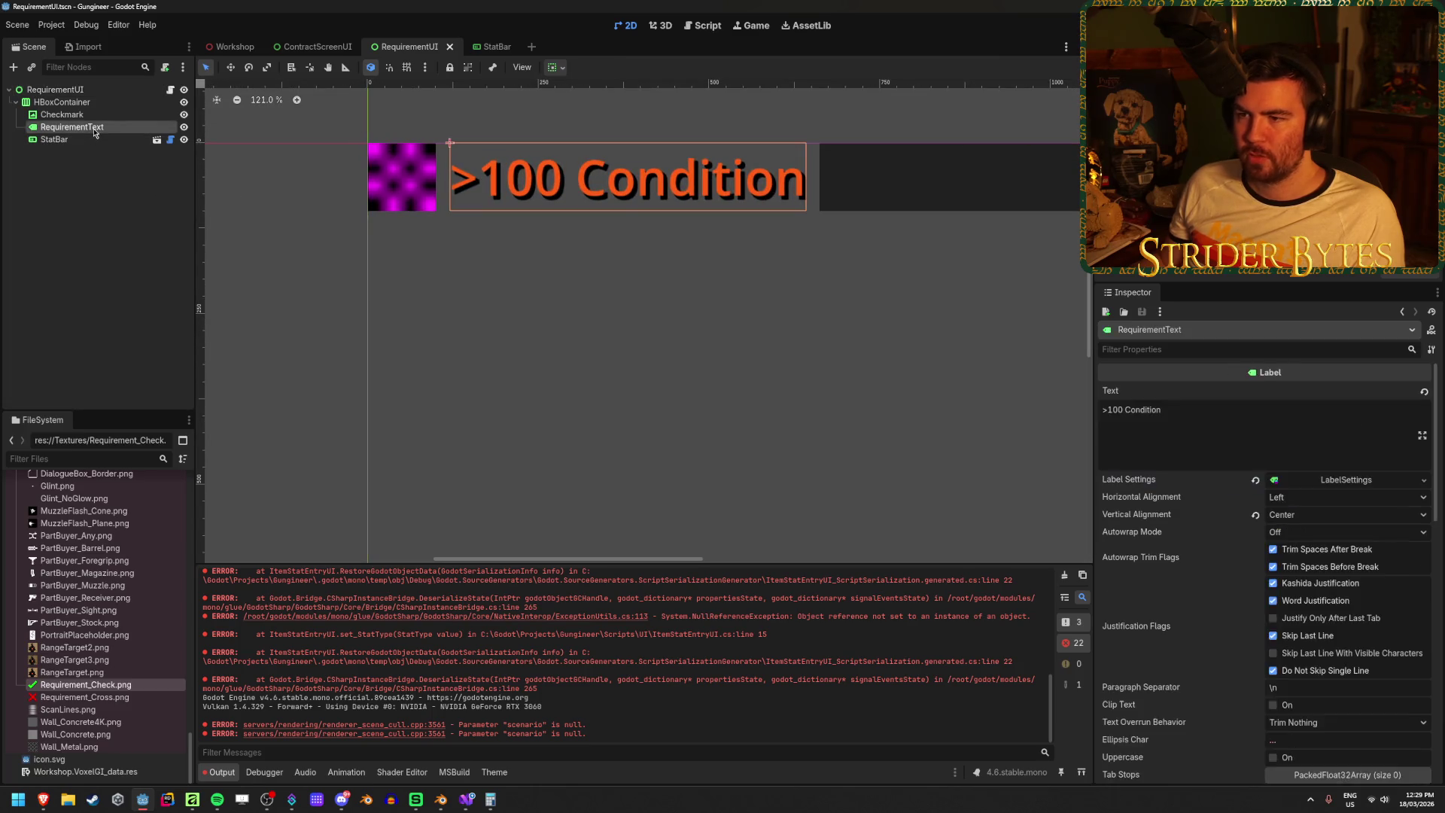
{"action": "left_click", "coordinate": [1360, 481]}
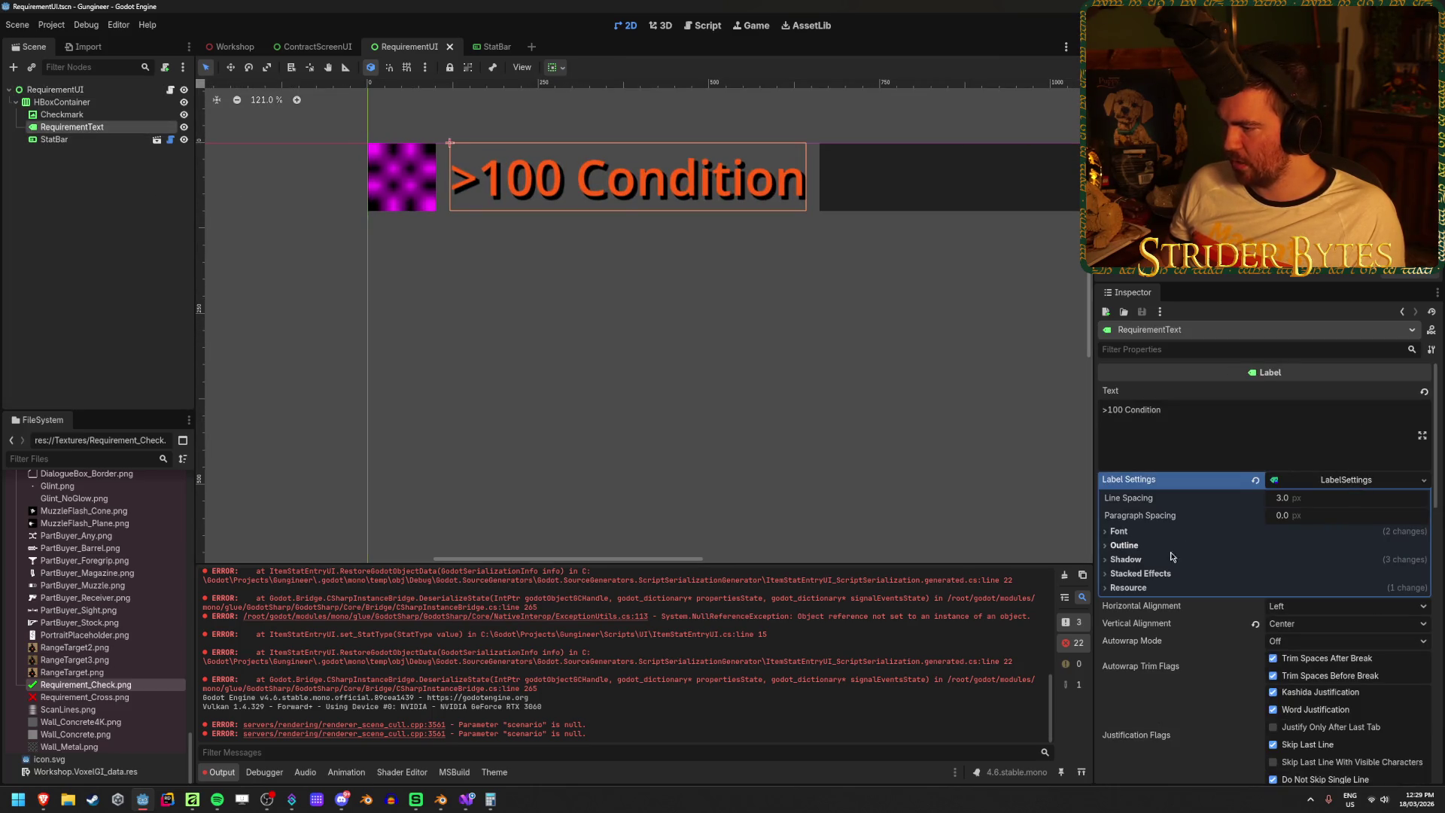
{"action": "left_click", "coordinate": [1127, 559]}
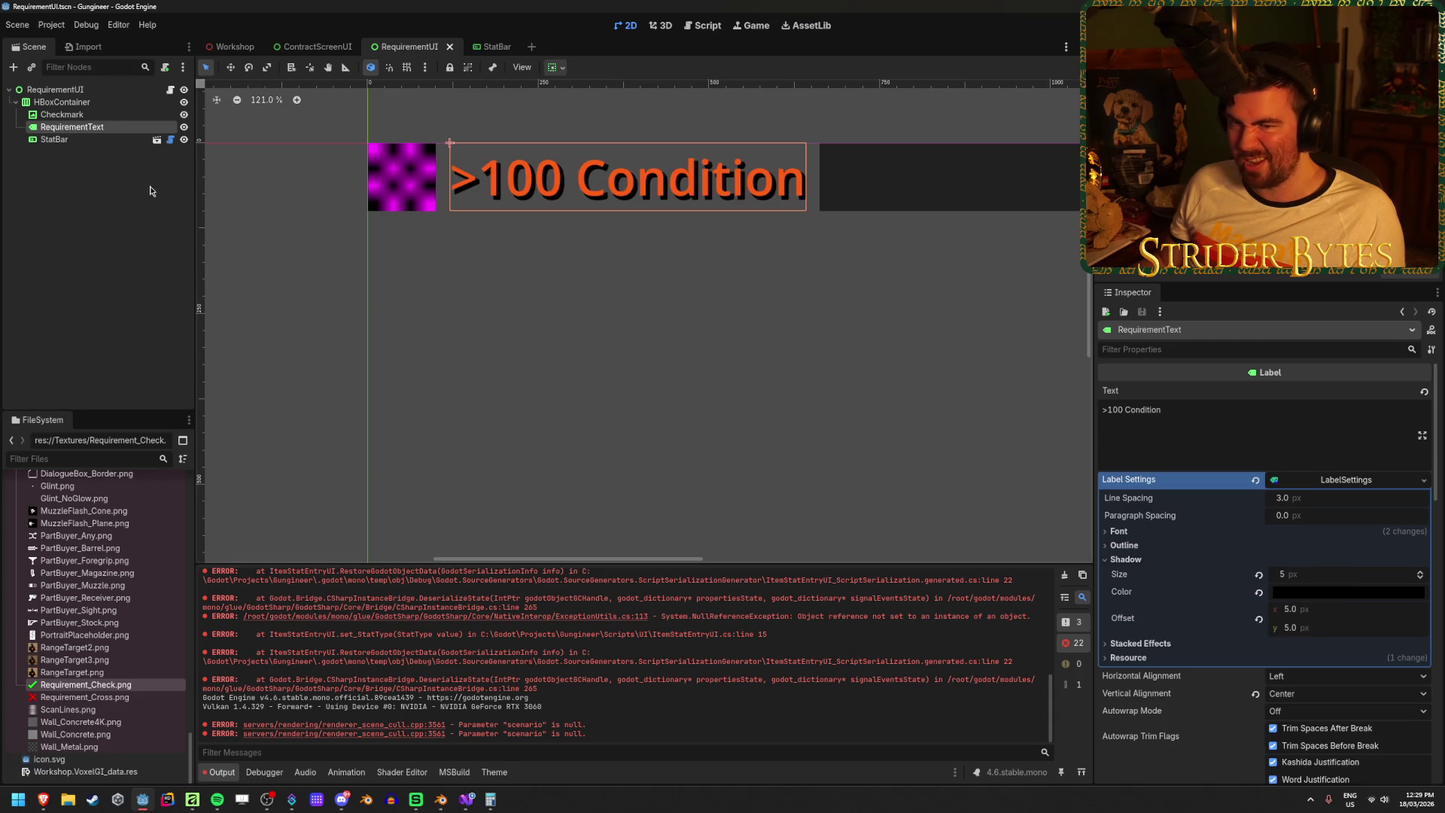
- Select the Checkmark node and look through its Material and Texture sections
{"action": "left_click", "coordinate": [63, 114]}
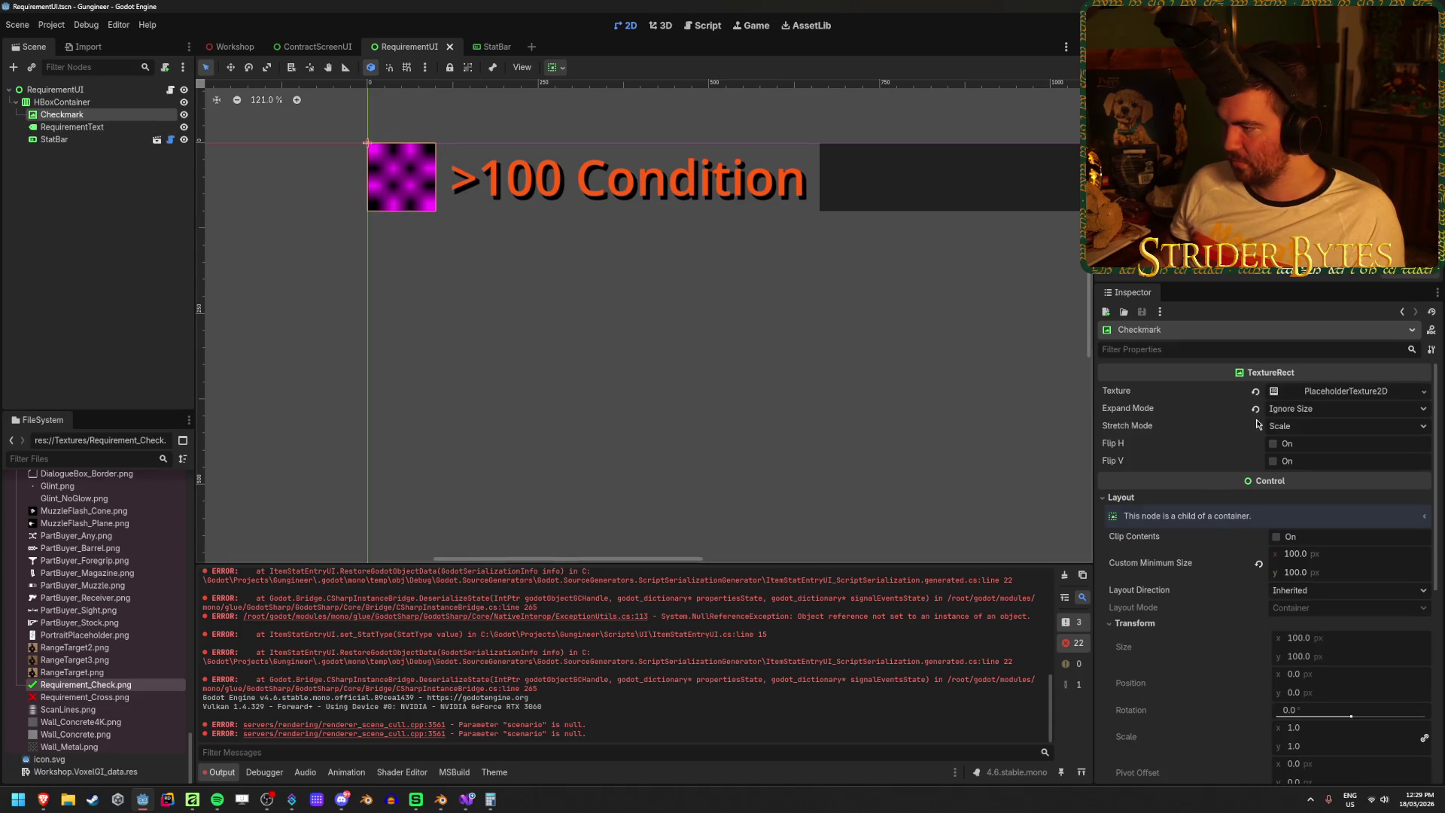
{"action": "scroll", "coordinate": [1213, 434], "scroll_direction": "down", "scroll_amount": 5}
{"action": "scroll", "coordinate": [1213, 451], "scroll_direction": "down", "scroll_amount": 1}
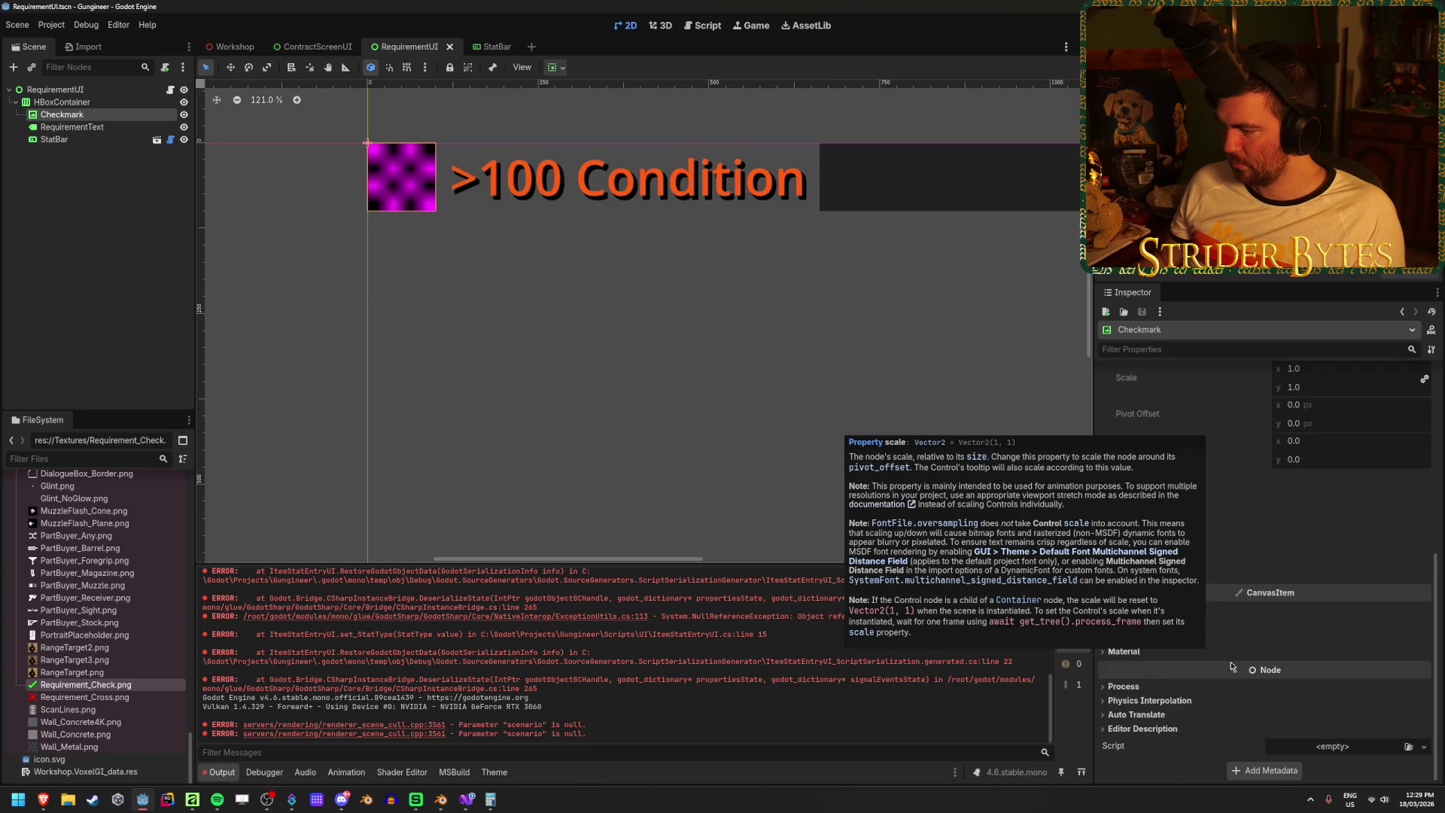
{"action": "left_click", "coordinate": [1124, 652]}
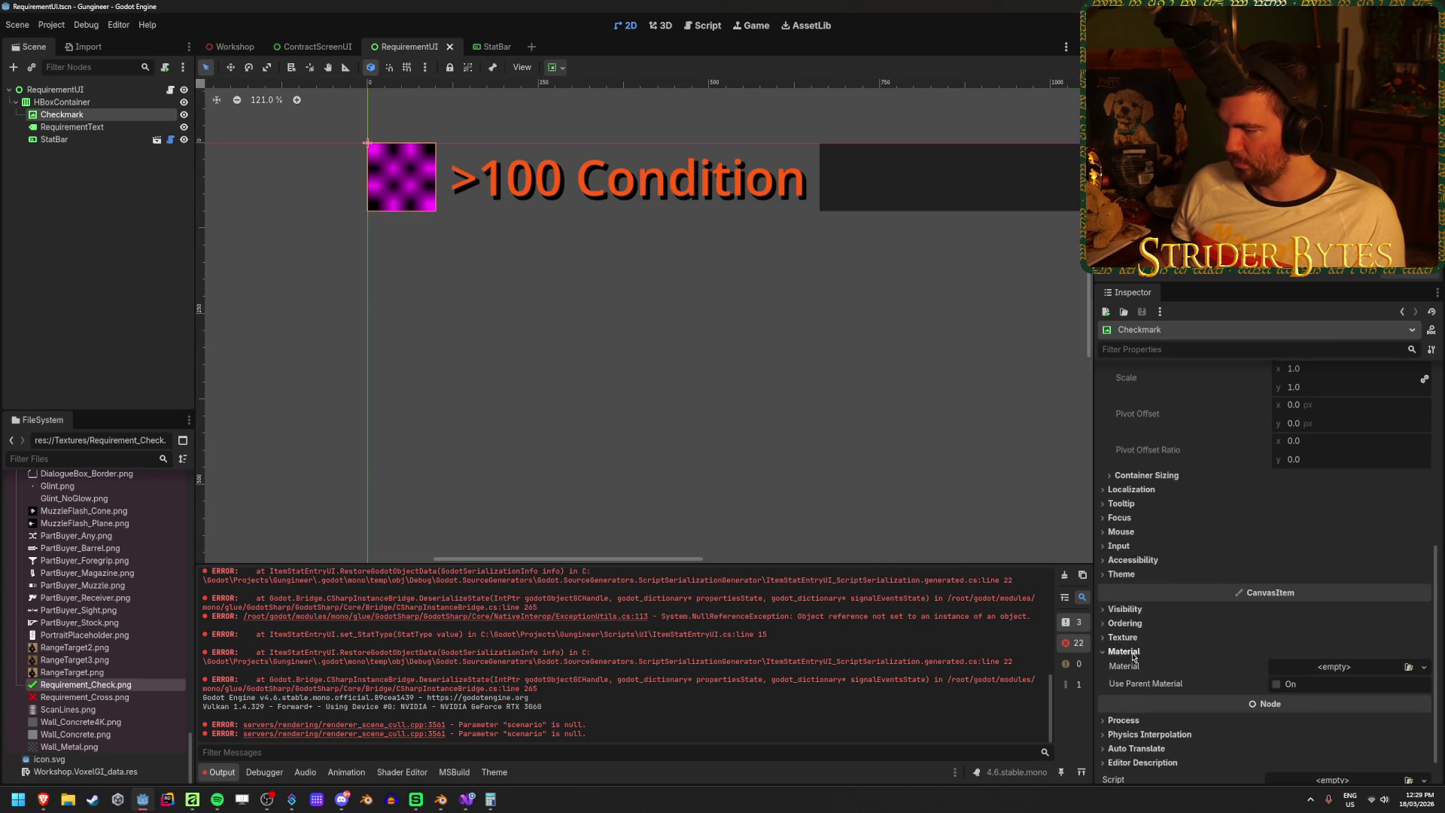
{"action": "left_click", "coordinate": [1129, 652]}
{"action": "left_click", "coordinate": [1133, 636]}
{"action": "left_click", "coordinate": [1131, 636]}
- Assign a new empty Theme to the Checkmark node
{"action": "left_click", "coordinate": [1138, 575]}
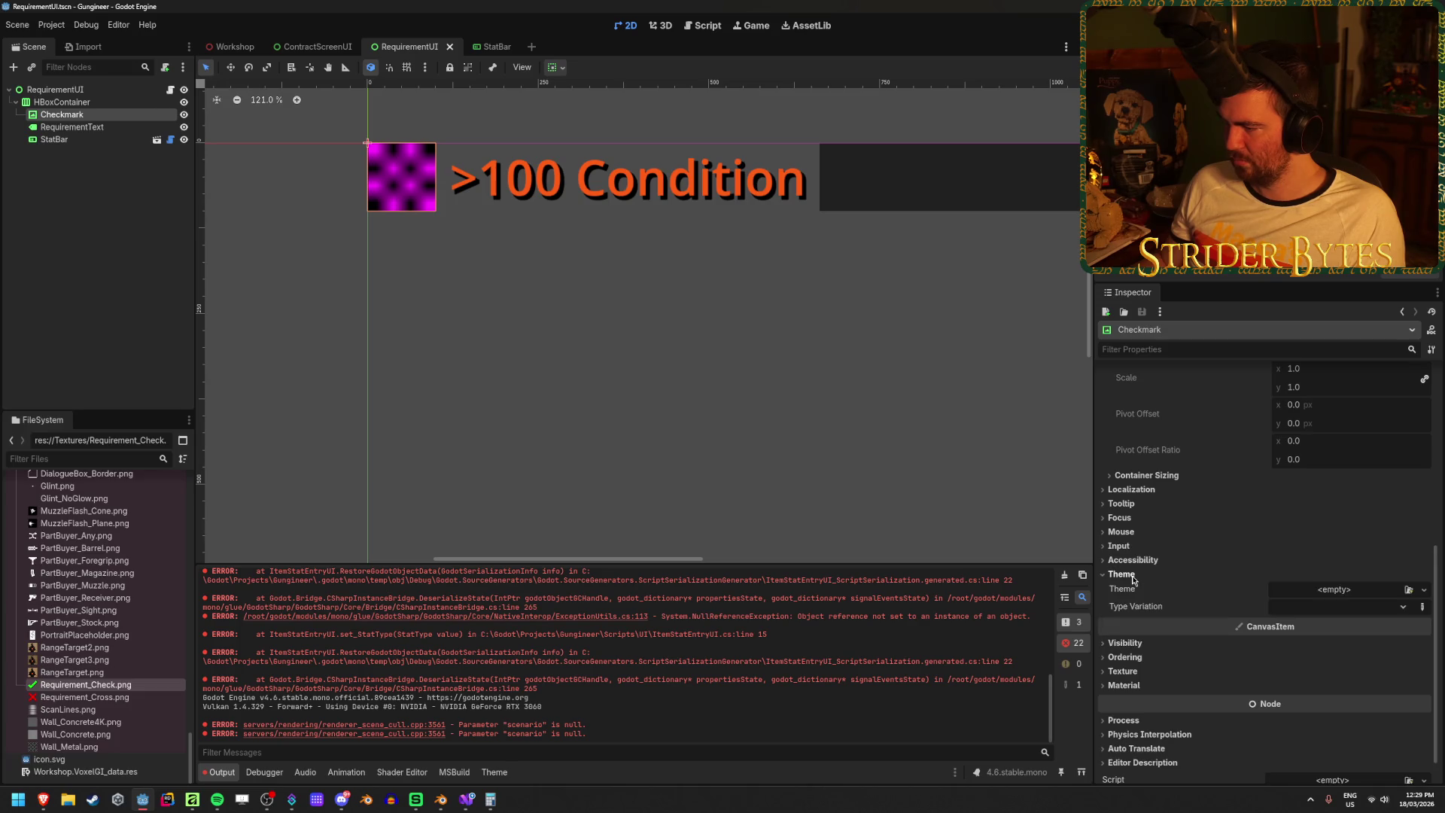
{"action": "left_click", "coordinate": [1408, 590]}
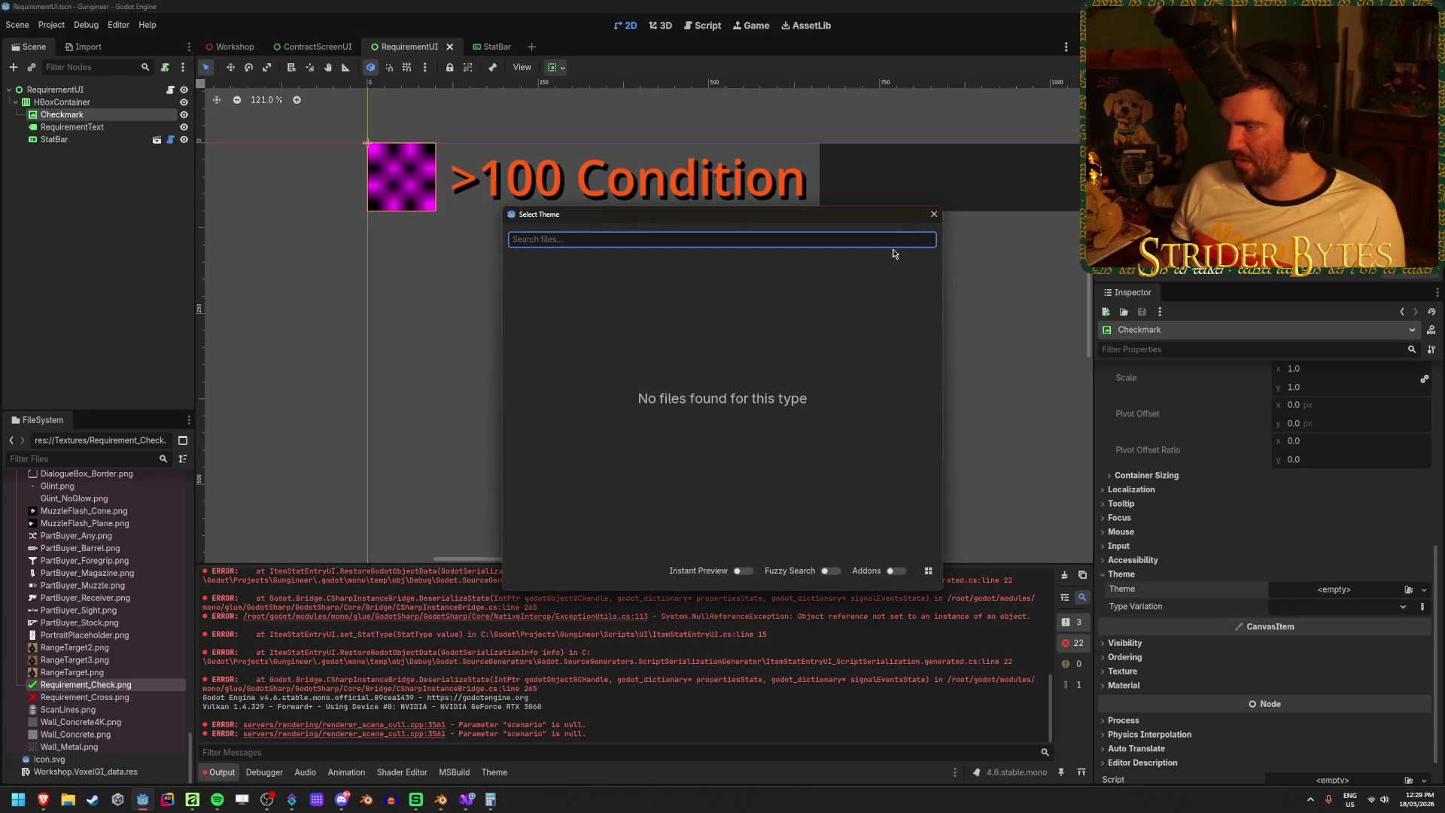
{"action": "left_click", "coordinate": [934, 215]}
{"action": "left_click", "coordinate": [1423, 589]}
{"action": "left_click", "coordinate": [1364, 606]}
{"action": "left_click", "coordinate": [1348, 588]}
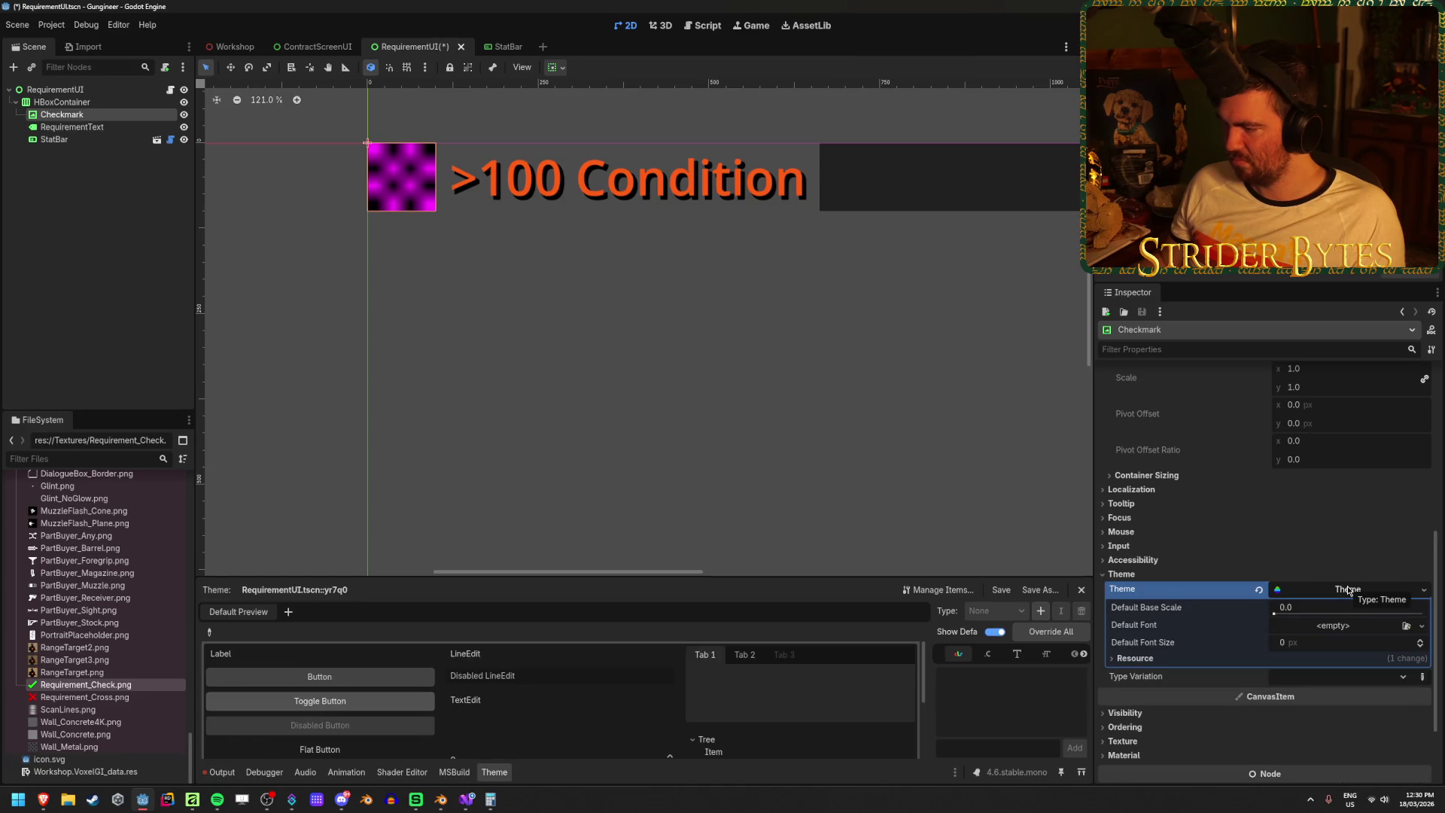
{"action": "left_click", "coordinate": [1347, 588]}
{"action": "left_click", "coordinate": [1114, 575]}
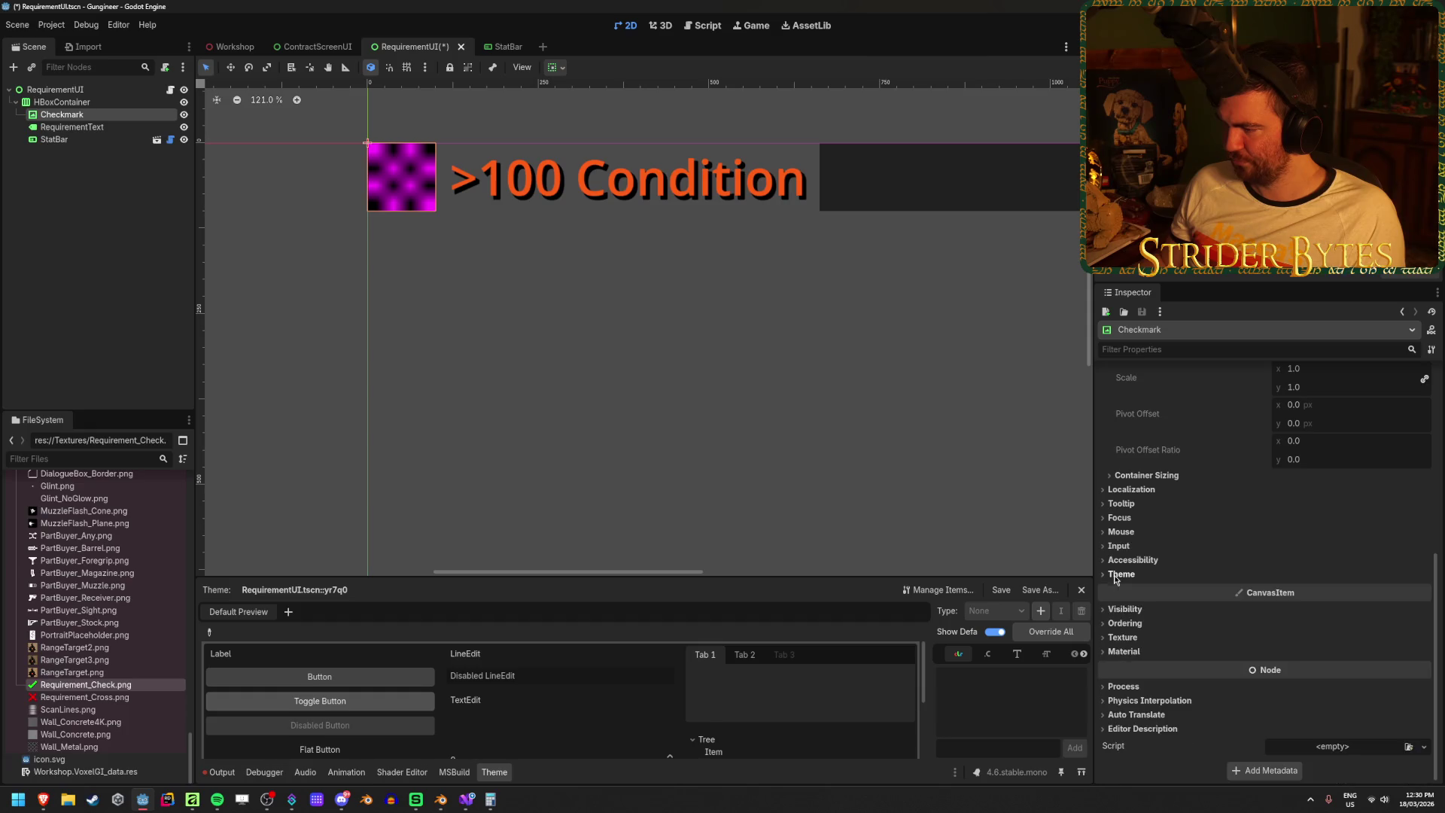
- Zoom in on the RequirementUI canvas, then switch back to the check icon artwork
{"action": "scroll", "coordinate": [1114, 578], "scroll_direction": "up", "scroll_amount": 2}
{"action": "scroll", "coordinate": [1162, 606], "scroll_direction": "up", "scroll_amount": 2}
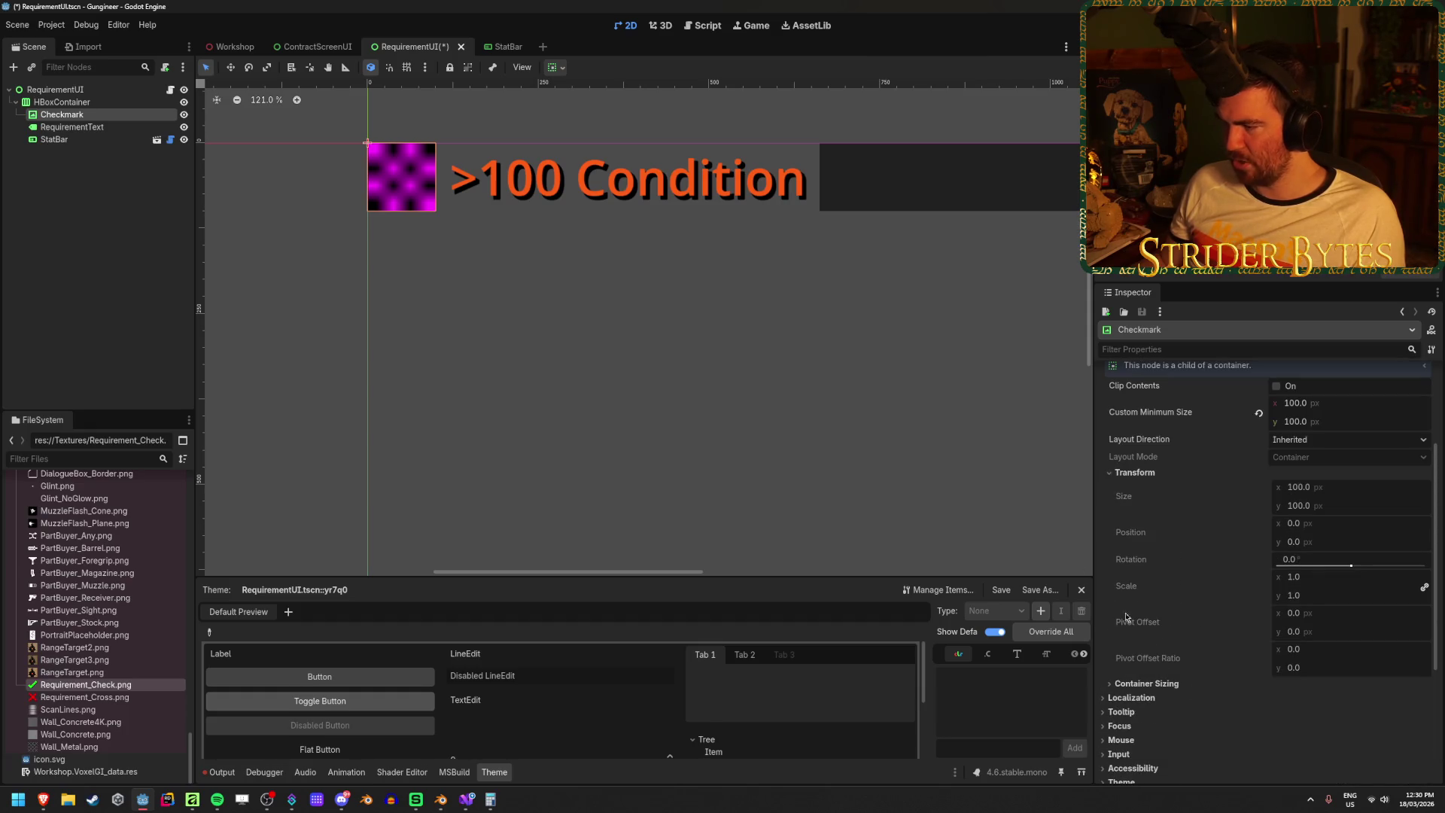
{"action": "key", "text": "ctrl+equal"}
{"action": "scroll", "coordinate": [1174, 628], "scroll_direction": "up", "scroll_amount": 3}
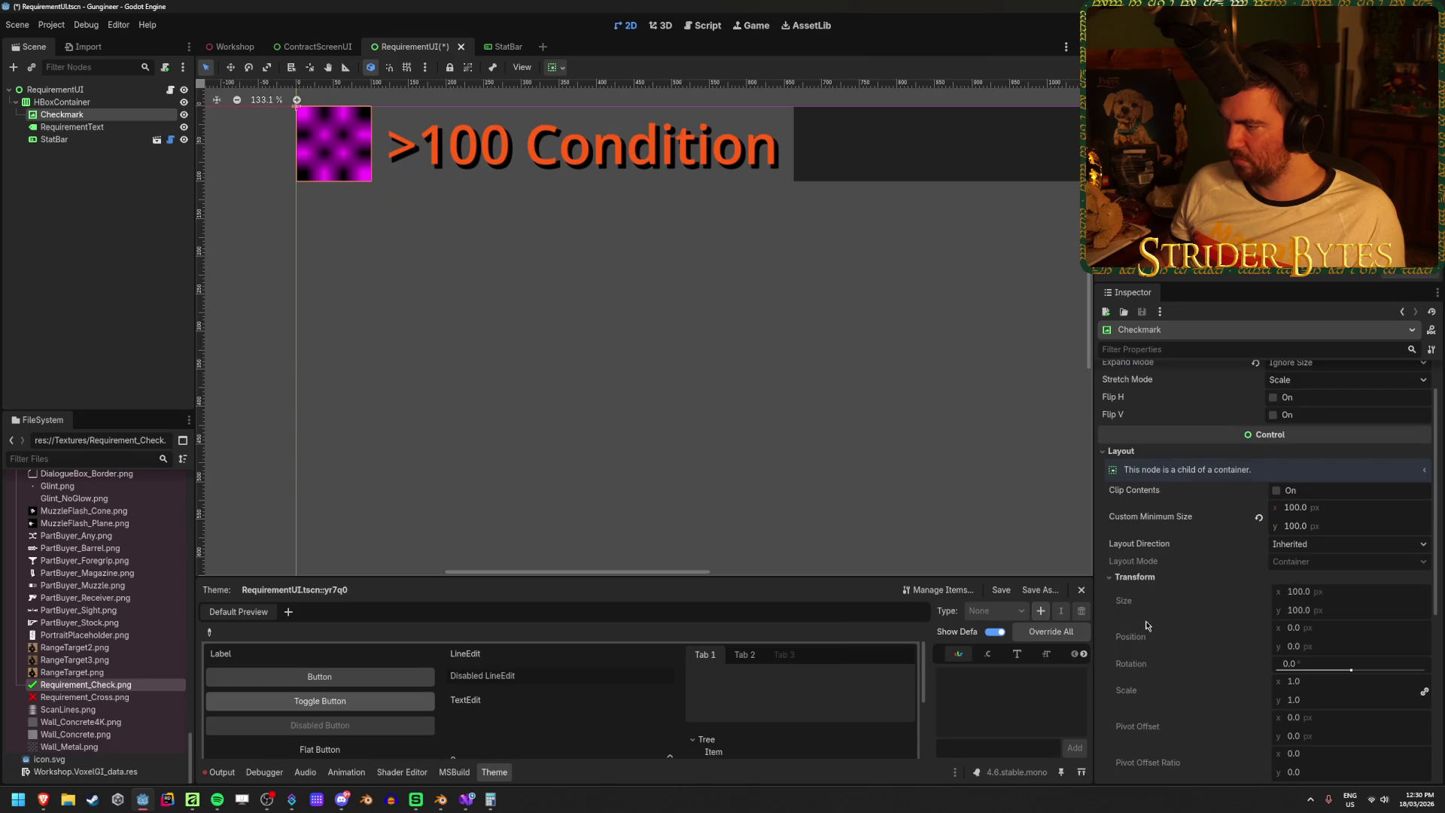
{"action": "scroll", "coordinate": [642, 339], "scroll_direction": "down", "scroll_amount": 1}
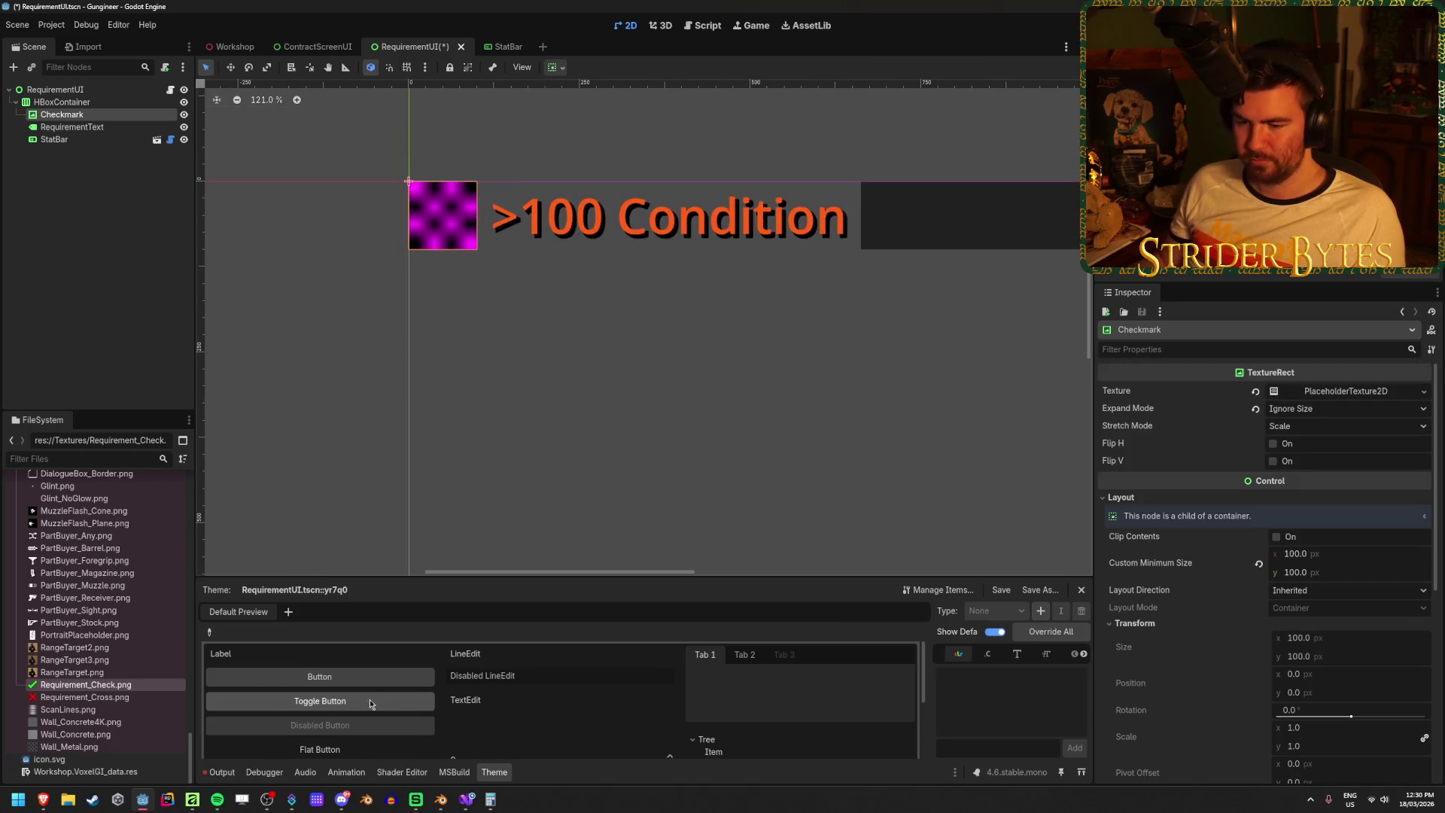
{"action": "key", "text": "alt+Tab"}
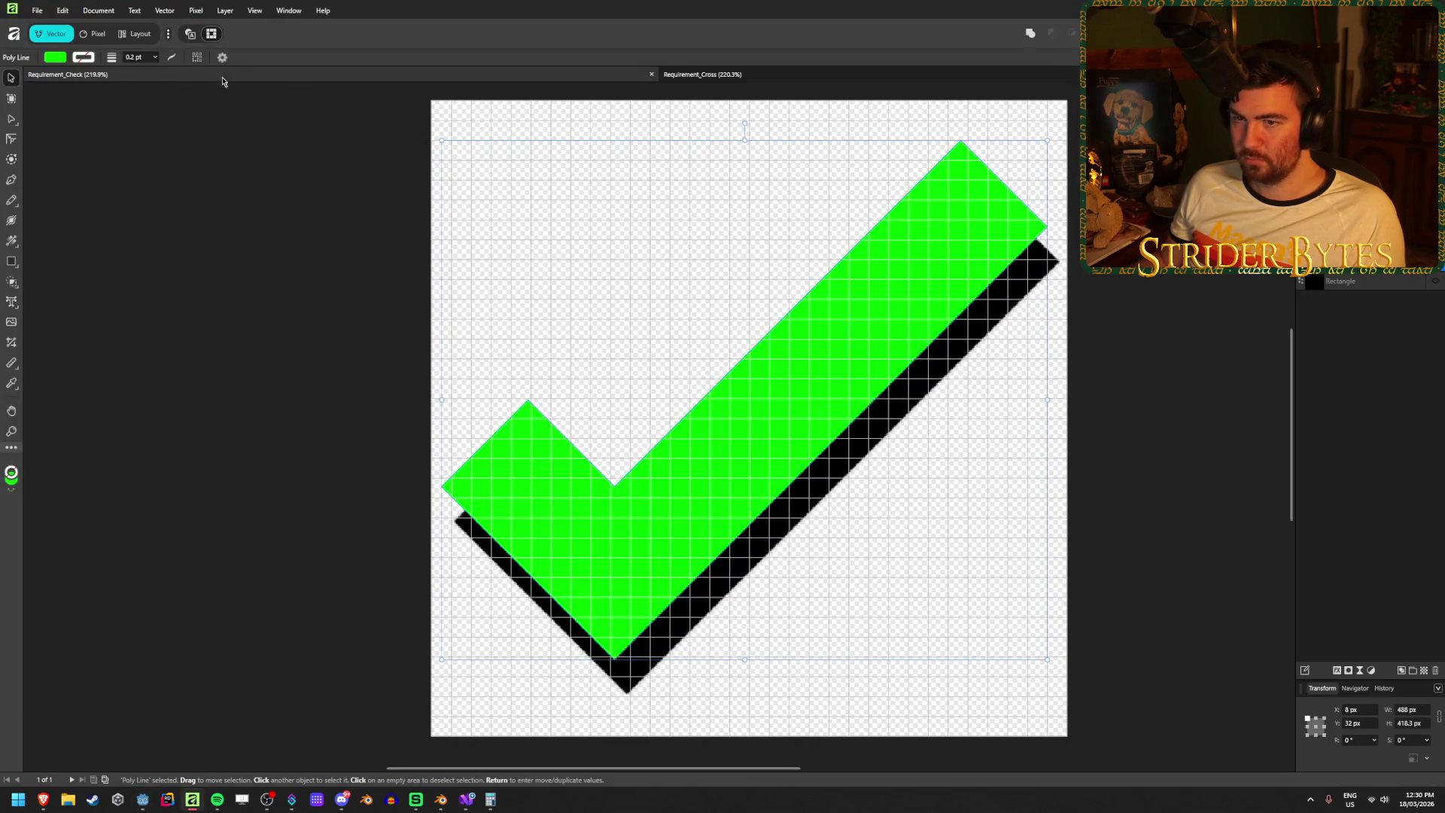
- On Requirement_Cross, give the red X group's outer shadow a 50 px offset
{"action": "left_click", "coordinate": [766, 74]}
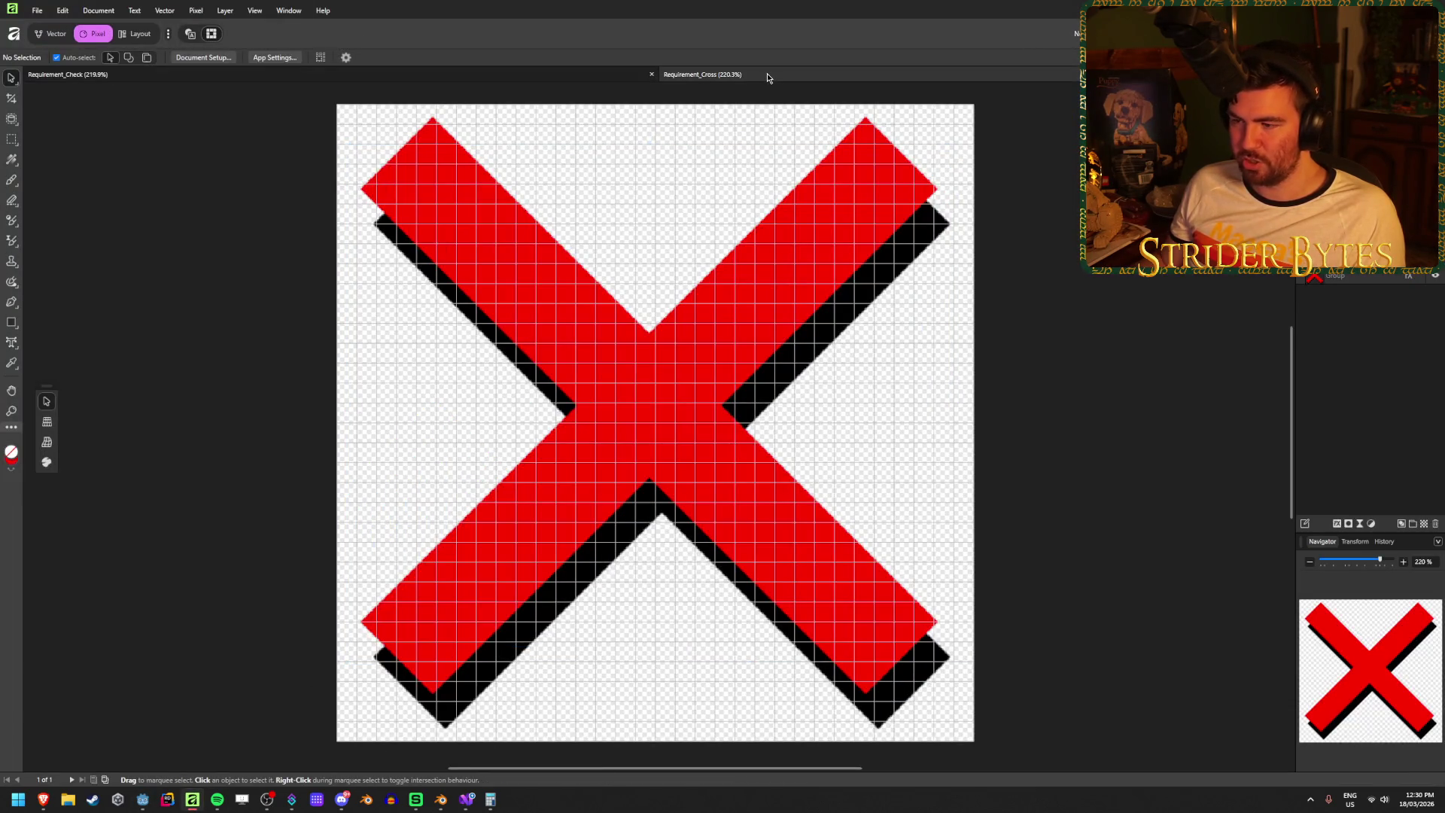
{"action": "left_click_drag", "start_coordinate": [310, 389], "coordinate": [339, 371]}
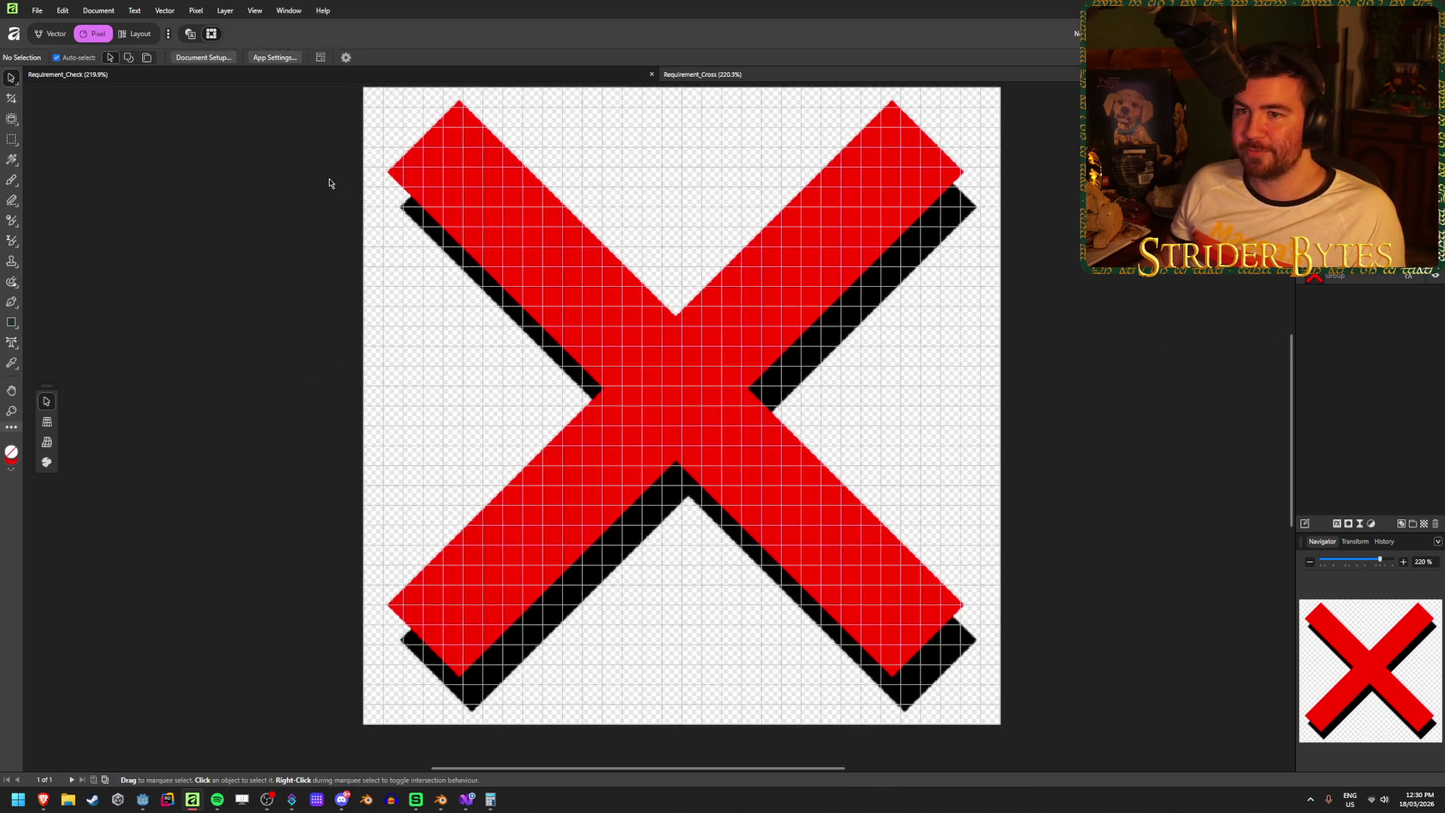
{"action": "left_click", "coordinate": [1355, 277]}
{"action": "left_click", "coordinate": [1337, 524]}
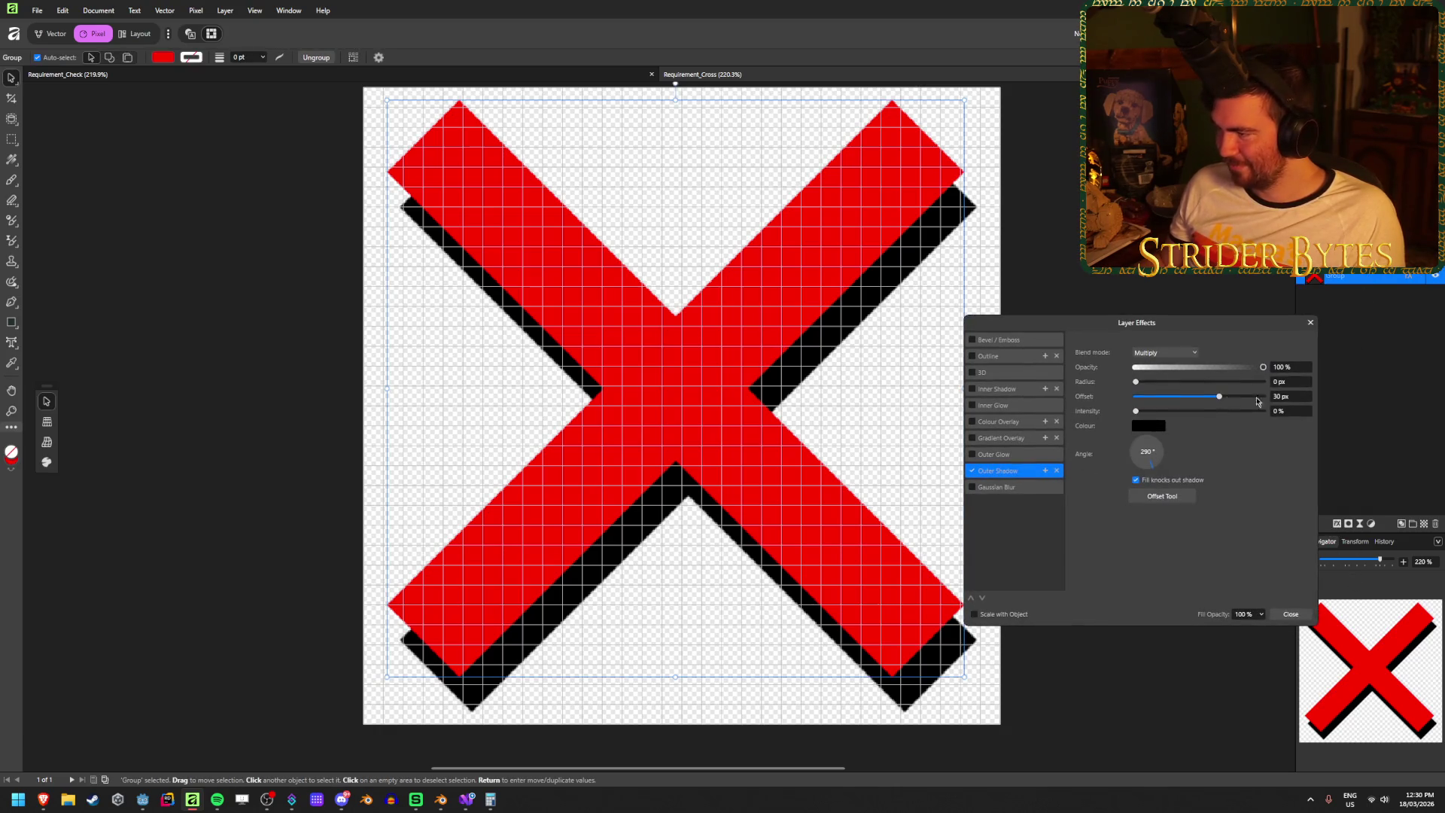
{"action": "mouse_move", "coordinate": [1223, 401]}
{"action": "left_mouse_down"}
{"action": "mouse_move", "coordinate": [1274, 399]}
{"action": "mouse_move", "coordinate": [1248, 403]}
{"action": "left_mouse_up"}
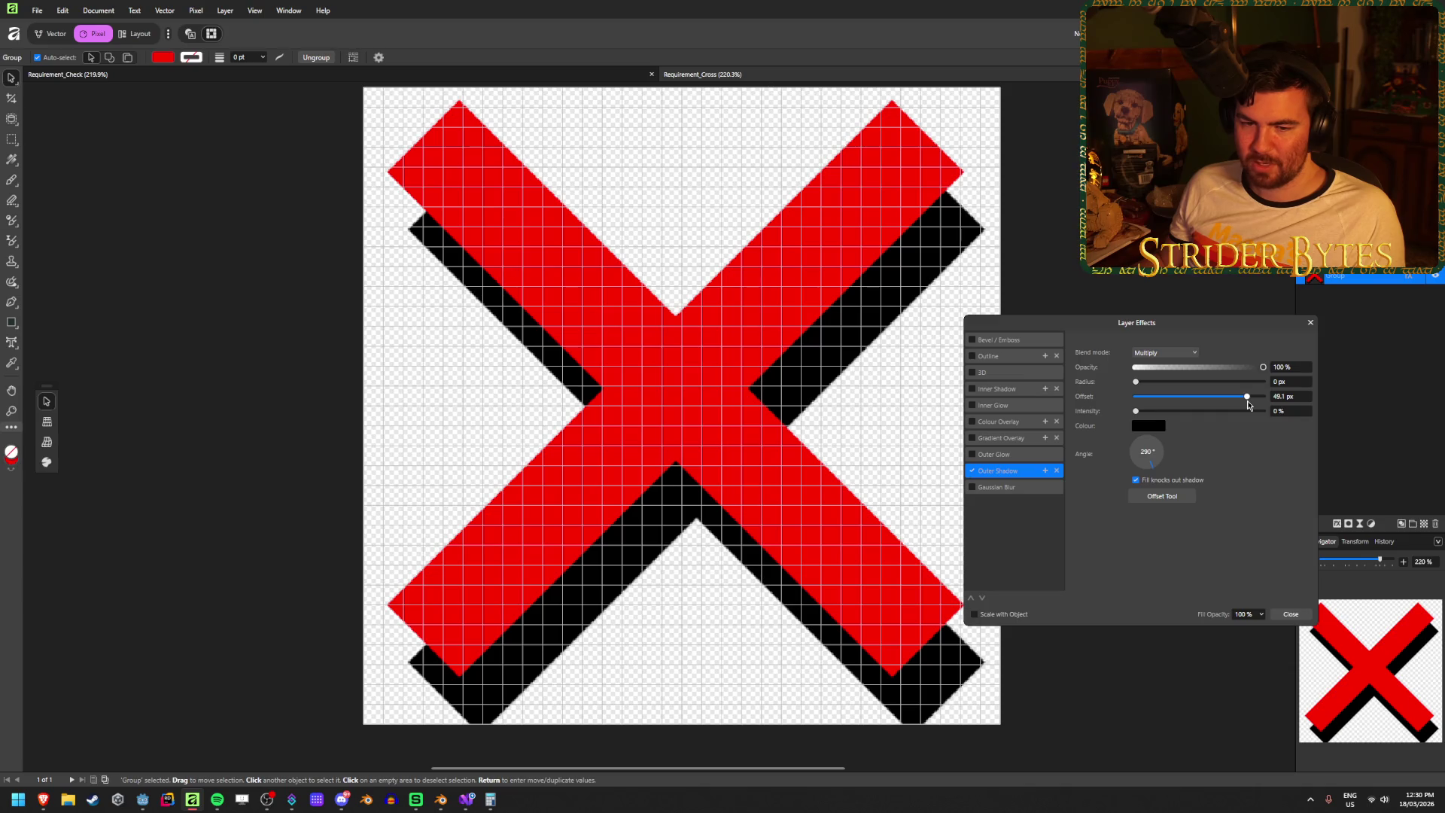
{"action": "left_click", "coordinate": [1291, 396]}
{"action": "type", "text": "50"}
{"action": "key", "text": "Tab"}
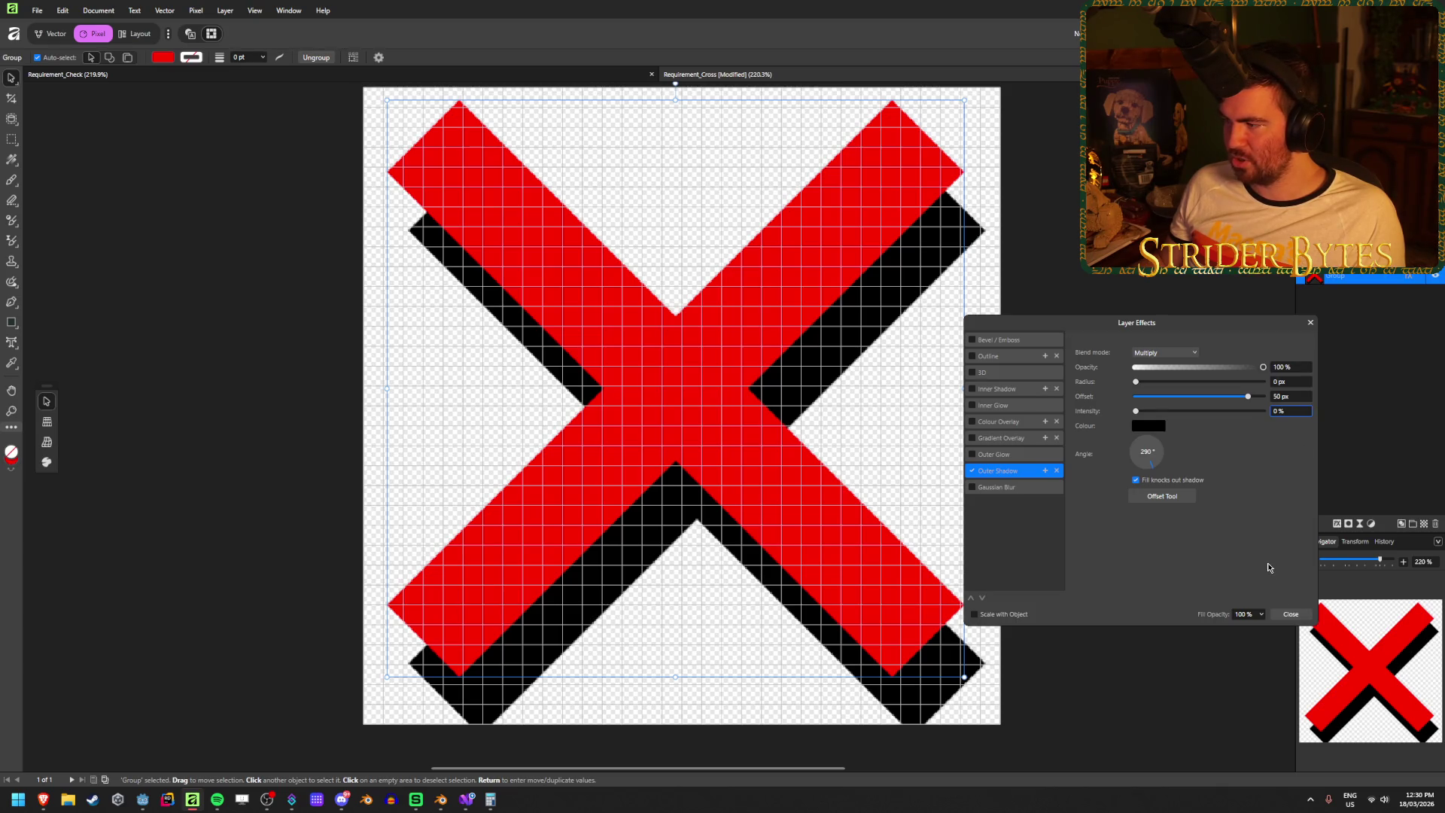
- Settle the shadow at 290° with a 40 px offset, then nudge the X up-left
{"action": "left_click", "coordinate": [1147, 451]}
{"action": "type", "text": "15"}
{"action": "key", "text": "Return"}
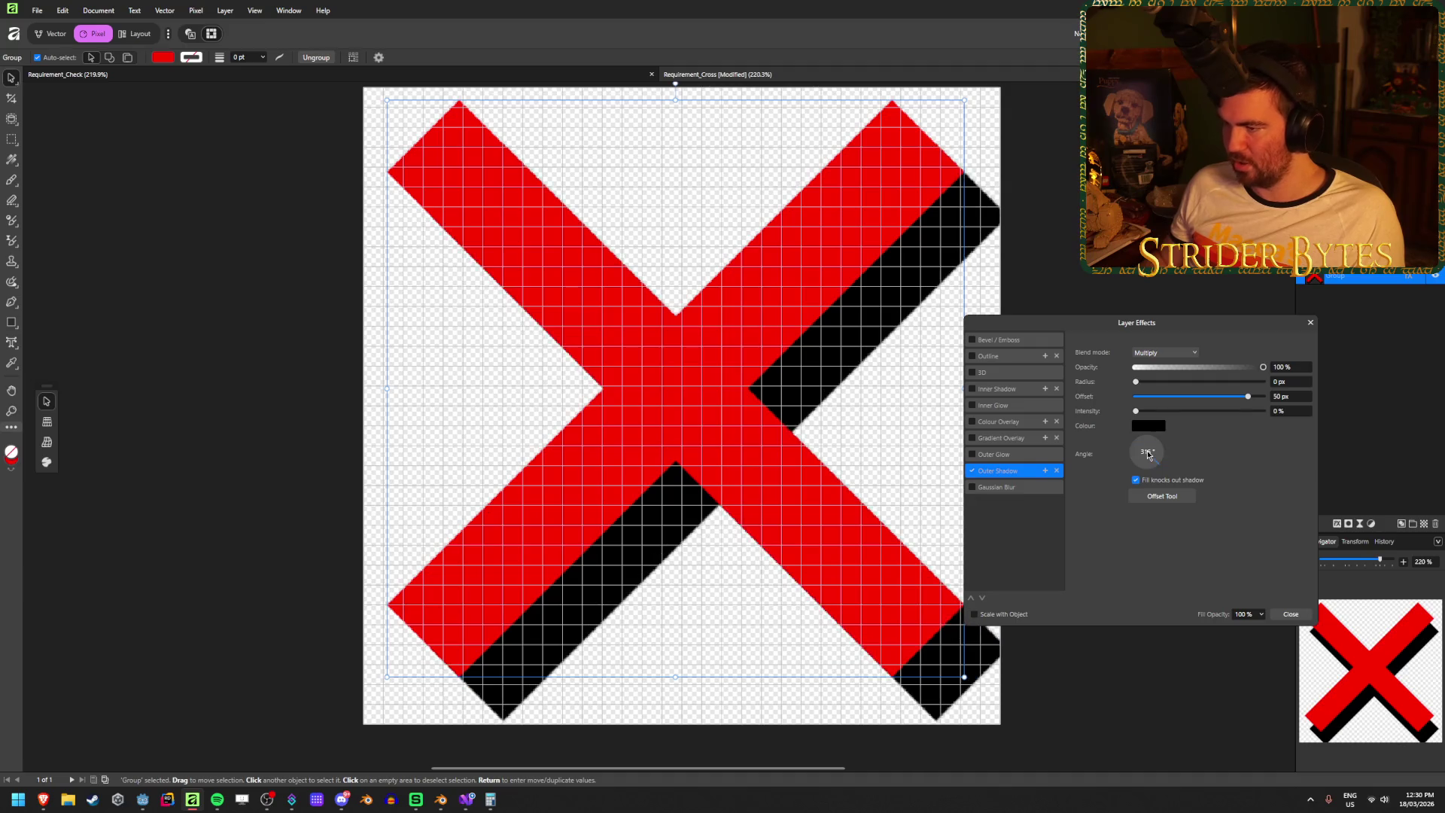
{"action": "type", "text": "290"}
{"action": "key", "text": "Return"}
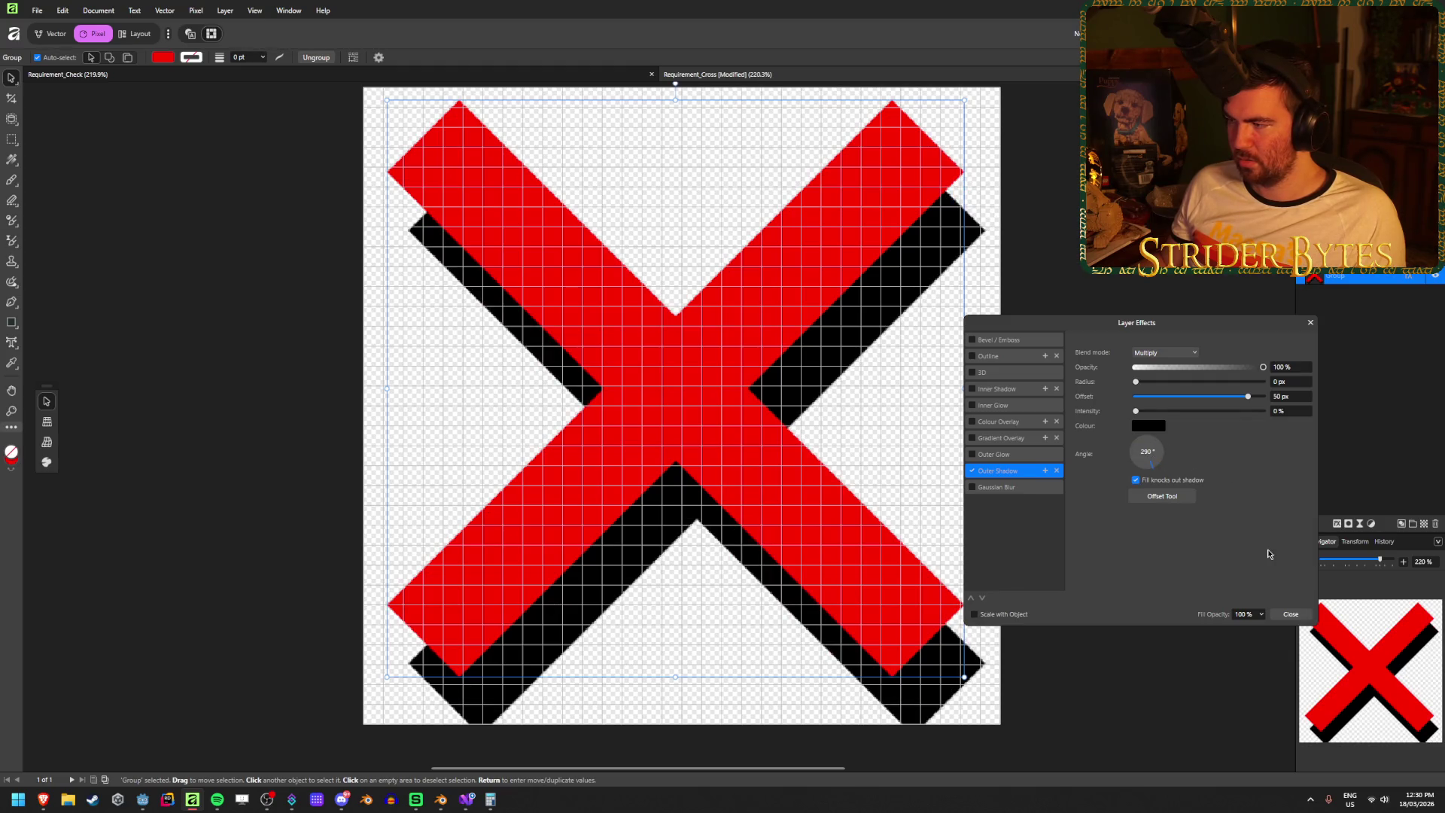
{"action": "left_click_drag", "start_coordinate": [1245, 395], "coordinate": [1000, 390]}
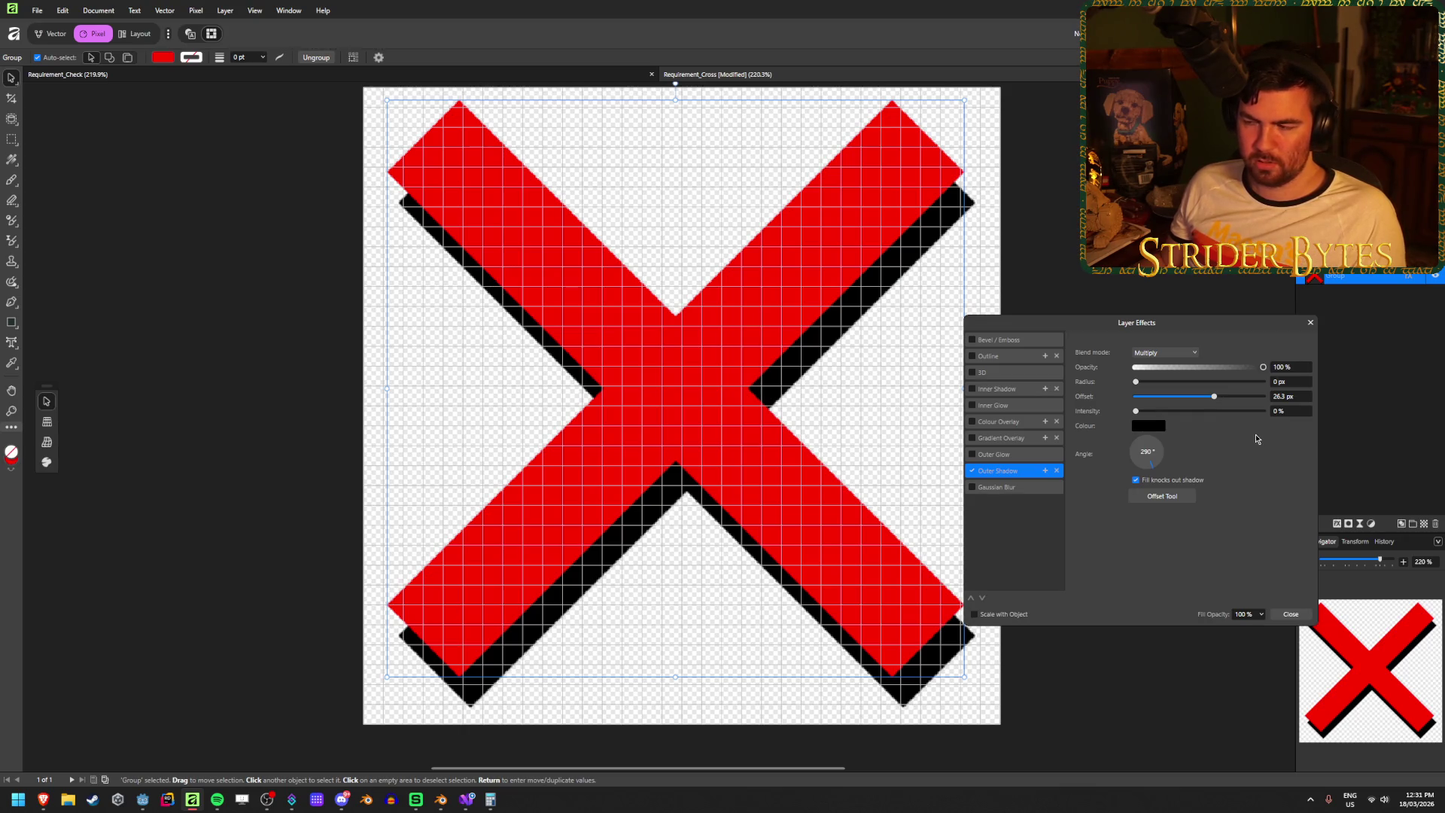
{"action": "left_click_drag", "start_coordinate": [1213, 401], "coordinate": [1227, 399]}
{"action": "left_click", "coordinate": [1295, 396]}
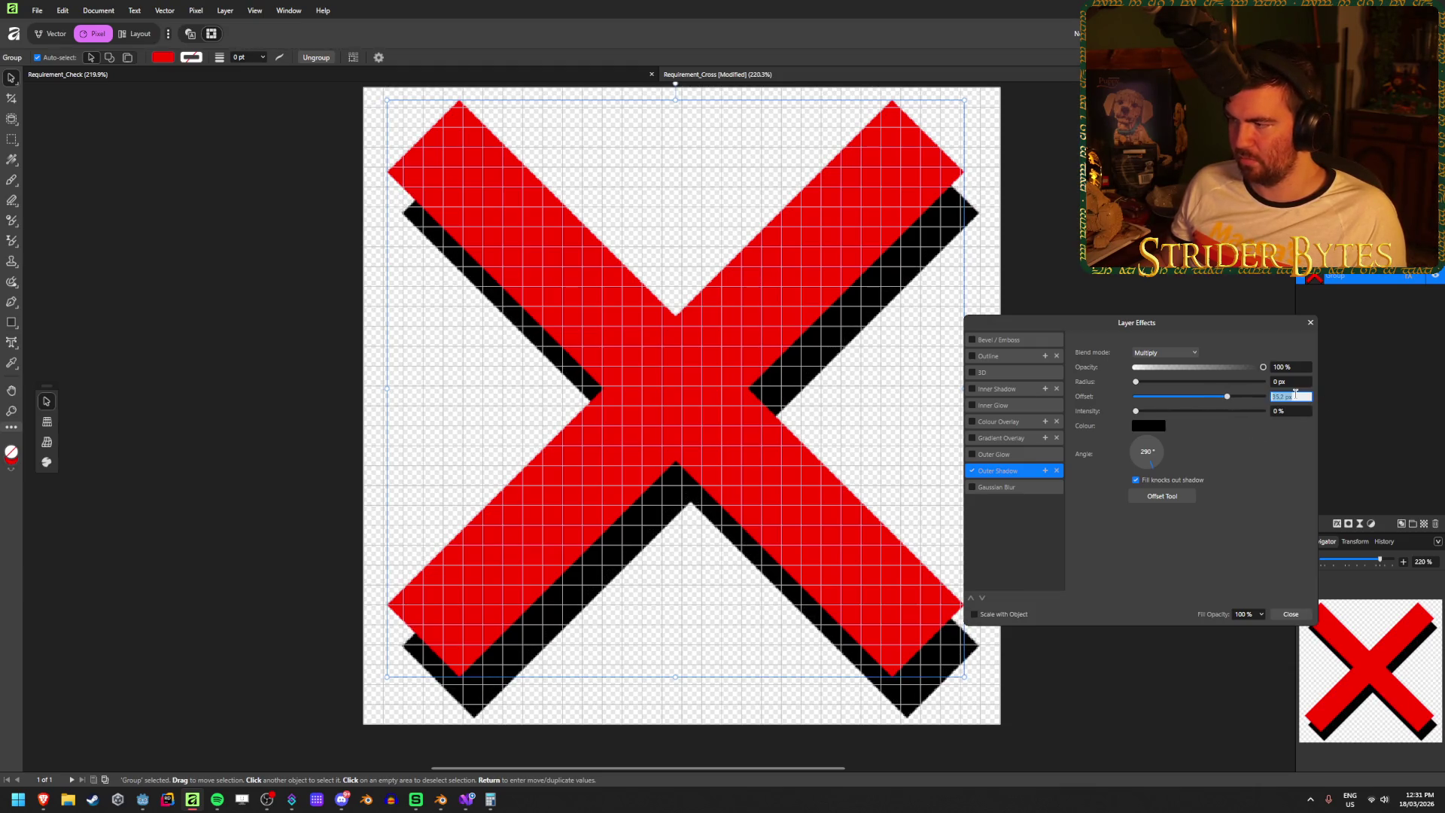
{"action": "type", "text": "40"}
{"action": "key", "text": "Tab"}
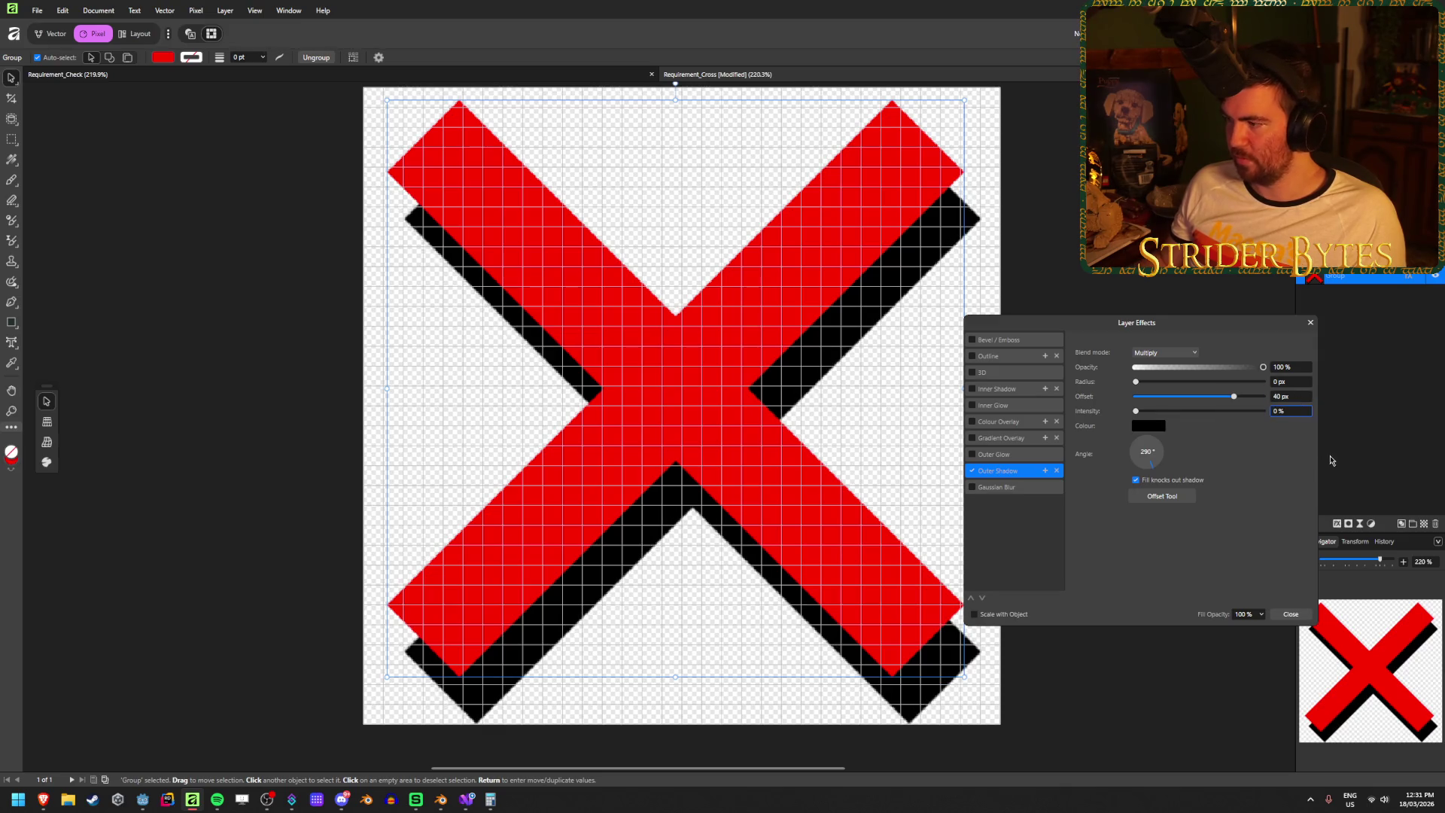
{"action": "left_click", "coordinate": [1292, 614]}
{"action": "left_click_drag", "start_coordinate": [751, 444], "coordinate": [731, 431]}
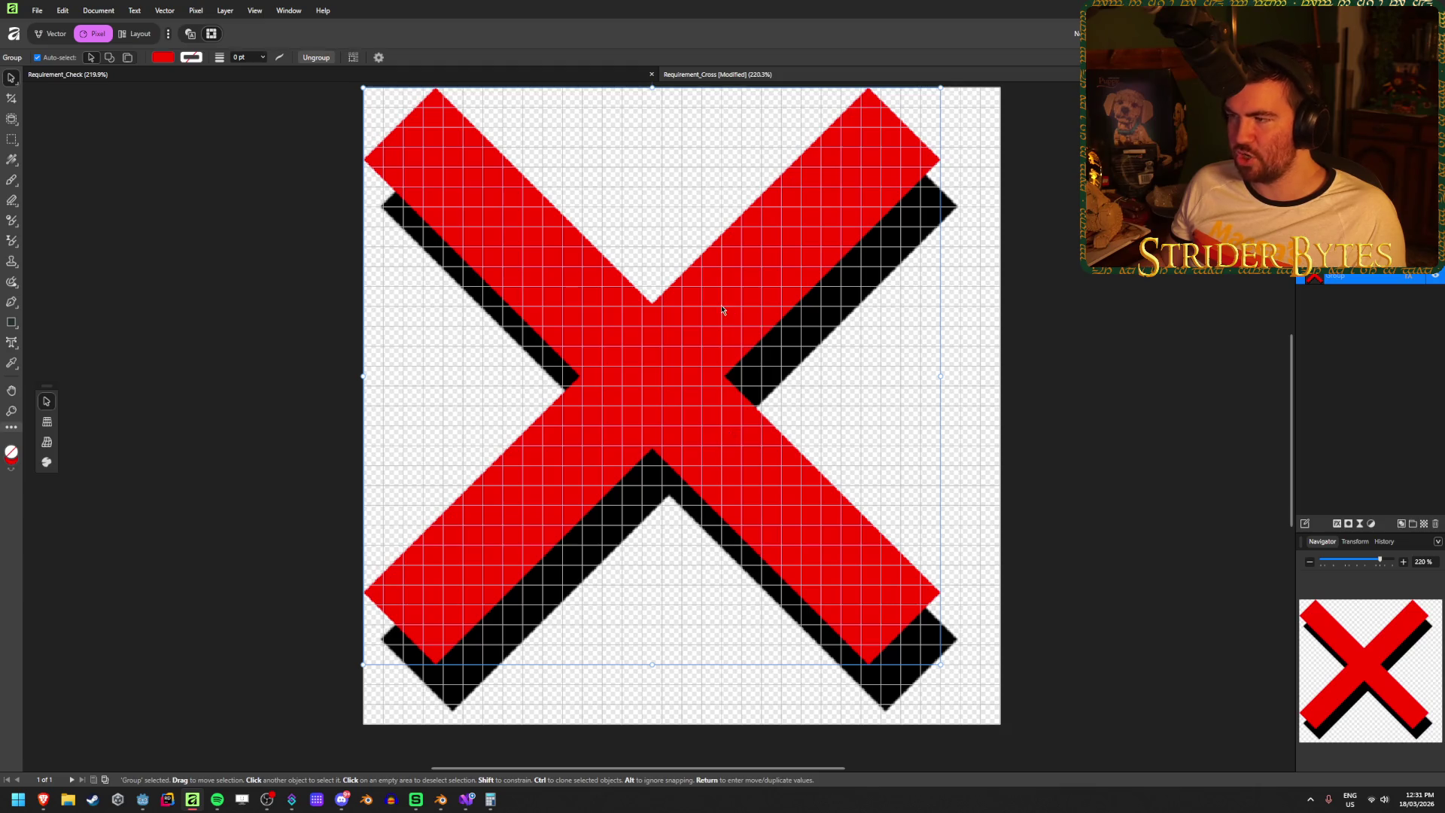
- Nudge the whole X group a few pixels right and down
{"action": "scroll", "coordinate": [824, 530], "scroll_direction": "down", "scroll_amount": 4}
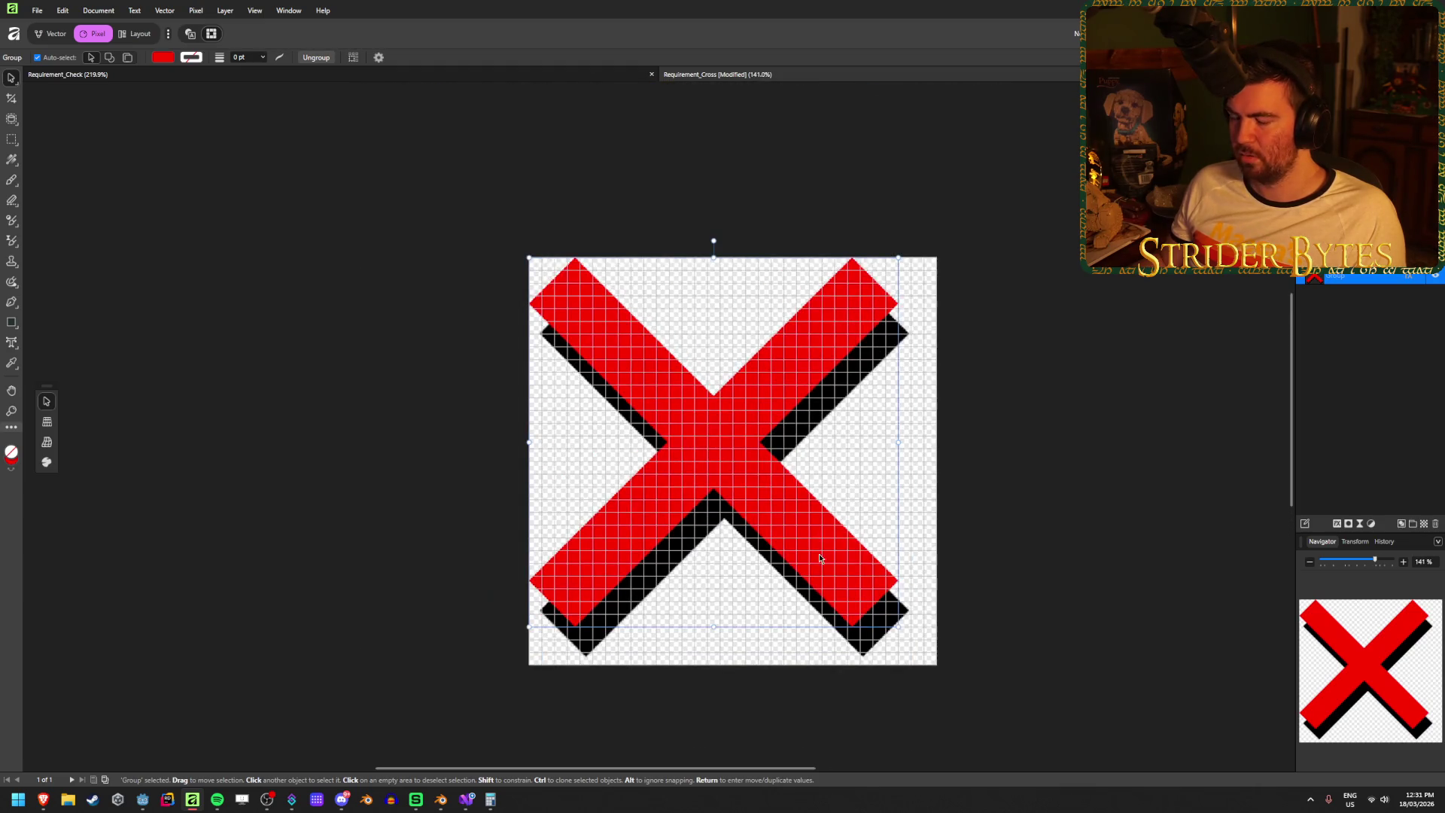
{"action": "left_click_drag", "start_coordinate": [898, 627], "coordinate": [907, 632]}
{"action": "key", "text": "ctrl+z"}
{"action": "left_click", "coordinate": [1046, 490]}
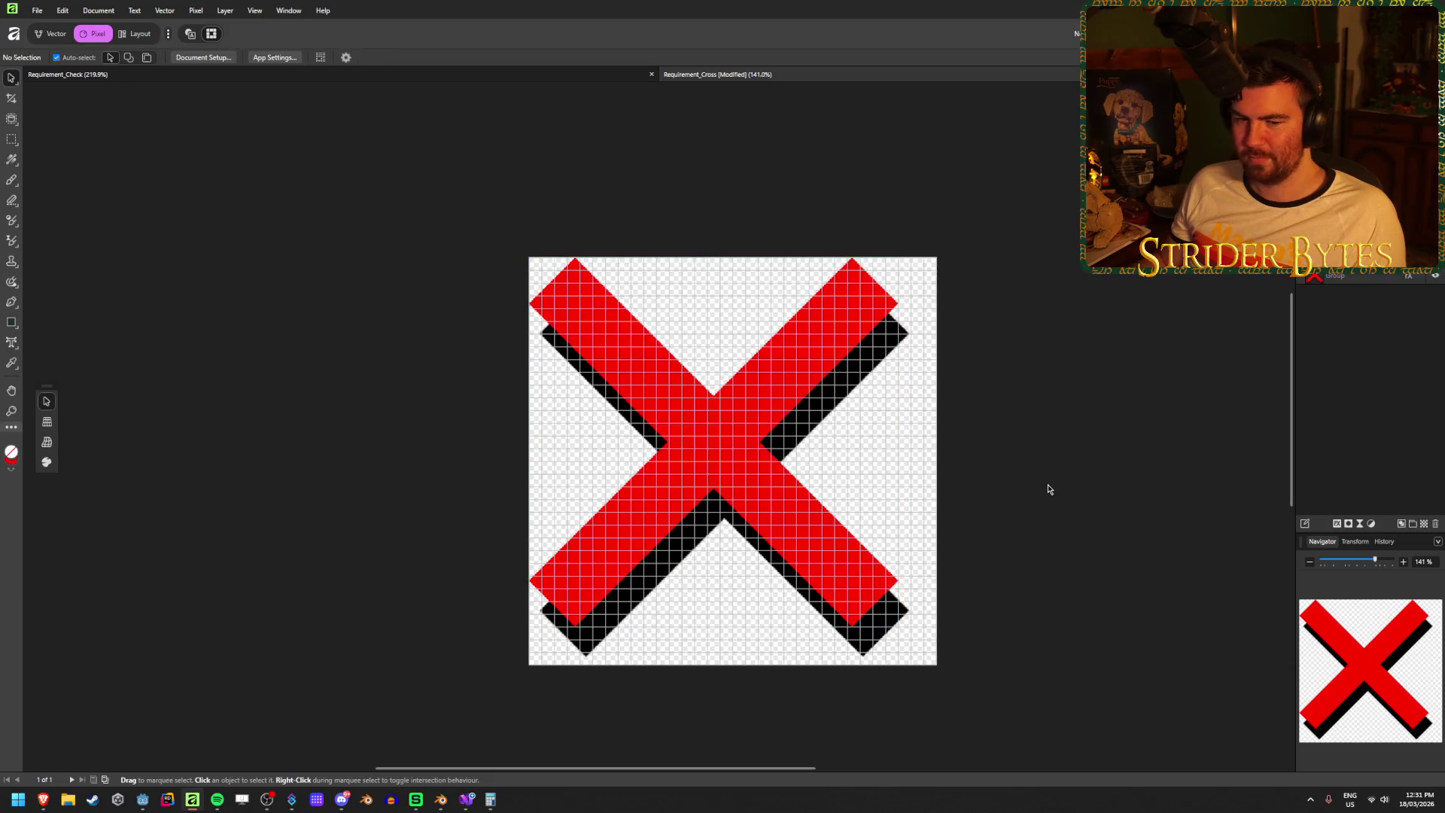
{"action": "key", "text": "ctrl+a"}
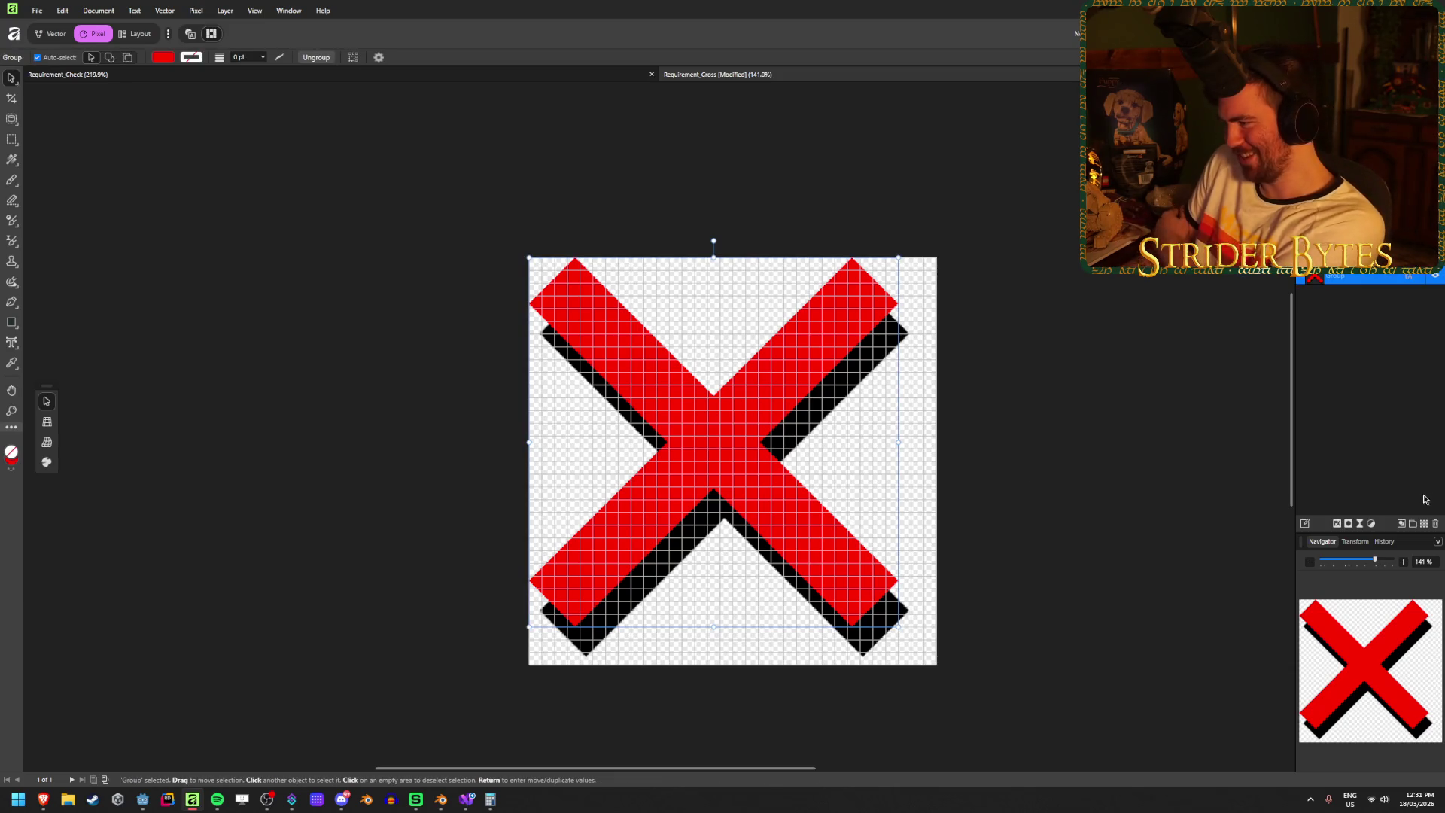
{"action": "left_click_drag", "start_coordinate": [688, 380], "coordinate": [690, 380]}
{"action": "key", "text": "Right"}
{"action": "key", "text": "Right"}
{"action": "key", "text": "Right"}
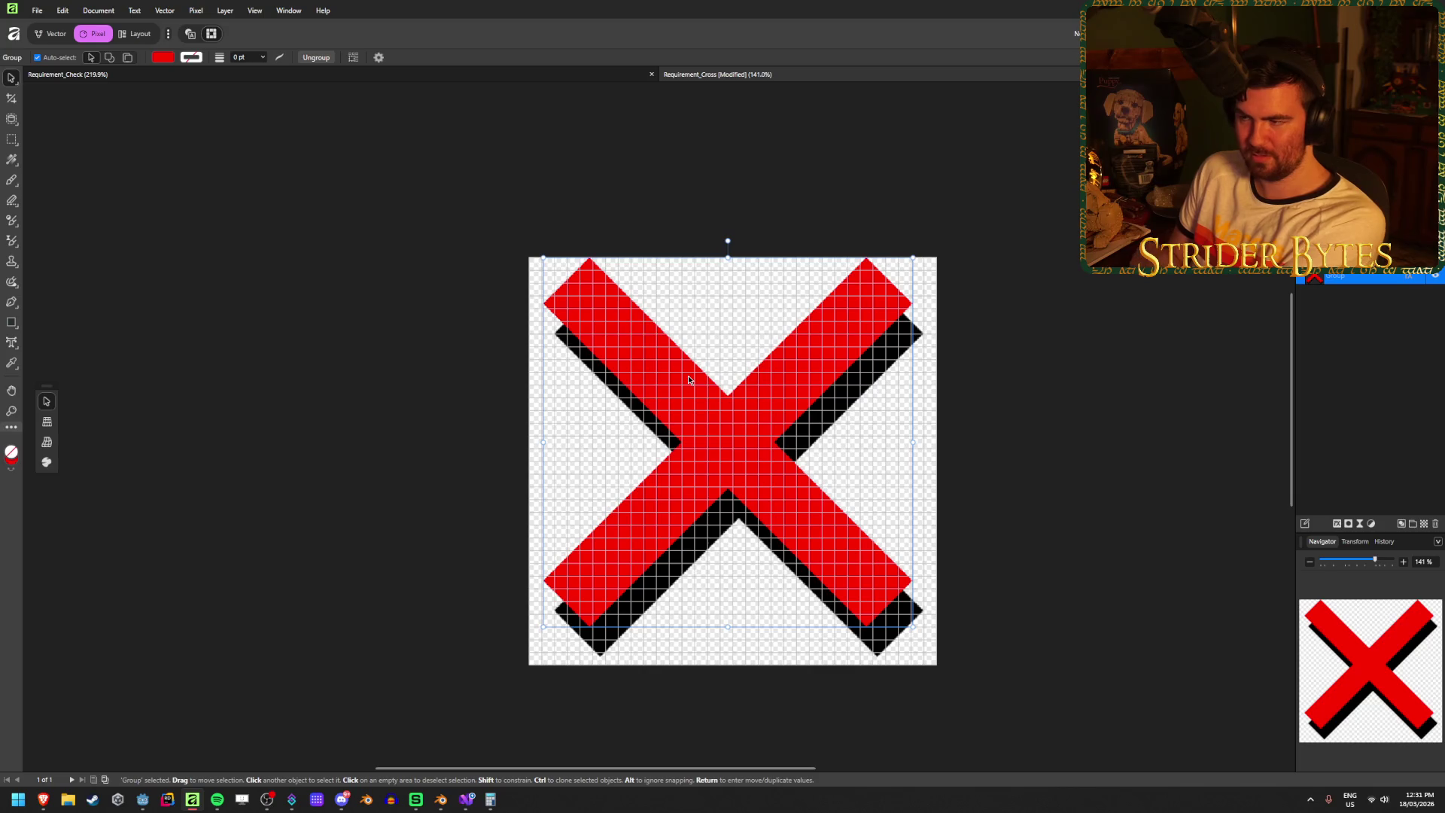
{"action": "key", "text": "Down"}
{"action": "key", "text": "Down"}
{"action": "key", "text": "Down"}
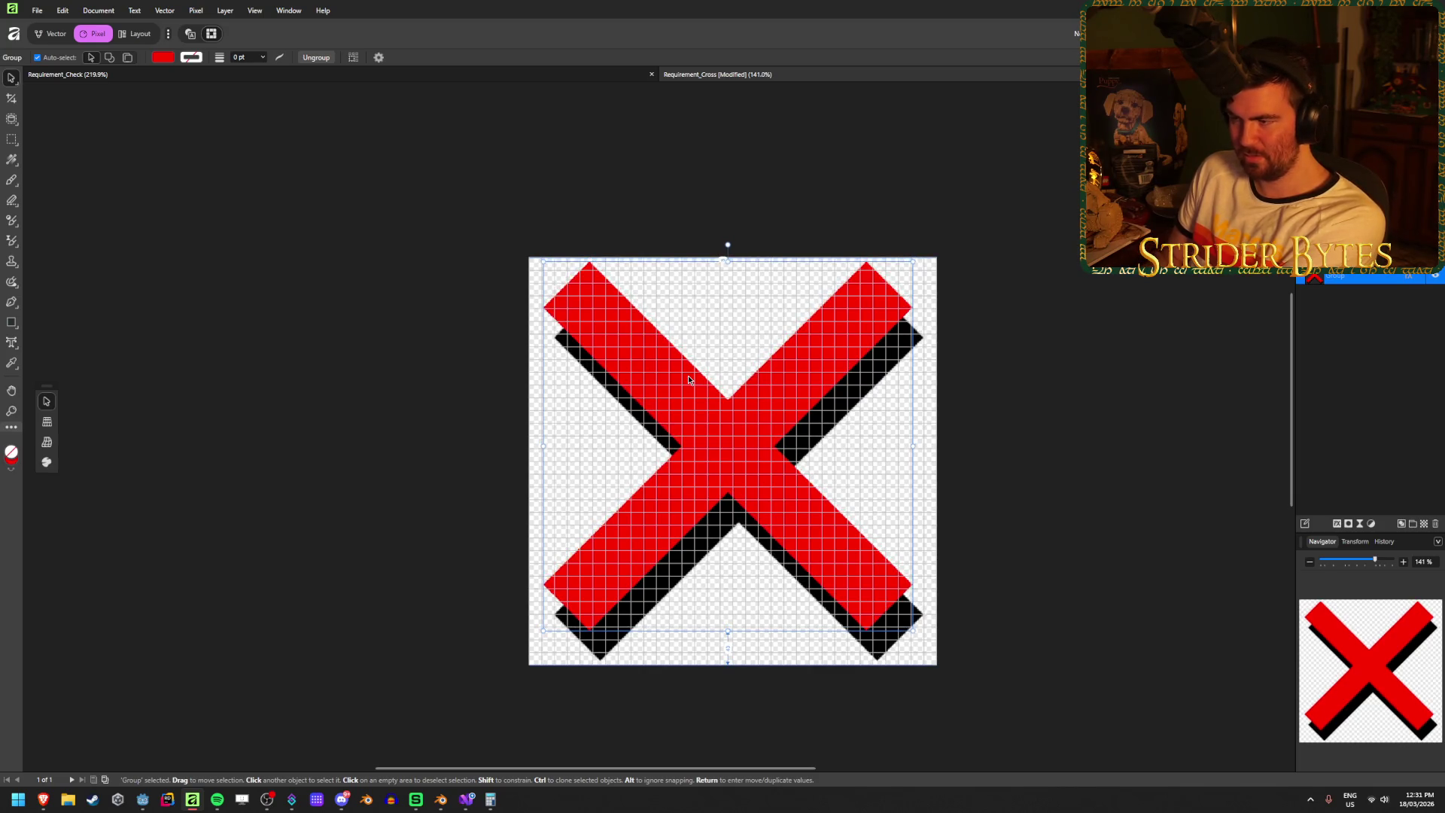
- Export the artwork as PNG, replacing Requirement_Cross.png, and return to Godot
{"action": "left_click", "coordinate": [500, 216]}
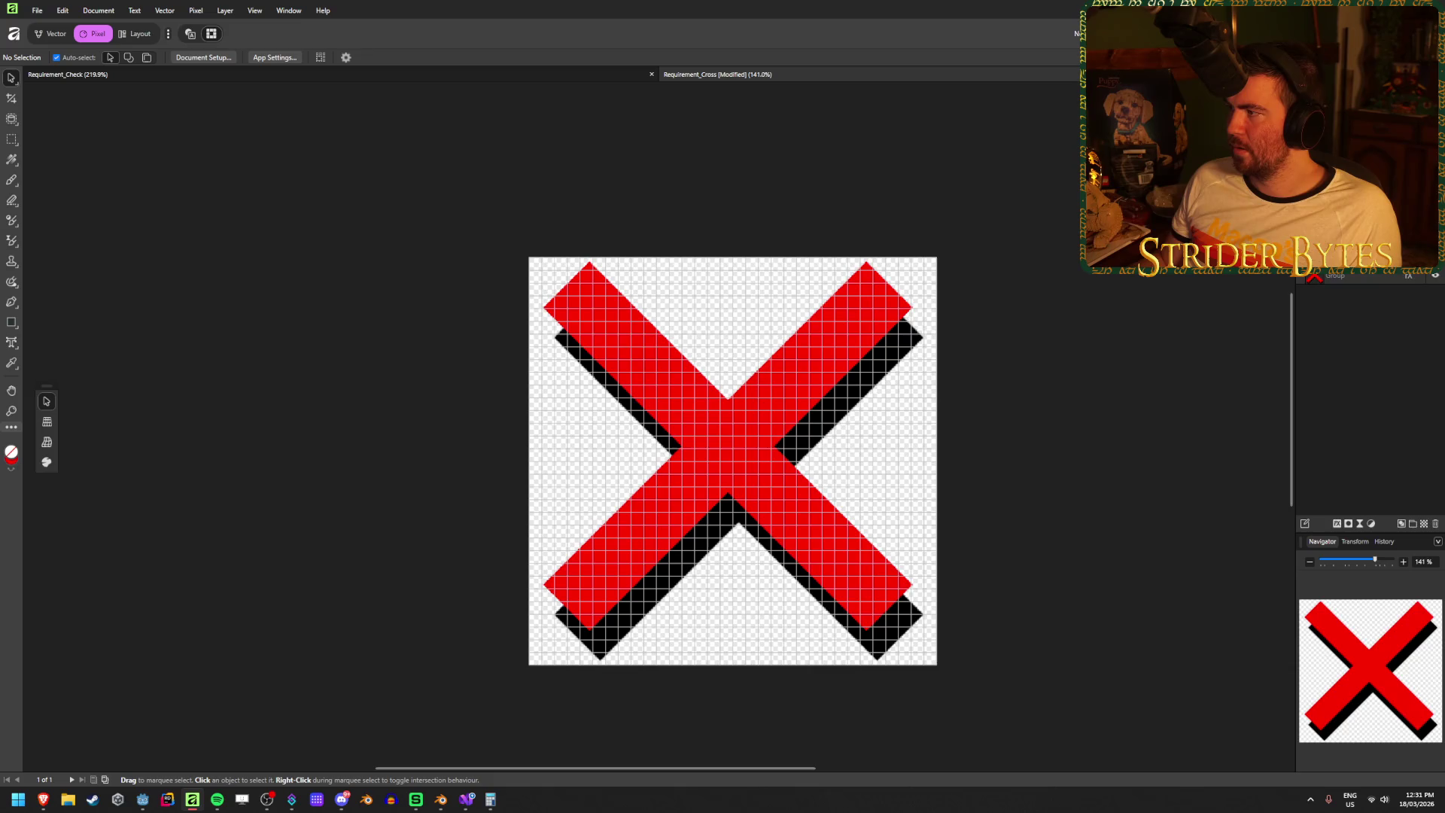
{"action": "left_click", "coordinate": [1370, 310]}
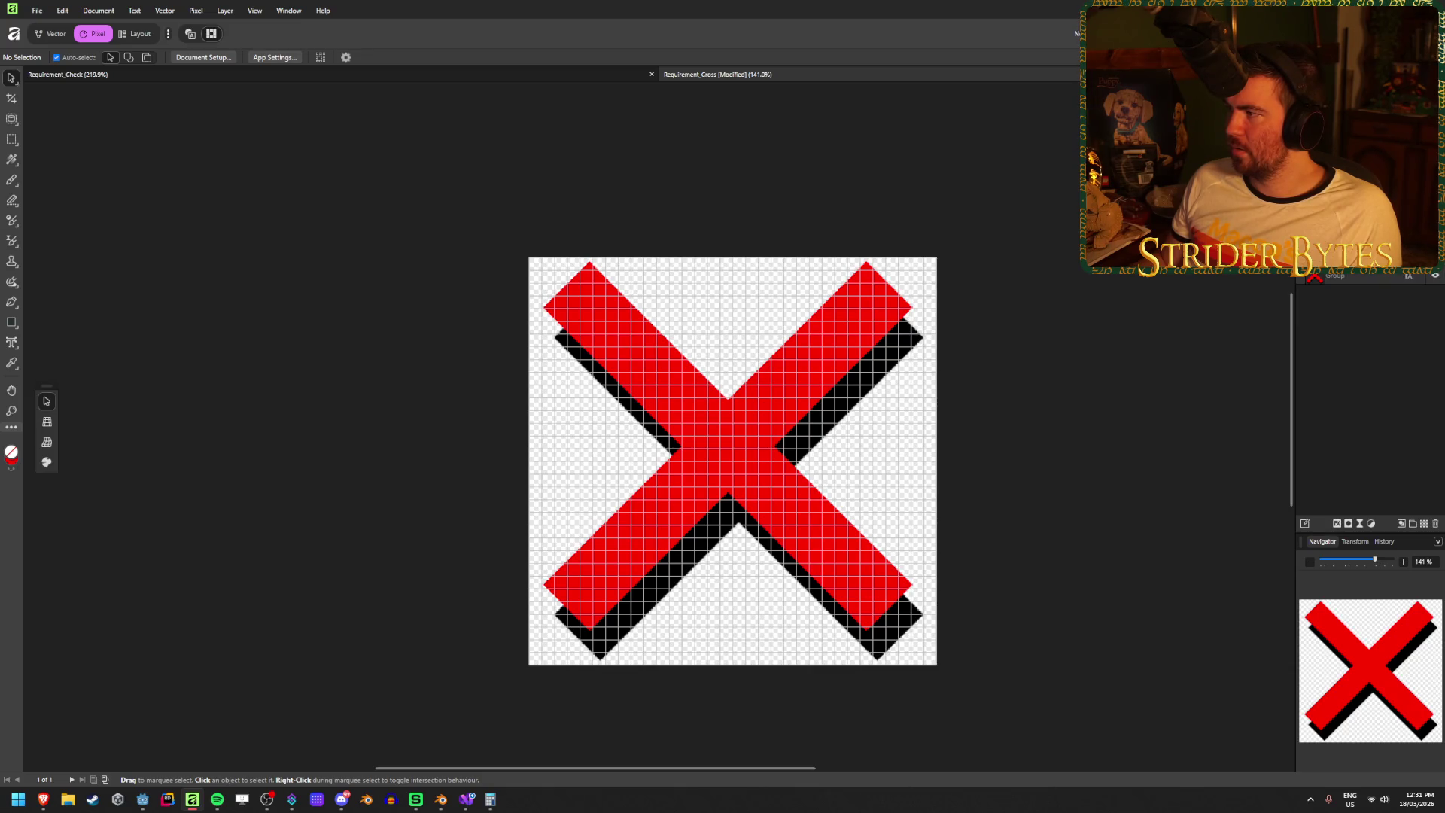
{"action": "left_click", "coordinate": [474, 404]}
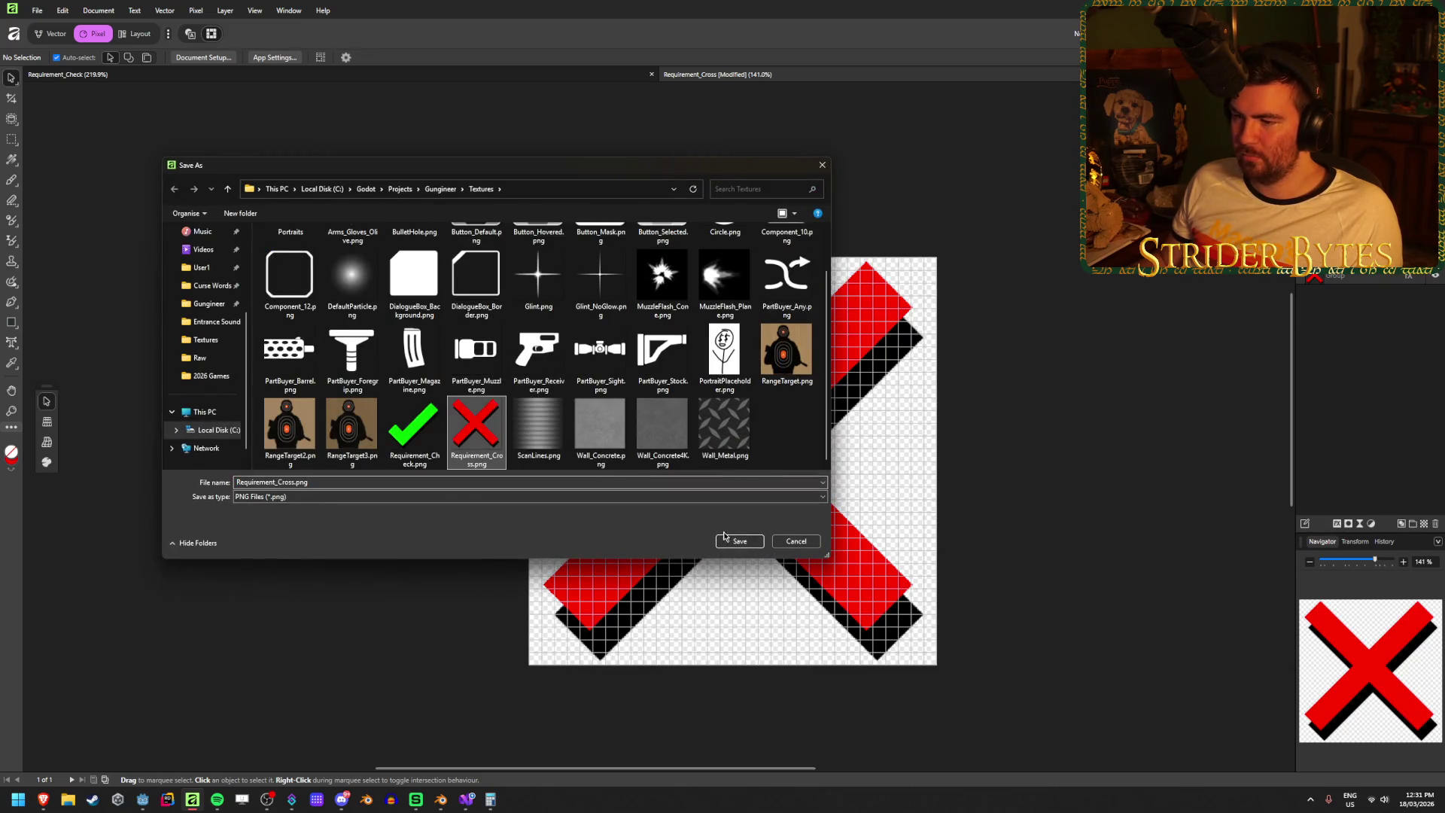
{"action": "left_click", "coordinate": [740, 541]}
{"action": "left_click", "coordinate": [771, 440]}
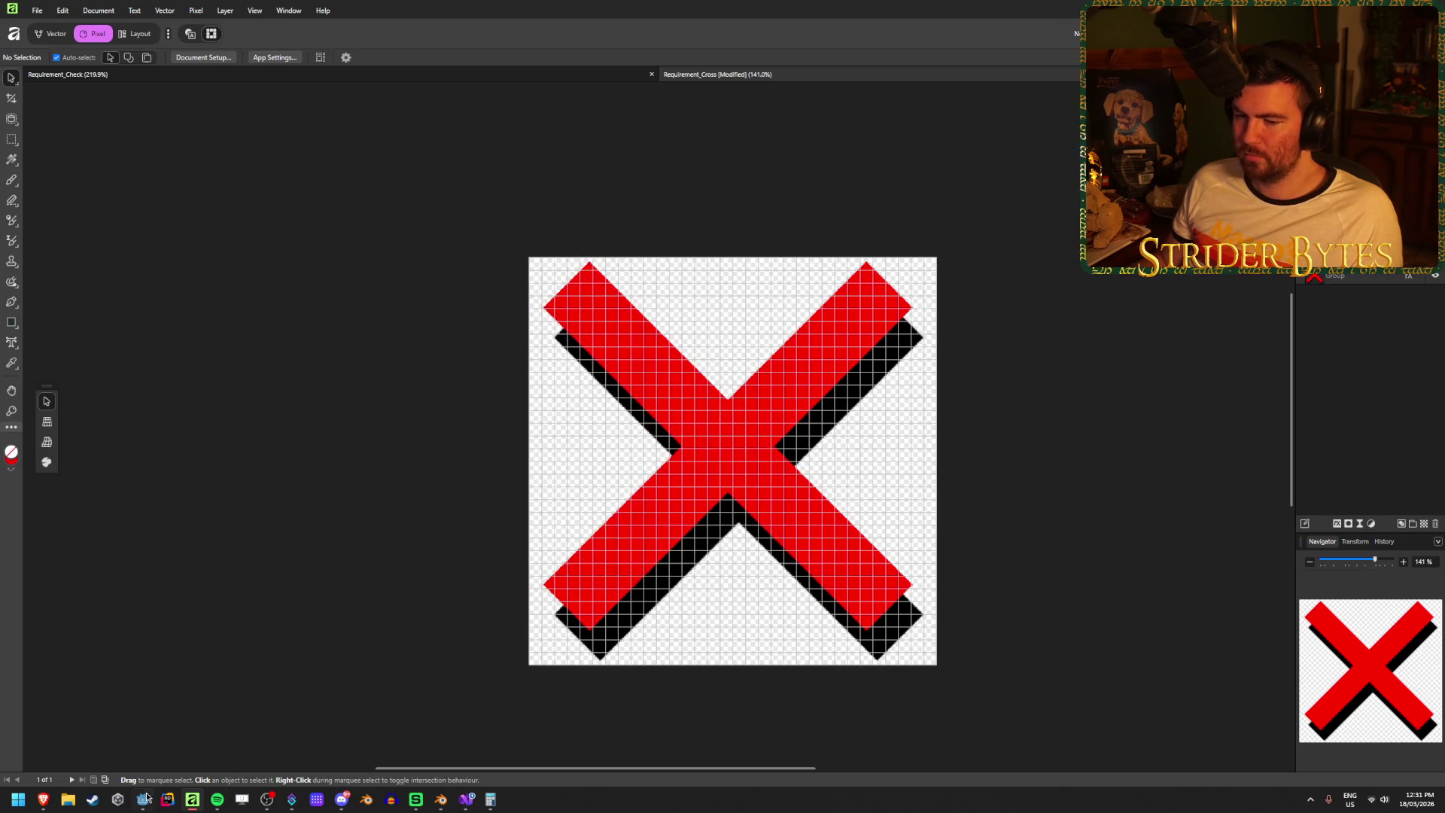
{"action": "left_click", "coordinate": [143, 799]}
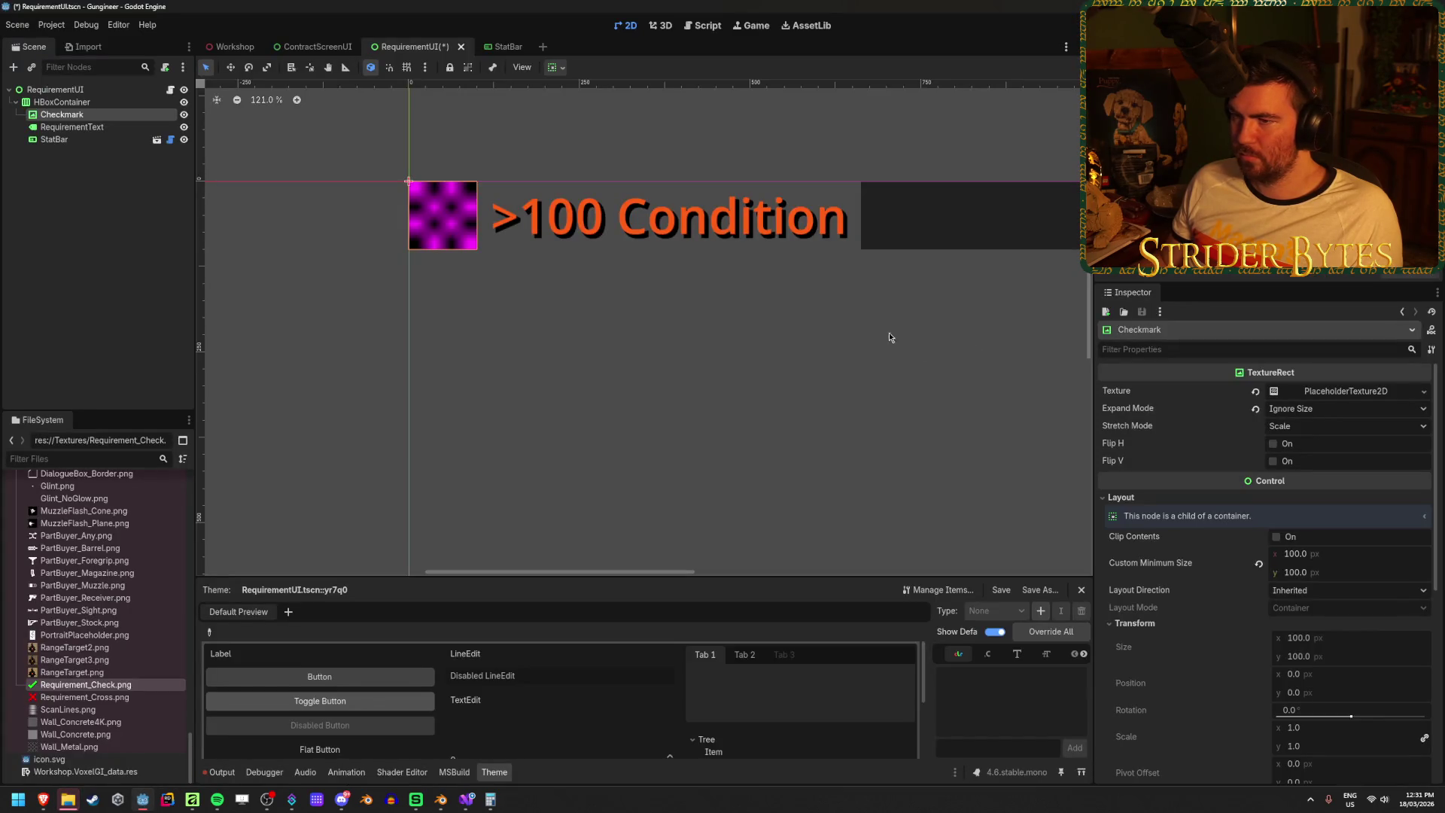
- Replace the Checkmark's placeholder texture with Requirement_Cross.png
{"action": "scroll", "coordinate": [347, 184], "scroll_direction": "up", "scroll_amount": 4}
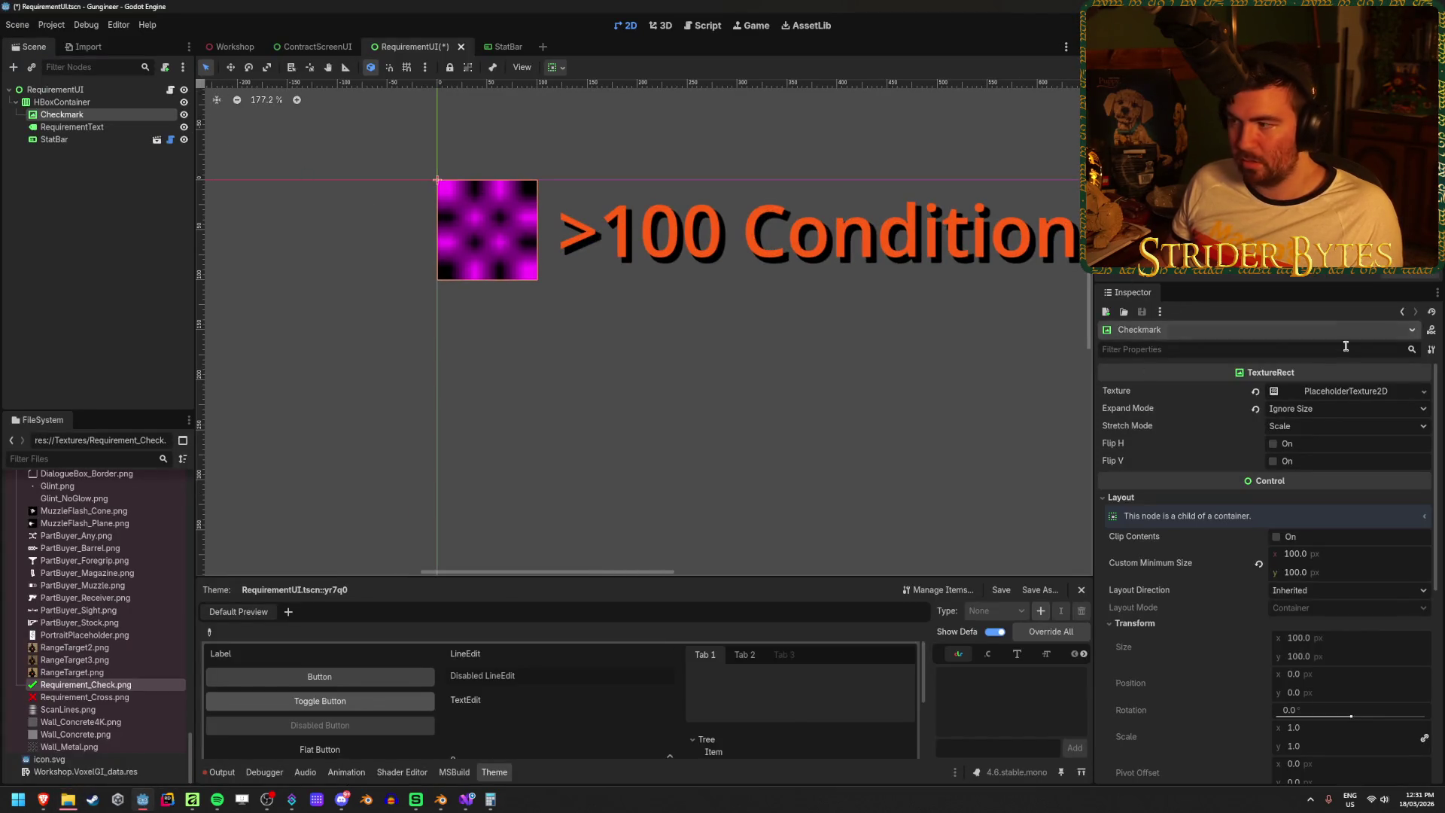
{"action": "left_click", "coordinate": [1256, 393]}
{"action": "left_click", "coordinate": [1408, 391]}
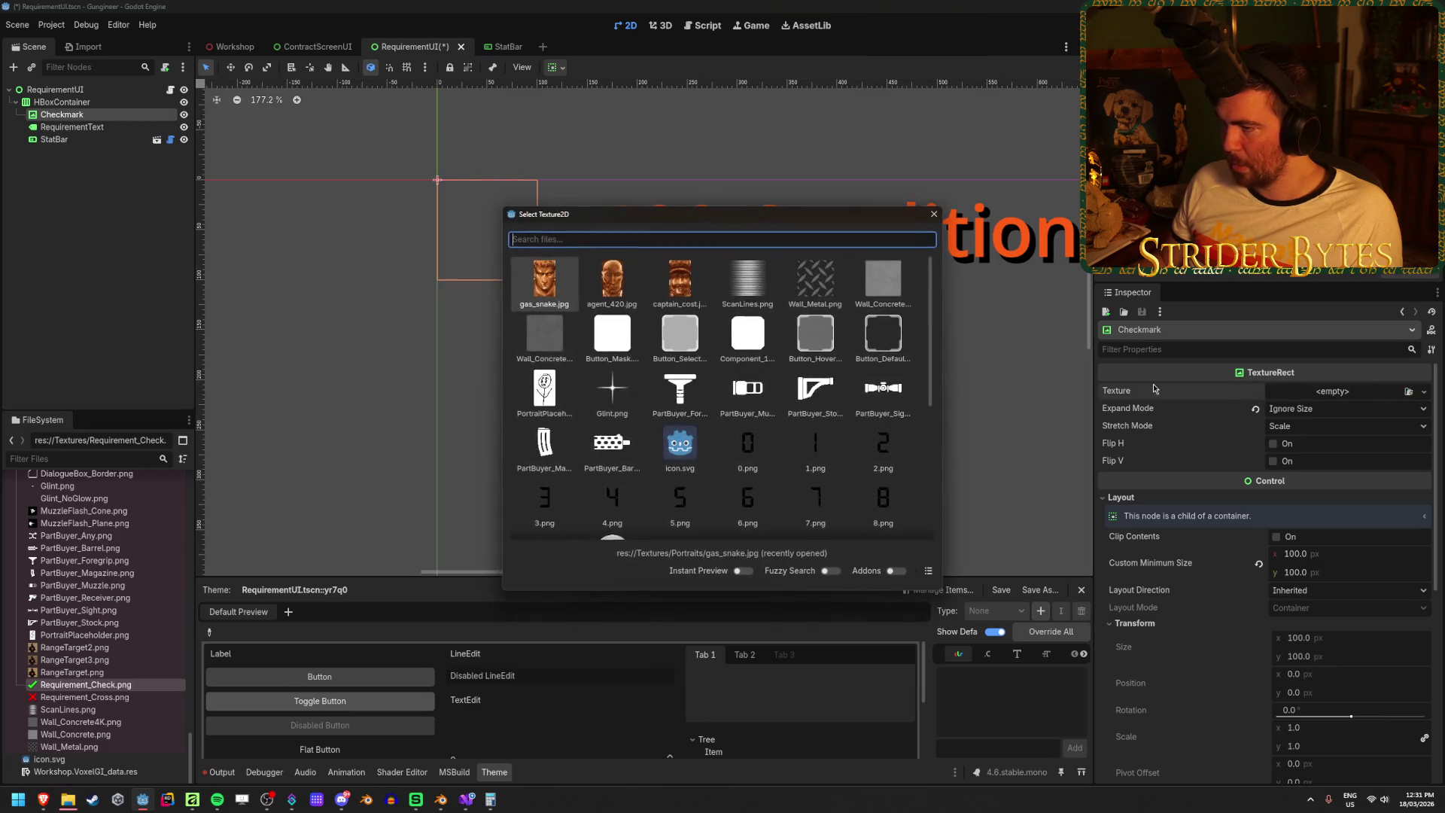
{"action": "scroll", "coordinate": [681, 343], "scroll_direction": "down", "scroll_amount": 5}
{"action": "double_click", "coordinate": [612, 510]}
- Frame the 2D view on the red cross beside the '>100 Condition' text
{"action": "left_click", "coordinate": [608, 369]}
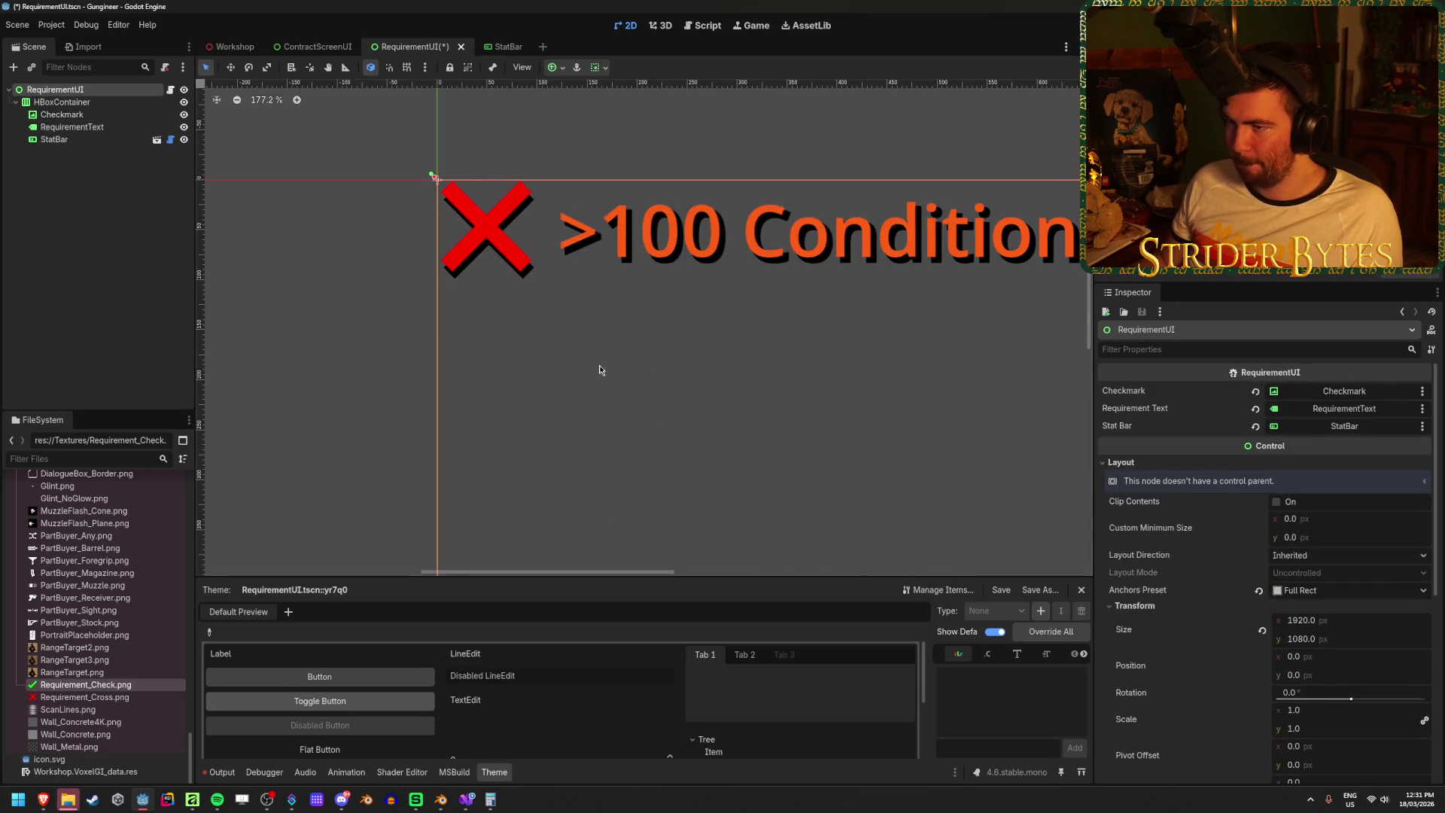
{"action": "scroll", "coordinate": [568, 259], "scroll_direction": "up", "scroll_amount": 15}
{"action": "scroll", "coordinate": [593, 264], "scroll_direction": "up", "scroll_amount": 2}
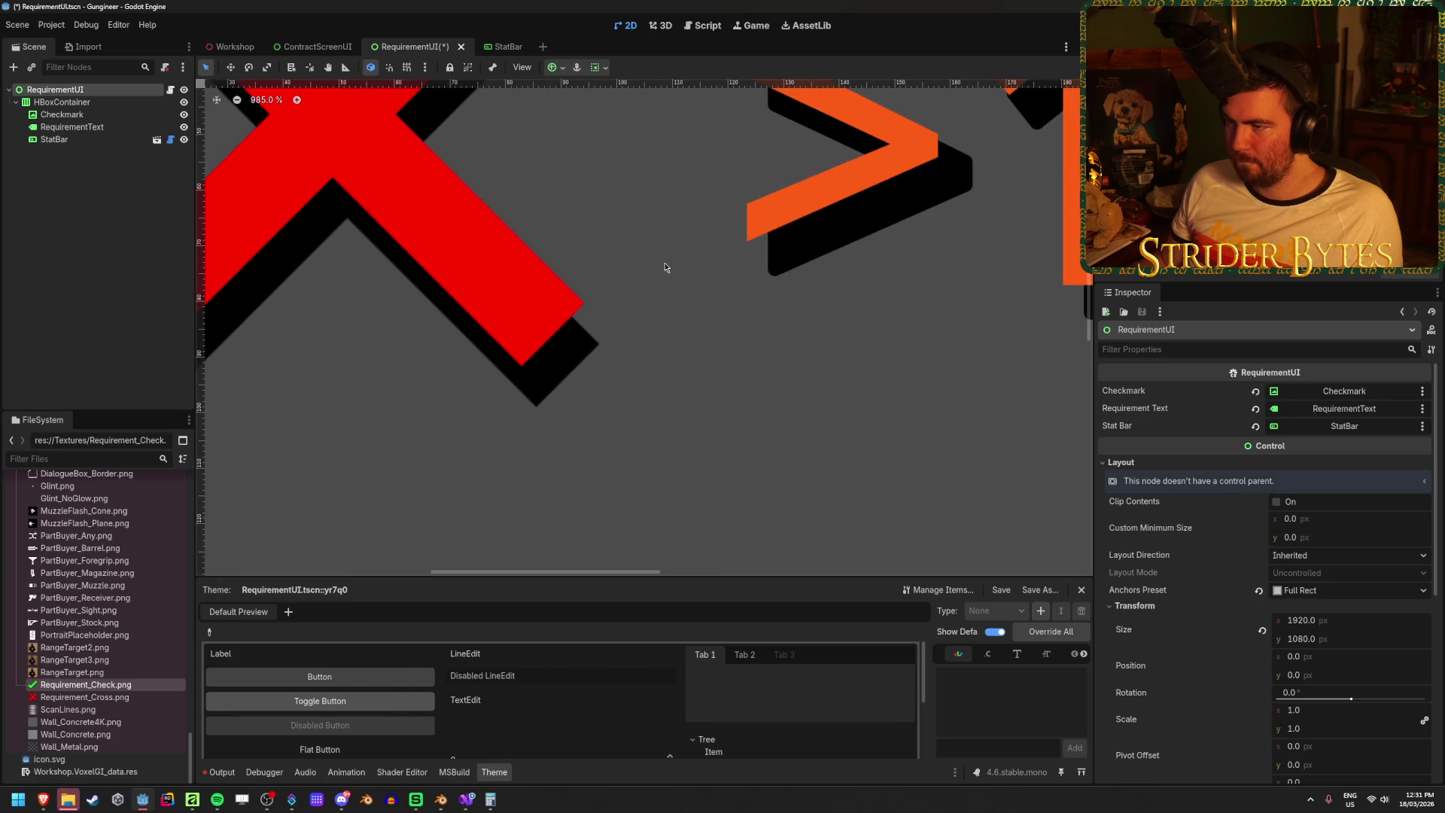
{"action": "scroll", "coordinate": [649, 255], "scroll_direction": "up", "scroll_amount": 2}
{"action": "scroll", "coordinate": [843, 280], "scroll_direction": "up", "scroll_amount": 3}
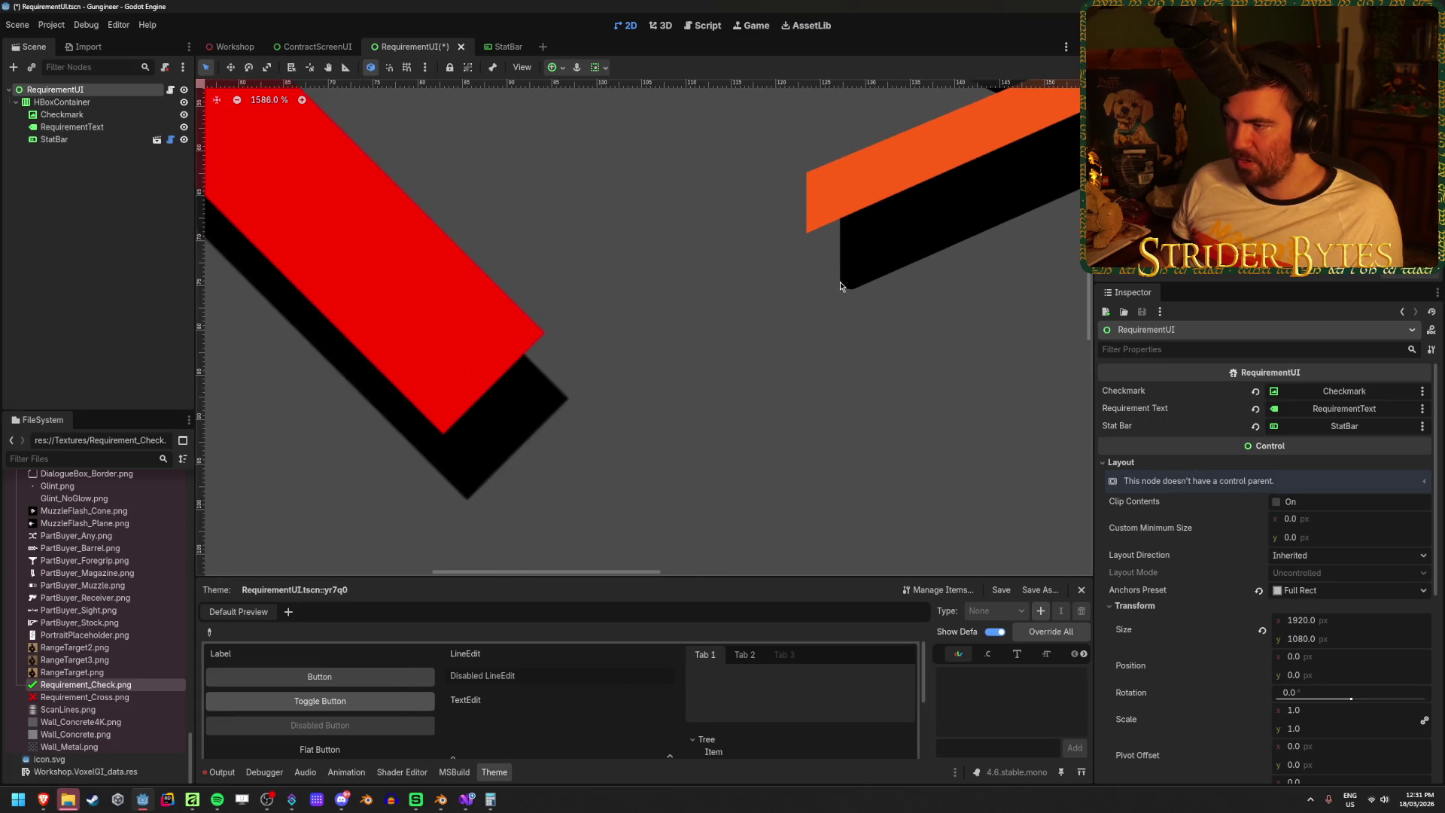
{"action": "scroll", "coordinate": [883, 295], "scroll_direction": "down", "scroll_amount": 3}
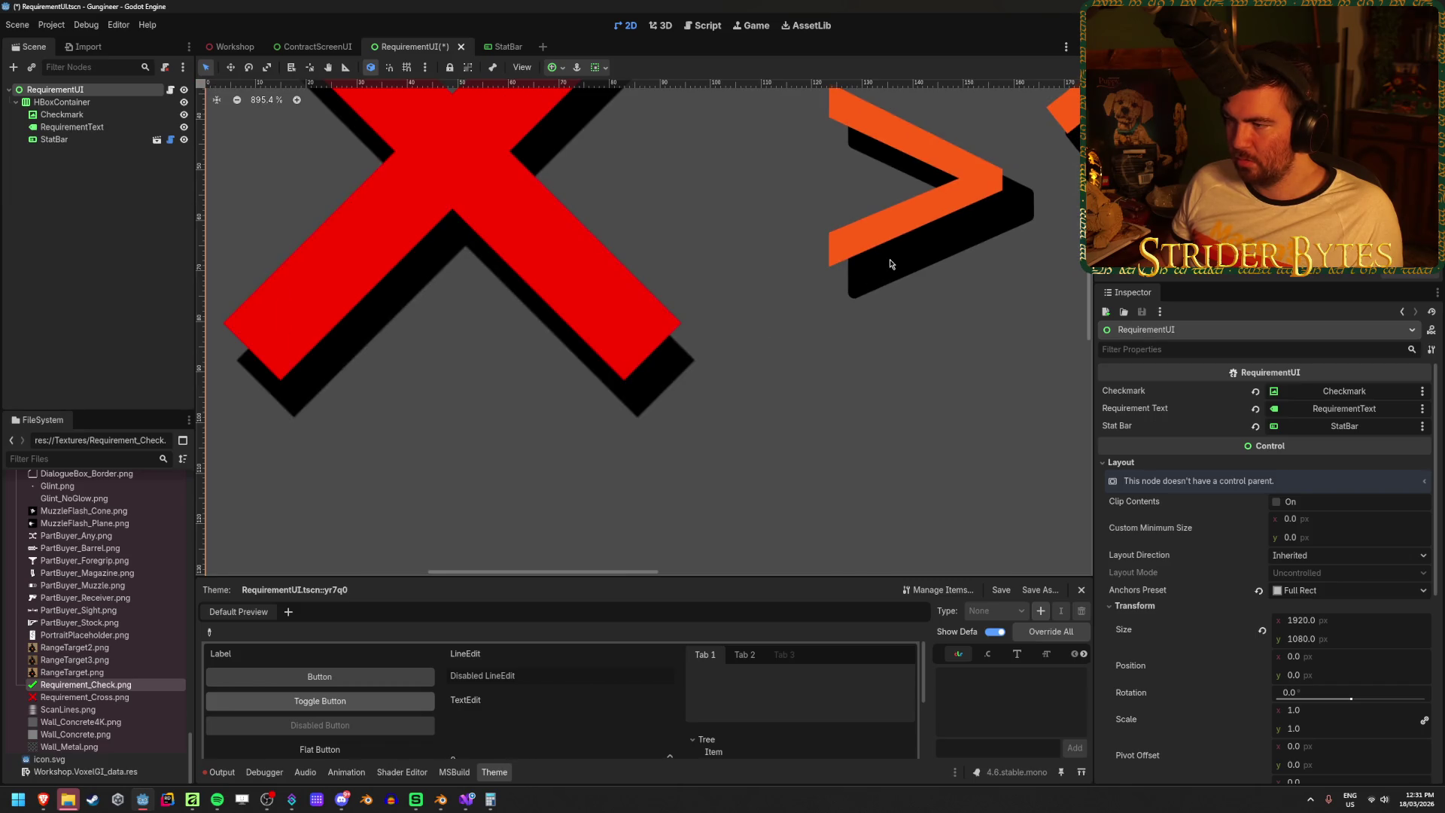
{"action": "left_click_drag", "start_coordinate": [858, 310], "coordinate": [606, 359]}
{"action": "scroll", "coordinate": [864, 409], "scroll_direction": "down", "scroll_amount": 4}
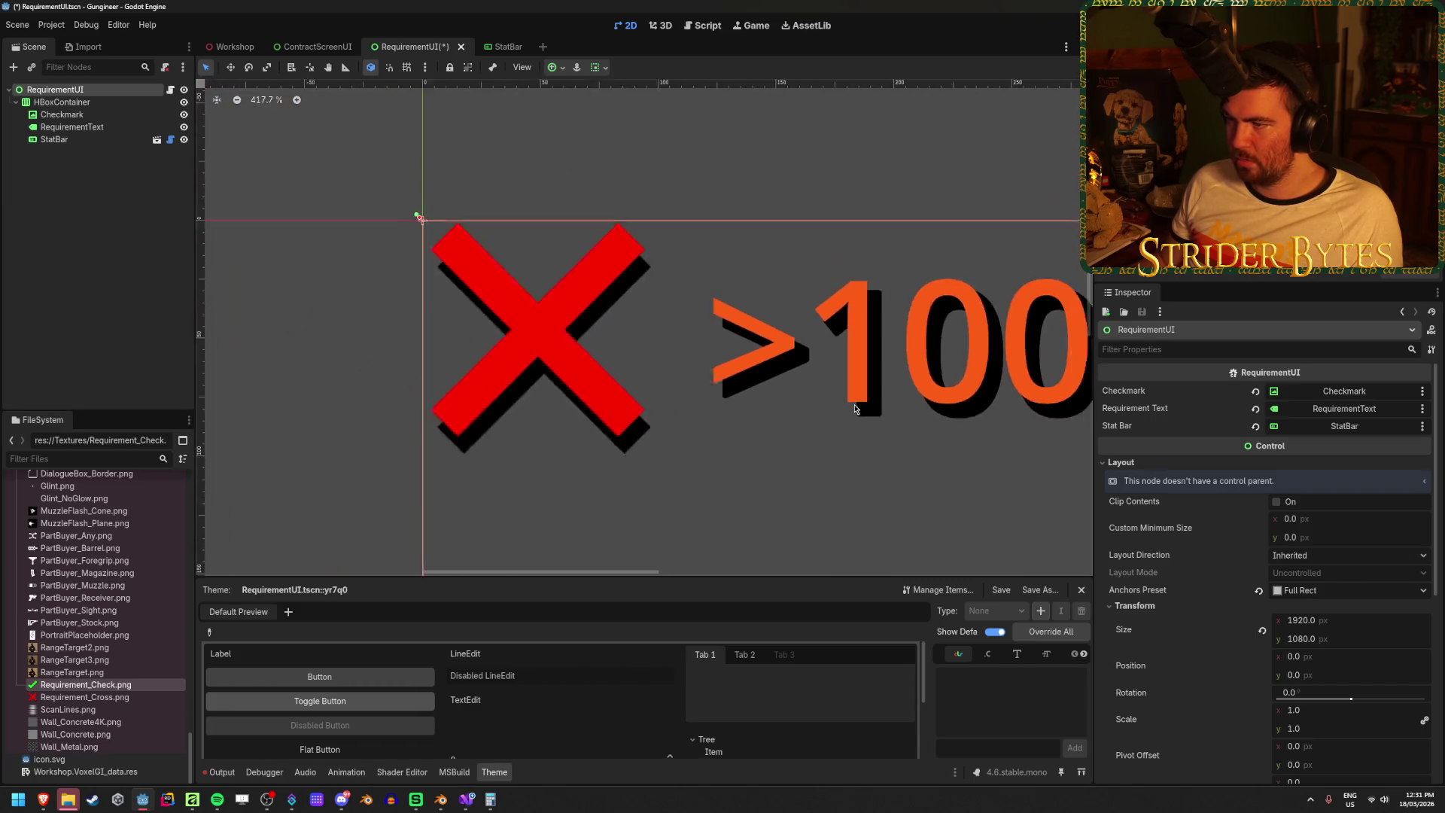
{"action": "mouse_move", "coordinate": [728, 387]}
{"action": "left_mouse_down"}
{"action": "mouse_move", "coordinate": [527, 353]}
{"action": "mouse_move", "coordinate": [864, 328]}
{"action": "left_mouse_up"}
{"action": "scroll", "coordinate": [827, 368], "scroll_direction": "up", "scroll_amount": 2}
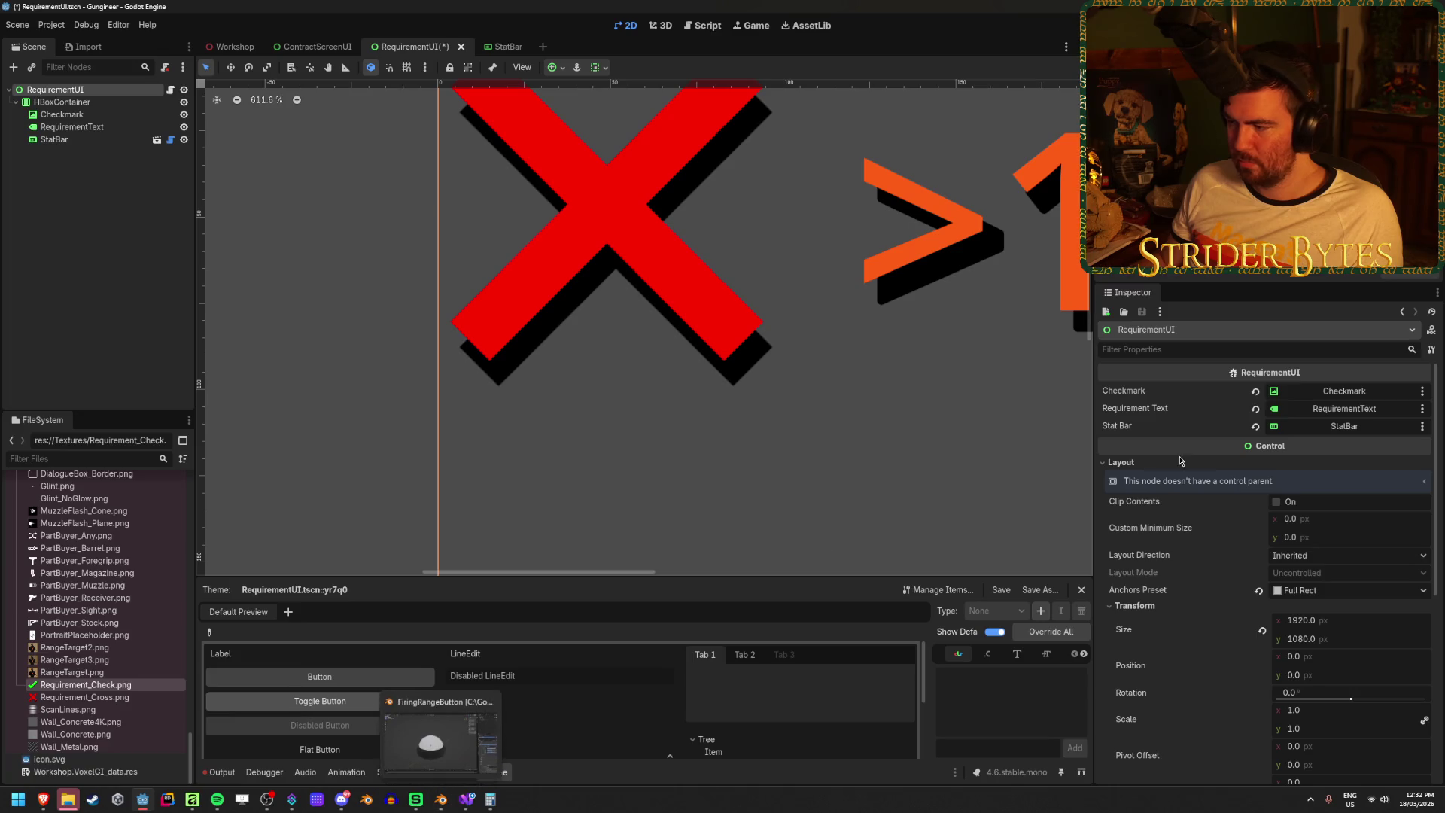
{"action": "left_click", "coordinate": [72, 126]}
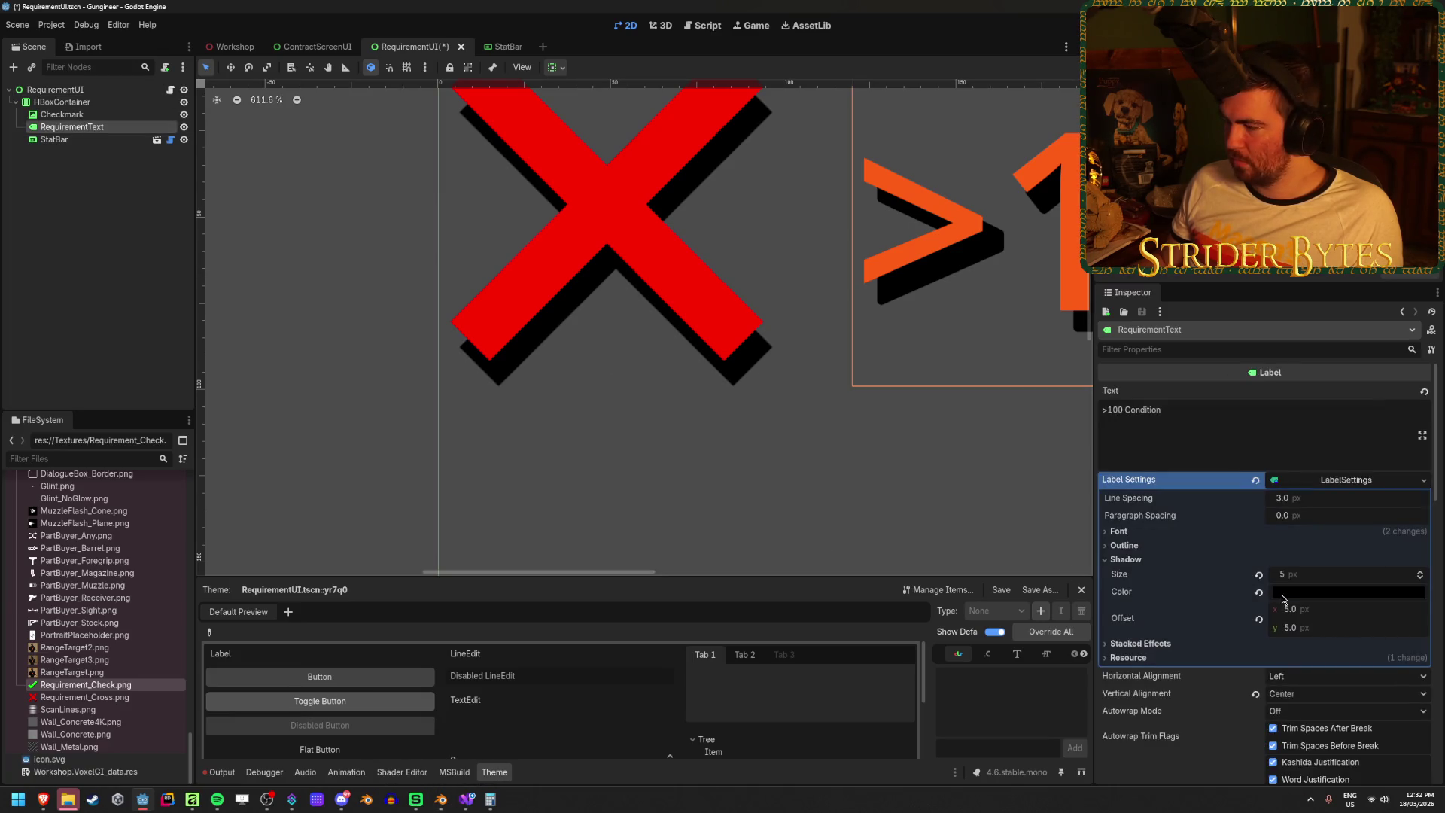
{"action": "mouse_move", "coordinate": [1311, 614]}
{"action": "left_mouse_down"}
{"action": "mouse_move", "coordinate": [1283, 614]}
{"action": "mouse_move", "coordinate": [1376, 618]}
{"action": "left_mouse_up"}
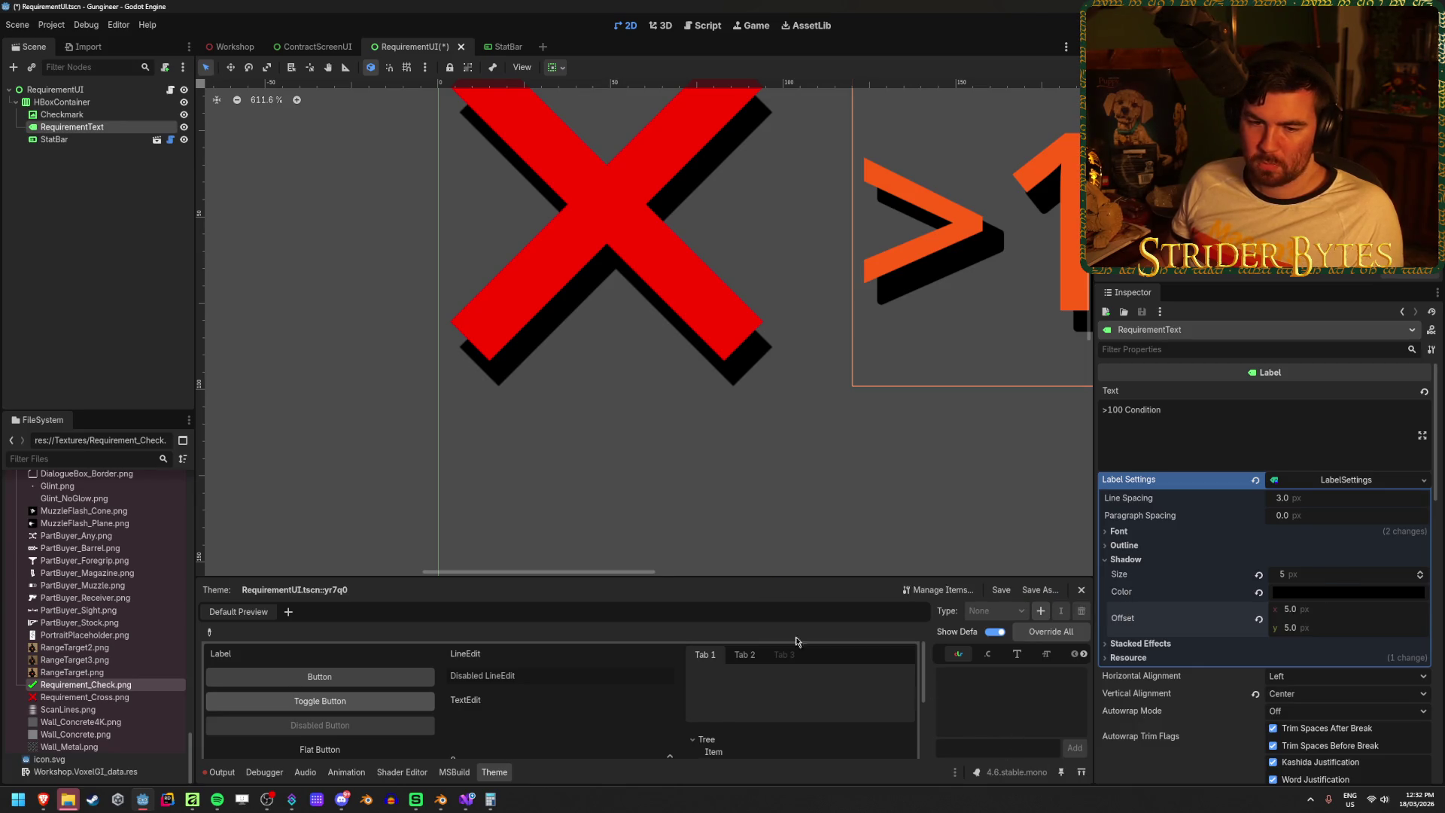
{"action": "scroll", "coordinate": [642, 505], "scroll_direction": "down", "scroll_amount": 2}
{"action": "scroll", "coordinate": [598, 487], "scroll_direction": "up", "scroll_amount": 1}
{"action": "left_click", "coordinate": [599, 484]}
{"action": "left_click", "coordinate": [310, 348]}
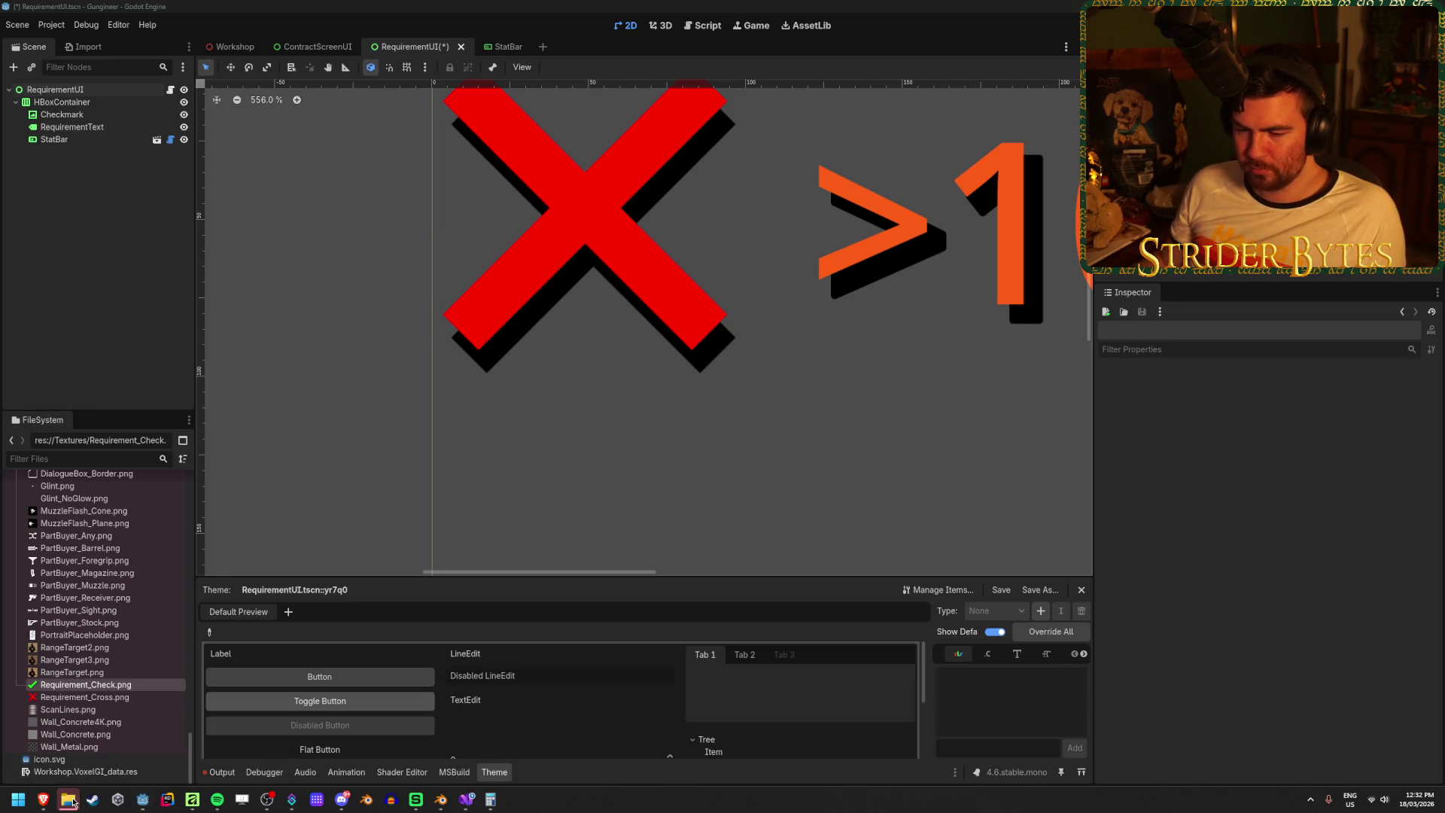
- Back in Affinity, set the red X's drop shadow radius to 5 px
{"action": "left_click", "coordinate": [192, 800]}
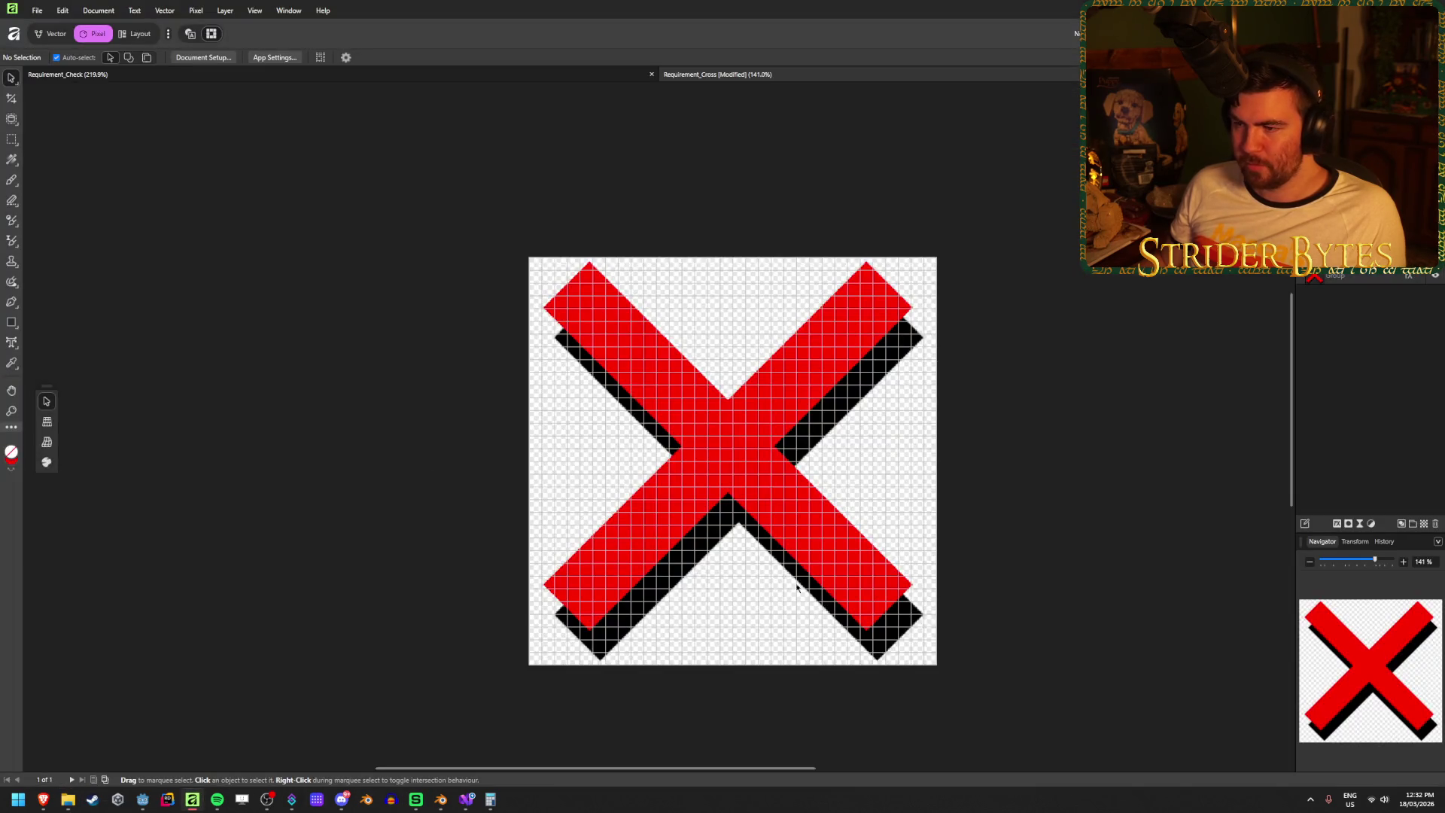
{"action": "scroll", "coordinate": [1001, 645], "scroll_direction": "up", "scroll_amount": 2}
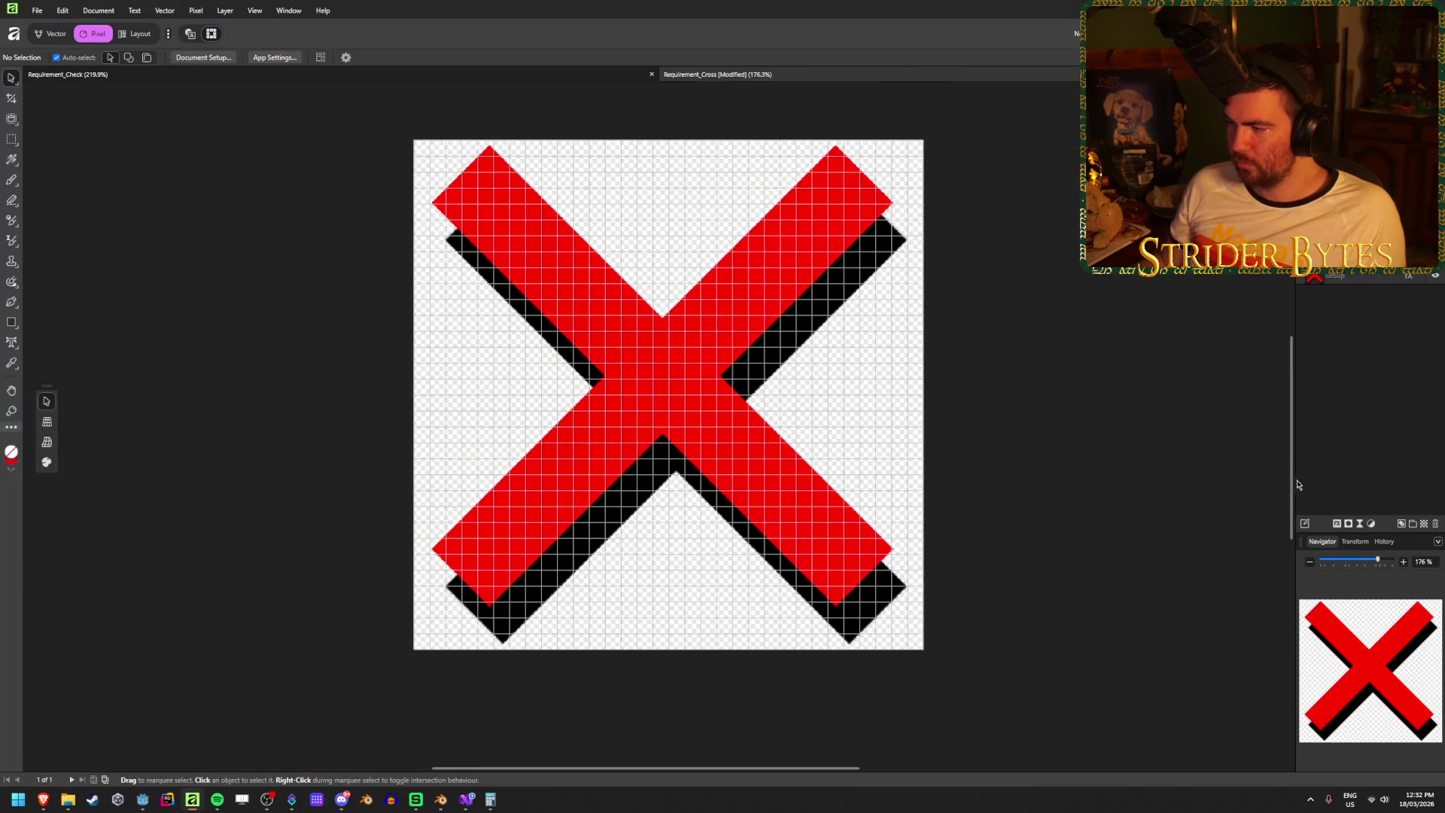
{"action": "left_click", "coordinate": [1368, 279]}
{"action": "left_click", "coordinate": [1337, 525]}
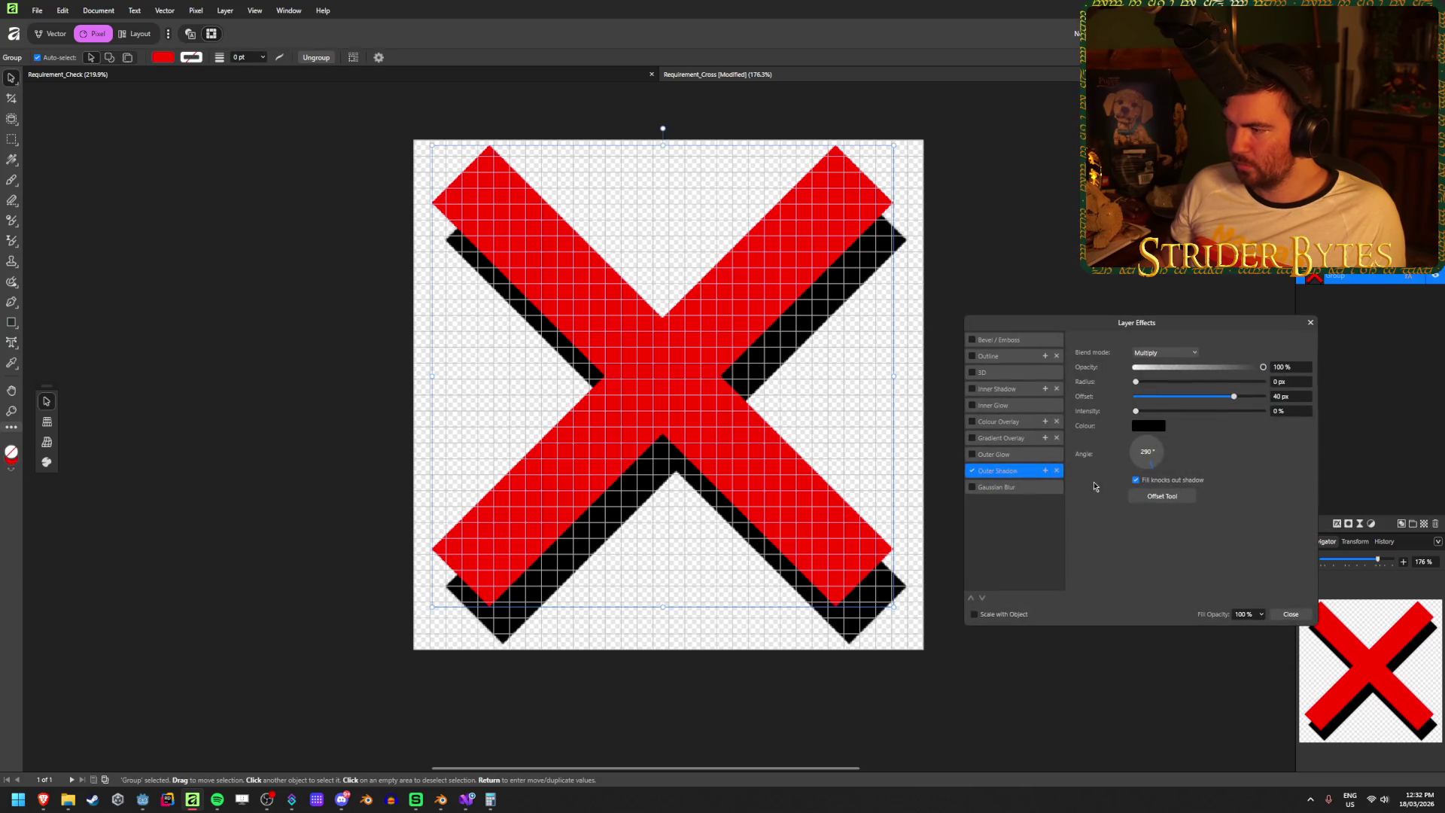
{"action": "mouse_move", "coordinate": [1137, 382]}
{"action": "left_mouse_down"}
{"action": "mouse_move", "coordinate": [1189, 383]}
{"action": "mouse_move", "coordinate": [1212, 412]}
{"action": "mouse_move", "coordinate": [1298, 413]}
{"action": "left_mouse_up"}
{"action": "mouse_move", "coordinate": [1190, 382]}
{"action": "left_mouse_down"}
{"action": "mouse_move", "coordinate": [1119, 389]}
{"action": "mouse_move", "coordinate": [1167, 398]}
{"action": "left_mouse_up"}
{"action": "left_click", "coordinate": [1294, 378]}
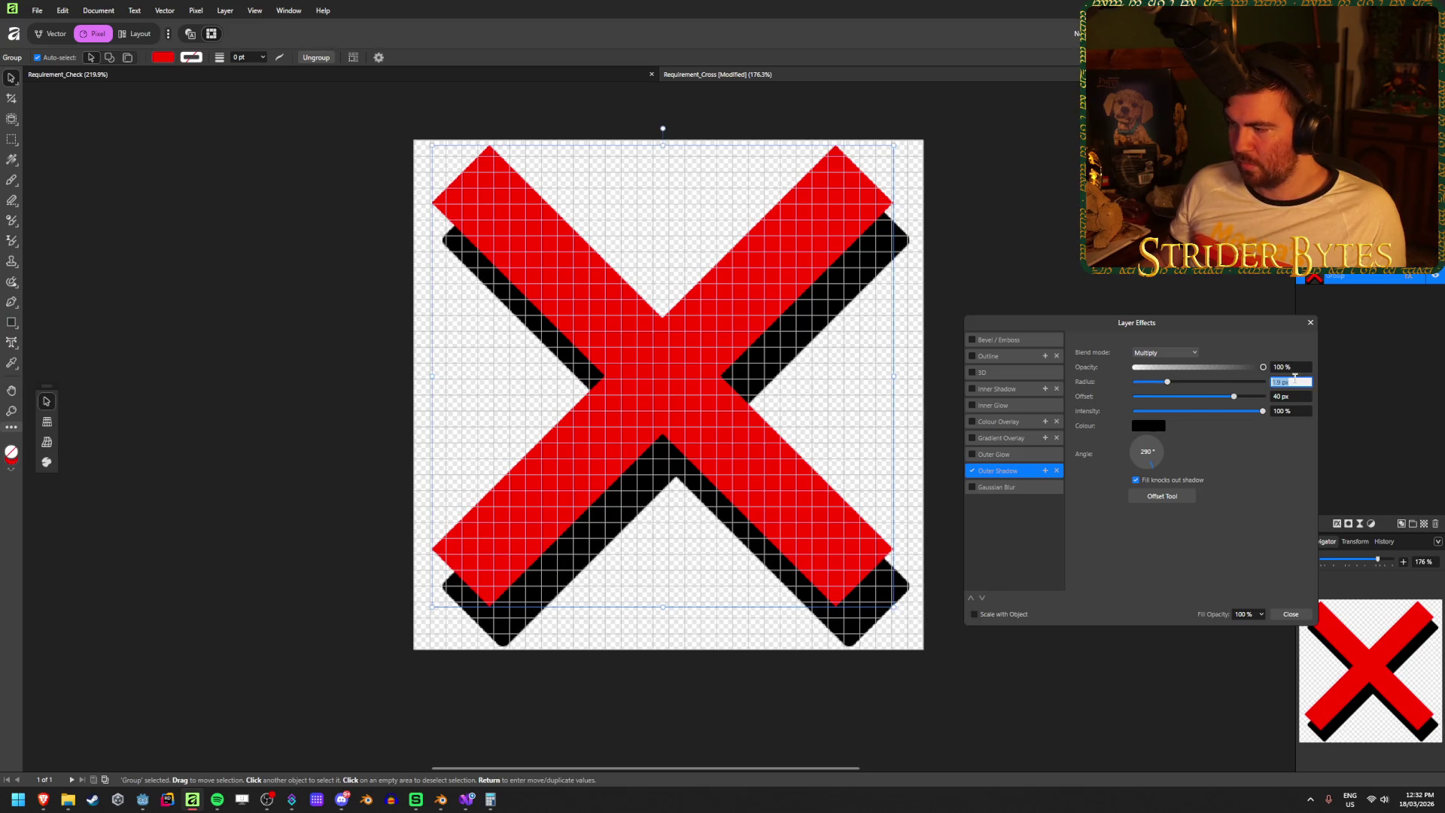
{"action": "type", "text": "5"}
{"action": "key", "text": "Tab"}
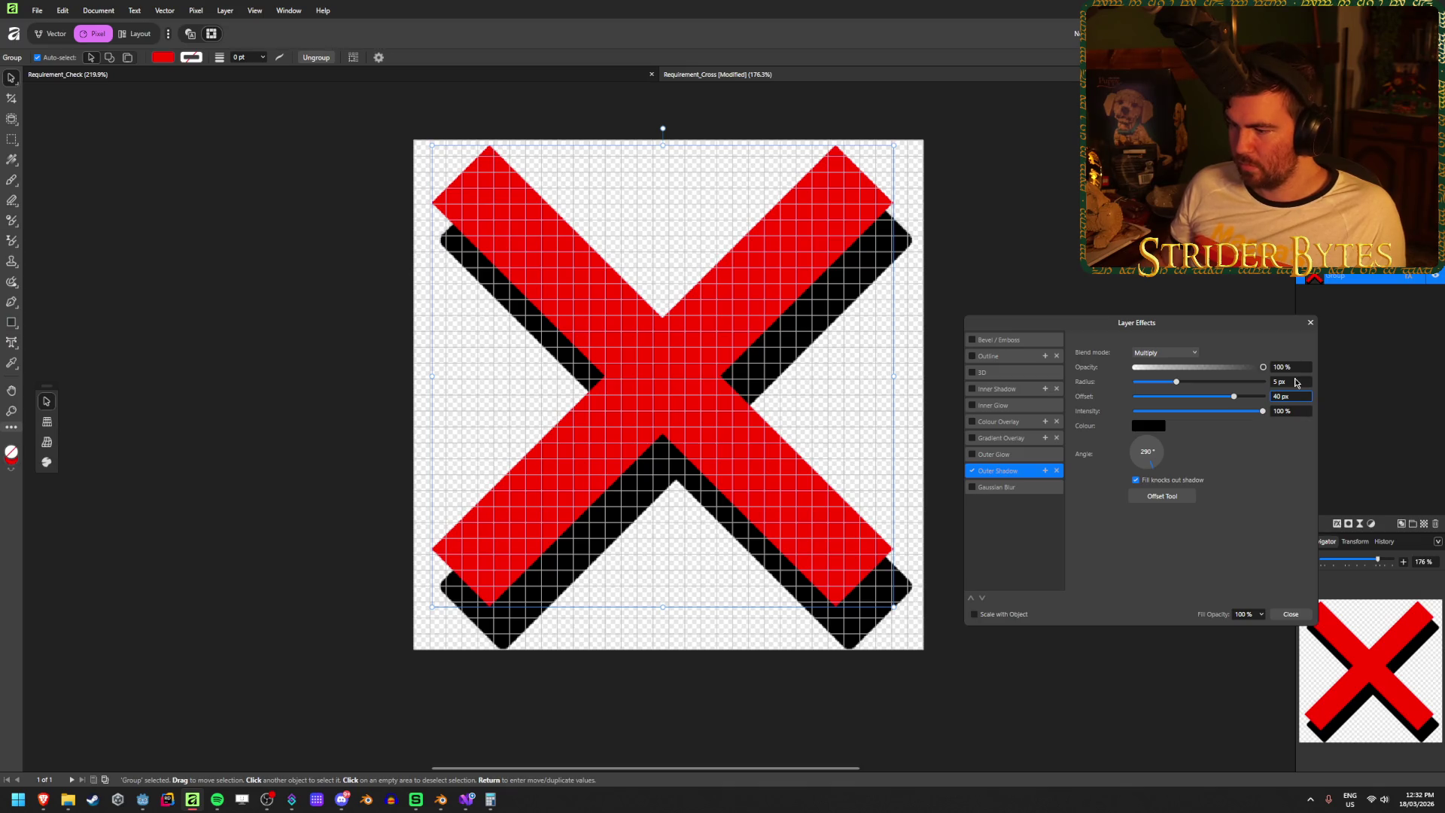
{"action": "left_click", "coordinate": [1290, 614]}
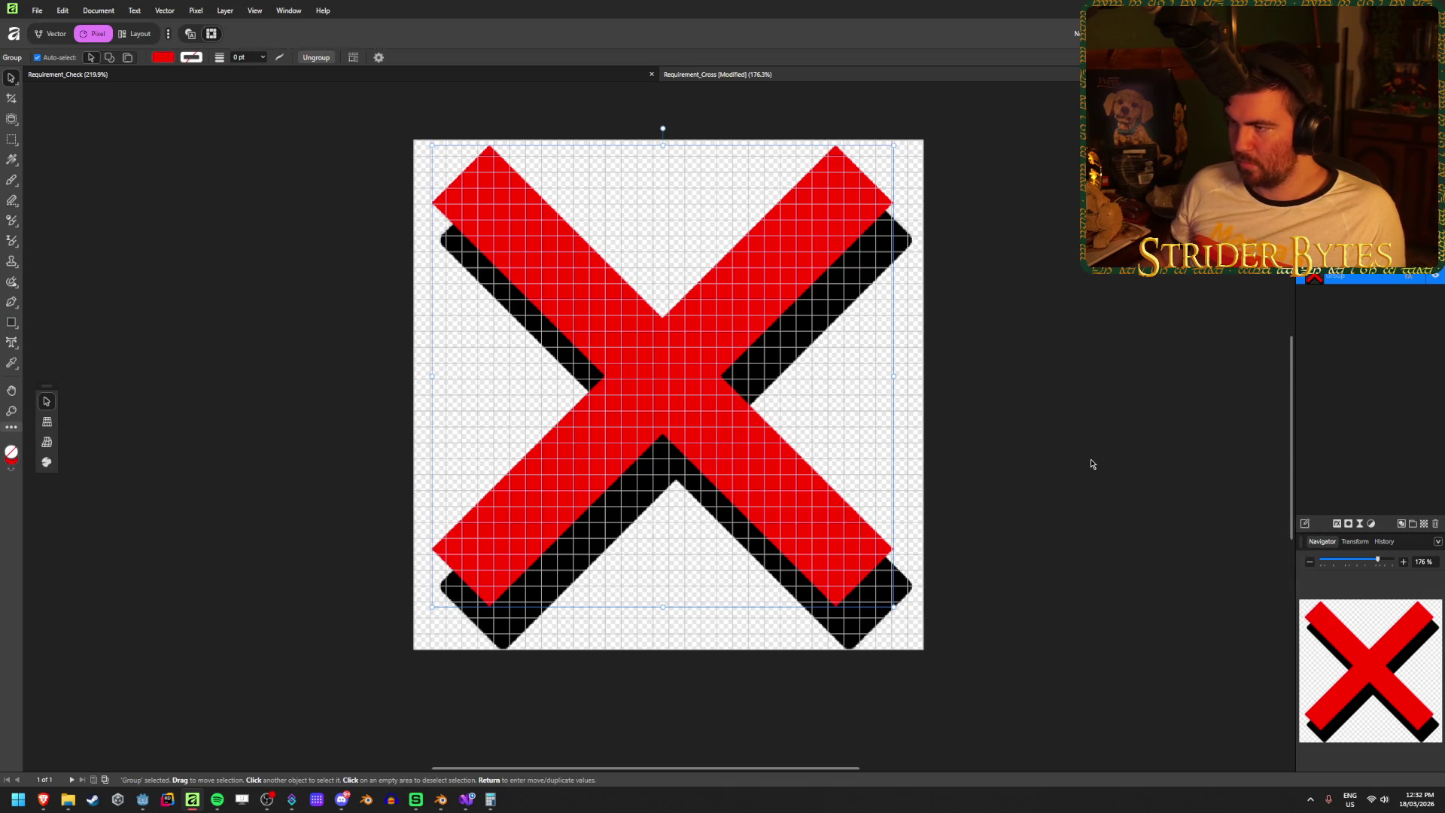
- Nudge the X up and left, then export it over Requirement_Cross.png and return to Godot
{"action": "key", "text": "Up"}
{"action": "key", "text": "Up"}
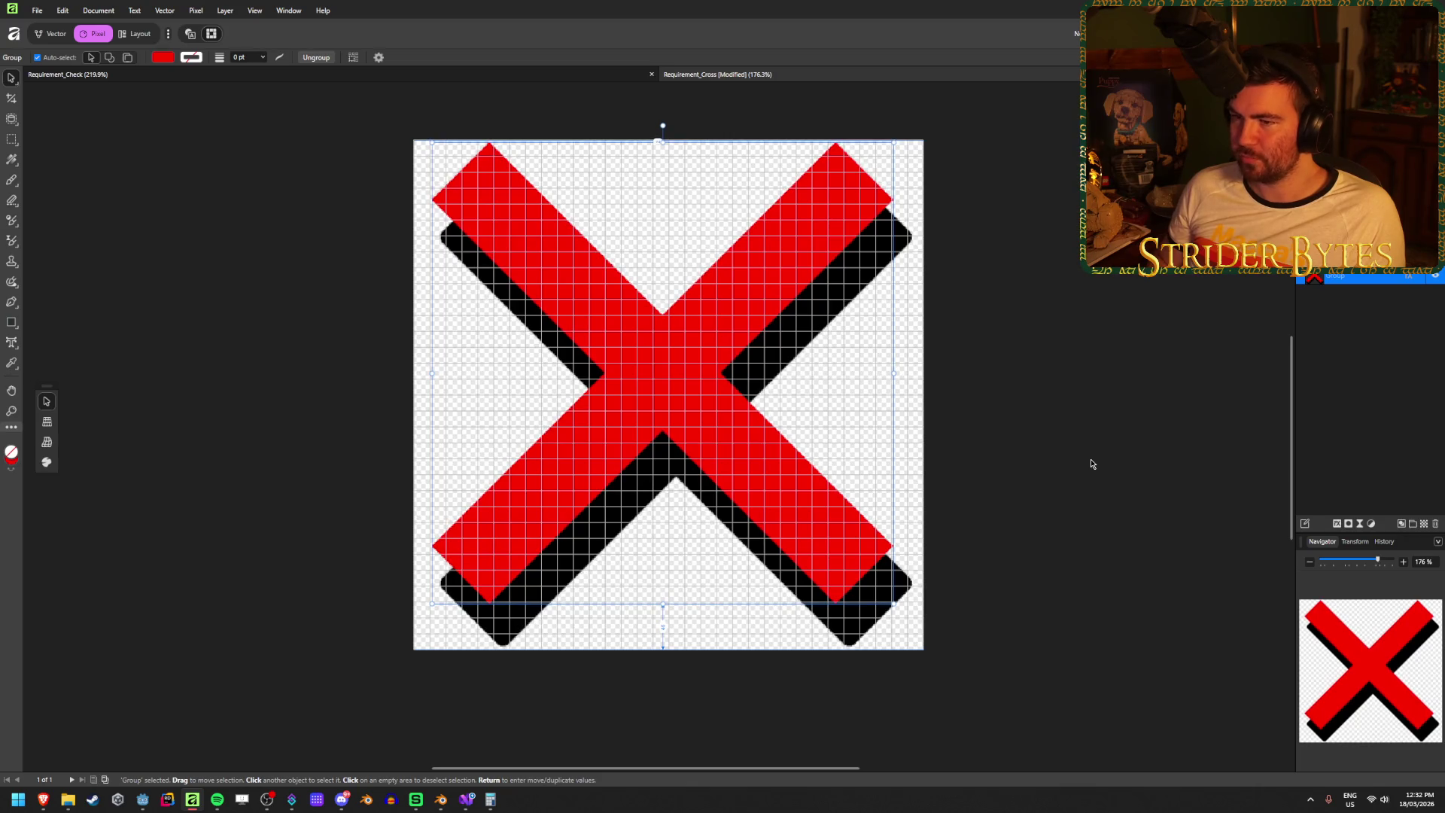
{"action": "key", "text": "Left"}
{"action": "key", "text": "Left"}
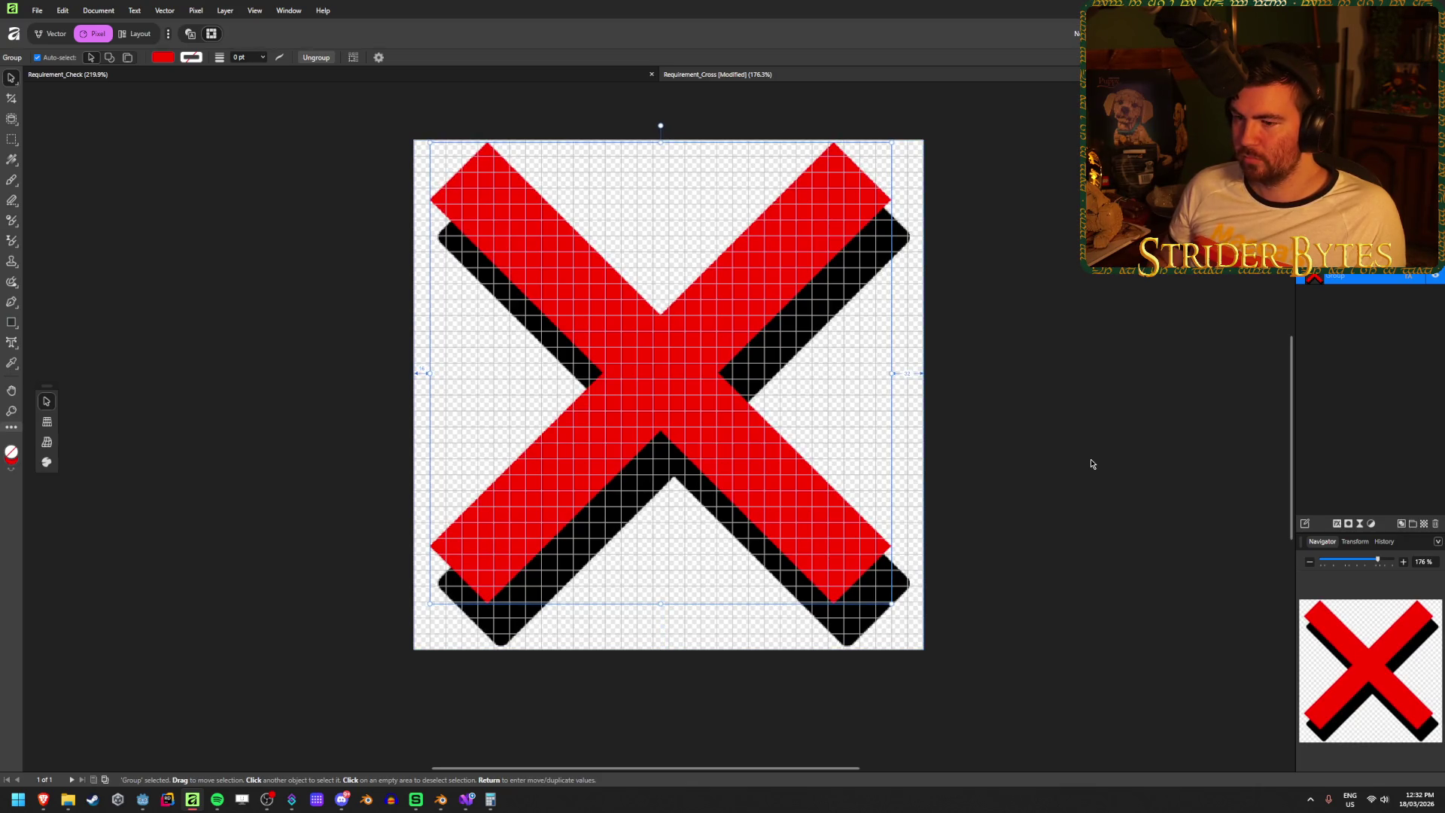
{"action": "left_click", "coordinate": [1092, 464]}
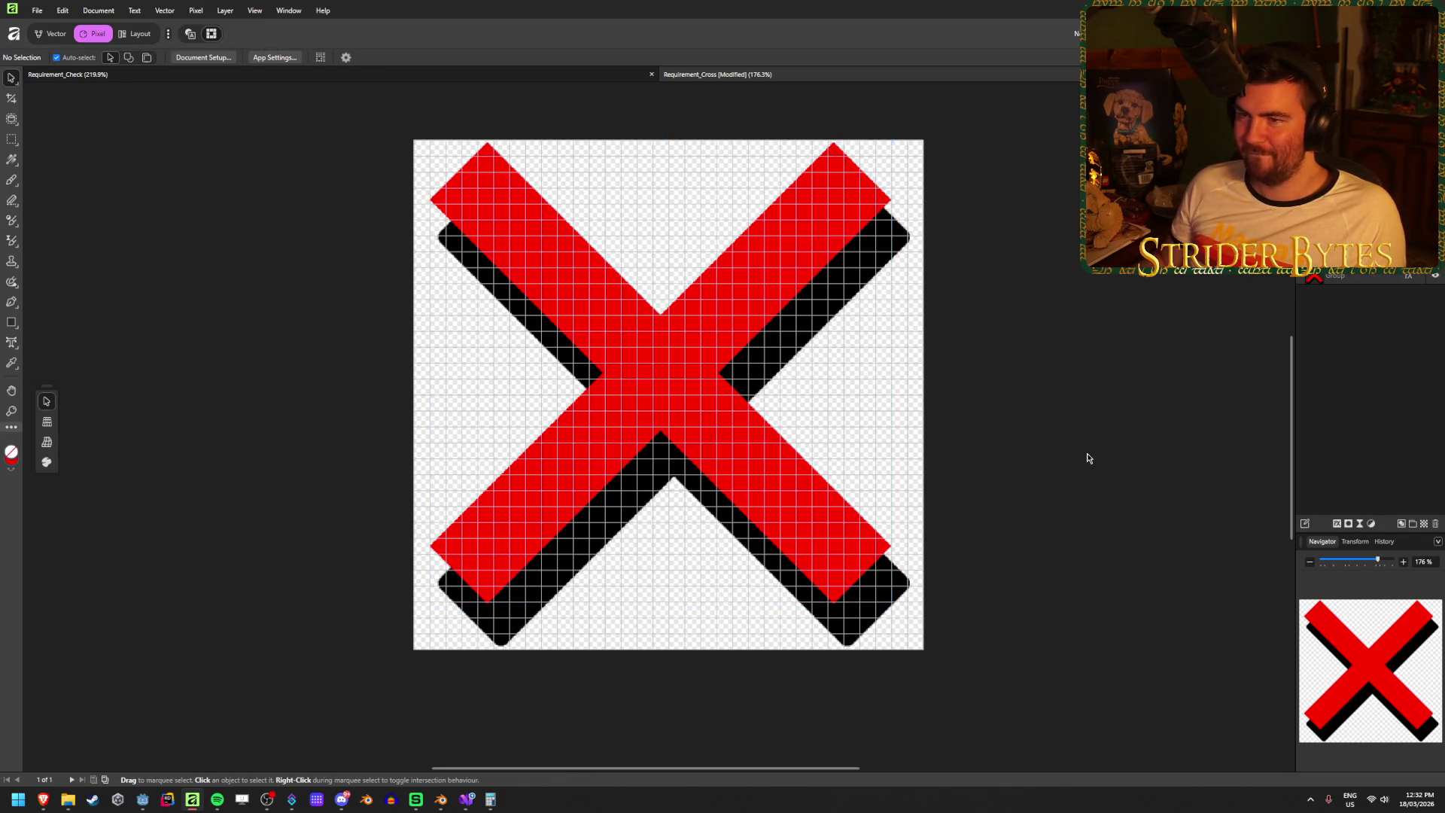
{"action": "key", "text": "ctrl+shift+alt+s"}
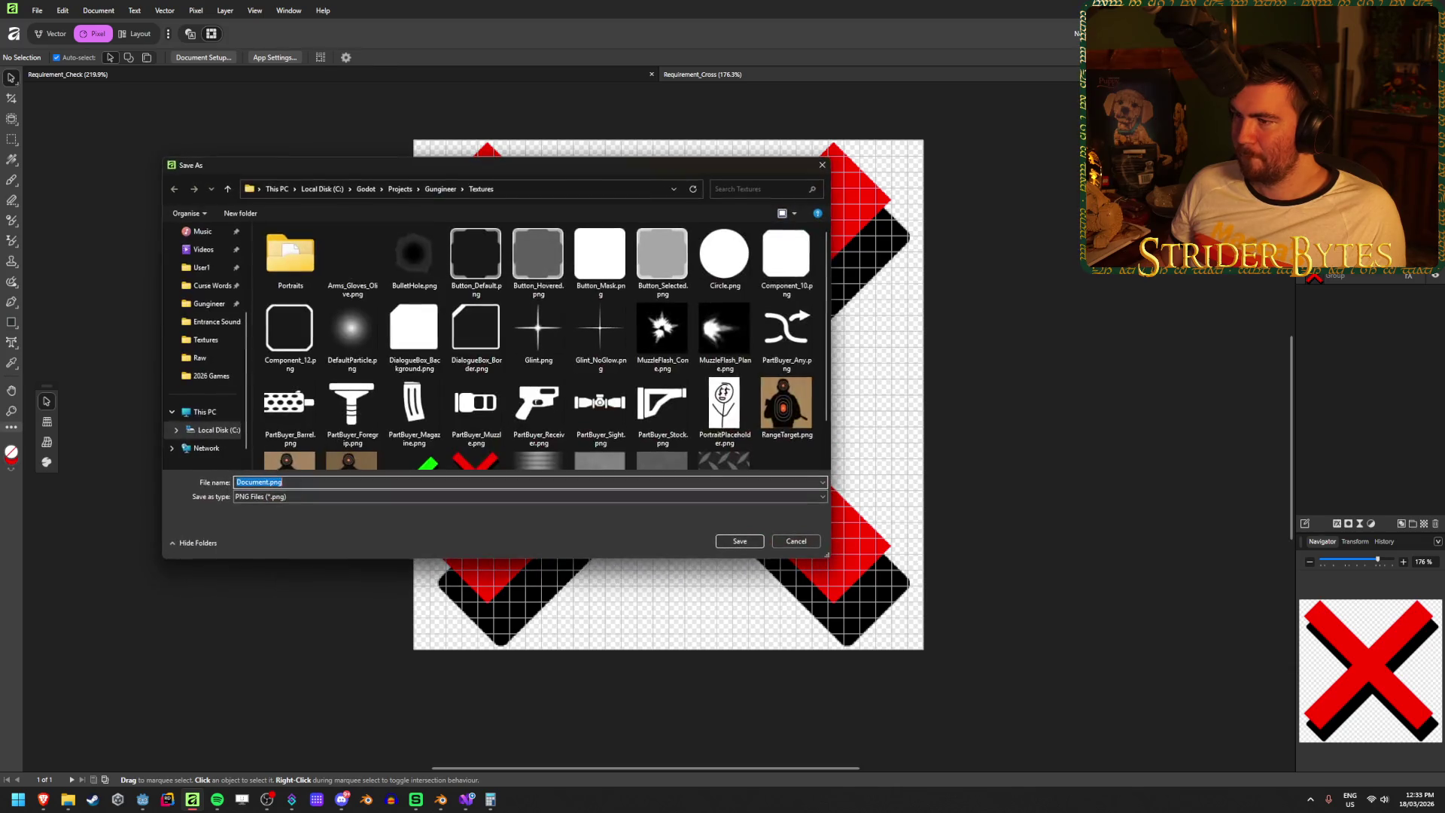
{"action": "scroll", "coordinate": [527, 339], "scroll_direction": "down", "scroll_amount": 2}
{"action": "left_click", "coordinate": [476, 433]}
{"action": "left_click", "coordinate": [733, 540]}
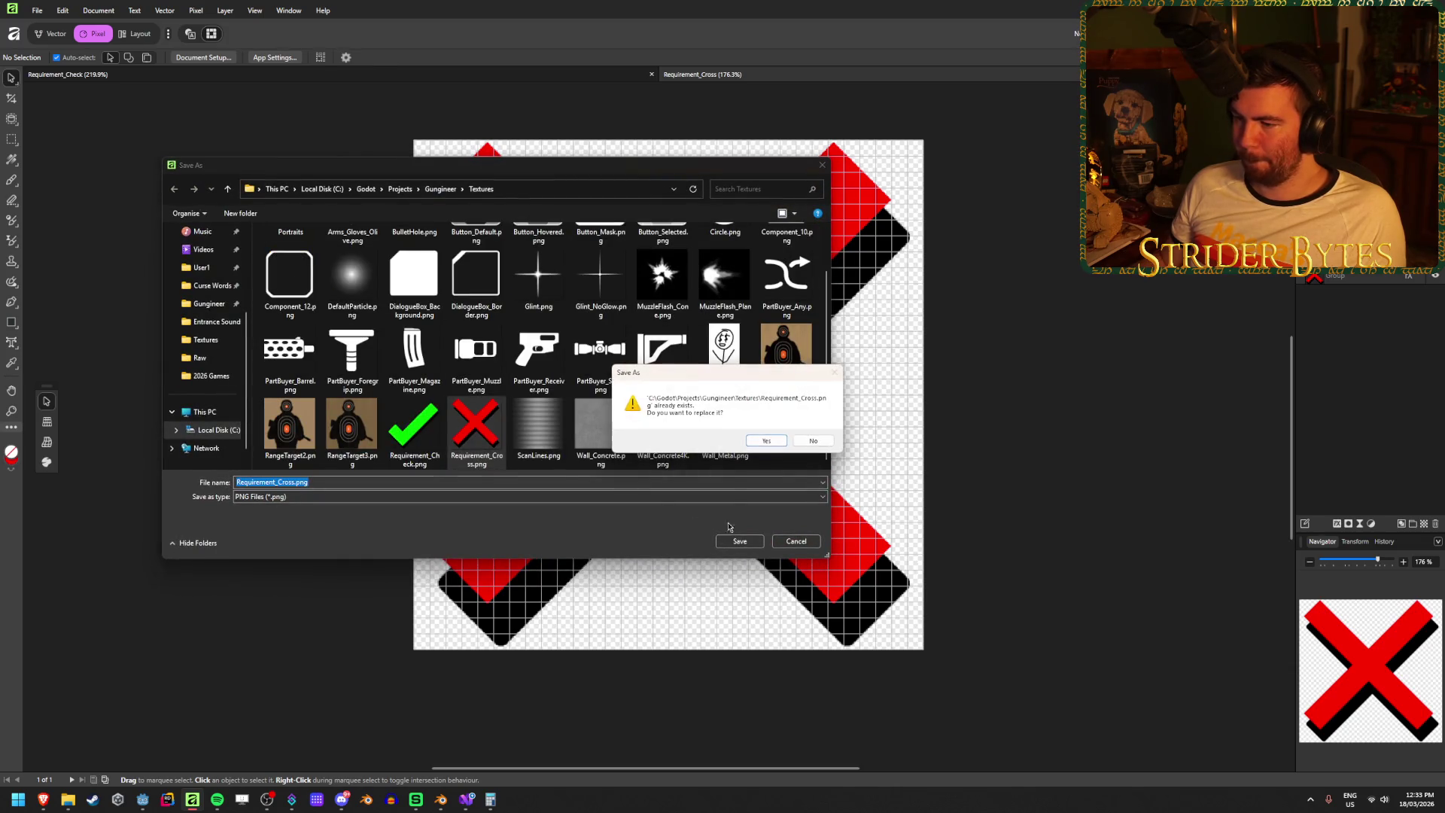
{"action": "left_click", "coordinate": [766, 443]}
{"action": "left_click", "coordinate": [144, 802]}
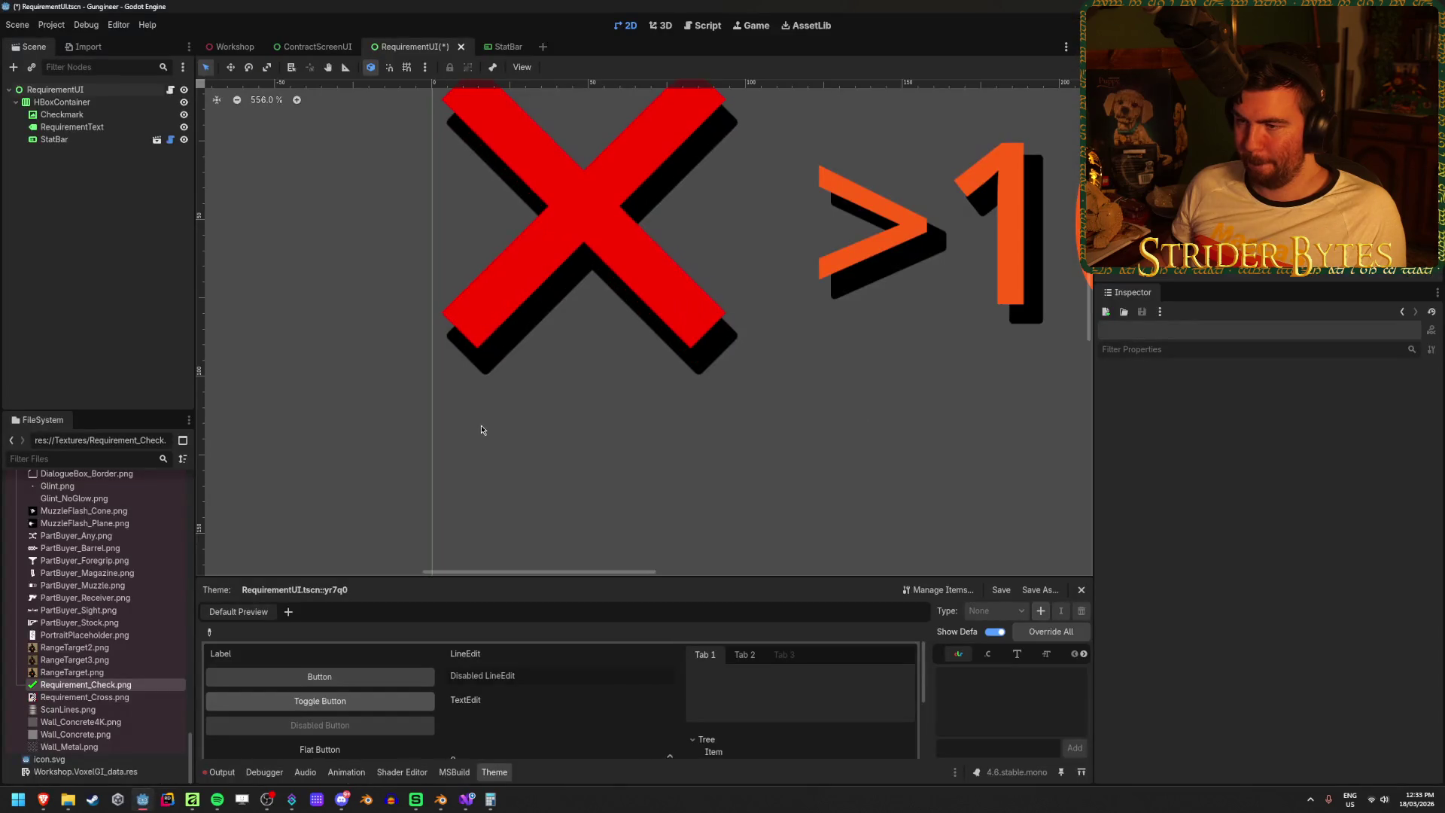
- Zoom and pan to inspect the crisper red X, then select RequirementText's Label Settings shadow
{"action": "scroll", "coordinate": [435, 382], "scroll_direction": "down", "scroll_amount": 1}
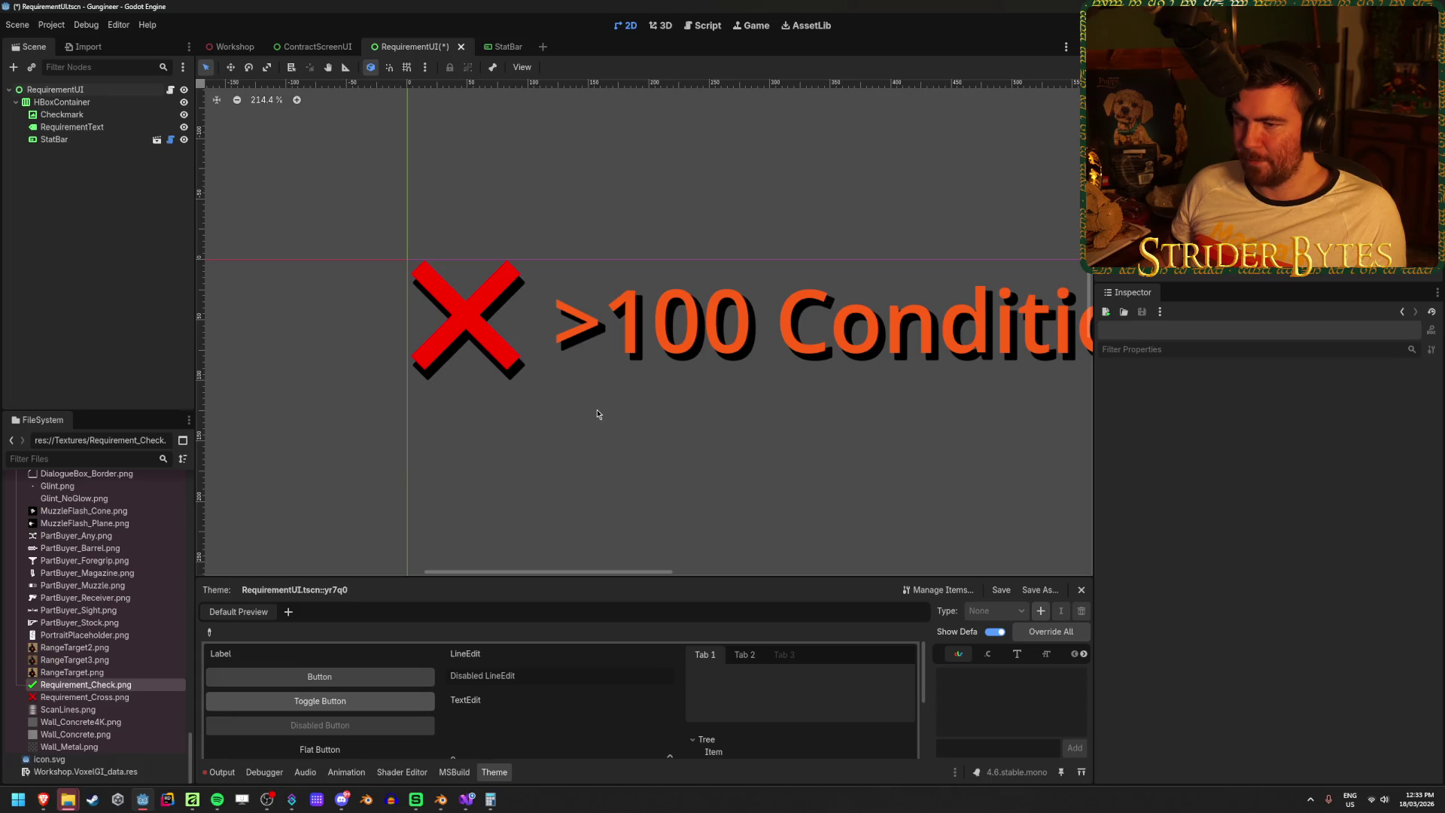
{"action": "scroll", "coordinate": [491, 326], "scroll_direction": "up", "scroll_amount": 8}
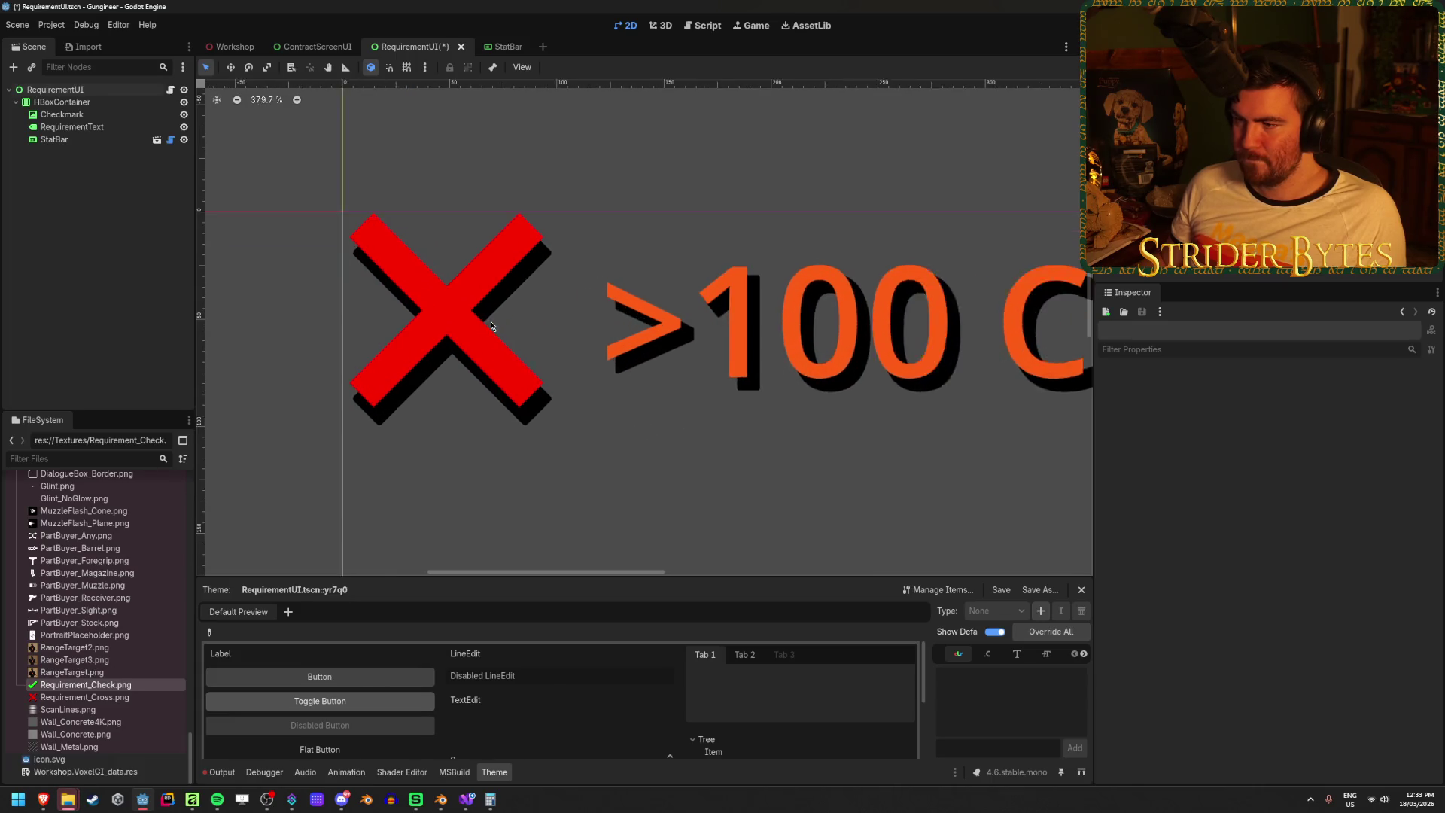
{"action": "scroll", "coordinate": [493, 324], "scroll_direction": "down", "scroll_amount": 10}
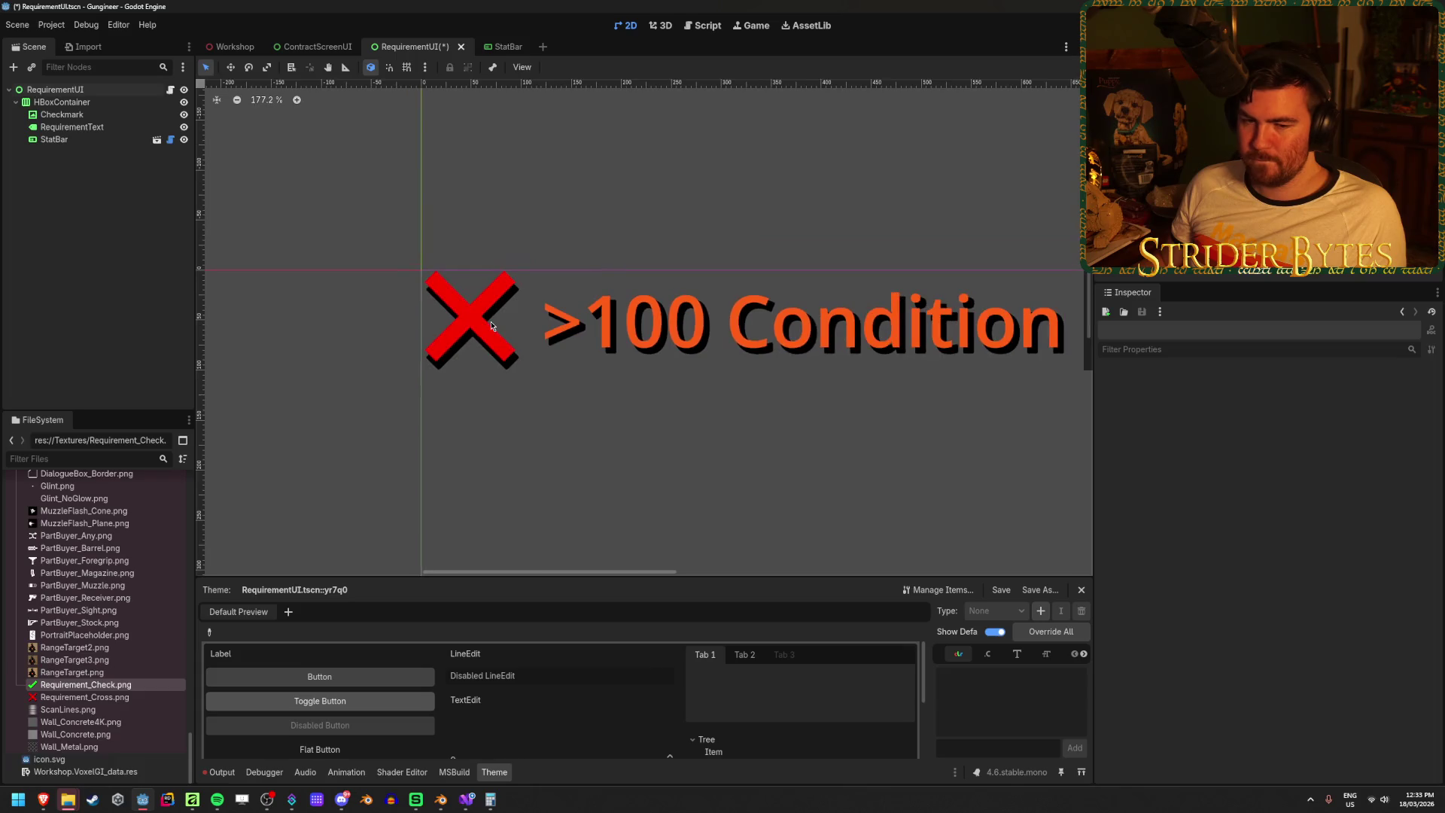
{"action": "scroll", "coordinate": [842, 340], "scroll_direction": "down", "scroll_amount": 2}
{"action": "scroll", "coordinate": [842, 340], "scroll_direction": "down", "scroll_amount": 9}
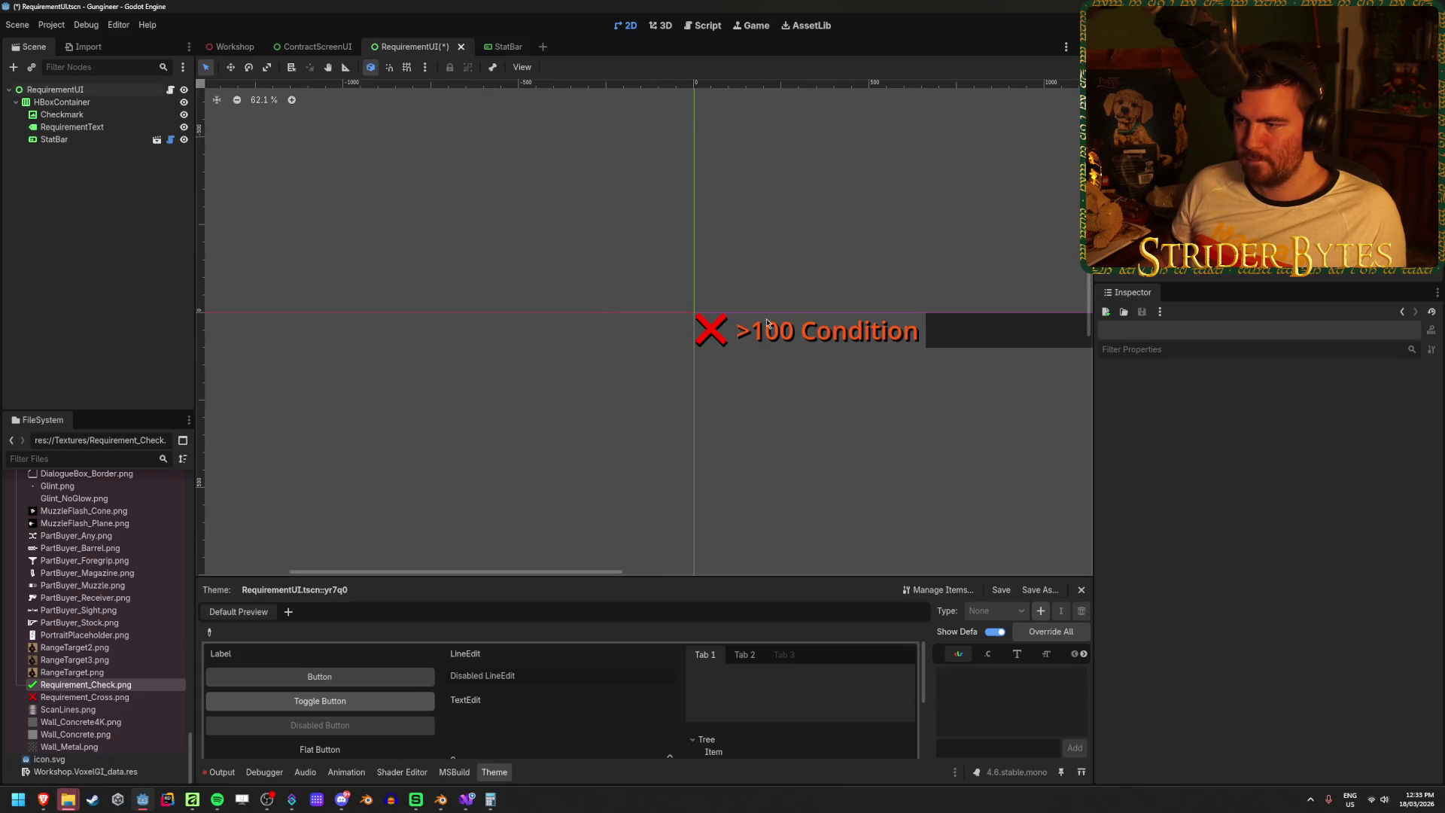
{"action": "left_click_drag", "start_coordinate": [814, 330], "coordinate": [676, 348]}
{"action": "scroll", "coordinate": [594, 357], "scroll_direction": "up", "scroll_amount": 18}
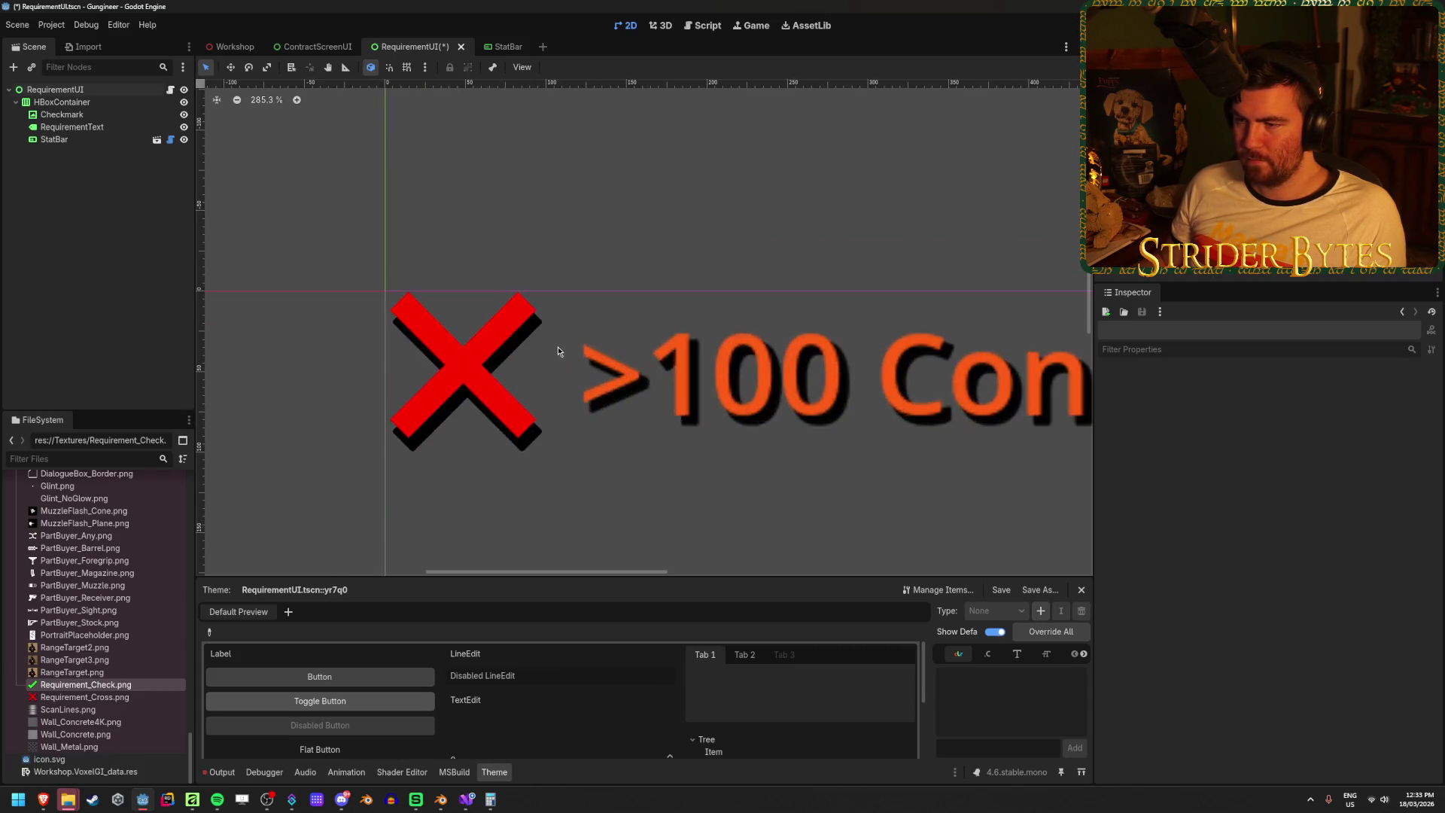
{"action": "scroll", "coordinate": [588, 348], "scroll_direction": "up", "scroll_amount": 4}
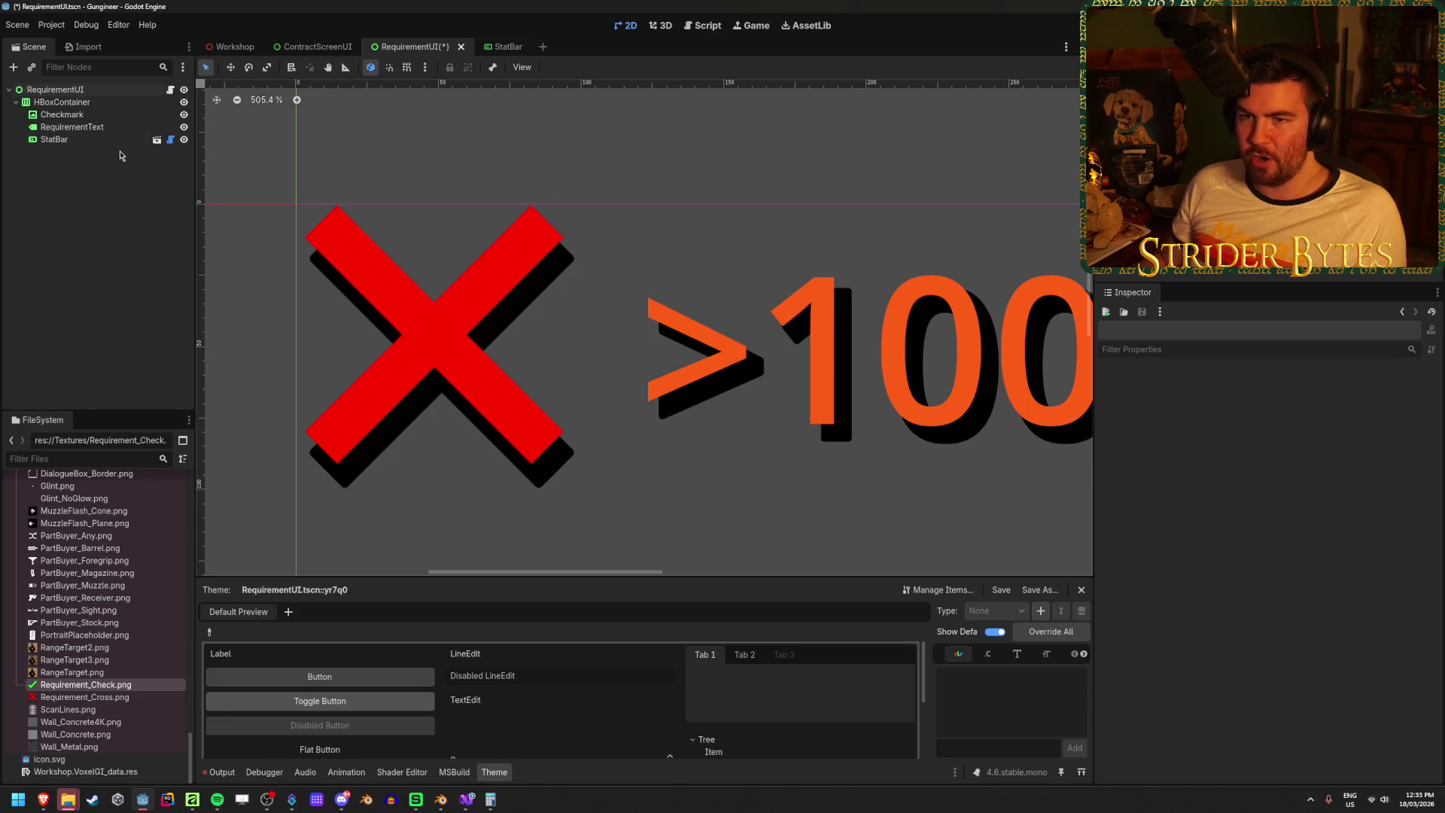
{"action": "left_click", "coordinate": [750, 409]}
{"action": "scroll", "coordinate": [1219, 554], "scroll_direction": "down", "scroll_amount": 2}
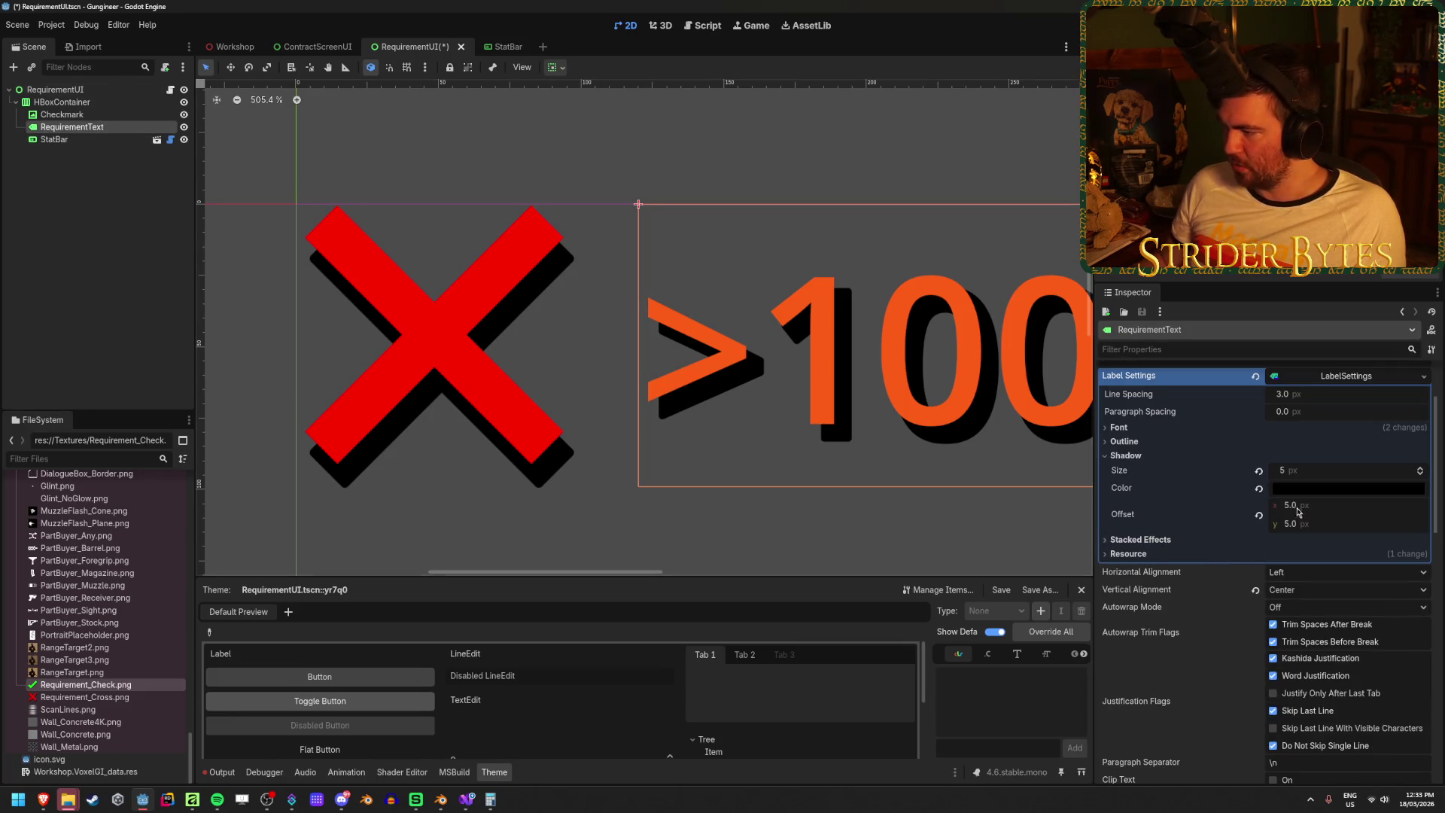
- Try a 0 shadow offset on the label, then return both offsets to 5
{"action": "mouse_move", "coordinate": [1324, 470]}
{"action": "left_mouse_down"}
{"action": "mouse_move", "coordinate": [1287, 470]}
{"action": "mouse_move", "coordinate": [1377, 470]}
{"action": "mouse_move", "coordinate": [1294, 473]}
{"action": "left_mouse_up"}
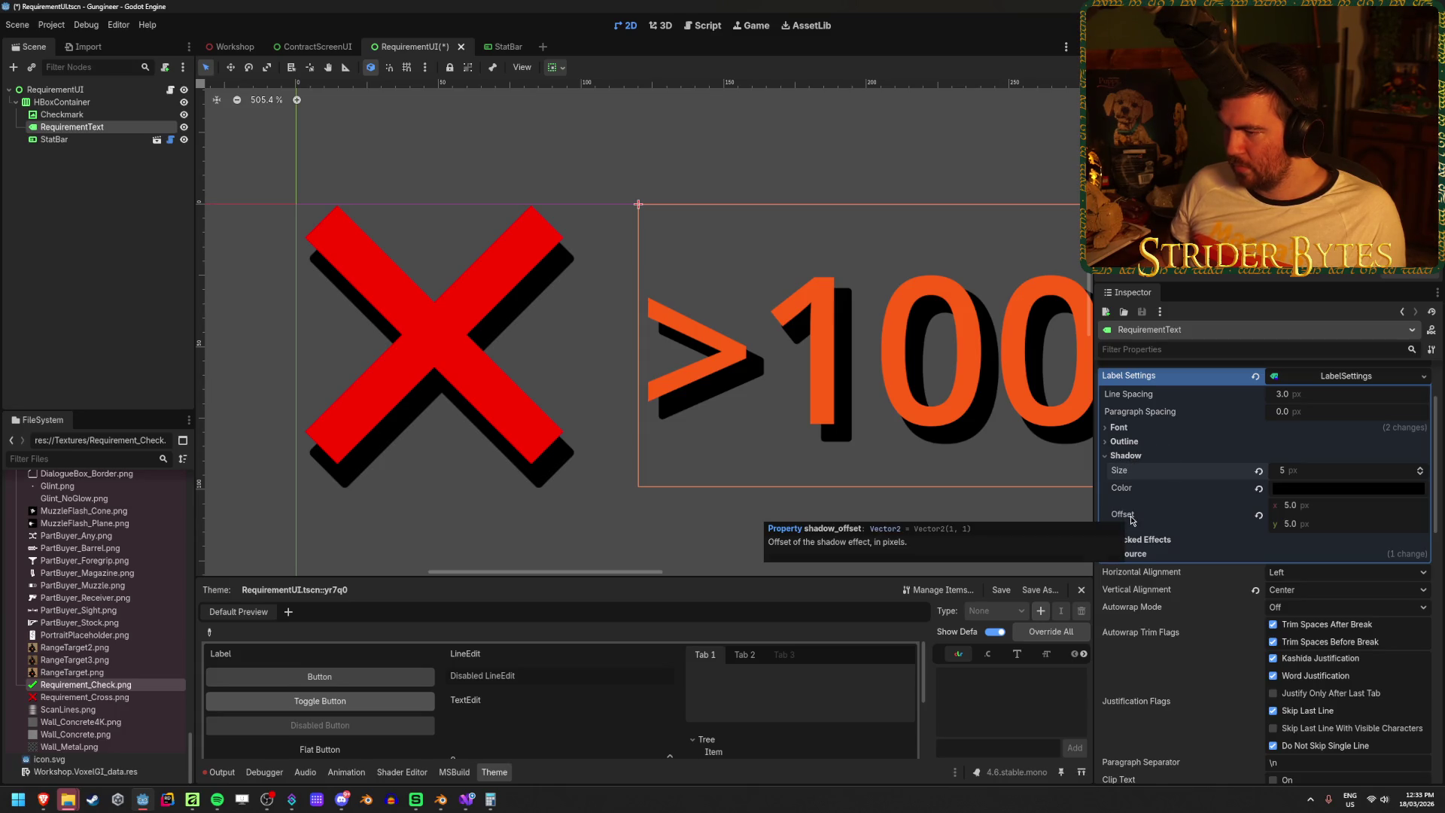
{"action": "mouse_move", "coordinate": [1290, 505]}
{"action": "left_mouse_down"}
{"action": "mouse_move", "coordinate": [1272, 505]}
{"action": "mouse_move", "coordinate": [1296, 509]}
{"action": "left_mouse_up"}
{"action": "left_click", "coordinate": [1296, 505]}
{"action": "type", "text": "0"}
{"action": "key", "text": "Return"}
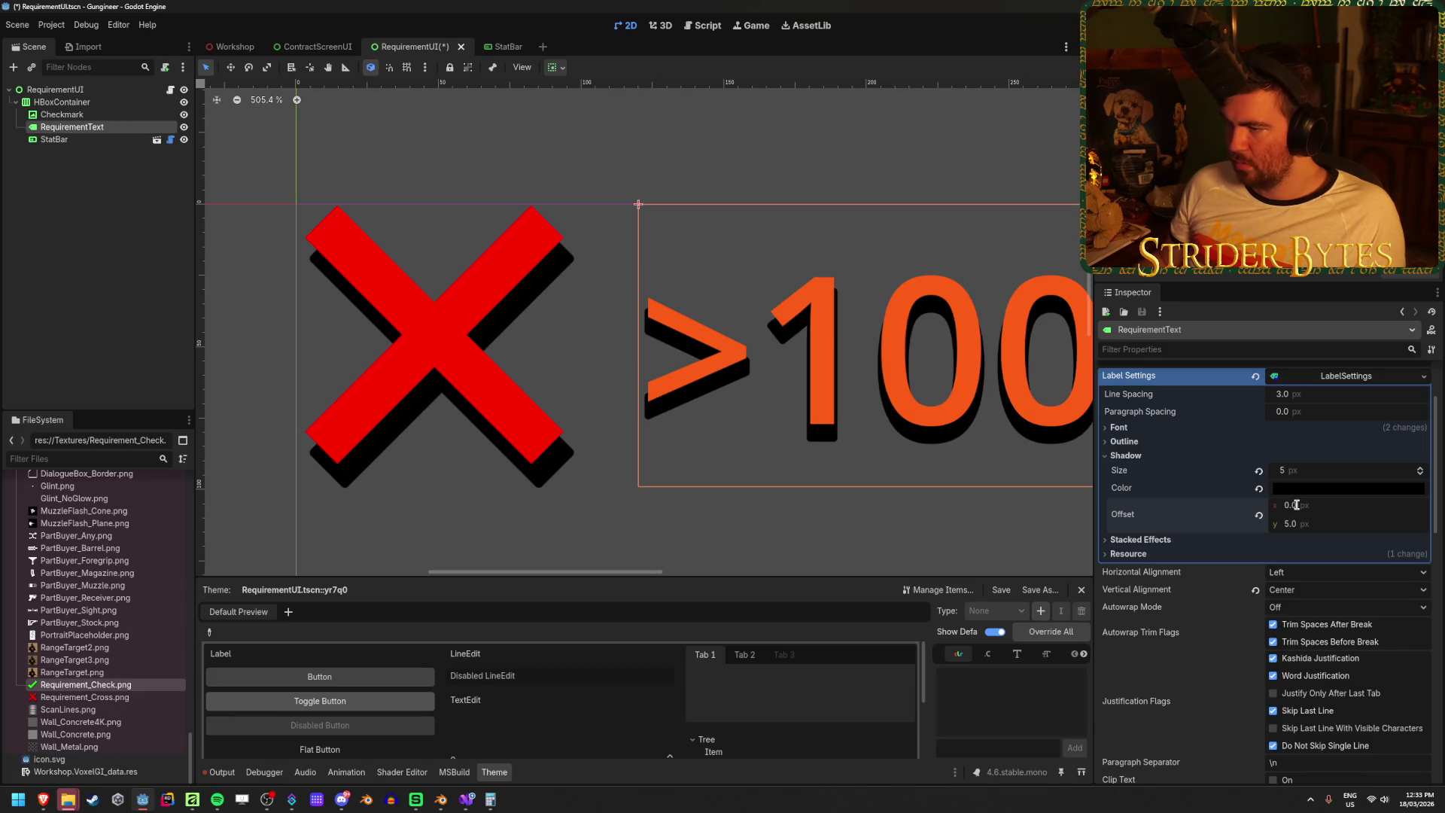
{"action": "type", "text": "0"}
{"action": "key", "text": "Return"}
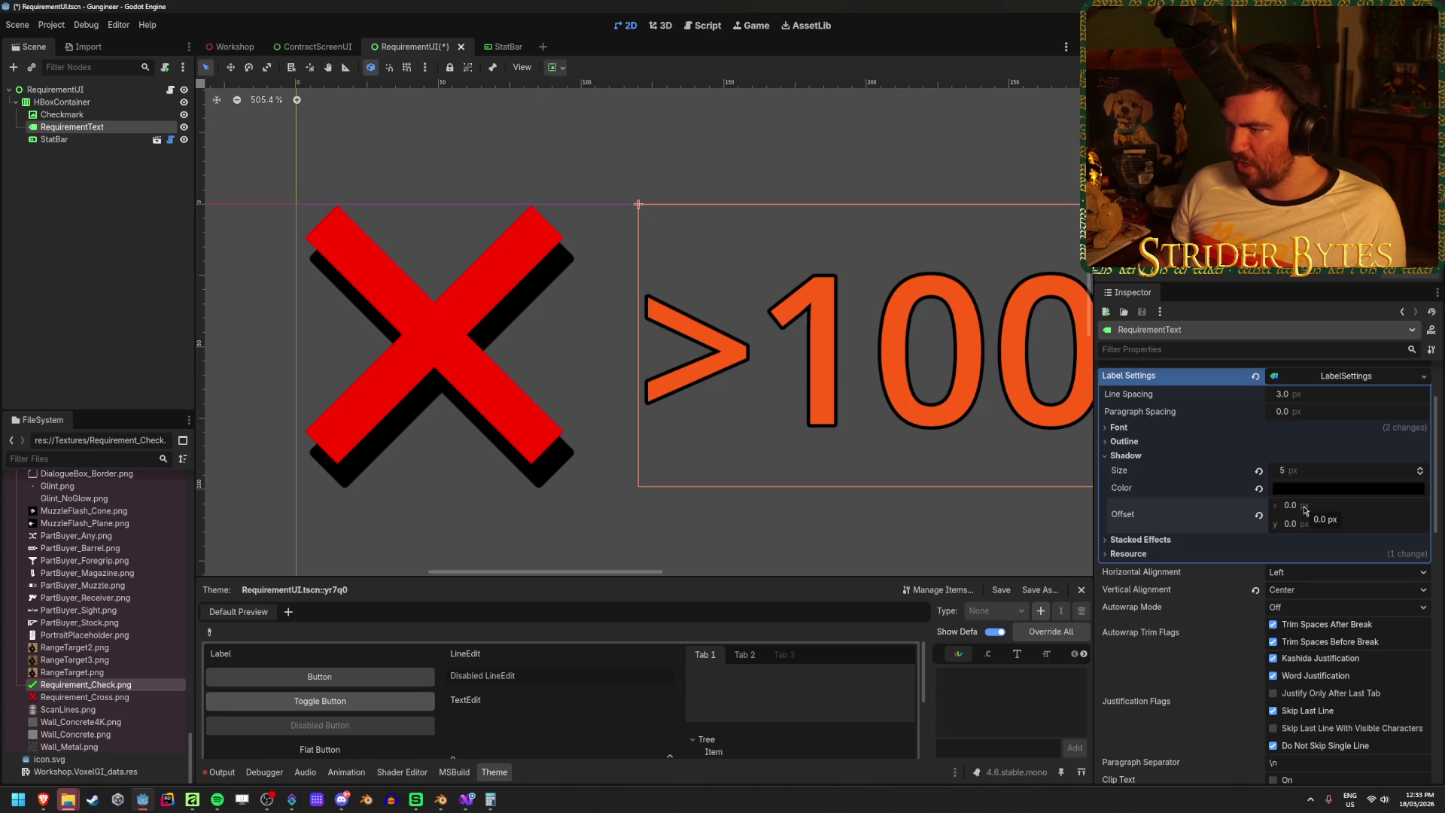
{"action": "left_click_drag", "start_coordinate": [1304, 510], "coordinate": [1306, 511]}
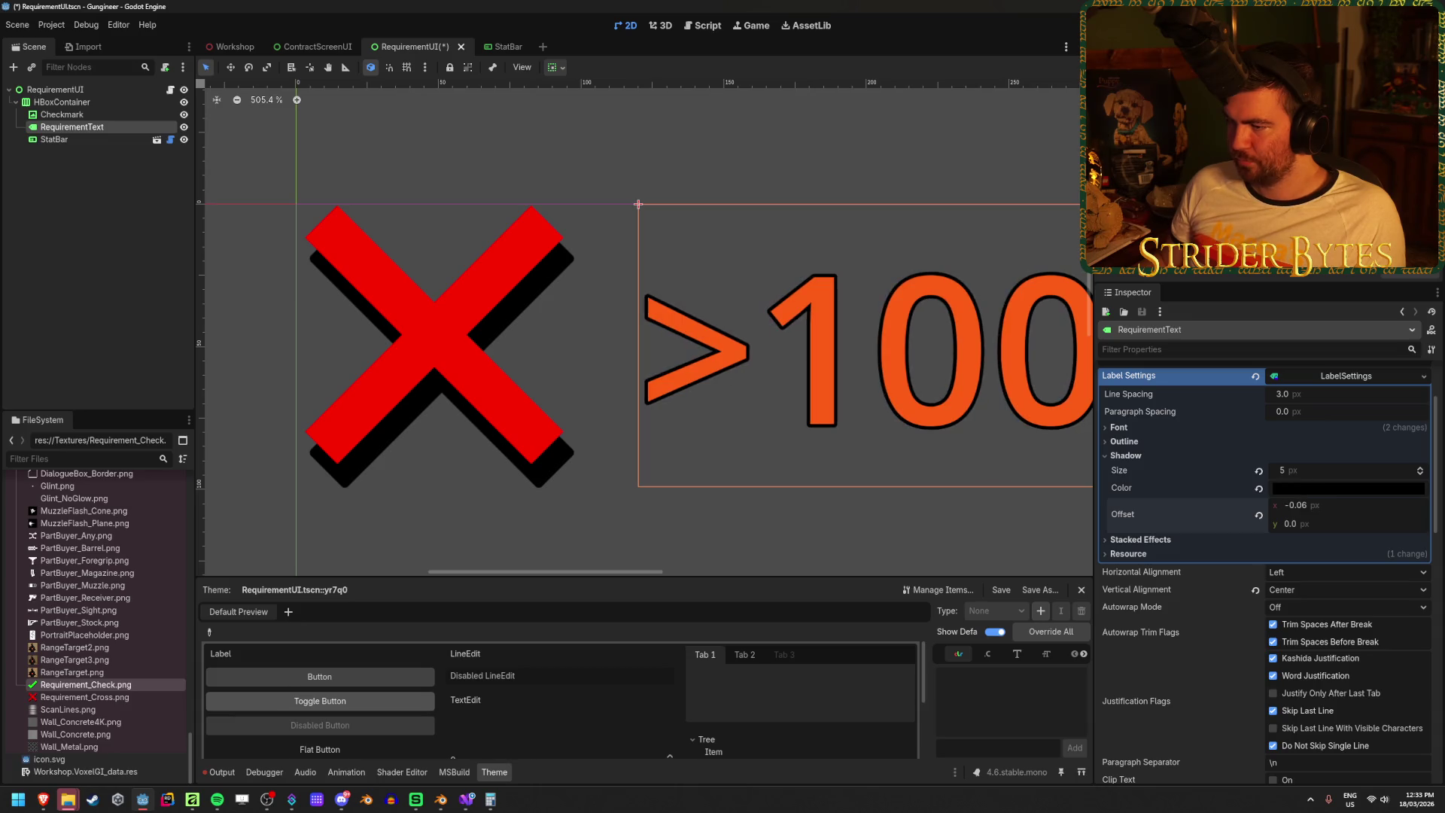
{"action": "left_click", "coordinate": [1307, 504]}
{"action": "key", "text": "Tab"}
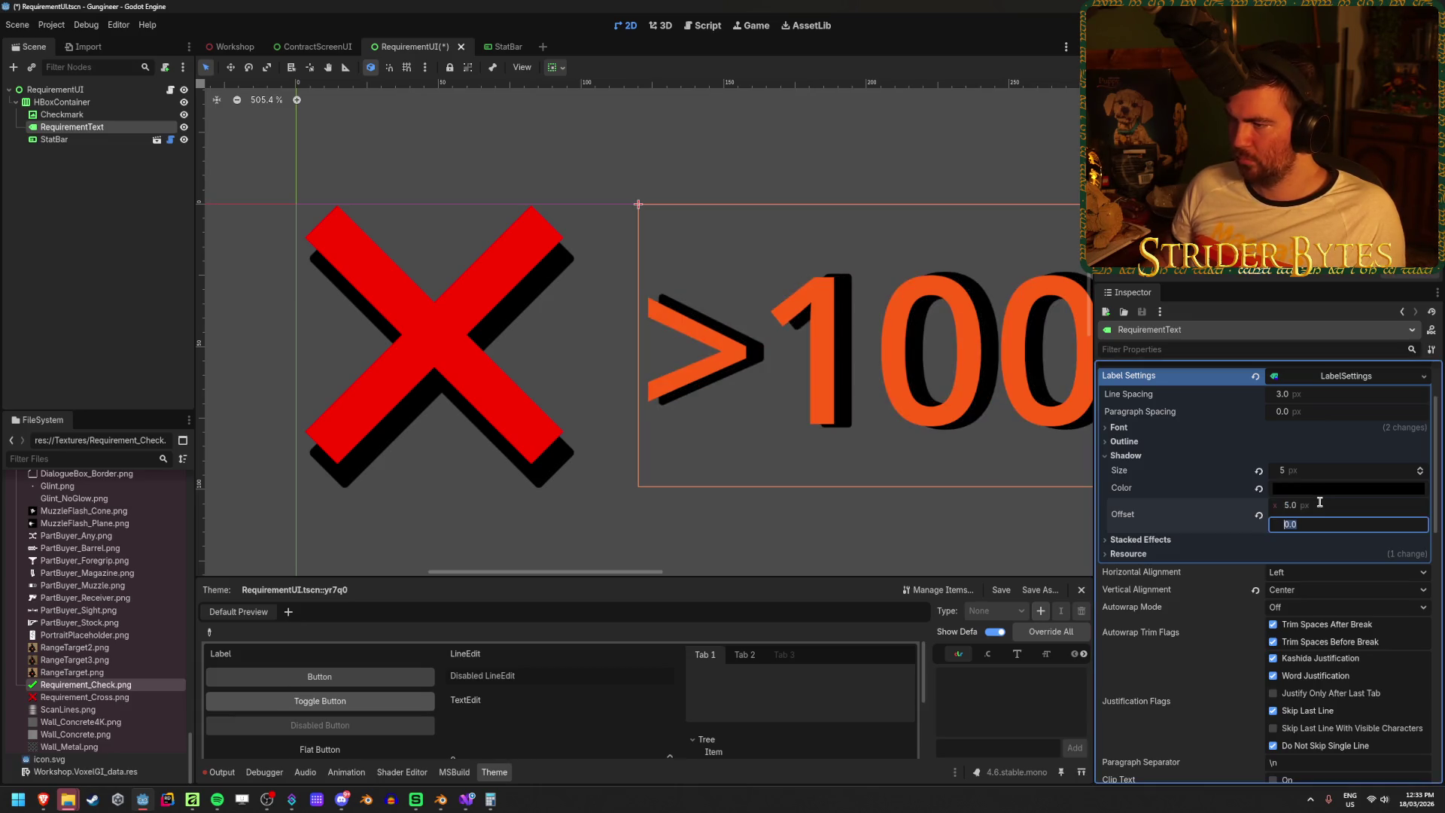
{"action": "type", "text": "5"}
{"action": "key", "text": "Return"}
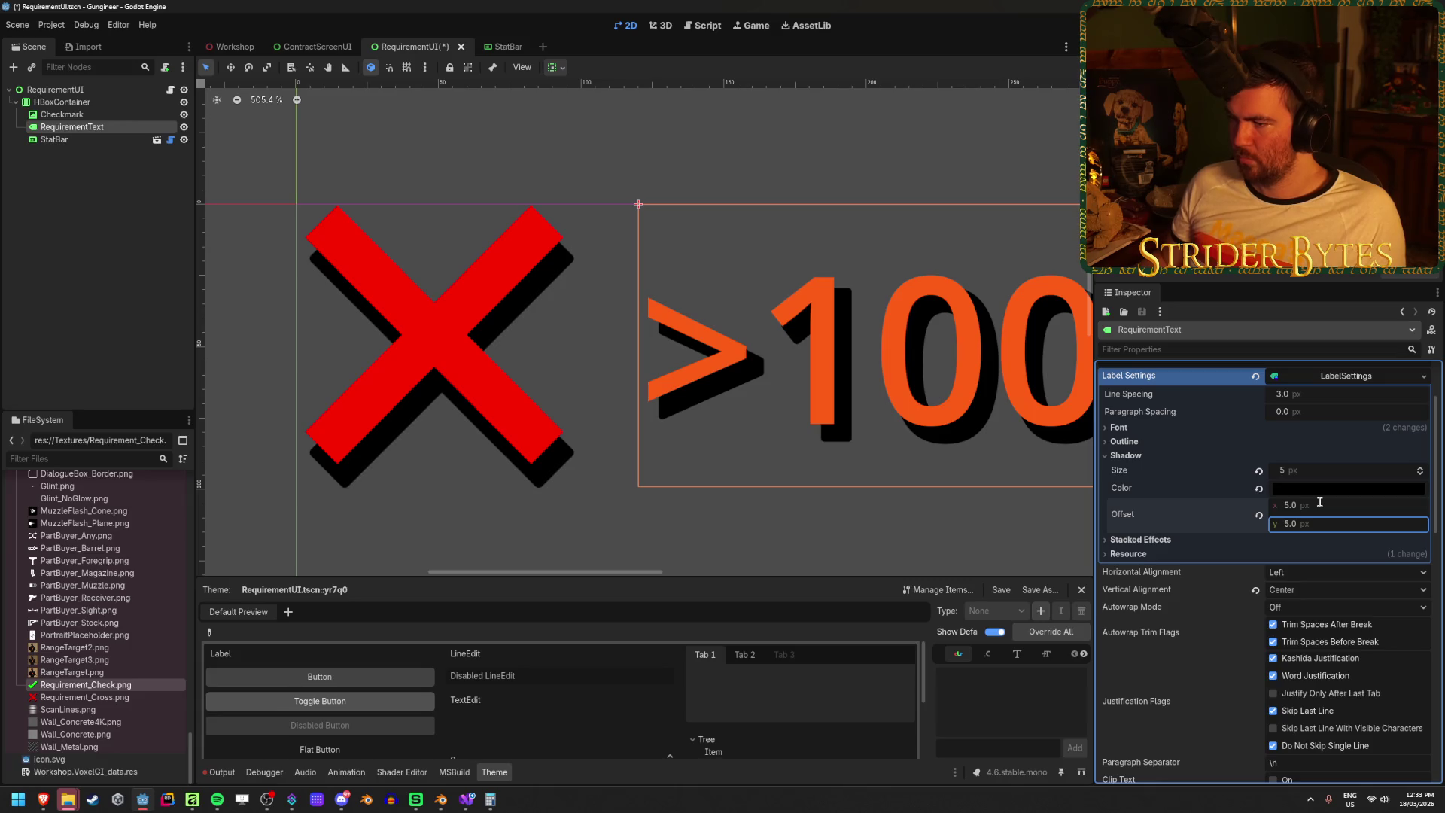
- Append 'x' to the label text so it reads '>100 Condition x'
{"action": "scroll", "coordinate": [897, 366], "scroll_direction": "down", "scroll_amount": 8}
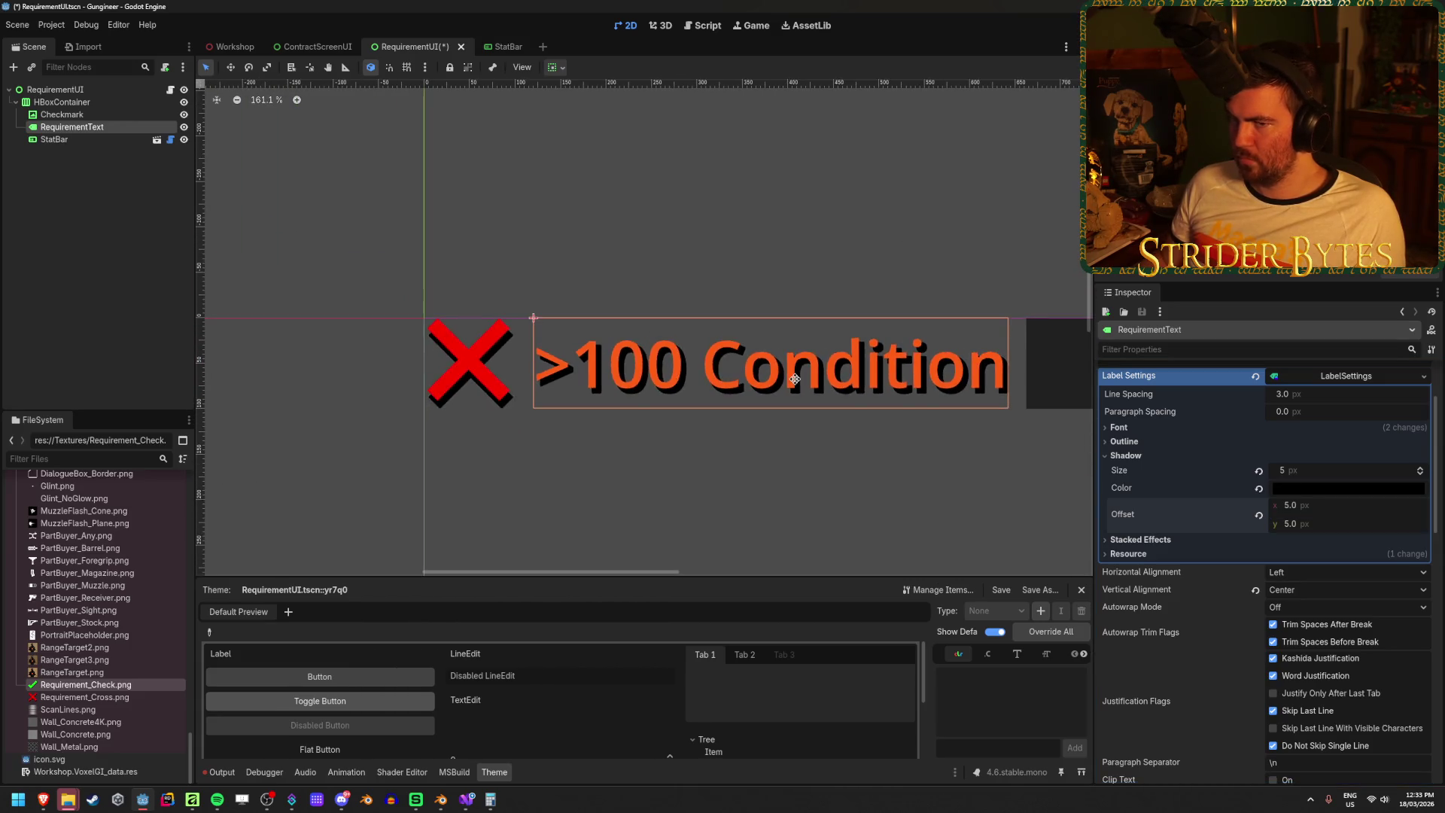
{"action": "scroll", "coordinate": [1101, 447], "scroll_direction": "up", "scroll_amount": 2}
{"action": "left_click", "coordinate": [1101, 448]}
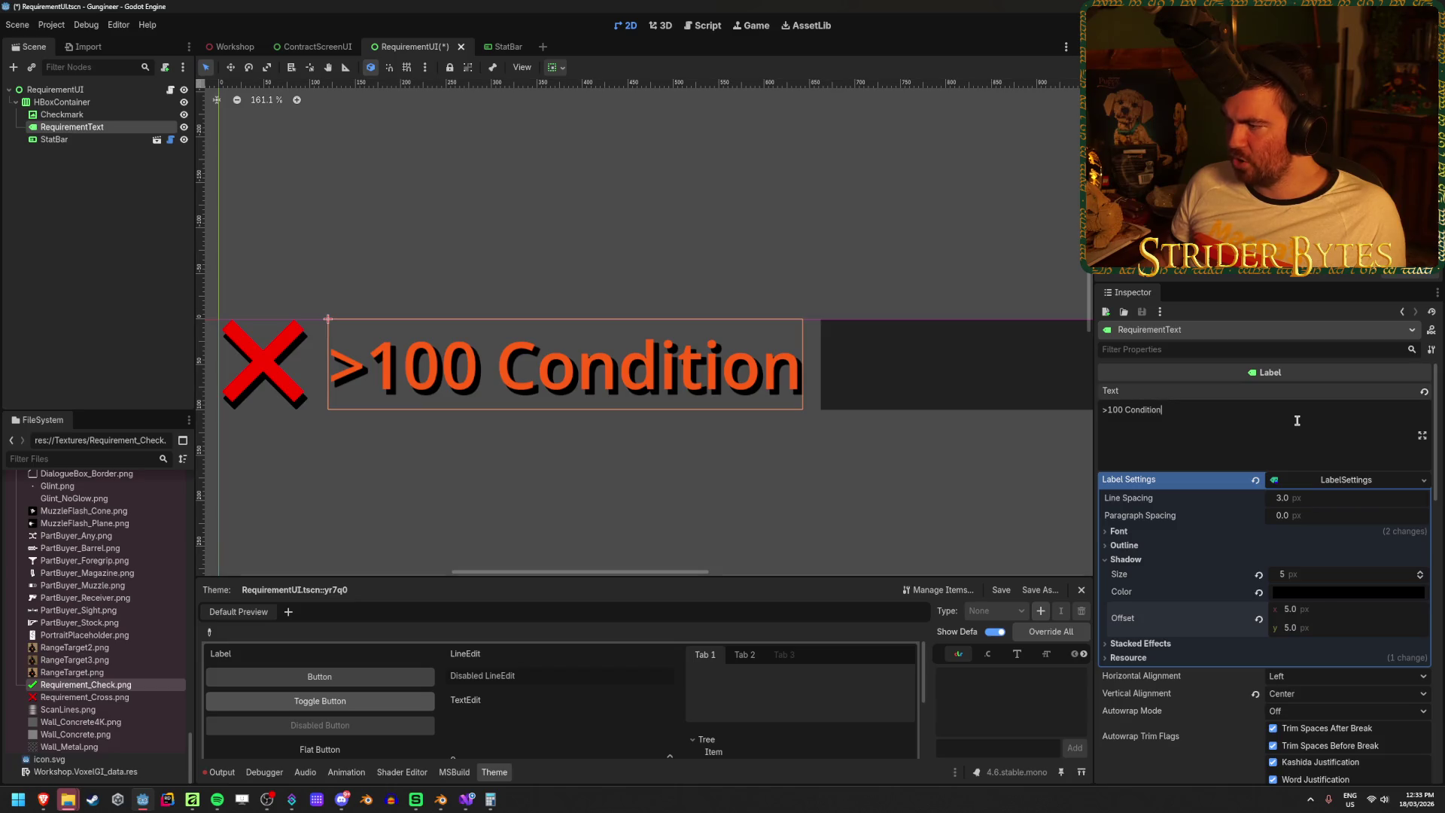
{"action": "type", "text": " x"}
{"action": "scroll", "coordinate": [906, 370], "scroll_direction": "up", "scroll_amount": 7}
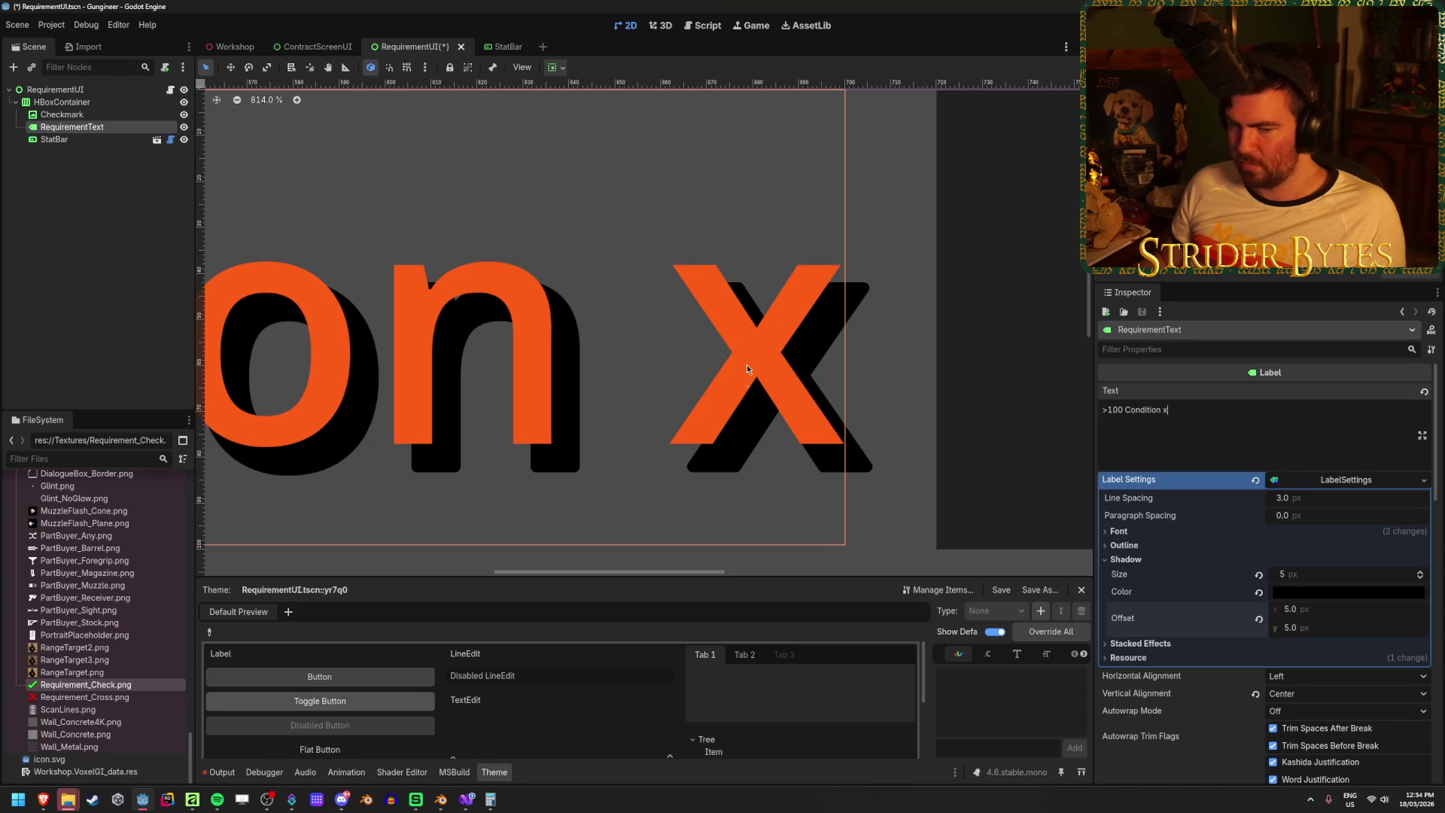
{"action": "scroll", "coordinate": [572, 487], "scroll_direction": "down", "scroll_amount": 3}
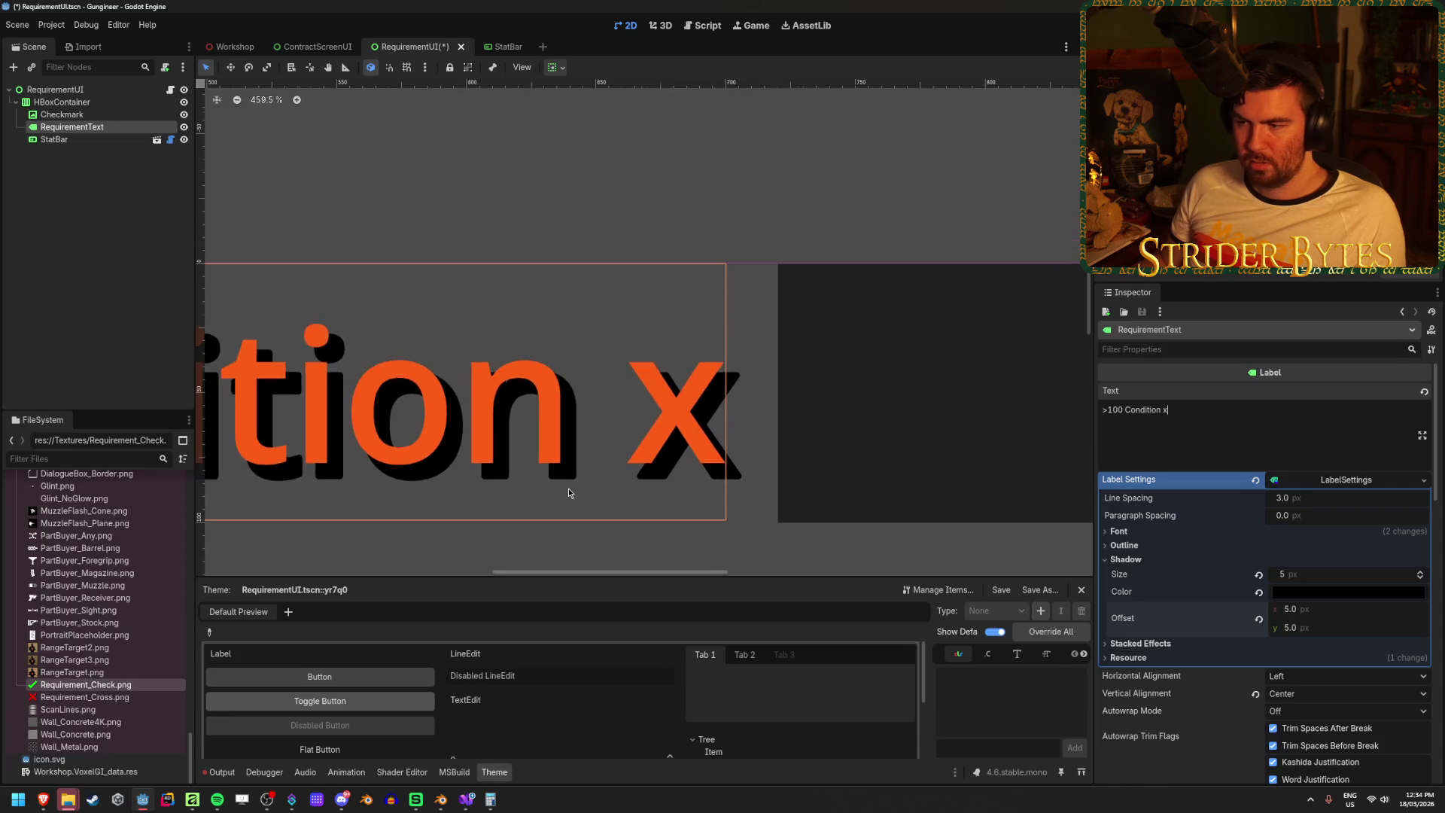
{"action": "scroll", "coordinate": [518, 489], "scroll_direction": "down", "scroll_amount": 8}
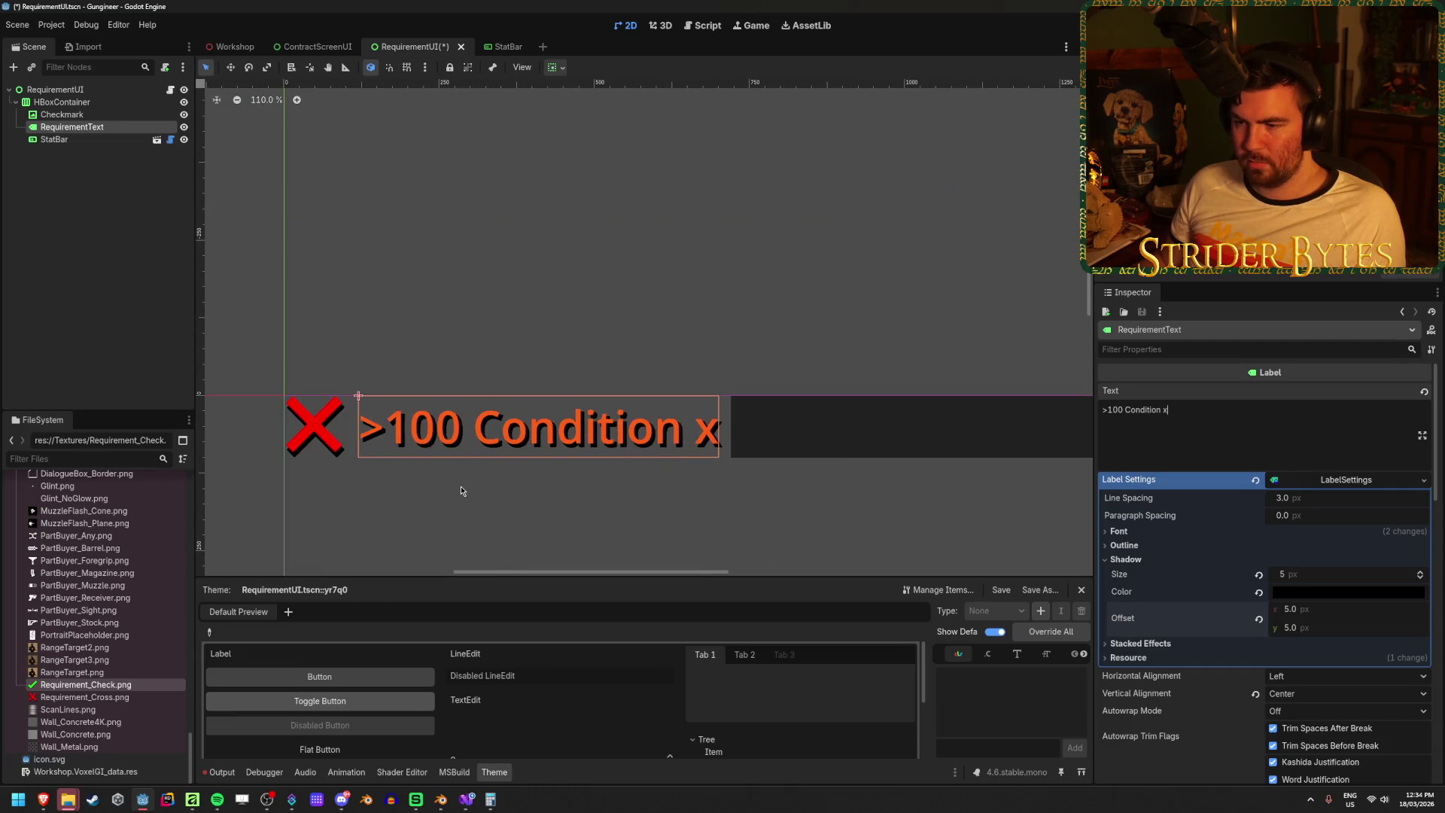
{"action": "scroll", "coordinate": [509, 481], "scroll_direction": "up", "scroll_amount": 3}
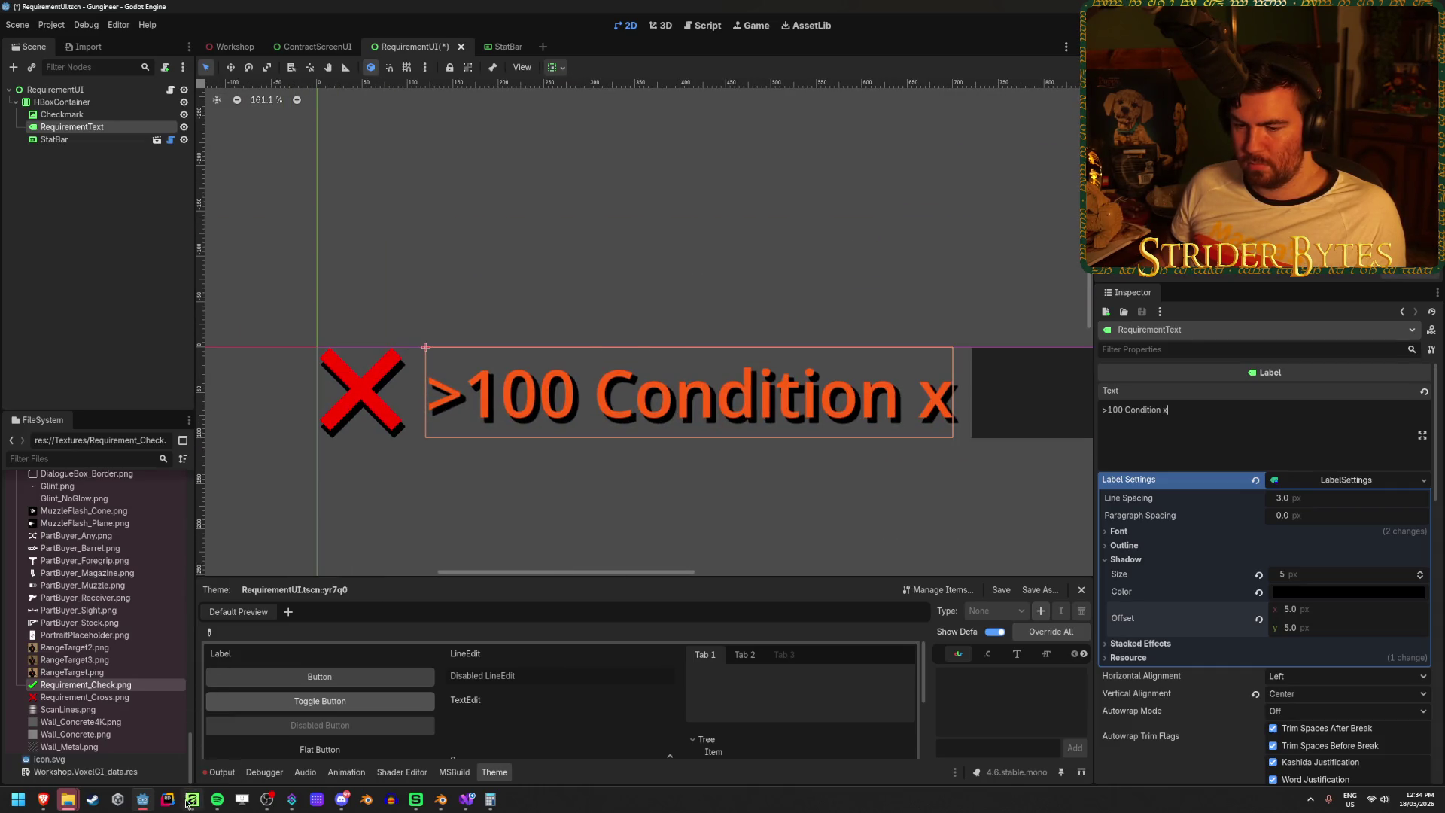
{"action": "left_click", "coordinate": [193, 802]}
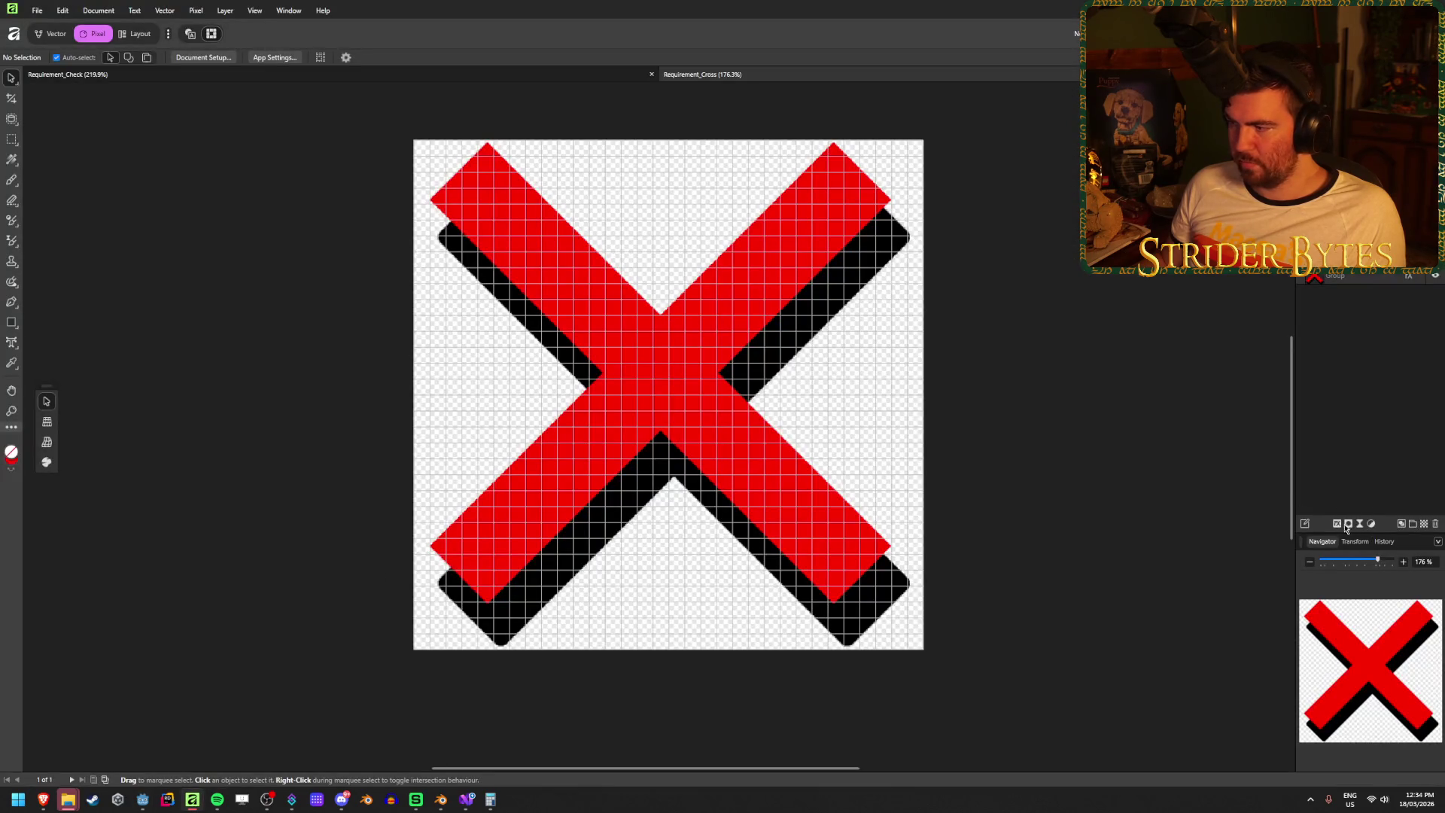
- Try different directions for the red X's outer shadow, including a 360° angle
{"action": "left_click", "coordinate": [1348, 526]}
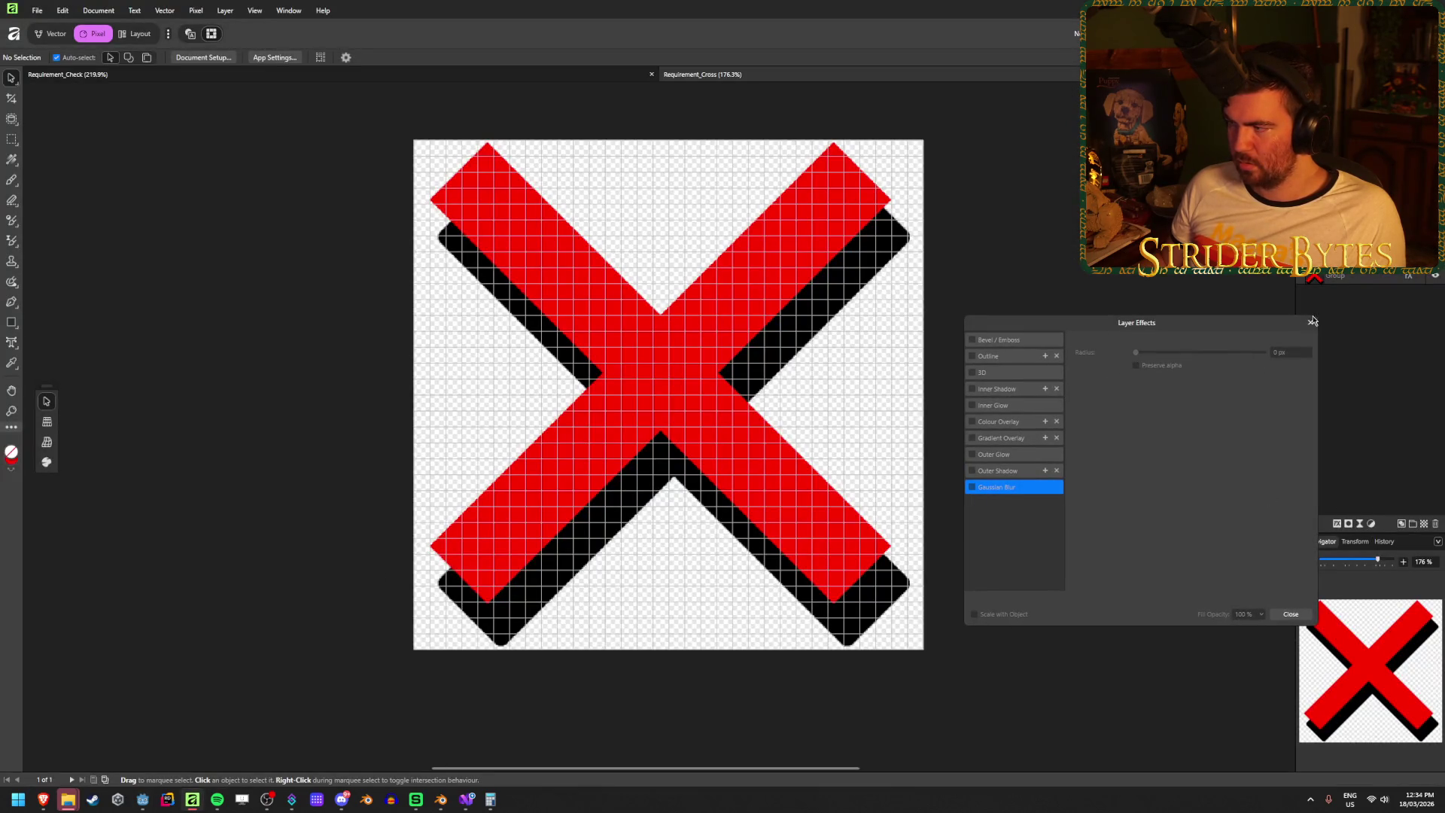
{"action": "left_click", "coordinate": [1311, 321]}
{"action": "left_click", "coordinate": [1339, 524]}
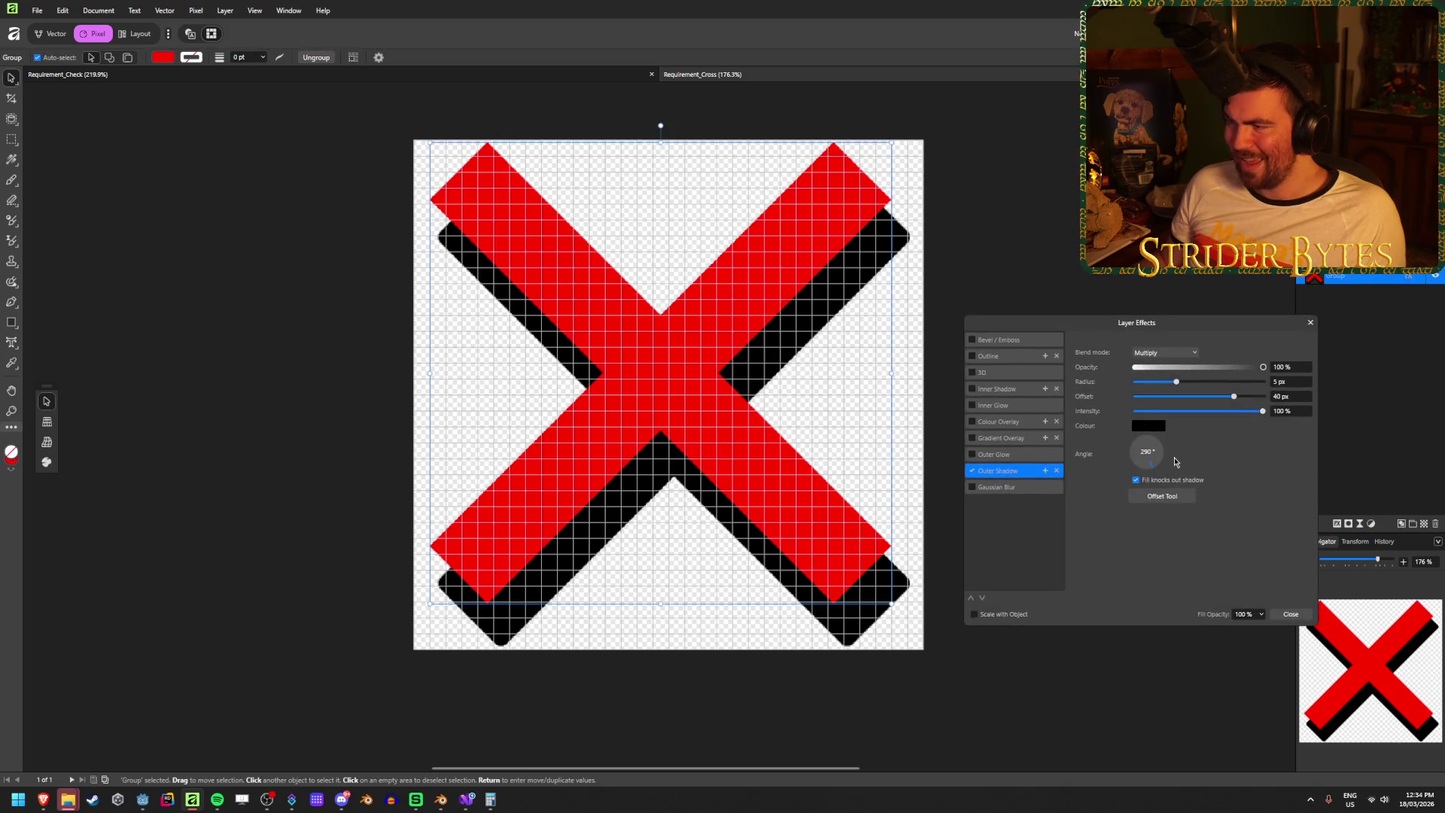
{"action": "left_click_drag", "start_coordinate": [1165, 456], "coordinate": [1165, 464]}
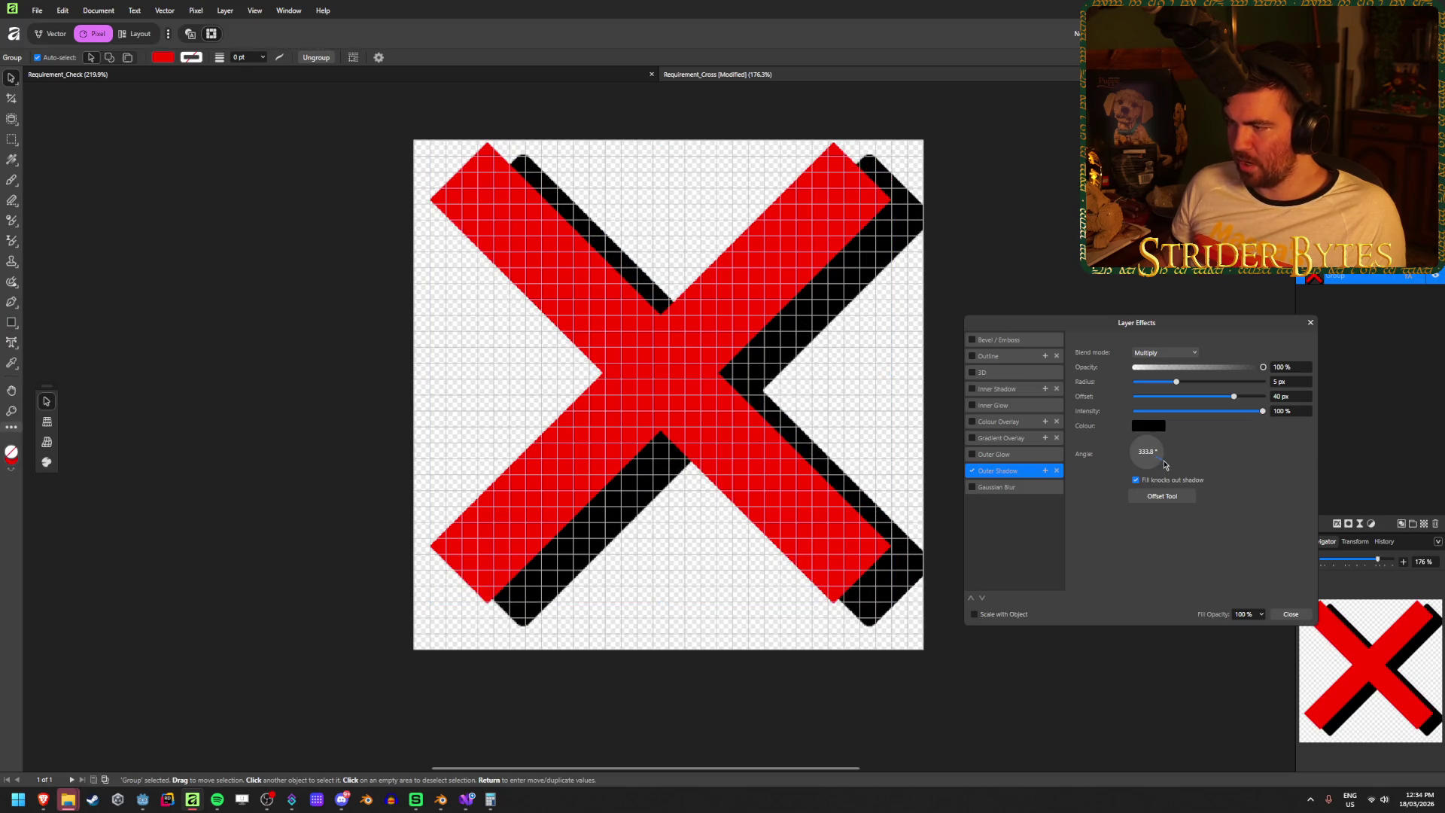
{"action": "left_click_drag", "start_coordinate": [1165, 464], "coordinate": [1169, 464]}
{"action": "double_click", "coordinate": [1147, 452]}
{"action": "type", "text": "0"}
{"action": "key", "text": "Return"}
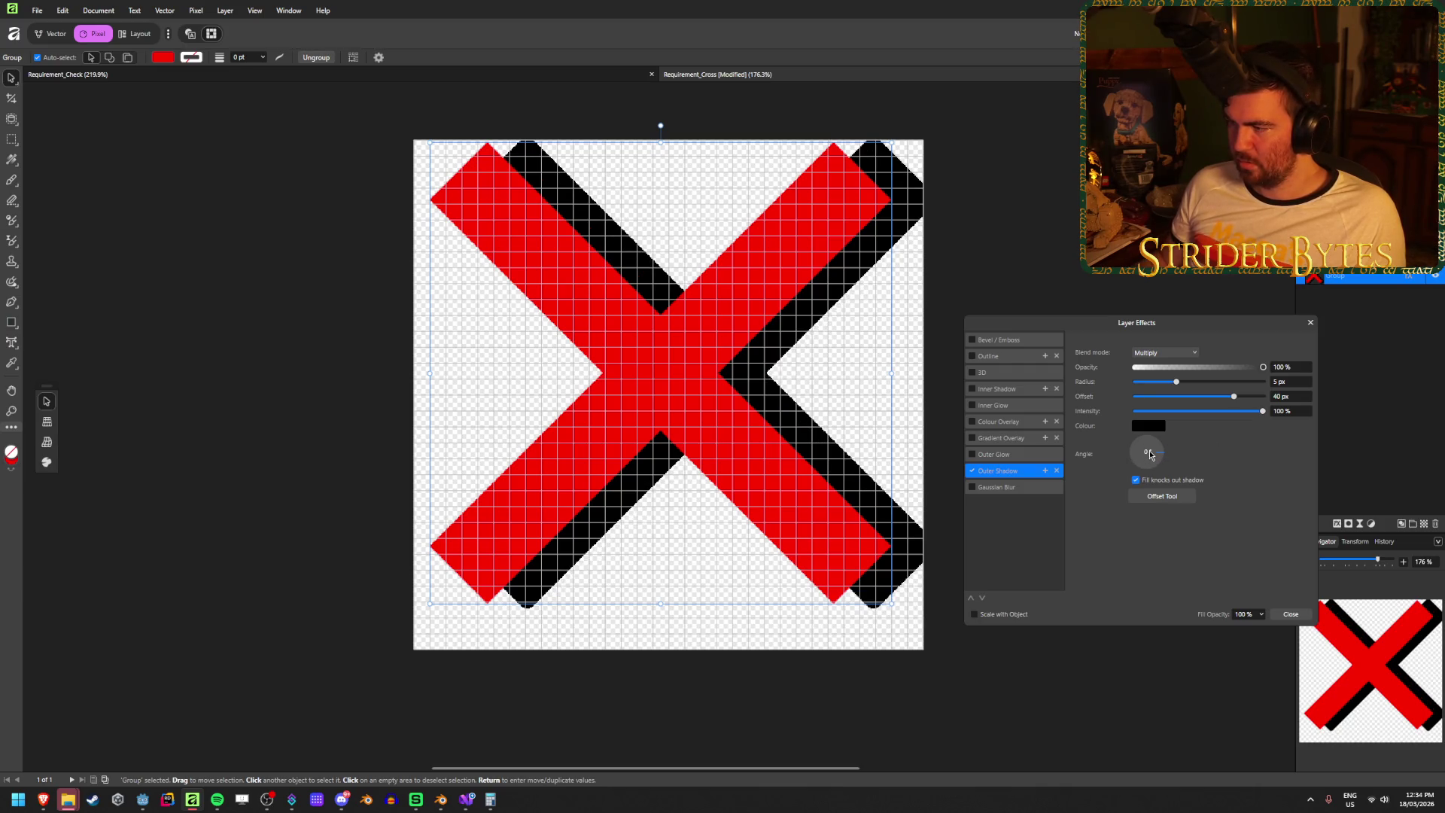
{"action": "left_click_drag", "start_coordinate": [1159, 455], "coordinate": [1158, 468]}
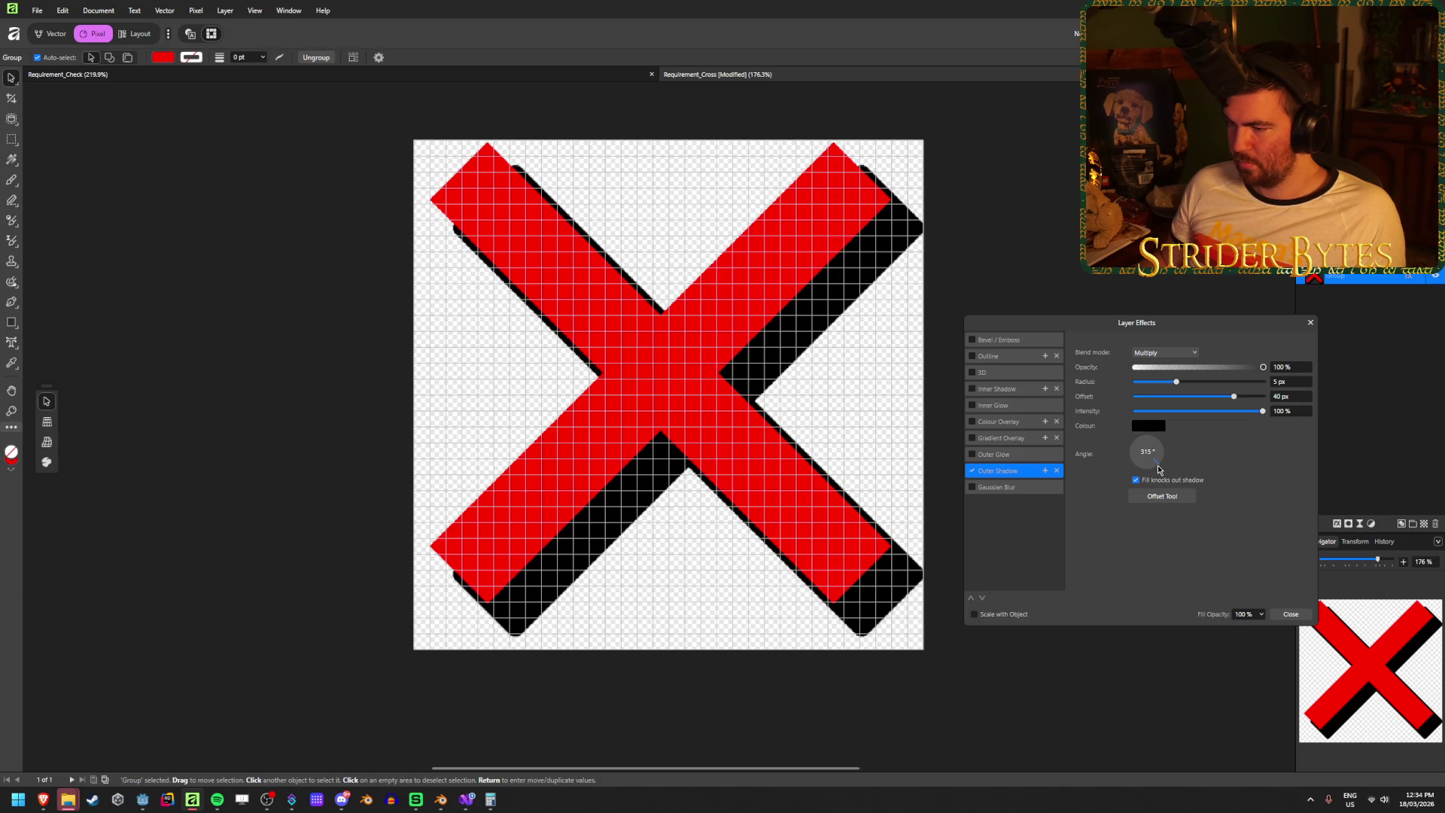
{"action": "left_click", "coordinate": [1149, 457]}
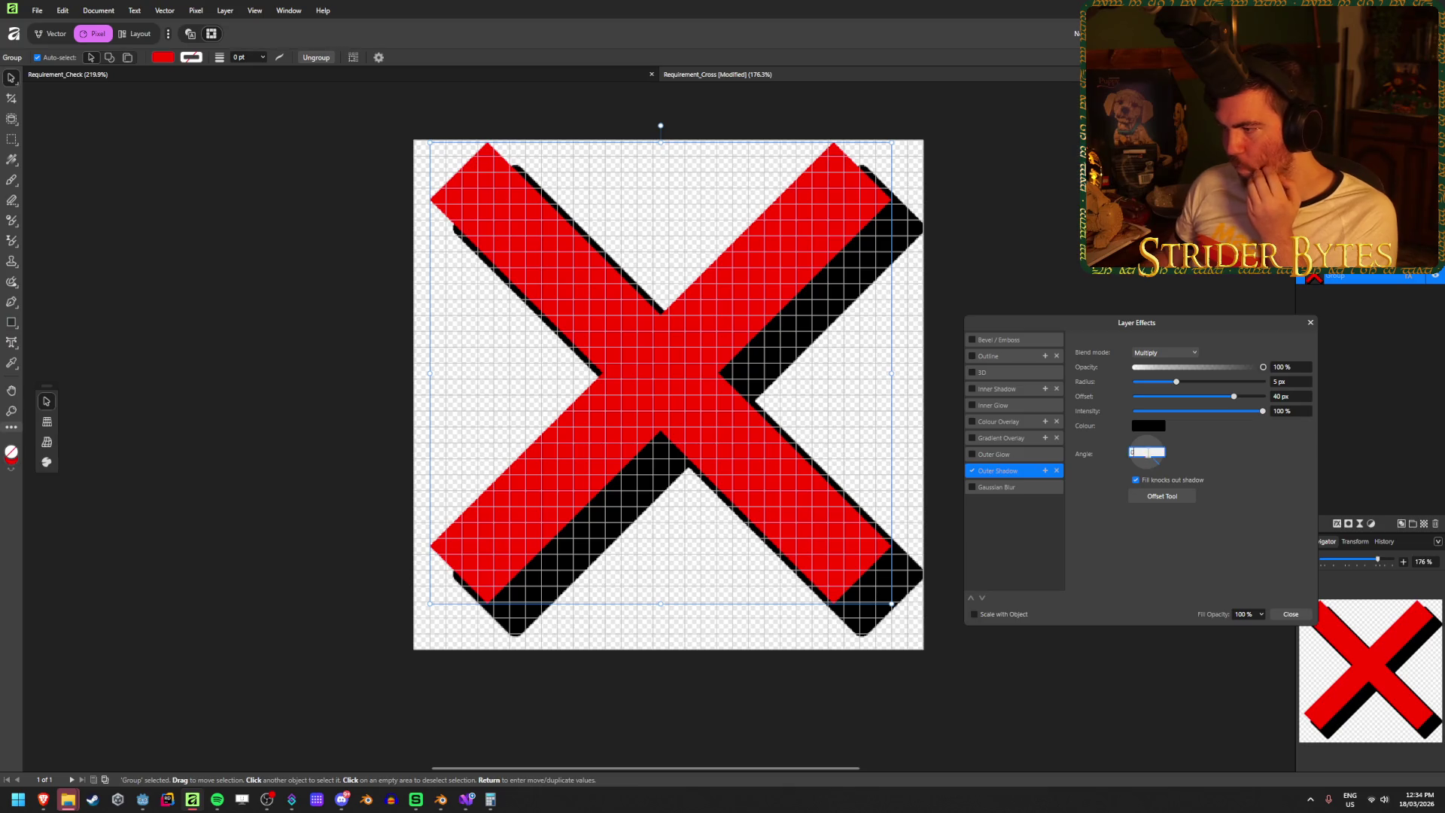
{"action": "mouse_move", "coordinate": [1149, 457]}
{"action": "left_mouse_down"}
{"action": "mouse_move", "coordinate": [1138, 473]}
{"action": "mouse_move", "coordinate": [1171, 473]}
{"action": "left_mouse_up"}
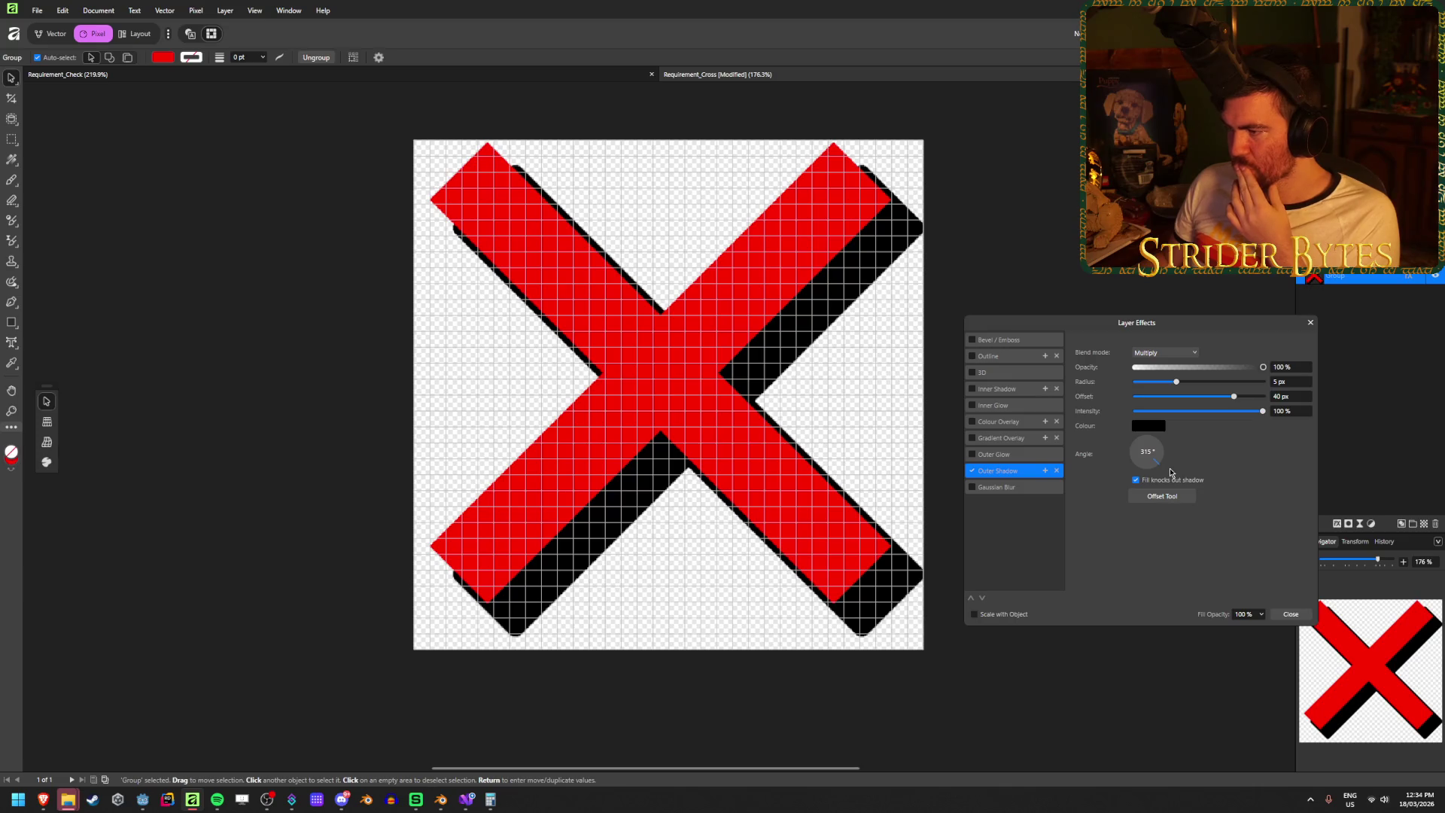
- Set the X's outer shadow angle to about 340° with a 30 px offset
{"action": "left_click", "coordinate": [1011, 390]}
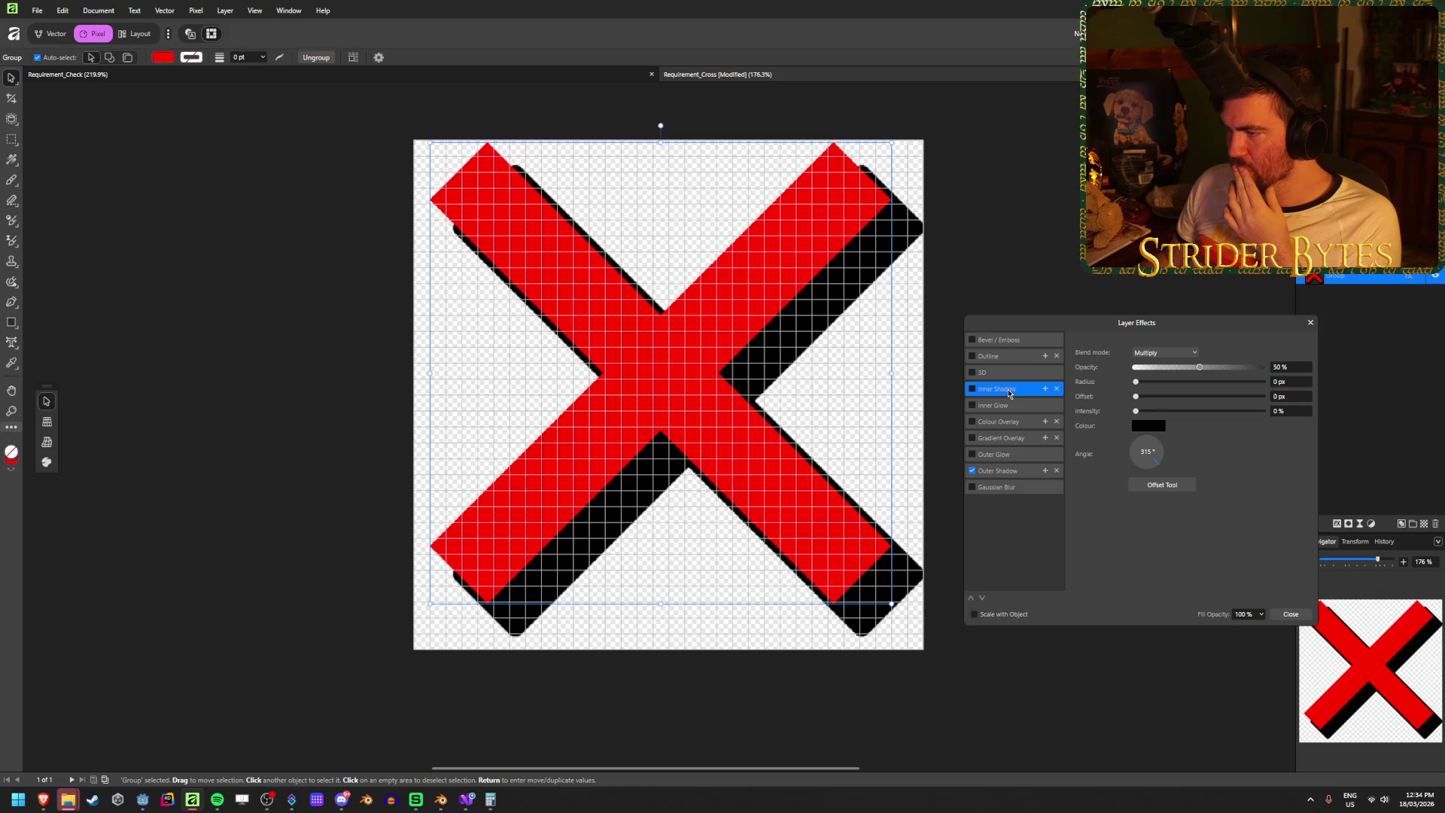
{"action": "left_click", "coordinate": [1008, 359]}
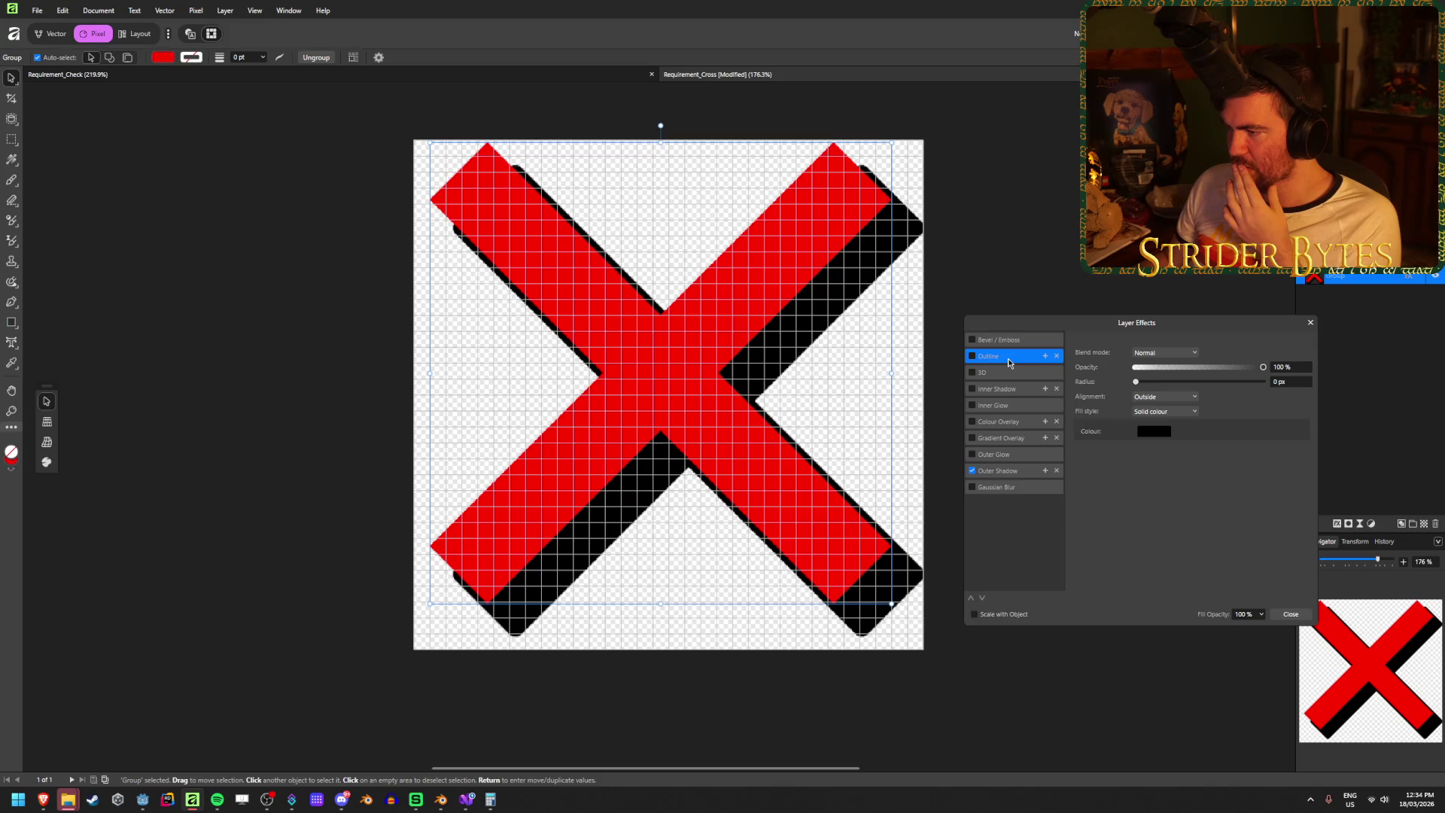
{"action": "left_click", "coordinate": [1011, 472]}
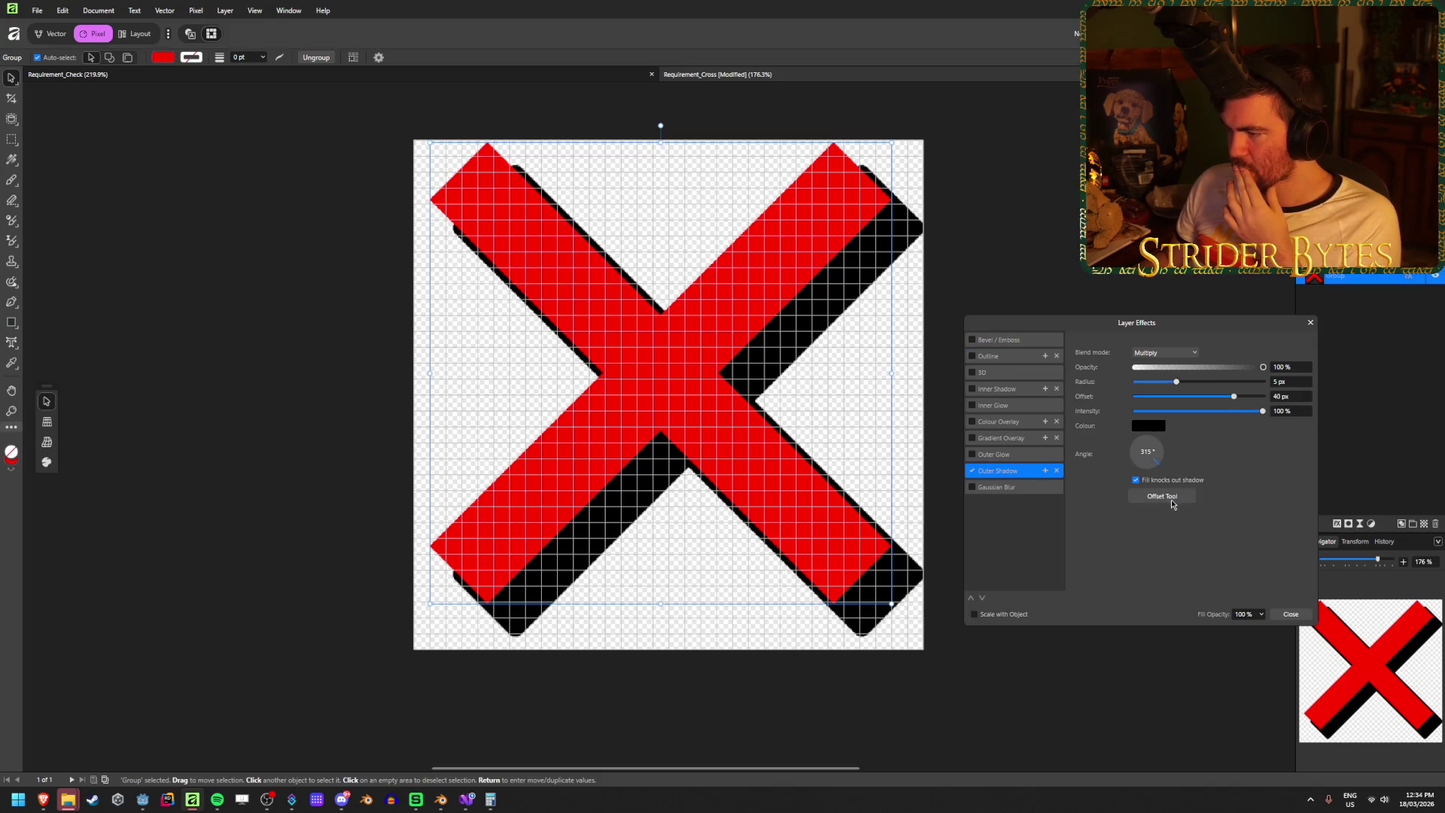
{"action": "left_click", "coordinate": [1171, 503]}
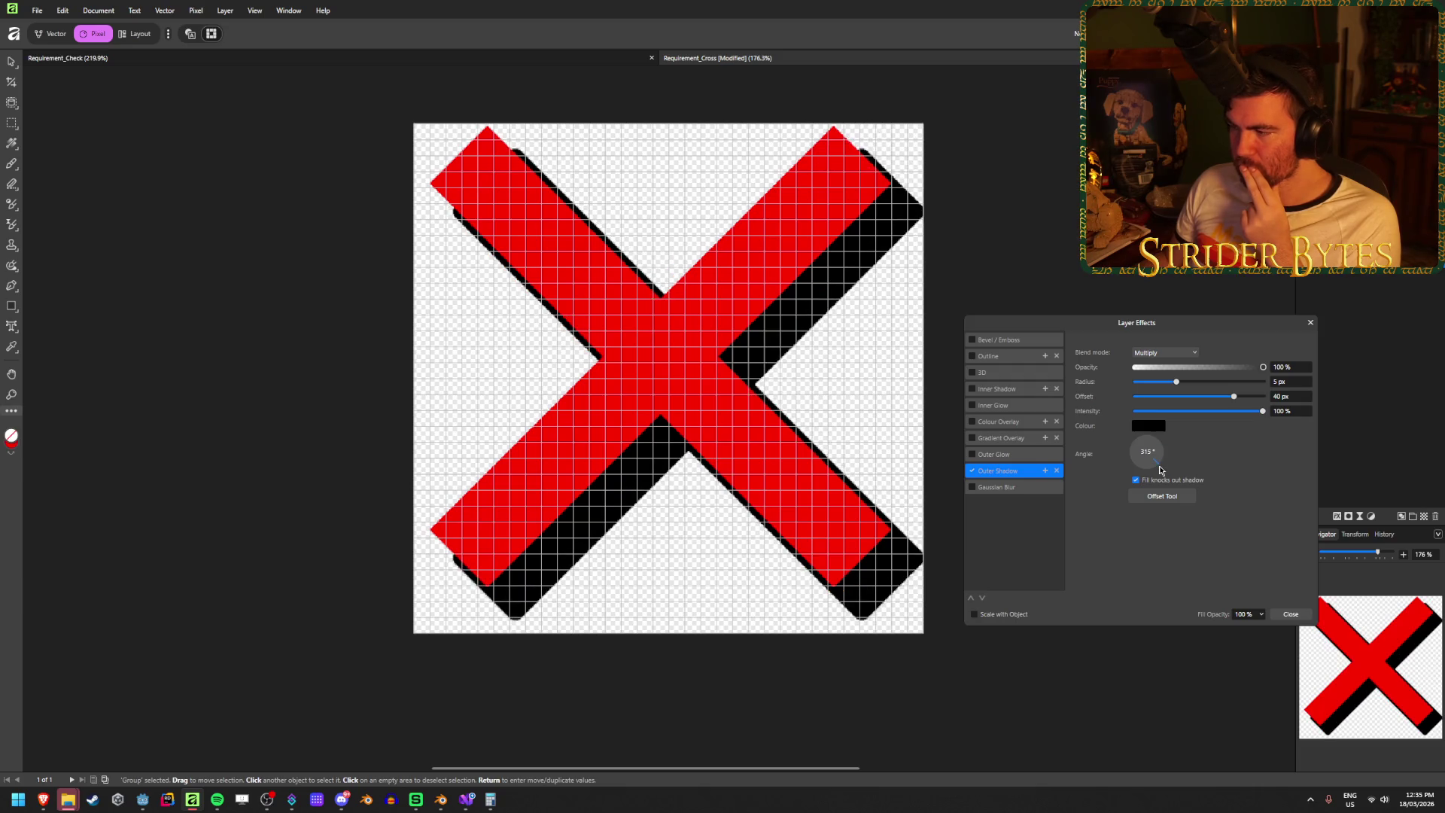
{"action": "left_click_drag", "start_coordinate": [1160, 470], "coordinate": [1162, 455]}
{"action": "left_click", "coordinate": [1295, 397]}
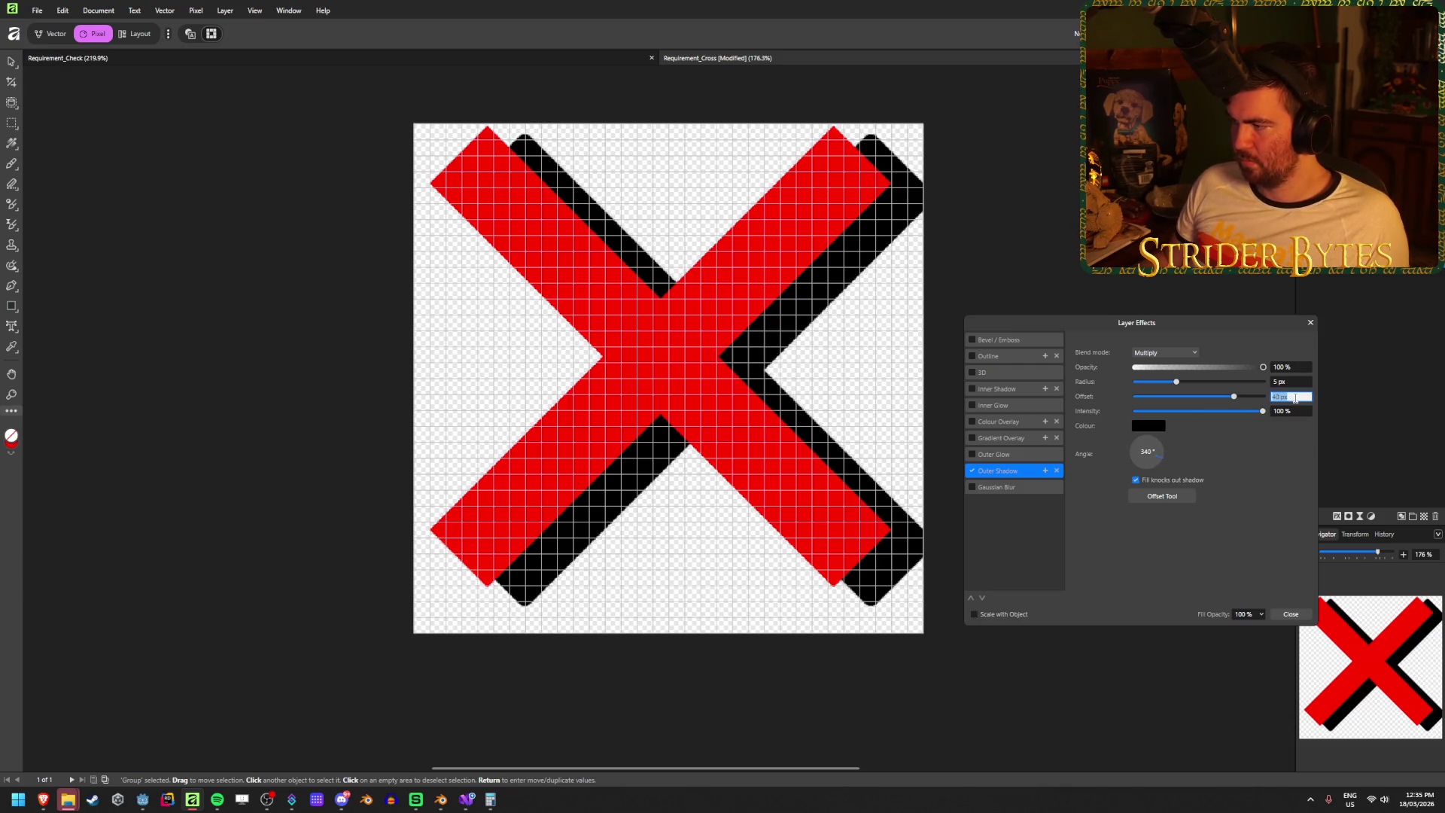
{"action": "type", "text": "30"}
{"action": "key", "text": "Tab"}
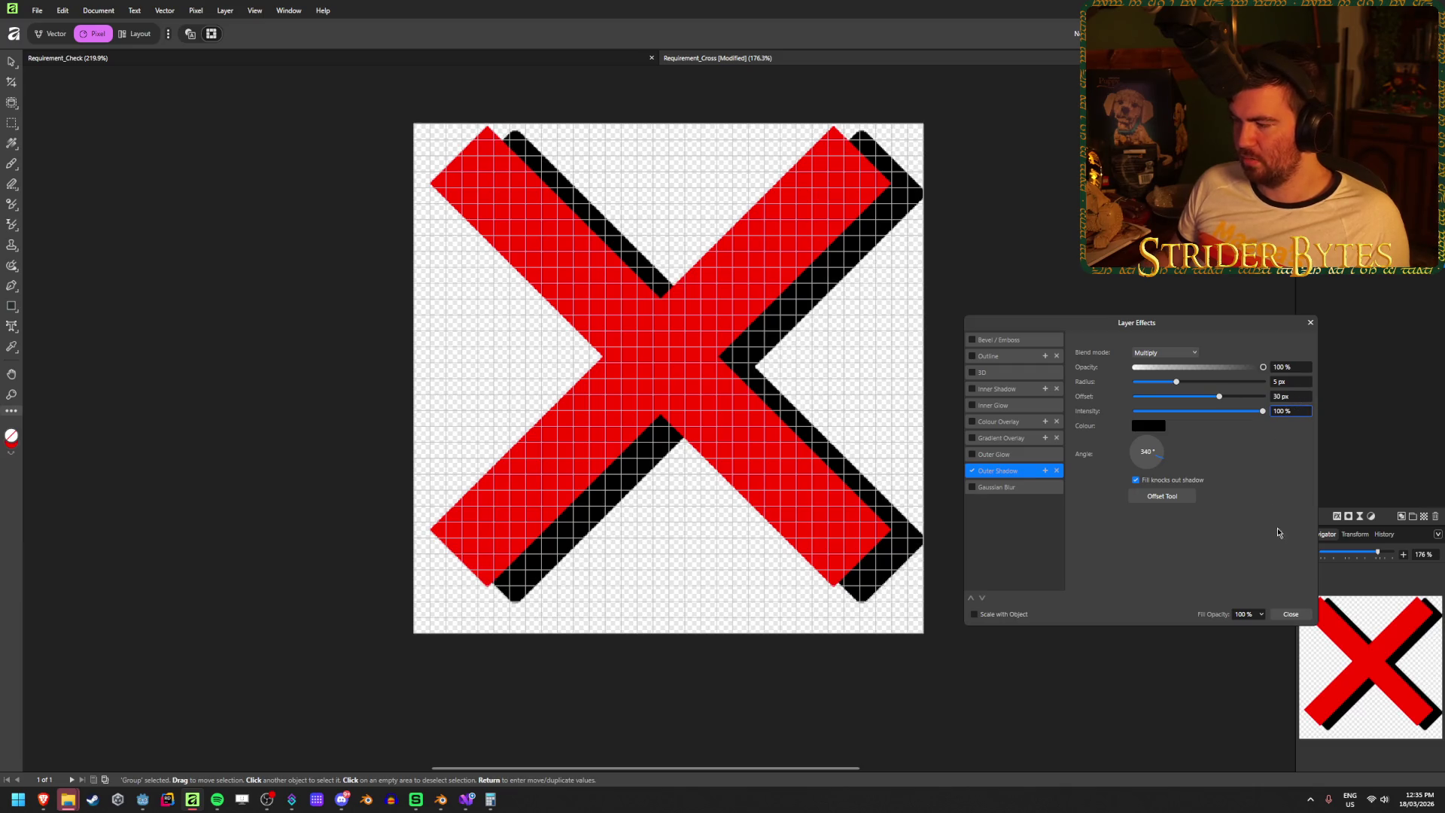
{"action": "left_click", "coordinate": [1290, 614]}
- Nudge the X left and down, save, and export it over Requirement_Cross.png
{"action": "left_click_drag", "start_coordinate": [727, 395], "coordinate": [720, 409]}
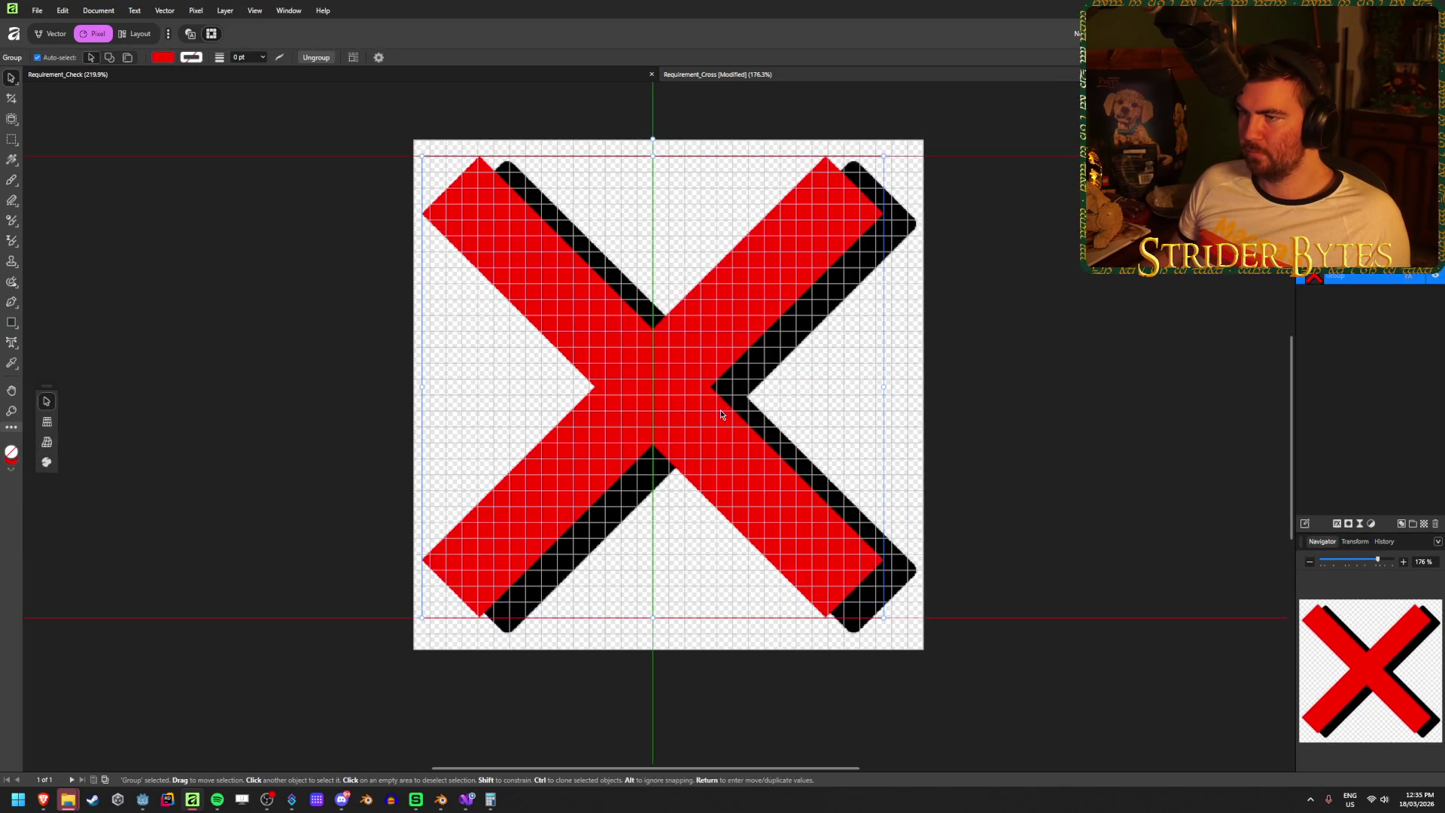
{"action": "left_click", "coordinate": [963, 352]}
{"action": "key", "text": "ctrl+s"}
{"action": "key", "text": "ctrl+alt+shift+s"}
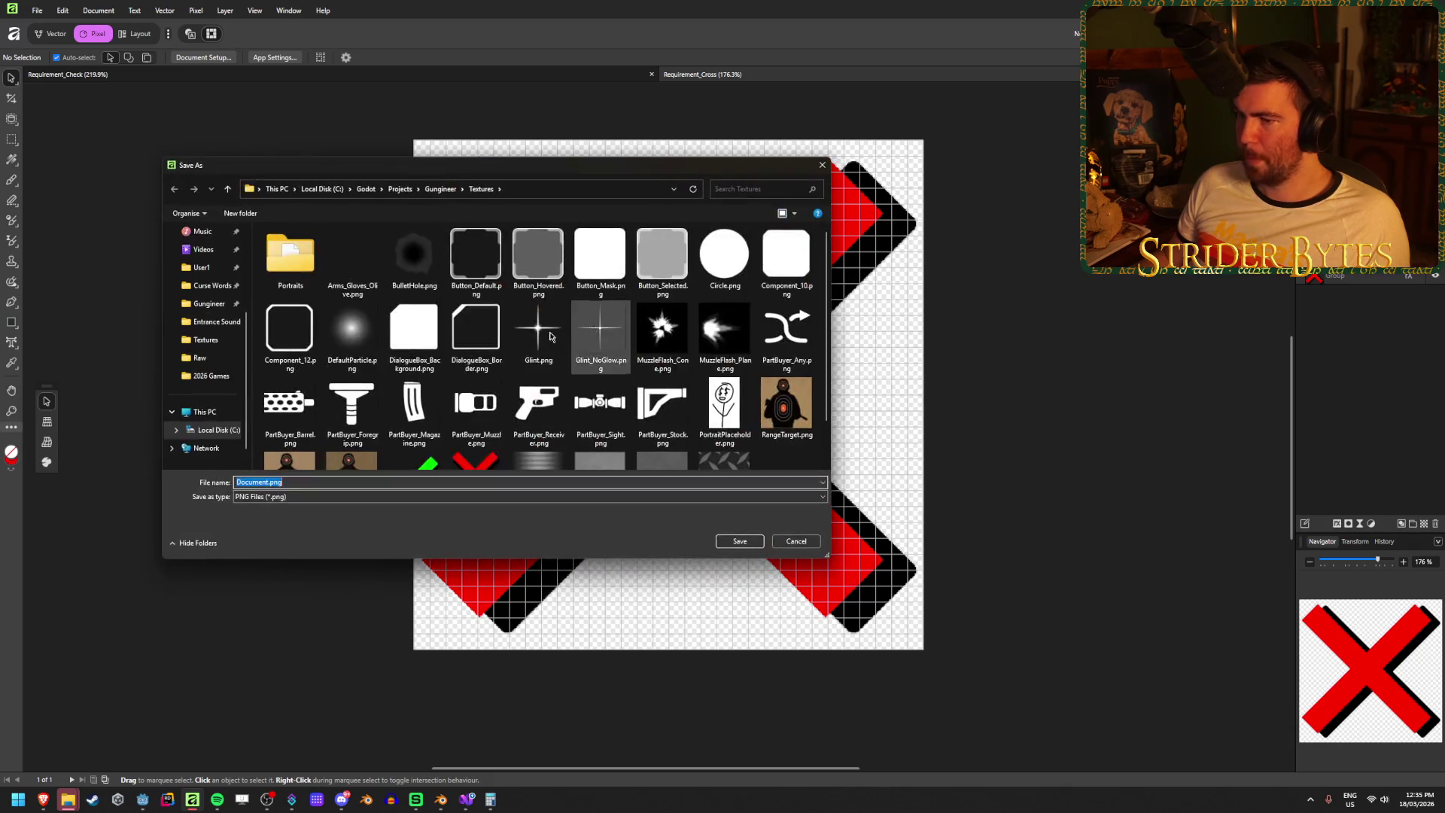
{"action": "scroll", "coordinate": [301, 437], "scroll_direction": "down", "scroll_amount": 1}
{"action": "left_click", "coordinate": [476, 429]}
{"action": "left_click", "coordinate": [727, 541]}
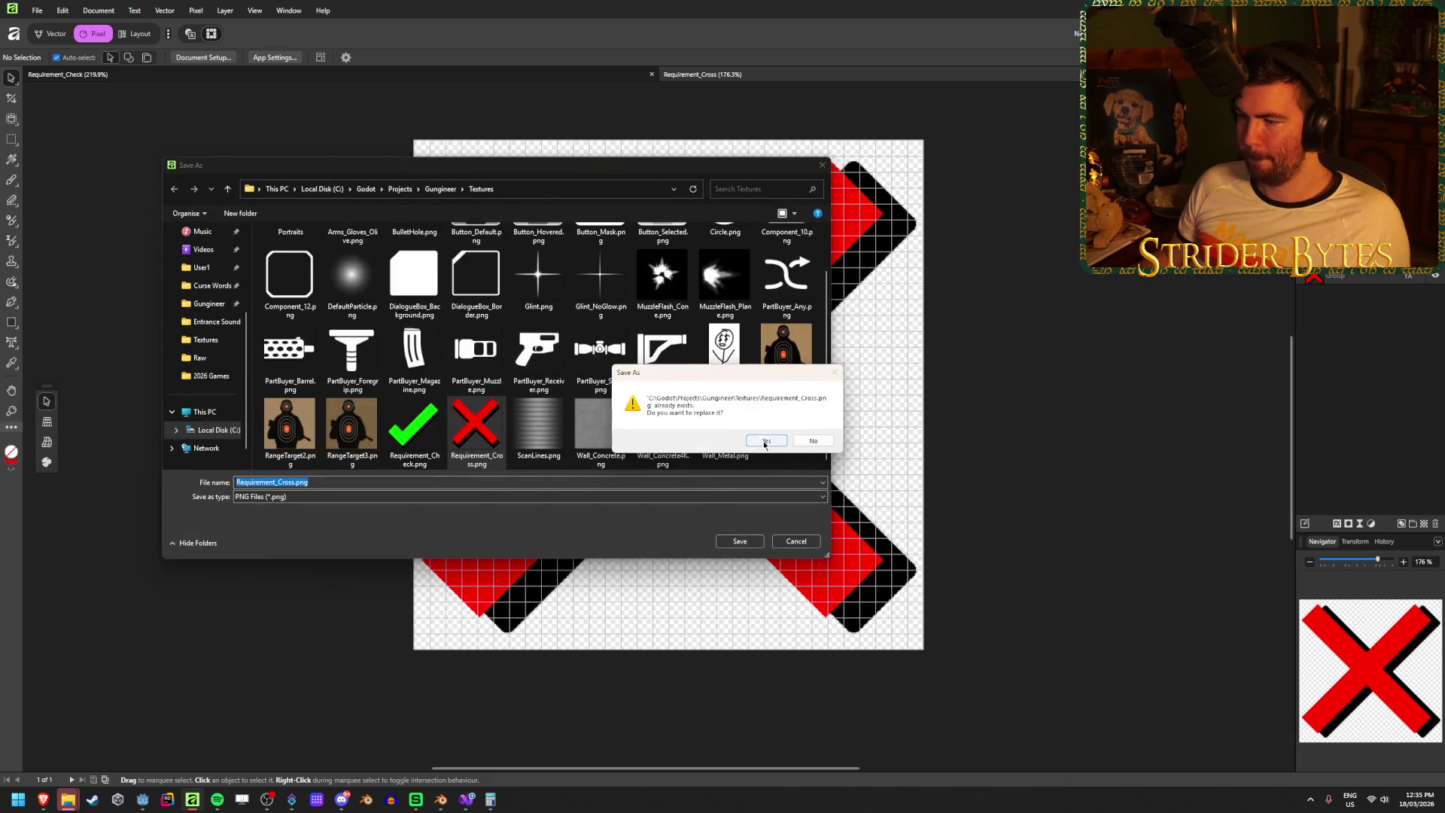
{"action": "key", "text": "Return"}
{"action": "left_click", "coordinate": [142, 802]}
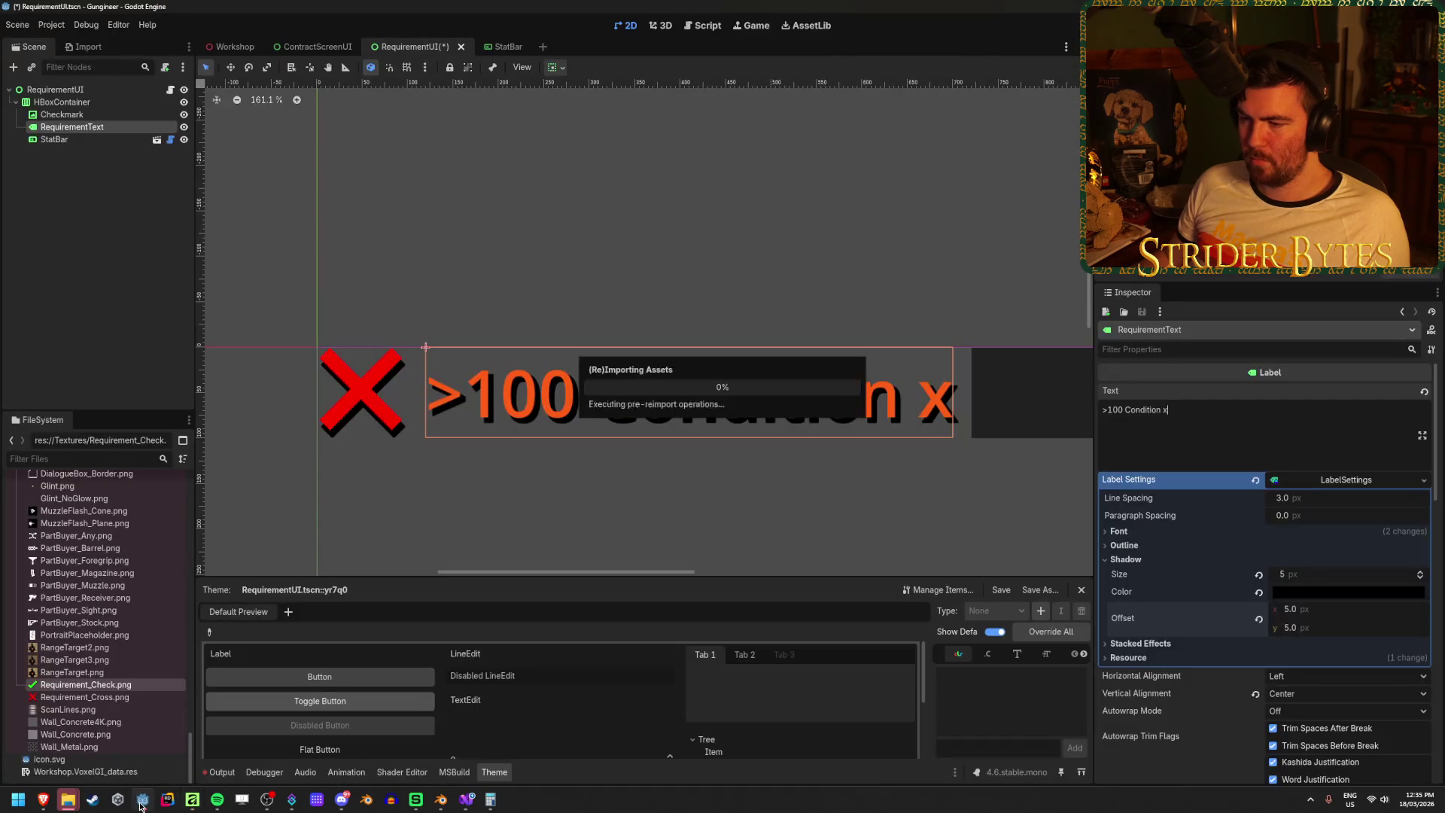
- Select the RequirementUI root to view the reimported cross, then return to Affinity
{"action": "left_click", "coordinate": [351, 517]}
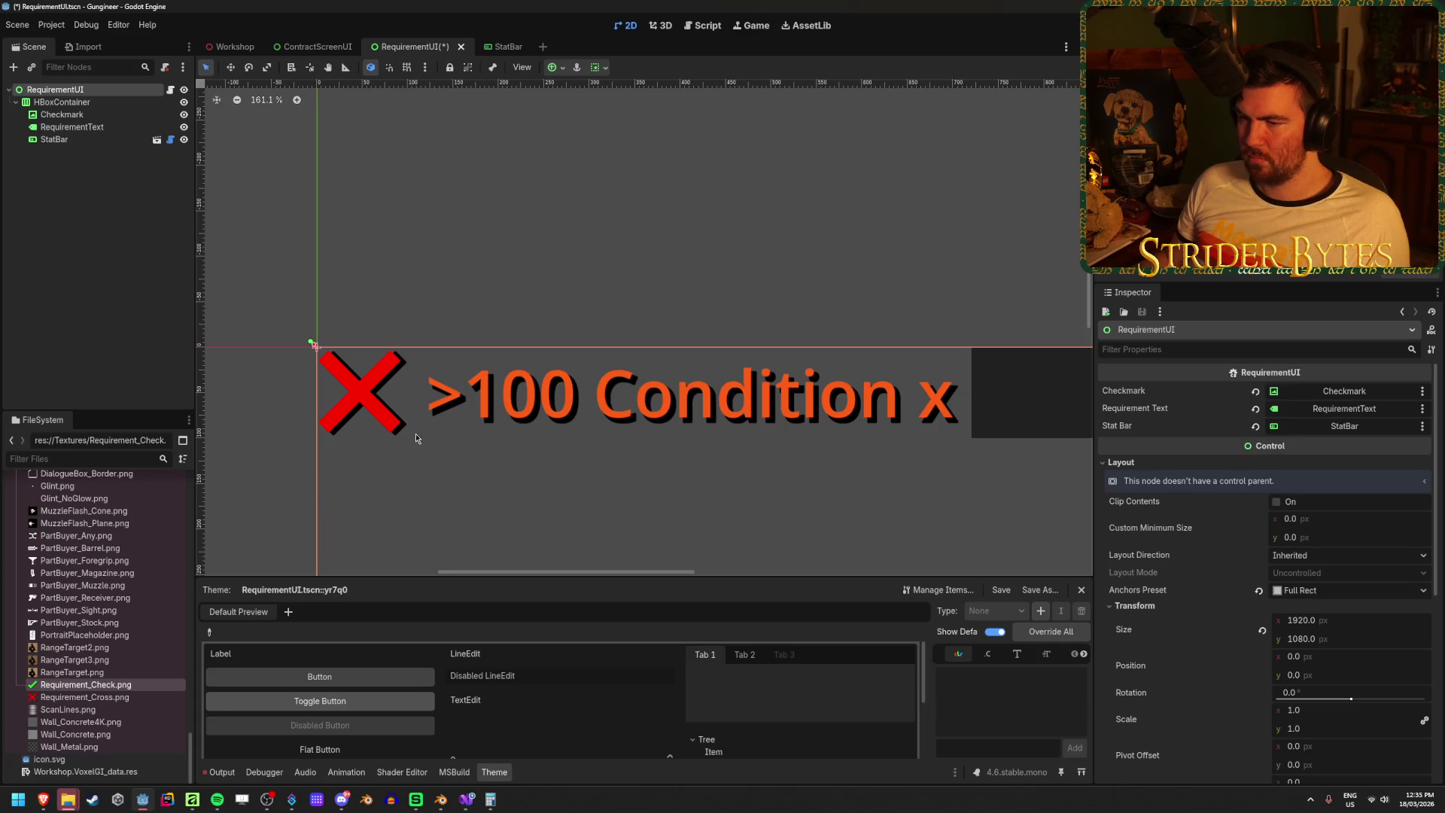
{"action": "left_click", "coordinate": [192, 799]}
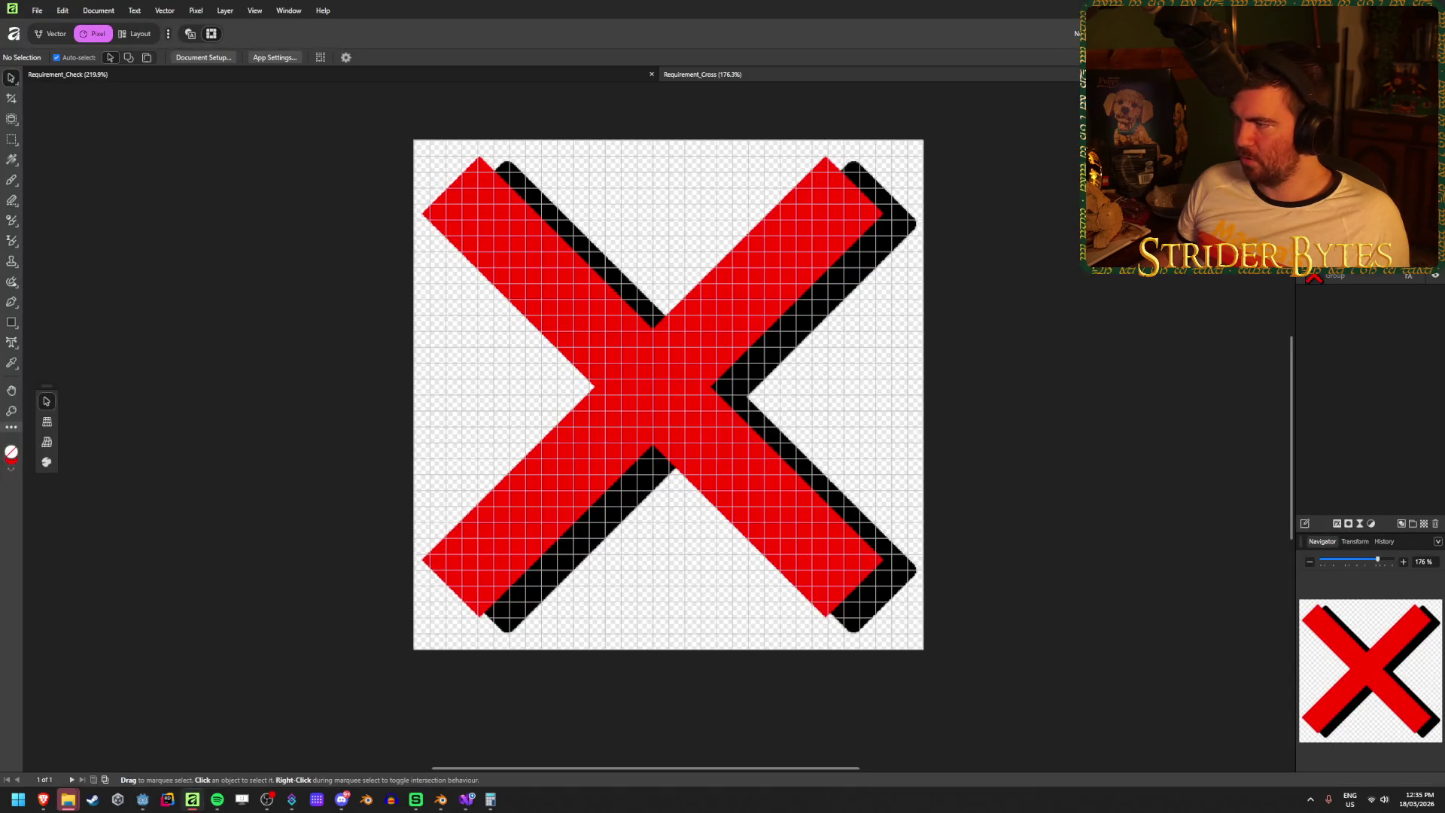
- Change the X group's shadow offset to 40 px and export over Requirement_Cross.png
{"action": "left_click", "coordinate": [1369, 278]}
{"action": "left_click", "coordinate": [1339, 524]}
{"action": "left_click", "coordinate": [1290, 396]}
{"action": "key", "text": "Tab"}
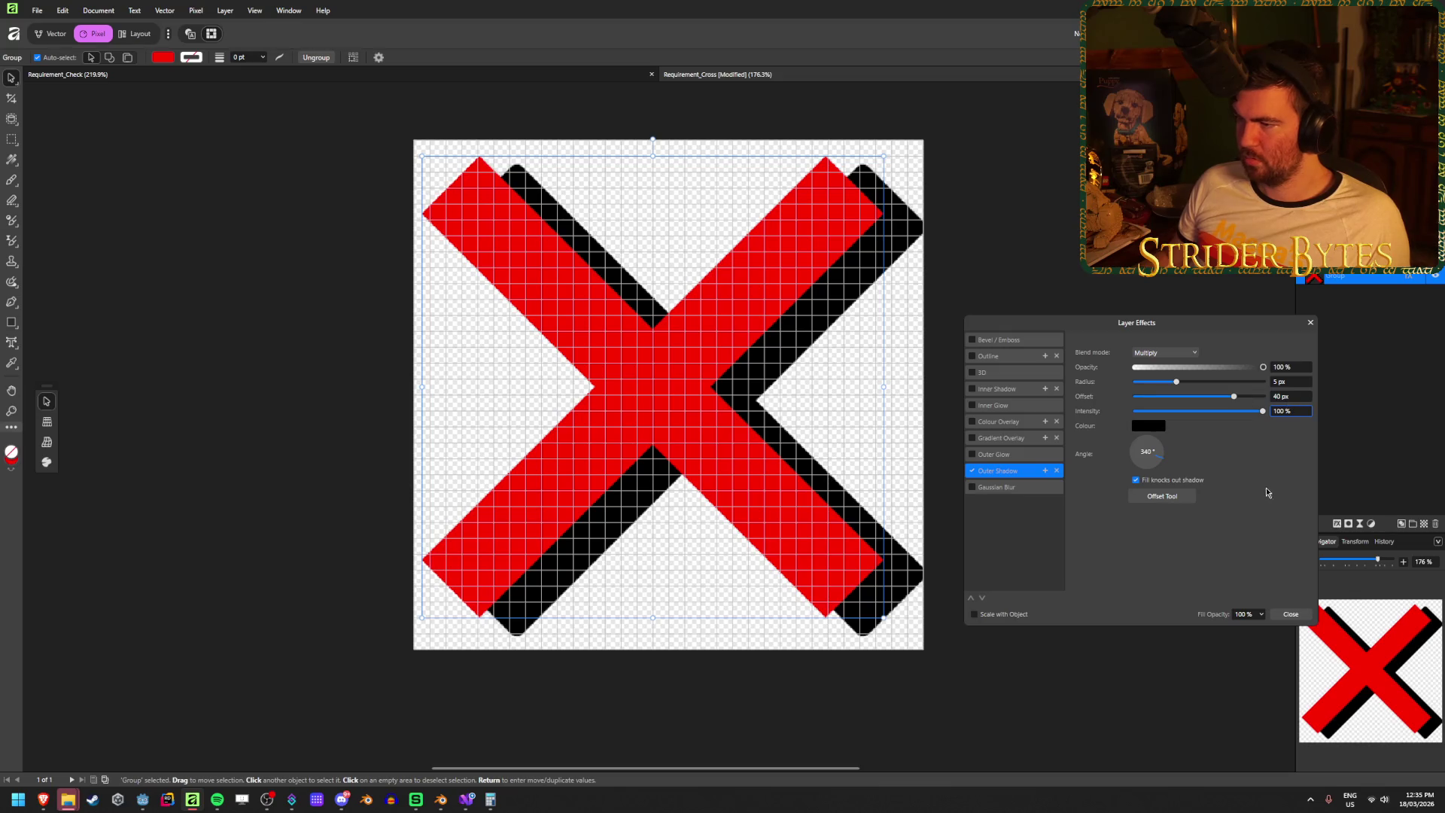
{"action": "left_click", "coordinate": [1290, 614]}
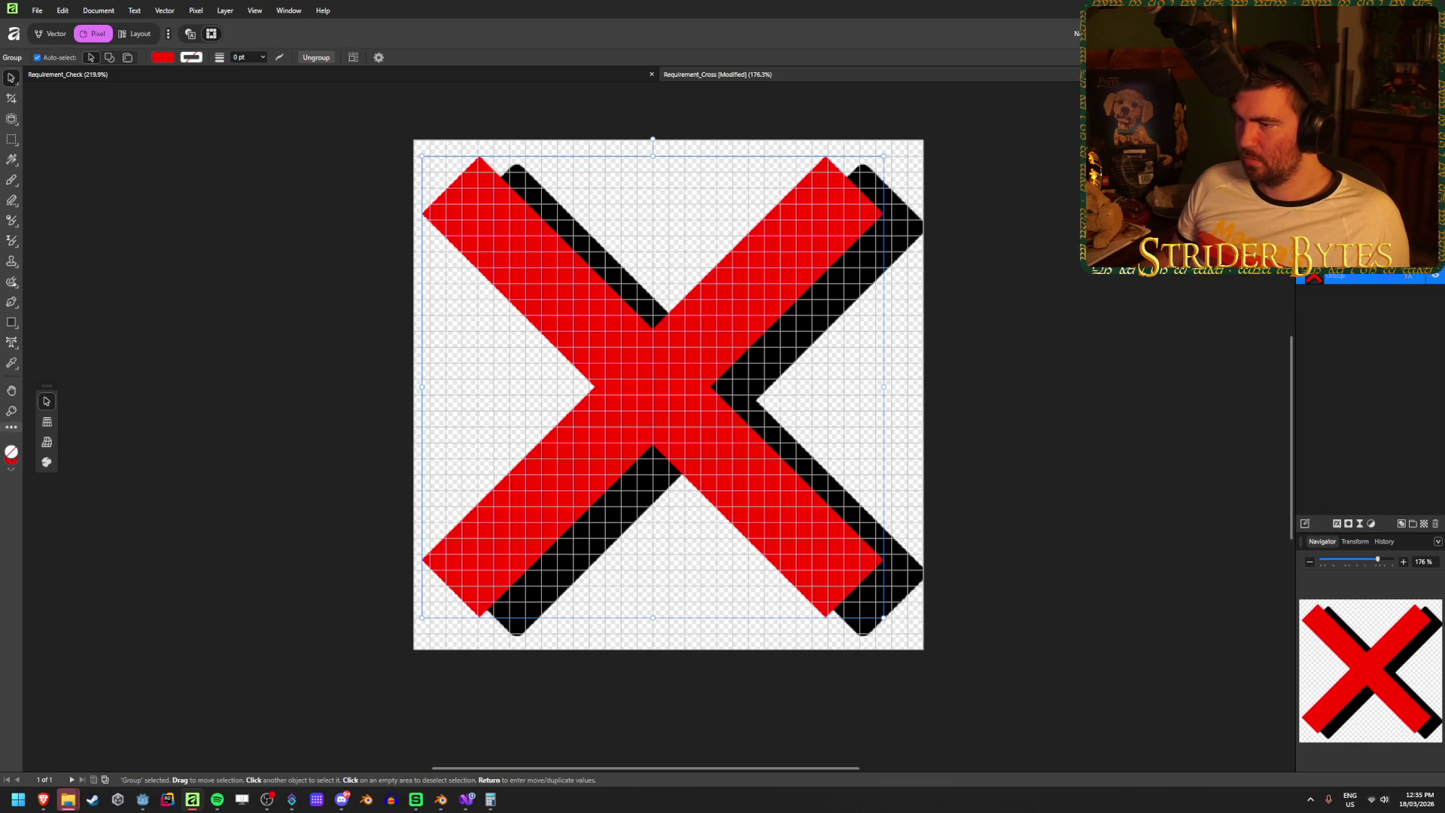
{"action": "key", "text": "ctrl+alt+shift+s"}
{"action": "left_click", "coordinate": [740, 541]}
{"action": "left_click", "coordinate": [766, 440]}
{"action": "left_click", "coordinate": [143, 800]}
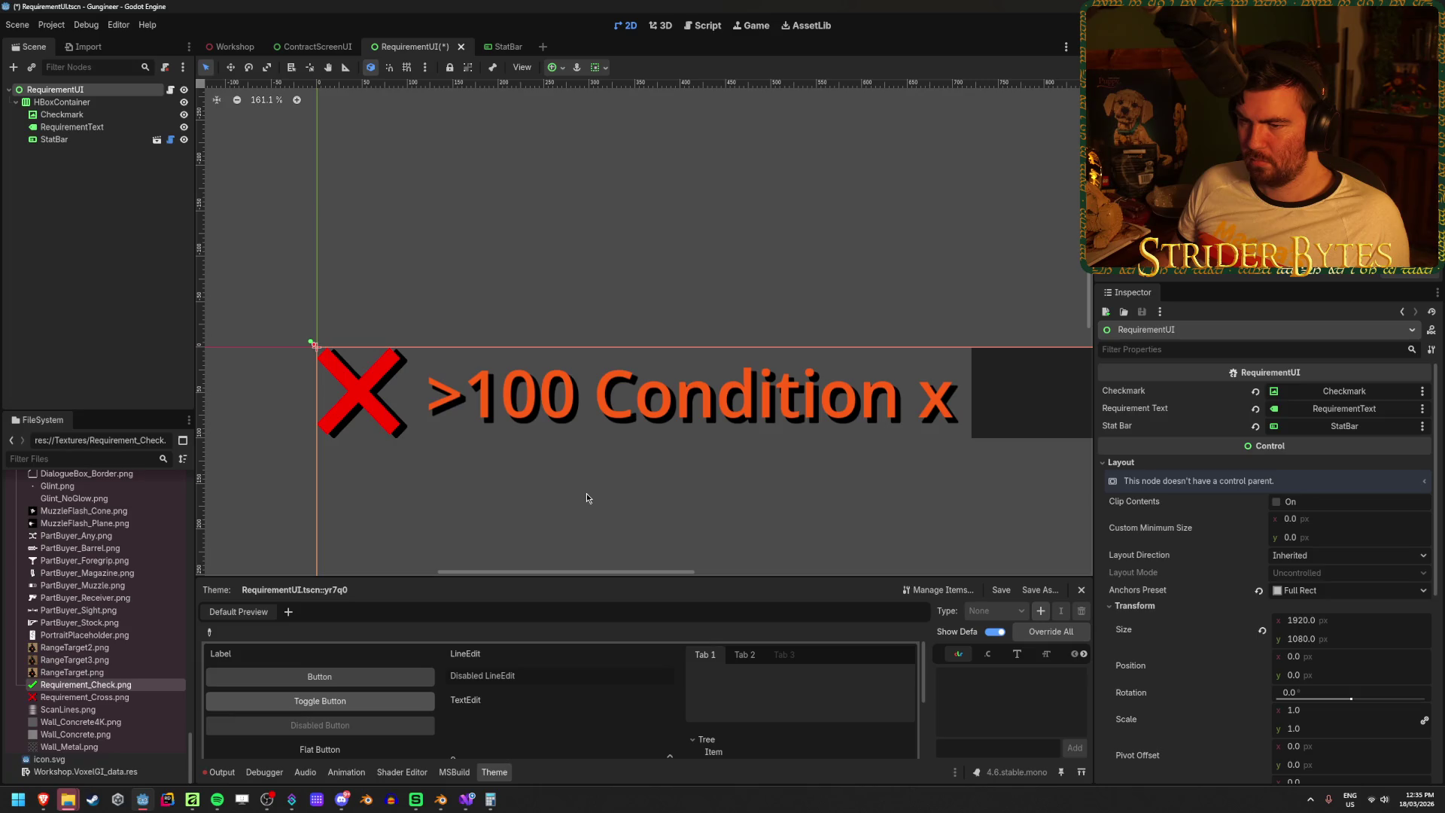
- Nudge the X slightly left and re-export it over Requirement_Cross.png
{"action": "left_click", "coordinate": [196, 803]}
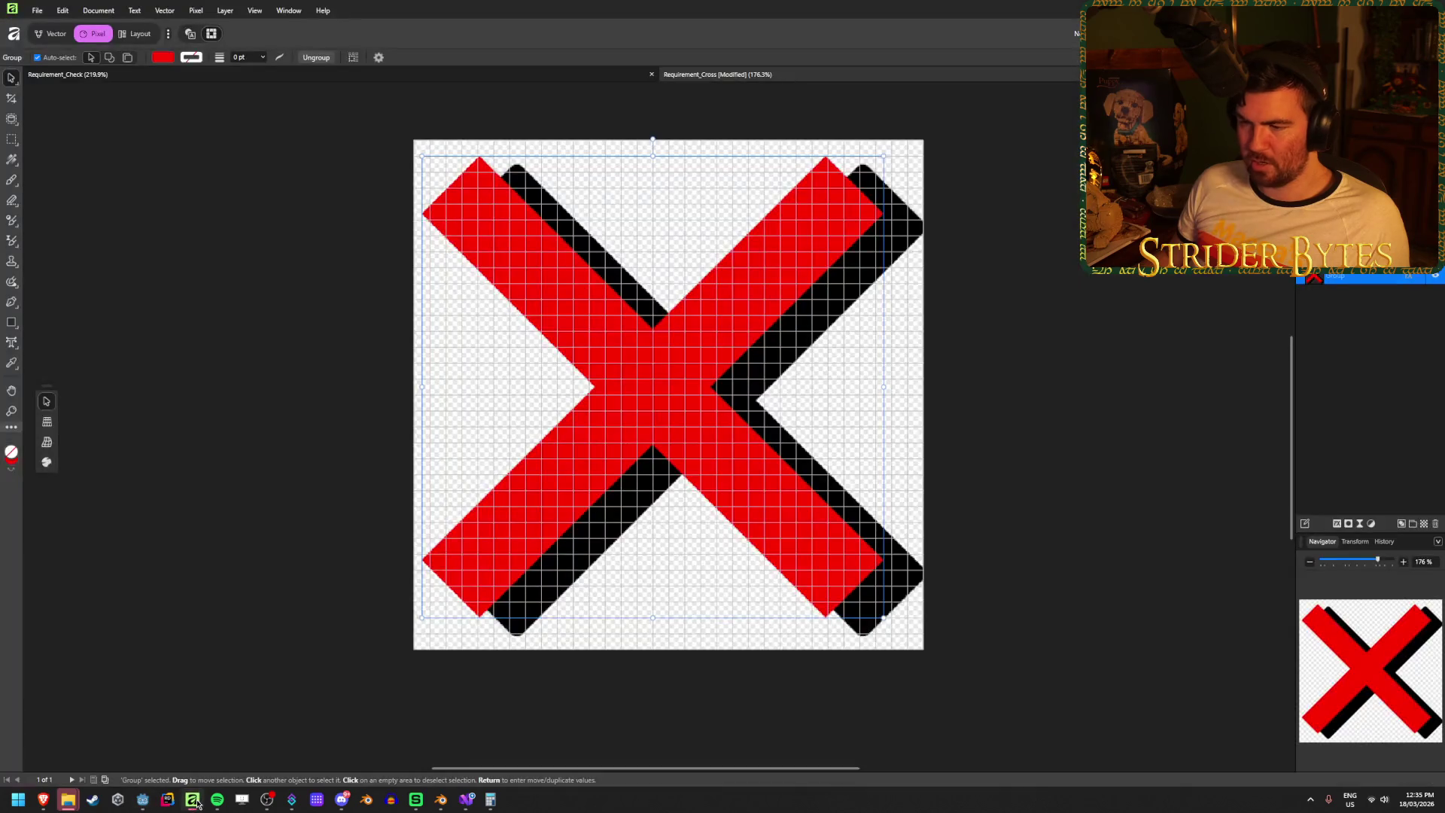
{"action": "left_click_drag", "start_coordinate": [758, 431], "coordinate": [750, 430]}
{"action": "left_click", "coordinate": [849, 326]}
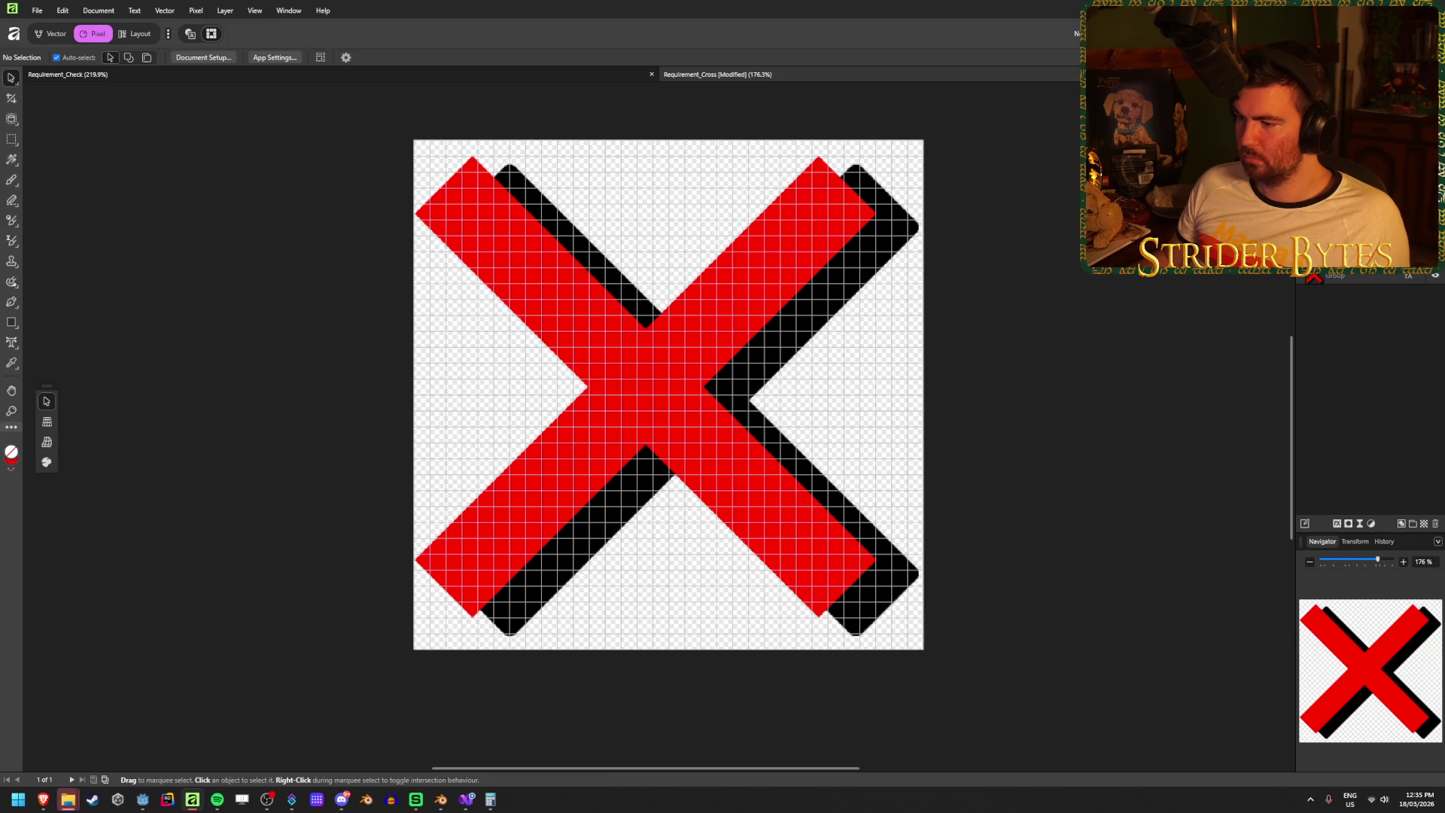
{"action": "key", "text": "ctrl+s"}
{"action": "scroll", "coordinate": [301, 436], "scroll_direction": "down", "scroll_amount": 3}
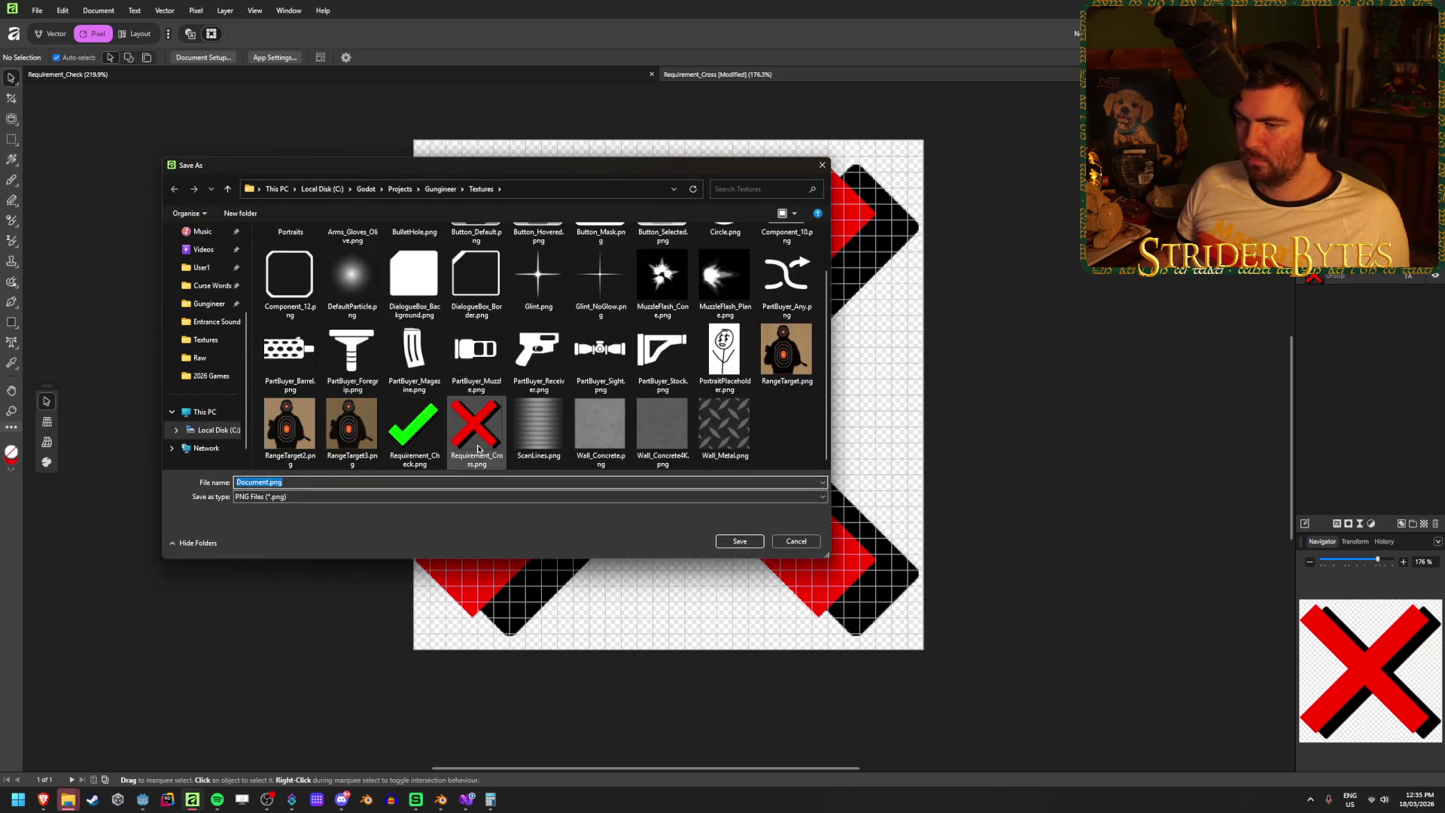
{"action": "left_click", "coordinate": [738, 542]}
{"action": "left_click", "coordinate": [775, 441]}
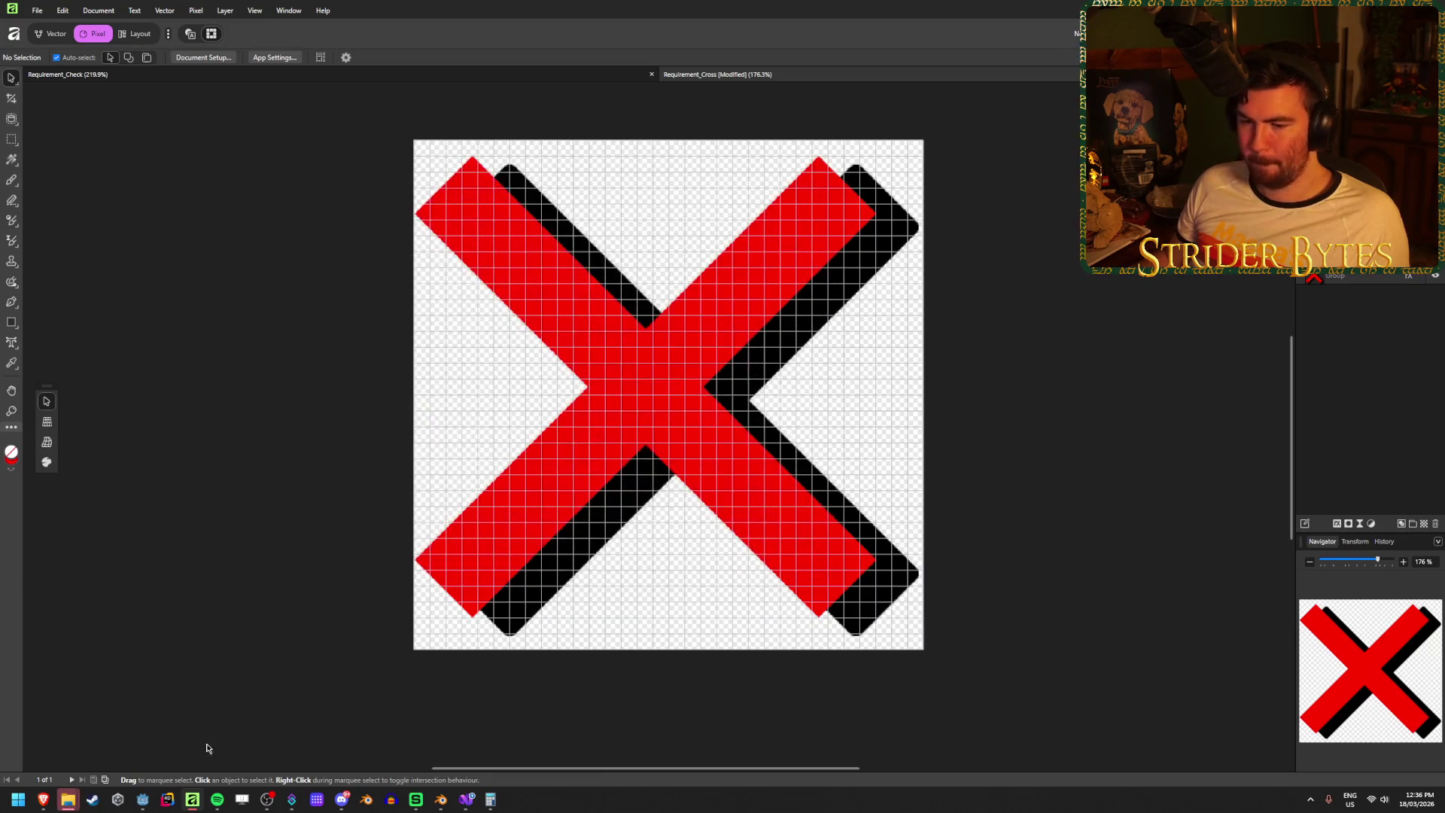
{"action": "left_click", "coordinate": [139, 801]}
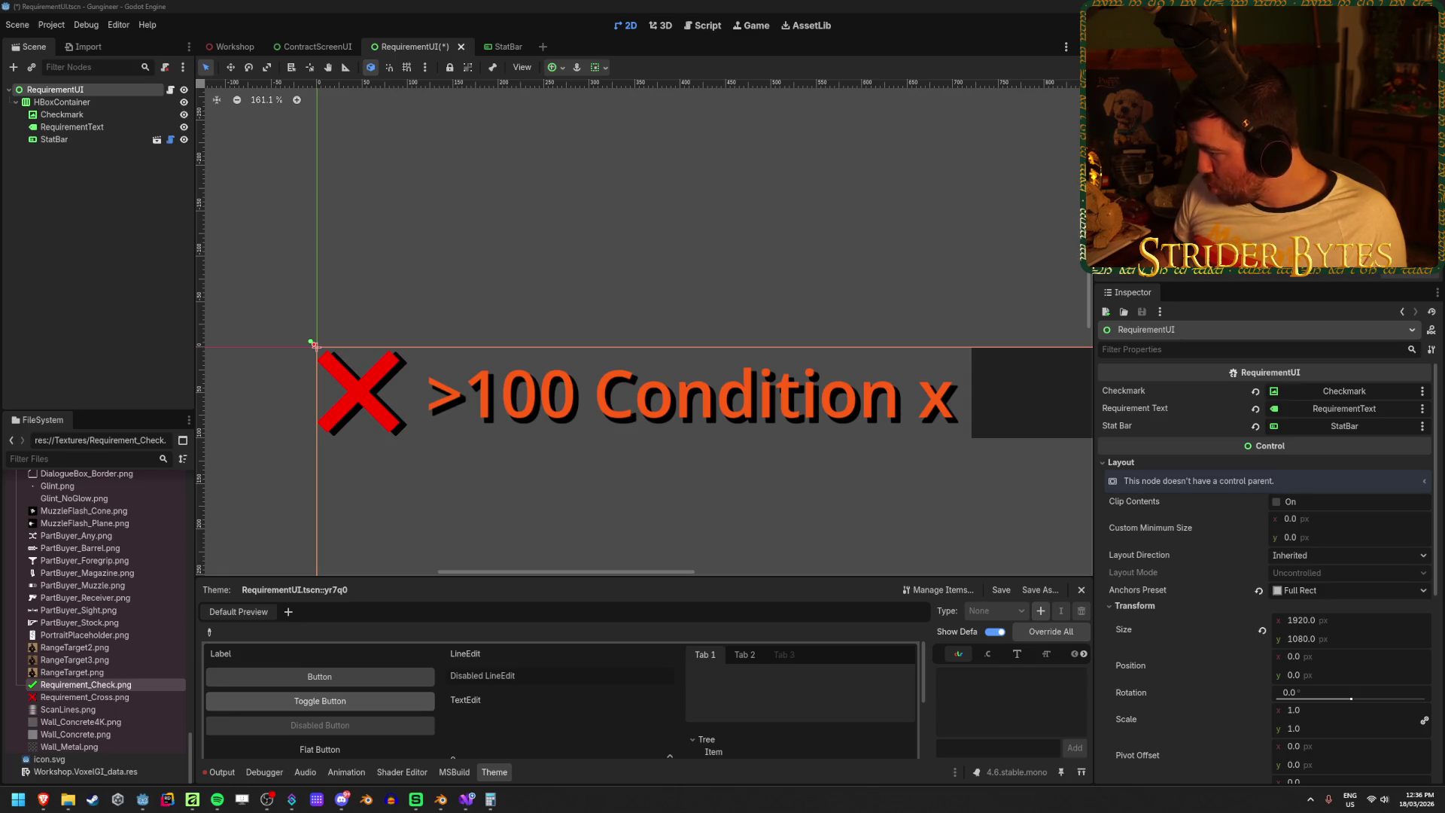
- Deselect the RequirementUI root and zoom the 2D view to inspect the cross icon
{"action": "left_click", "coordinate": [575, 220]}
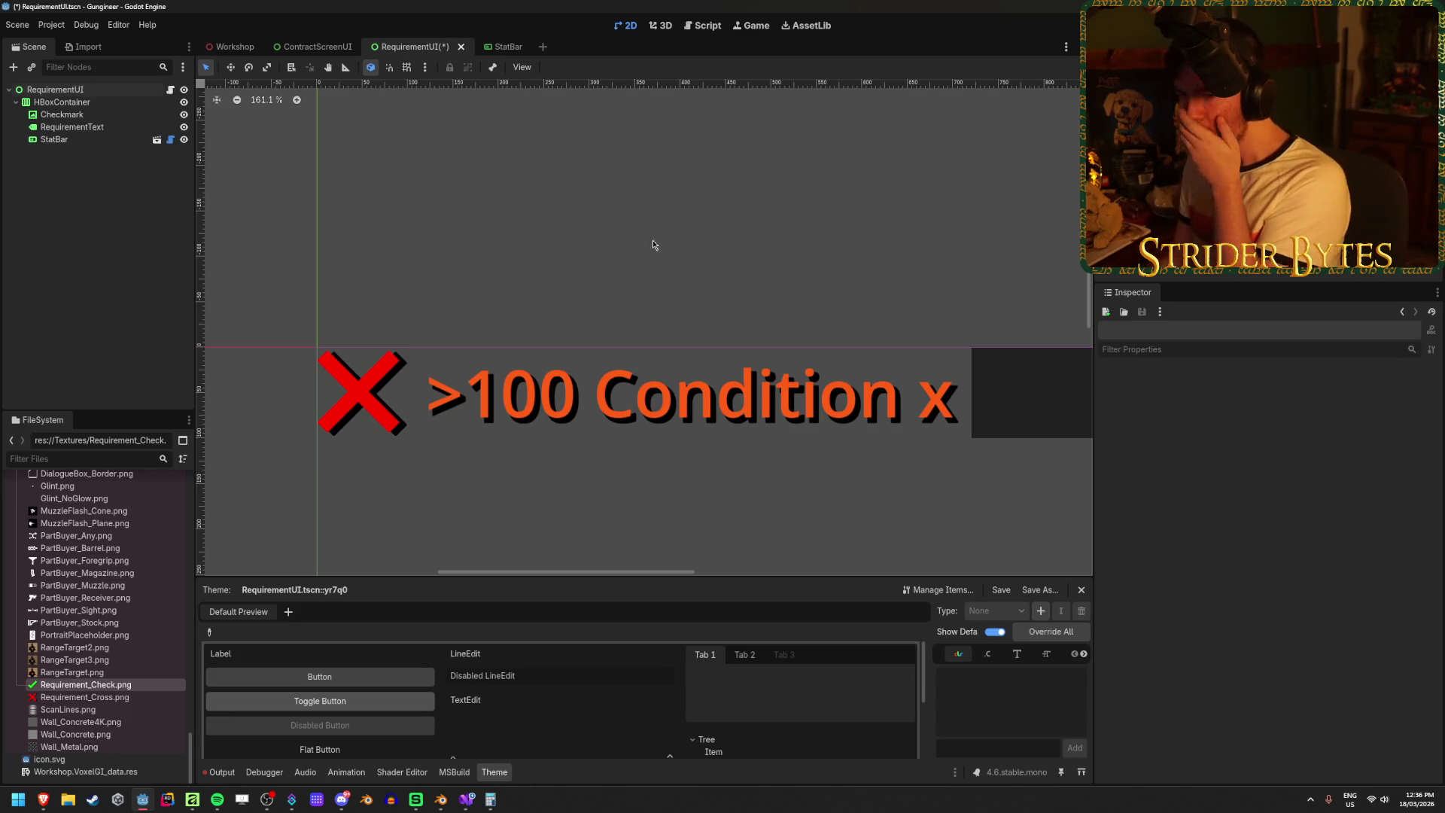
{"action": "scroll", "coordinate": [662, 273], "scroll_direction": "down", "scroll_amount": 6}
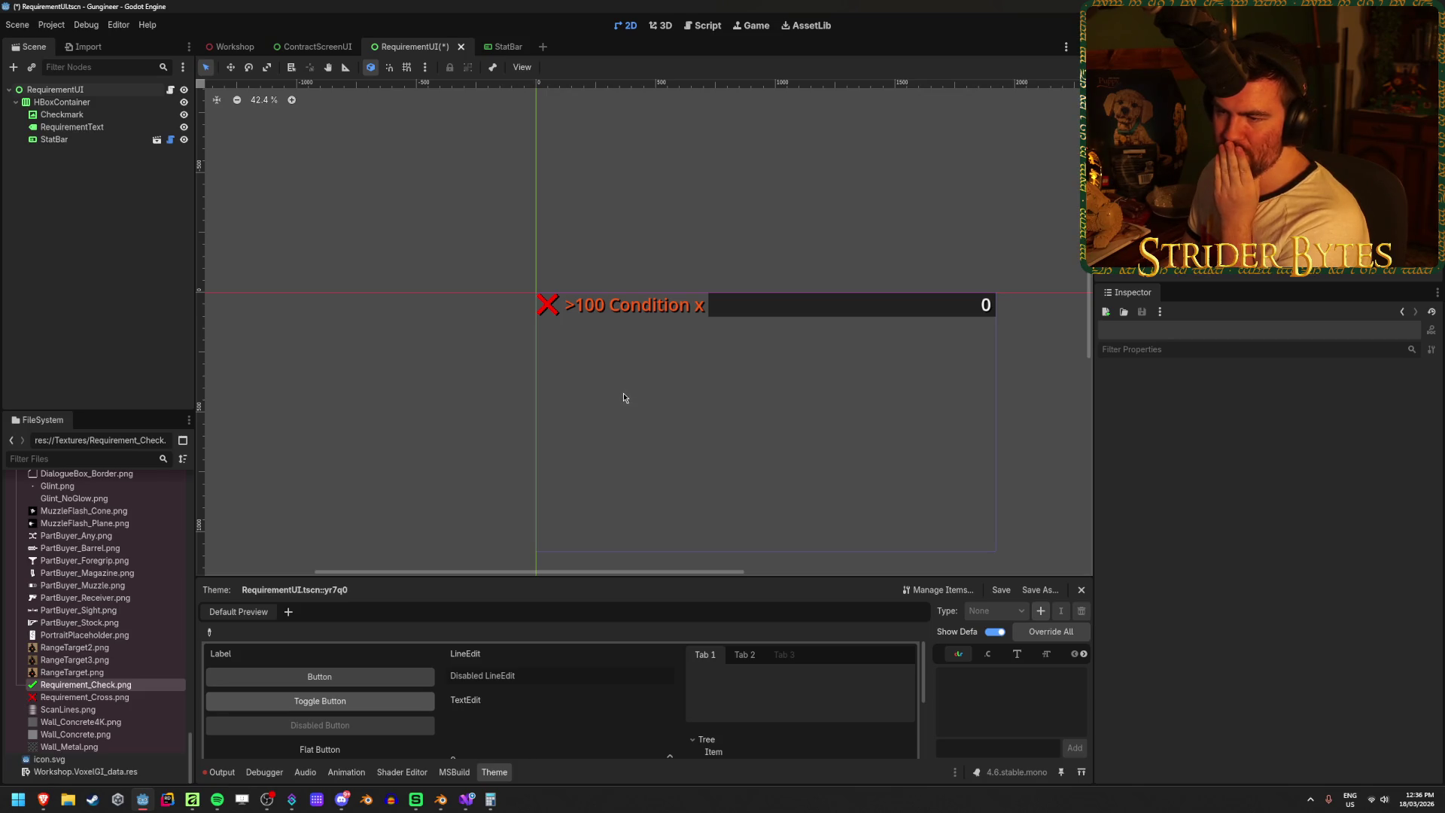
{"action": "scroll", "coordinate": [558, 282], "scroll_direction": "up", "scroll_amount": 8}
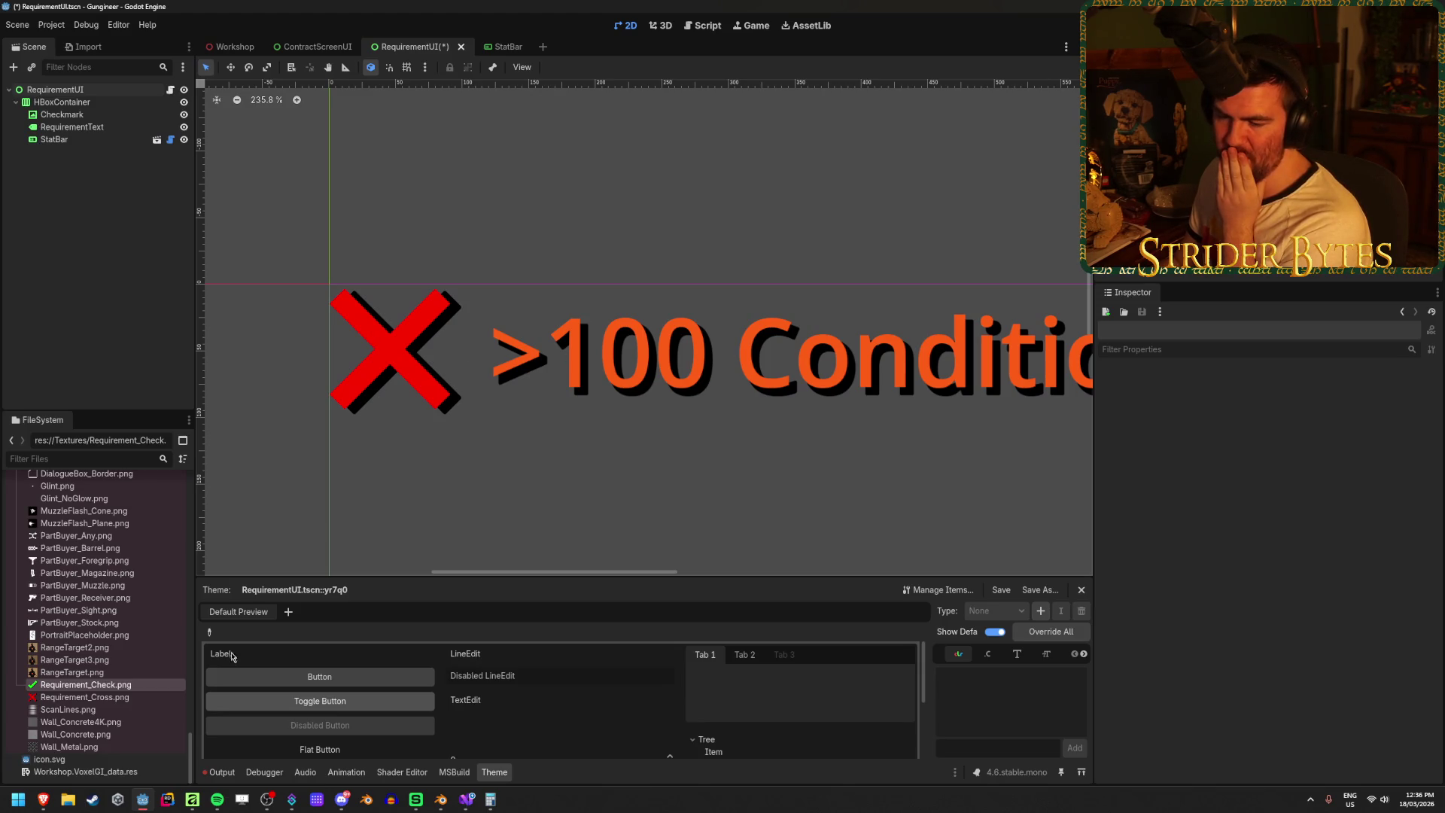
{"action": "left_click", "coordinate": [188, 802]}
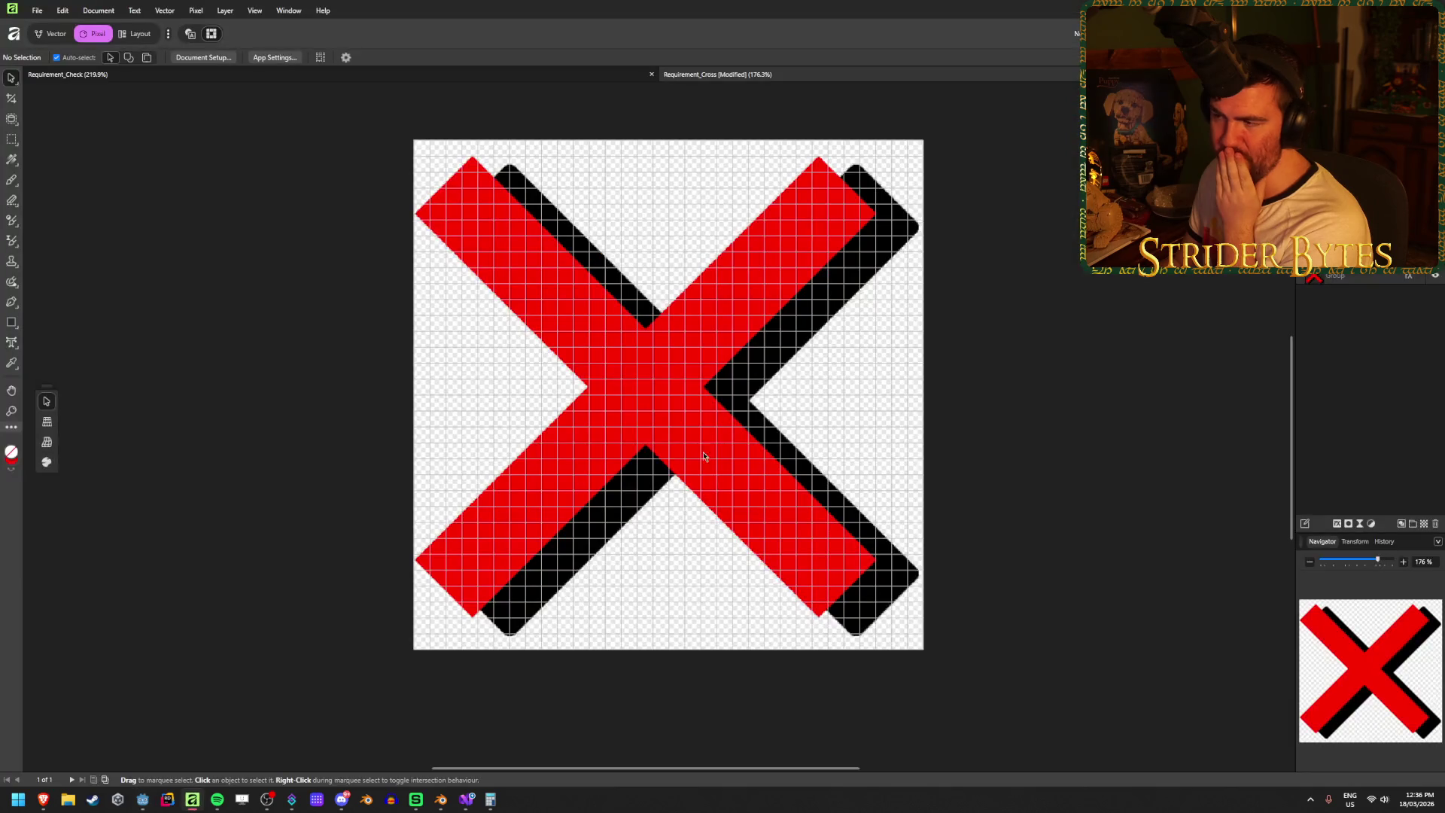
- Adjust the X's outer shadow angle to about 309°
{"action": "left_click", "coordinate": [1337, 525]}
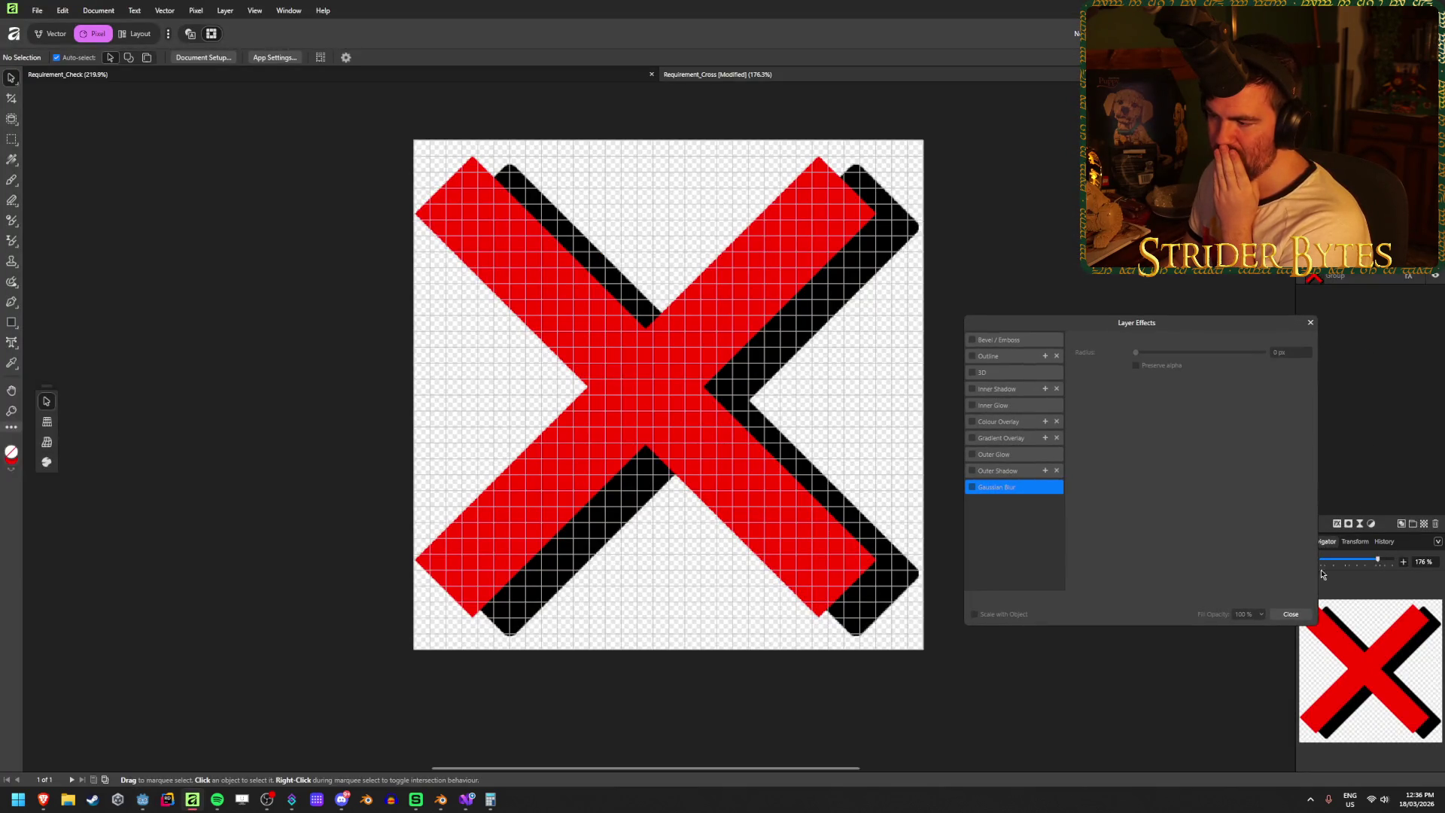
{"action": "key", "text": "Escape"}
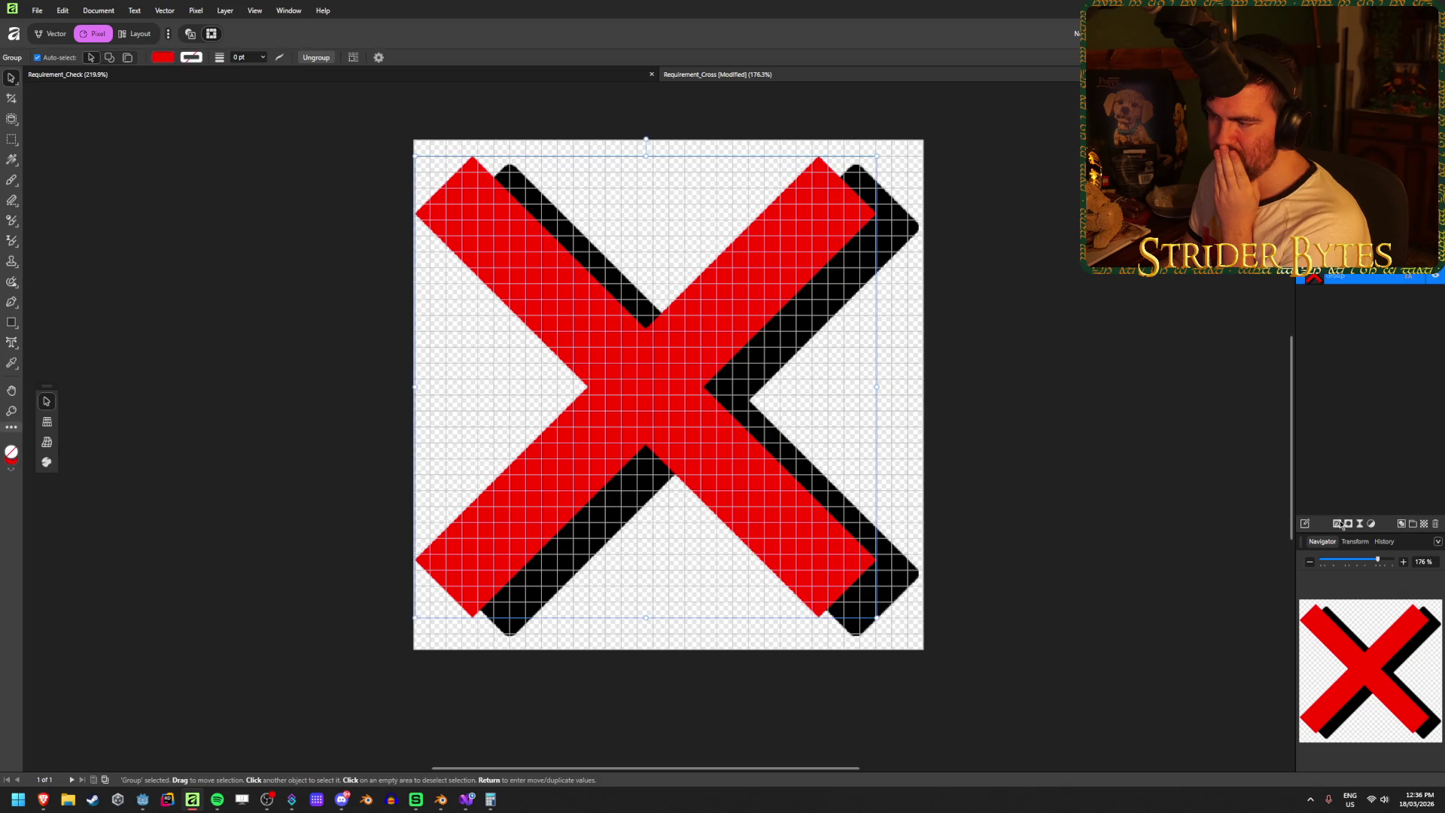
{"action": "left_click", "coordinate": [1339, 524]}
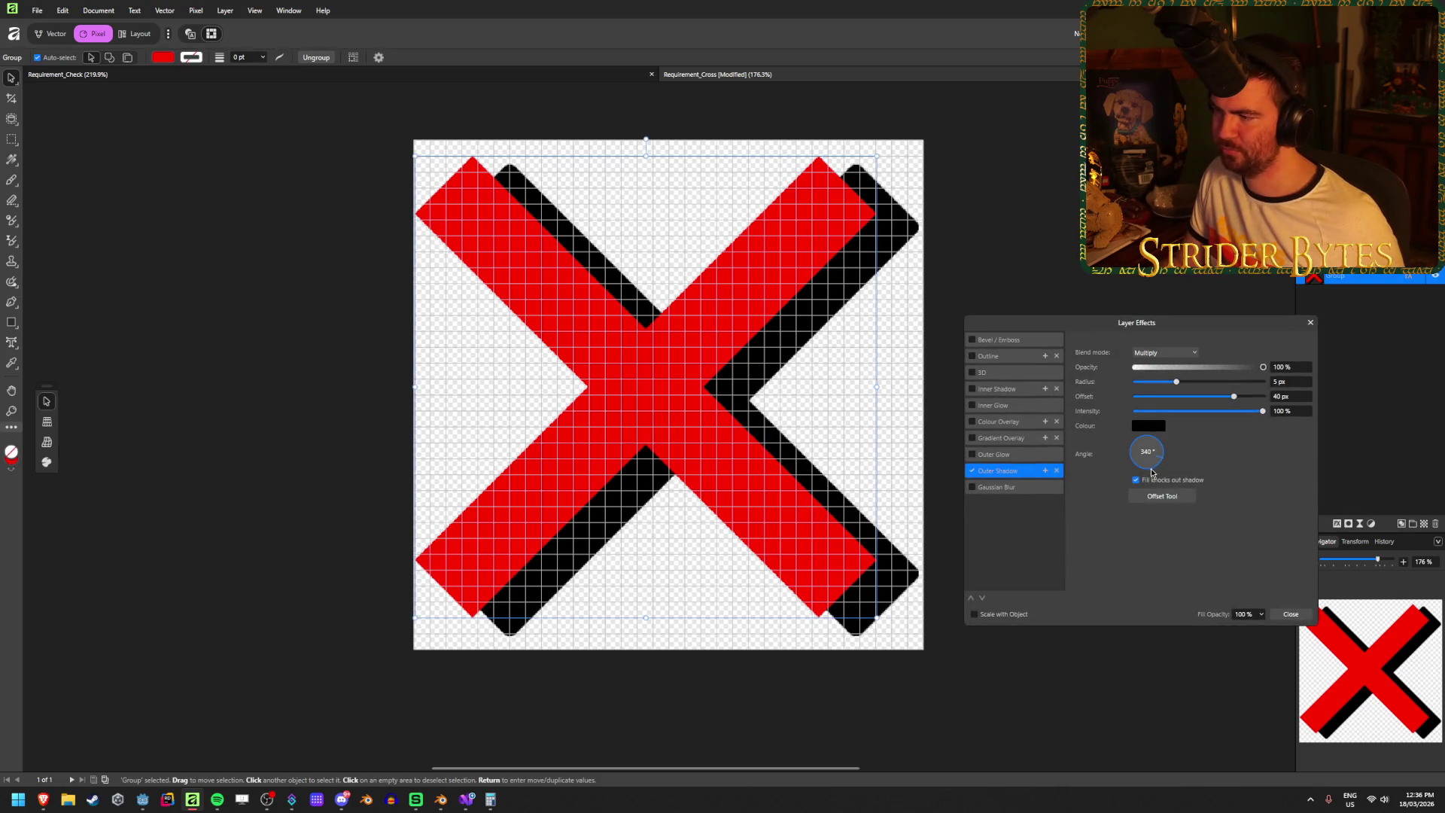
{"action": "mouse_move", "coordinate": [1162, 452]}
{"action": "left_mouse_down"}
{"action": "mouse_move", "coordinate": [1133, 466]}
{"action": "mouse_move", "coordinate": [1150, 471]}
{"action": "mouse_move", "coordinate": [1164, 447]}
{"action": "mouse_move", "coordinate": [1163, 471]}
{"action": "left_mouse_up"}
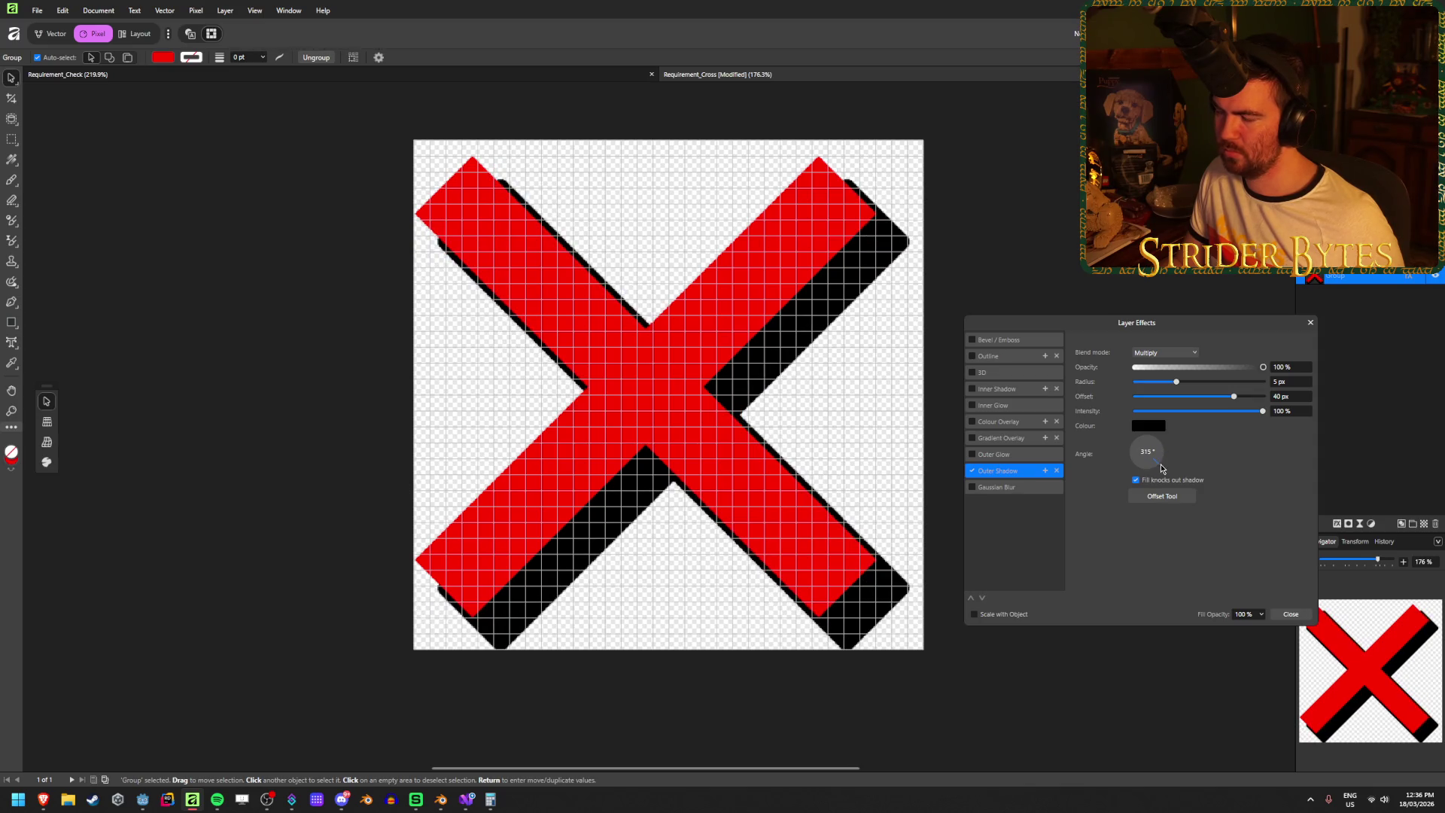
{"action": "left_click_drag", "start_coordinate": [1161, 468], "coordinate": [1156, 478]}
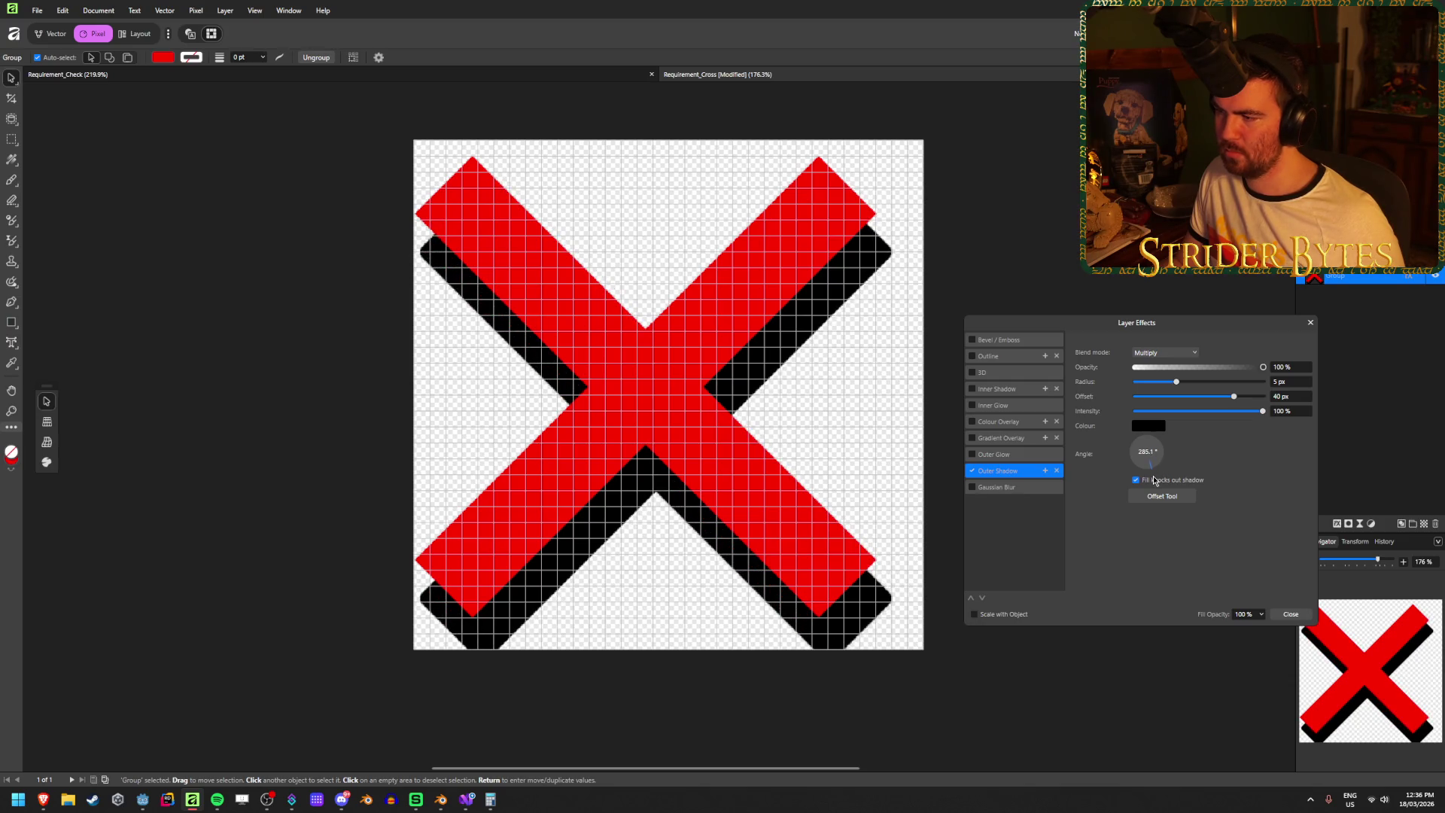
{"action": "left_click_drag", "start_coordinate": [1155, 477], "coordinate": [1156, 473]}
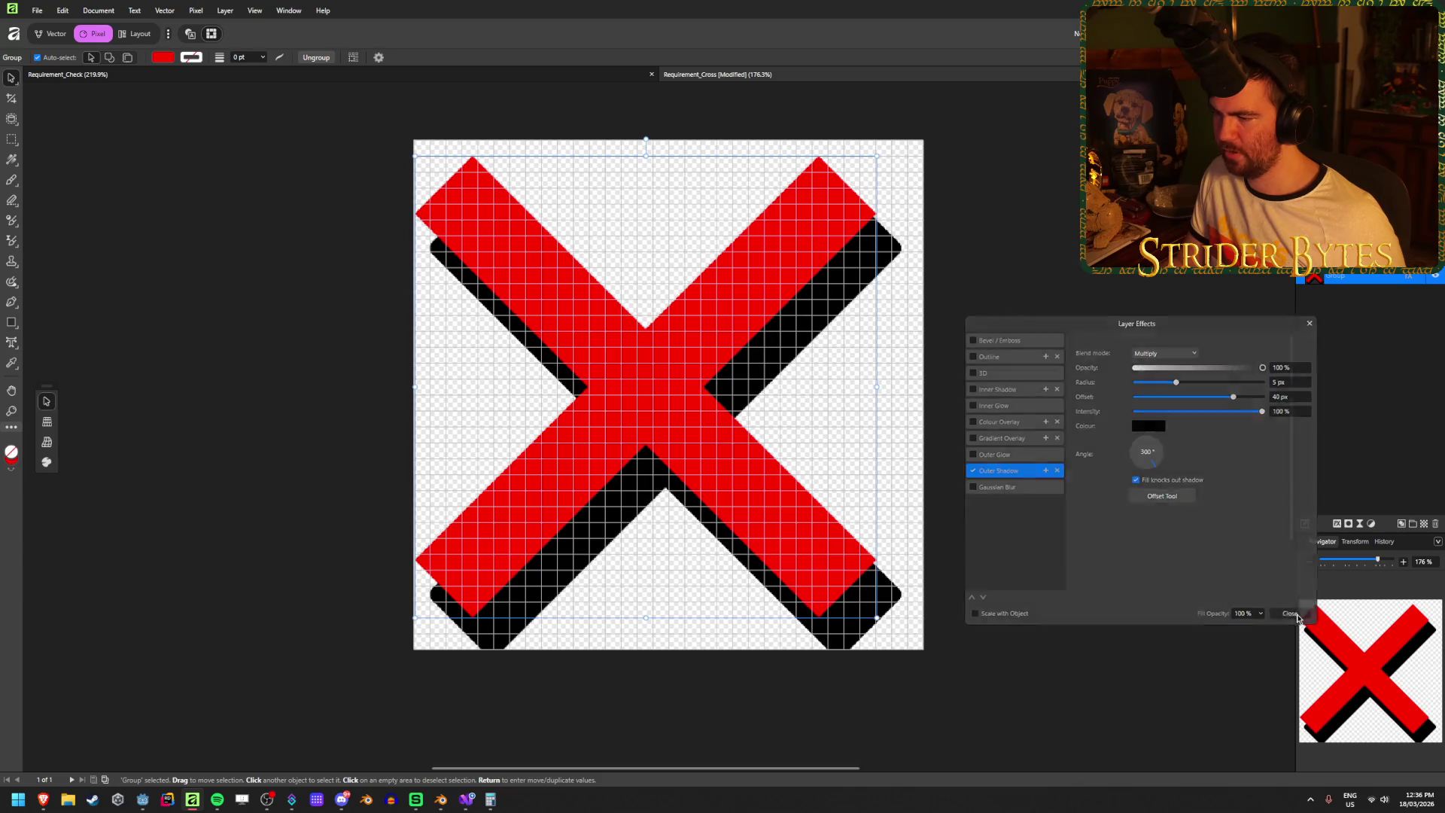
{"action": "left_click", "coordinate": [1290, 614]}
- Move the X up and slightly right, then export it over Requirement_Cross.png
{"action": "left_click_drag", "start_coordinate": [709, 433], "coordinate": [720, 403]}
{"action": "key", "text": "Right"}
{"action": "key", "text": "Right"}
{"action": "key", "text": "Right"}
{"action": "key", "text": "Left"}
{"action": "key", "text": "Left"}
{"action": "key", "text": "Right"}
{"action": "key", "text": "Down"}
{"action": "key", "text": "Down"}
{"action": "key", "text": "Down"}
{"action": "key", "text": "ctrl+d"}
{"action": "key", "text": "ctrl+s"}
{"action": "key", "text": "ctrl+shift+s"}
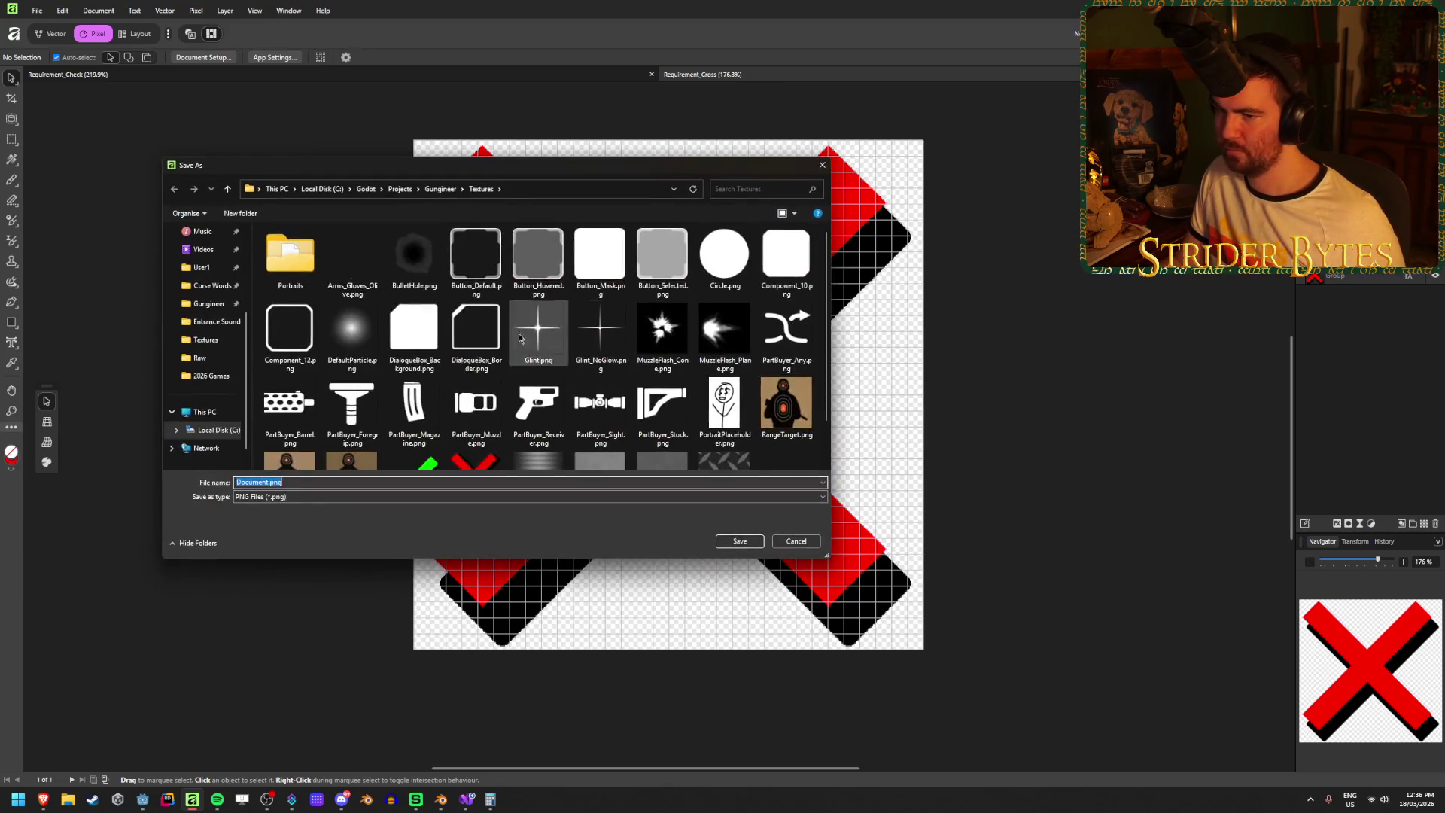
{"action": "left_click", "coordinate": [746, 543]}
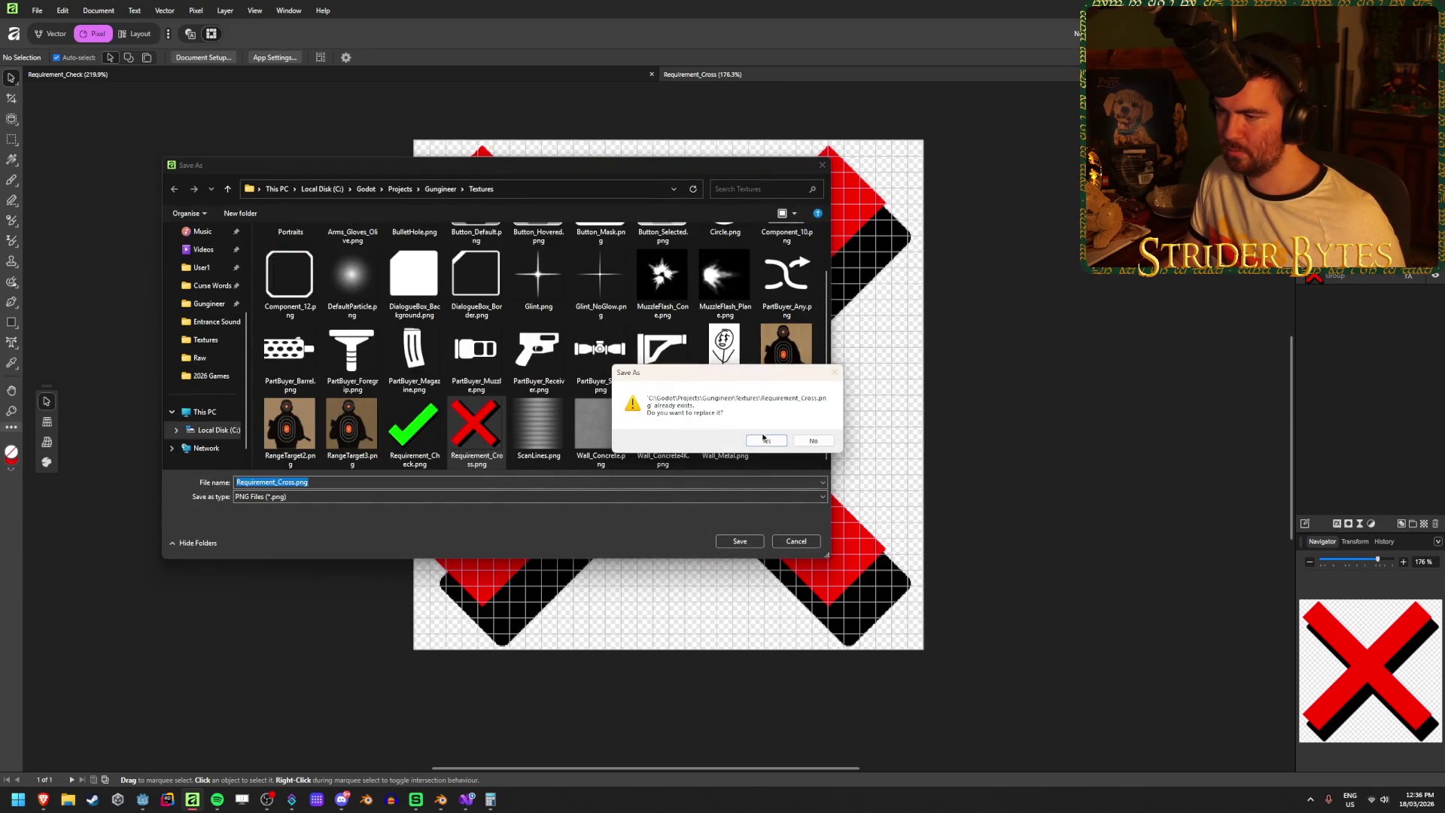
{"action": "left_click", "coordinate": [766, 442]}
{"action": "left_click", "coordinate": [144, 802]}
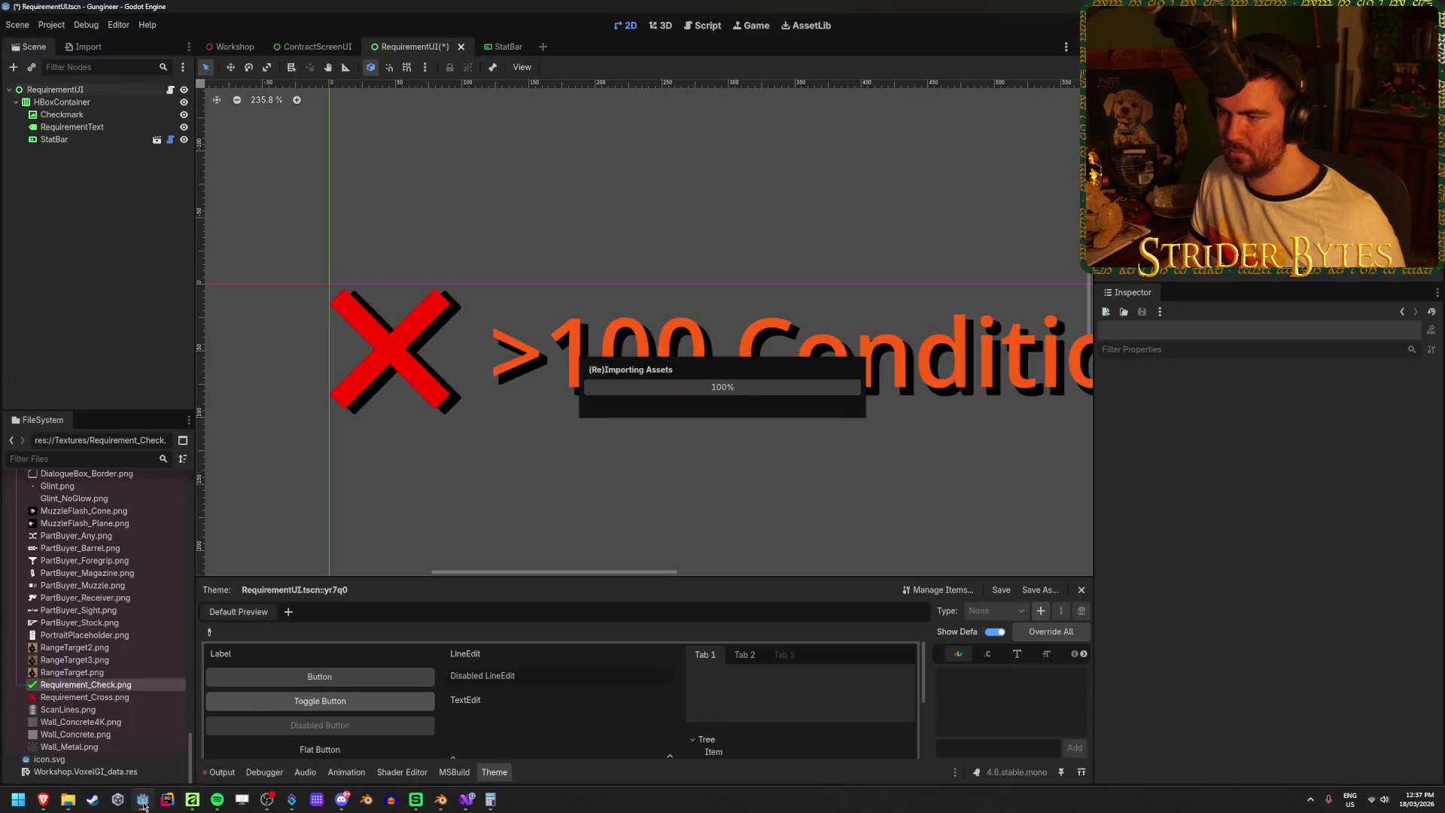
- Zoom and pan the 2D canvas to inspect the updated shadowed X icon
{"action": "scroll", "coordinate": [561, 497], "scroll_direction": "down", "scroll_amount": 5}
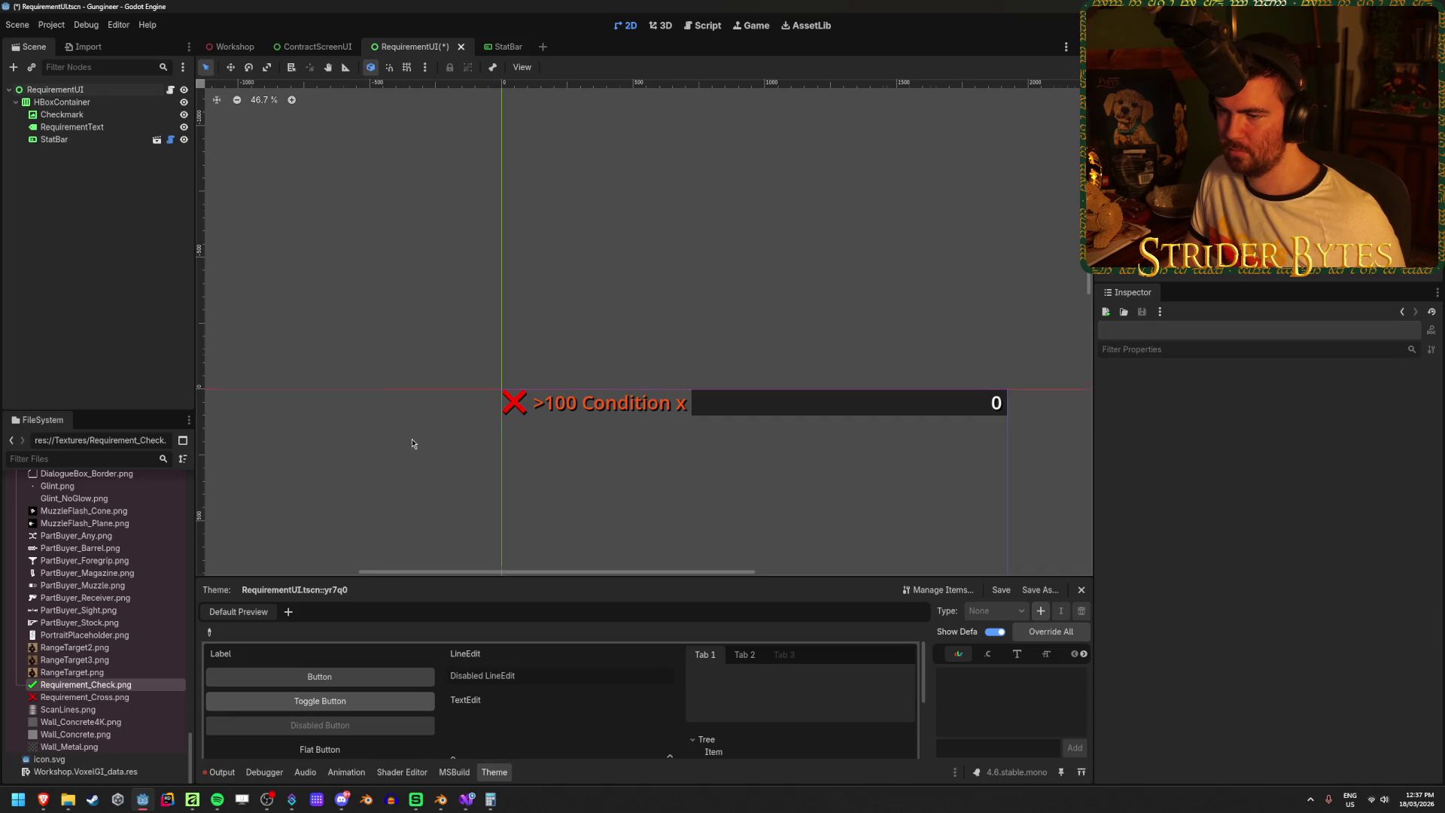
{"action": "scroll", "coordinate": [849, 308], "scroll_direction": "up", "scroll_amount": 8}
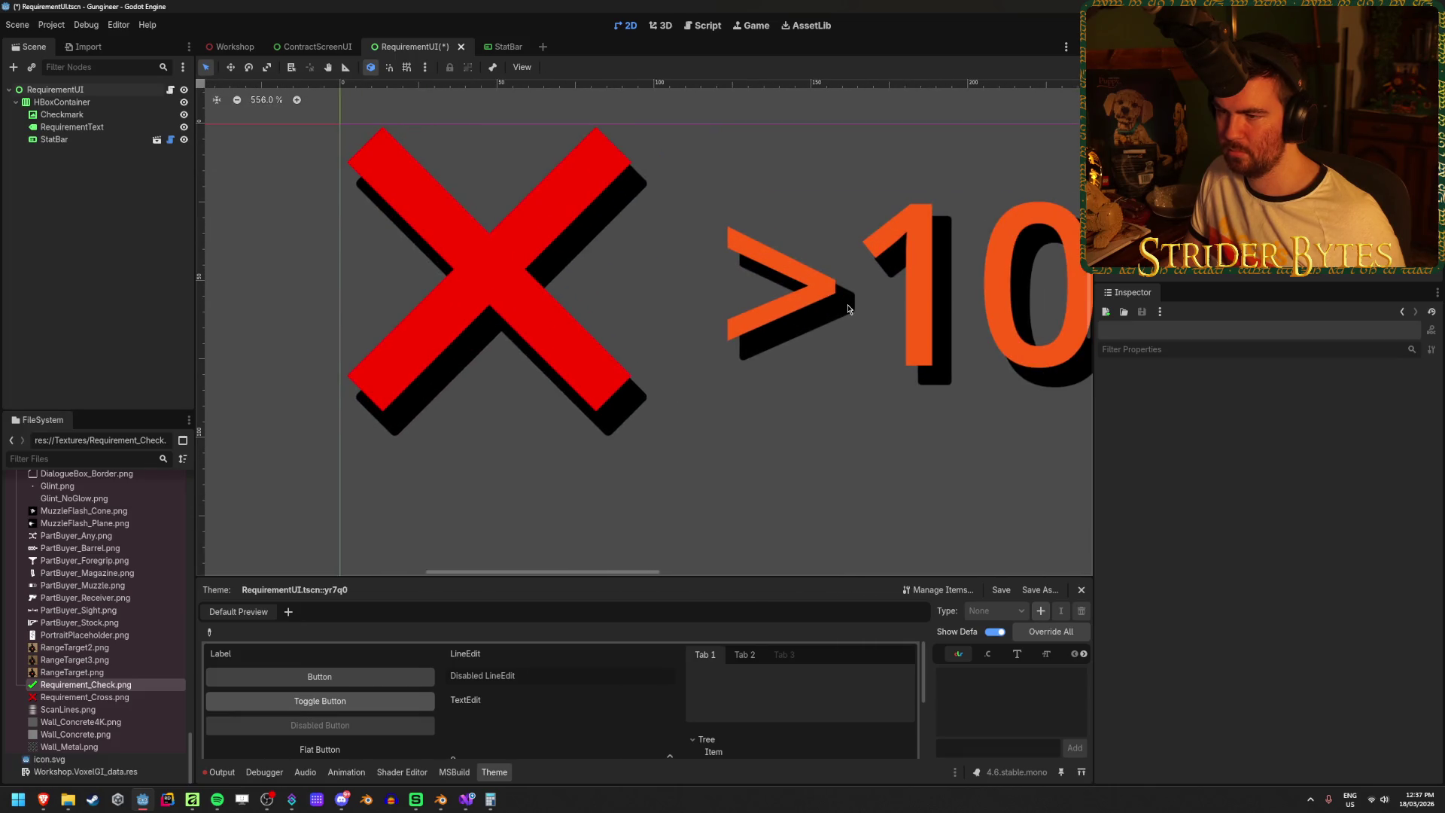
{"action": "scroll", "coordinate": [581, 333], "scroll_direction": "right", "scroll_amount": 3}
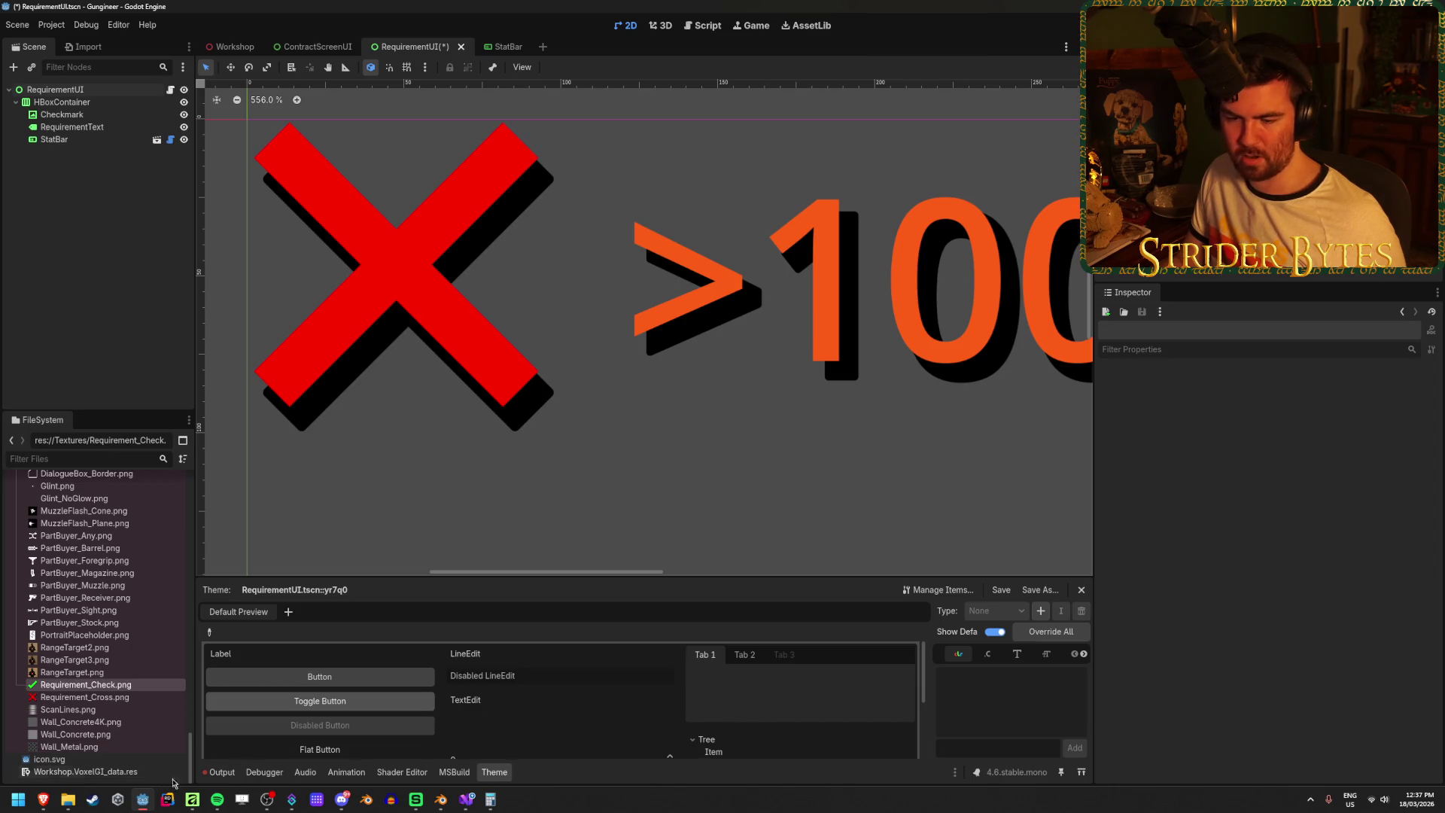
{"action": "left_click", "coordinate": [194, 801]}
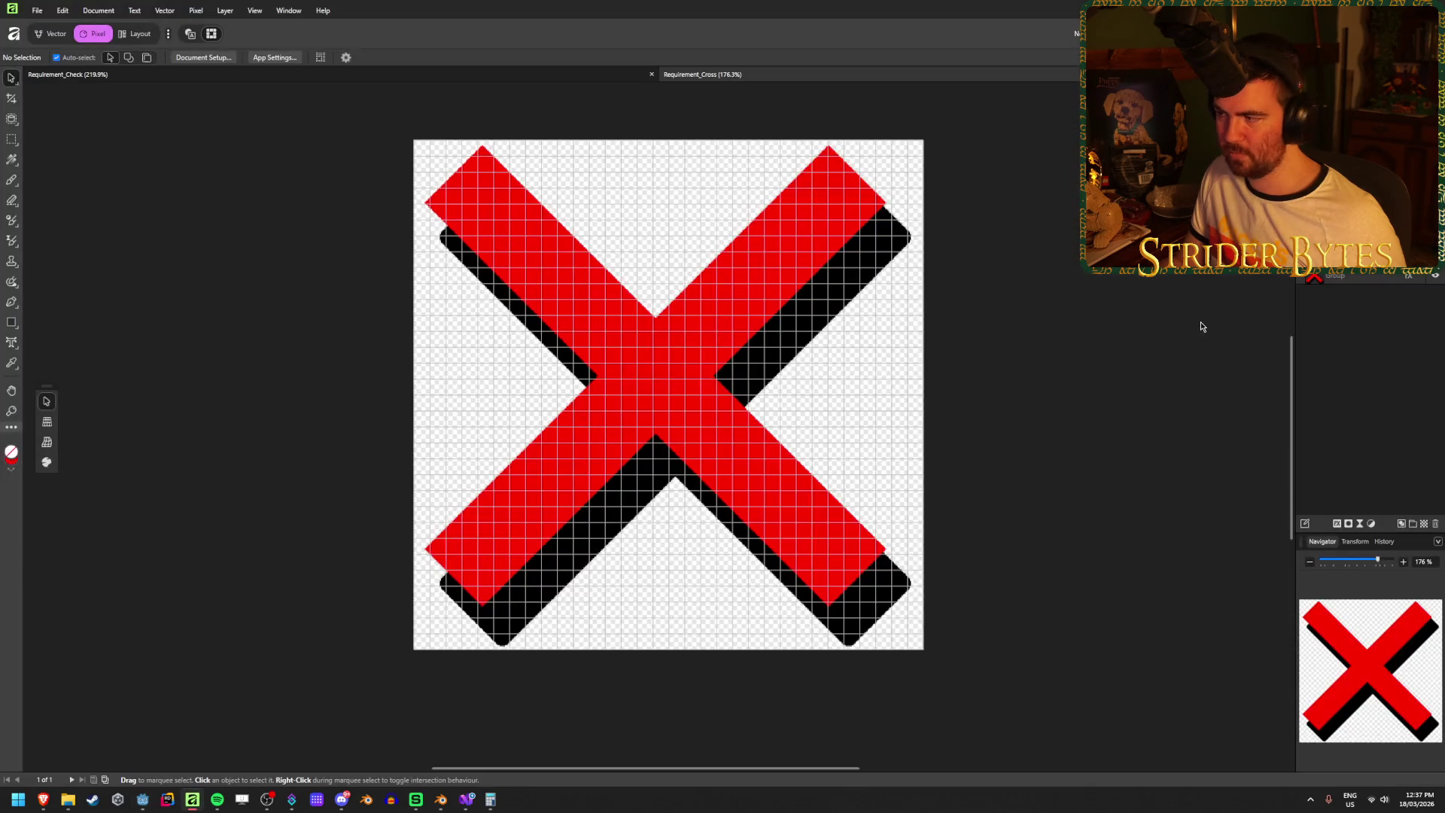
- Give the red X group's outer shadow a 325° angle
{"action": "left_click", "coordinate": [1352, 278]}
{"action": "left_click", "coordinate": [1338, 524]}
{"action": "left_click_drag", "start_coordinate": [1150, 460], "coordinate": [1162, 466]}
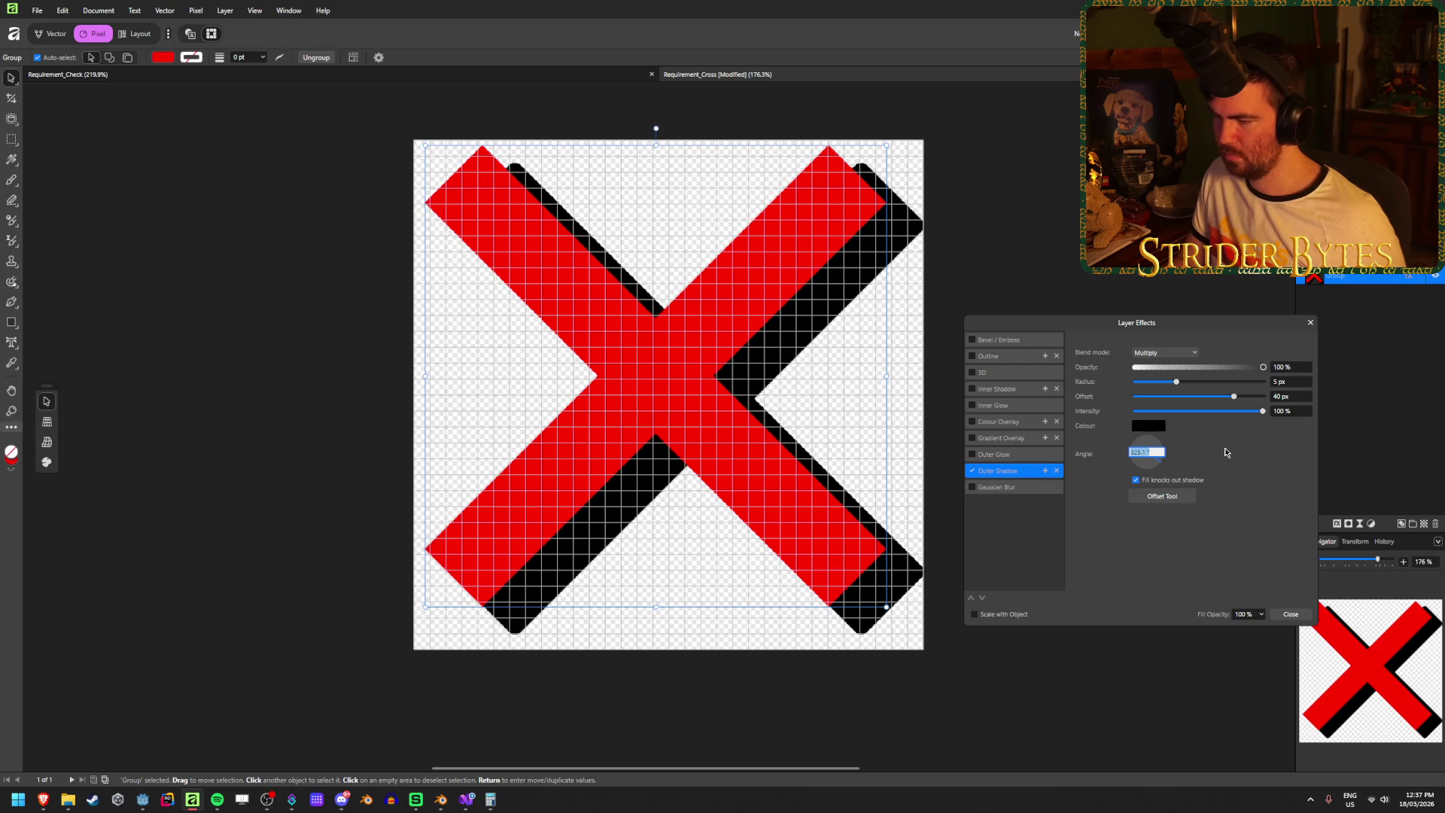
{"action": "type", "text": "325"}
{"action": "key", "text": "Return"}
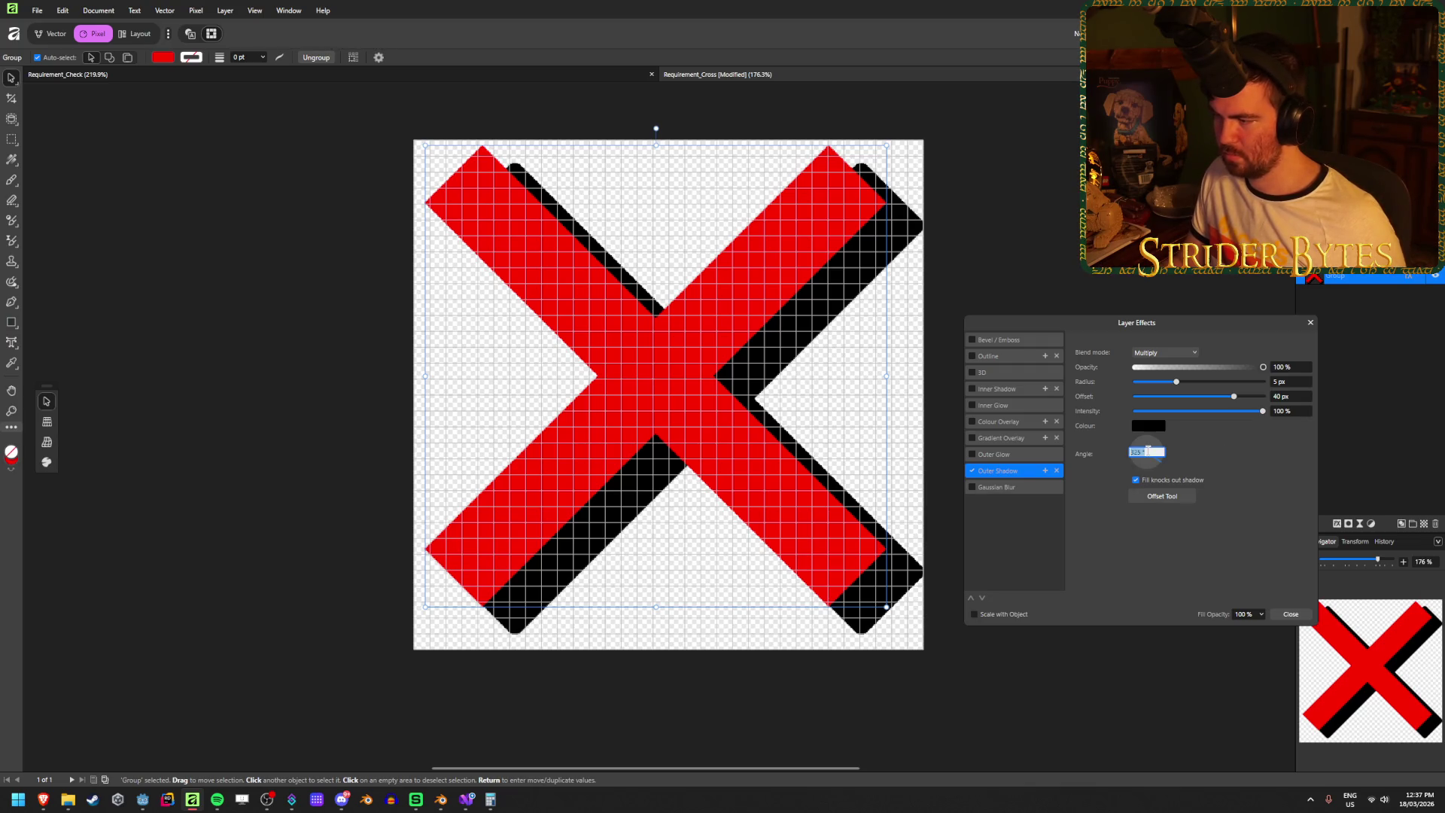
{"action": "key", "text": "ctrl+Tab"}
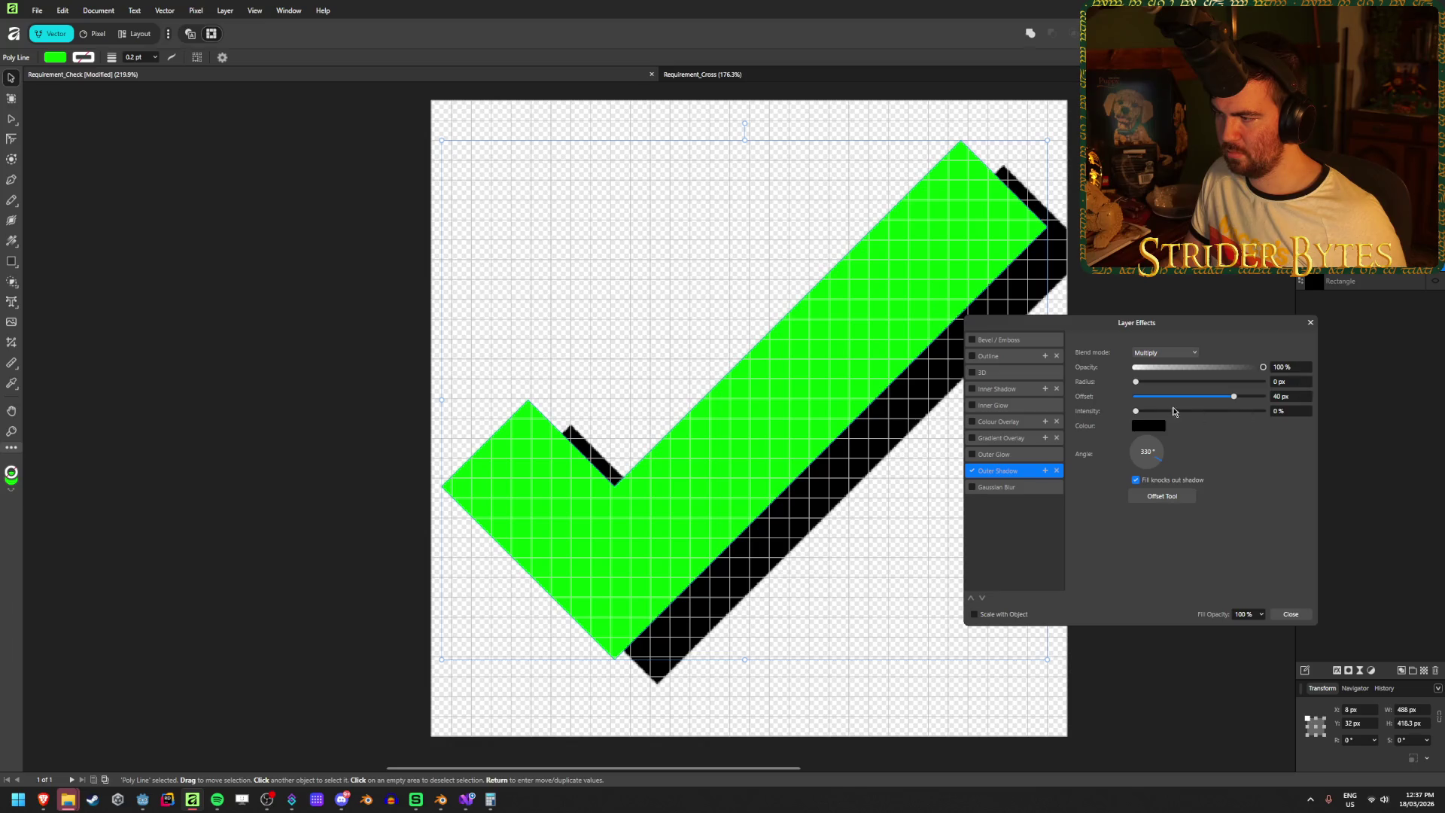
- Set the tick's outer shadow to 100% intensity, 5 px radius and 330° angle
{"action": "left_click_drag", "start_coordinate": [1135, 412], "coordinate": [1264, 412]}
{"action": "left_click", "coordinate": [1289, 381]}
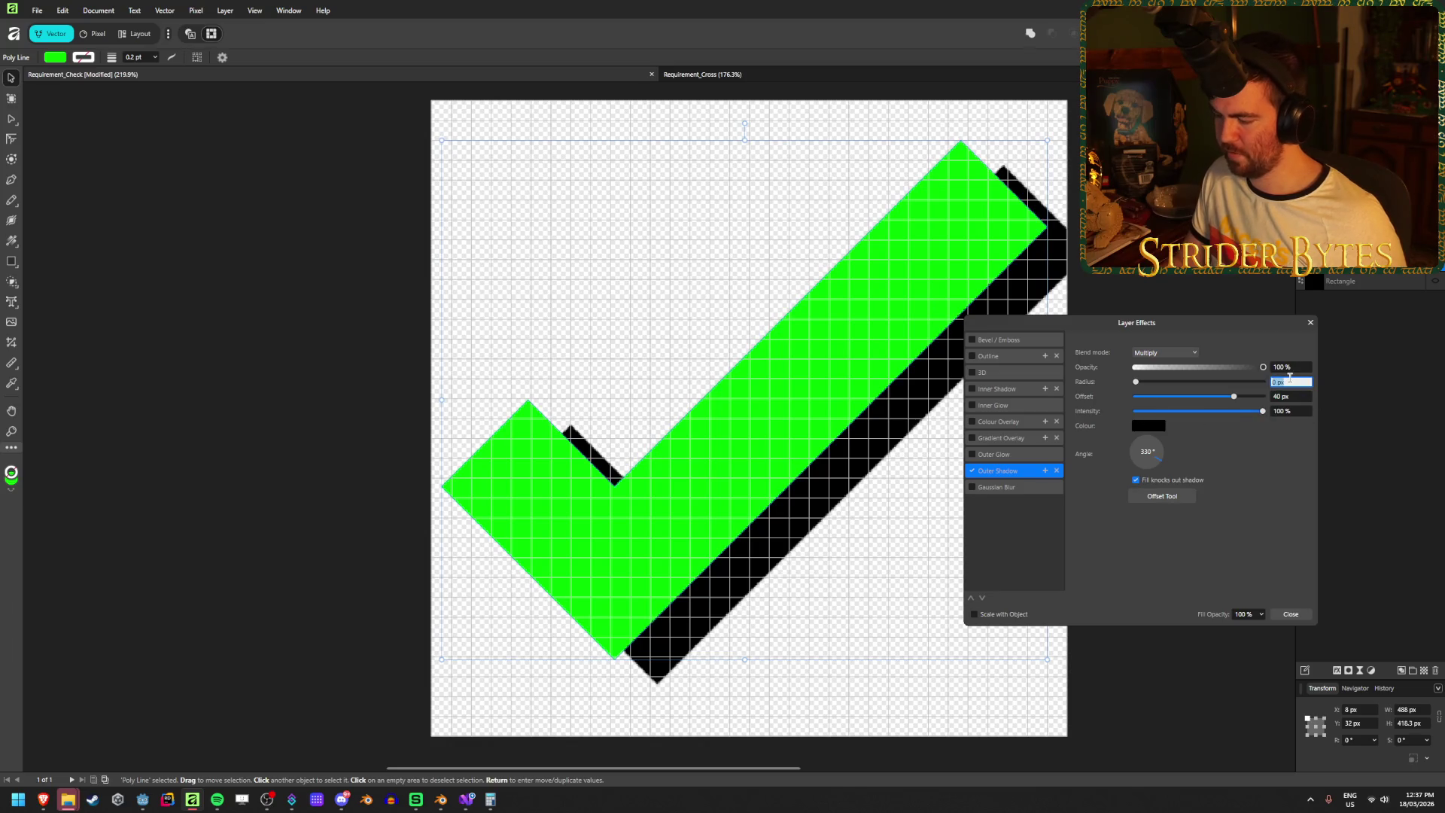
{"action": "type", "text": "5"}
{"action": "key", "text": "Tab"}
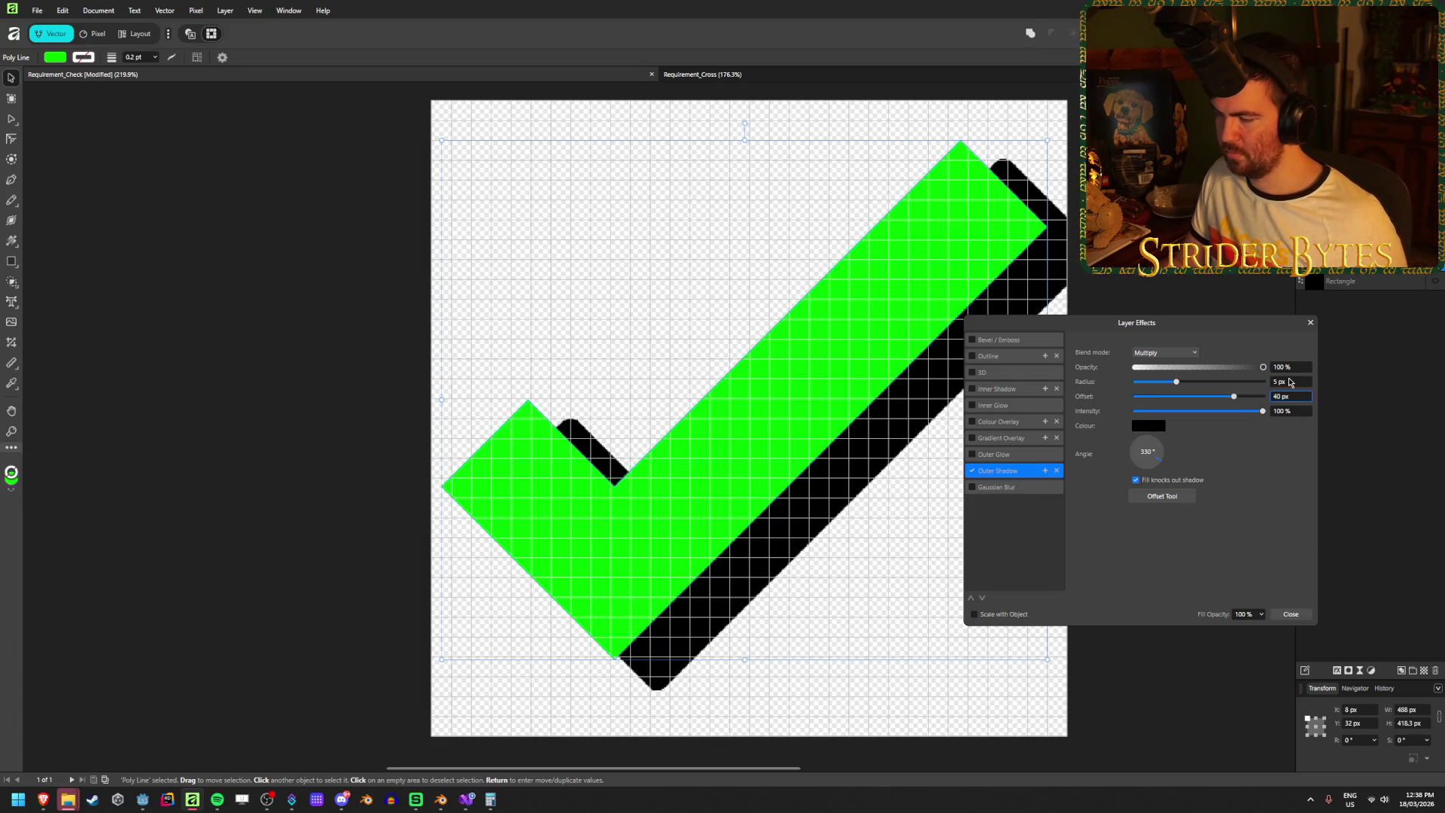
{"action": "left_click", "coordinate": [1154, 452]}
{"action": "mouse_move", "coordinate": [1167, 463]}
{"action": "left_mouse_down"}
{"action": "mouse_move", "coordinate": [1137, 463]}
{"action": "mouse_move", "coordinate": [1163, 467]}
{"action": "left_mouse_up"}
{"action": "left_click", "coordinate": [1147, 452]}
{"action": "type", "text": "330"}
{"action": "key", "text": "Return"}
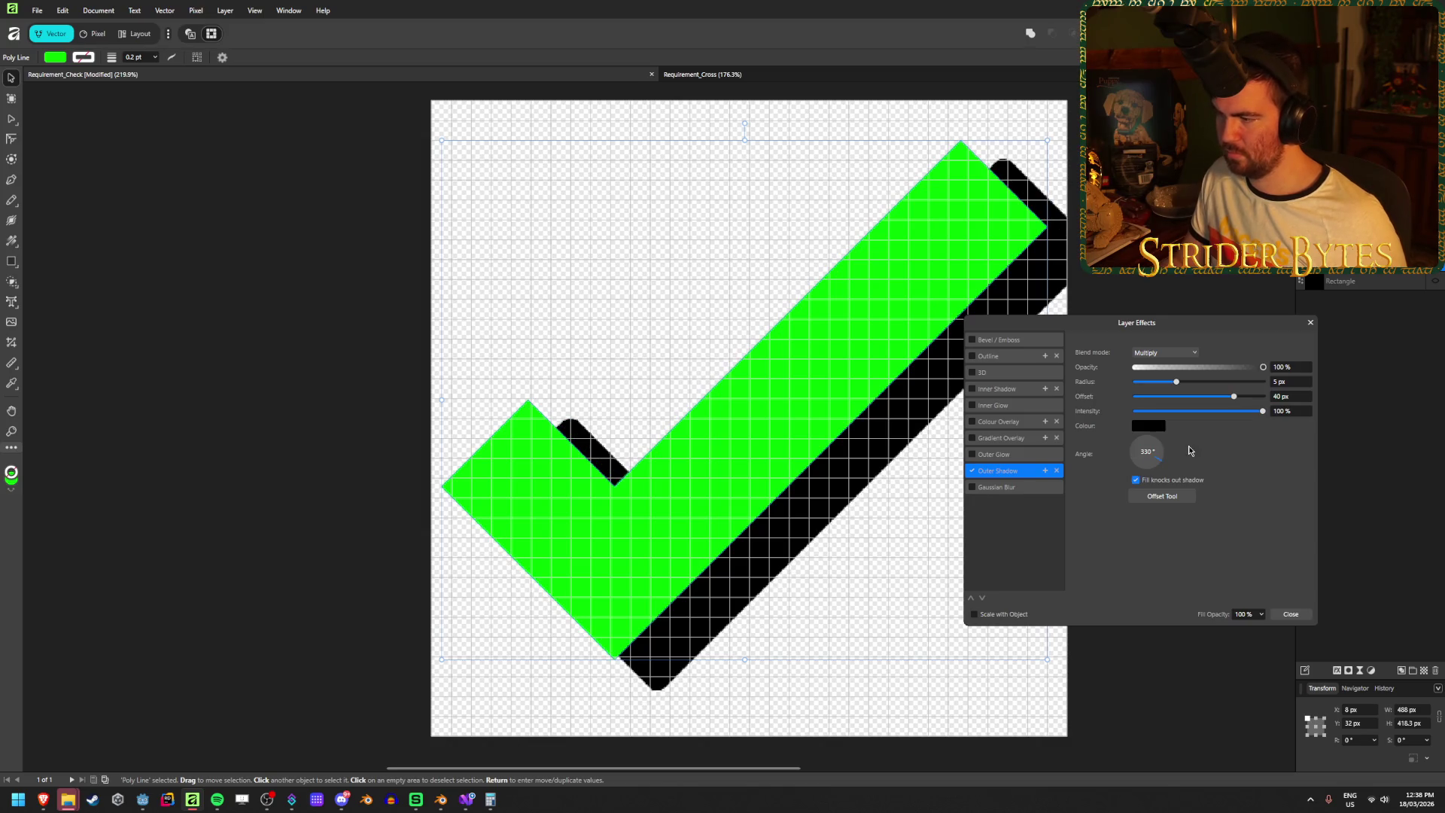
{"action": "left_click", "coordinate": [1290, 614]}
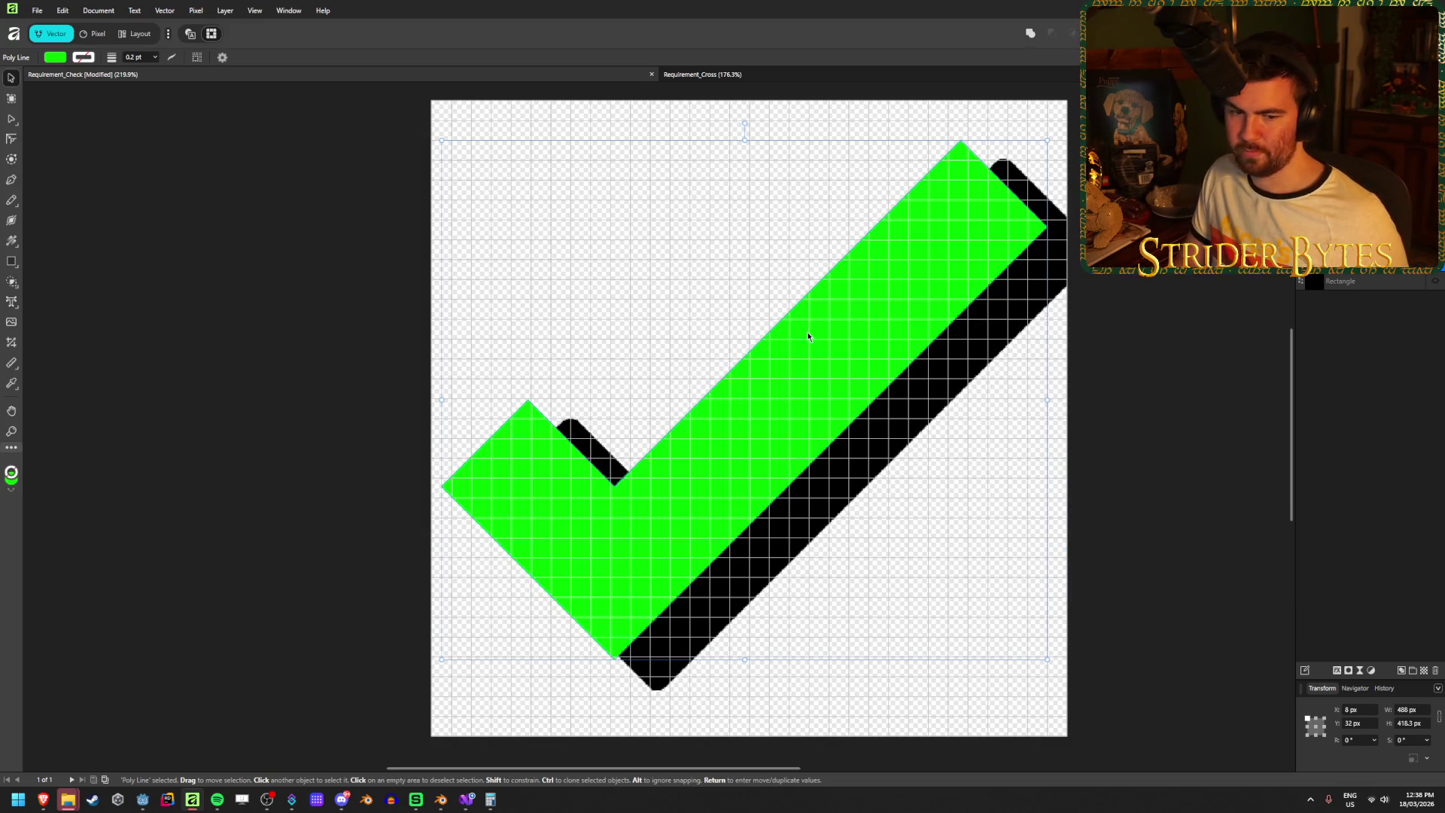
- Narrow the tick slightly and reposition it to the left edge at Y 40.8 px
{"action": "key", "text": "Left"}
{"action": "key", "text": "Left"}
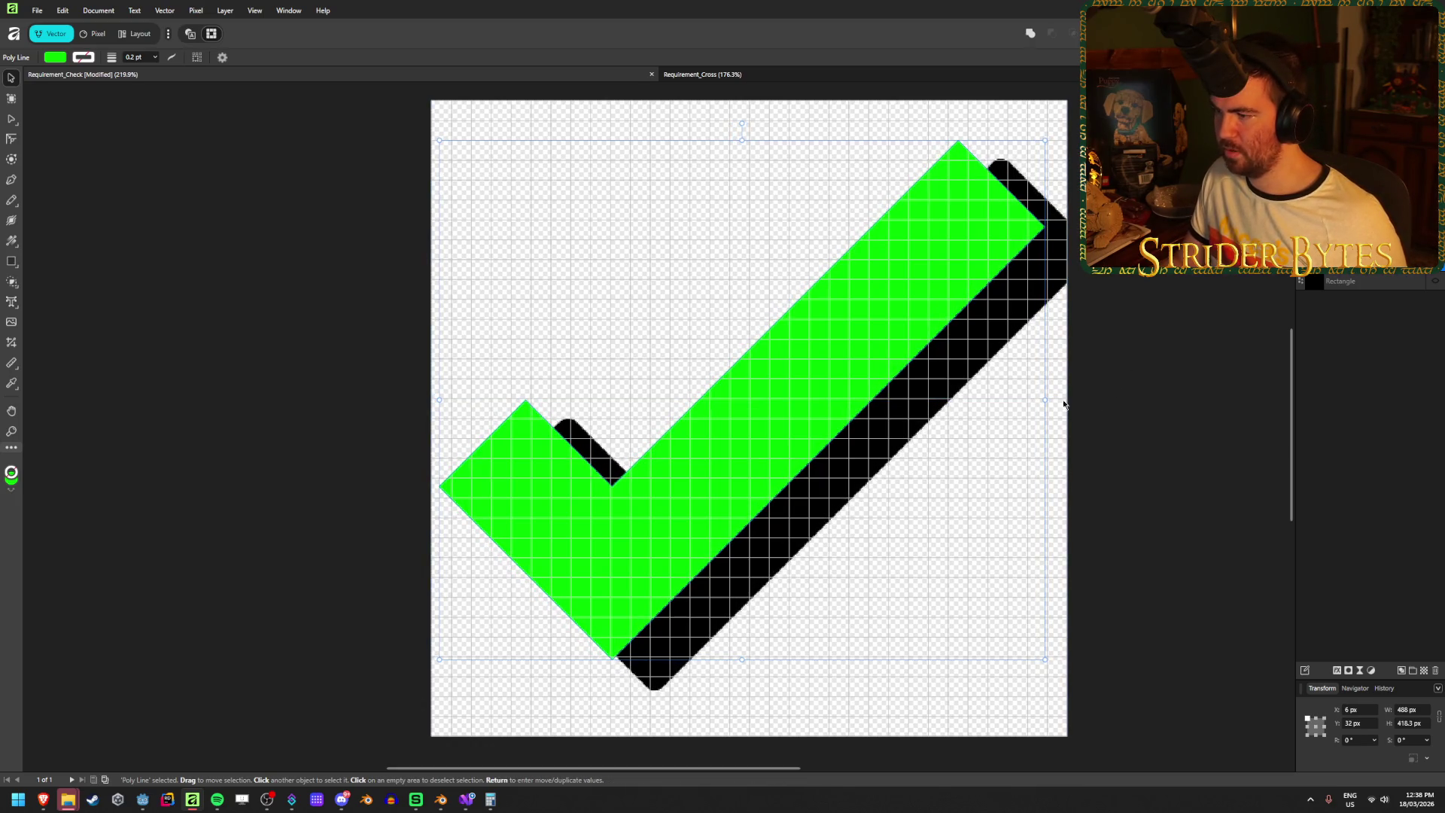
{"action": "left_click_drag", "start_coordinate": [1046, 399], "coordinate": [1017, 400]}
{"action": "key", "text": "ctrl+z"}
{"action": "left_click_drag", "start_coordinate": [766, 454], "coordinate": [756, 454]}
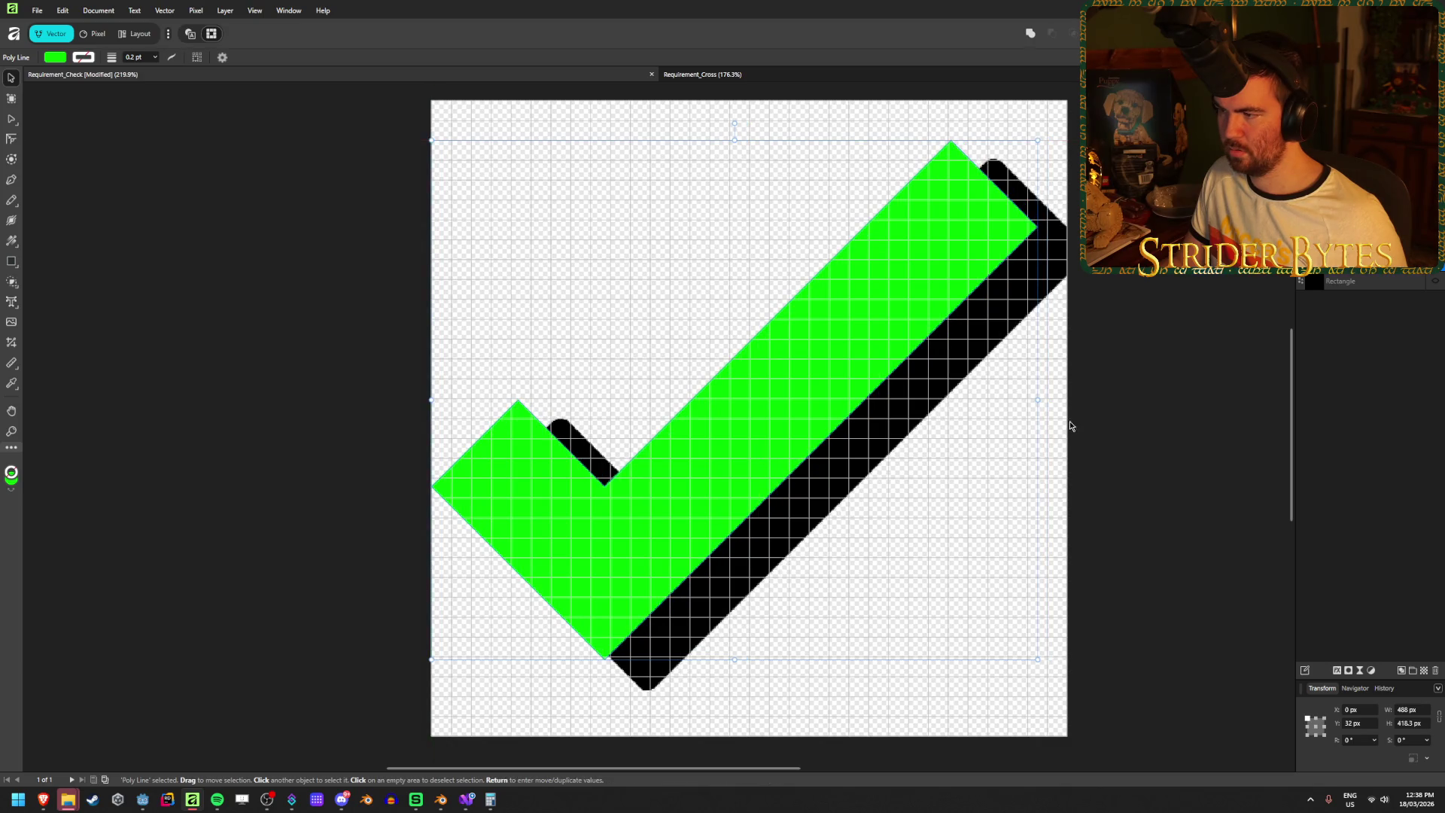
{"action": "left_click_drag", "start_coordinate": [1037, 399], "coordinate": [1020, 404]}
{"action": "left_click", "coordinate": [1112, 340]}
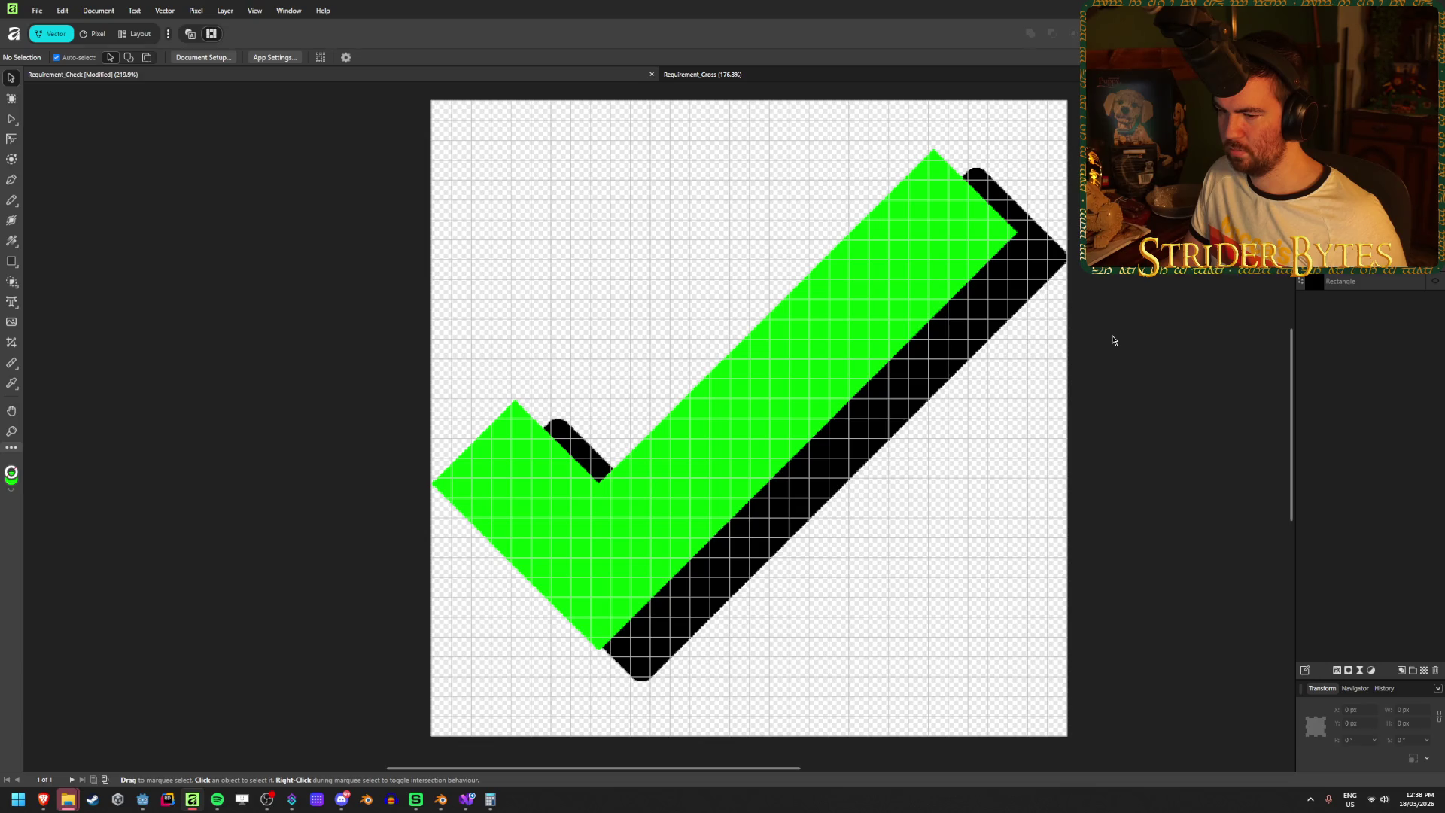
{"action": "scroll", "coordinate": [1087, 429], "scroll_direction": "down", "scroll_amount": 1}
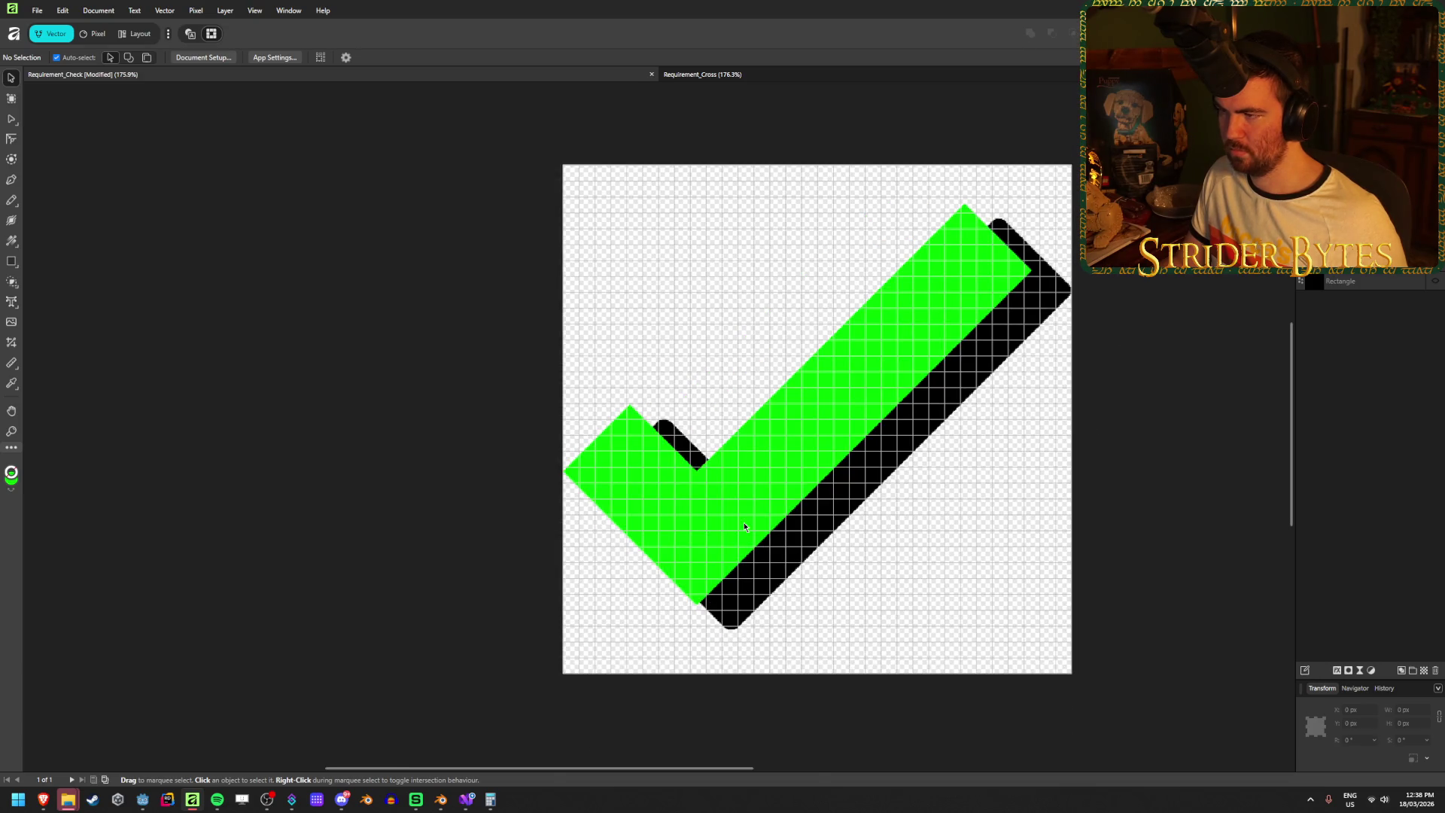
{"action": "left_click", "coordinate": [744, 527]}
{"action": "key", "text": "Up"}
{"action": "key", "text": "Up"}
{"action": "key", "text": "Up"}
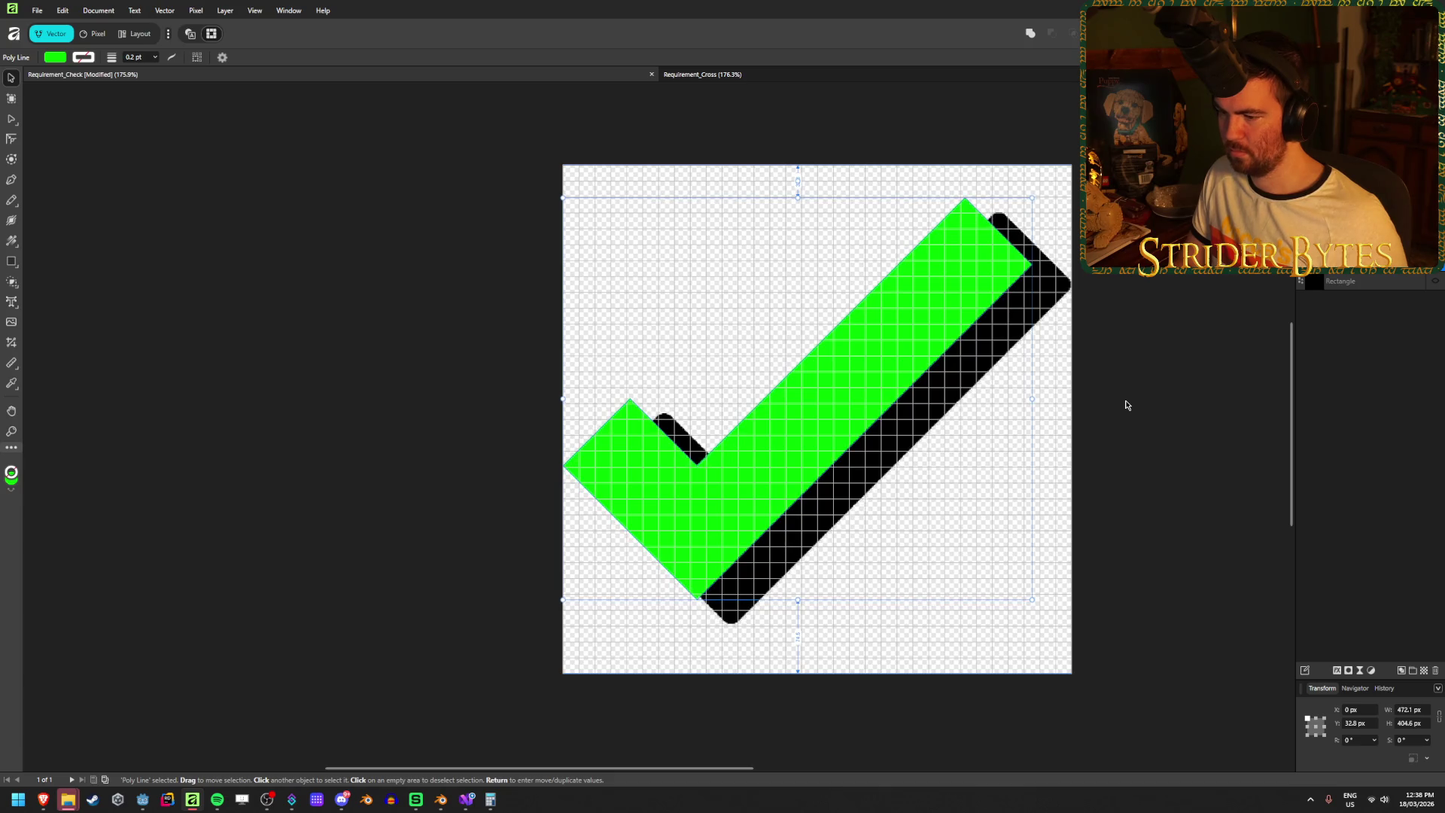
{"action": "key", "text": "Down"}
{"action": "key", "text": "Down"}
{"action": "key", "text": "Down"}
{"action": "key", "text": "Down"}
{"action": "key", "text": "Down"}
- Save the tick document and export it over Requirement_Check.png
{"action": "key", "text": "ctrl+s"}
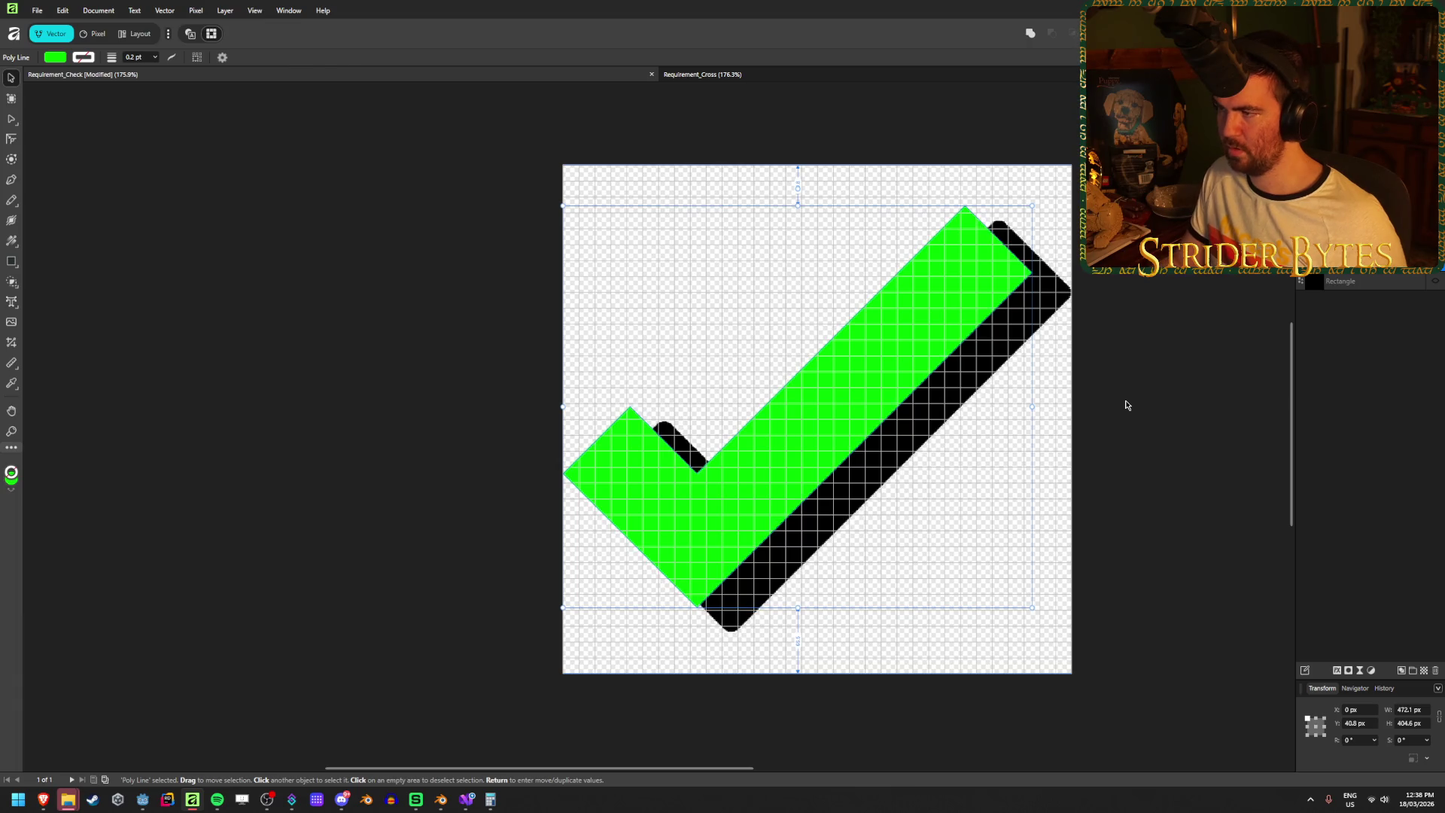
{"action": "key", "text": "ctrl+d"}
{"action": "key", "text": "ctrl+shift+alt+s"}
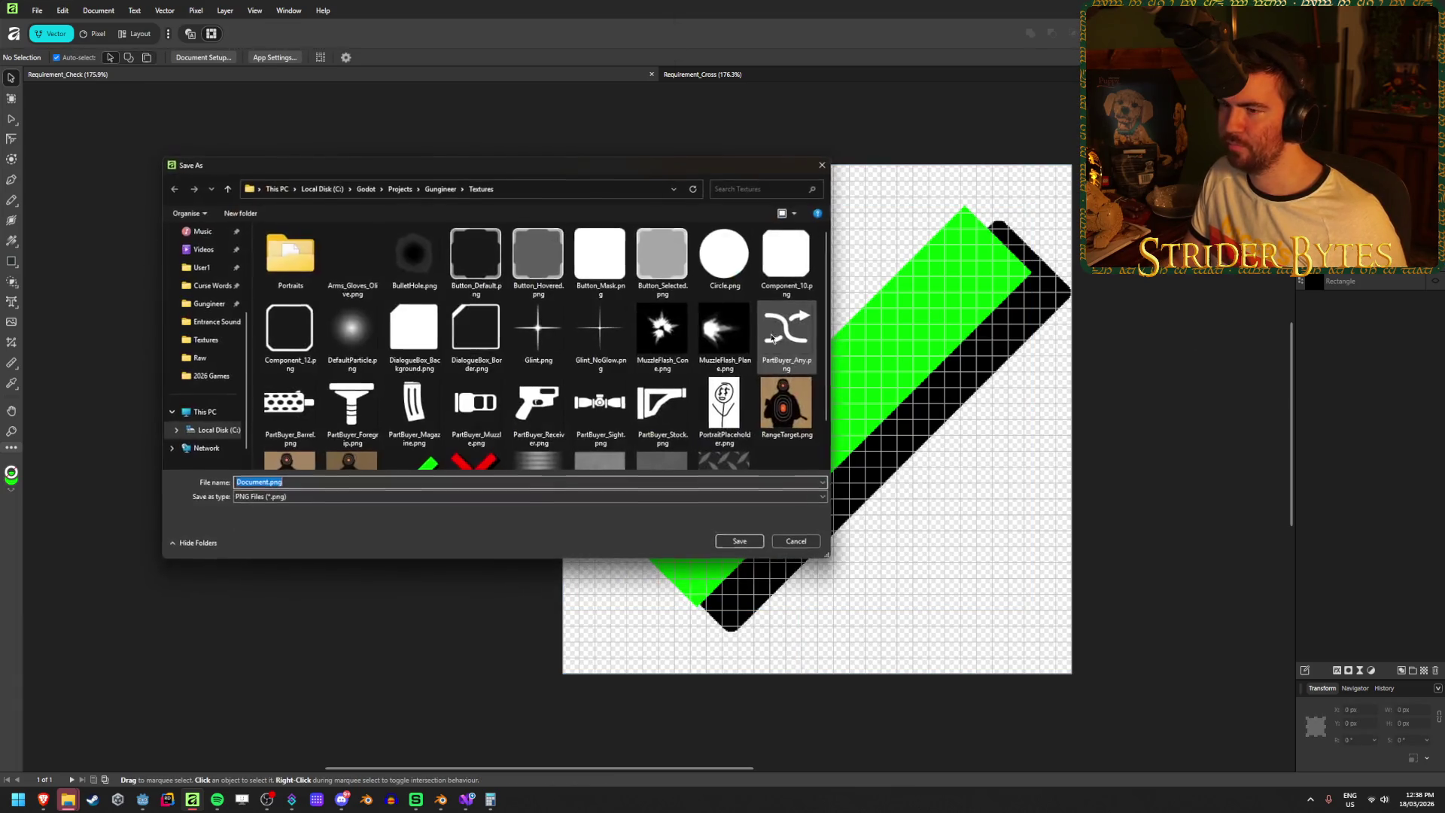
{"action": "left_click", "coordinate": [414, 429]}
{"action": "left_click", "coordinate": [741, 541]}
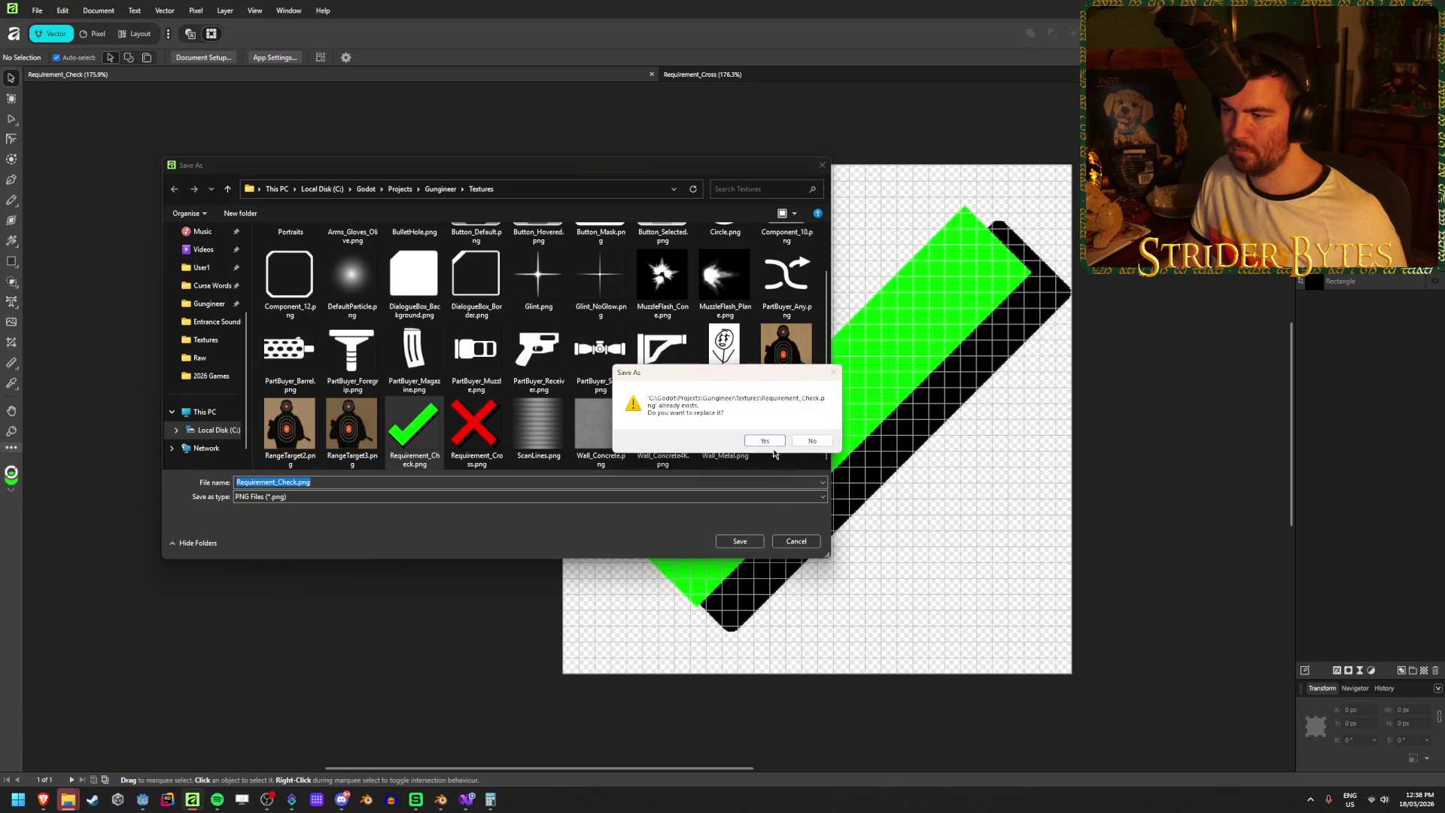
{"action": "left_click", "coordinate": [771, 447]}
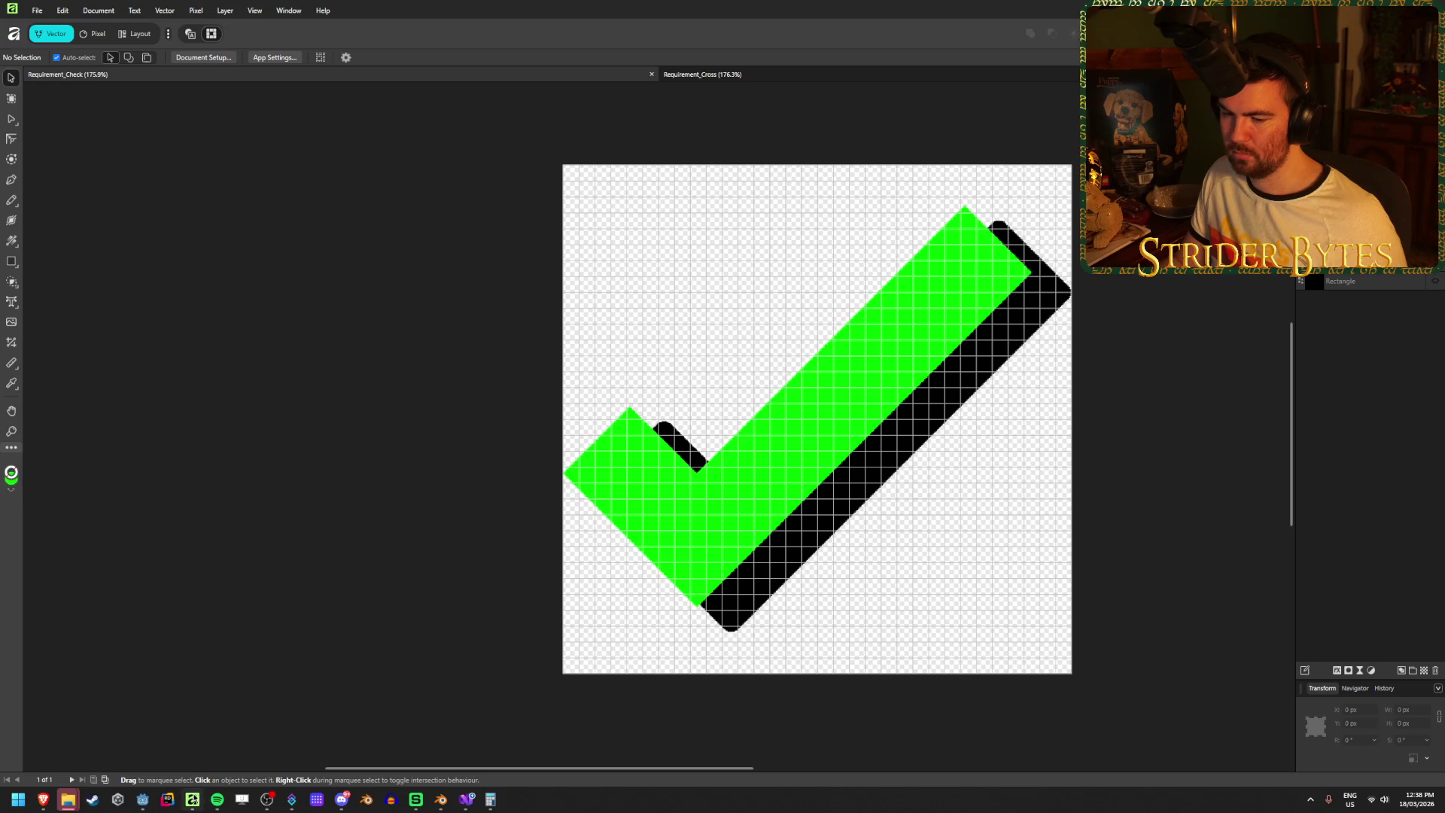
{"action": "left_click", "coordinate": [142, 800]}
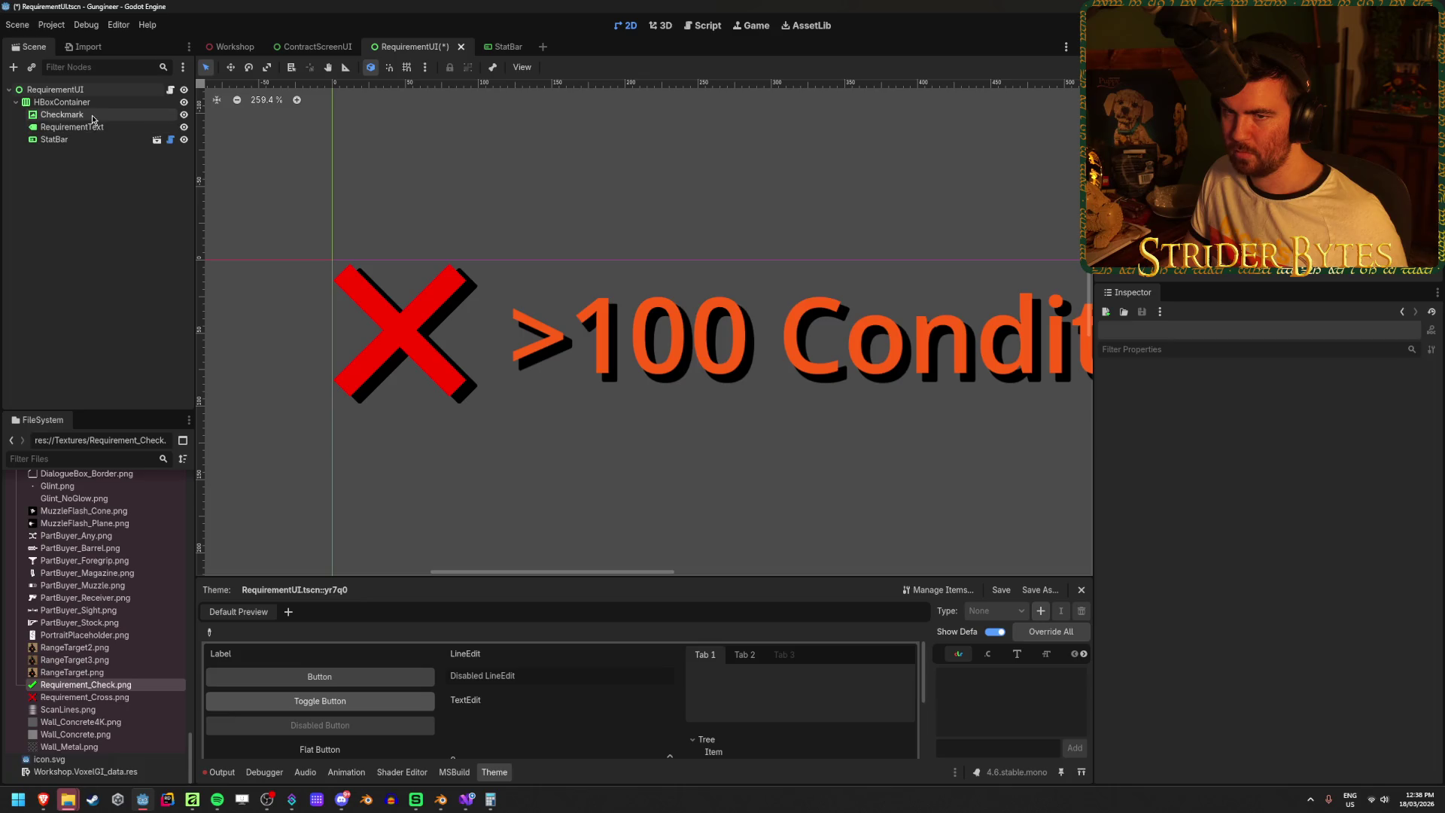
- Replace the Checkmark node's texture with Requirement_Check.png and zoom to inspect the label
{"action": "left_click", "coordinate": [61, 114]}
{"action": "left_click", "coordinate": [1292, 402]}
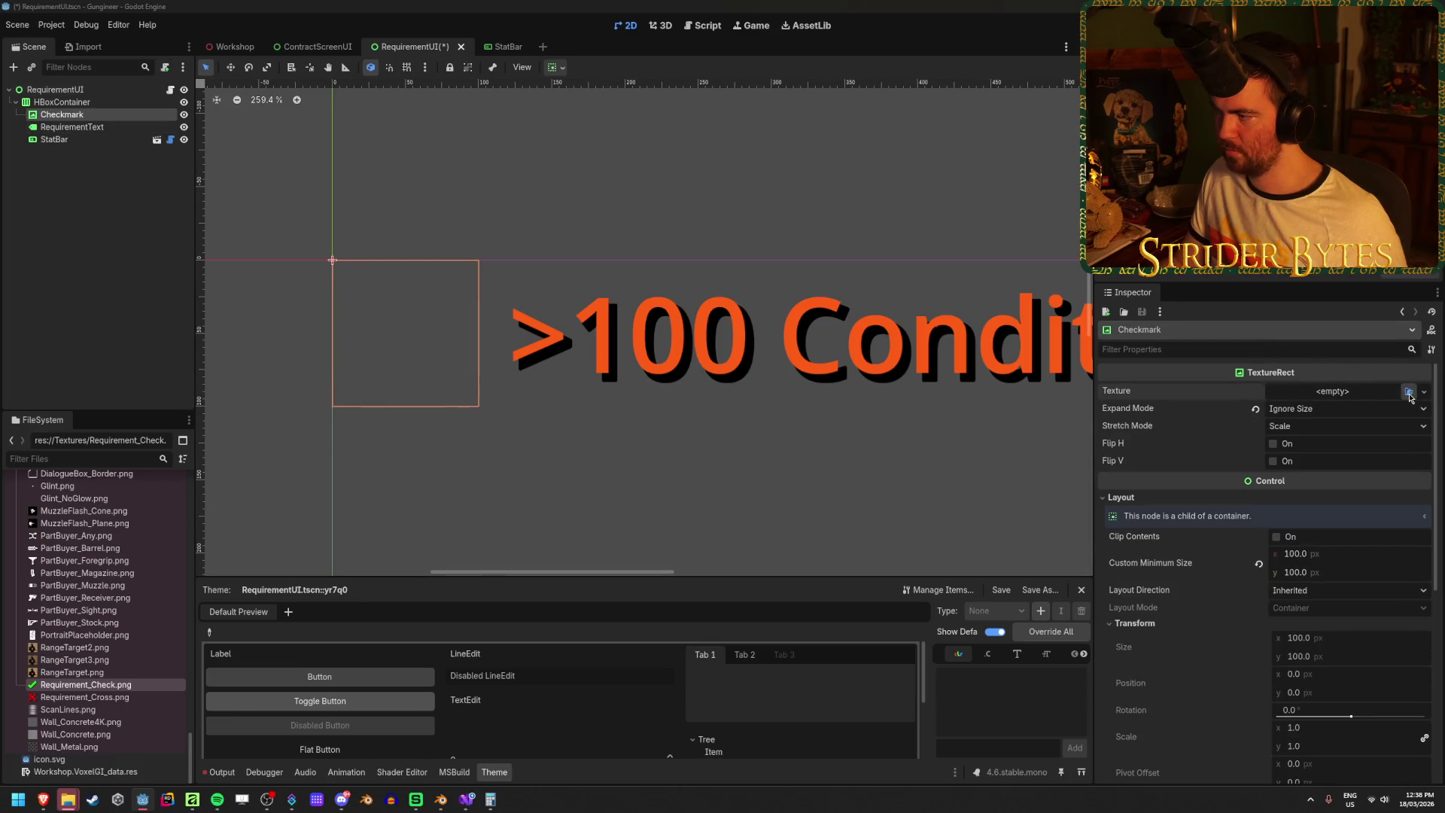
{"action": "left_click", "coordinate": [1408, 392]}
{"action": "scroll", "coordinate": [610, 451], "scroll_direction": "down", "scroll_amount": 3}
{"action": "left_click", "coordinate": [610, 501]}
{"action": "left_click", "coordinate": [659, 489]}
{"action": "scroll", "coordinate": [659, 490], "scroll_direction": "down", "scroll_amount": 10}
{"action": "left_click", "coordinate": [498, 450]}
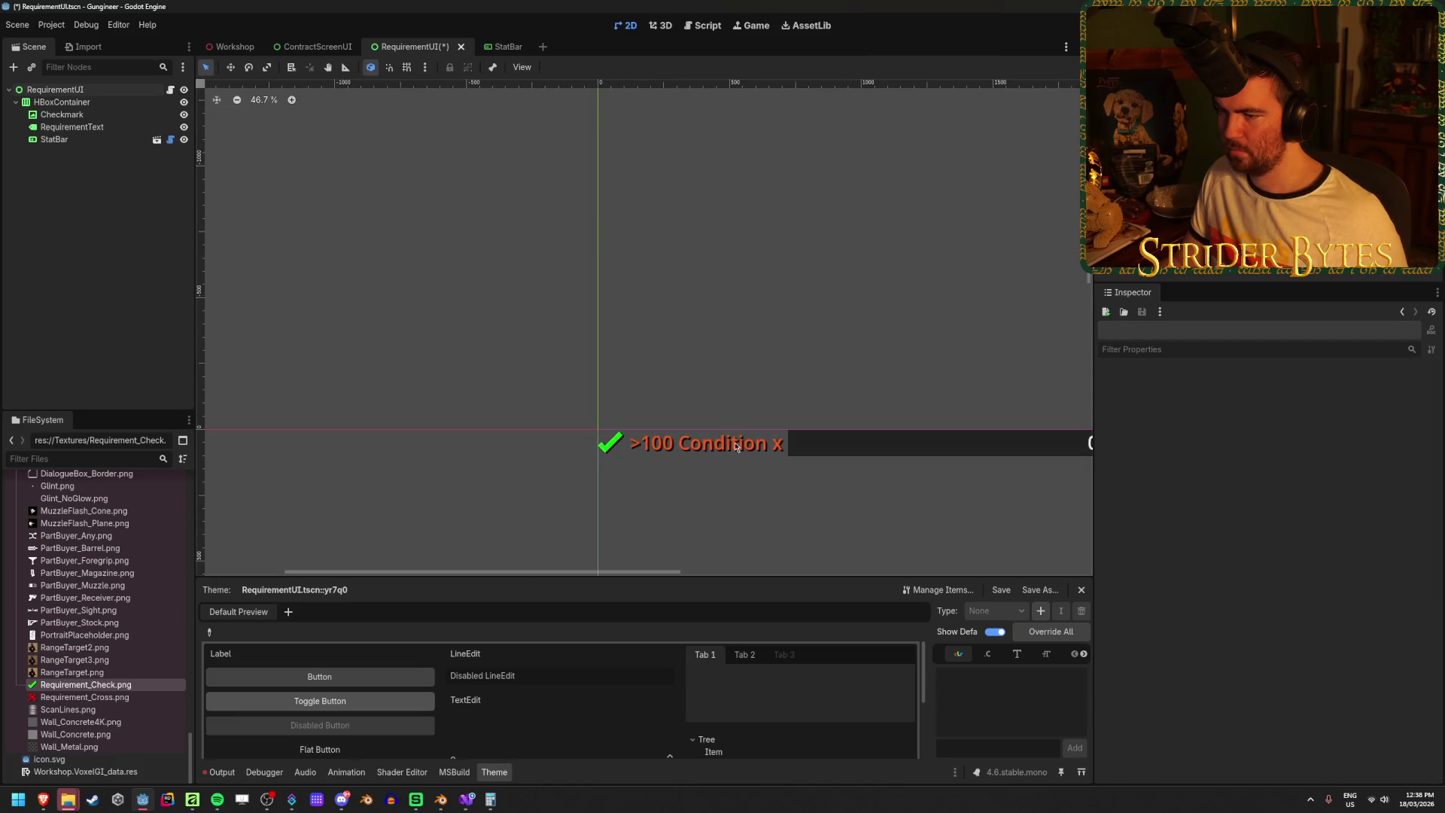
{"action": "scroll", "coordinate": [757, 511], "scroll_direction": "up", "scroll_amount": 3}
{"action": "scroll", "coordinate": [758, 511], "scroll_direction": "up", "scroll_amount": 2}
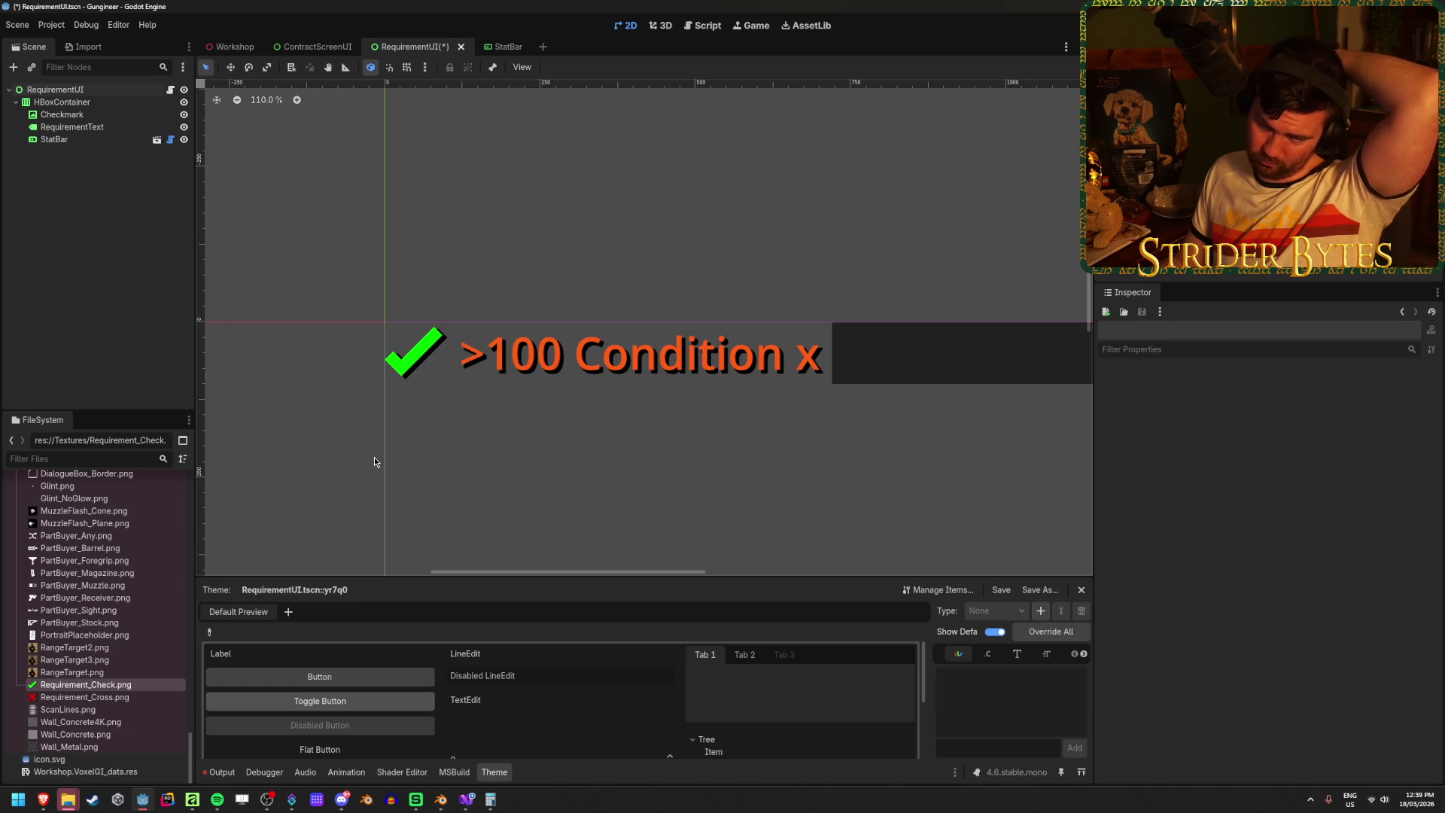
{"action": "key", "text": "alt+Tab"}
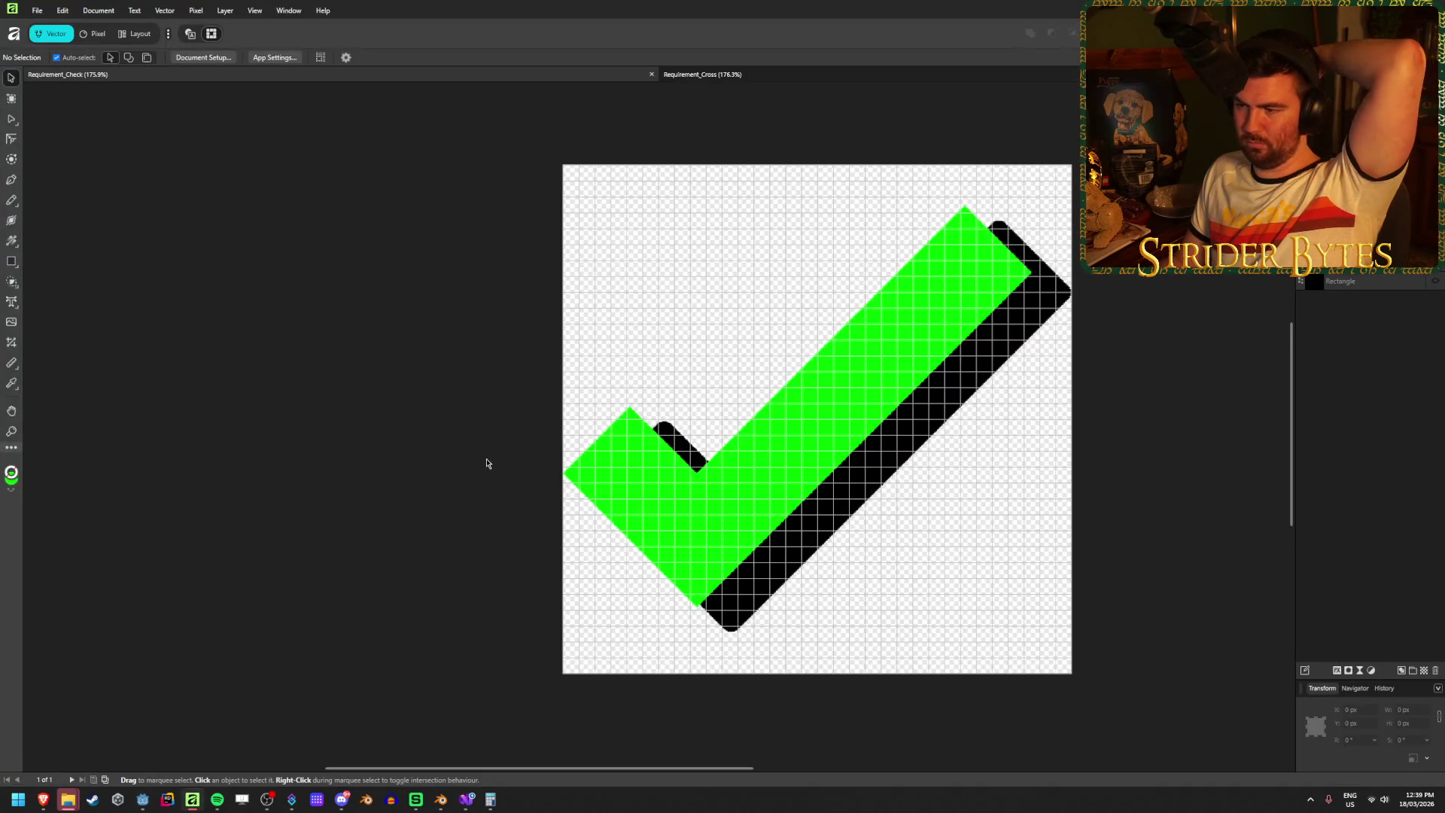
- Lower the check mark to the artboard bottom and try curving its inner edge, then undo
{"action": "left_click", "coordinate": [770, 496]}
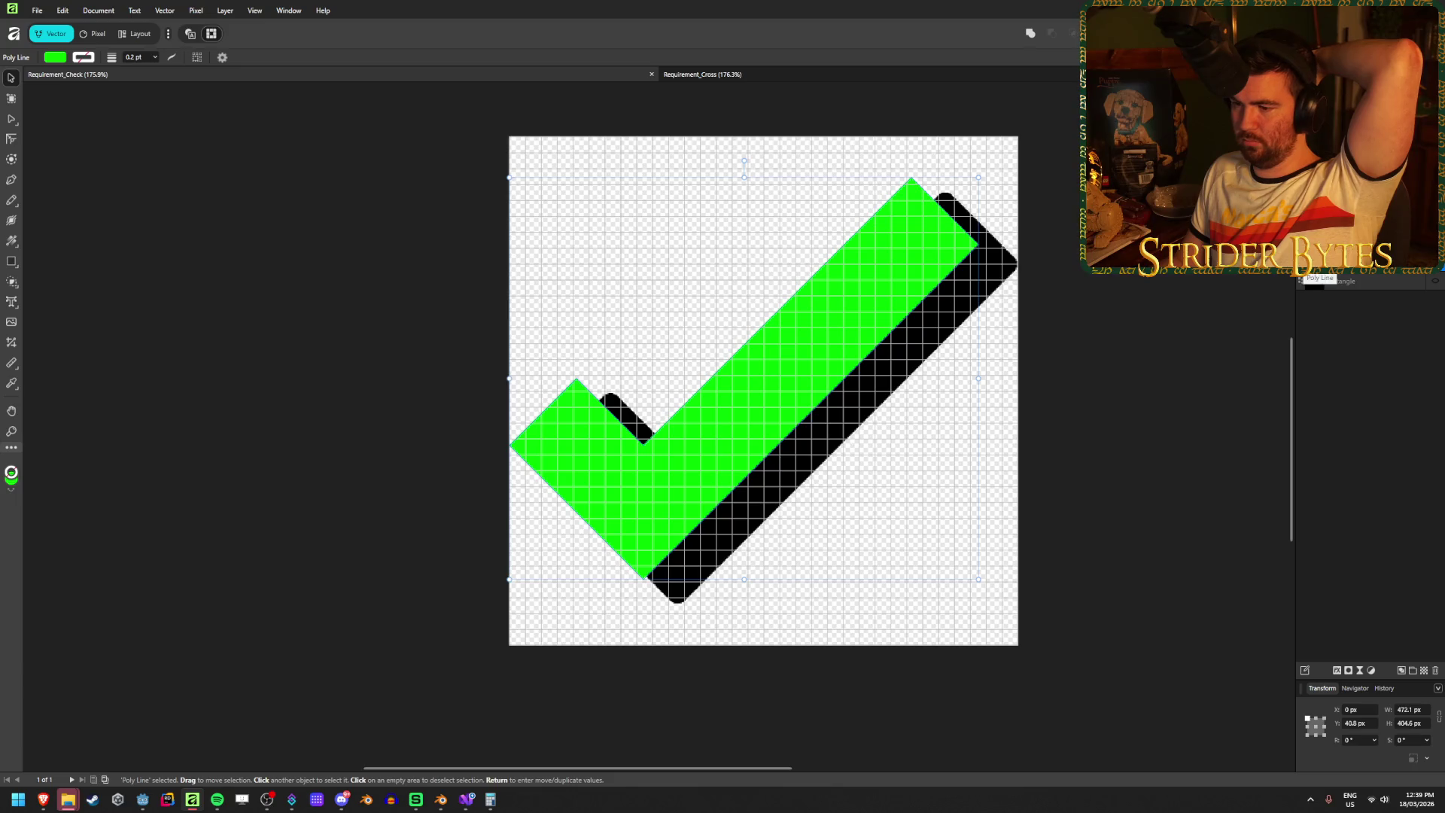
{"action": "left_click", "coordinate": [11, 120]}
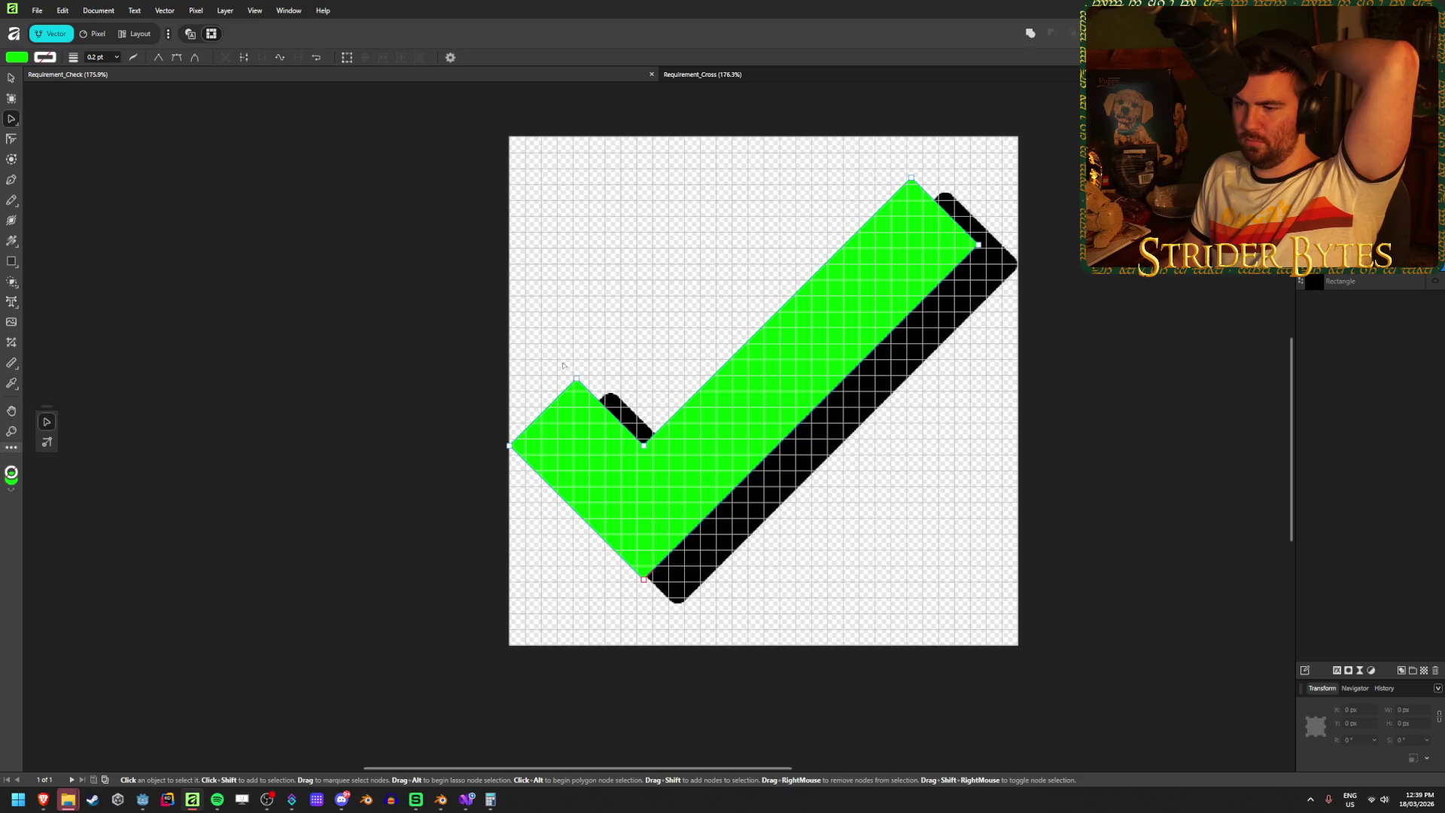
{"action": "left_click", "coordinate": [12, 78]}
{"action": "mouse_move", "coordinate": [721, 469]}
{"action": "left_mouse_down"}
{"action": "mouse_move", "coordinate": [722, 540]}
{"action": "mouse_move", "coordinate": [738, 540]}
{"action": "mouse_move", "coordinate": [722, 540]}
{"action": "left_mouse_up"}
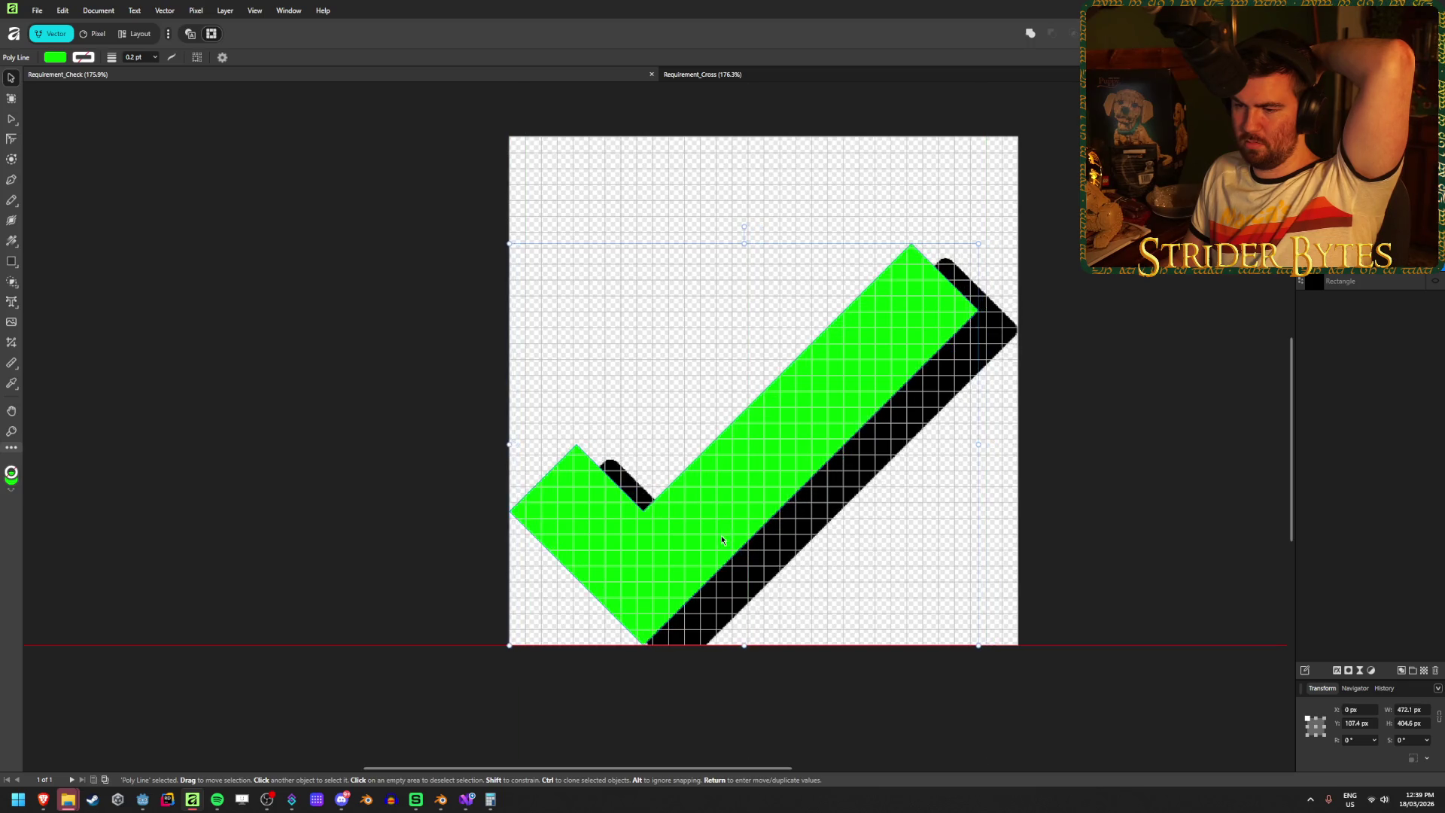
{"action": "left_click", "coordinate": [10, 123]}
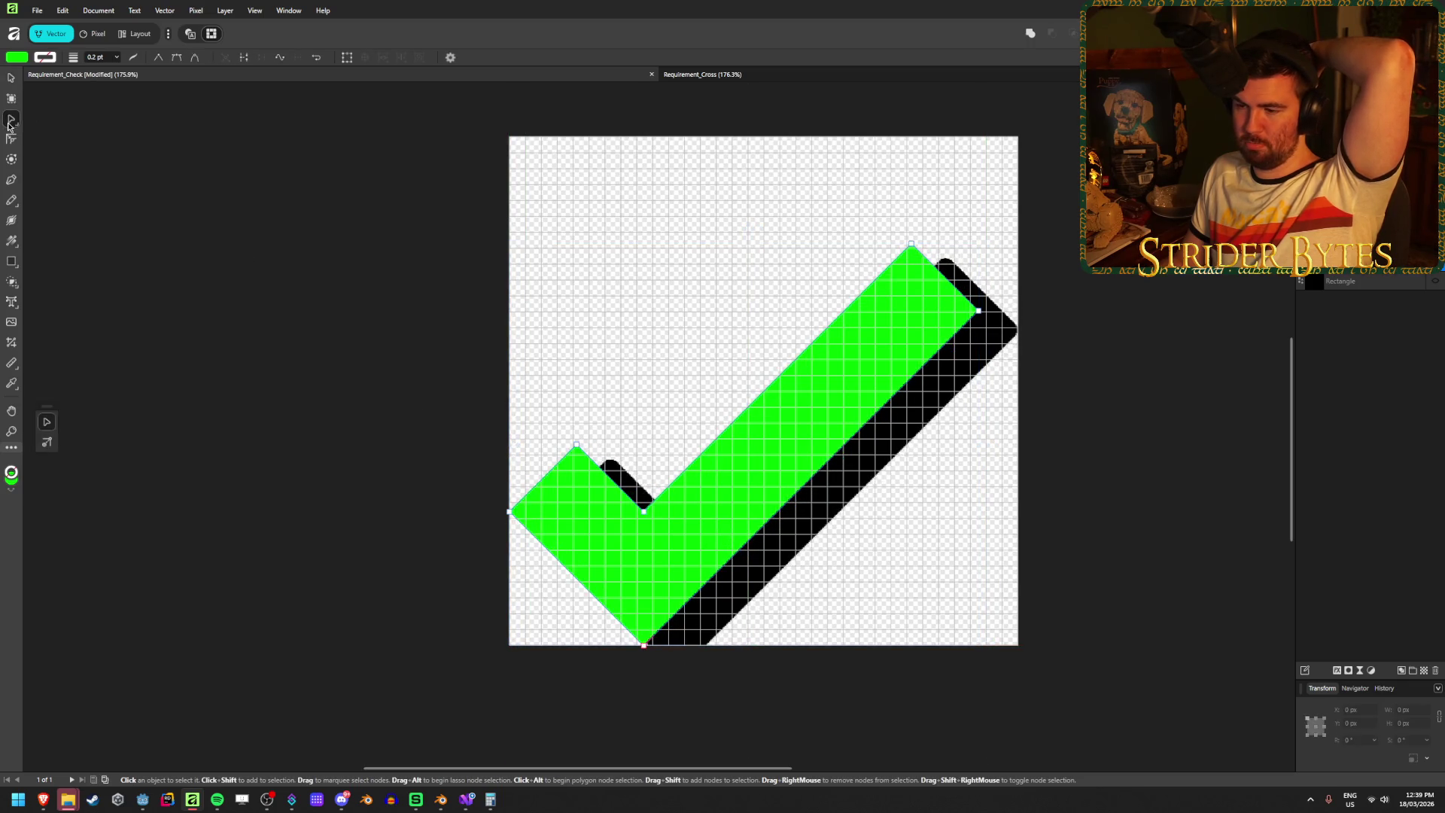
{"action": "left_click_drag", "start_coordinate": [572, 438], "coordinate": [697, 704]}
{"action": "mouse_move", "coordinate": [657, 477]}
{"action": "left_mouse_down"}
{"action": "mouse_move", "coordinate": [699, 542]}
{"action": "mouse_move", "coordinate": [784, 600]}
{"action": "mouse_move", "coordinate": [685, 550]}
{"action": "left_mouse_up"}
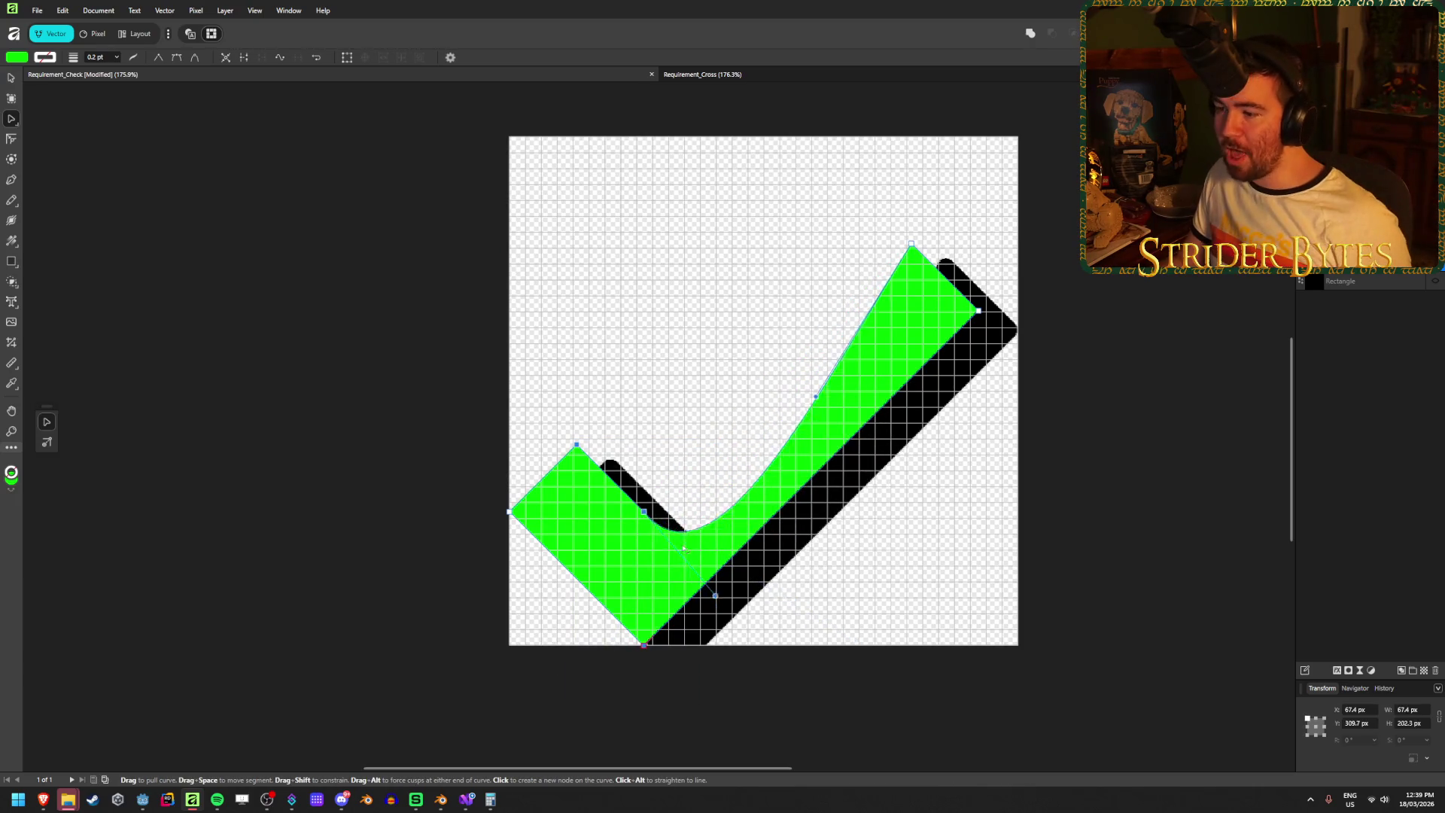
{"action": "key", "text": "ctrl+z"}
- Try shifting the check's inner corner nodes, undo the edit, and return to Godot
{"action": "mouse_move", "coordinate": [706, 710]}
{"action": "left_mouse_down"}
{"action": "mouse_move", "coordinate": [621, 645]}
{"action": "mouse_move", "coordinate": [619, 495]}
{"action": "left_mouse_up"}
{"action": "left_click_drag", "start_coordinate": [686, 631], "coordinate": [635, 687]}
{"action": "mouse_move", "coordinate": [643, 511]}
{"action": "left_mouse_down"}
{"action": "mouse_move", "coordinate": [661, 514]}
{"action": "mouse_move", "coordinate": [693, 613]}
{"action": "mouse_move", "coordinate": [726, 597]}
{"action": "mouse_move", "coordinate": [758, 529]}
{"action": "mouse_move", "coordinate": [672, 514]}
{"action": "left_mouse_up"}
{"action": "key", "text": "ctrl+z"}
{"action": "key", "text": "ctrl+z"}
{"action": "left_click", "coordinate": [293, 386]}
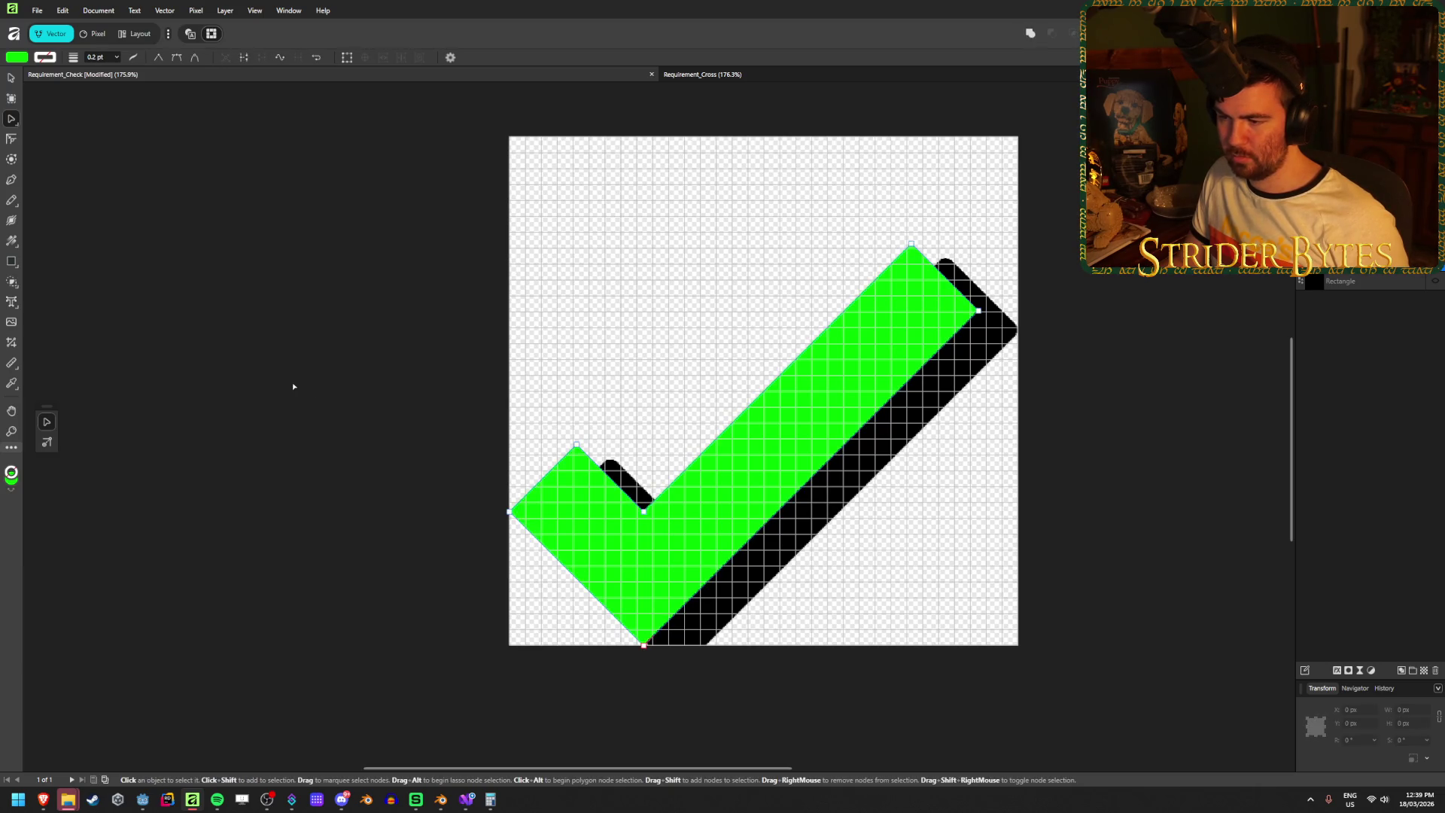
{"action": "key", "text": "ctrl+z"}
{"action": "key", "text": "ctrl+z"}
{"action": "left_click", "coordinate": [286, 406]}
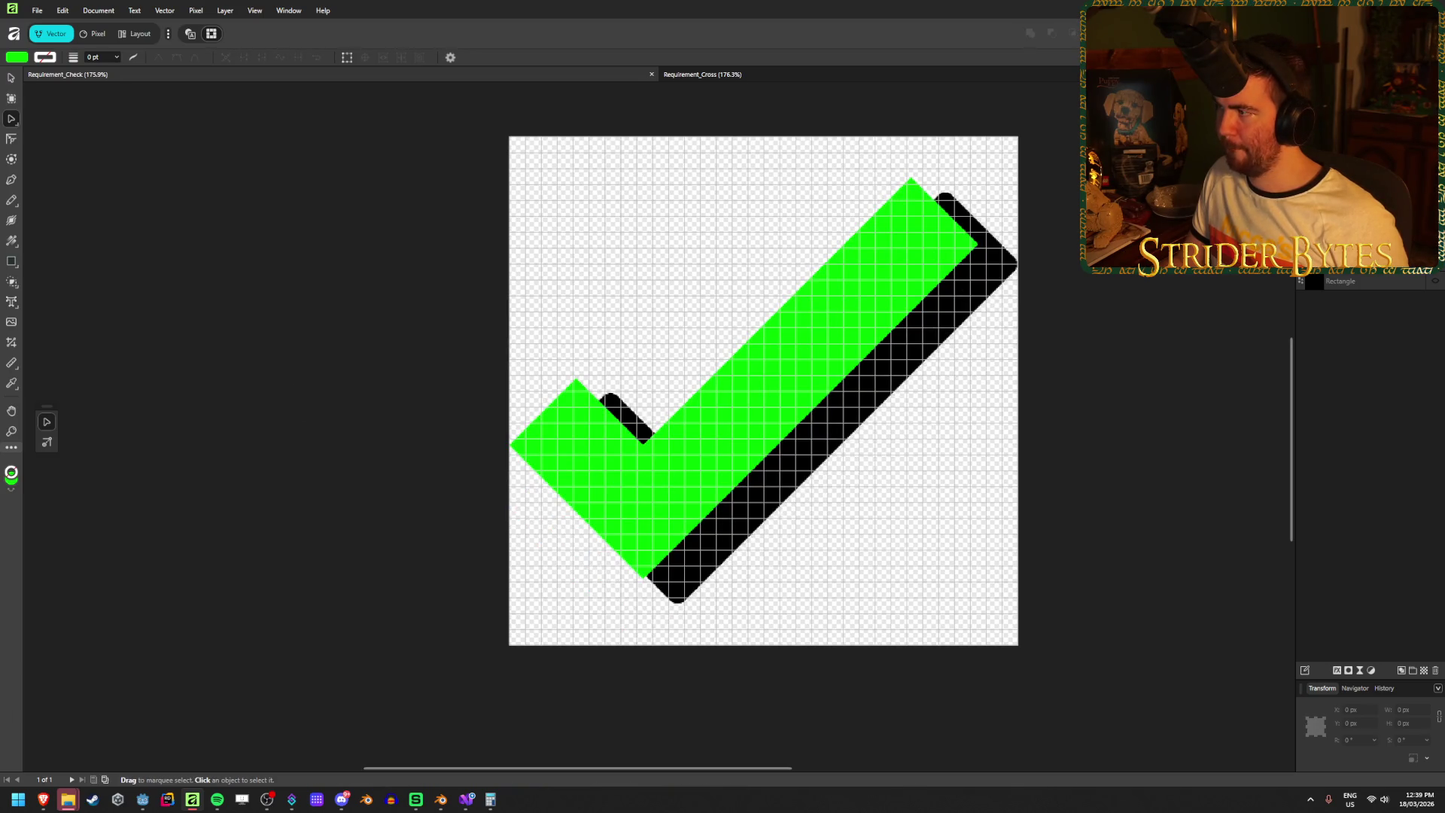
{"action": "key", "text": "alt+Tab"}
{"action": "scroll", "coordinate": [474, 471], "scroll_direction": "down", "scroll_amount": 5}
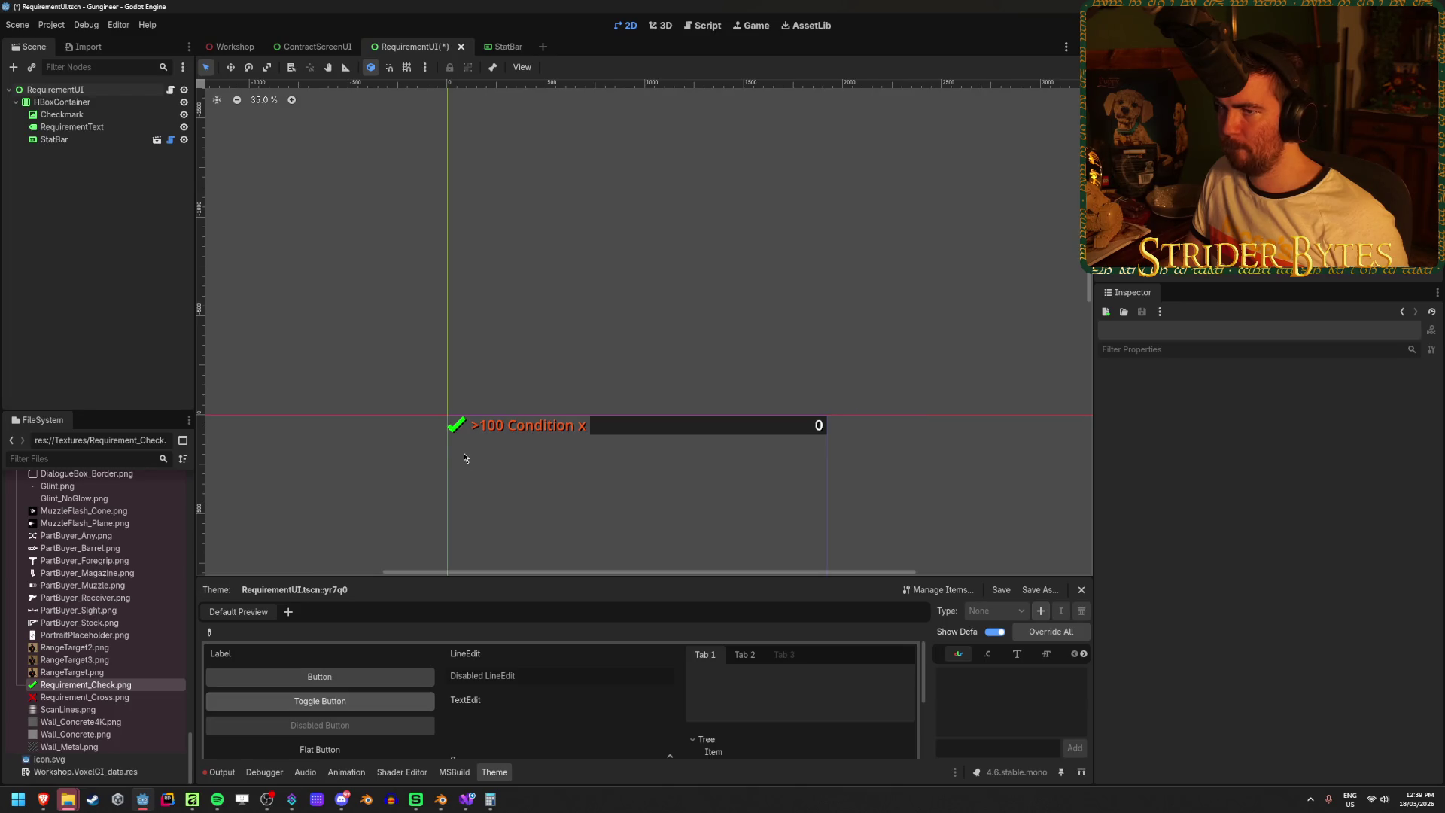
- Save the RequirementUI scene and close the RequirementUI and ContractScreenUI tabs
{"action": "key", "text": "ctrl+s"}
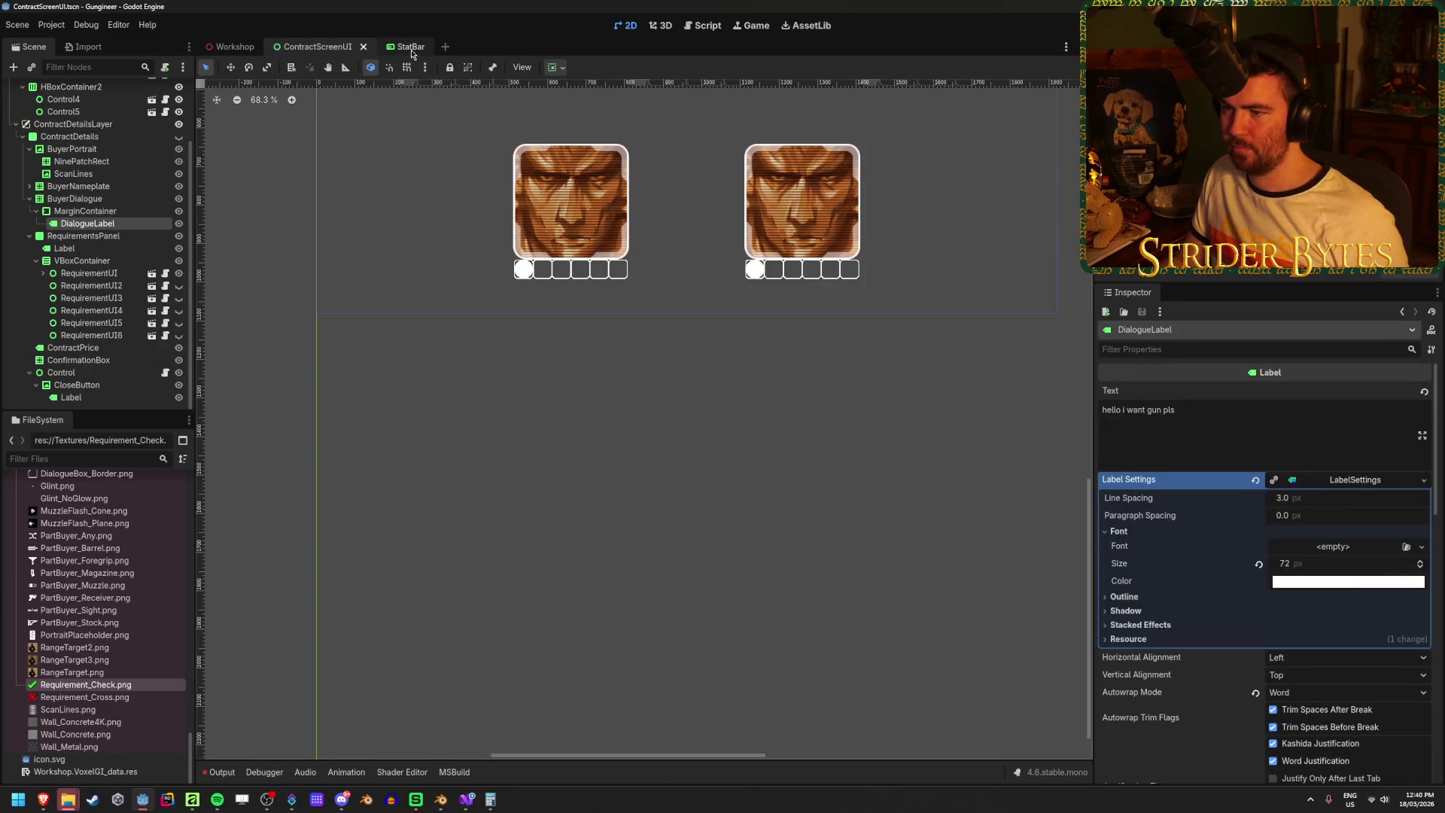
{"action": "middle_click", "coordinate": [412, 48]}
{"action": "middle_click", "coordinate": [346, 53]}
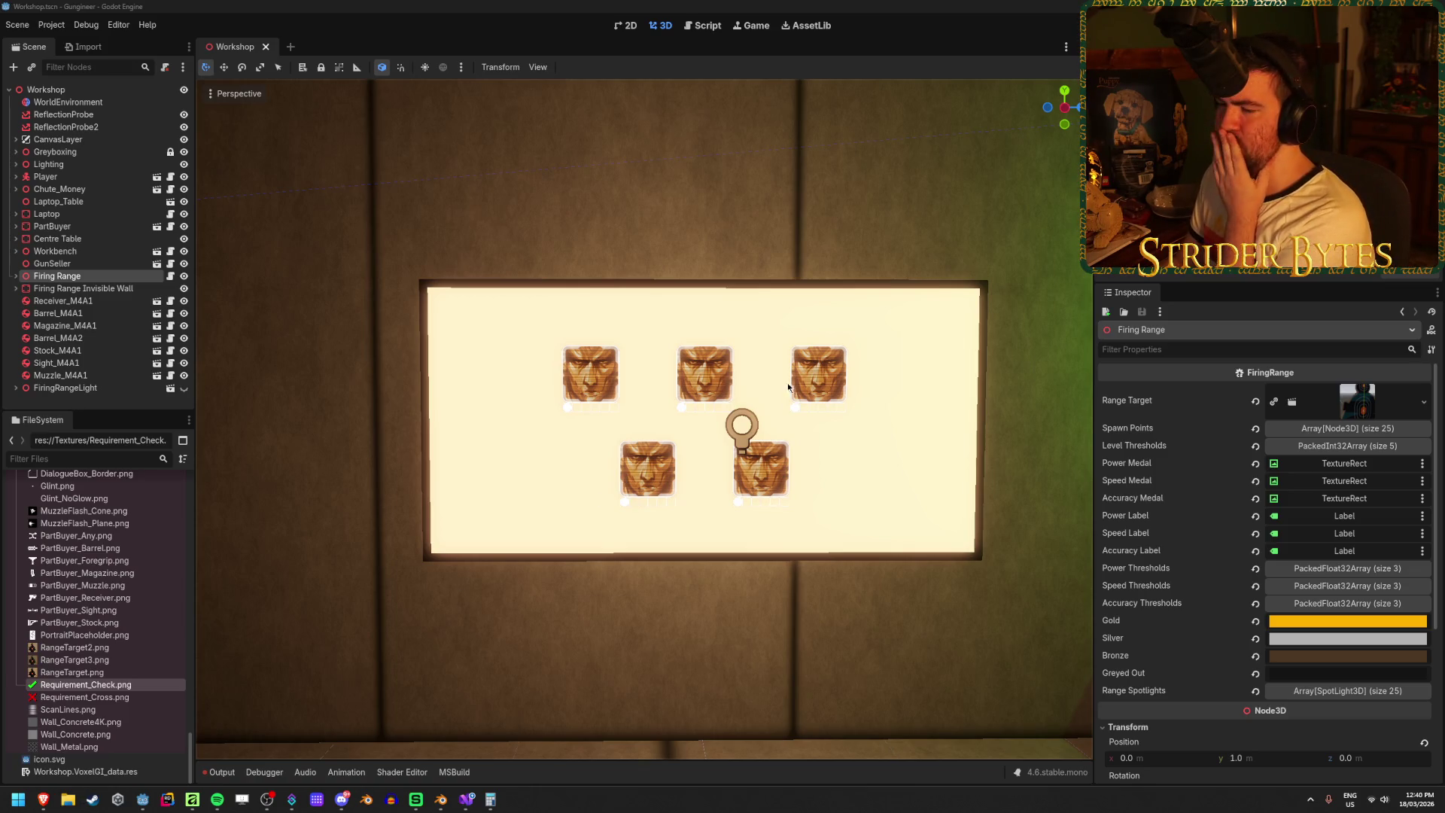
- Clear the Firing Range selection and select the long wall Wall11 in the Workshop view
{"action": "scroll", "coordinate": [693, 516], "scroll_direction": "down", "scroll_amount": 5}
{"action": "left_click", "coordinate": [535, 574]}
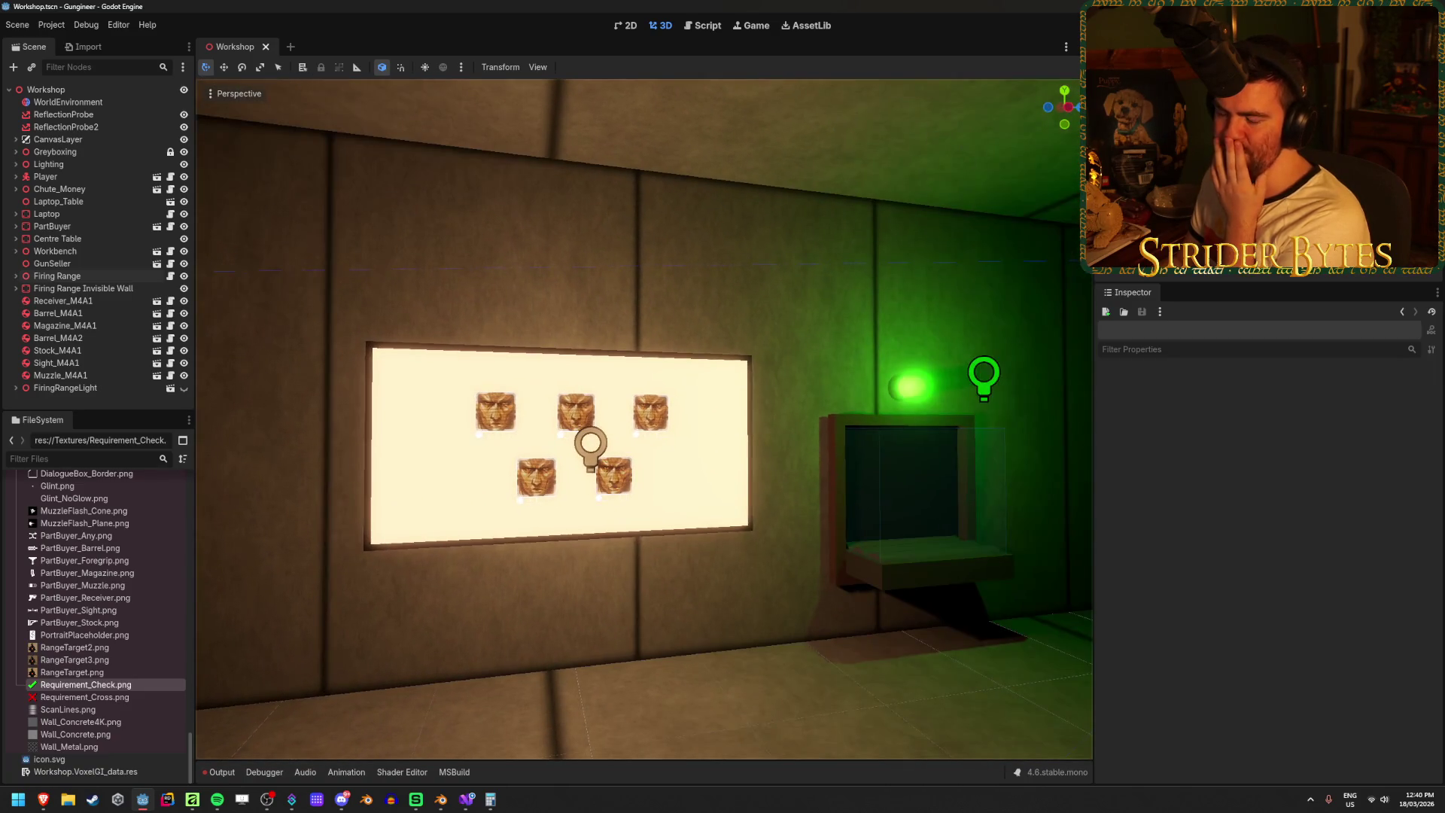
{"action": "key", "text": "a"}
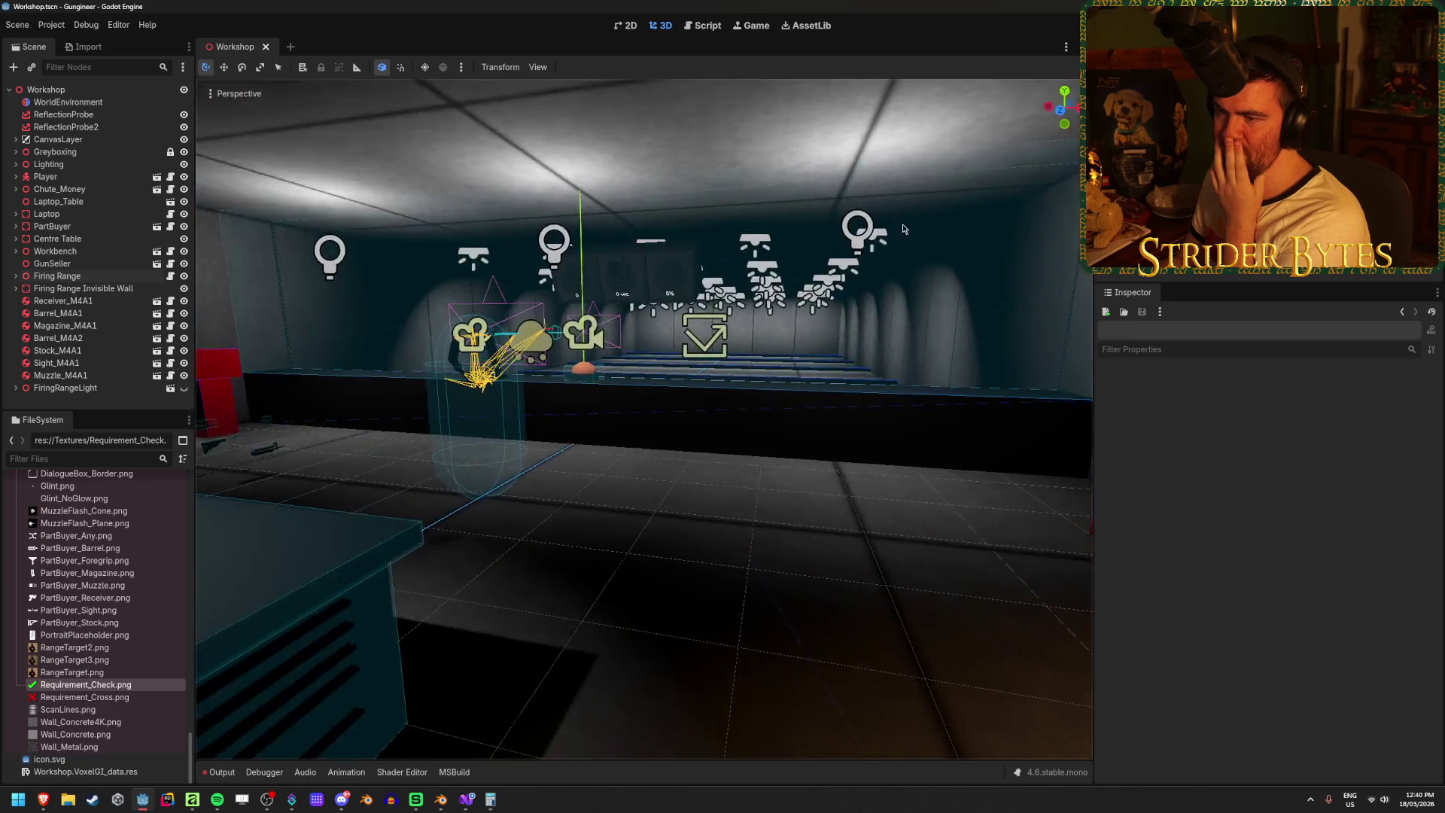
{"action": "left_click", "coordinate": [413, 375]}
- Duplicate Wall11 into Wall12, raise it, and resize it to 0.01 m depth and 0.5 m height
{"action": "key", "text": "w"}
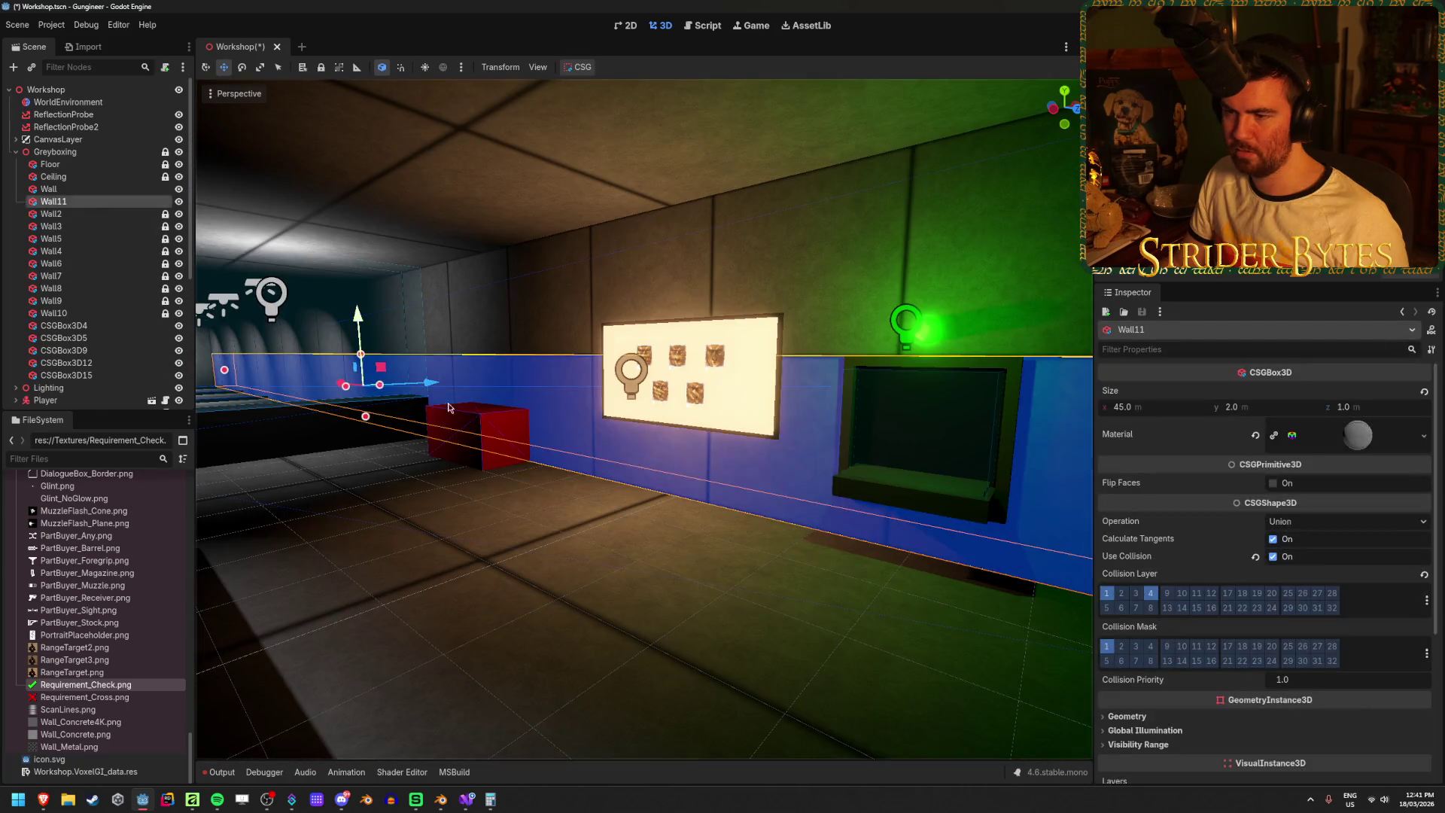
{"action": "key", "text": "ctrl+d"}
{"action": "left_click_drag", "start_coordinate": [359, 317], "coordinate": [364, 285]}
{"action": "left_click", "coordinate": [1371, 407]}
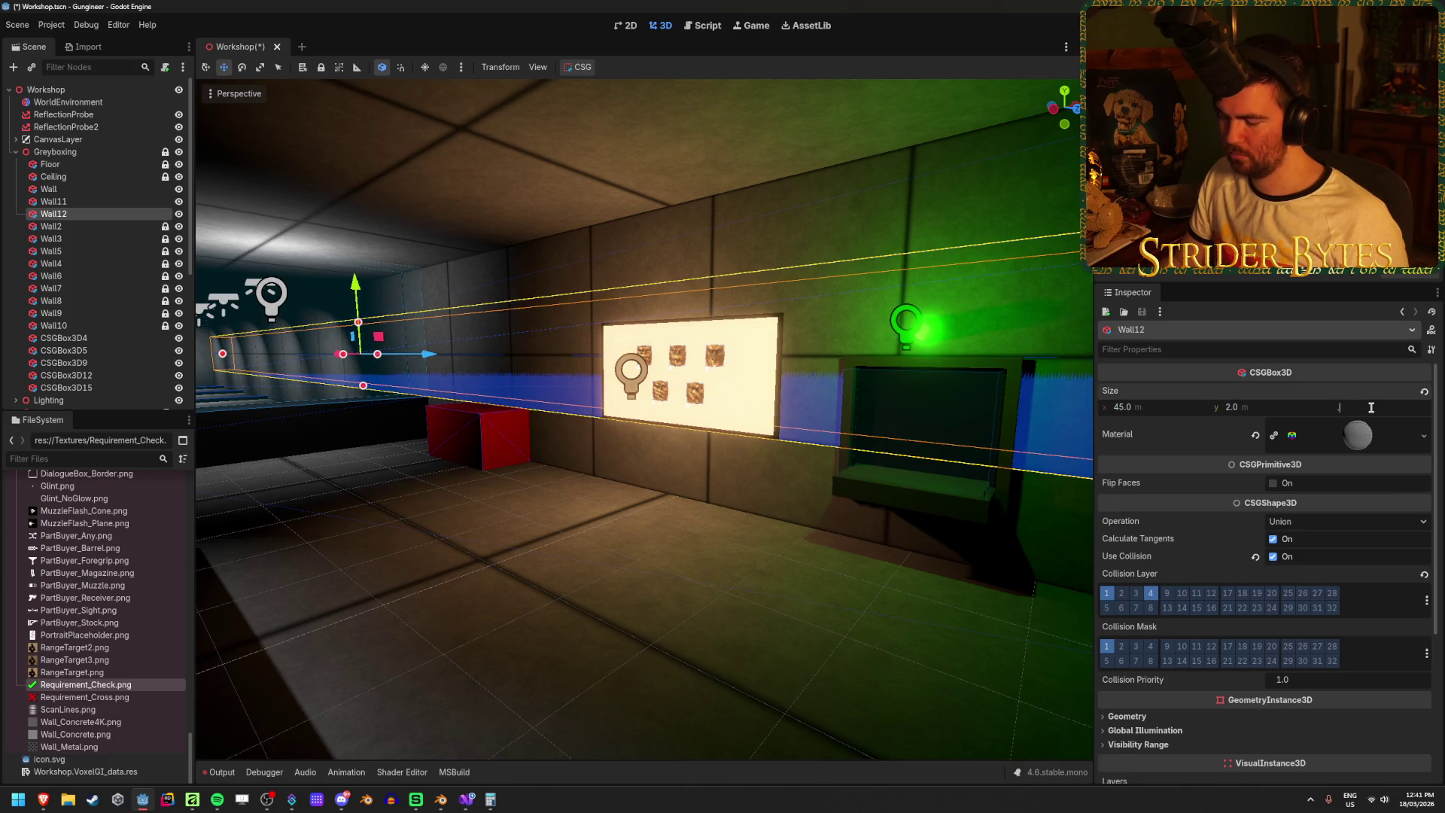
{"action": "type", "text": "0.01"}
{"action": "key", "text": "Return"}
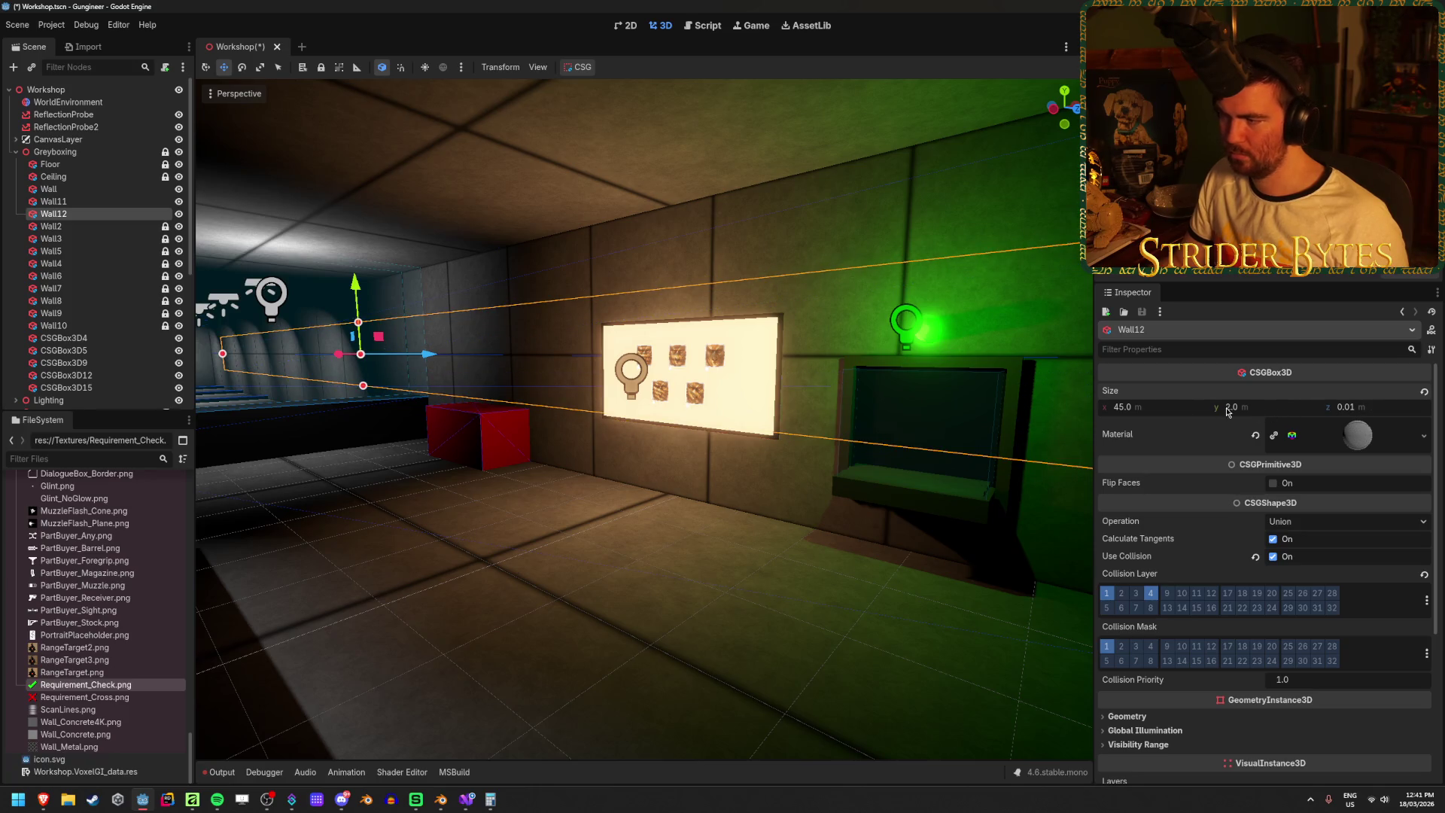
{"action": "mouse_move", "coordinate": [1270, 411]}
{"action": "left_mouse_down"}
{"action": "mouse_move", "coordinate": [1234, 412]}
{"action": "mouse_move", "coordinate": [1288, 412]}
{"action": "left_mouse_up"}
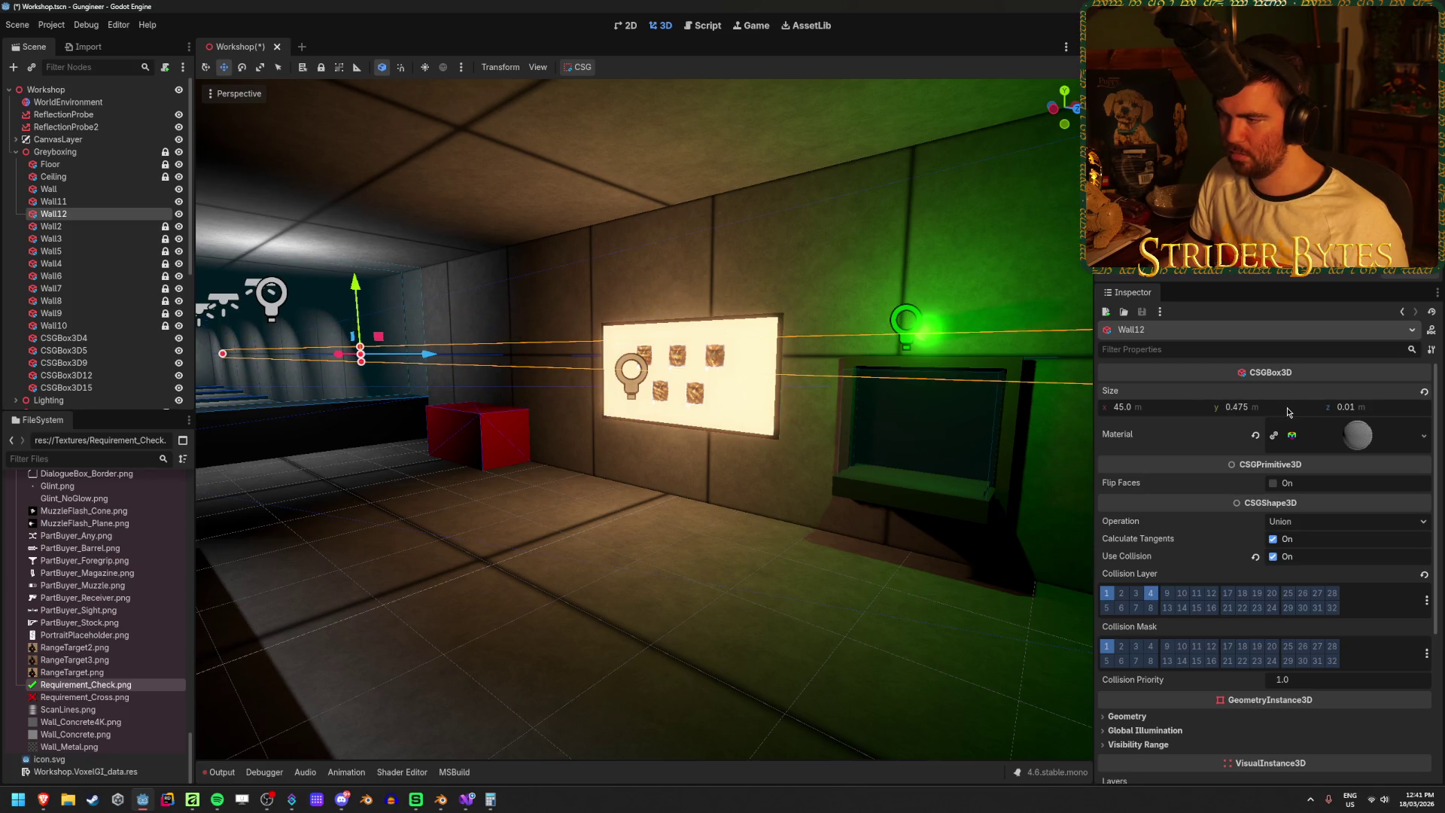
{"action": "type", "text": "0.5"}
{"action": "key", "text": "Return"}
- Nudge Wall12 slightly along the X axis and check the thin strip's placement
{"action": "key", "text": "f"}
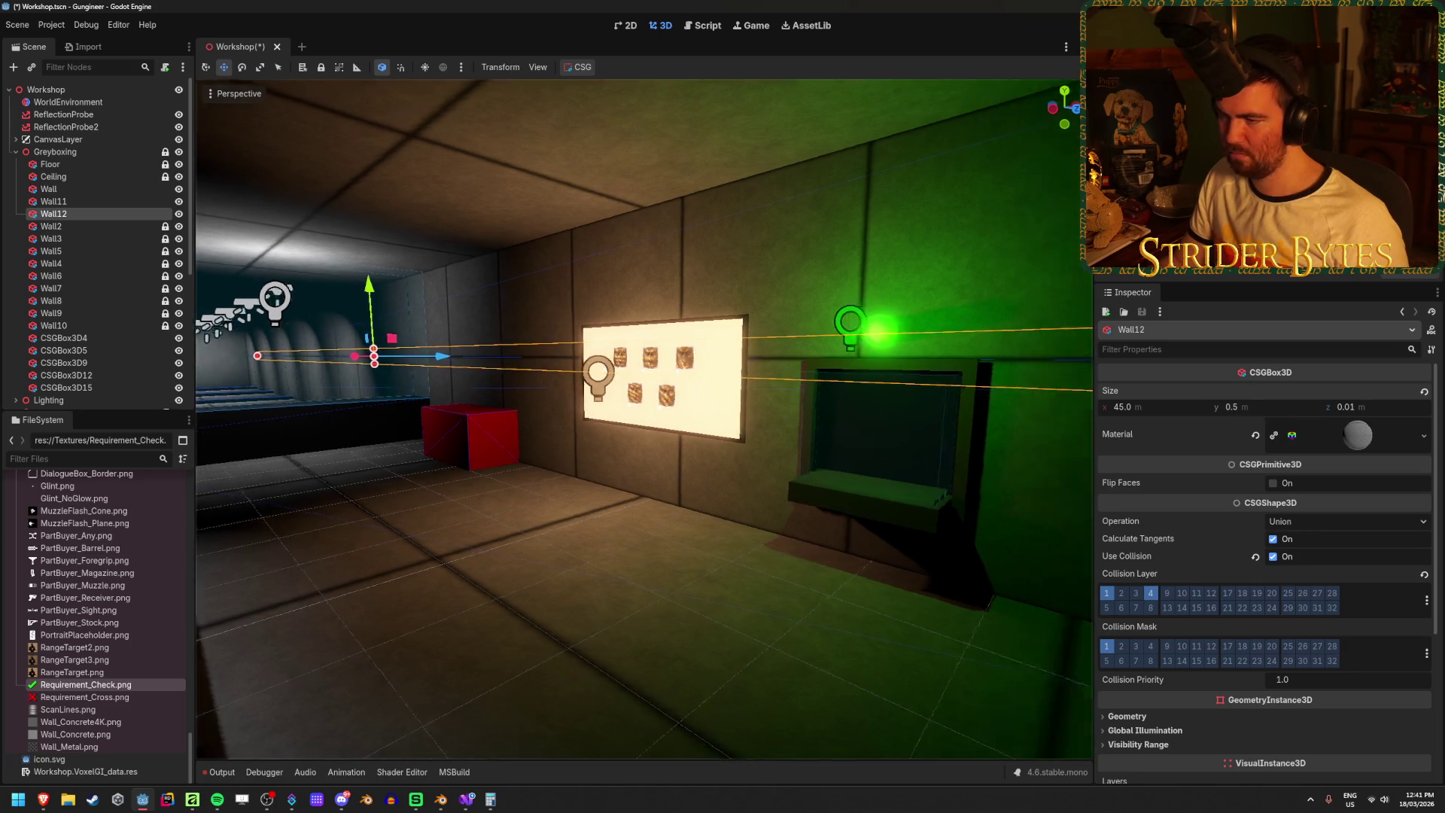
{"action": "scroll", "coordinate": [707, 364], "scroll_direction": "up", "scroll_amount": 3}
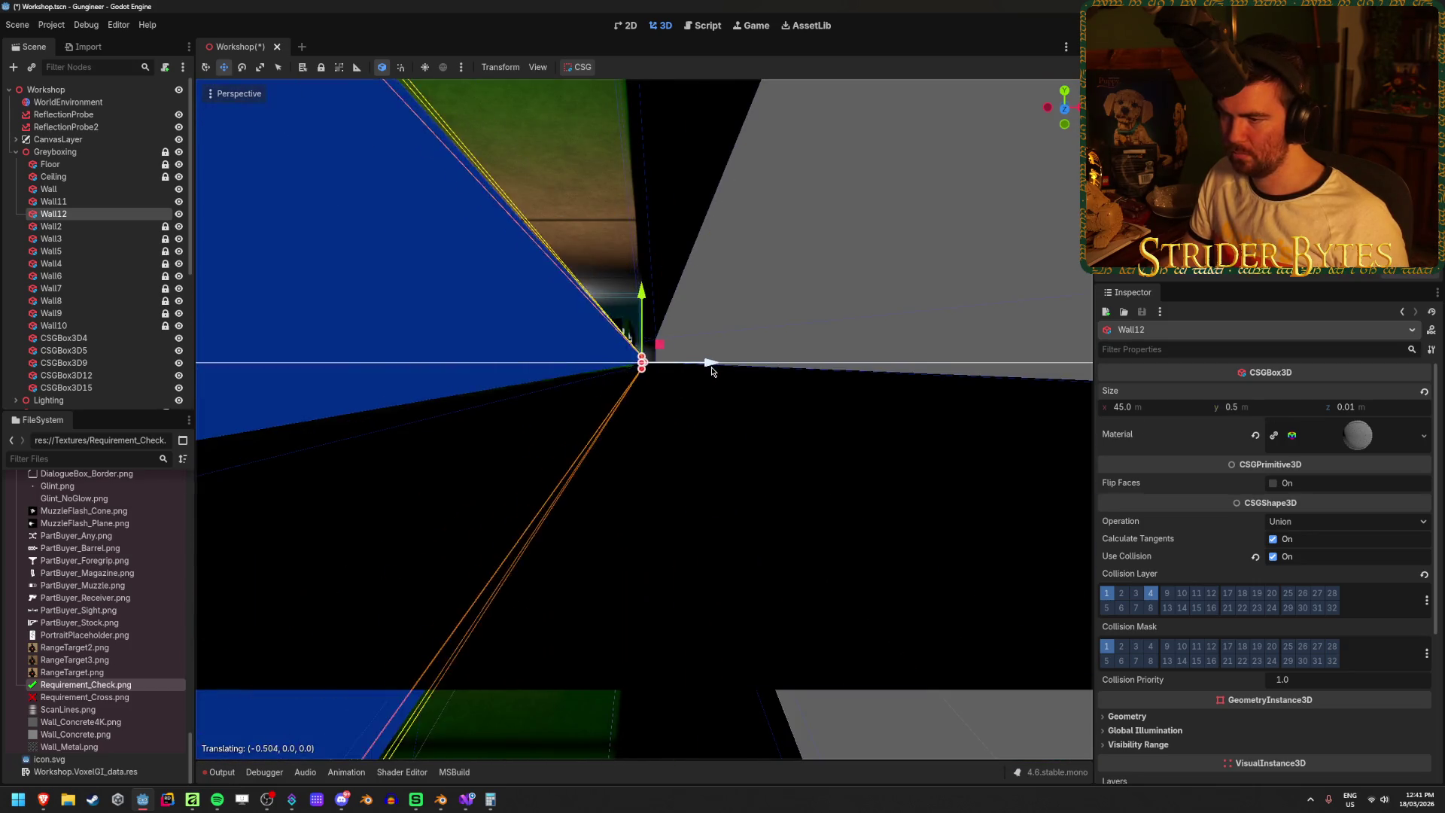
{"action": "scroll", "coordinate": [667, 353], "scroll_direction": "down", "scroll_amount": 5}
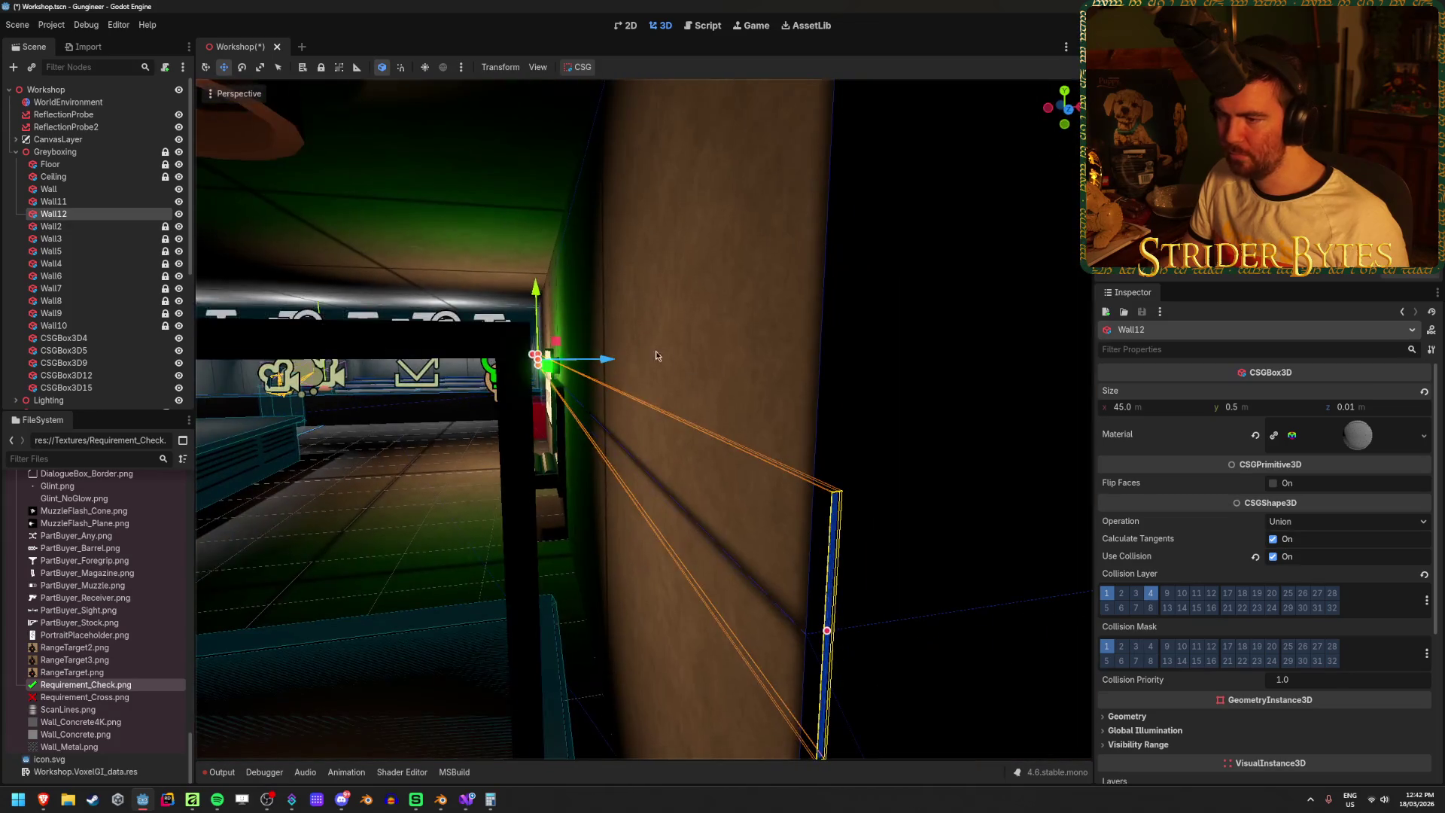
{"action": "left_click_drag", "start_coordinate": [606, 361], "coordinate": [605, 360]}
{"action": "scroll", "coordinate": [590, 358], "scroll_direction": "up", "scroll_amount": 5}
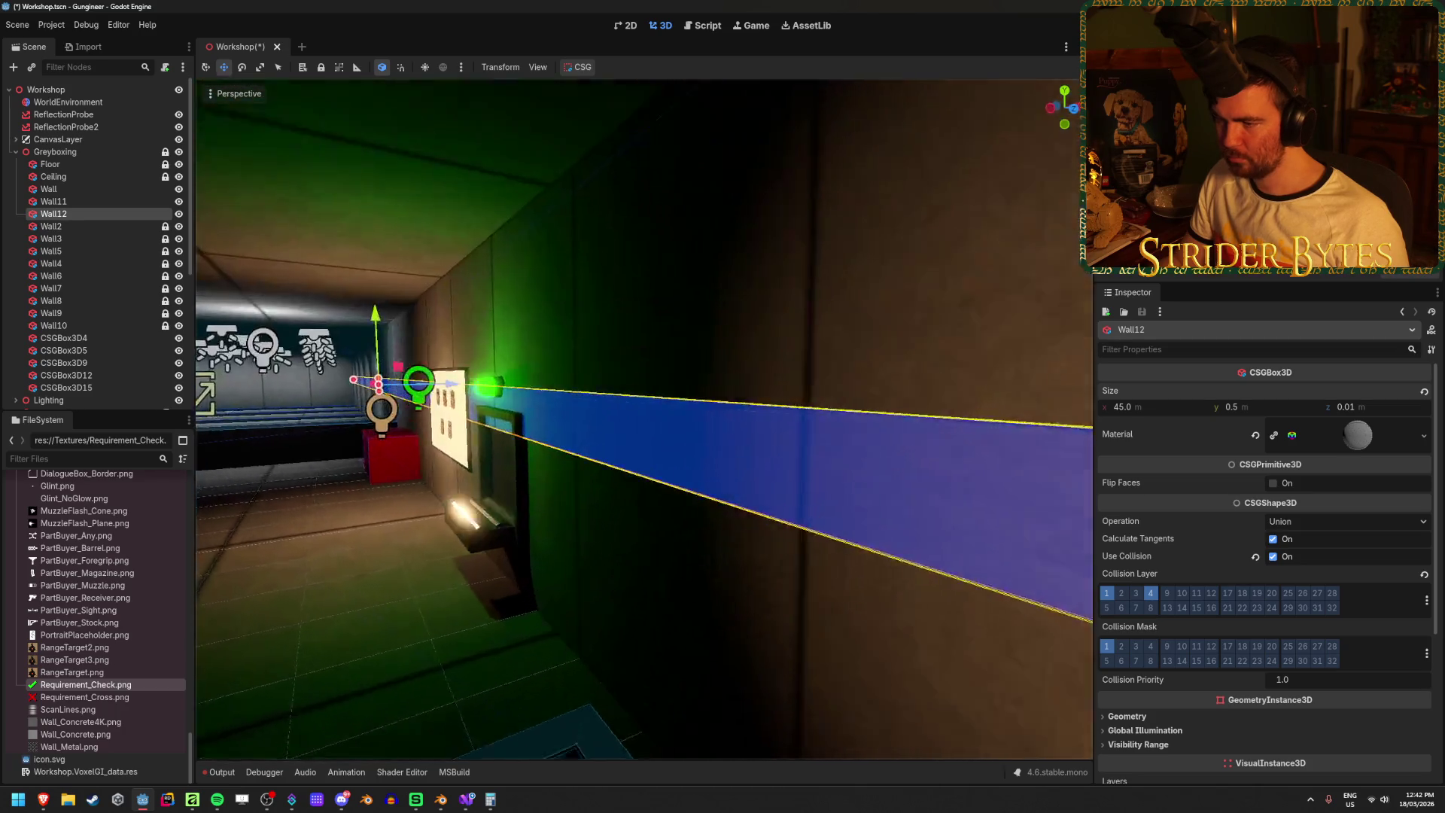
{"action": "scroll", "coordinate": [590, 359], "scroll_direction": "up", "scroll_amount": 5}
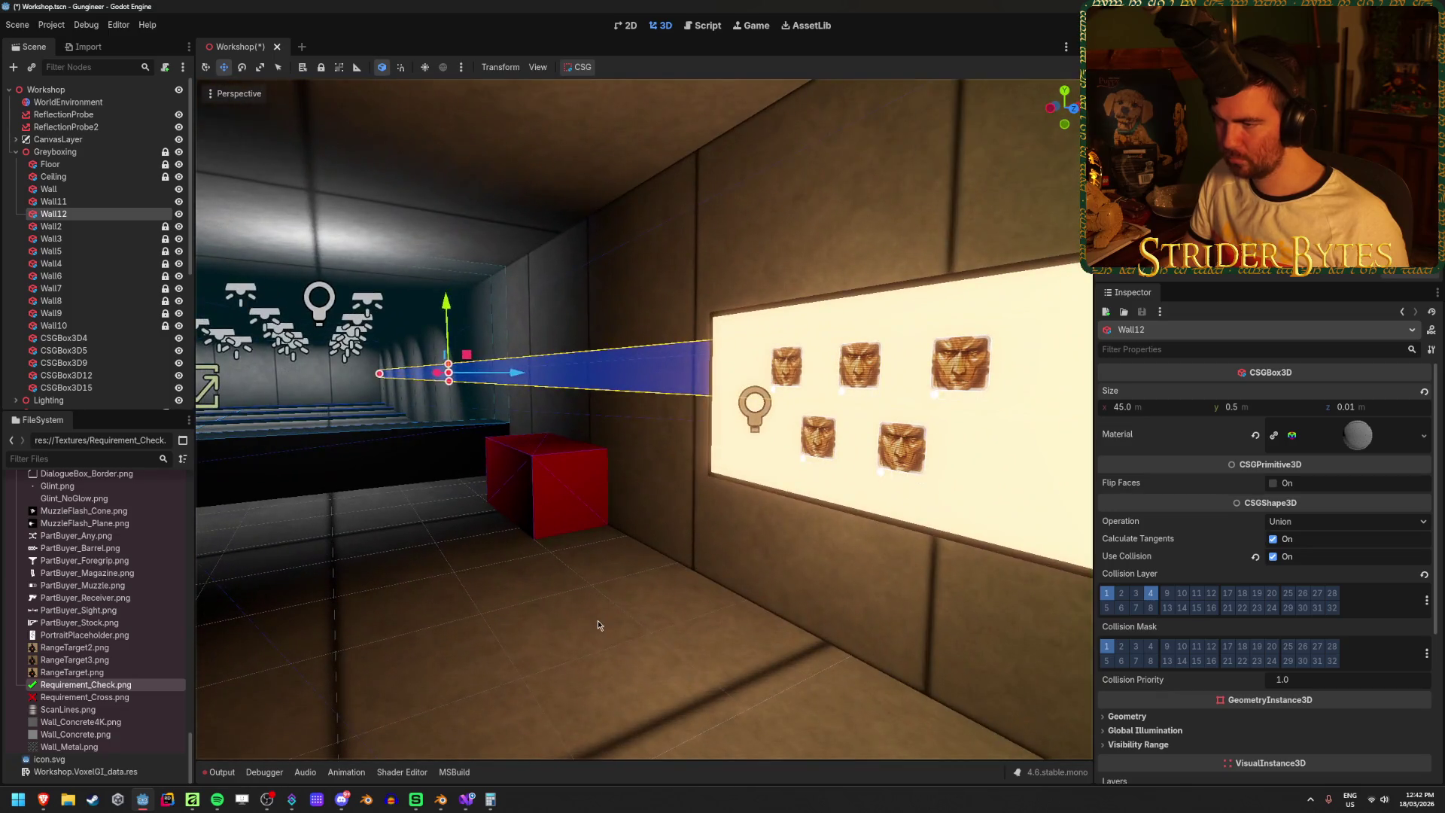
{"action": "left_click", "coordinate": [582, 607]}
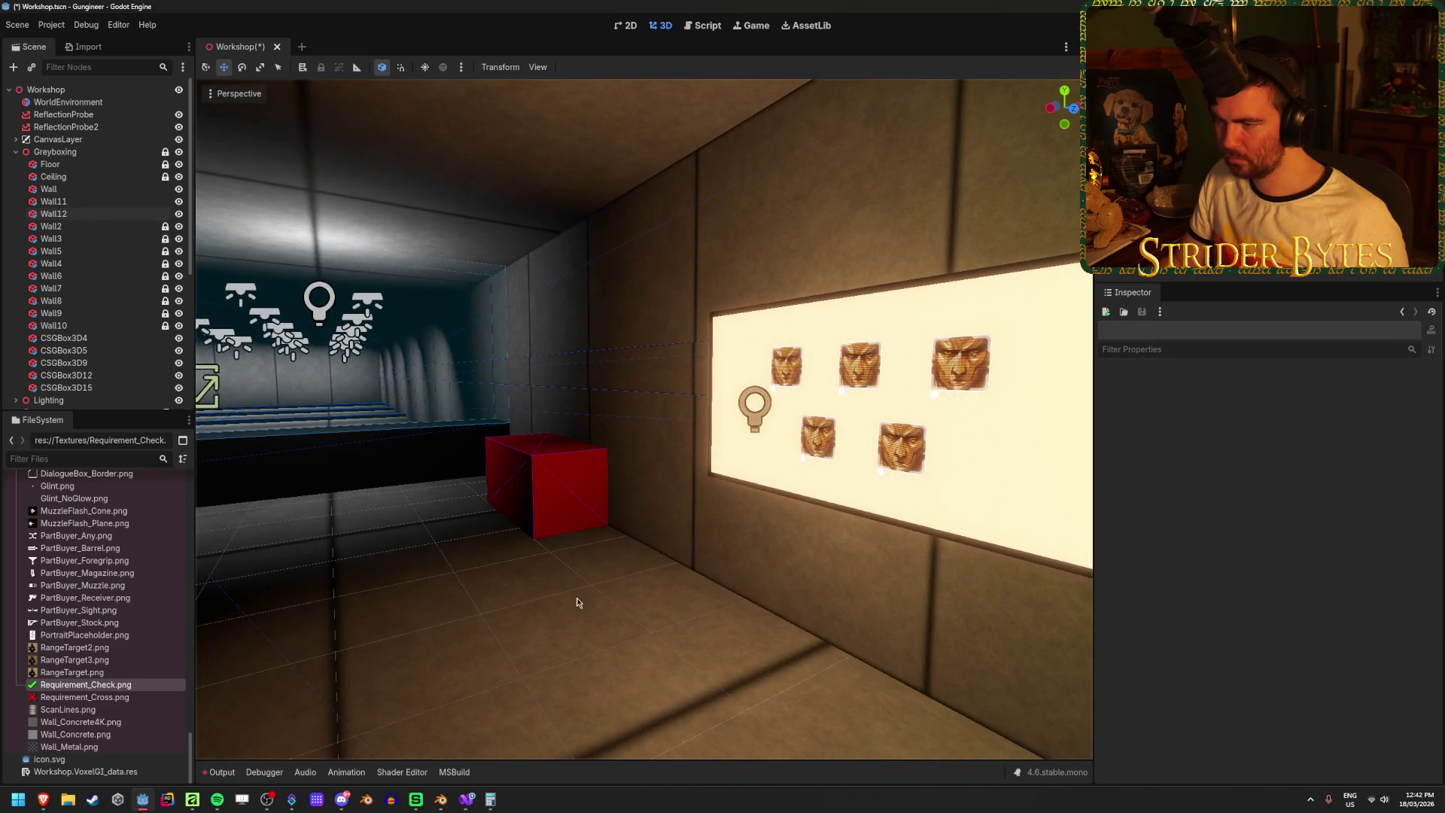
{"action": "left_click", "coordinate": [684, 362]}
{"action": "scroll", "coordinate": [1204, 494], "scroll_direction": "down", "scroll_amount": 3}
{"action": "scroll", "coordinate": [1204, 494], "scroll_direction": "up", "scroll_amount": 3}
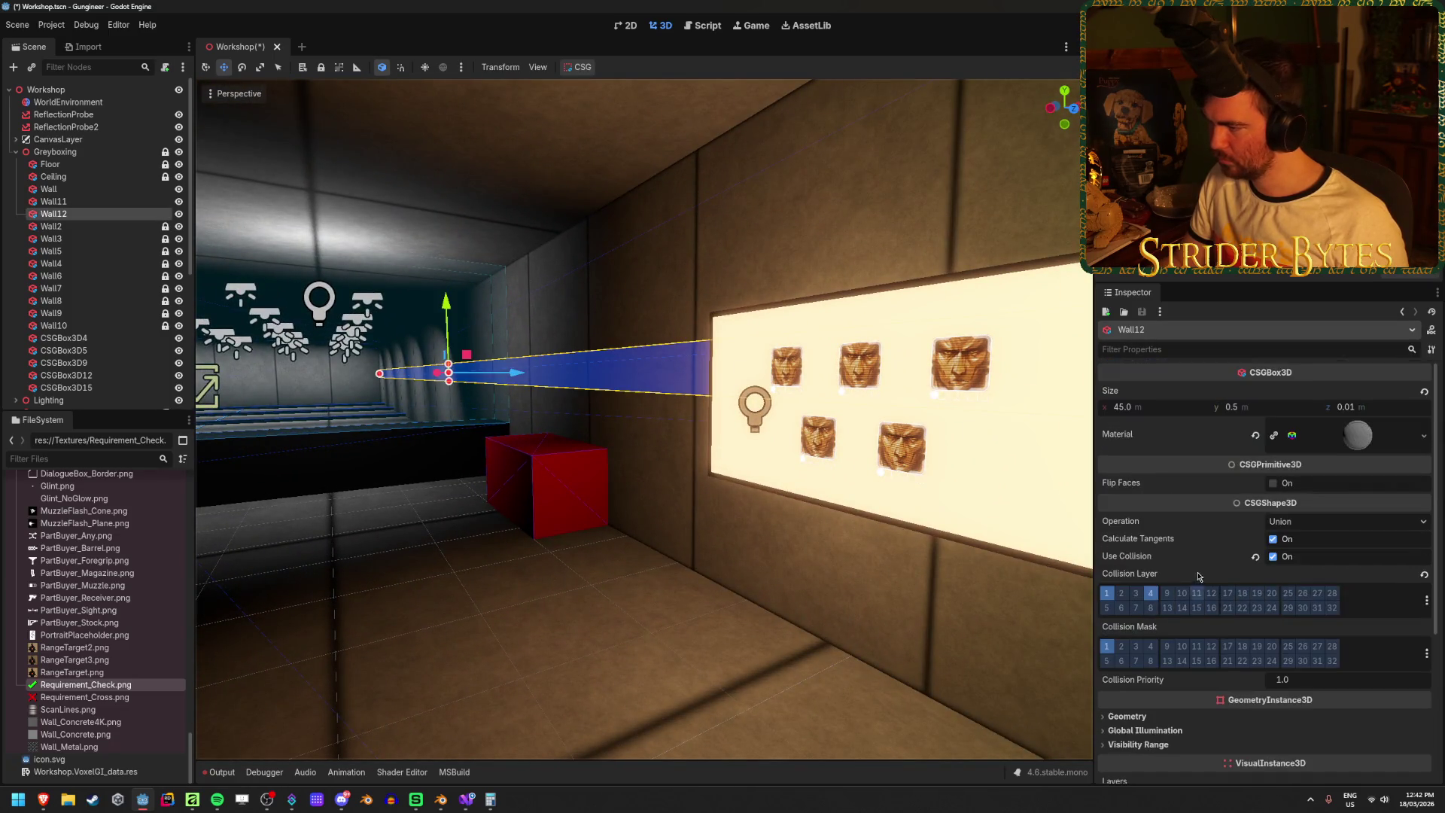
- Give Wall12 a brand new material with a red albedo colour
{"action": "left_click", "coordinate": [1242, 435]}
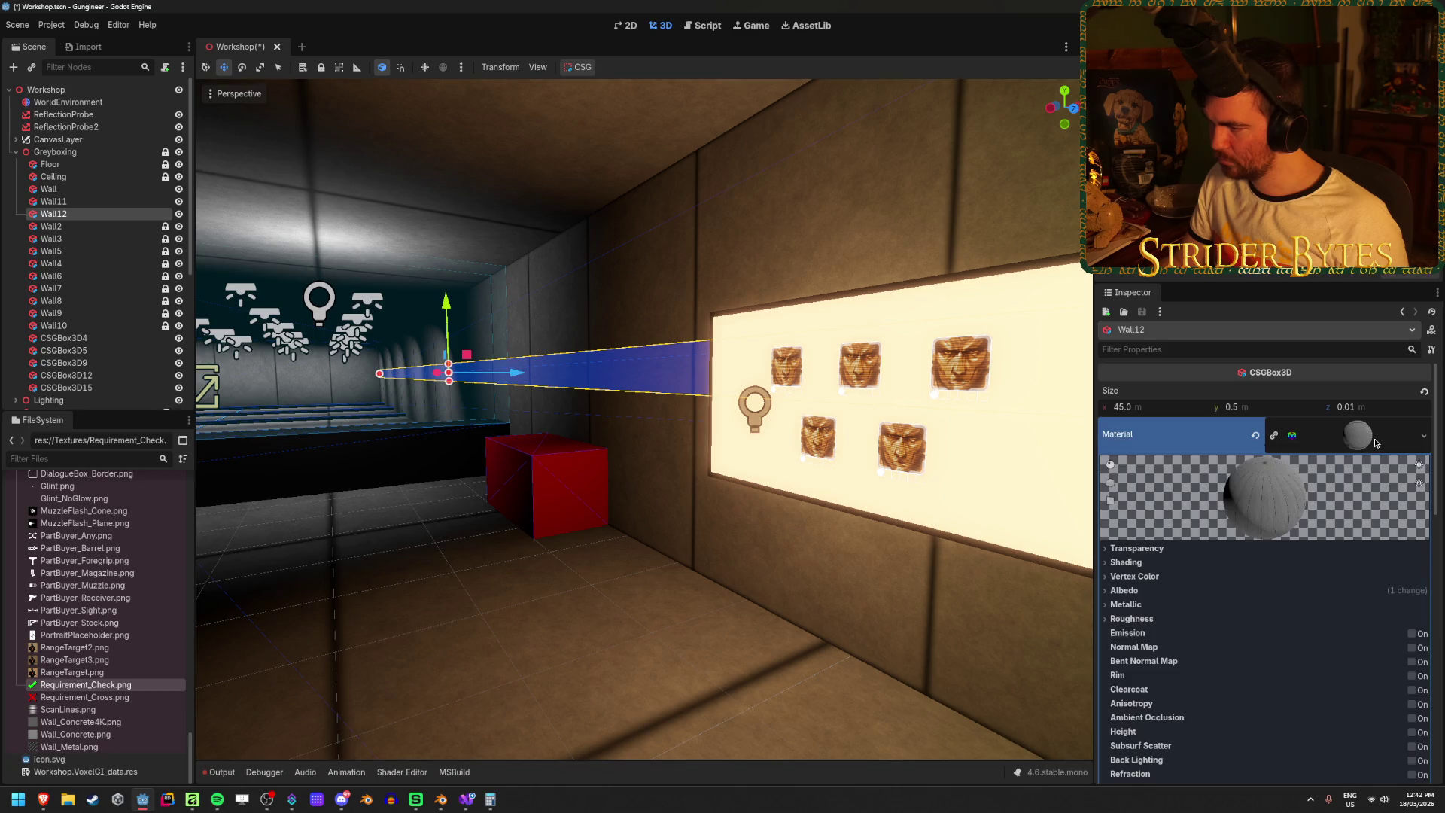
{"action": "left_click", "coordinate": [1256, 437]}
{"action": "left_click", "coordinate": [1408, 425]}
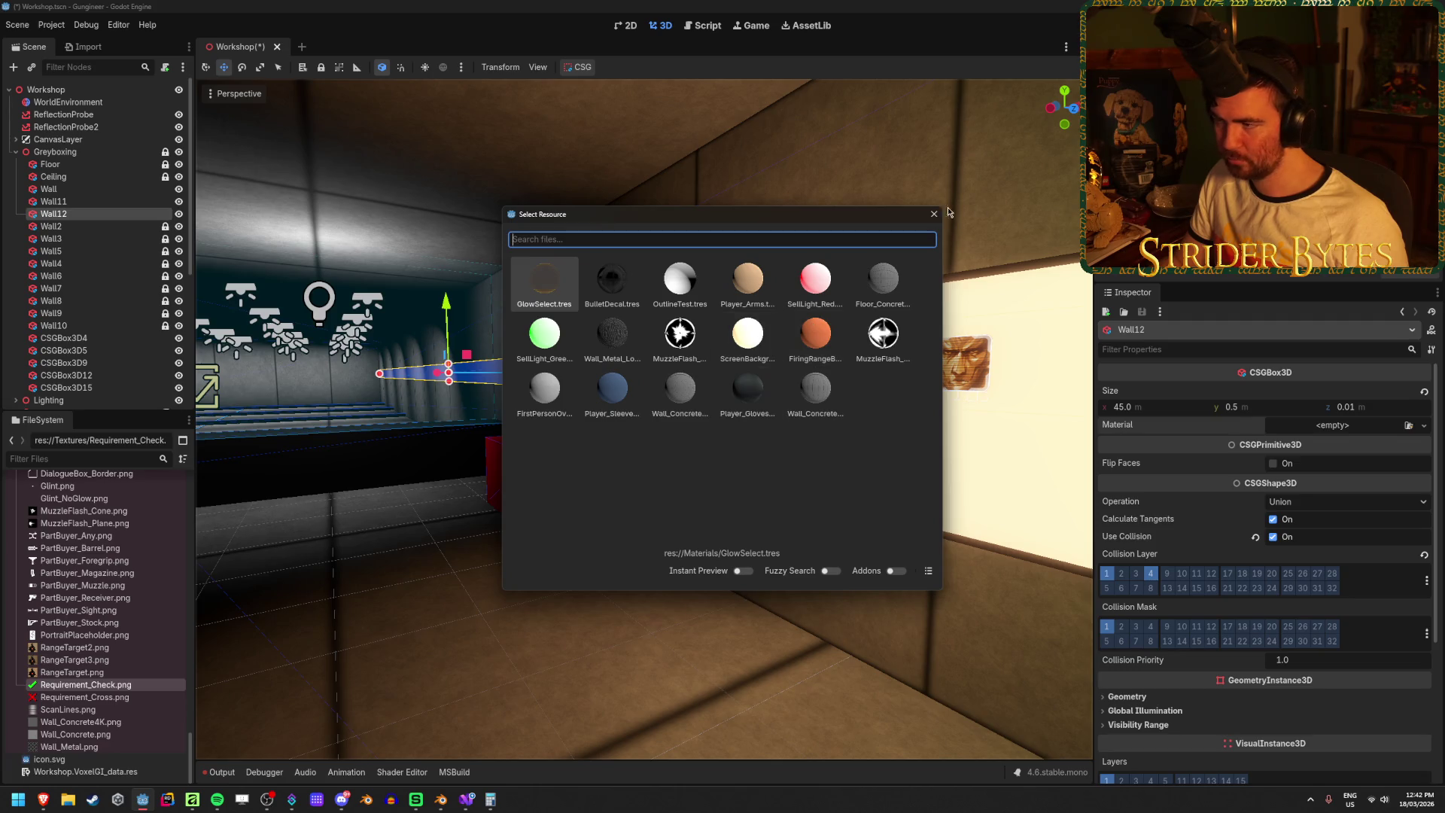
{"action": "left_click", "coordinate": [934, 213]}
{"action": "left_click", "coordinate": [1425, 426]}
{"action": "left_click", "coordinate": [1409, 459]}
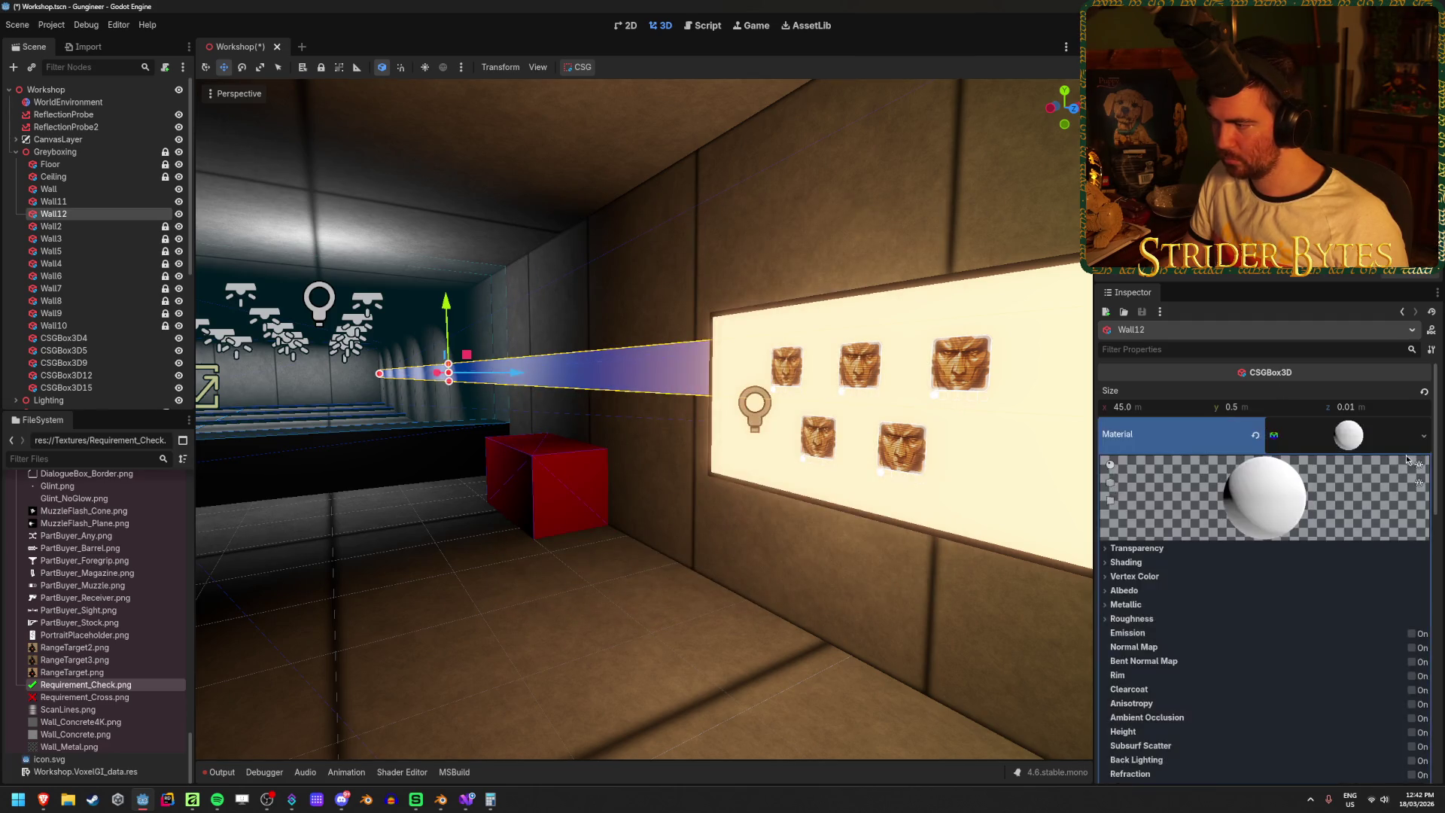
{"action": "scroll", "coordinate": [1192, 584], "scroll_direction": "down", "scroll_amount": 3}
{"action": "left_click", "coordinate": [1125, 487]}
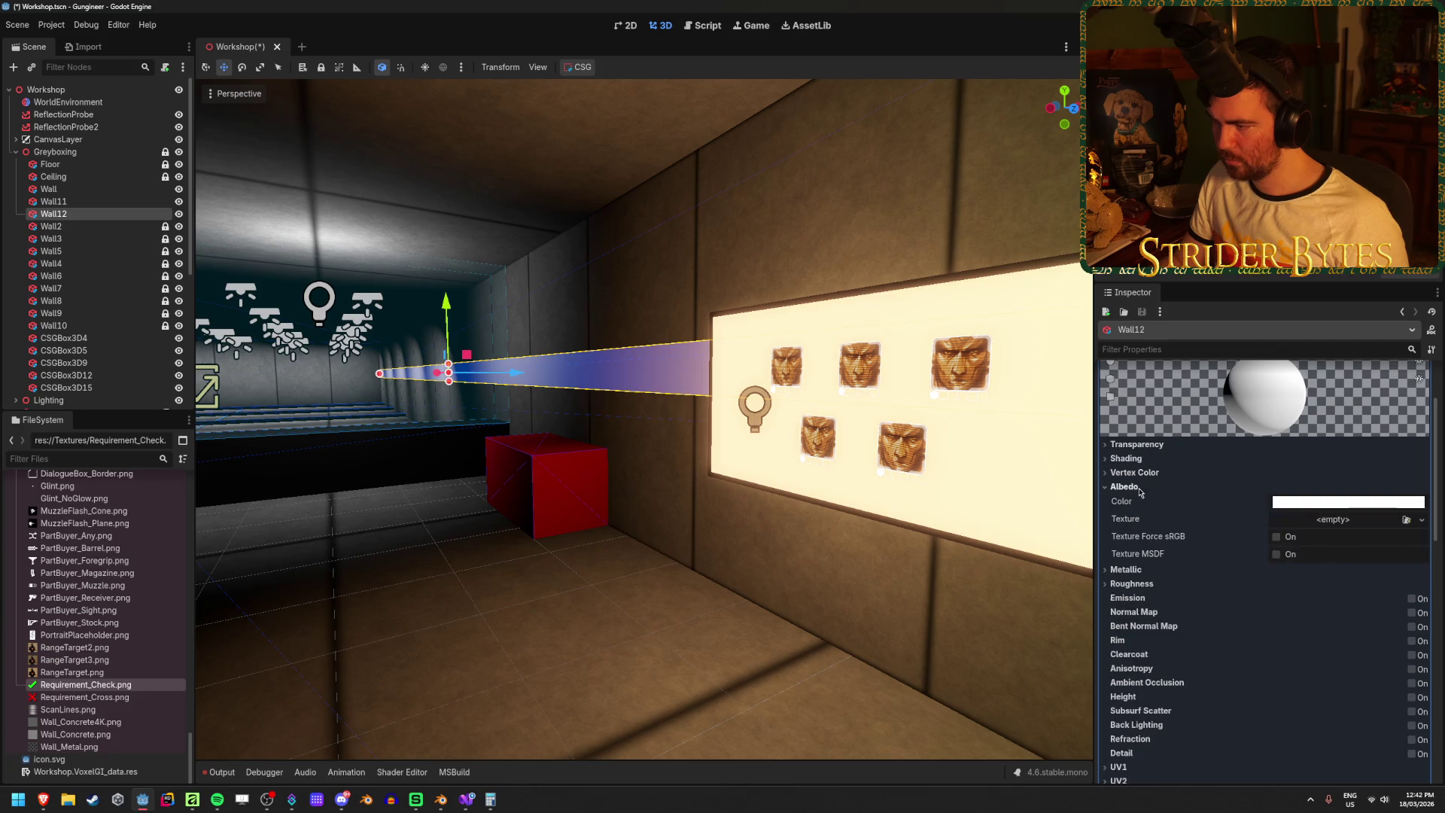
{"action": "left_click", "coordinate": [1340, 502]}
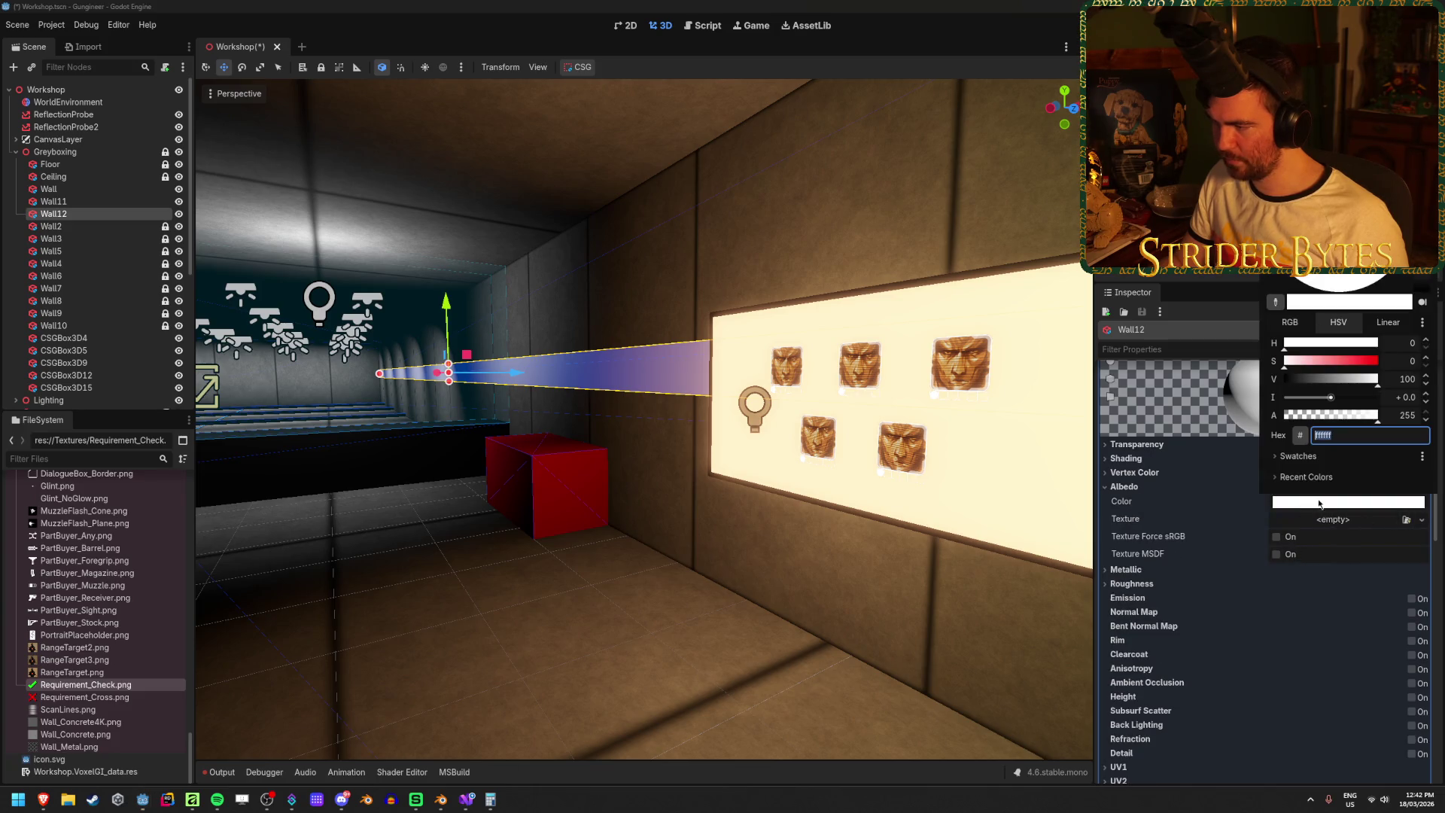
{"action": "left_click", "coordinate": [1296, 477]}
{"action": "left_click", "coordinate": [671, 627]}
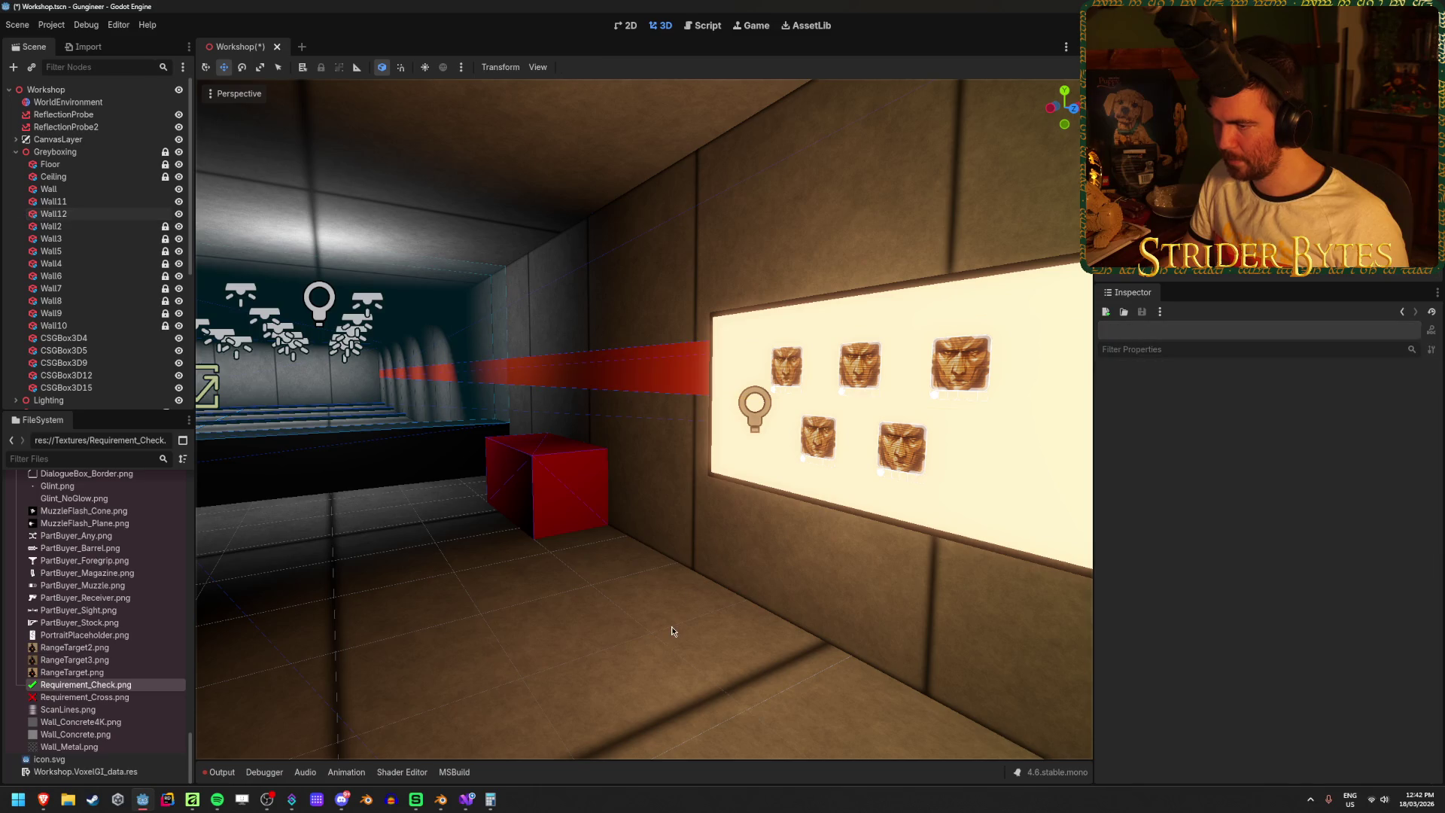
- Replace Wall11's blue material with a new StandardMaterial3D
{"action": "key", "text": "s"}
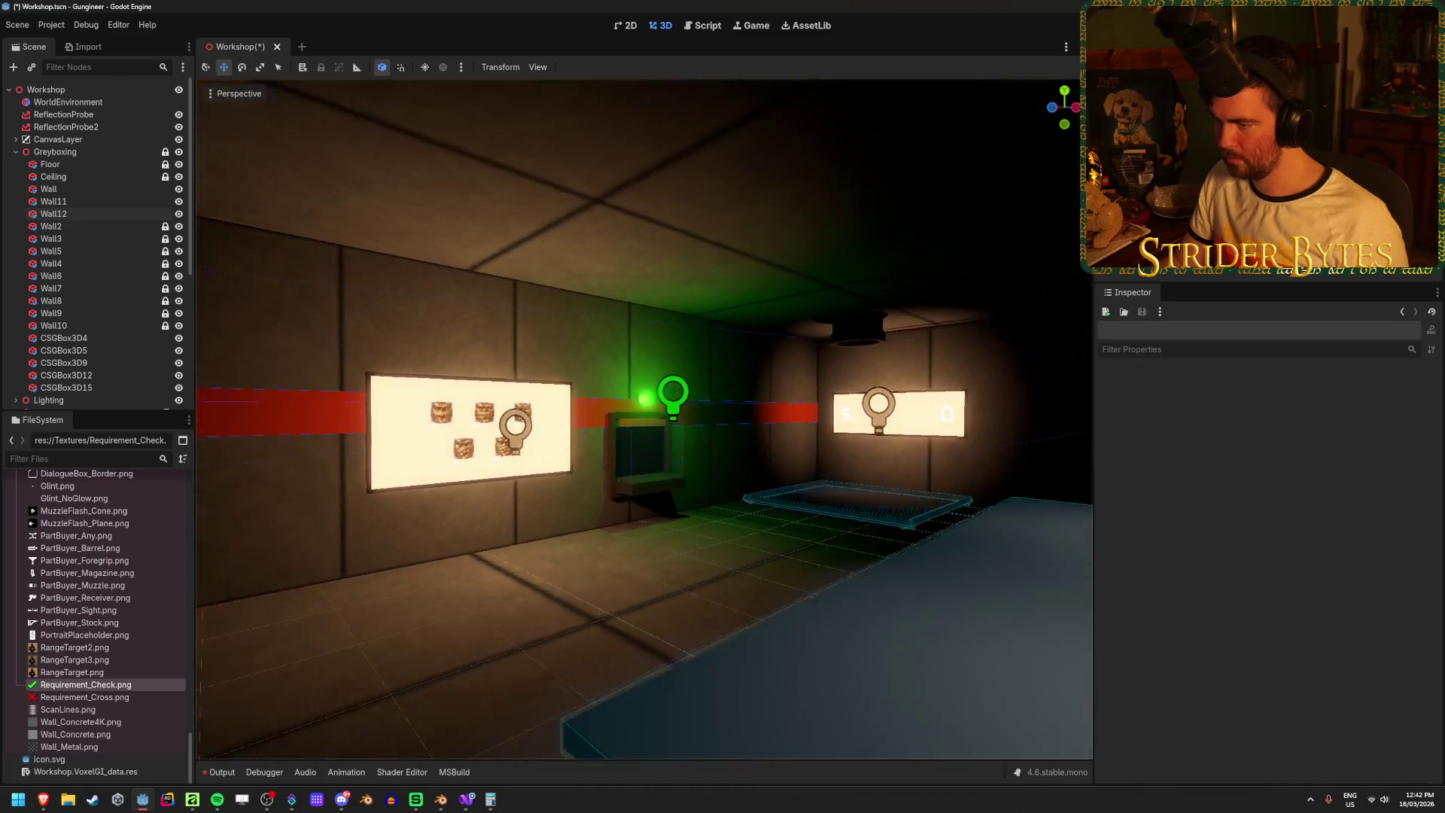
{"action": "key", "text": "w"}
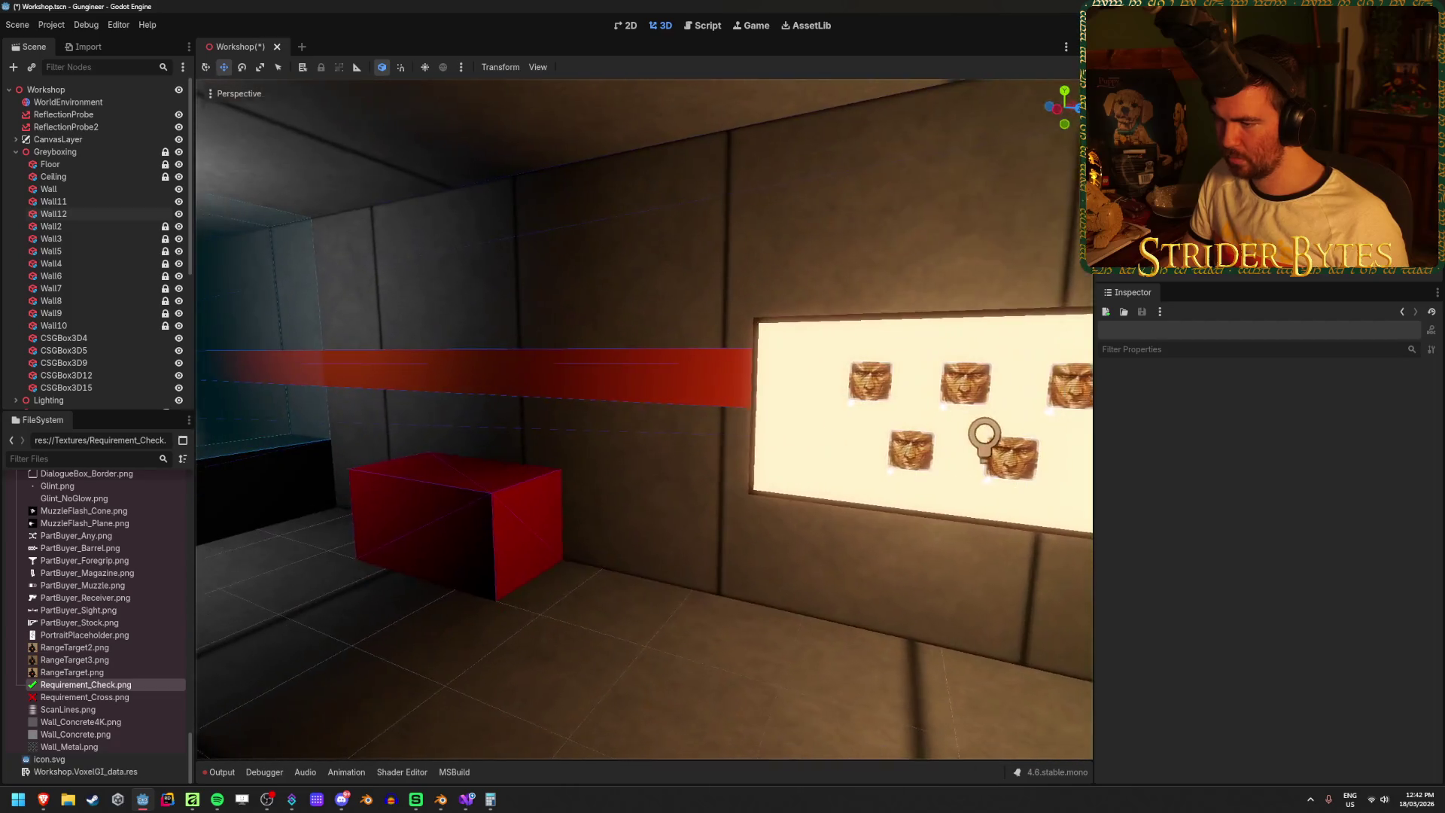
{"action": "left_click", "coordinate": [670, 521]}
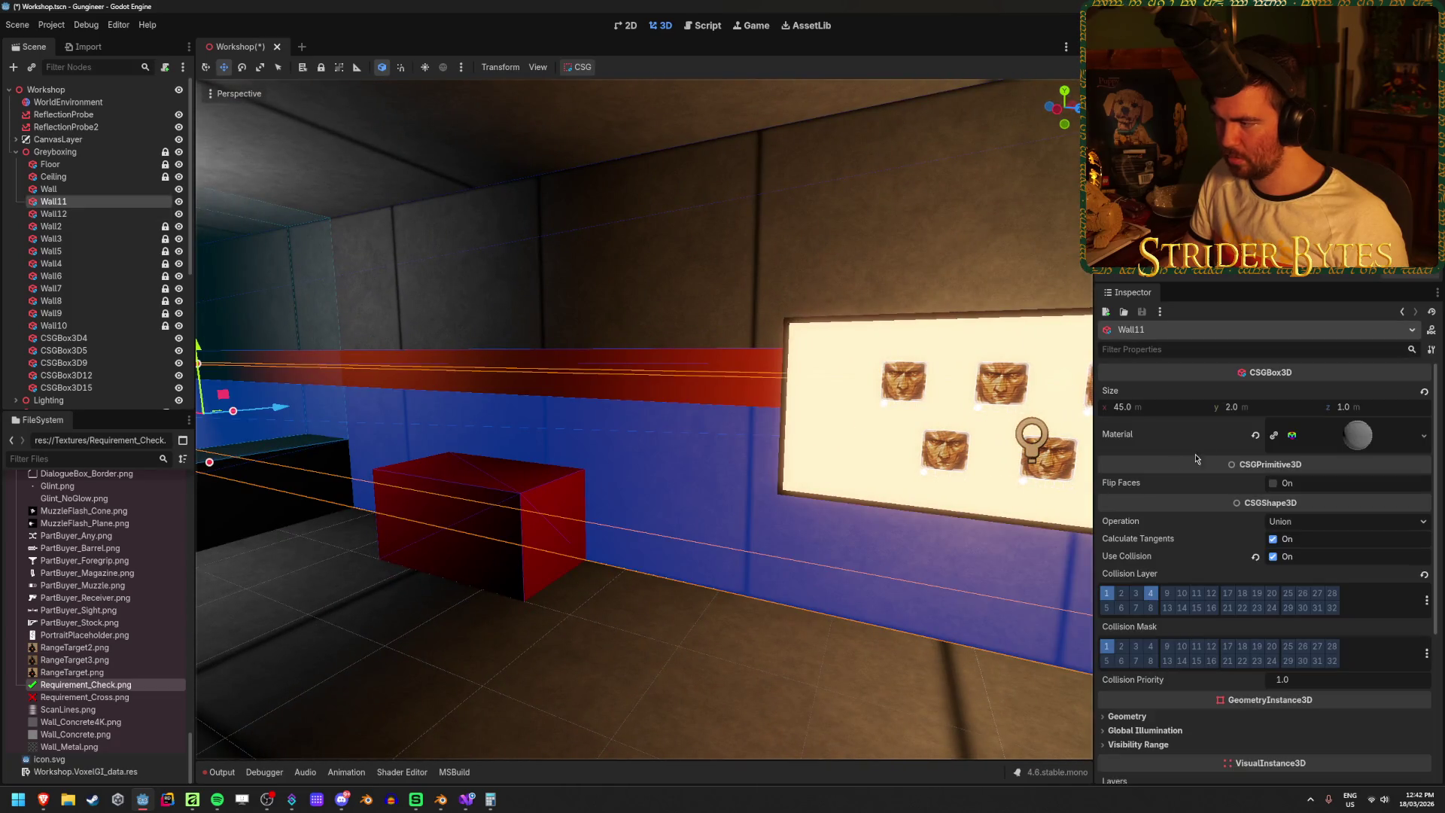
{"action": "left_click", "coordinate": [1255, 435]}
{"action": "left_click", "coordinate": [1423, 426]}
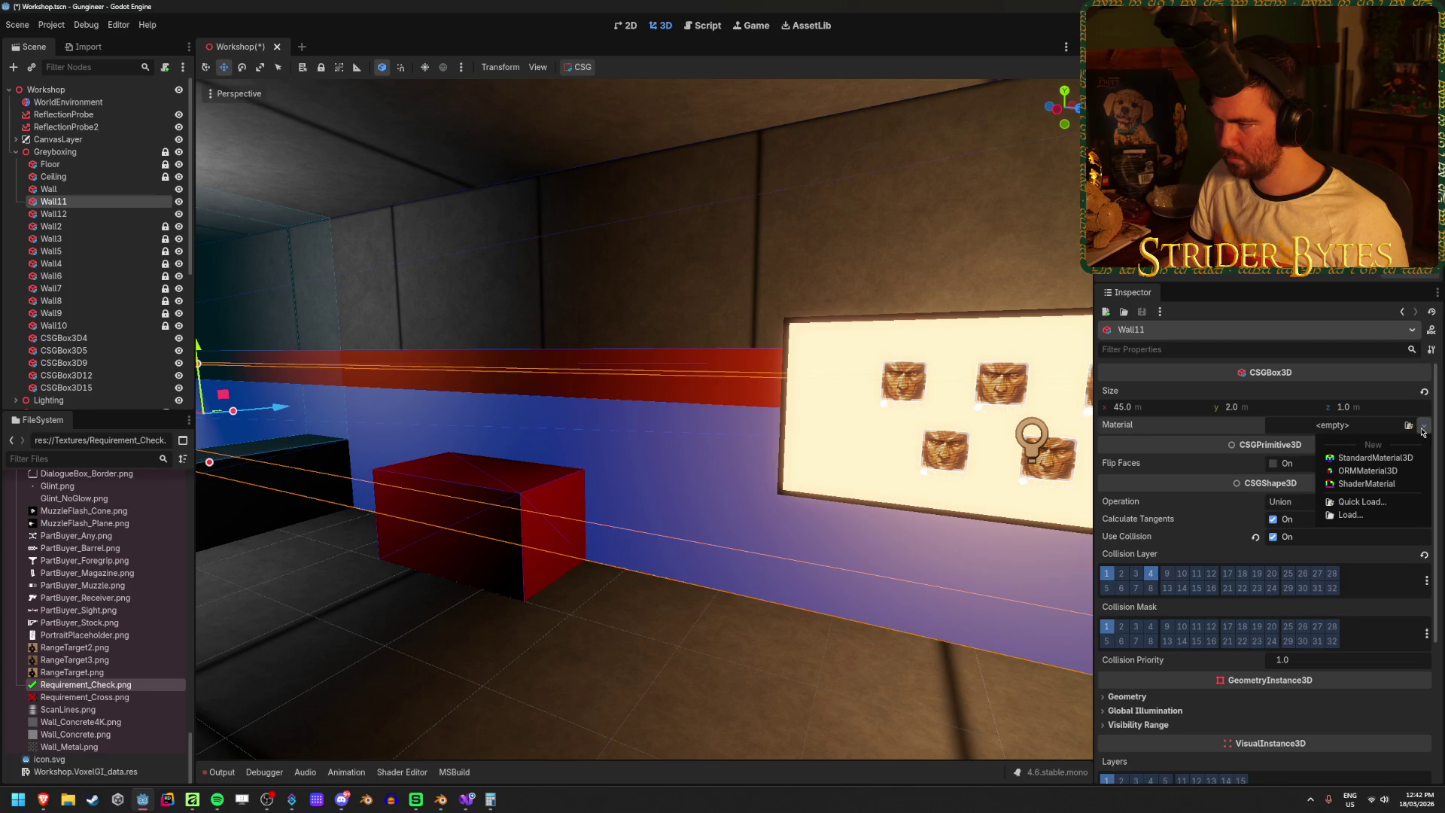
{"action": "left_click", "coordinate": [1400, 457]}
{"action": "left_click", "coordinate": [777, 660]}
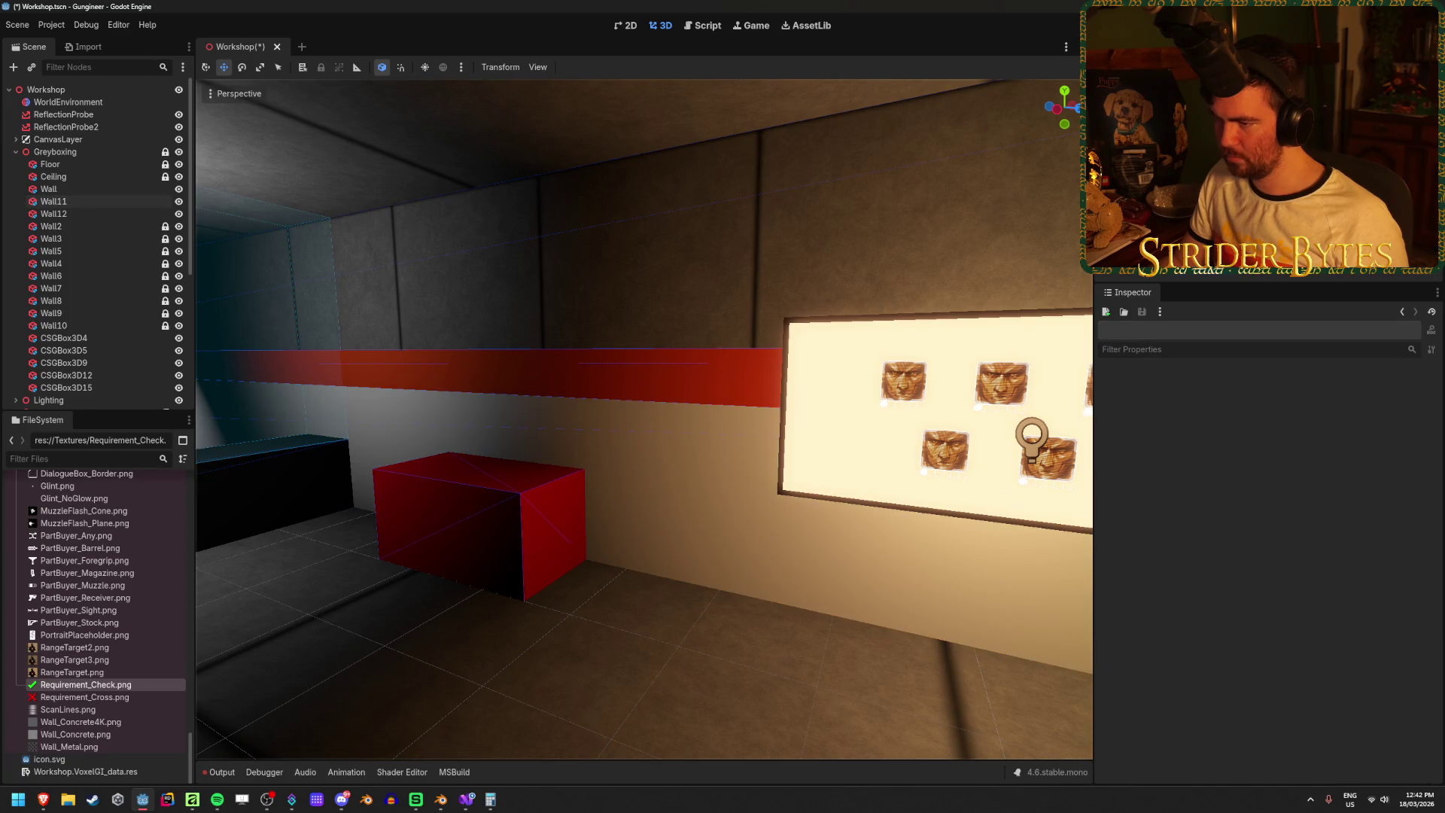
{"action": "left_click", "coordinate": [704, 527]}
- Set Wall11's albedo colour to light grey b5b5b5 and save the Workshop scene
{"action": "left_click", "coordinate": [1370, 438]}
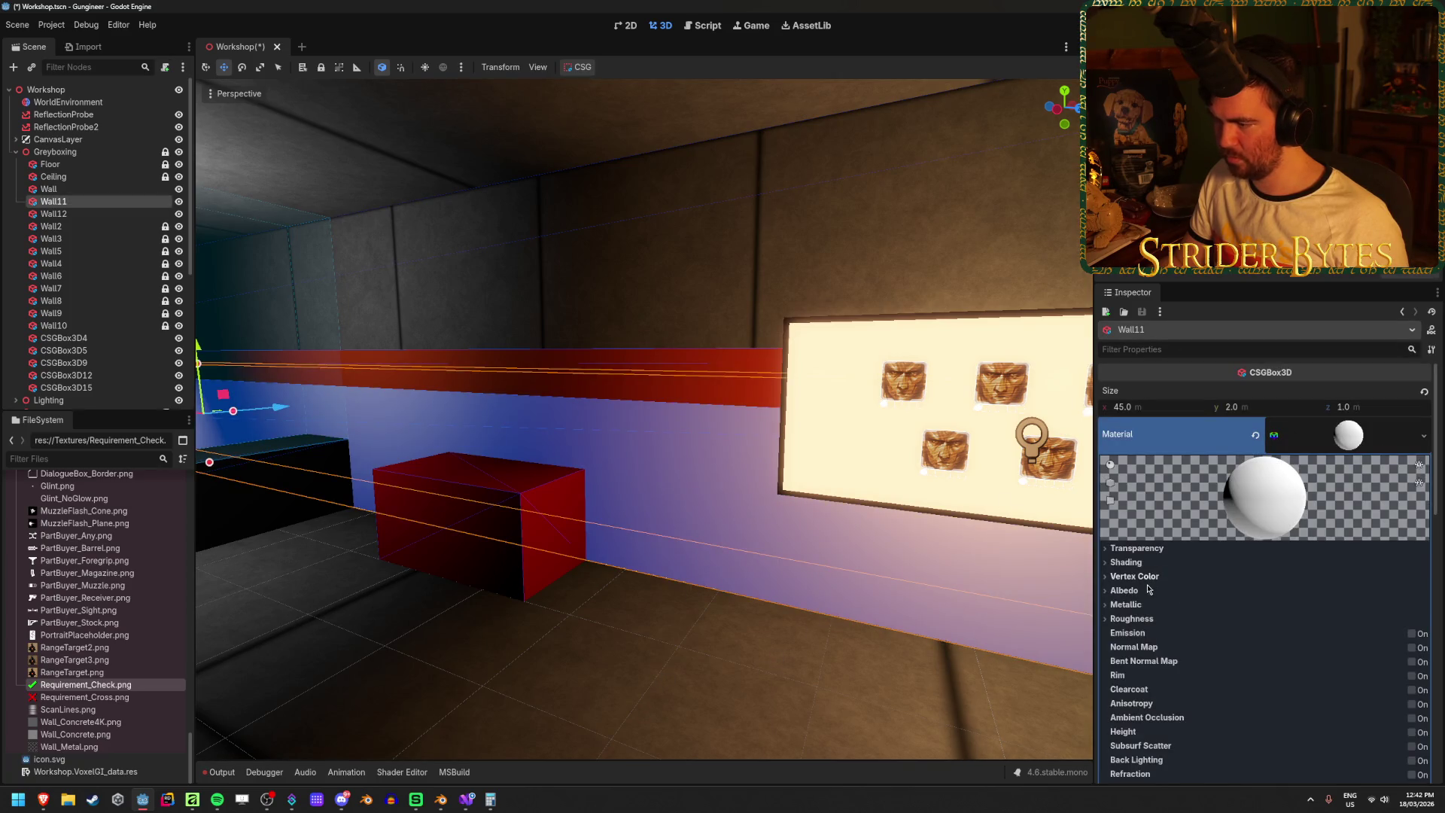
{"action": "left_click", "coordinate": [1124, 590]}
{"action": "left_click", "coordinate": [1325, 606]}
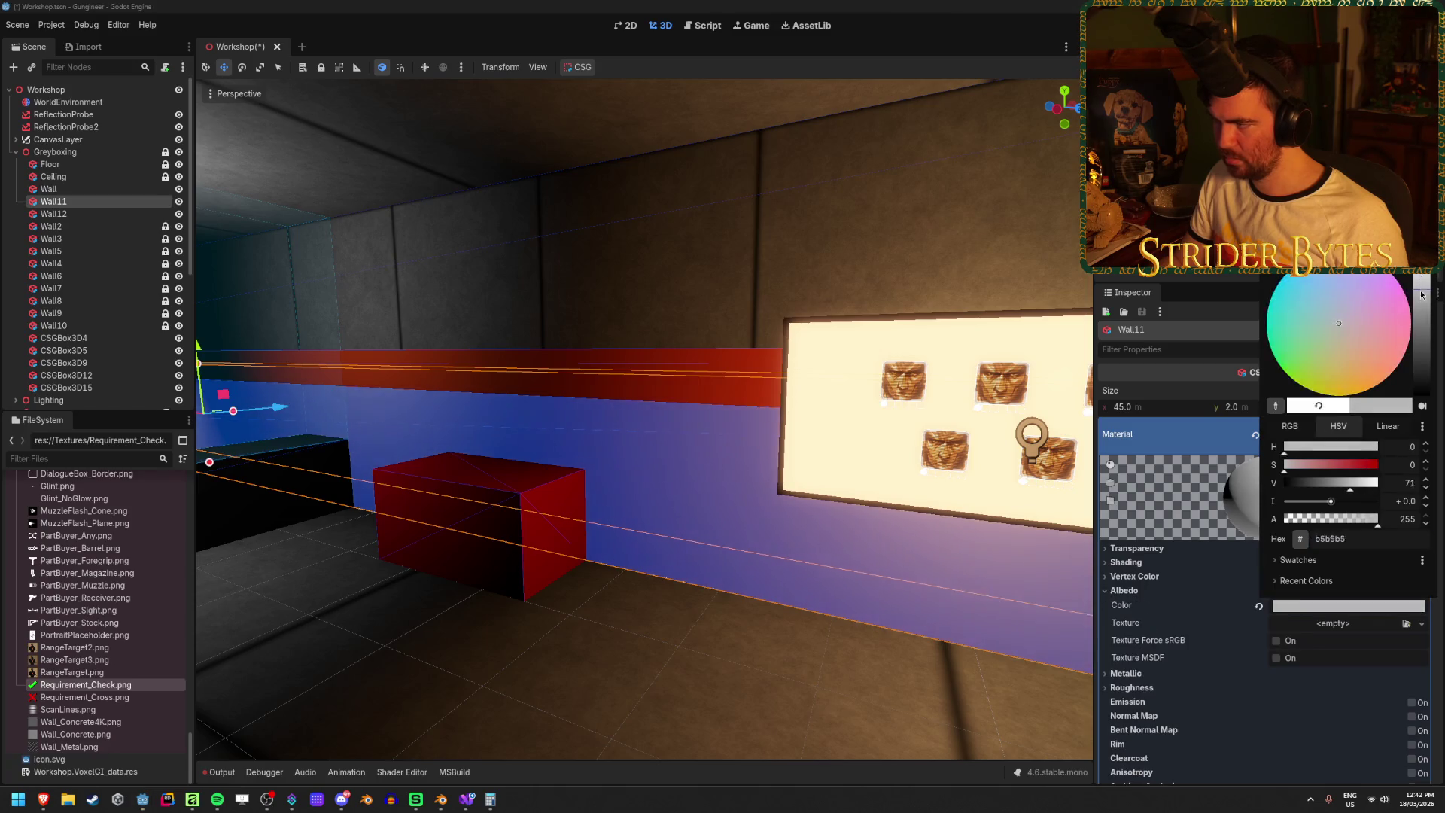
{"action": "key", "text": "Escape"}
{"action": "key", "text": "s"}
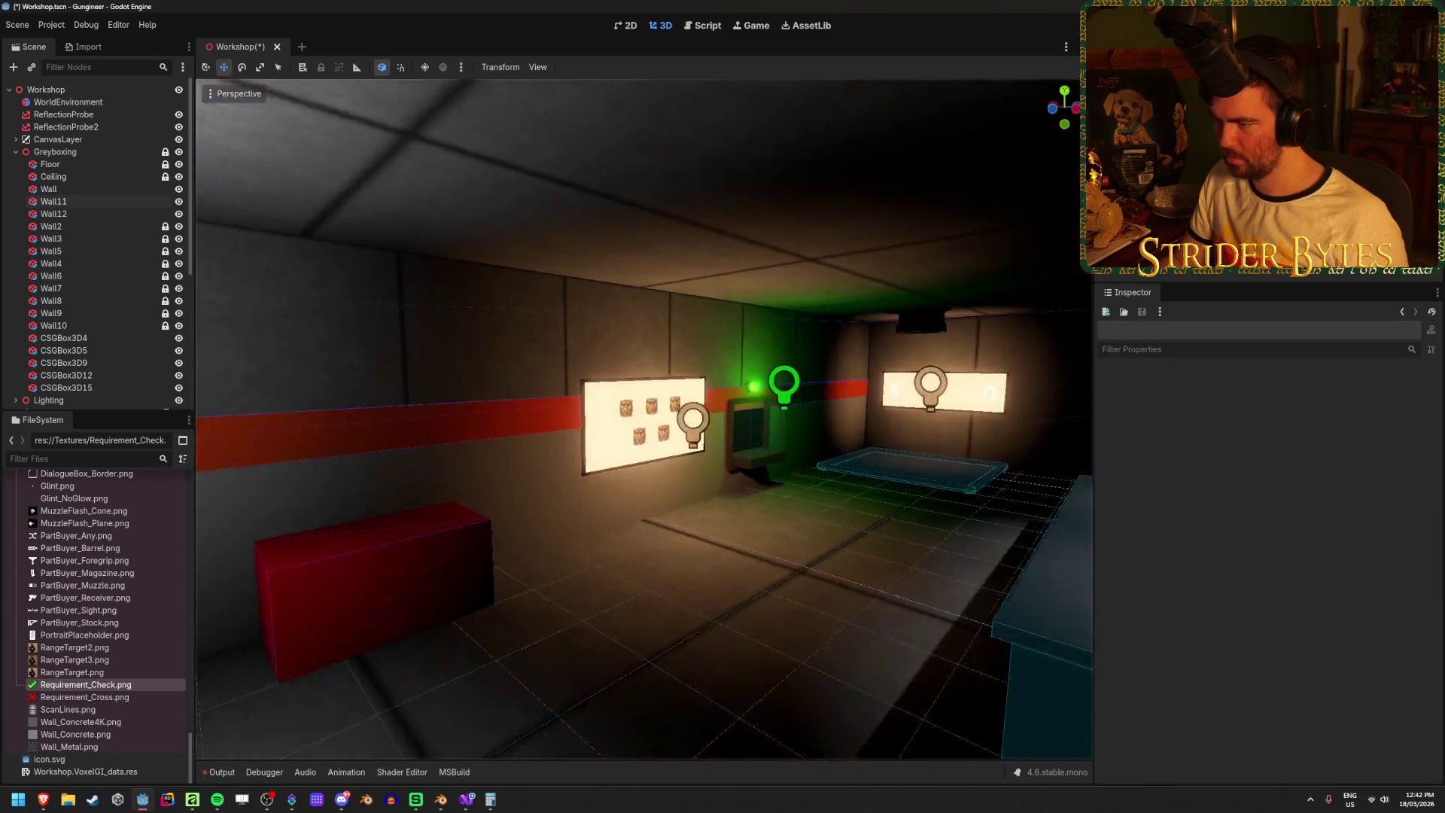
{"action": "key", "text": "ctrl+s"}
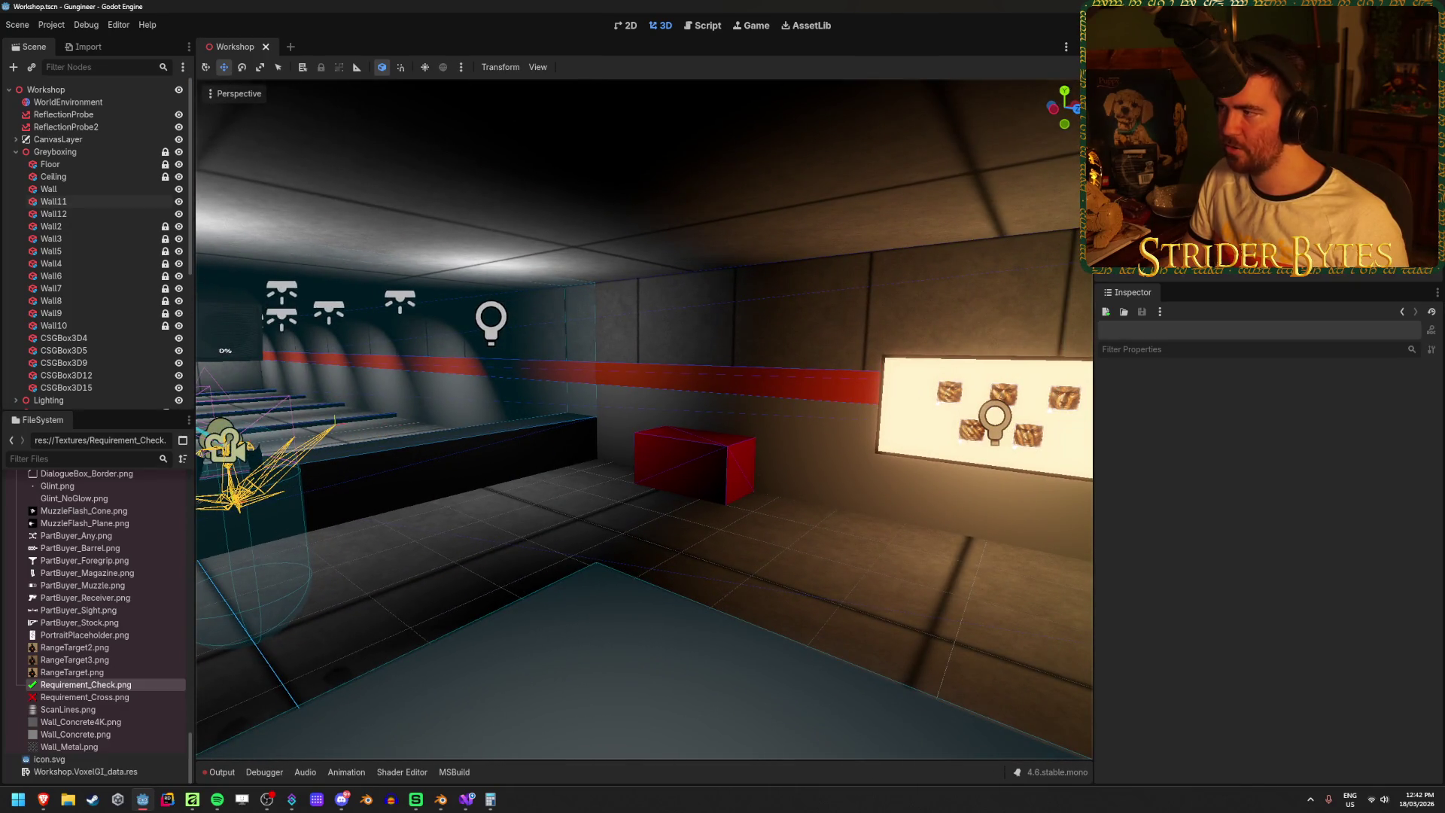
{"action": "key", "text": "F5"}
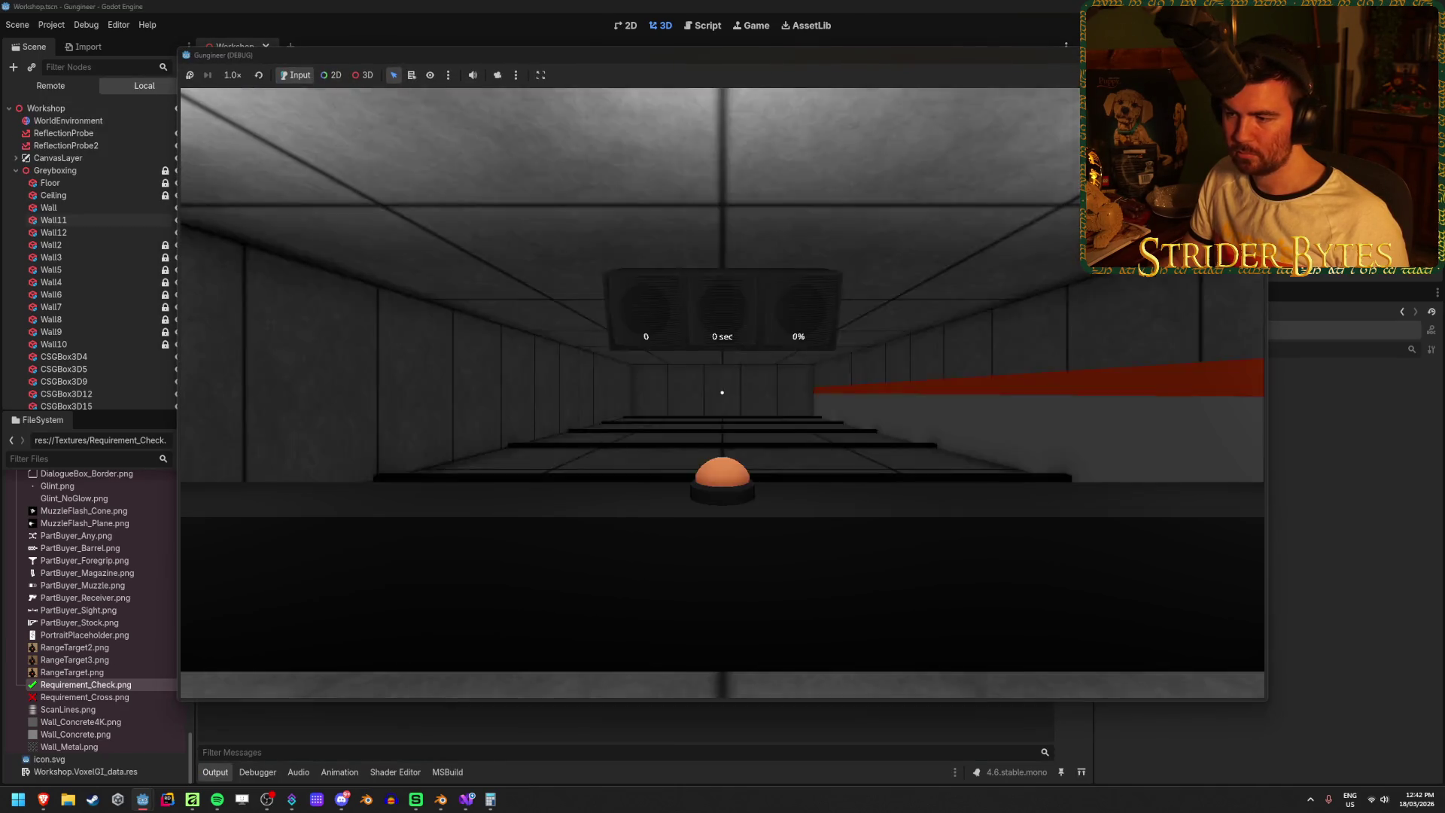
{"action": "mouse_move", "coordinate": [722, 392]}
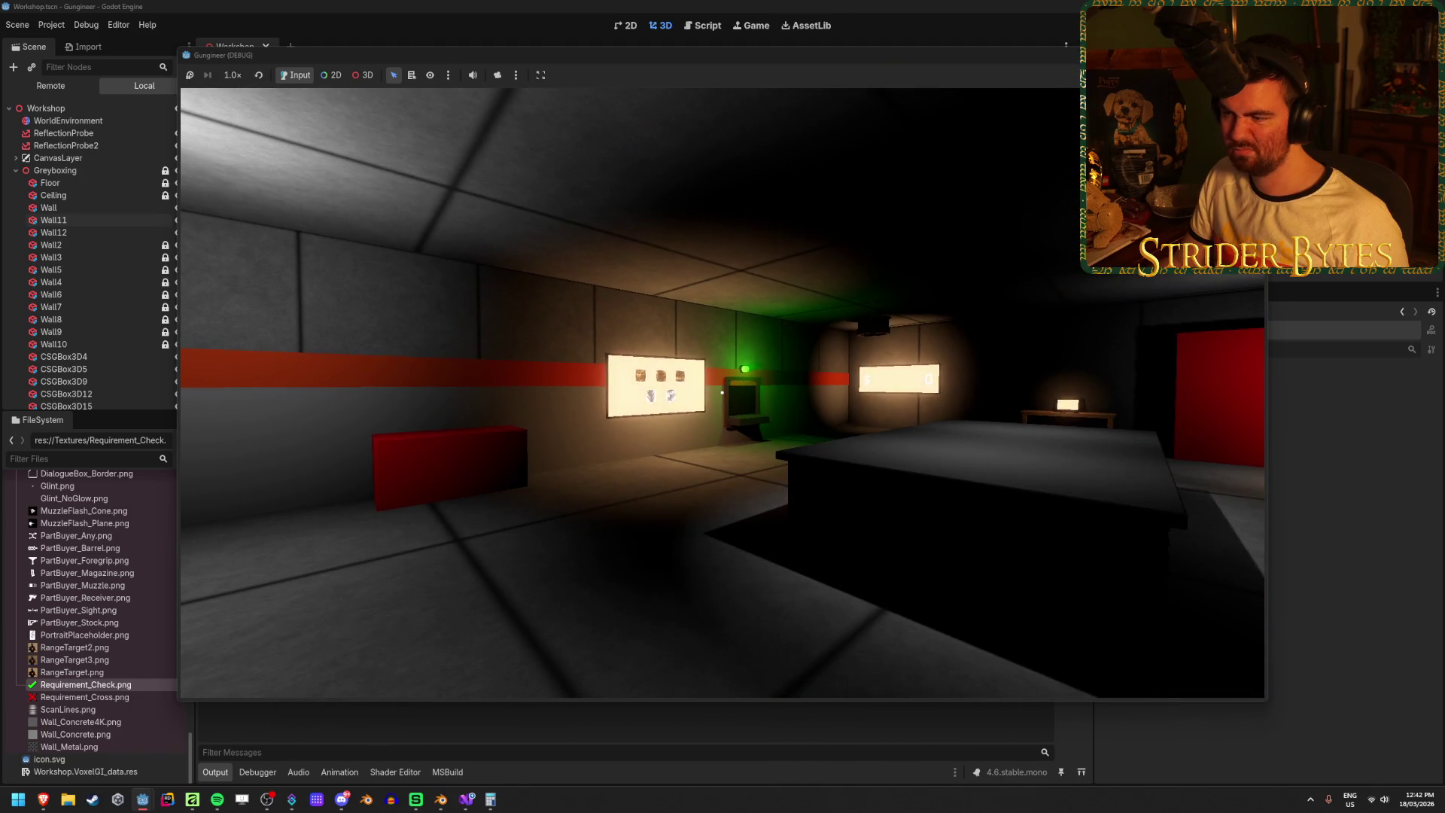
{"action": "key", "text": "w"}
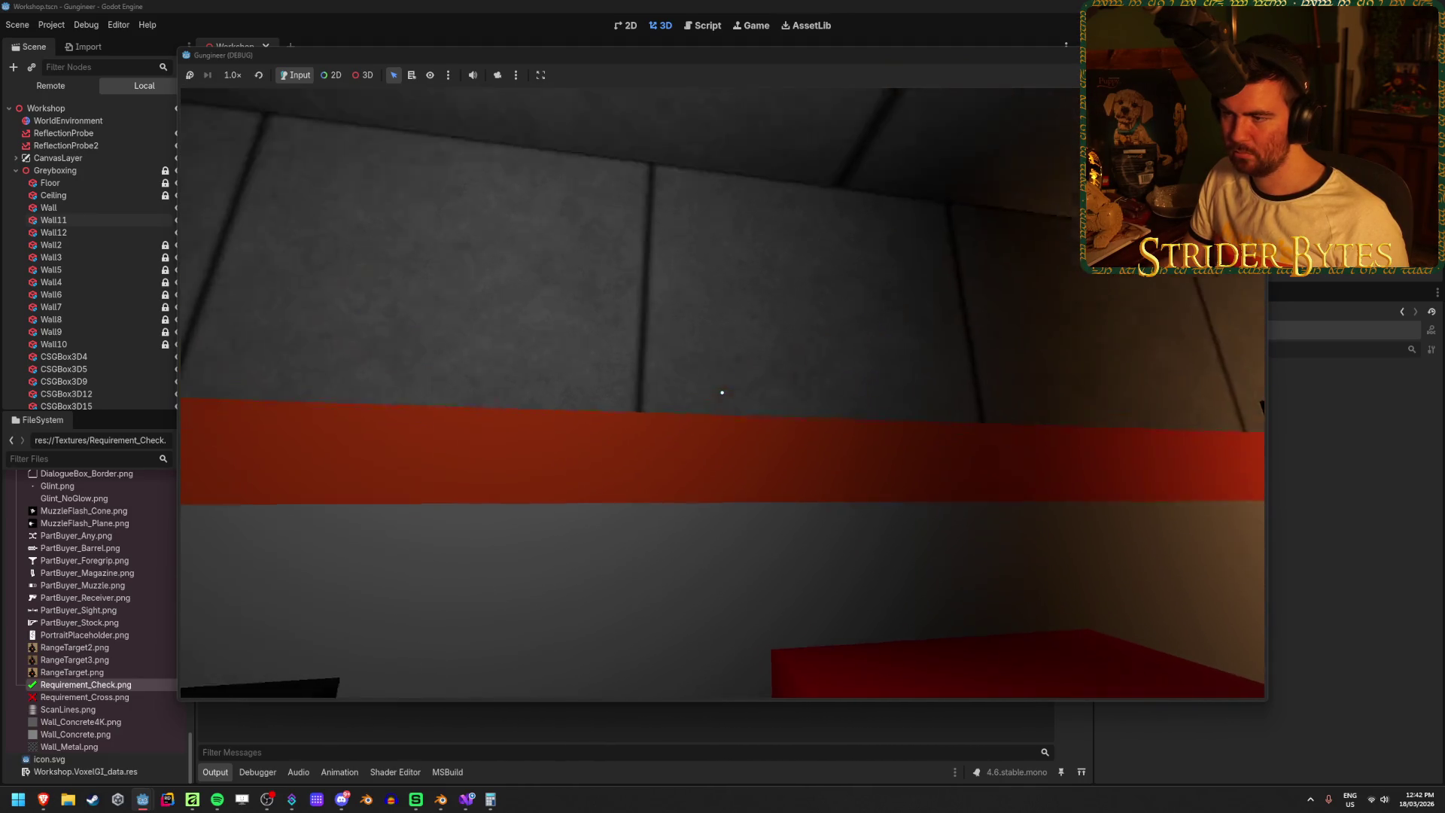
{"action": "key", "text": "s"}
{"action": "key", "text": "s"}
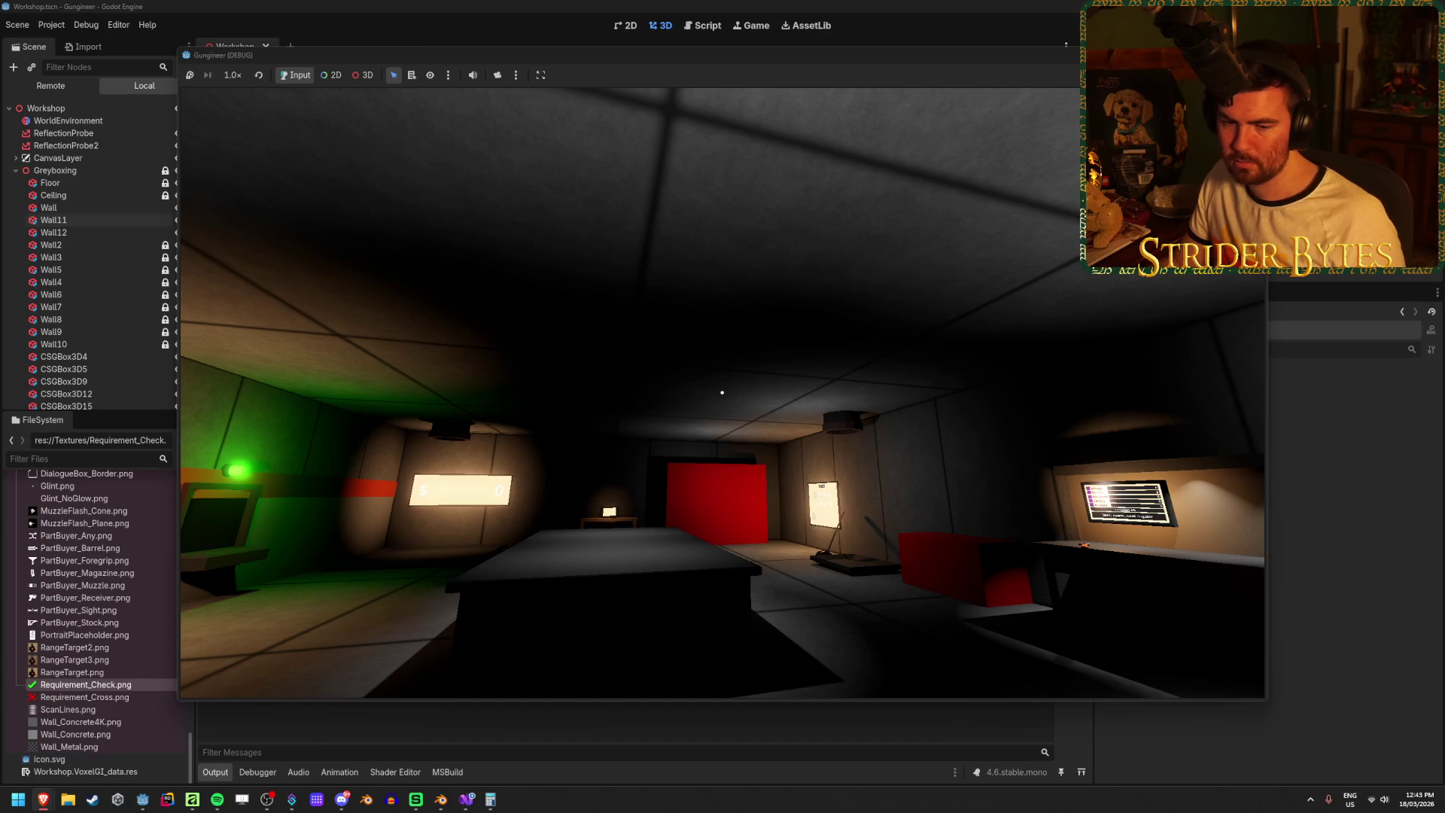
{"action": "key", "text": "s"}
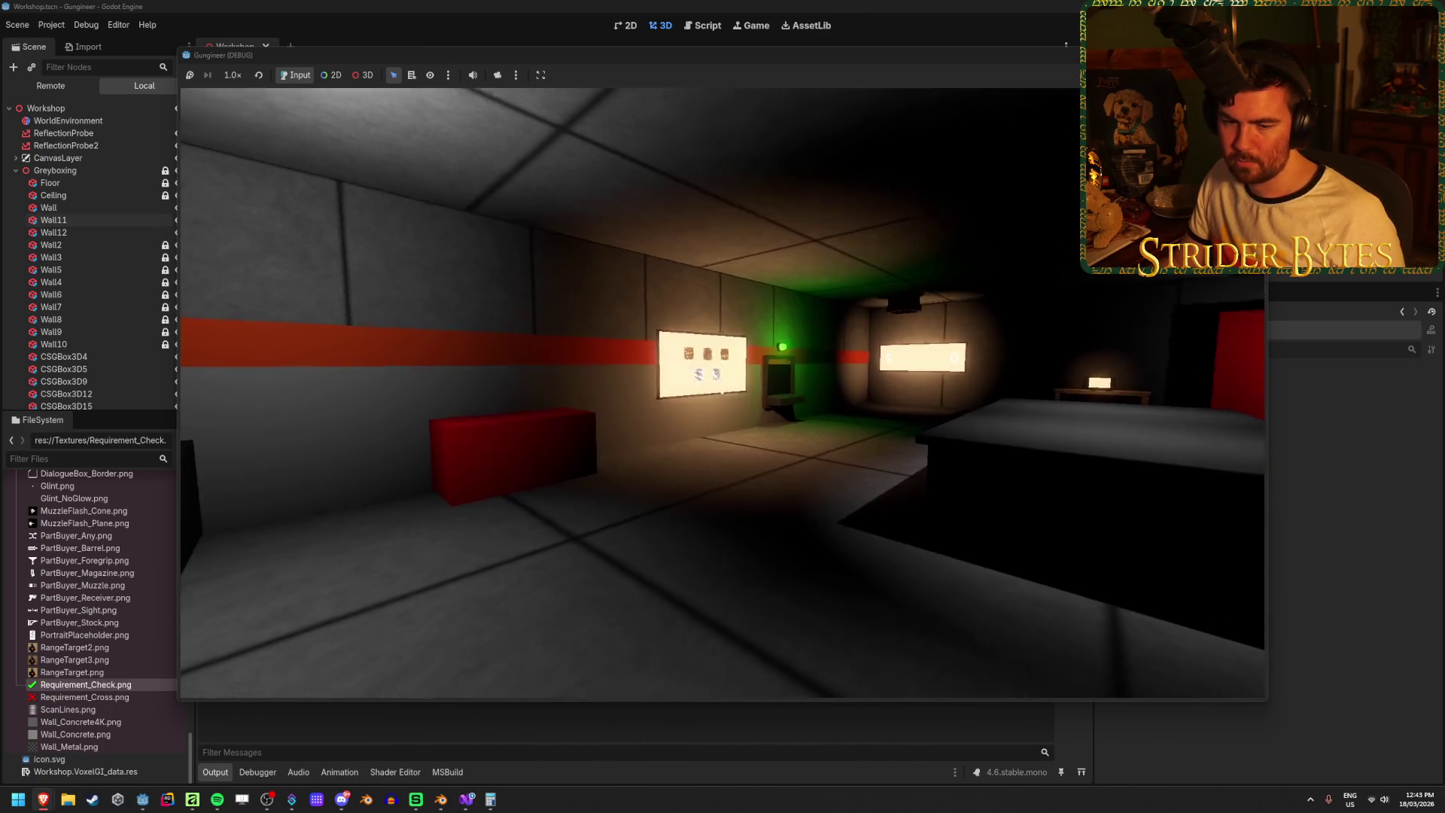
{"action": "key", "text": "s"}
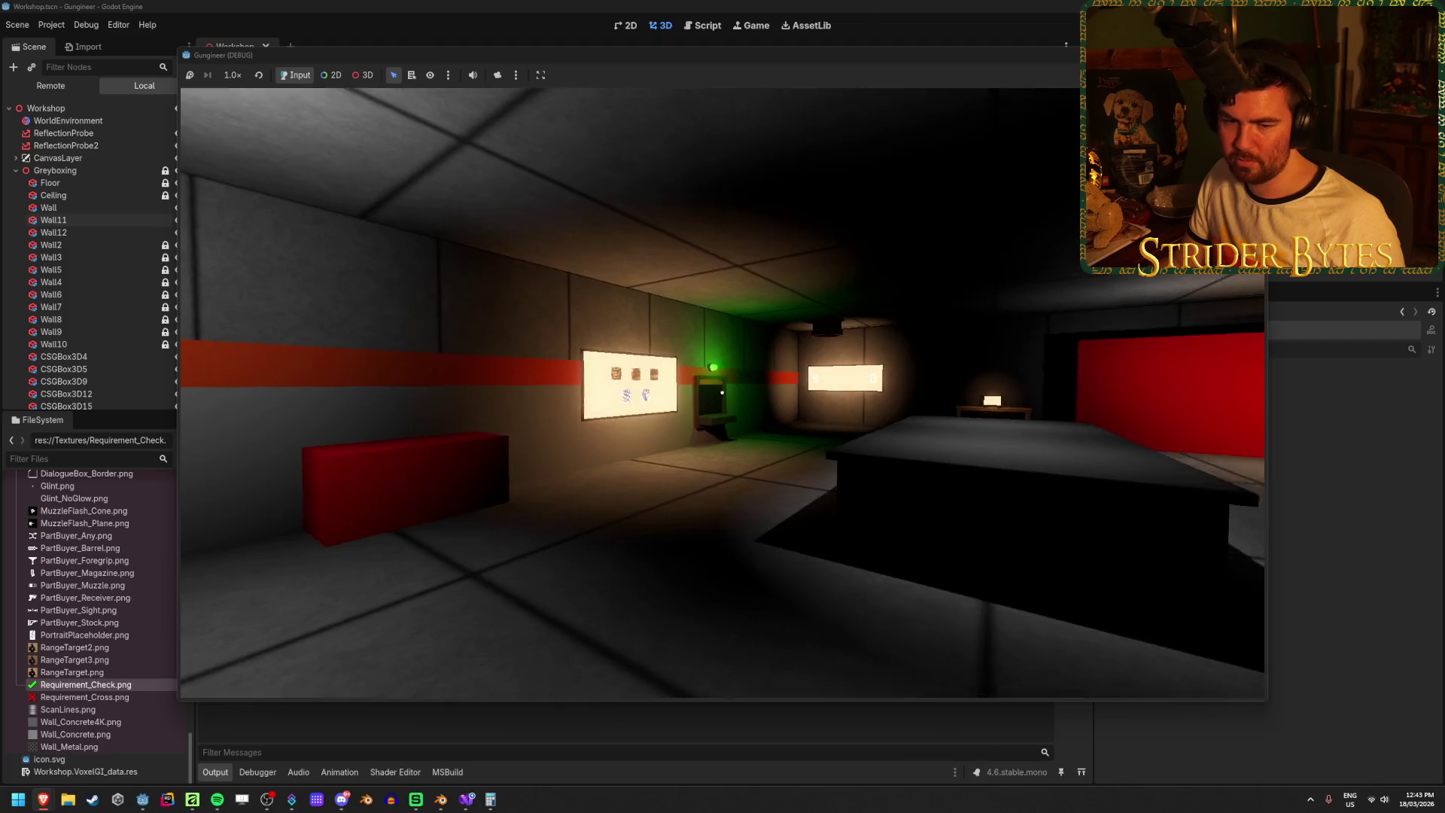
{"action": "key", "text": "s"}
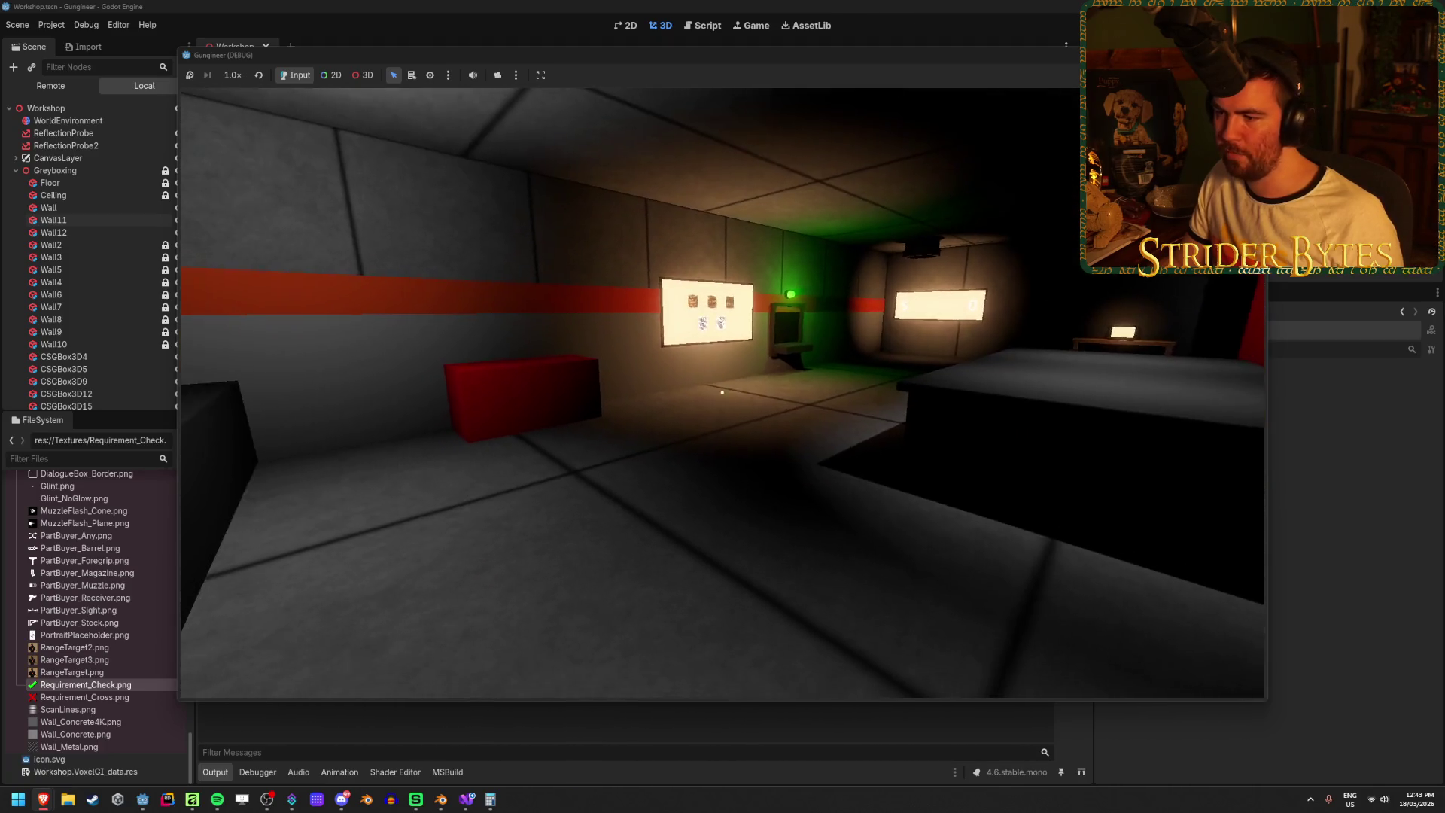
{"action": "key", "text": "w"}
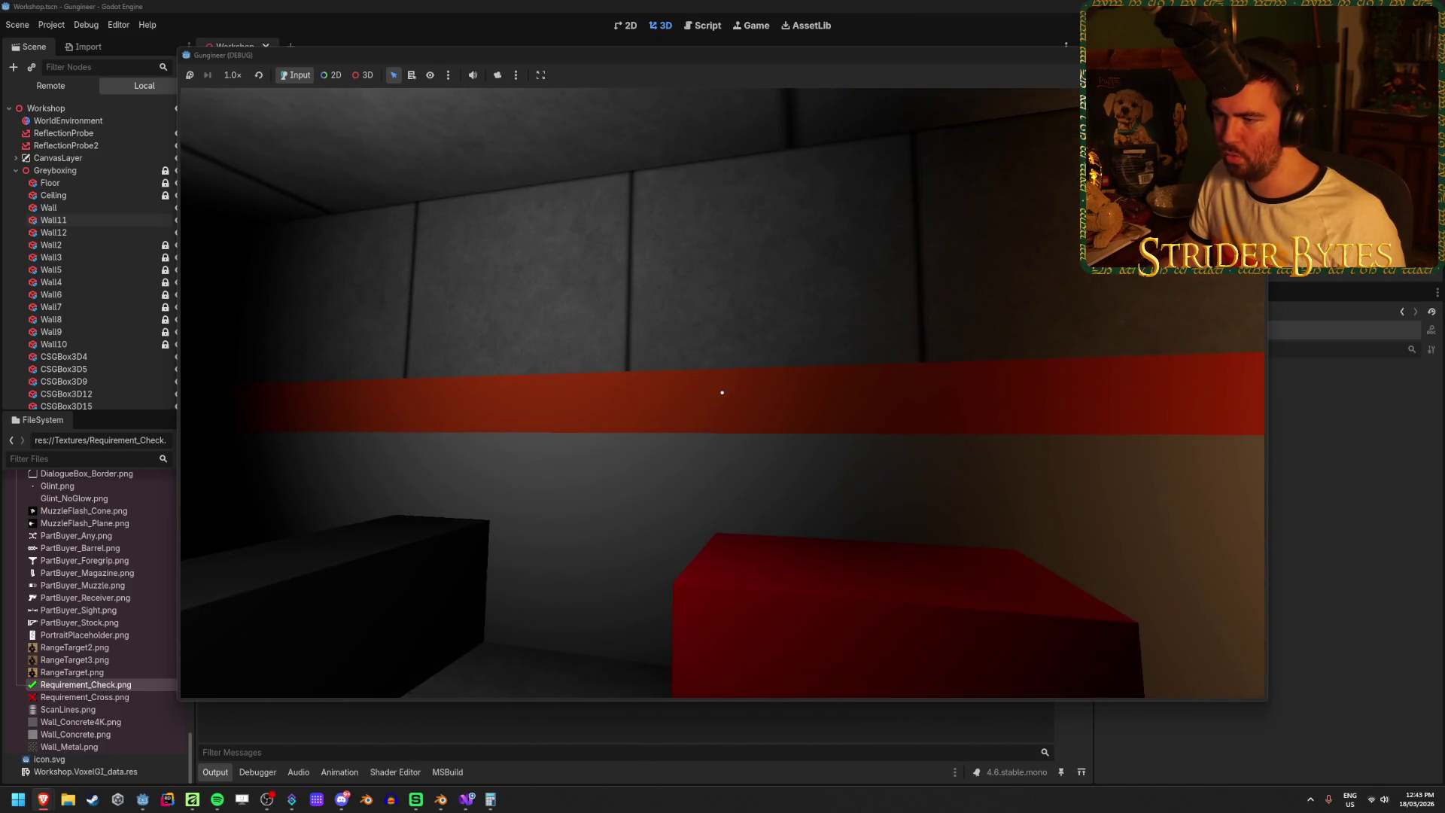
{"action": "key", "text": "s"}
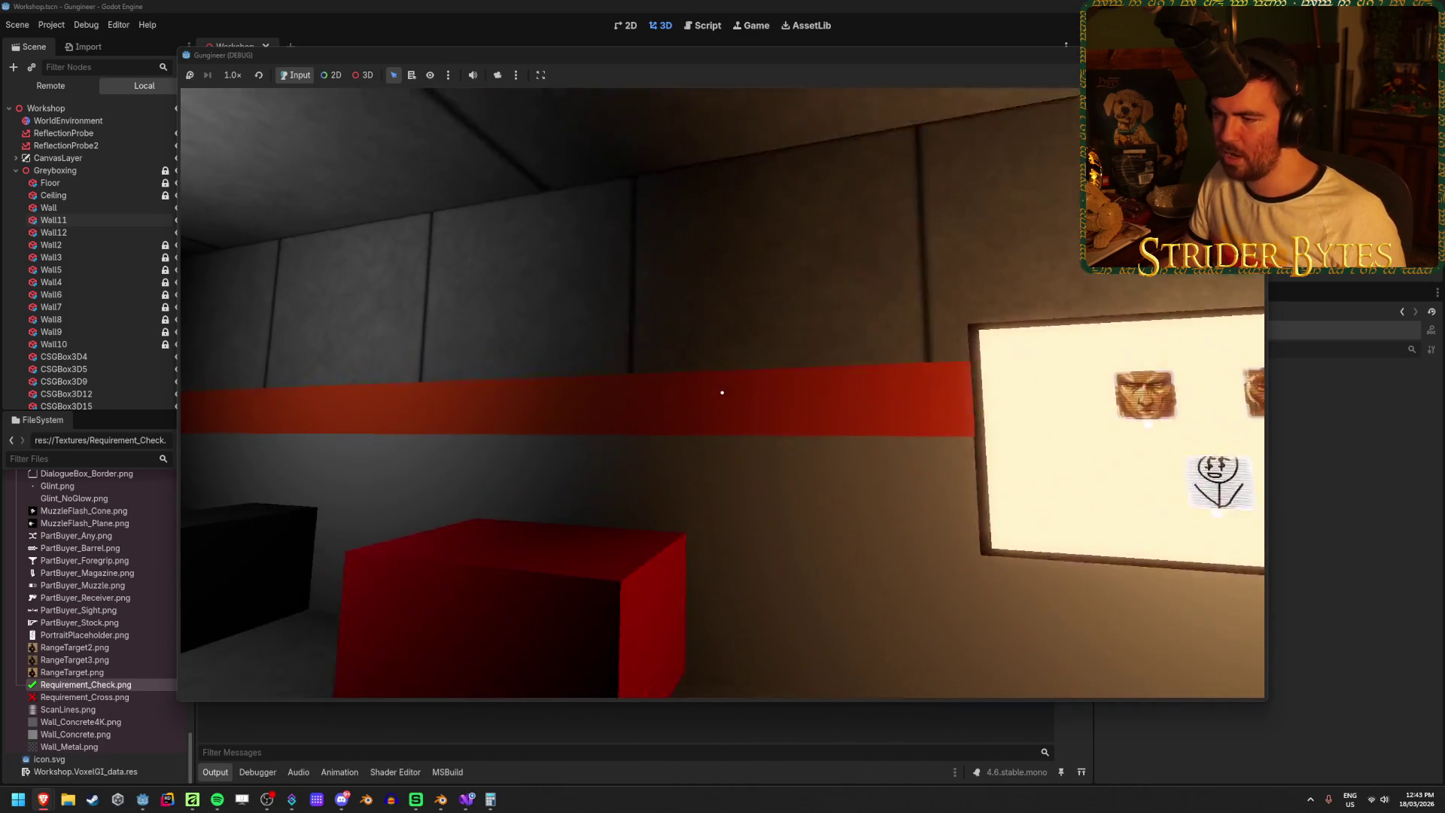
{"action": "key", "text": "w"}
{"action": "key", "text": "s"}
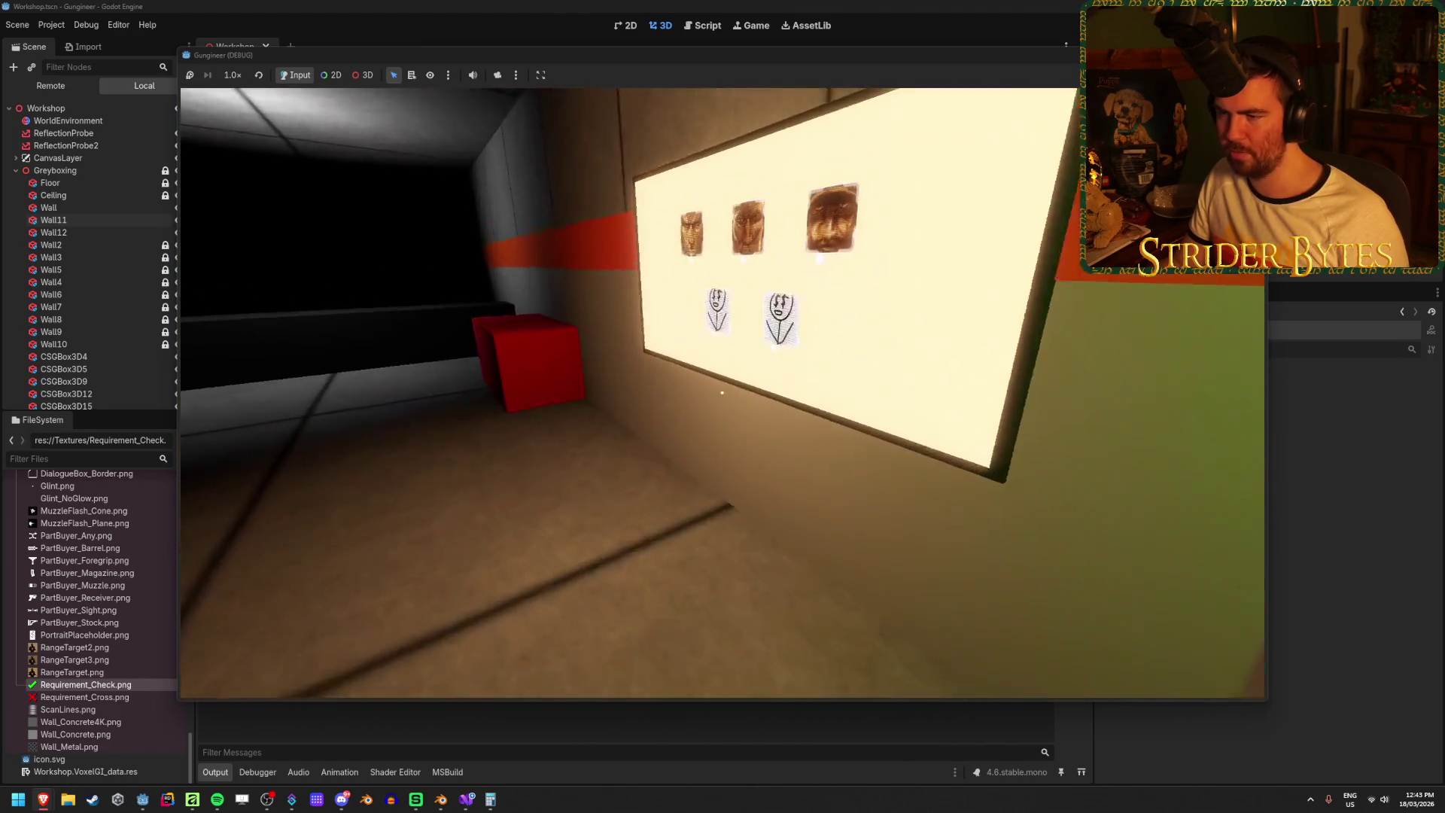
{"action": "mouse_move", "coordinate": [722, 392]}
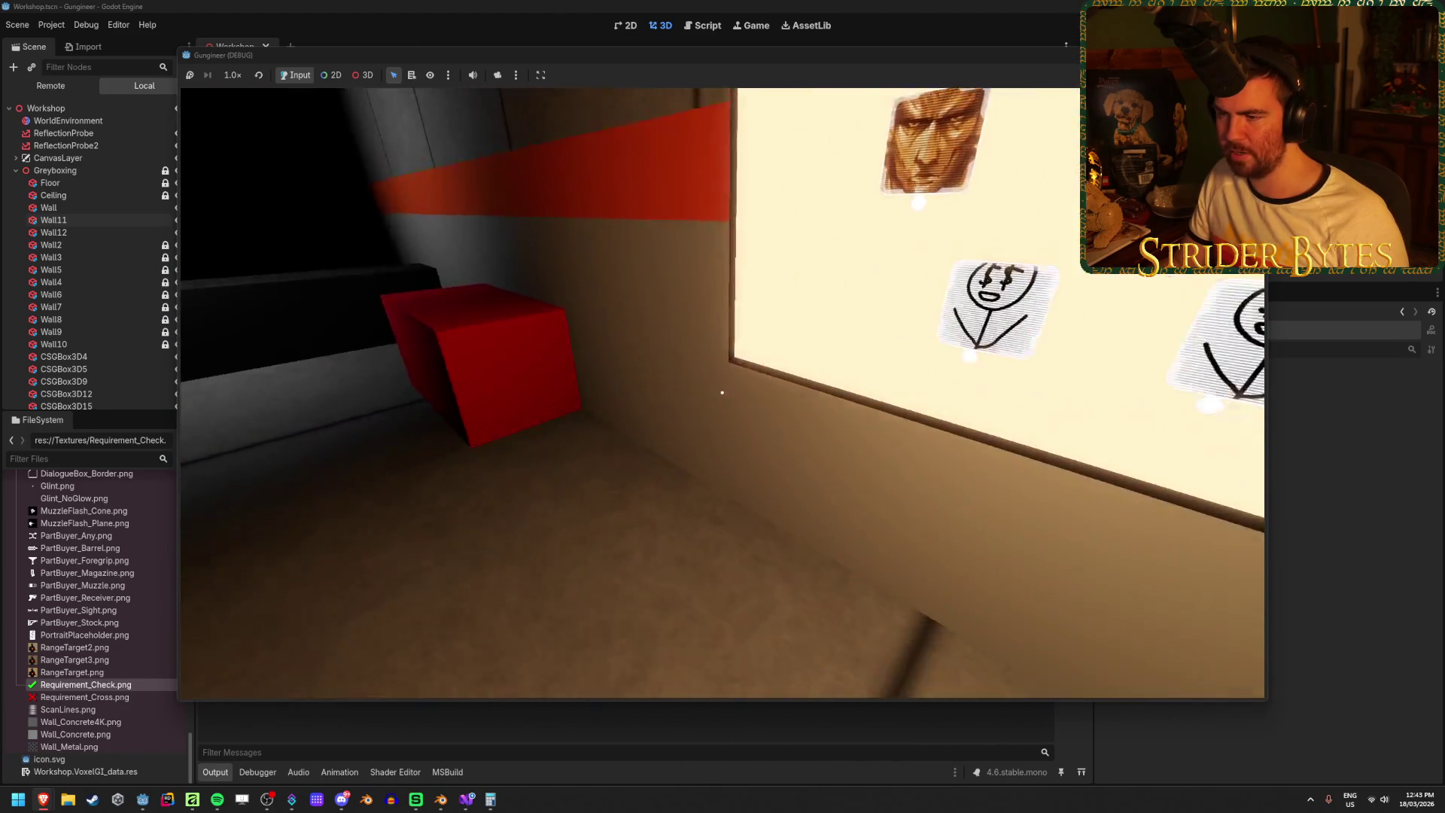
{"action": "key", "text": "s"}
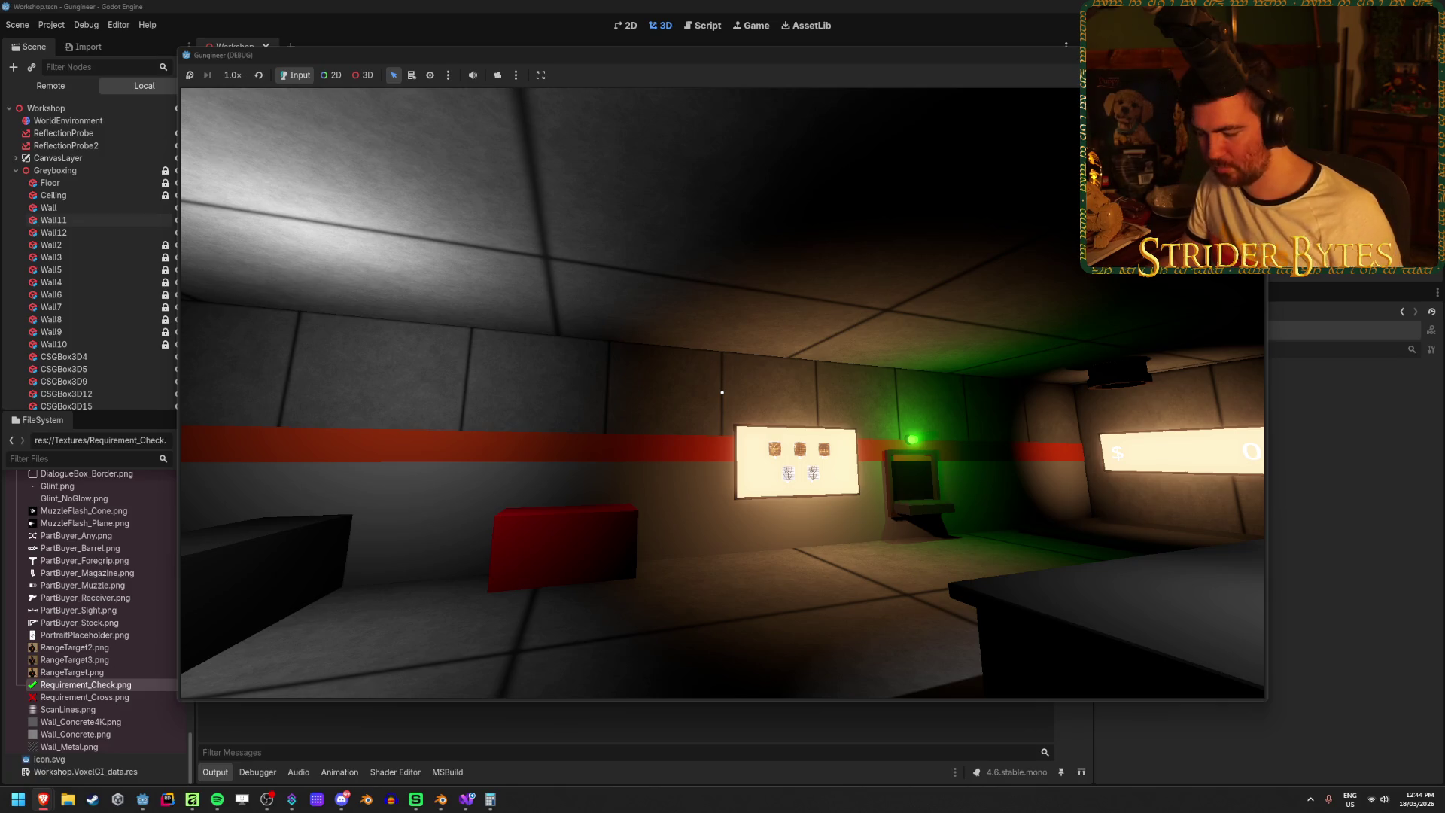
{"action": "key", "text": "super+shift+s"}
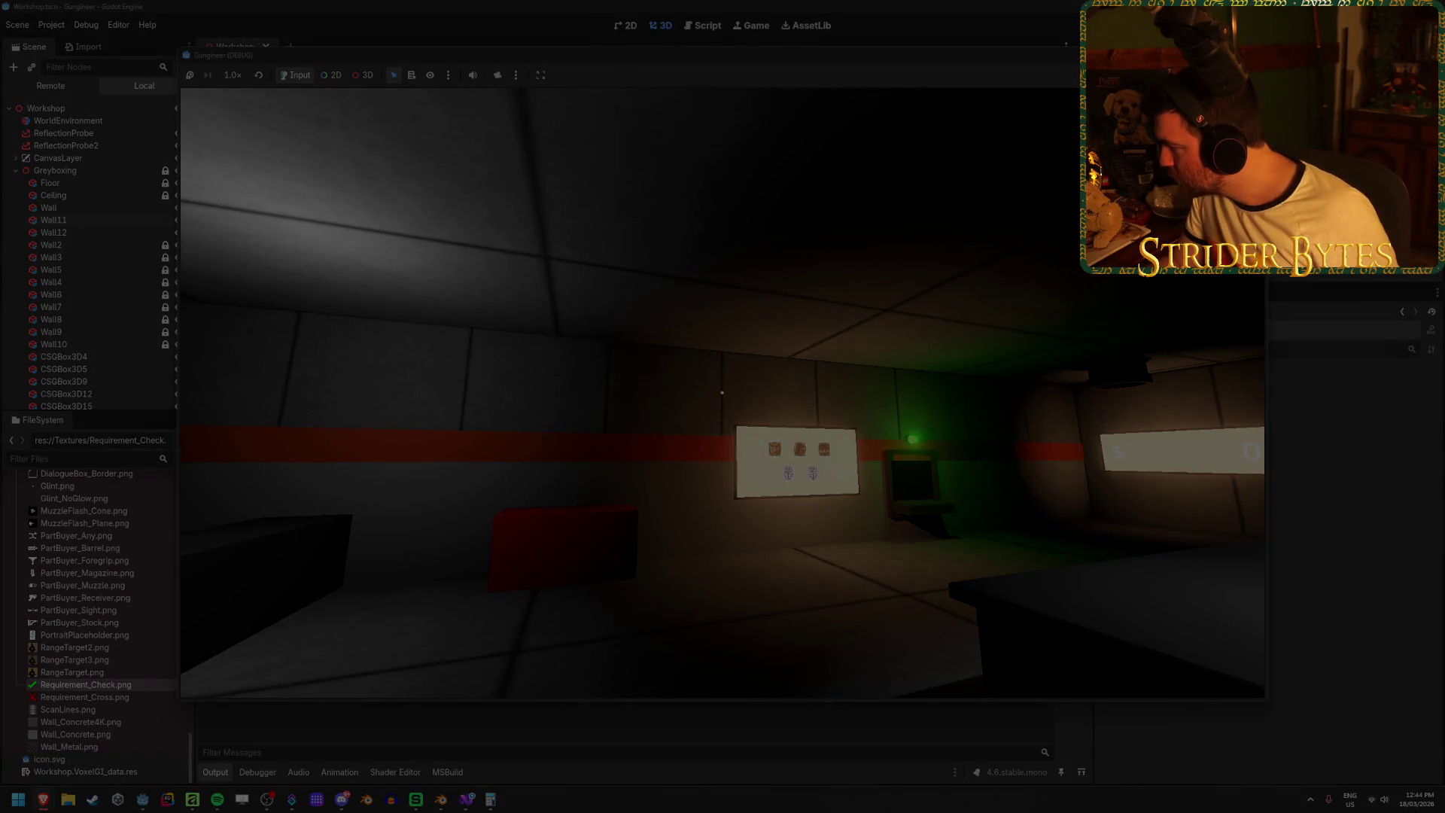
{"action": "key", "text": "Escape"}
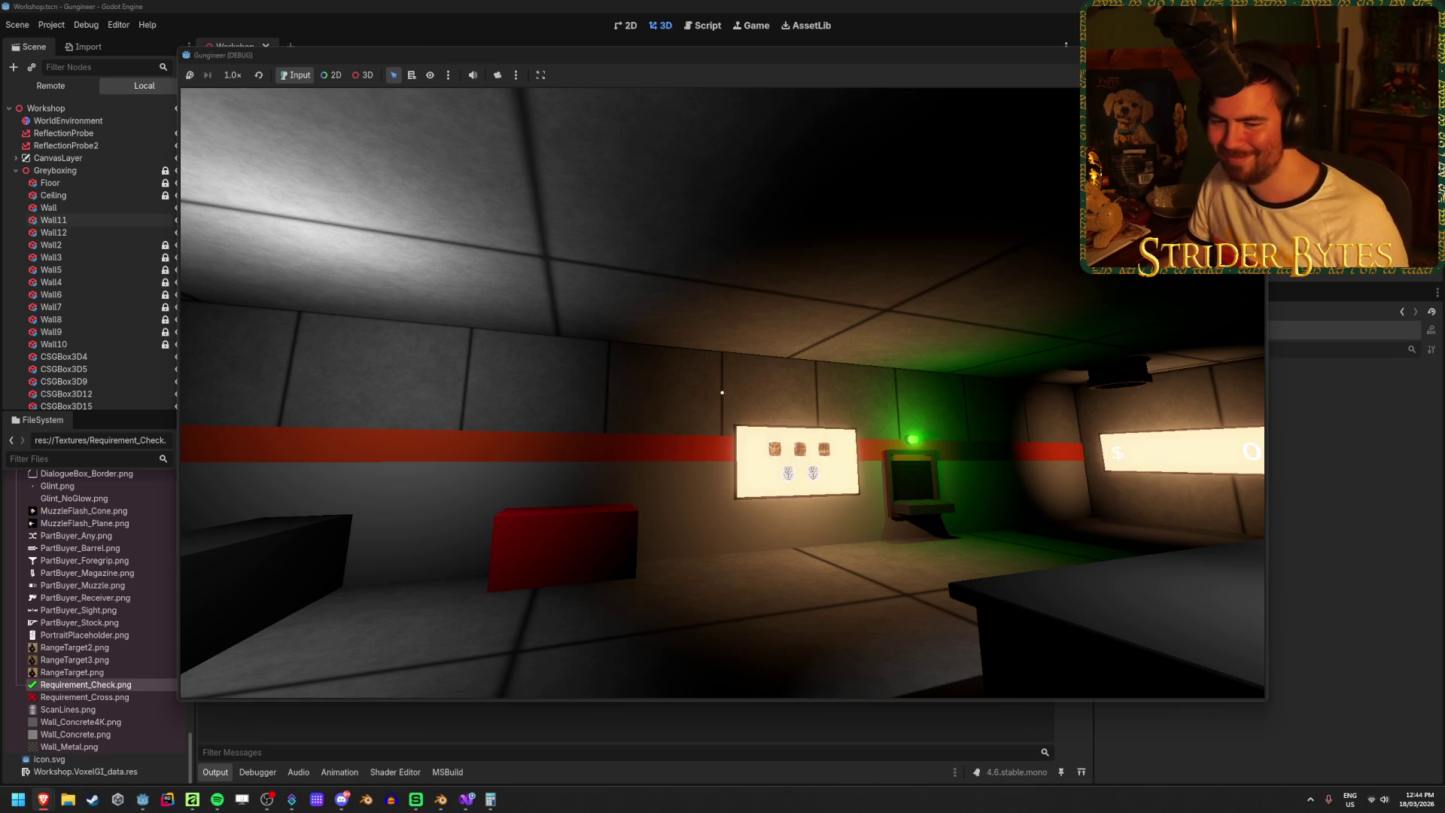
{"action": "mouse_move", "coordinate": [722, 392]}
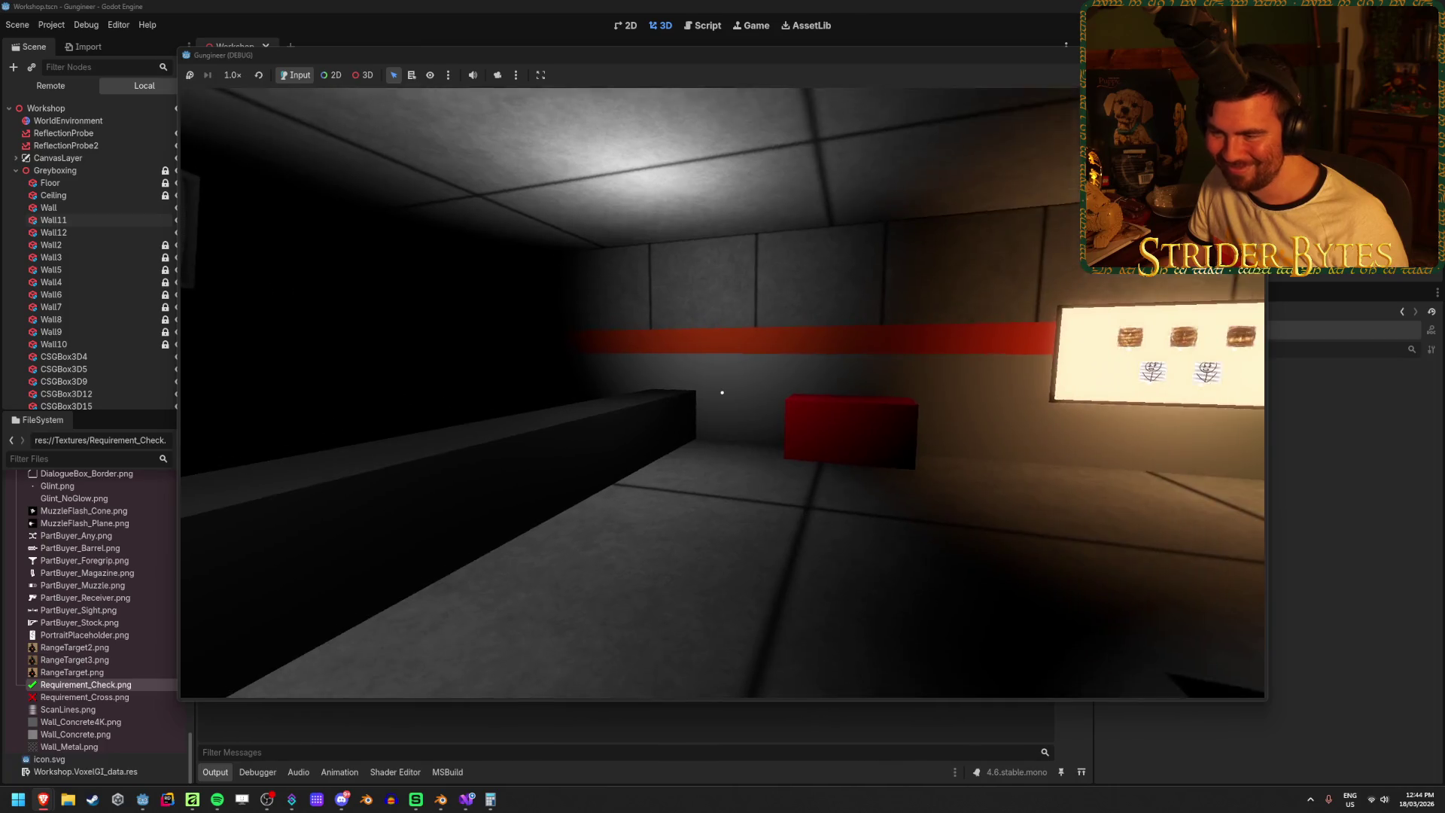
{"action": "key", "text": "F8"}
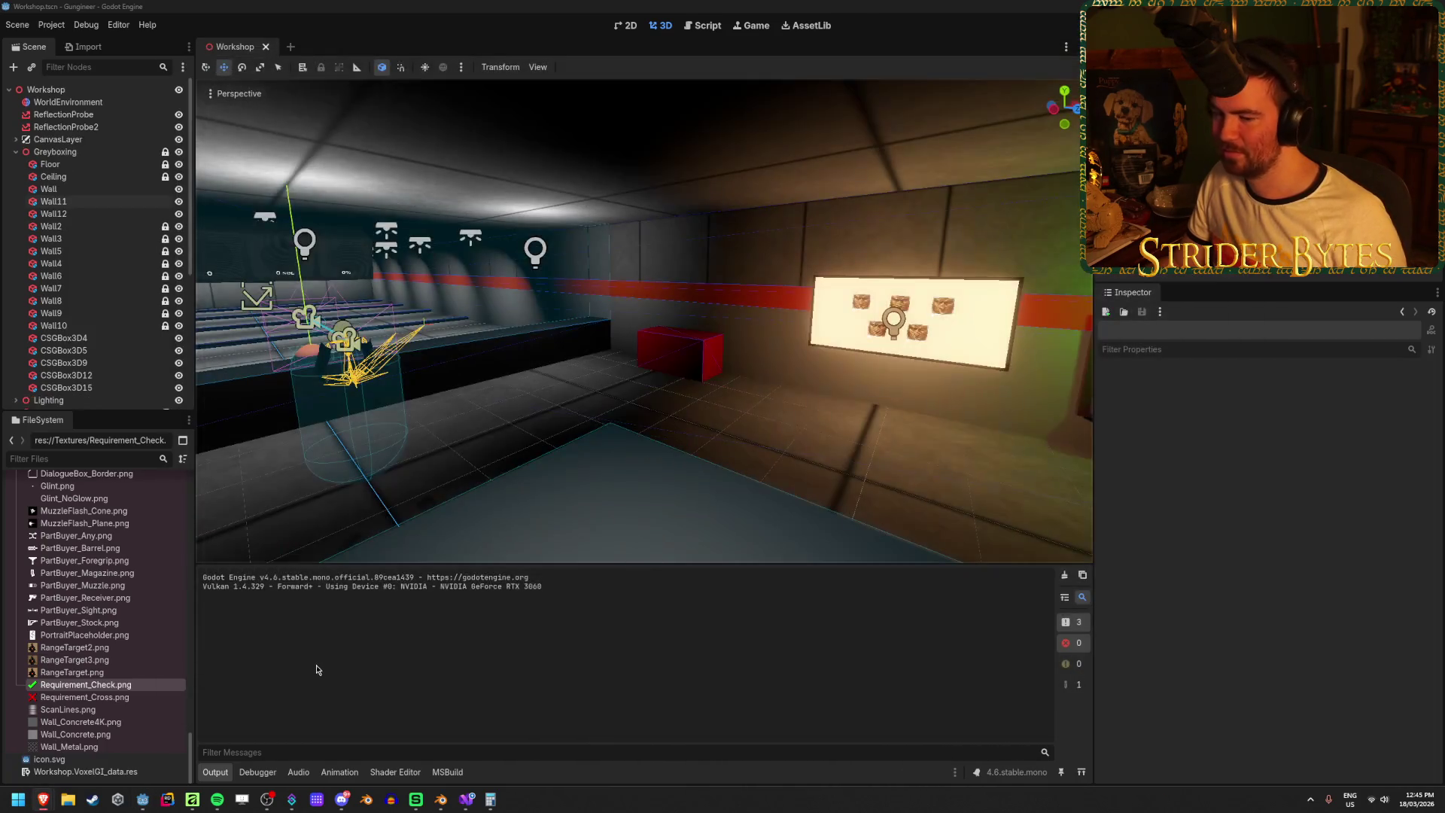
{"action": "left_click", "coordinate": [192, 799]}
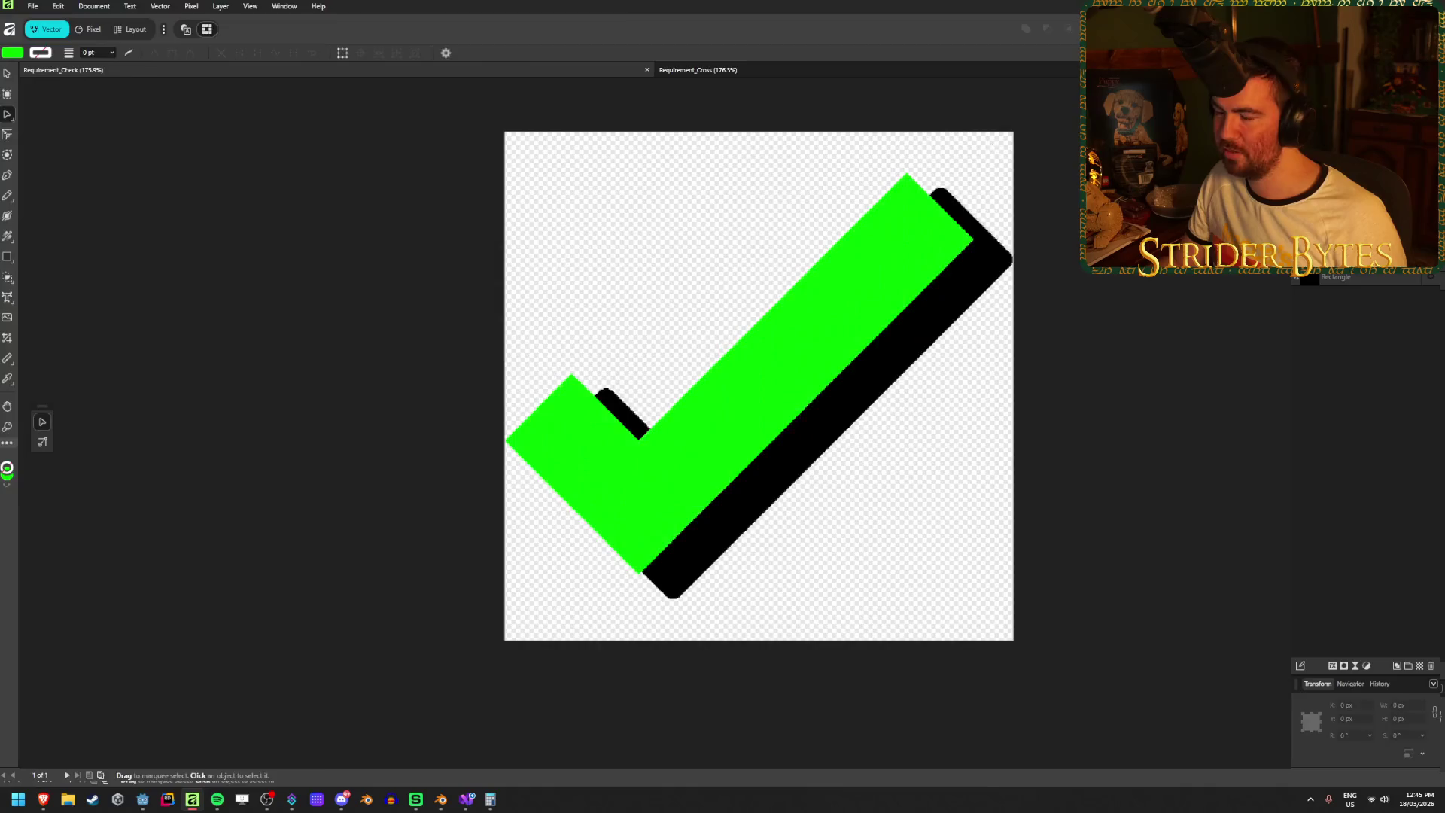
{"action": "key", "text": "alt+Tab"}
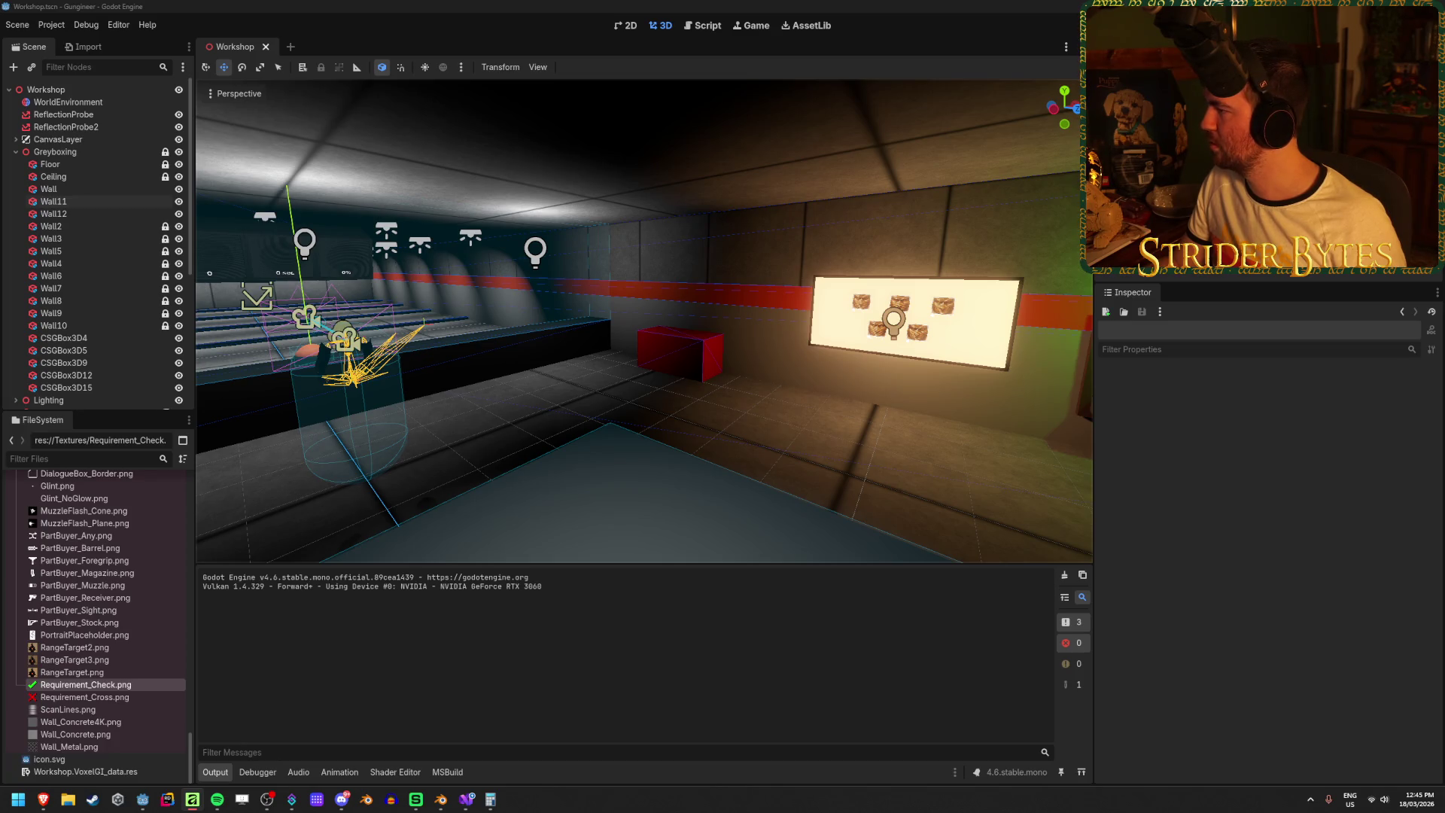
{"action": "key", "text": "Escape"}
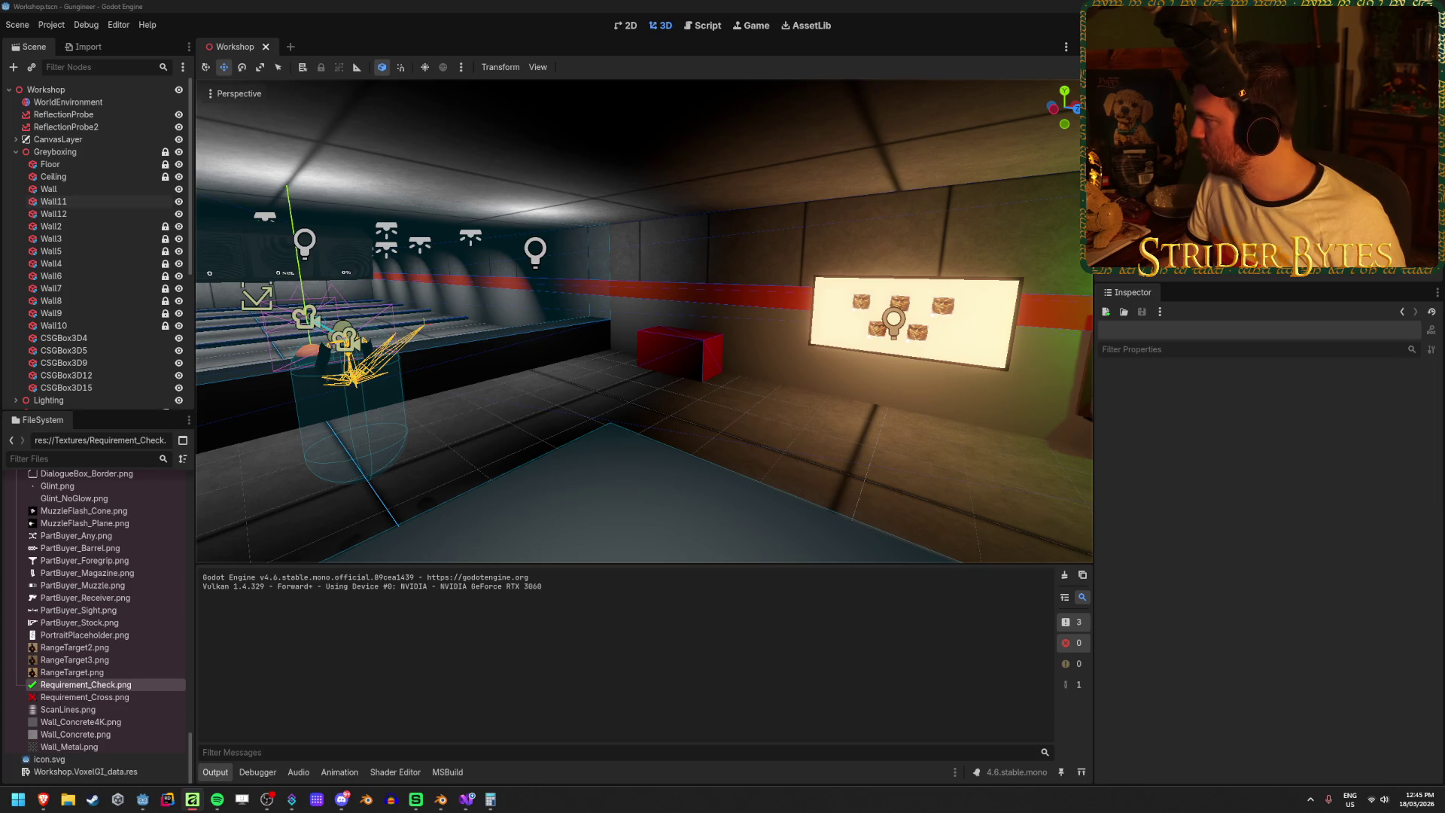
{"action": "key", "text": "alt+Tab"}
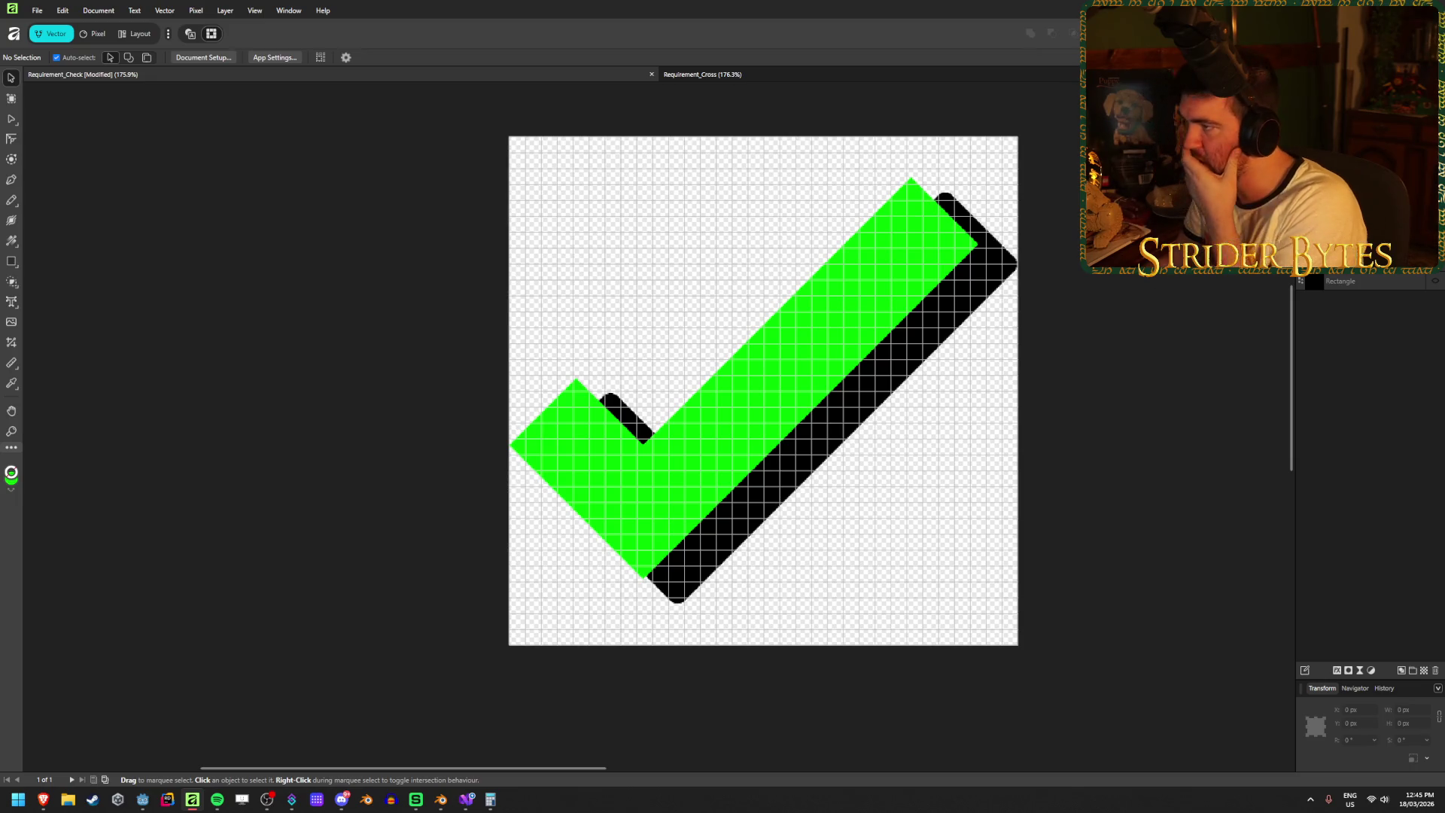
{"action": "key", "text": "alt+Tab"}
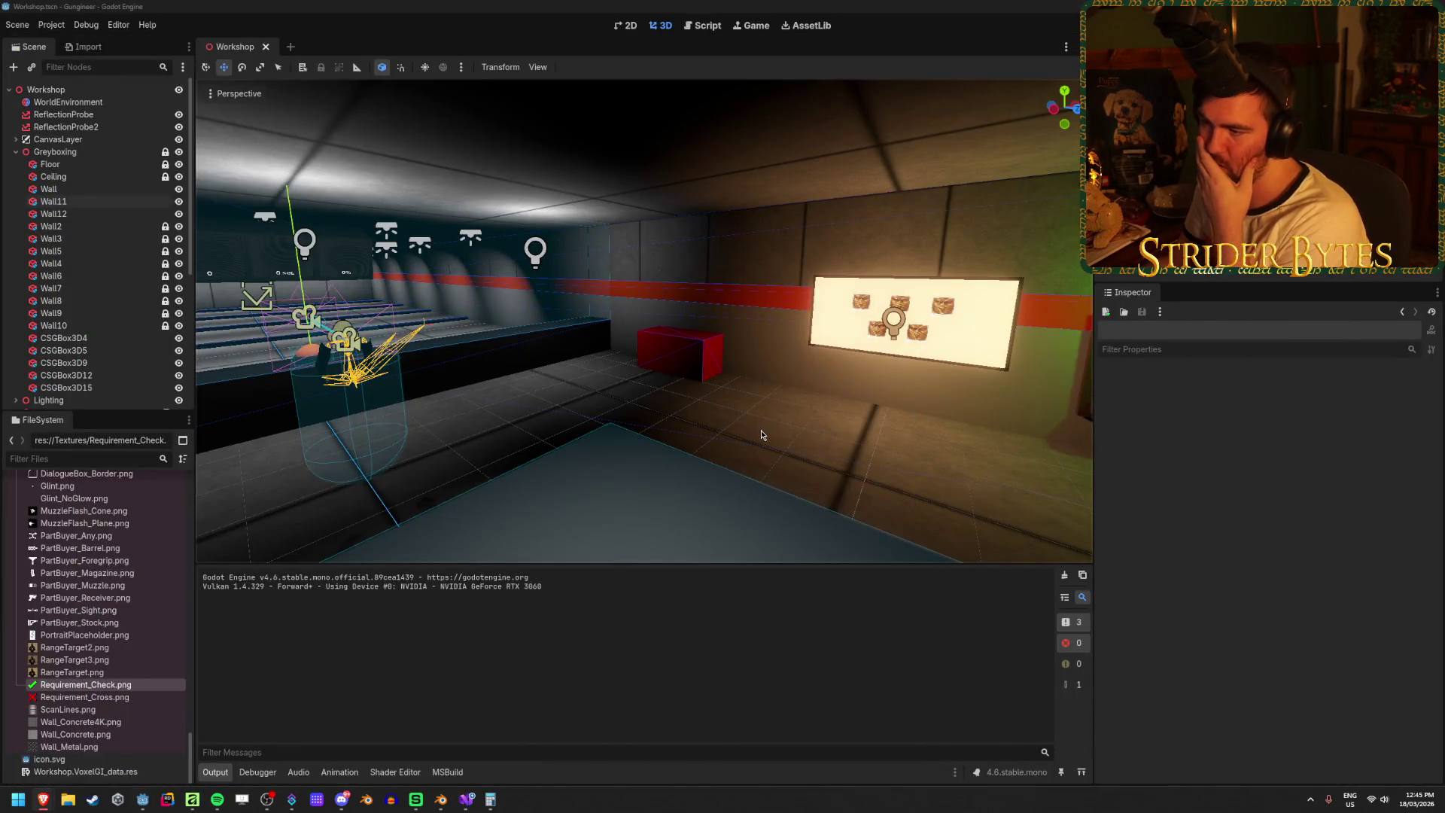
{"action": "mouse_move", "coordinate": [856, 241]}
{"action": "left_mouse_down"}
{"action": "mouse_move", "coordinate": [813, 243]}
{"action": "mouse_move", "coordinate": [620, 179]}
{"action": "left_mouse_up"}
{"action": "scroll", "coordinate": [620, 179], "scroll_direction": "down", "scroll_amount": 10}
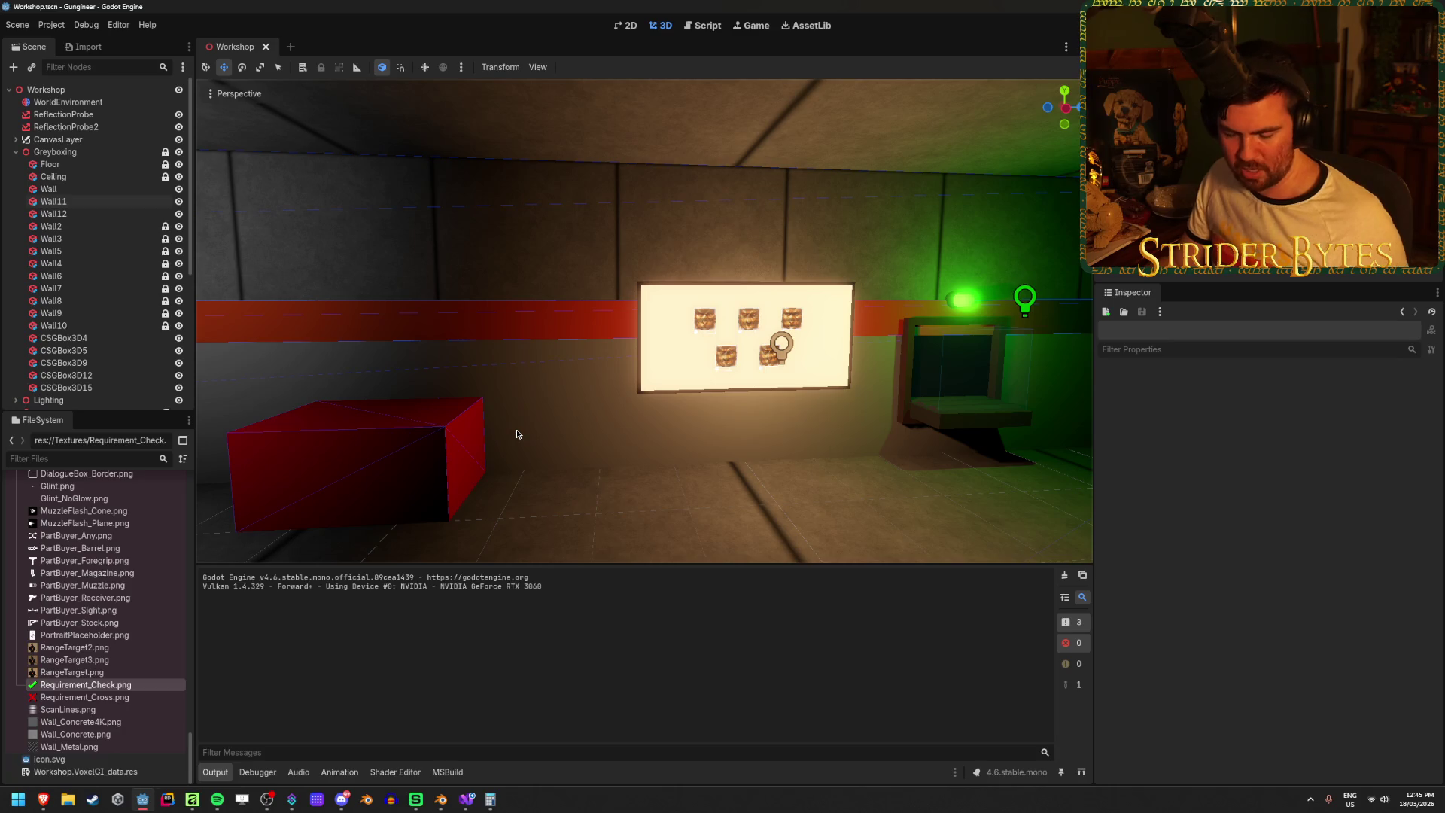
- Snip the requirement board region of the 3D viewport, retaking the capture once
{"action": "key", "text": "super+shift+s"}
{"action": "mouse_move", "coordinate": [366, 155]}
{"action": "left_mouse_down"}
{"action": "mouse_move", "coordinate": [917, 508]}
{"action": "mouse_move", "coordinate": [924, 531]}
{"action": "left_mouse_up"}
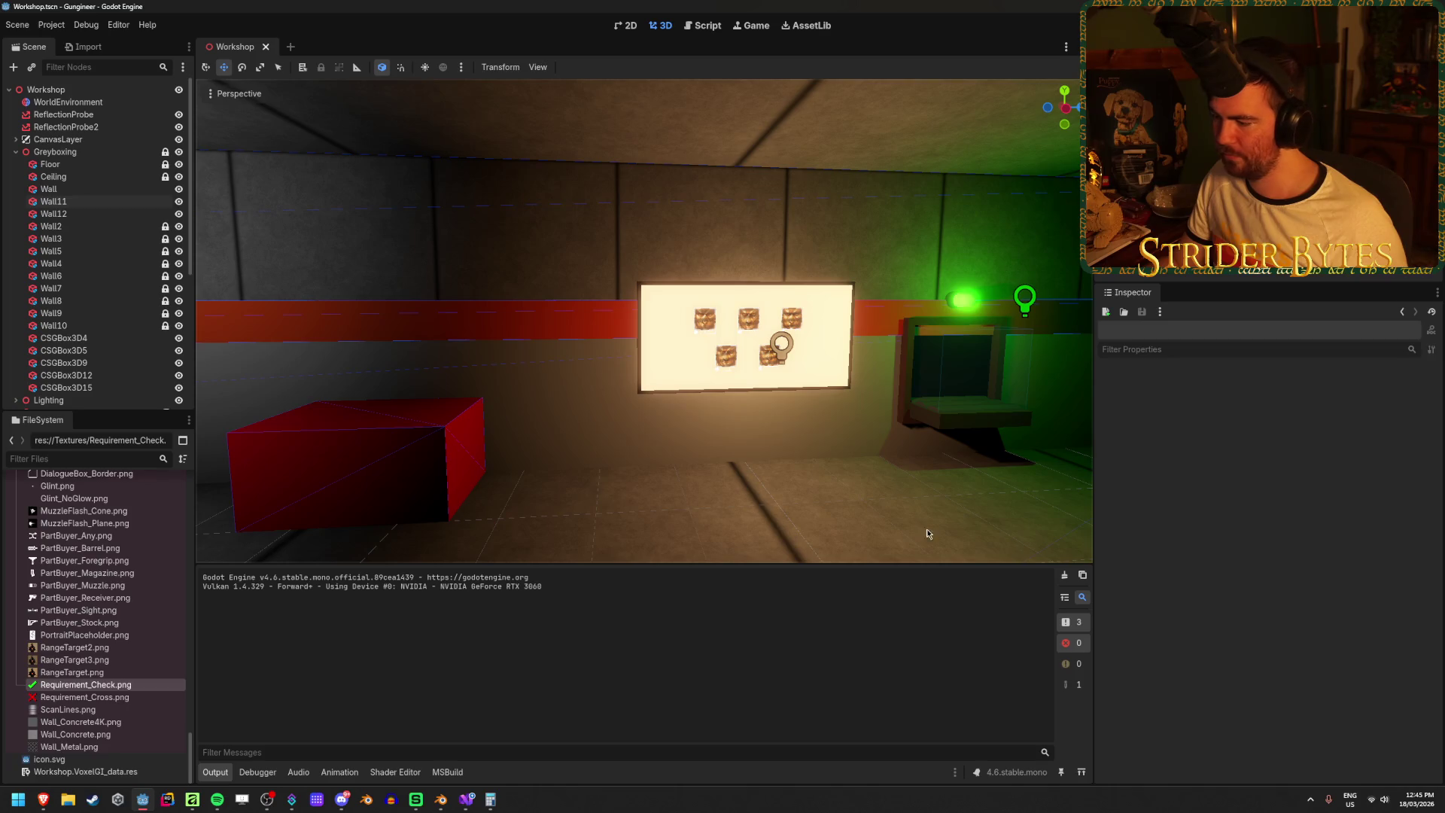
{"action": "left_click", "coordinate": [1310, 800]}
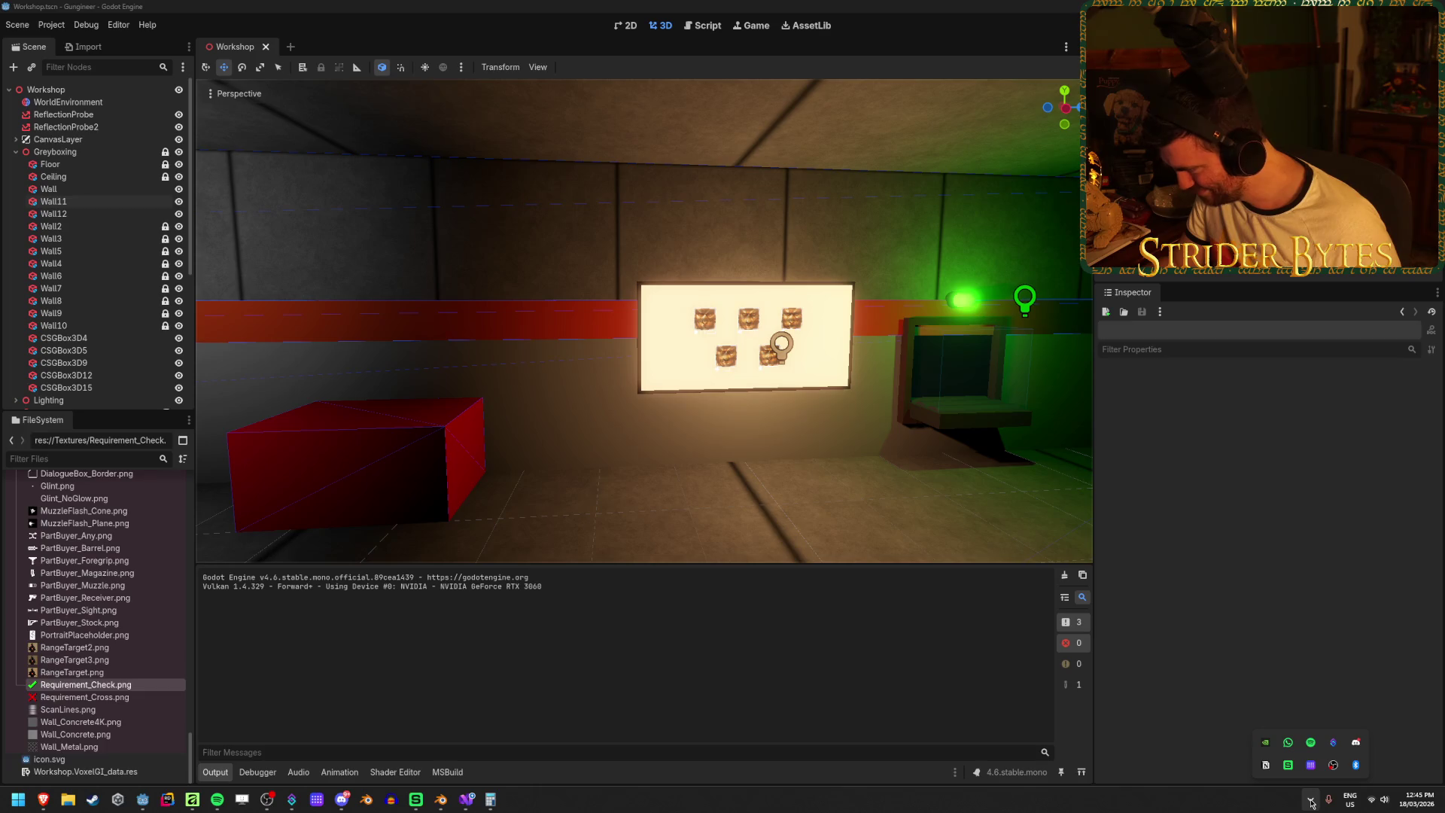
{"action": "left_click", "coordinate": [1310, 800]}
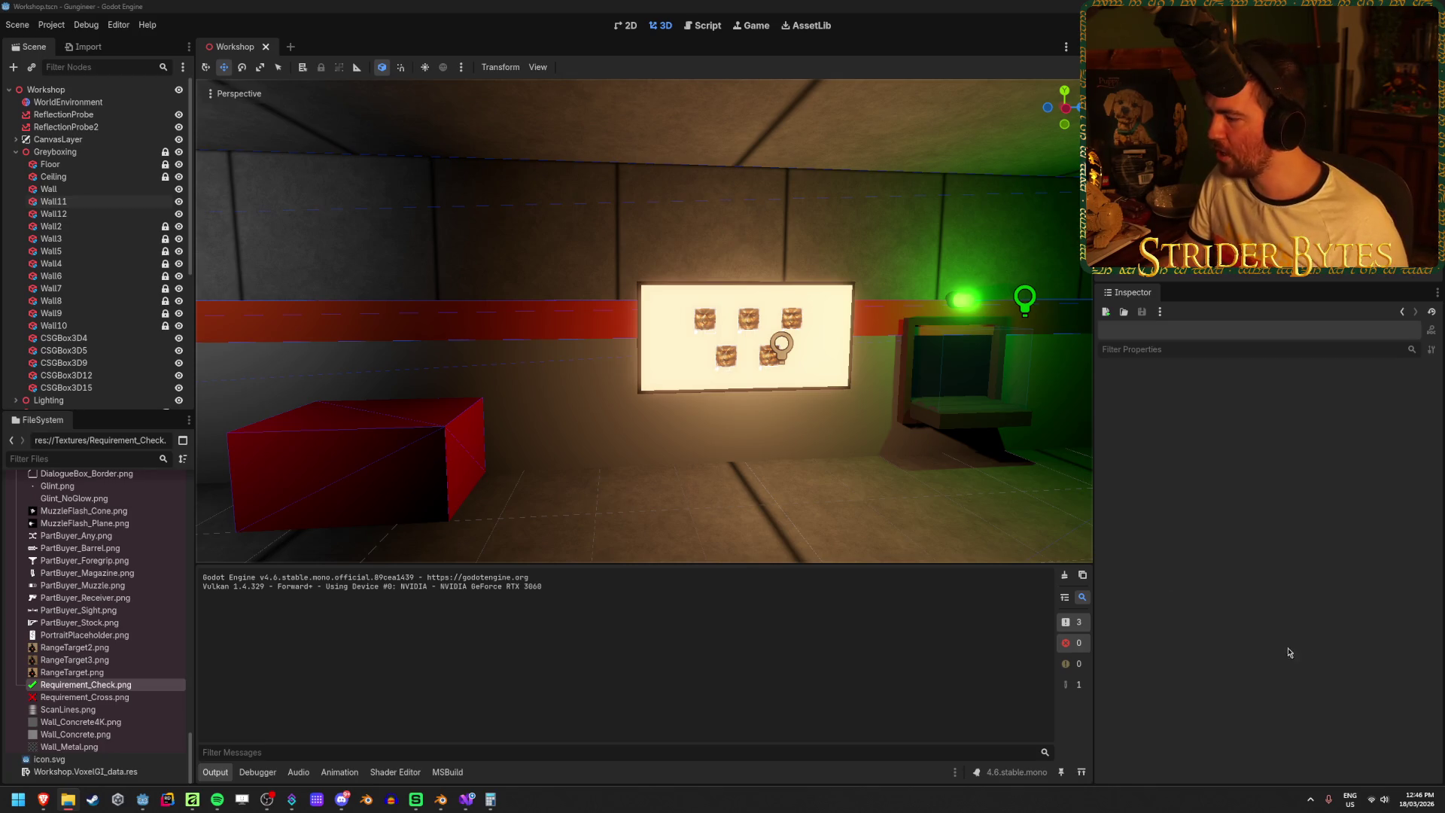
{"action": "left_click", "coordinate": [1427, 808]}
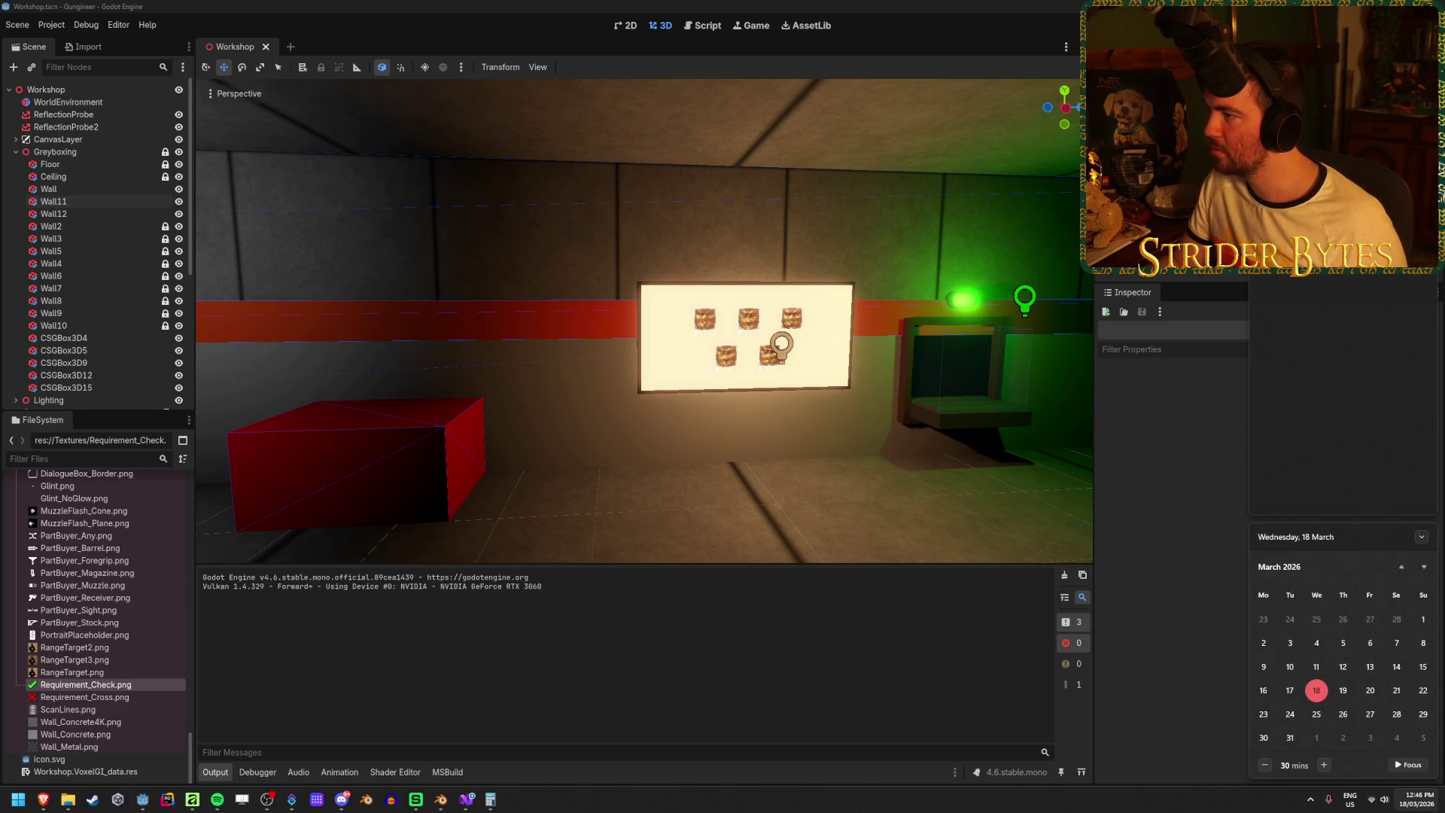
{"action": "key", "text": "super+shift+s"}
{"action": "left_click_drag", "start_coordinate": [366, 158], "coordinate": [922, 526]}
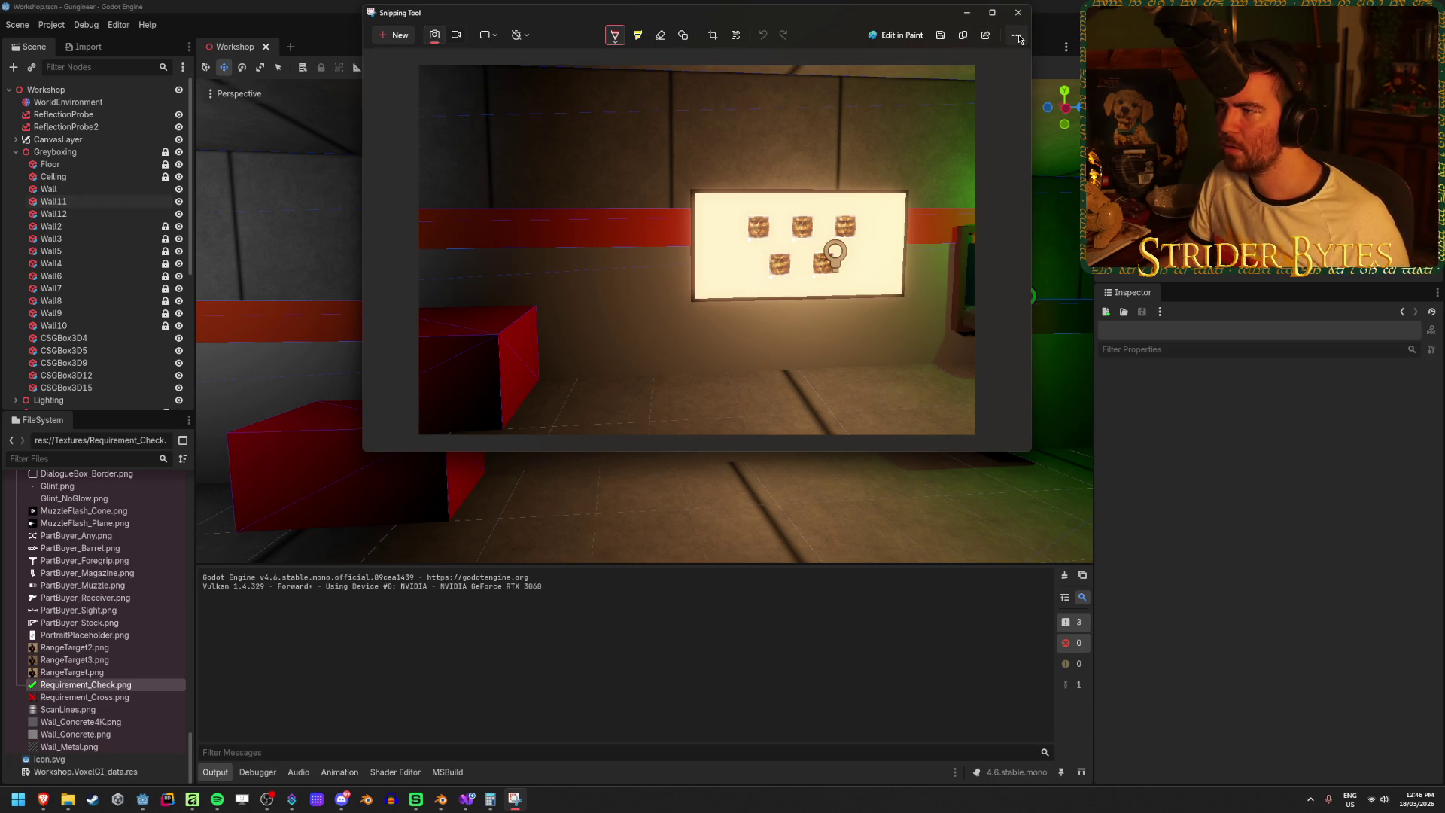
- Open the screenshots folder from the capture's options menu, then close Snipping Tool
{"action": "left_click", "coordinate": [1018, 37]}
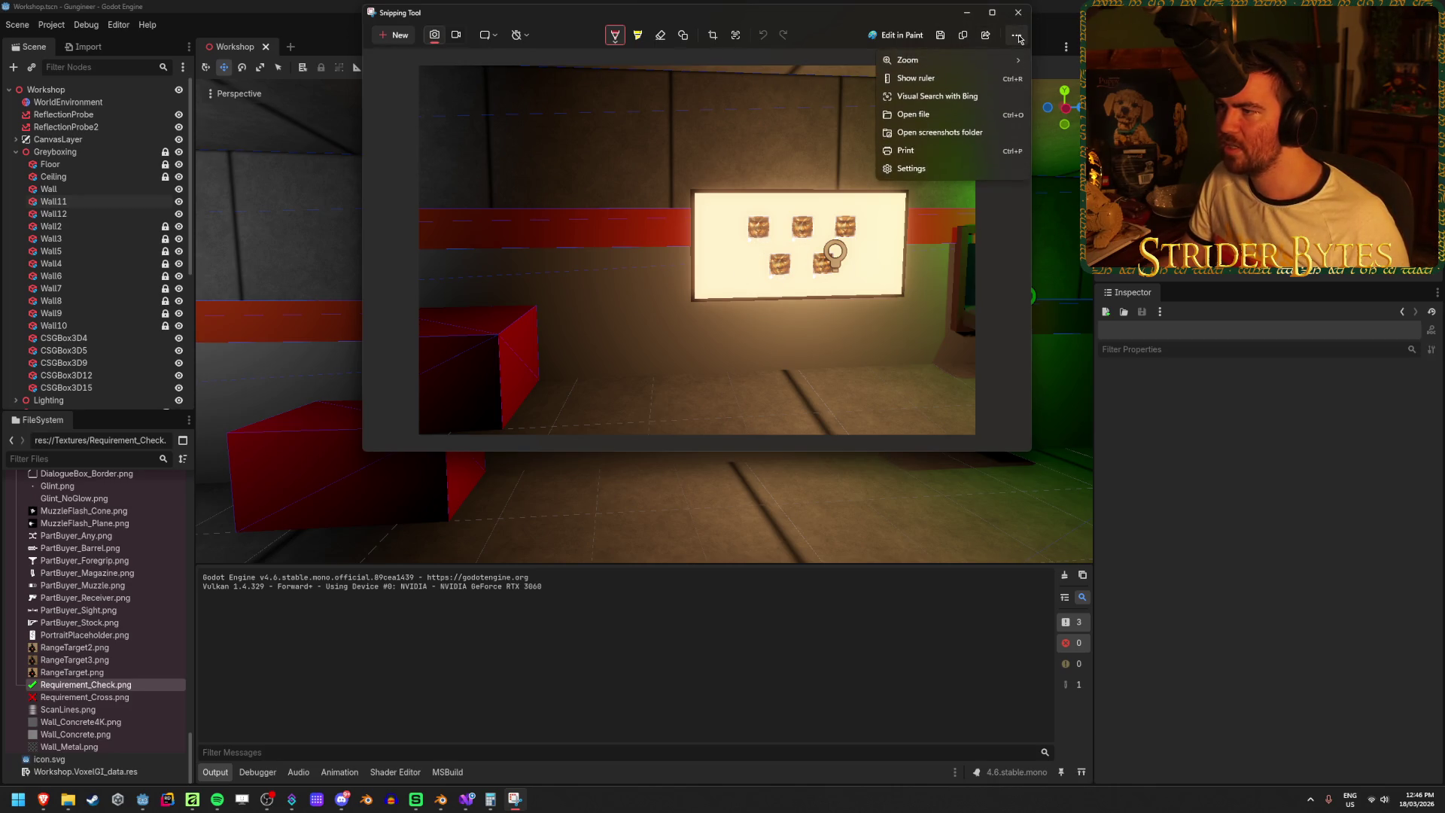
{"action": "left_click", "coordinate": [977, 132]}
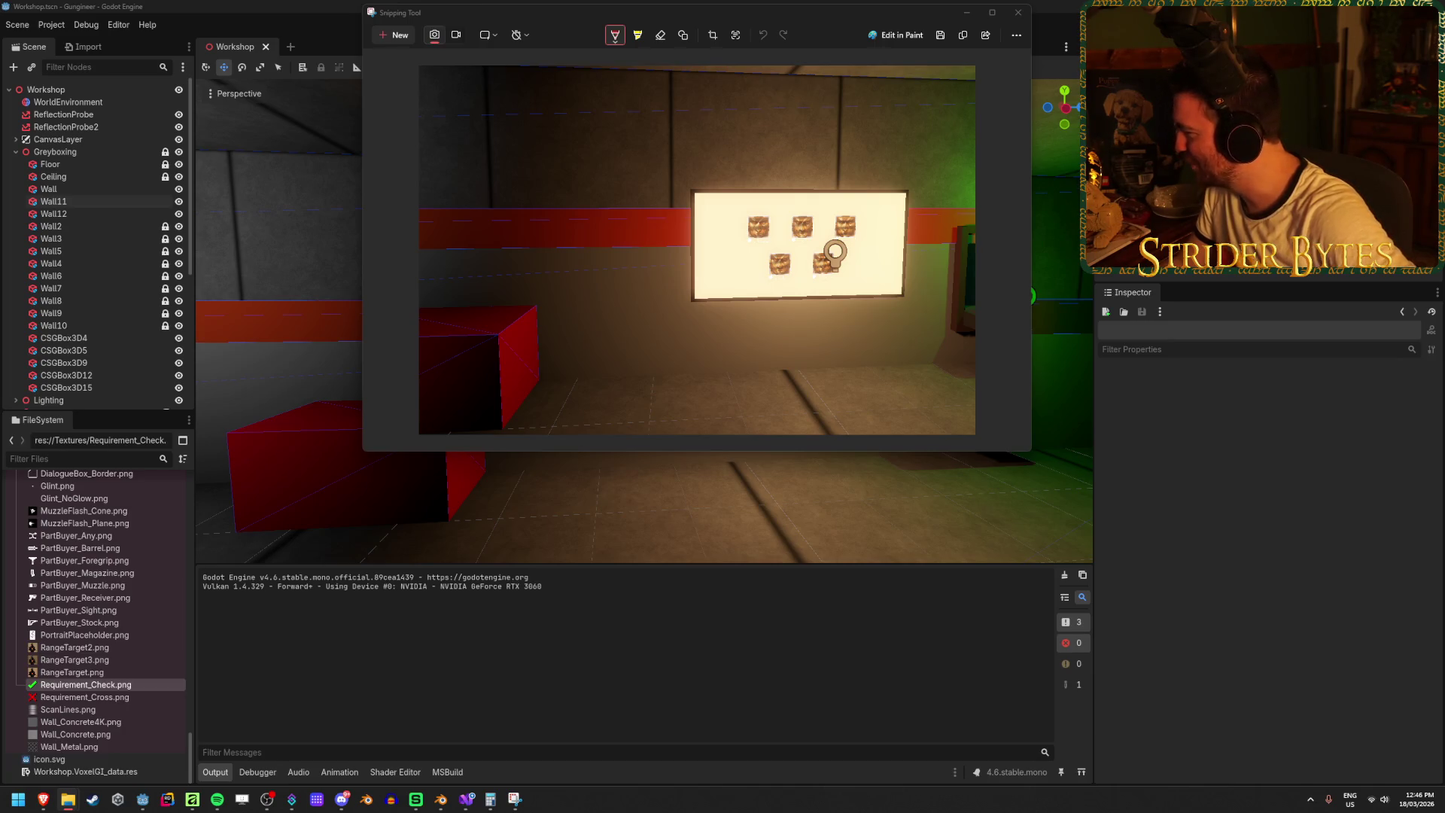
{"action": "left_click", "coordinate": [1021, 12]}
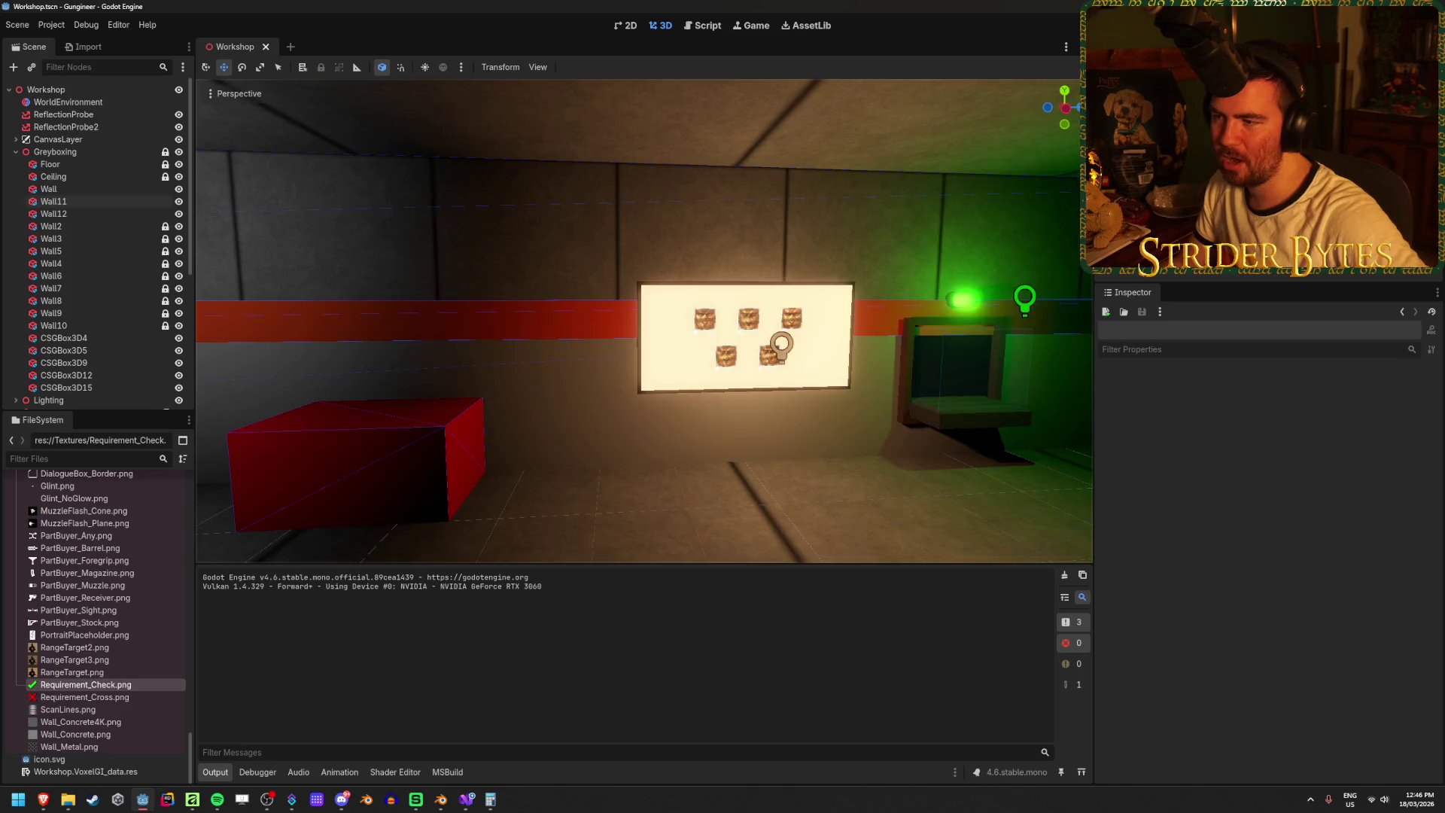
- Turn the view toward the side wall, return focus to Godot and select the wall
{"action": "left_click_drag", "start_coordinate": [419, 512], "coordinate": [565, 345]}
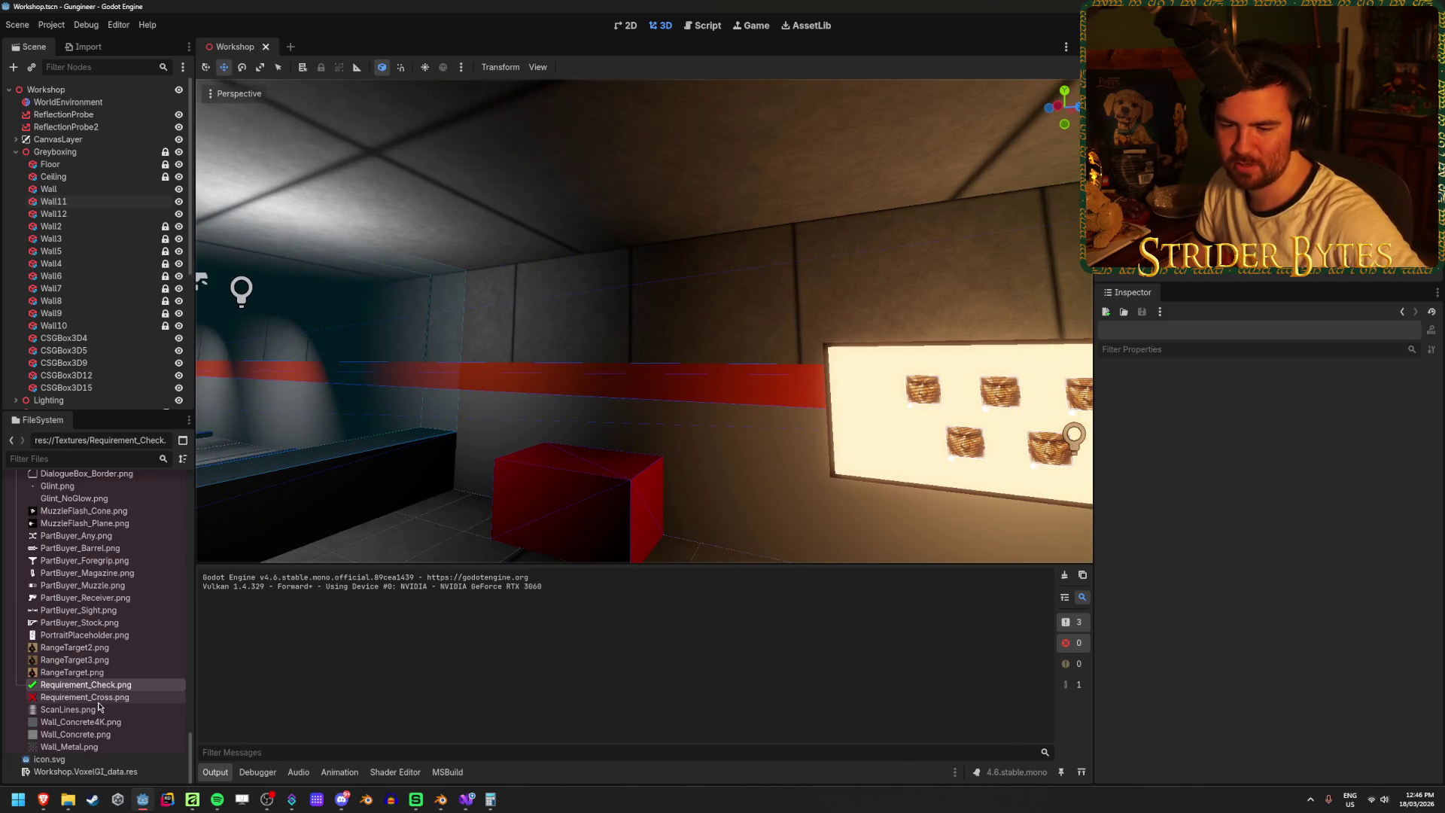
{"action": "scroll", "coordinate": [97, 706], "scroll_direction": "up", "scroll_amount": 15}
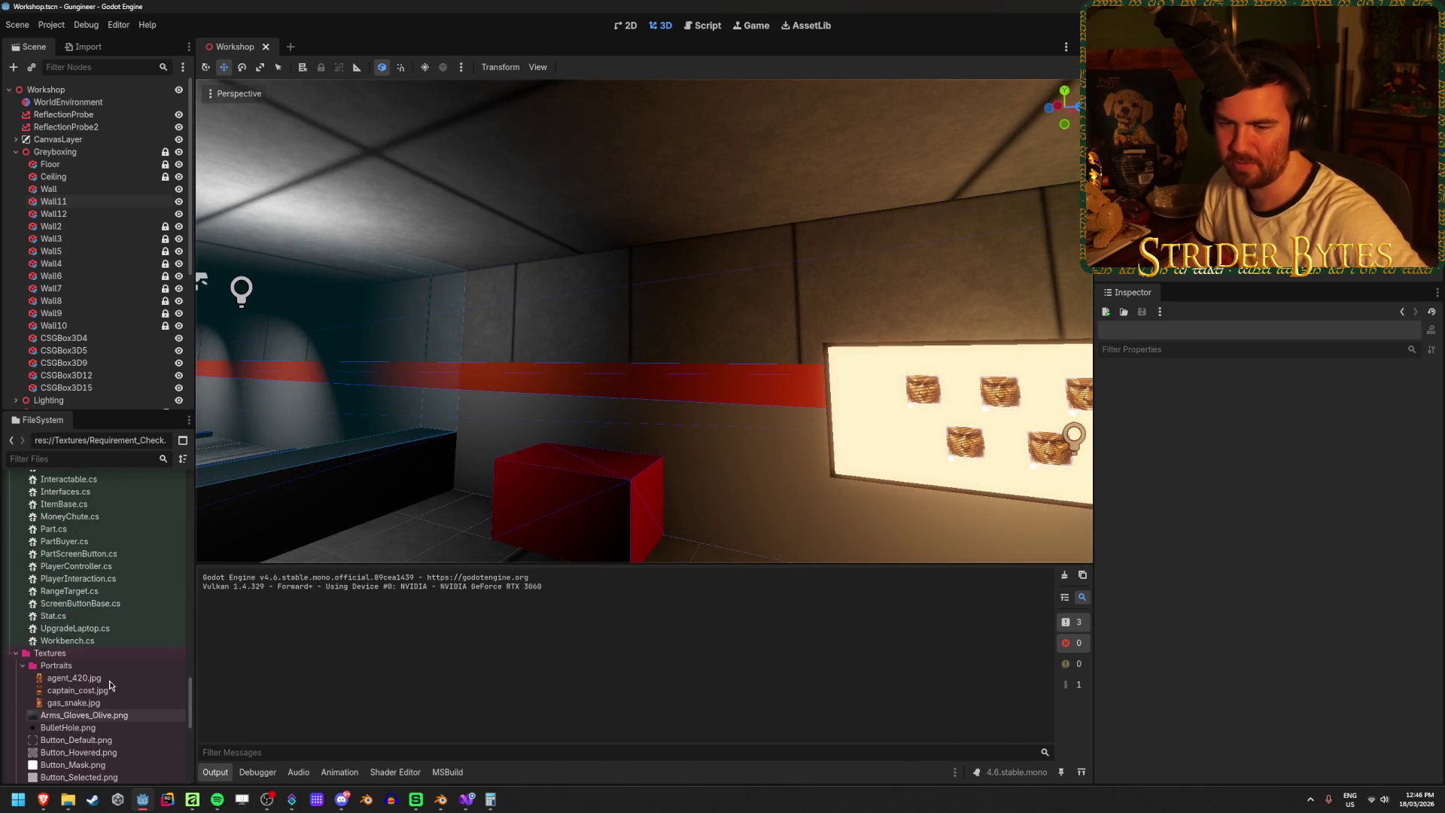
{"action": "scroll", "coordinate": [110, 685], "scroll_direction": "down", "scroll_amount": 10}
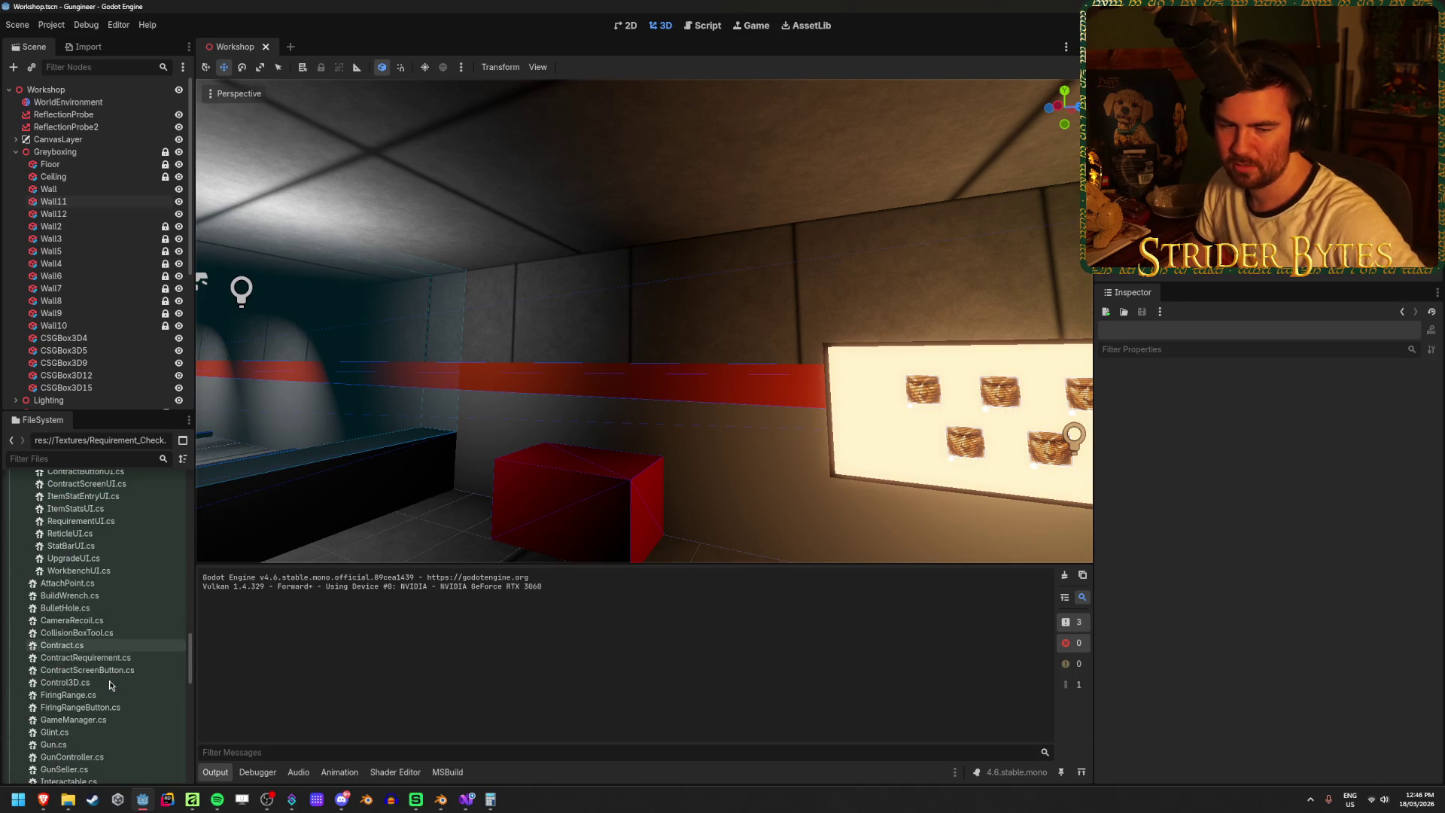
{"action": "scroll", "coordinate": [110, 685], "scroll_direction": "down", "scroll_amount": 6}
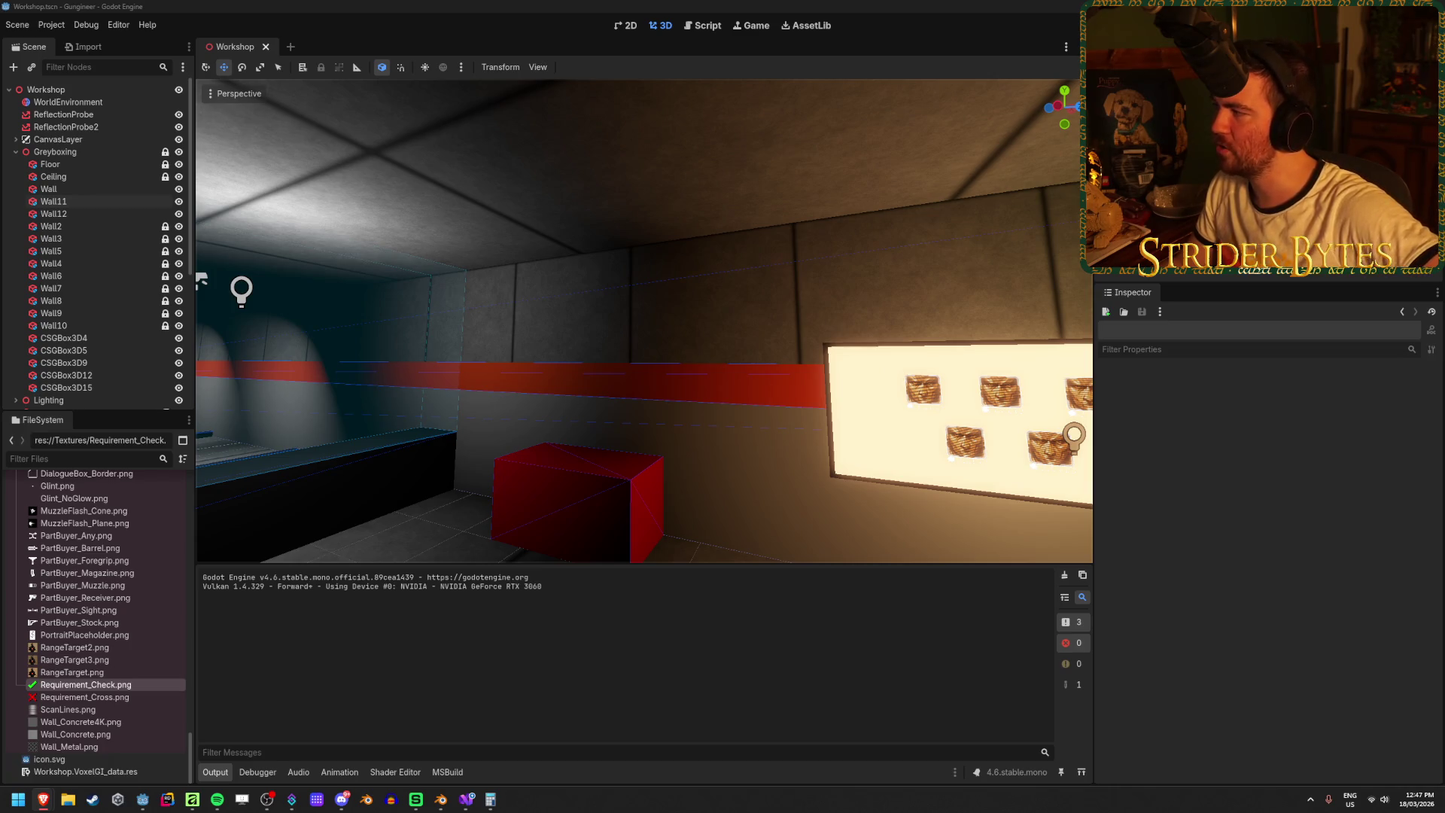
{"action": "left_click", "coordinate": [216, 5]}
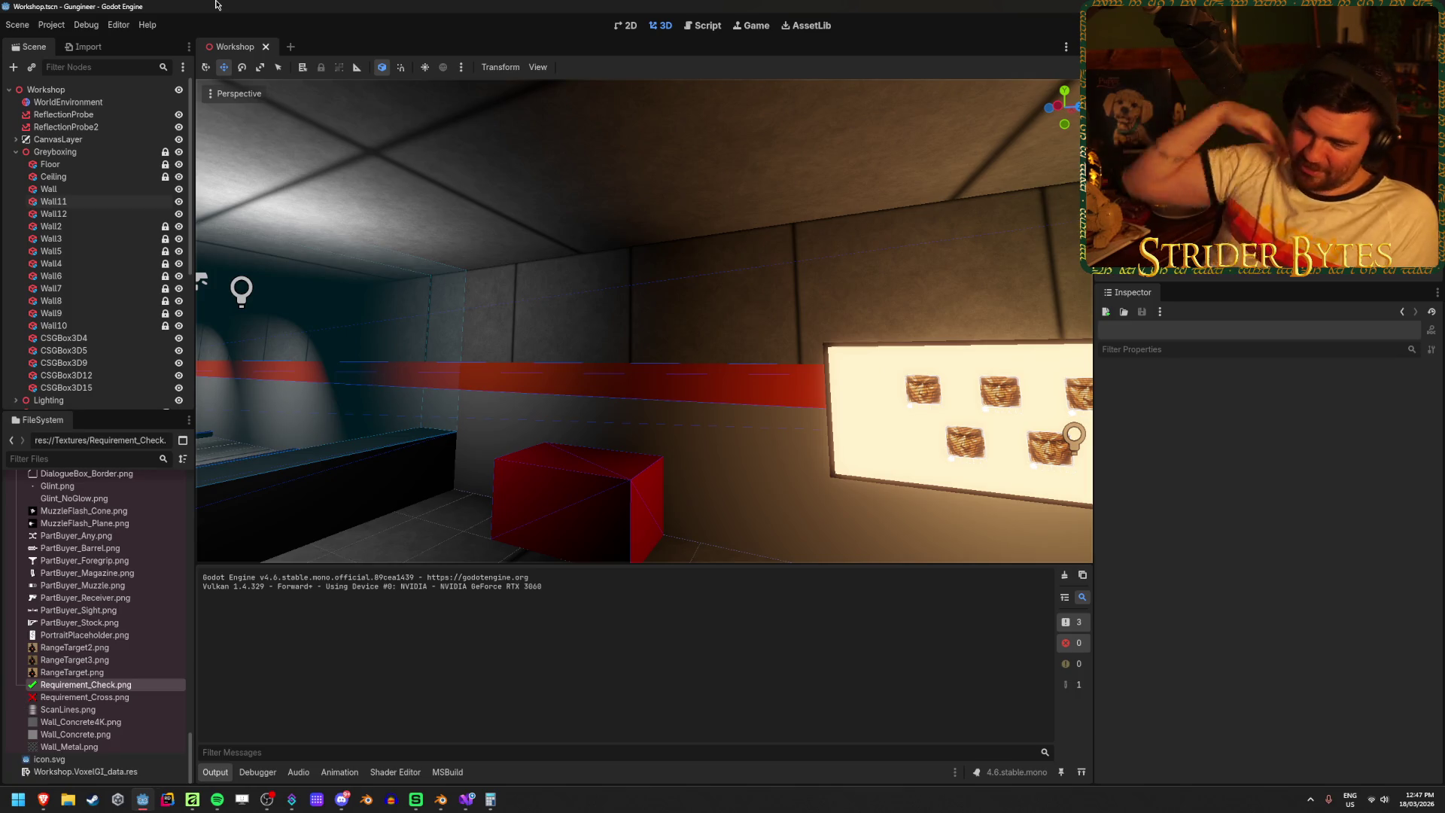
{"action": "left_click", "coordinate": [667, 285]}
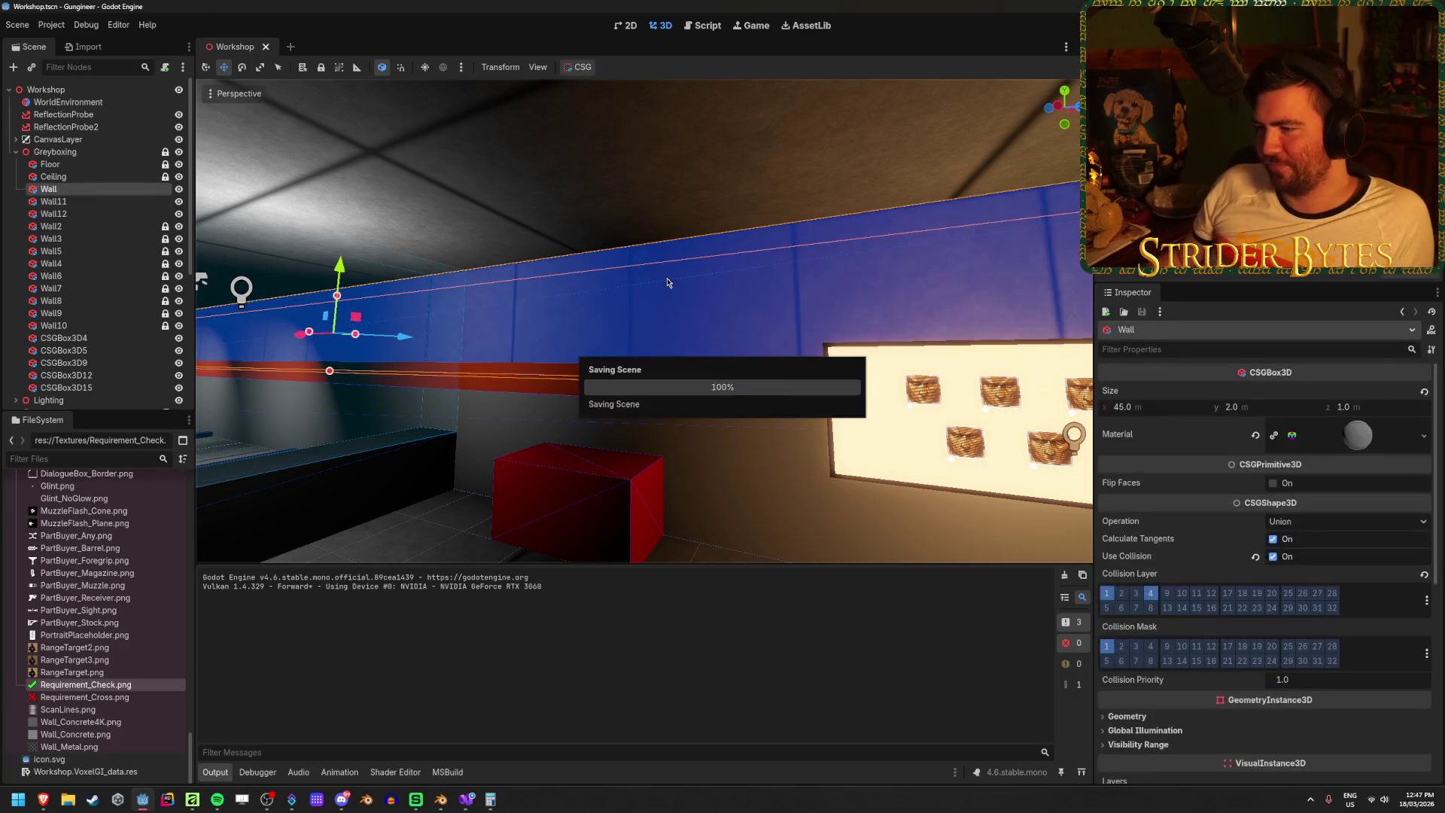
- Select Wall12 and nudge it slightly along the X axis
{"action": "left_click", "coordinate": [502, 468]}
{"action": "key", "text": "Escape"}
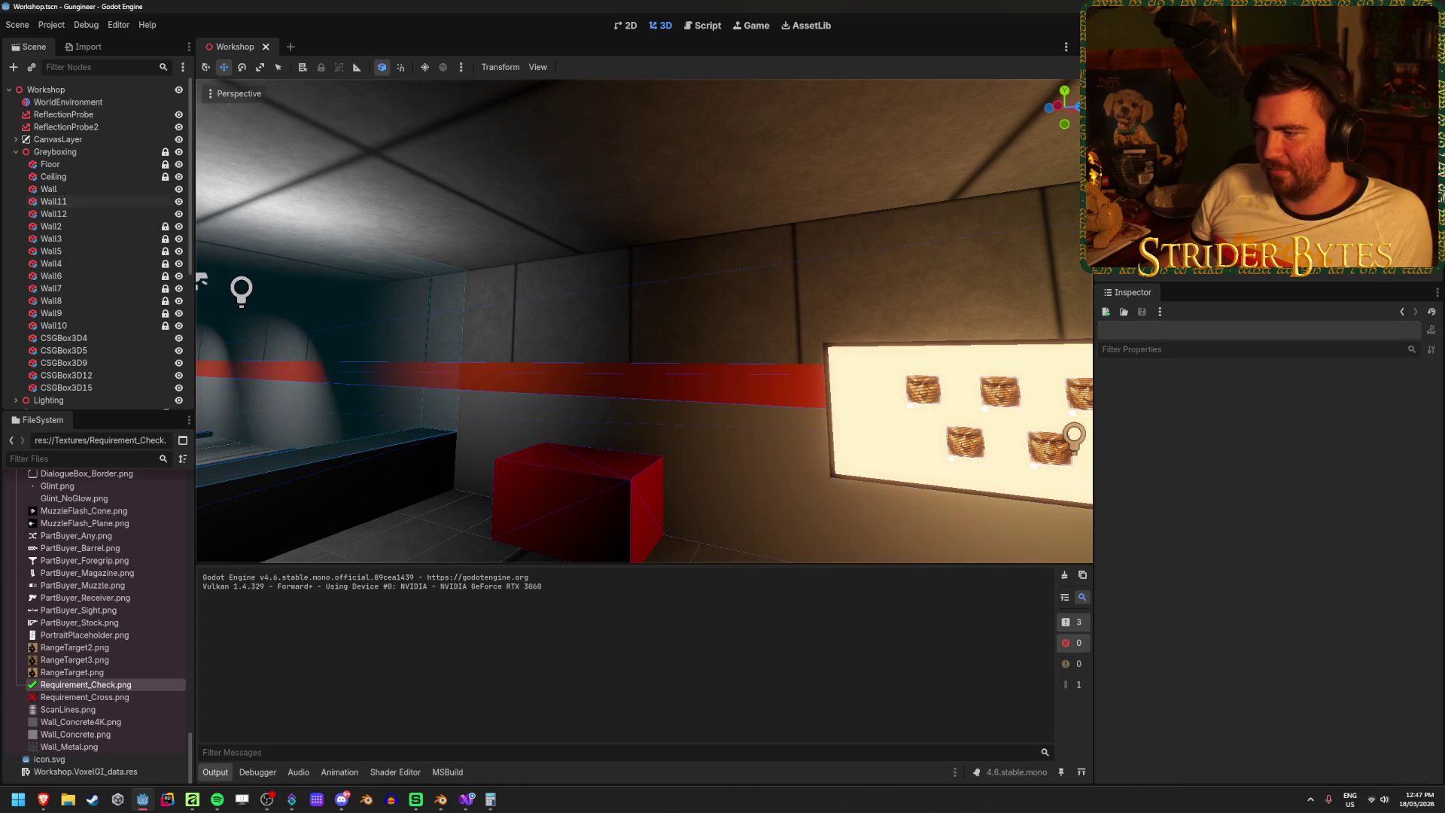
{"action": "scroll", "coordinate": [644, 321], "scroll_direction": "up", "scroll_amount": 8}
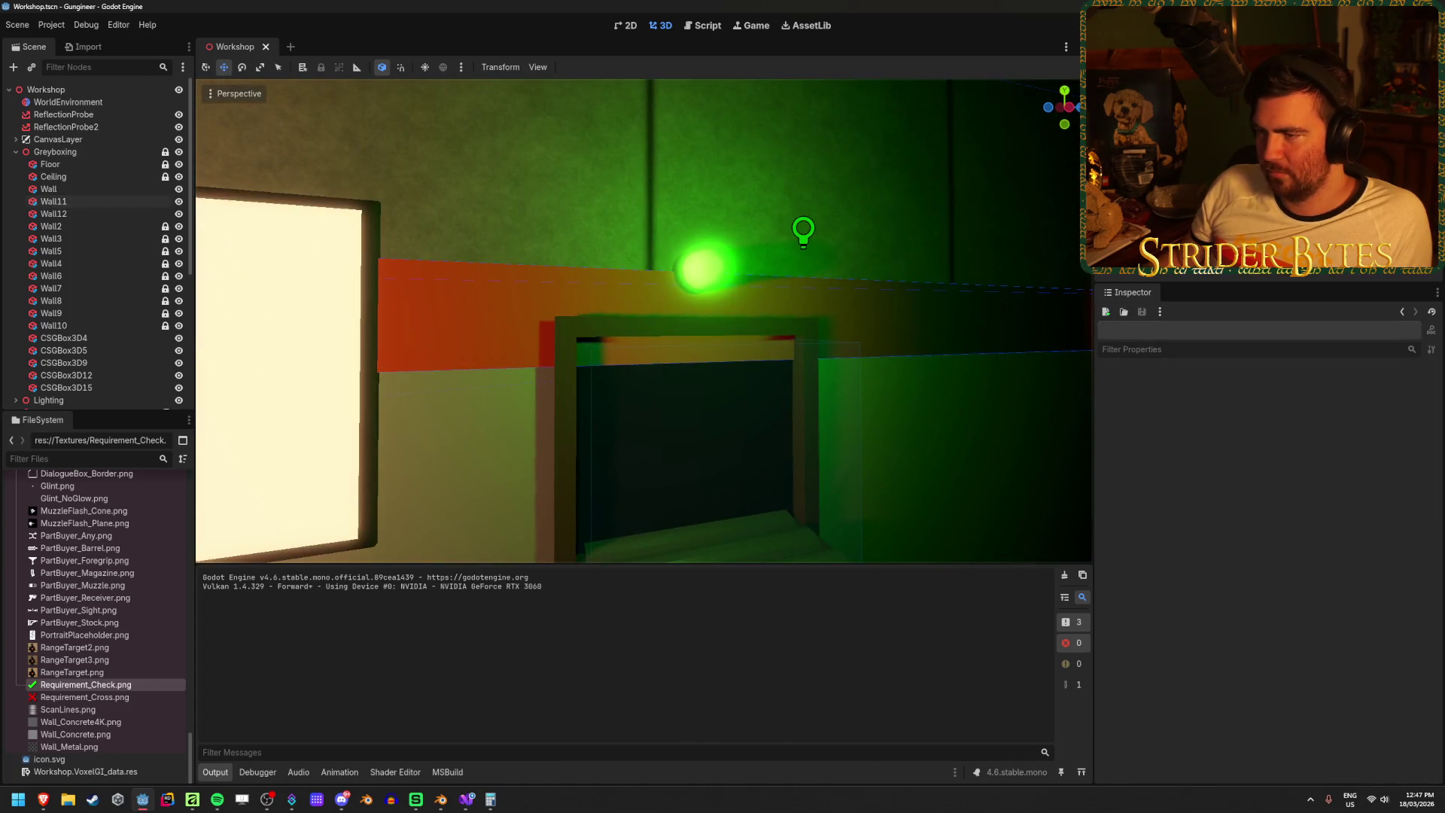
{"action": "scroll", "coordinate": [643, 322], "scroll_direction": "down", "scroll_amount": 5}
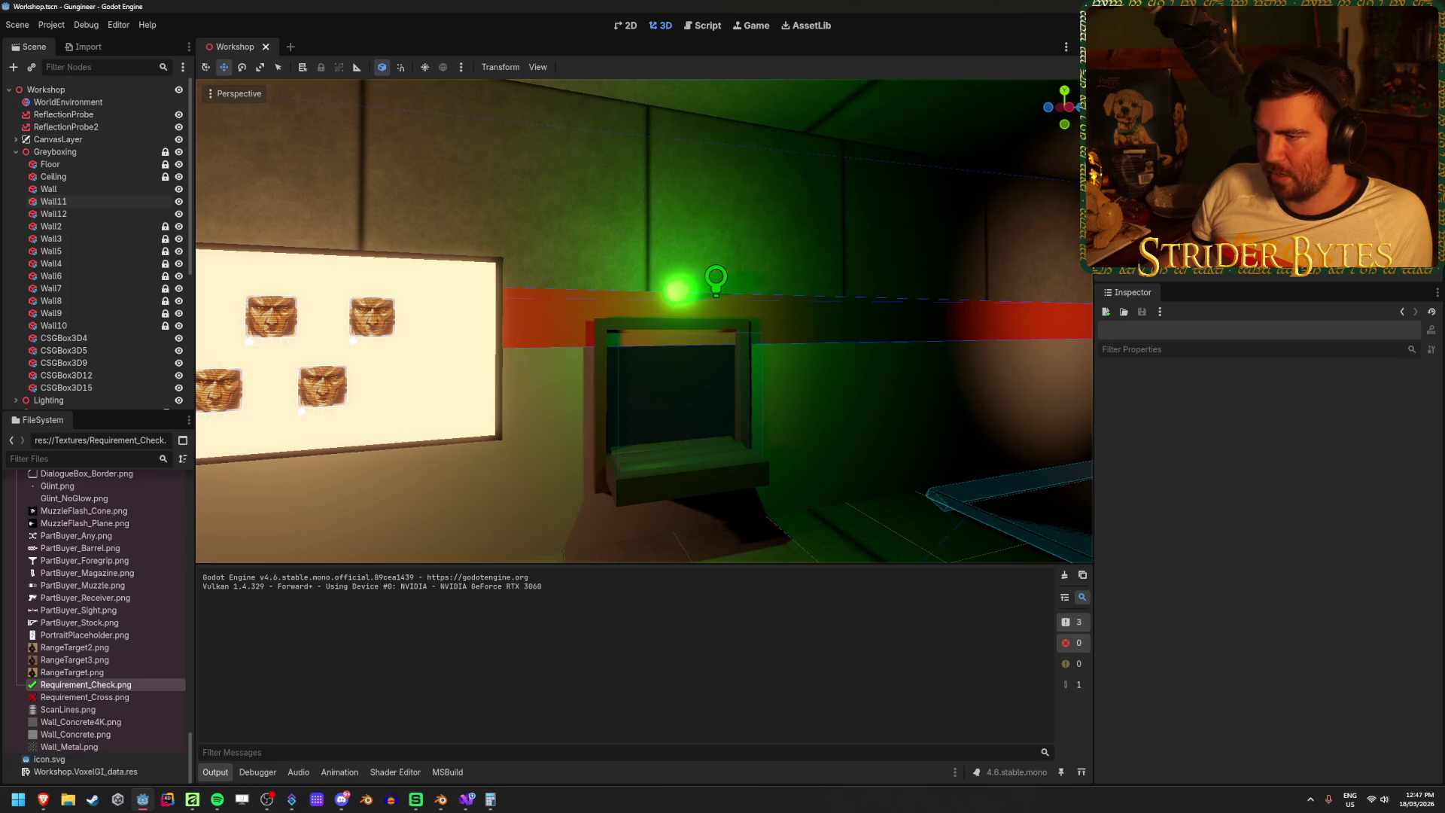
{"action": "mouse_move", "coordinate": [644, 322]}
{"action": "left_mouse_down"}
{"action": "mouse_move", "coordinate": [527, 321]}
{"action": "mouse_move", "coordinate": [819, 324]}
{"action": "left_mouse_up"}
{"action": "left_click", "coordinate": [893, 304]}
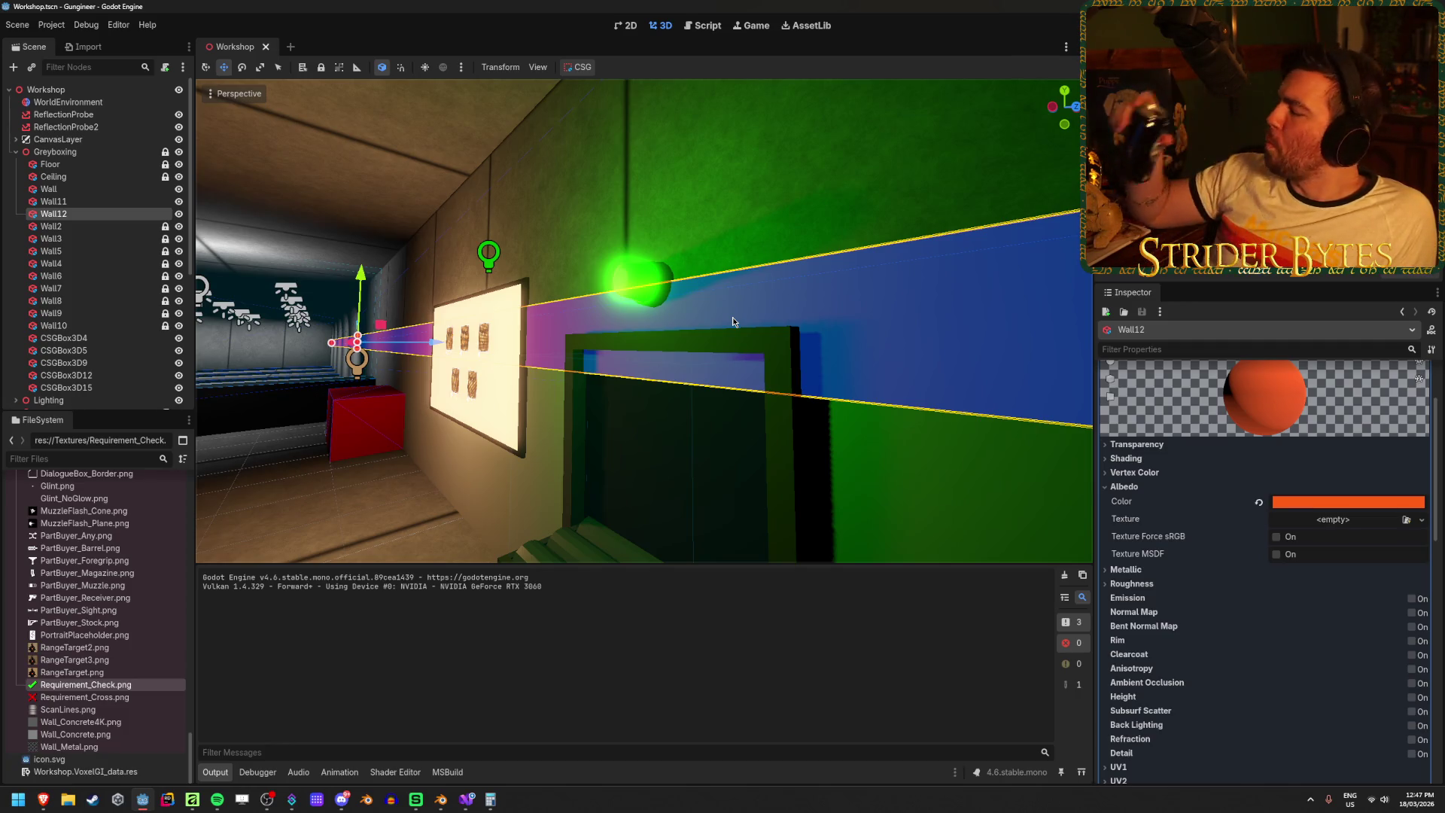
{"action": "left_click", "coordinate": [339, 487]}
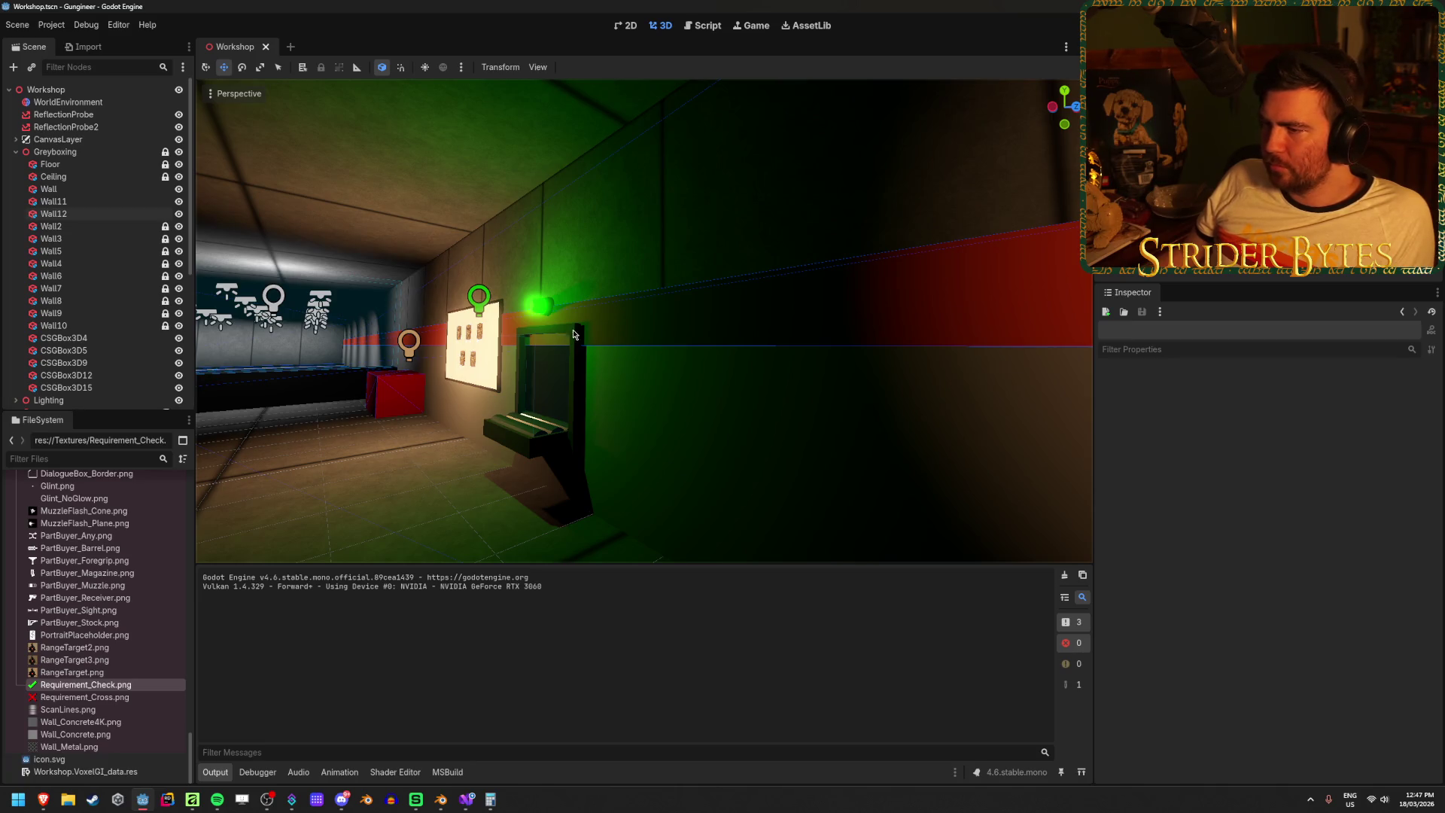
{"action": "left_click", "coordinate": [640, 318]}
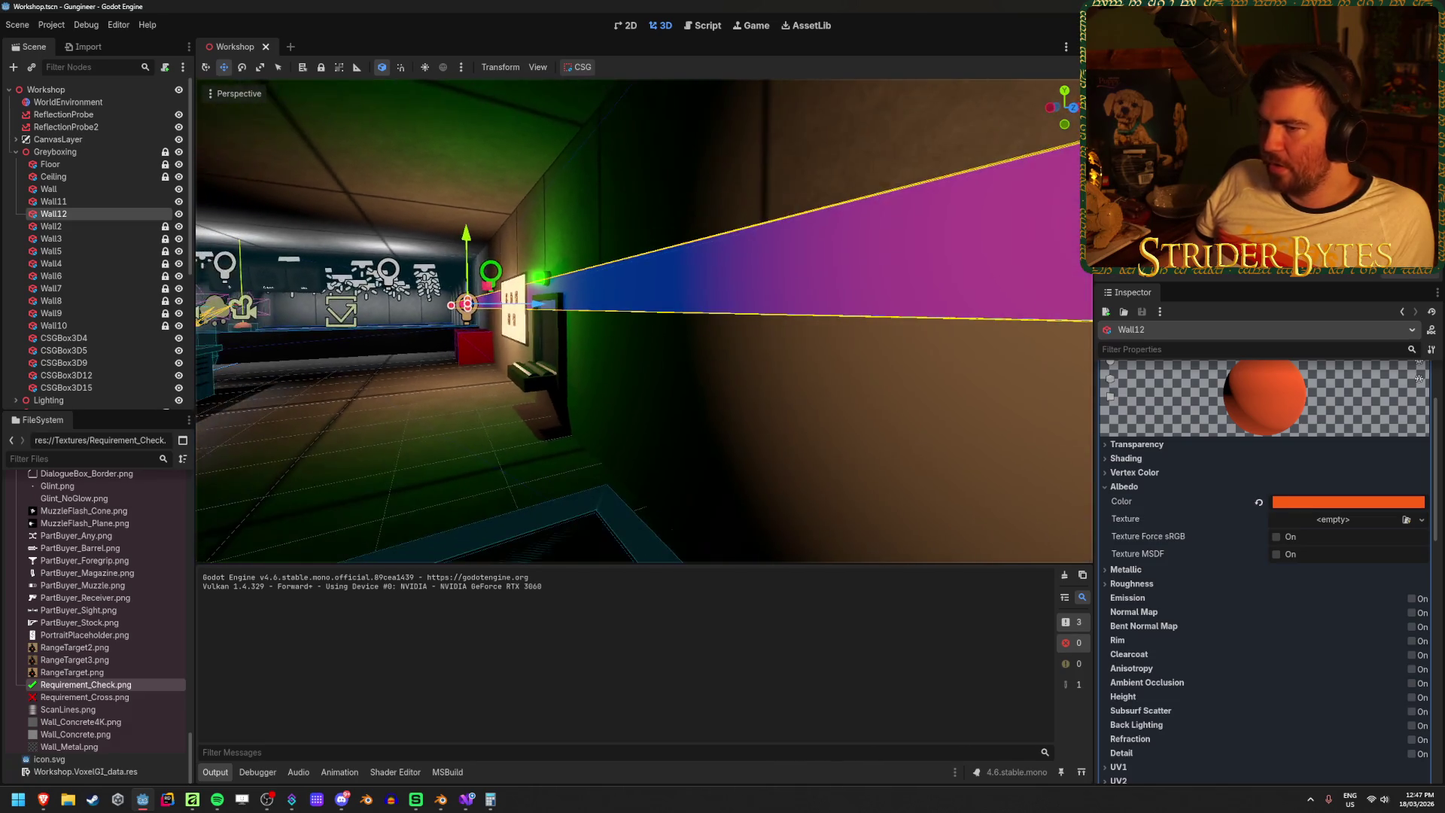
{"action": "left_click_drag", "start_coordinate": [520, 304], "coordinate": [533, 304]}
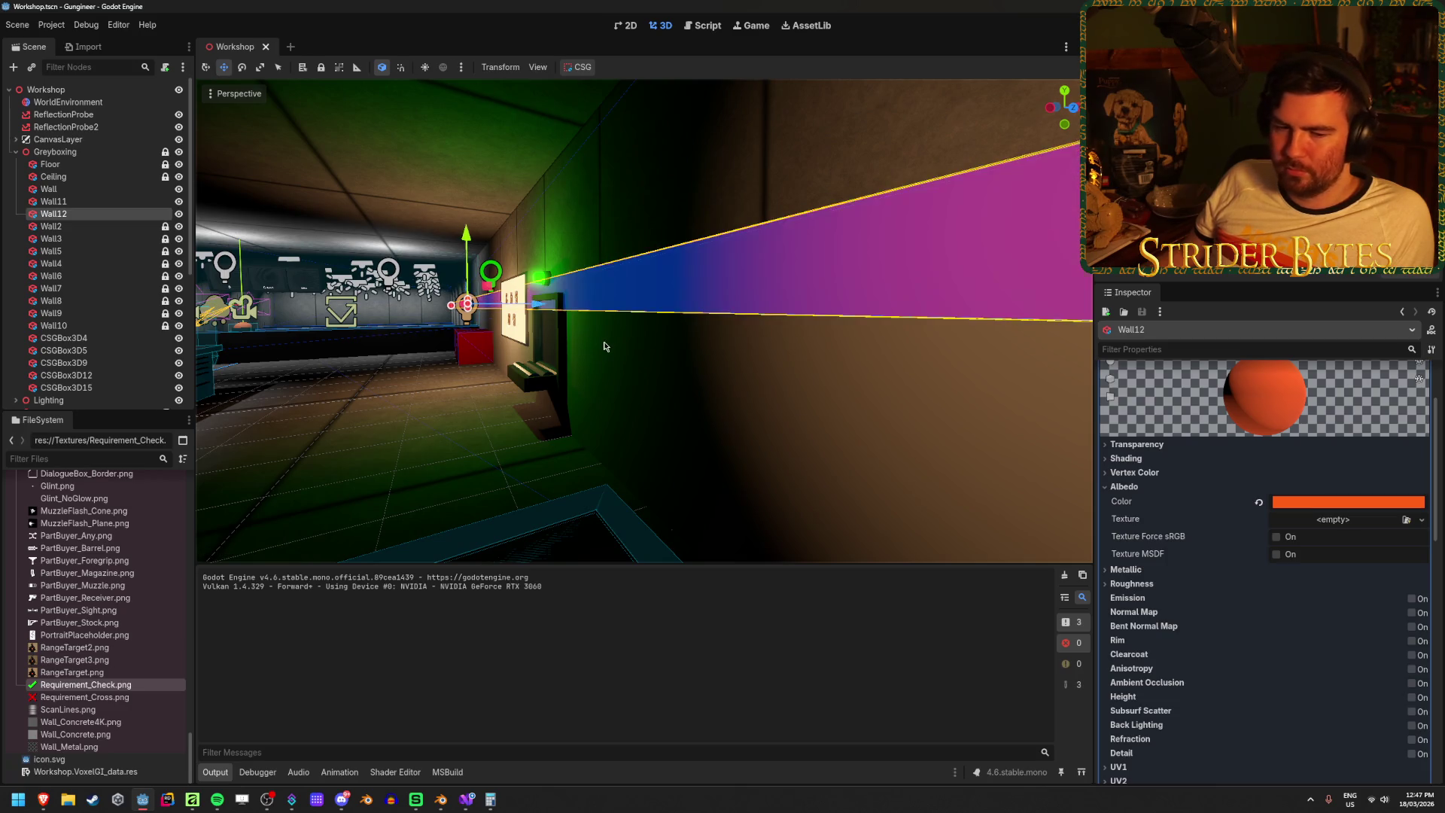
{"action": "left_click", "coordinate": [356, 472]}
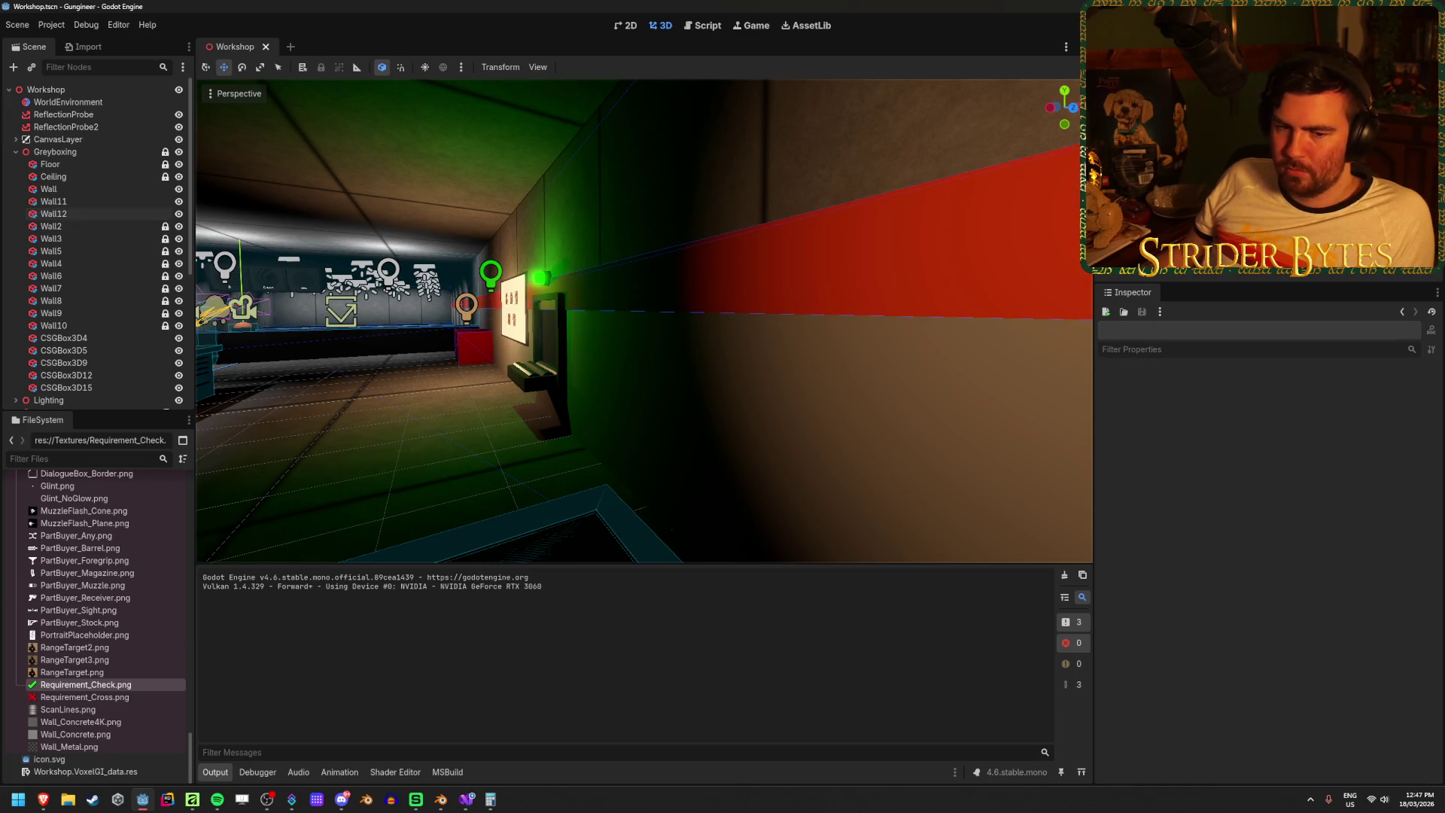
- Fly through the range corridor to review it, then build and run the game with F5
{"action": "key", "text": "w"}
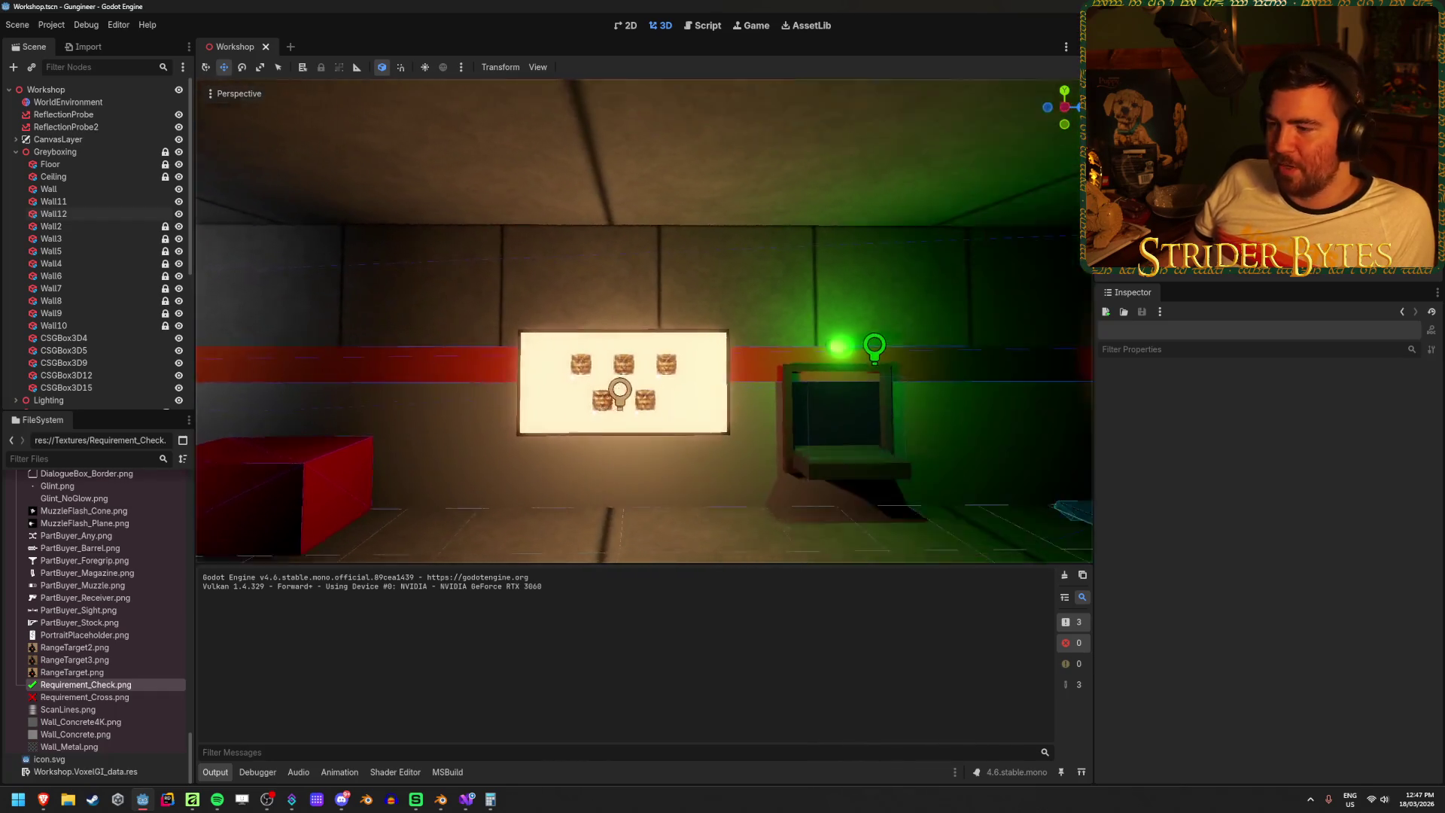
{"action": "key", "text": "w"}
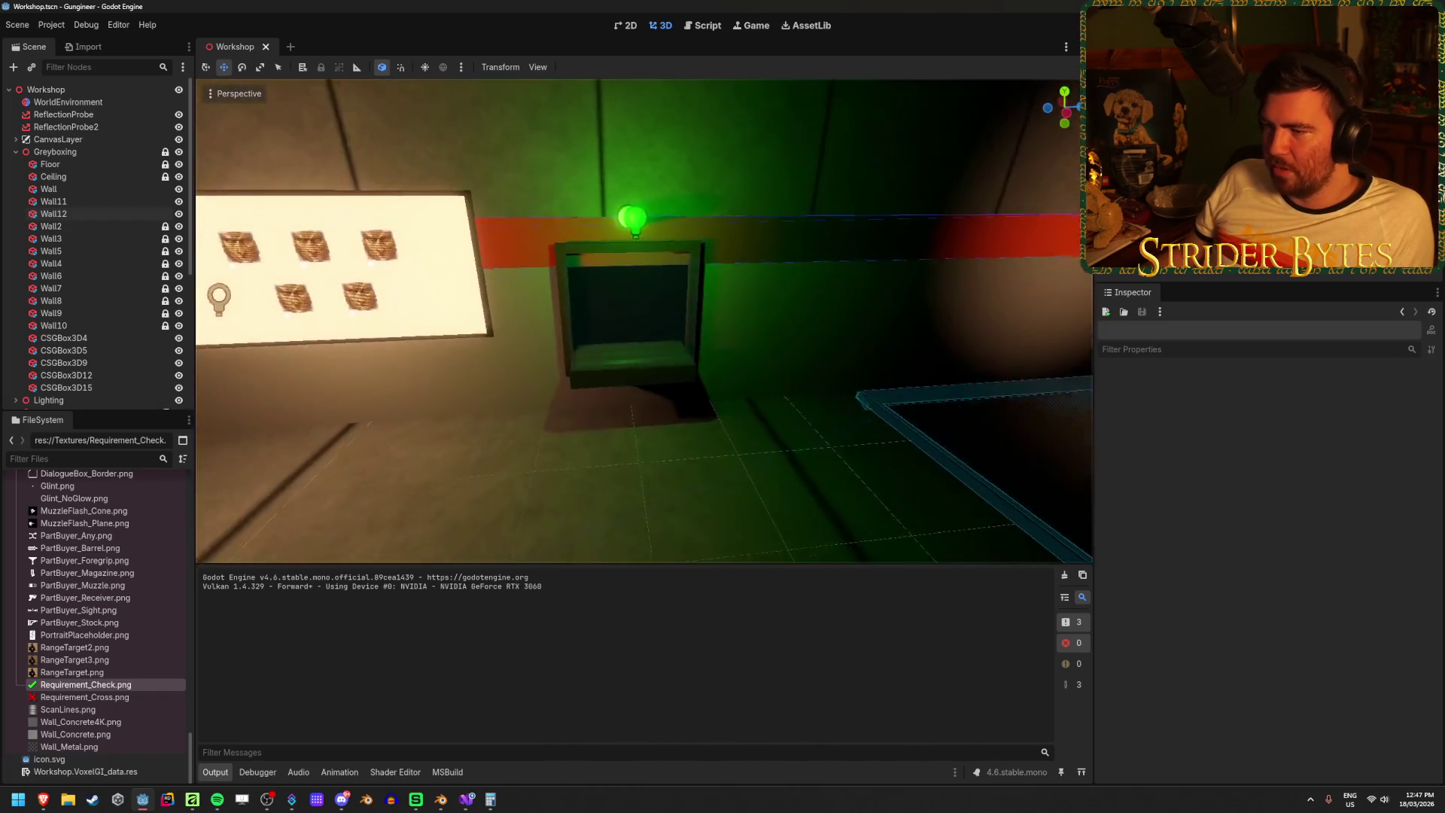
{"action": "key", "text": "w"}
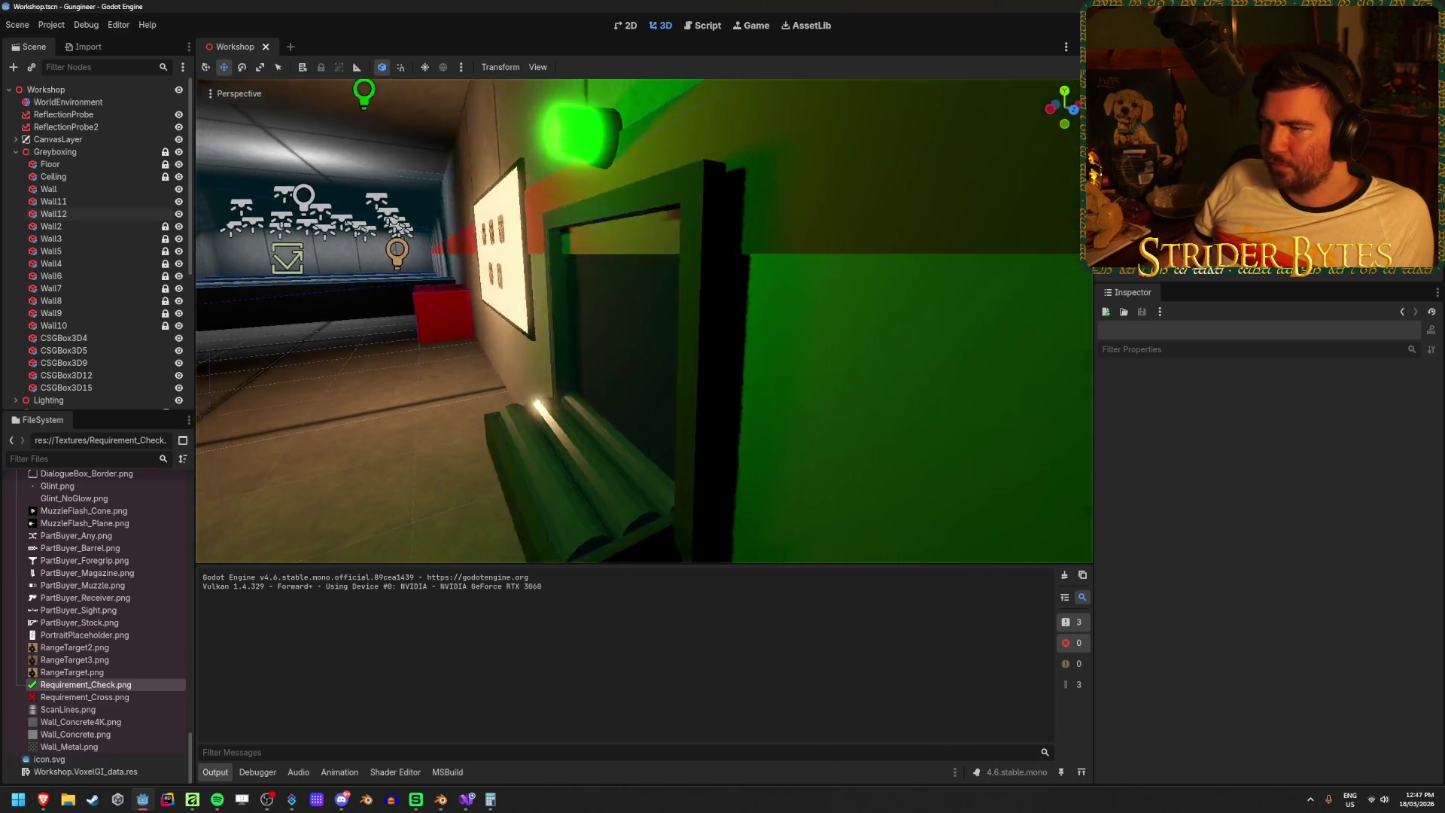
{"action": "key", "text": "w"}
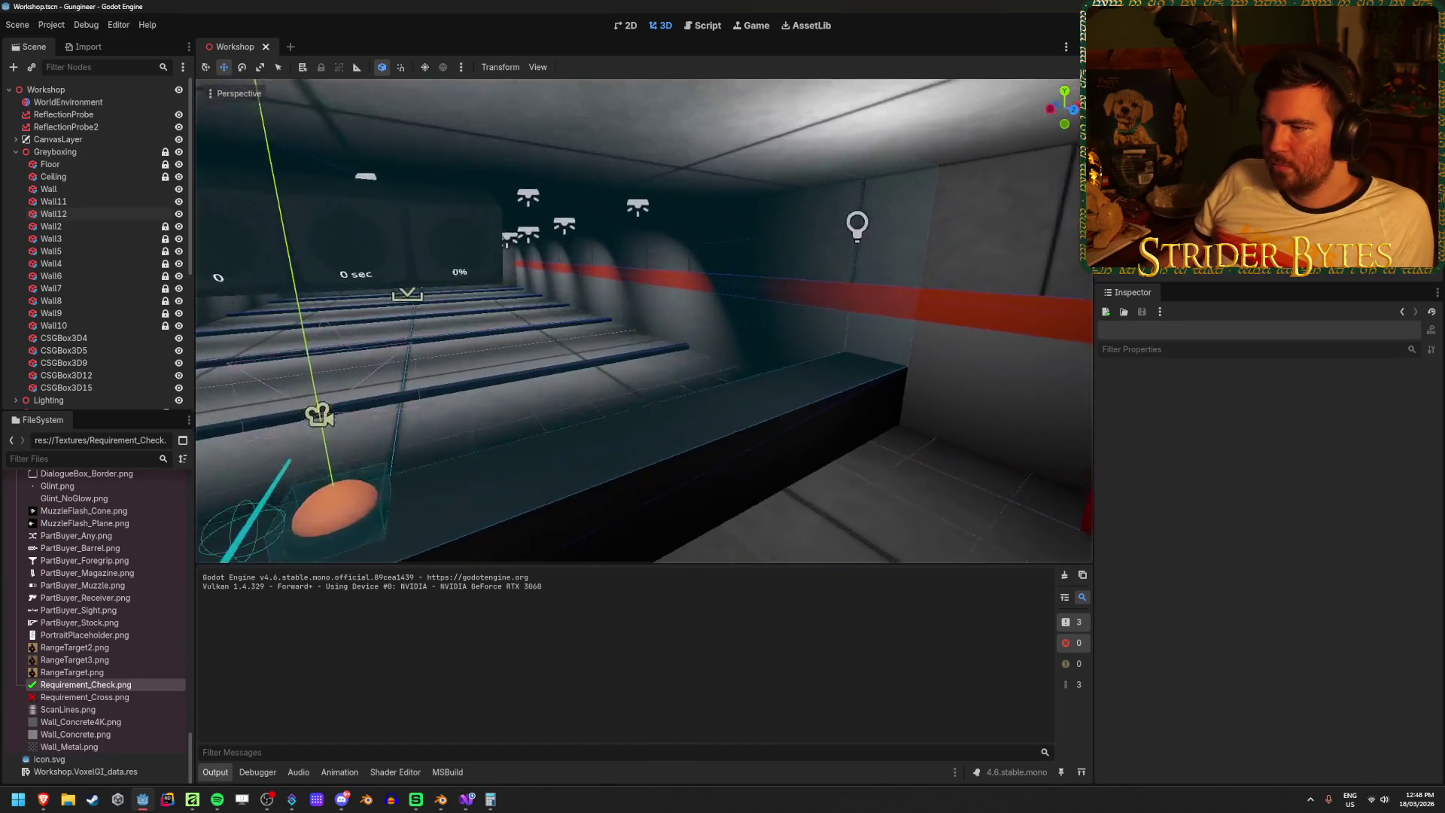
{"action": "key", "text": "w"}
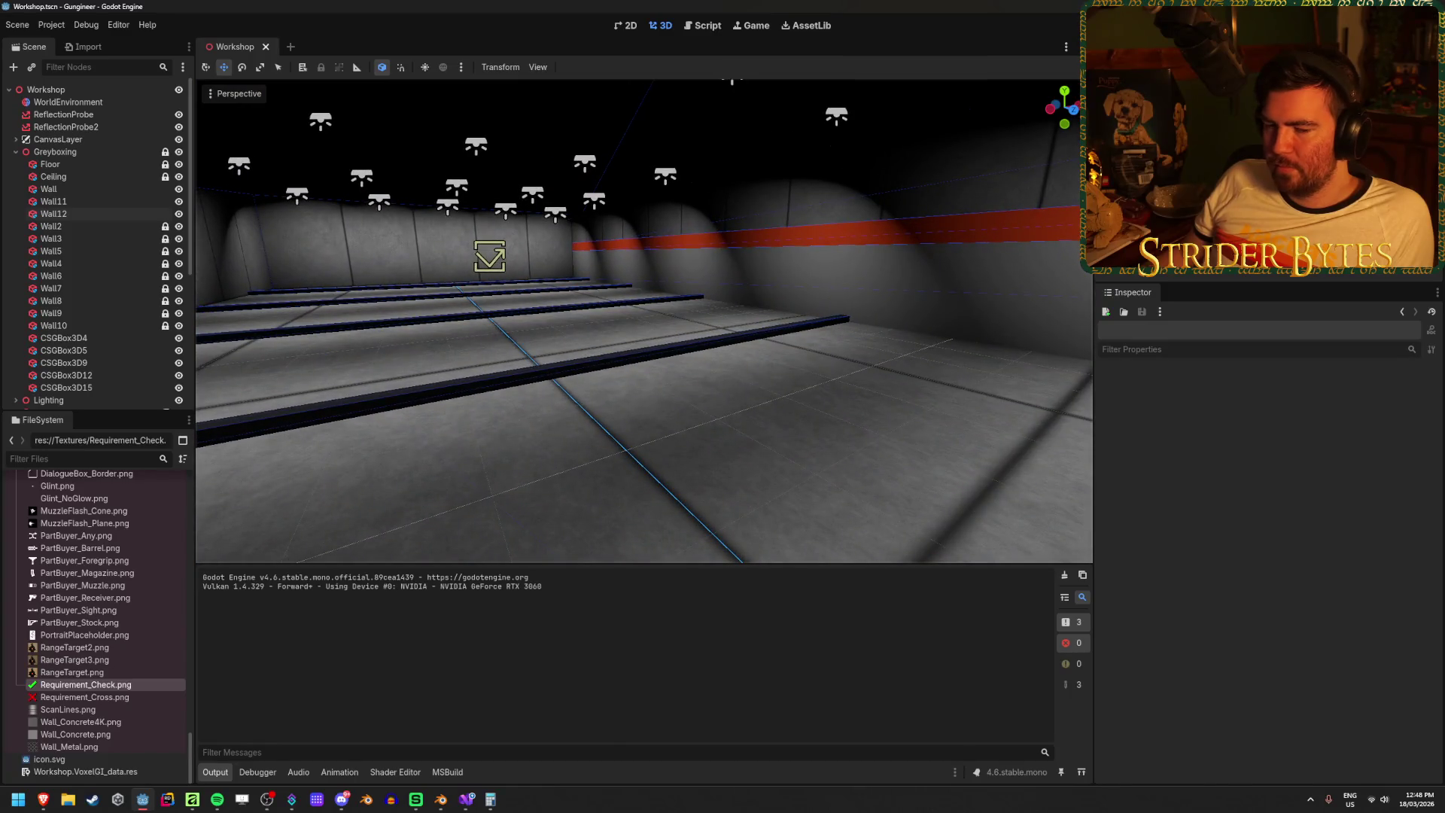
{"action": "key", "text": "s"}
{"action": "key", "text": "s"}
{"action": "key", "text": "F5"}
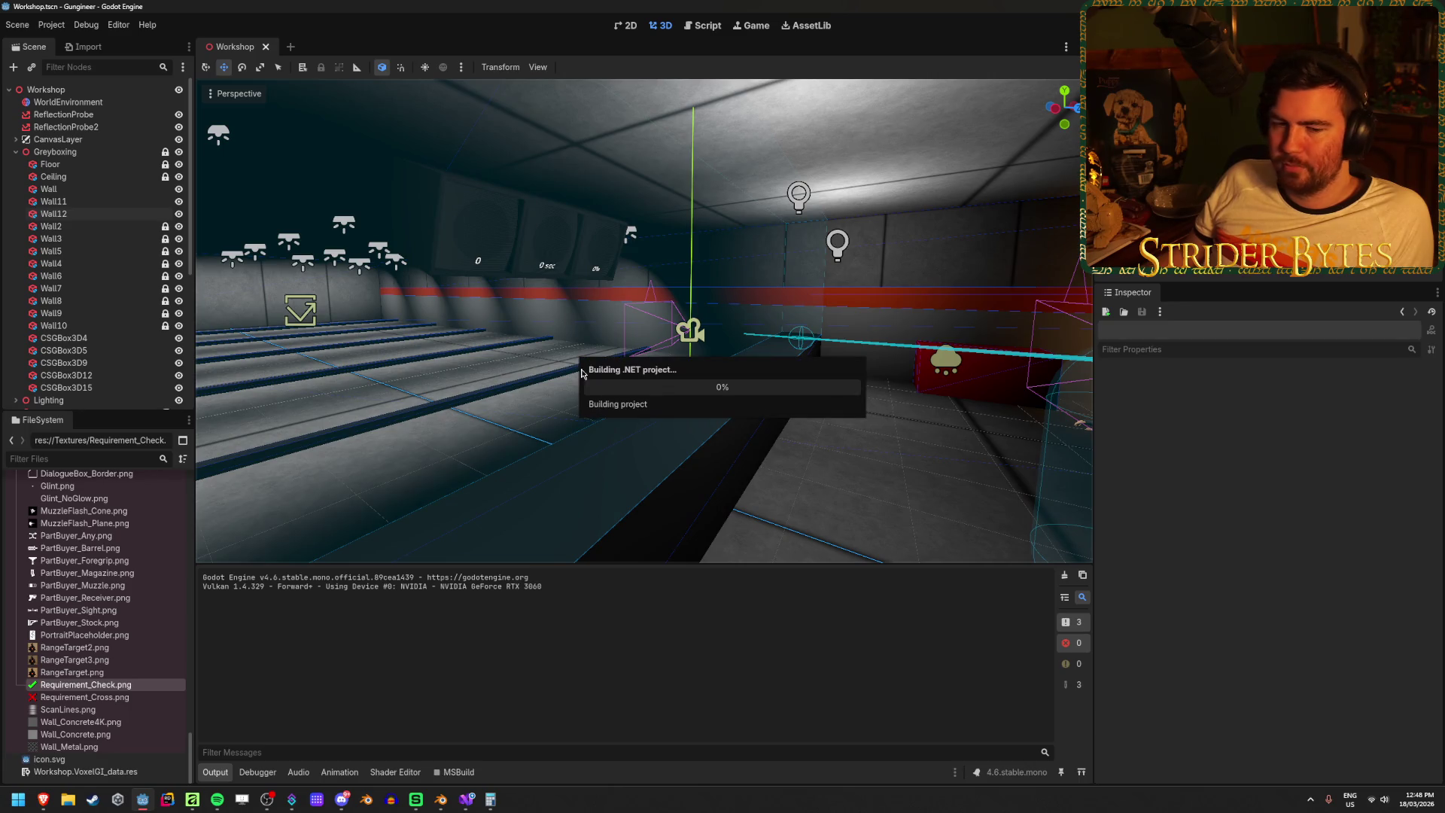
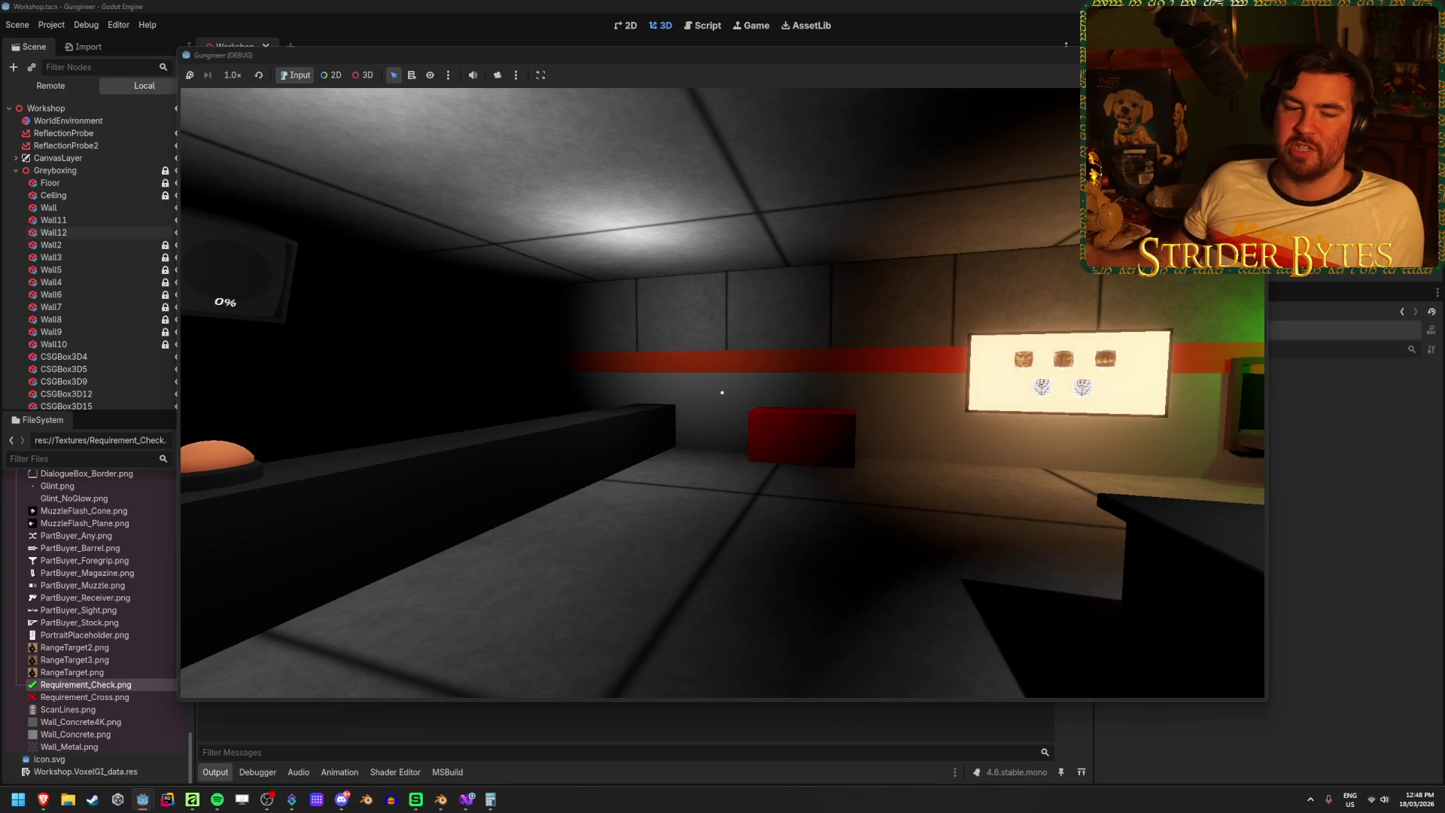
- Walk around the running game to inspect the workshop walls and ceiling
{"action": "key", "text": "w"}
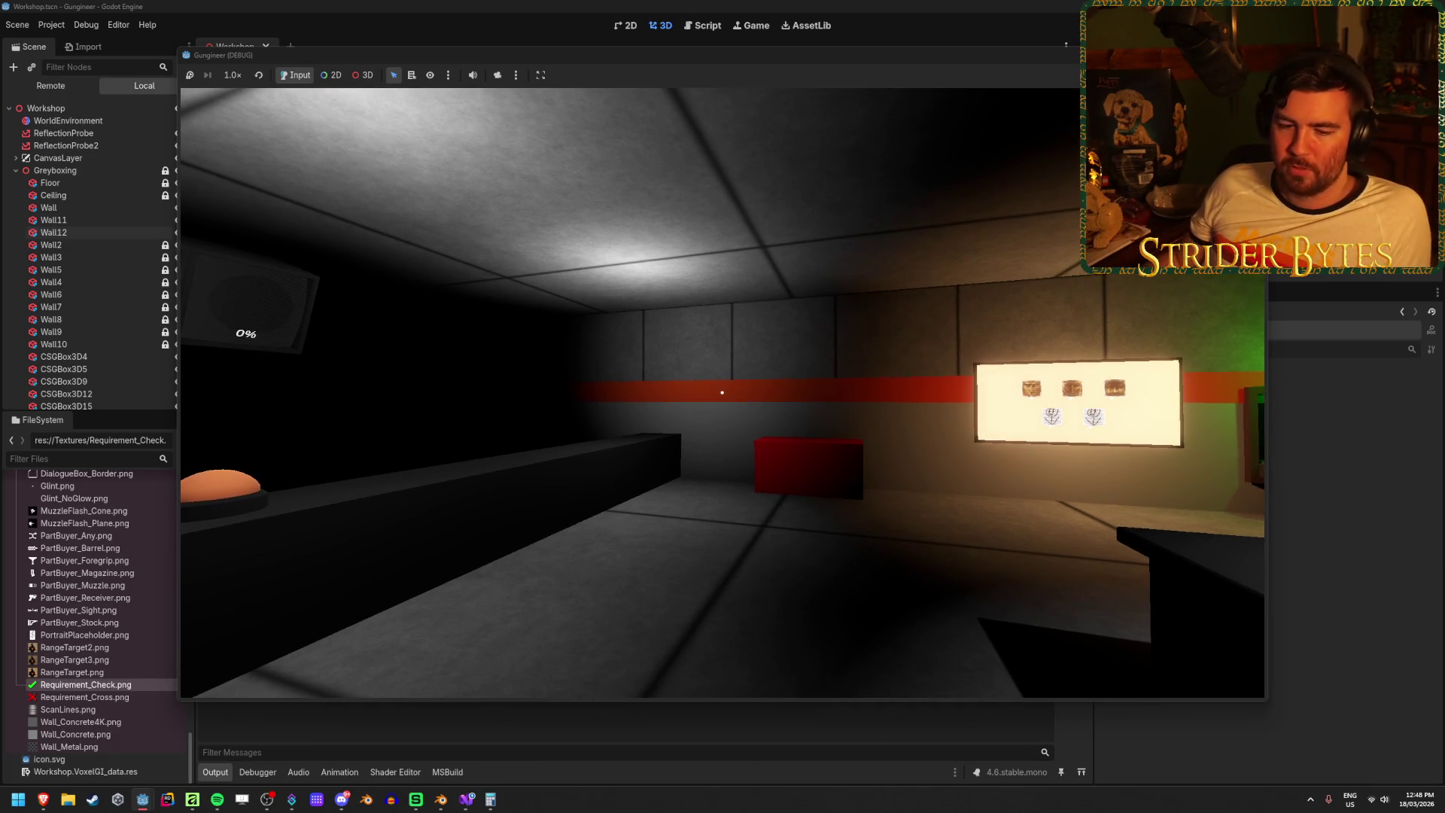
{"action": "key", "text": "s"}
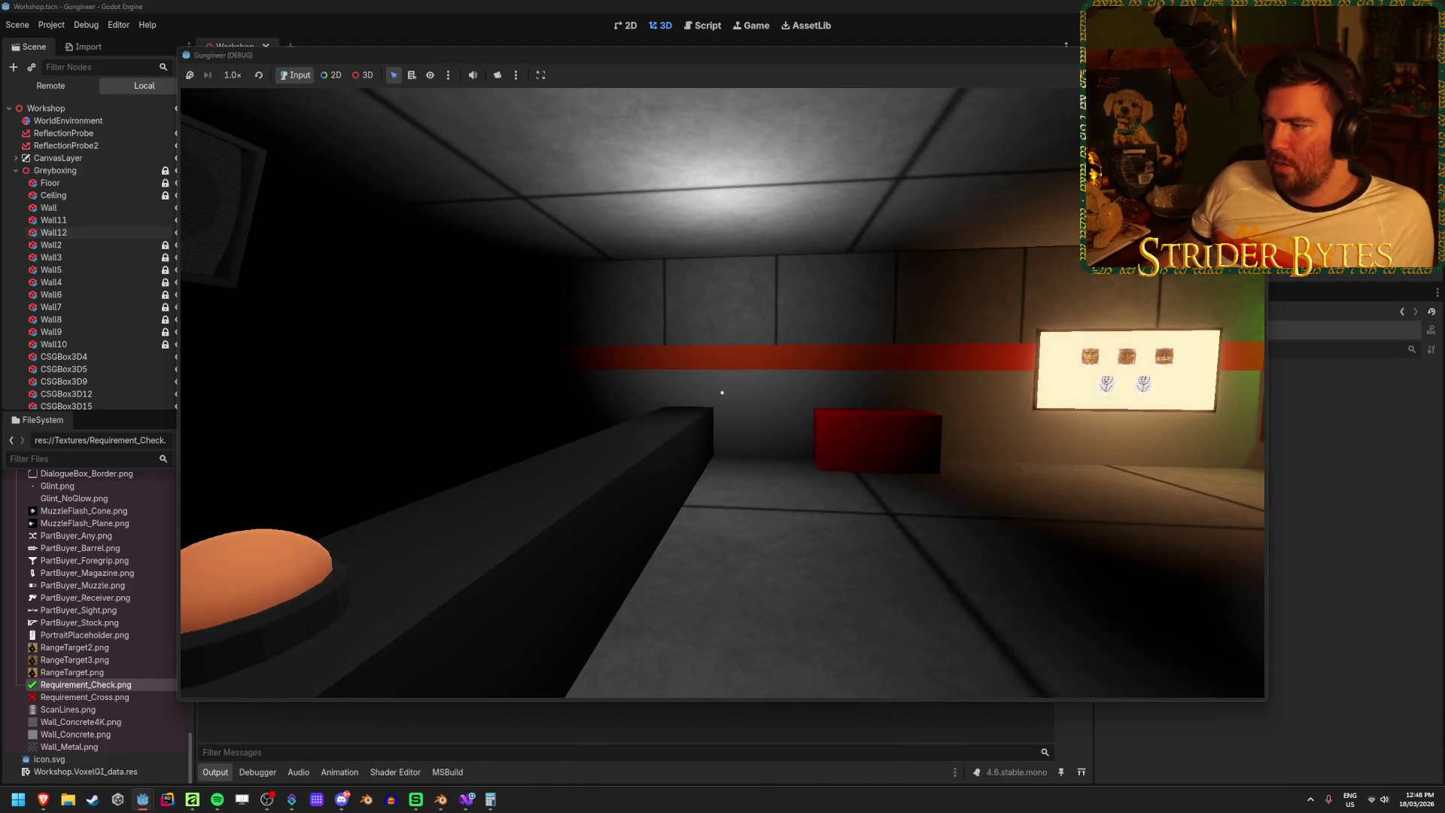
{"action": "key", "text": "s"}
- Stop the game test with F8 and bring Affinity to the front
{"action": "key", "text": "F8"}
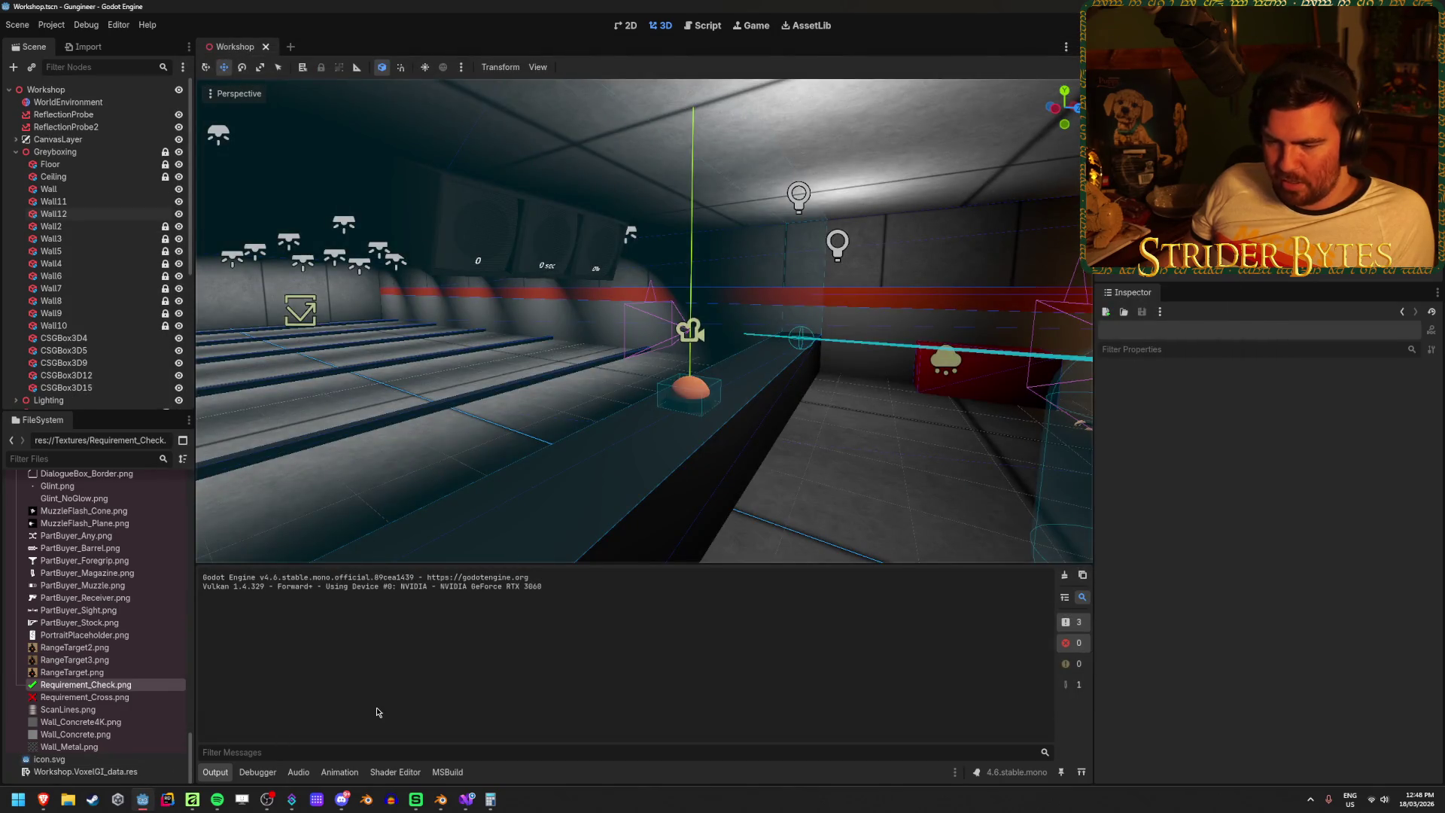
{"action": "left_click", "coordinate": [194, 803]}
{"action": "left_click", "coordinate": [37, 11]}
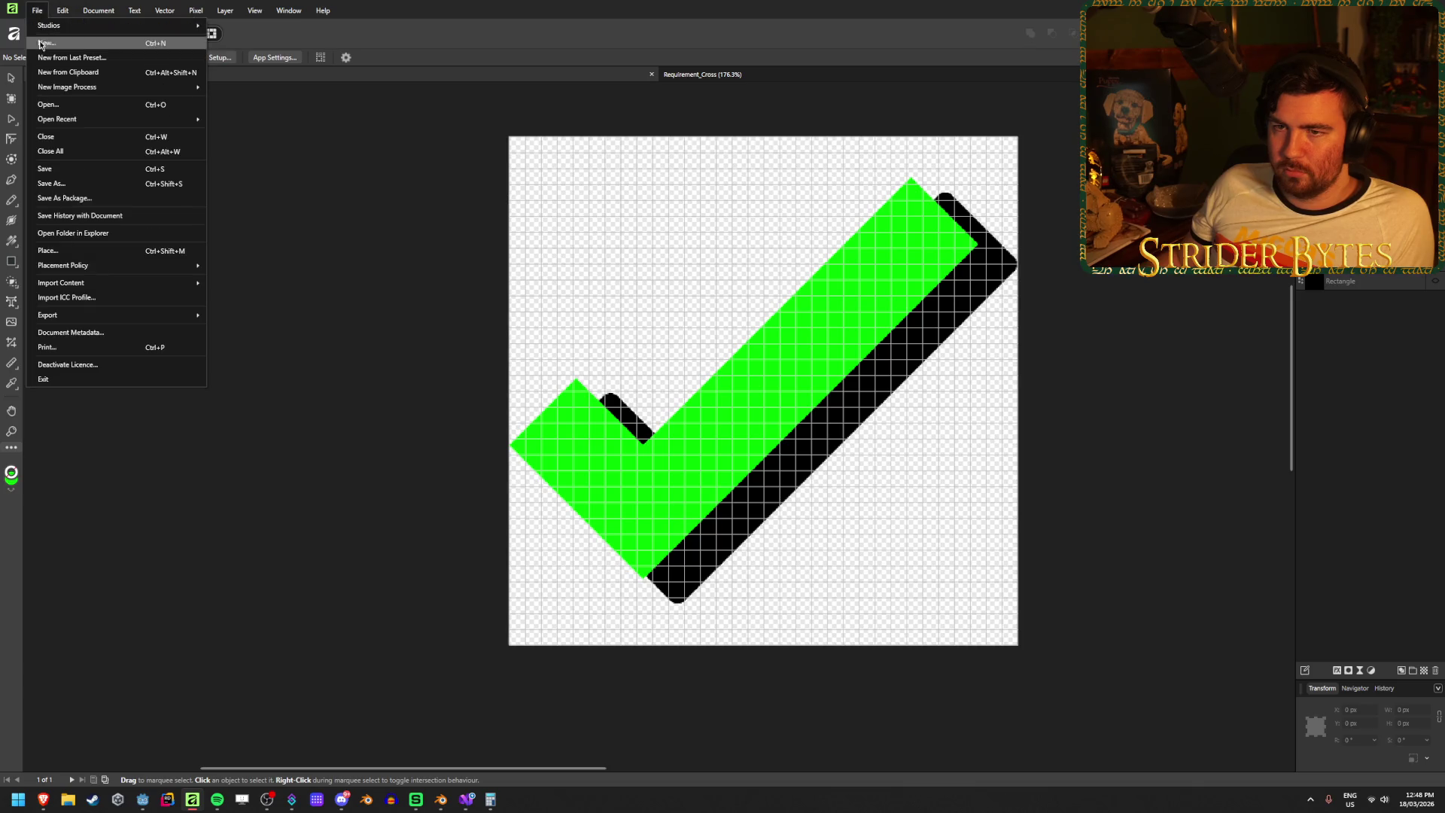
- Create a new transparent Untitled document from a preset and position the canvas view
{"action": "left_click", "coordinate": [39, 10]}
{"action": "key", "text": "ctrl+n"}
{"action": "double_click", "coordinate": [295, 293]}
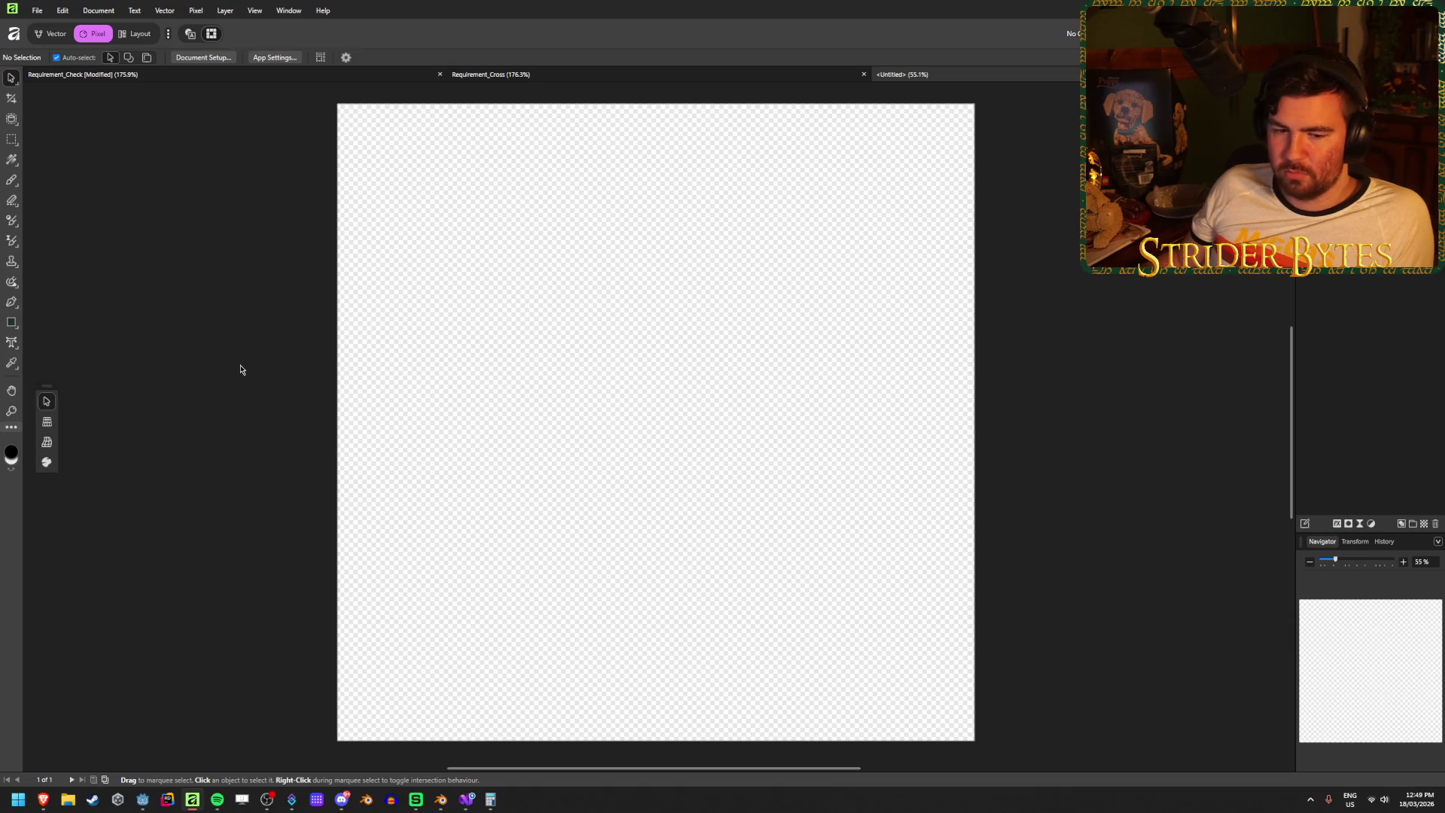
{"action": "scroll", "coordinate": [255, 368], "scroll_direction": "down", "scroll_amount": 1}
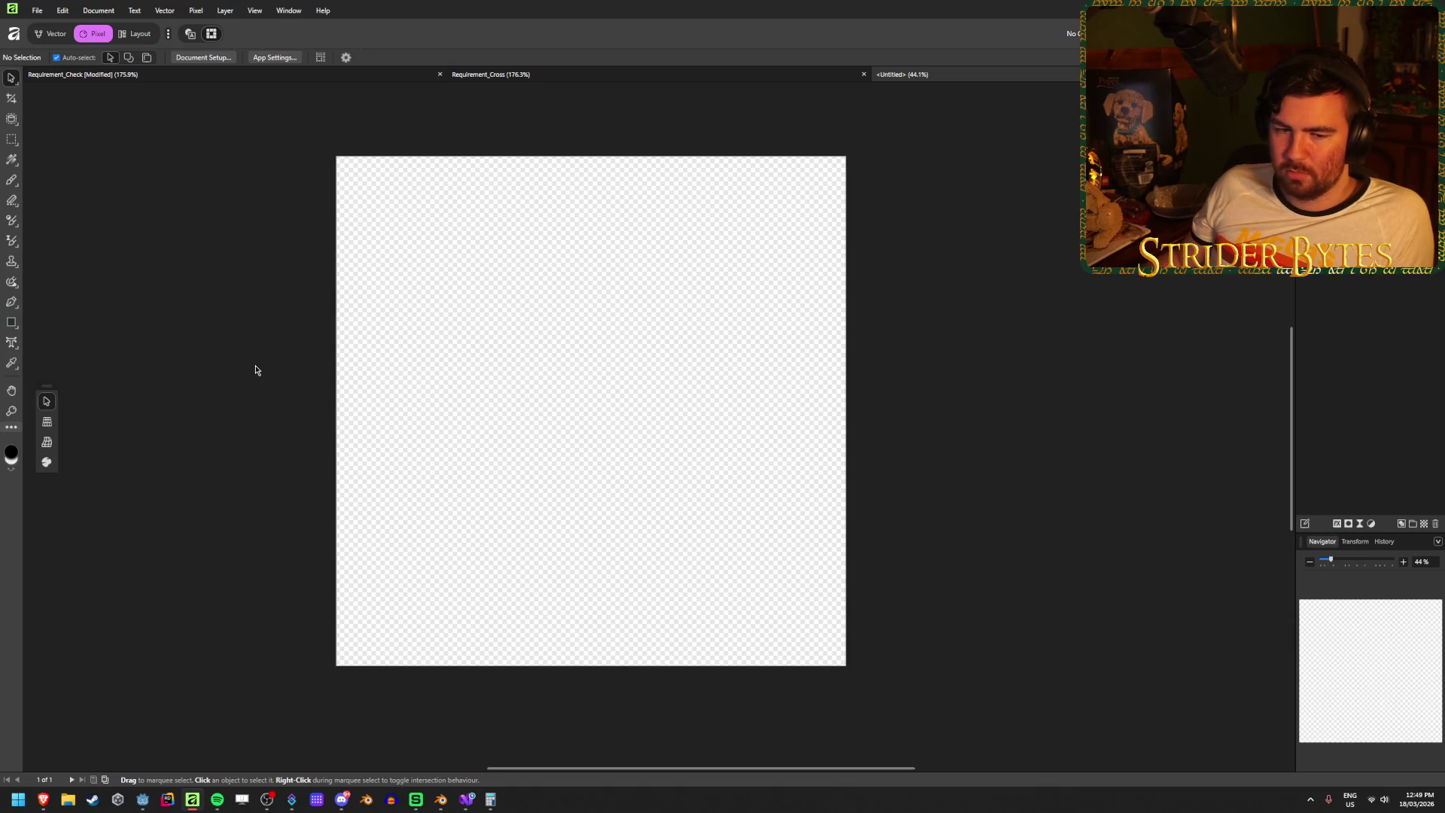
{"action": "scroll", "coordinate": [255, 369], "scroll_direction": "up", "scroll_amount": 1}
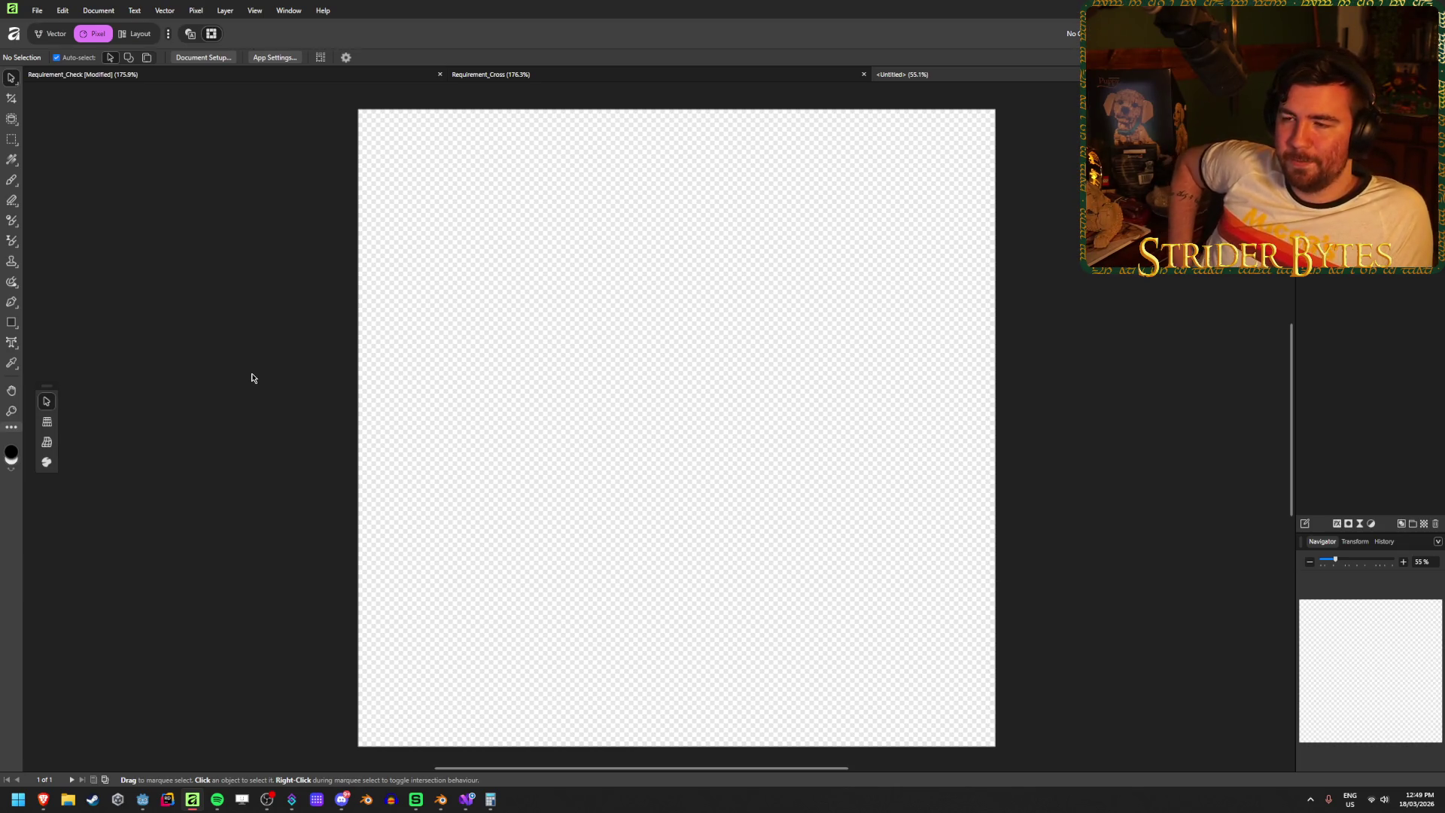
{"action": "left_click_drag", "start_coordinate": [232, 356], "coordinate": [239, 351]}
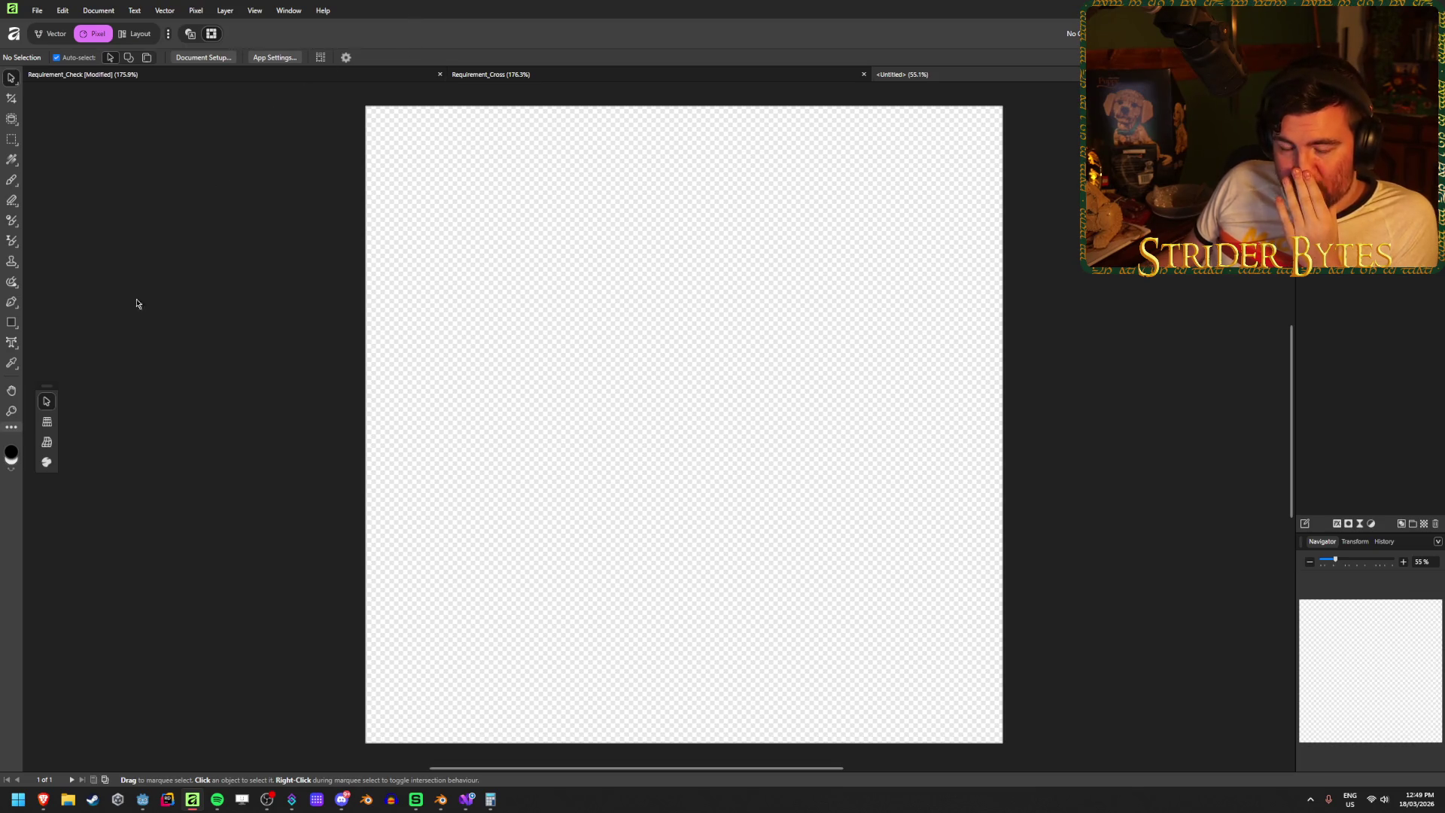
{"action": "right_click", "coordinate": [15, 329]}
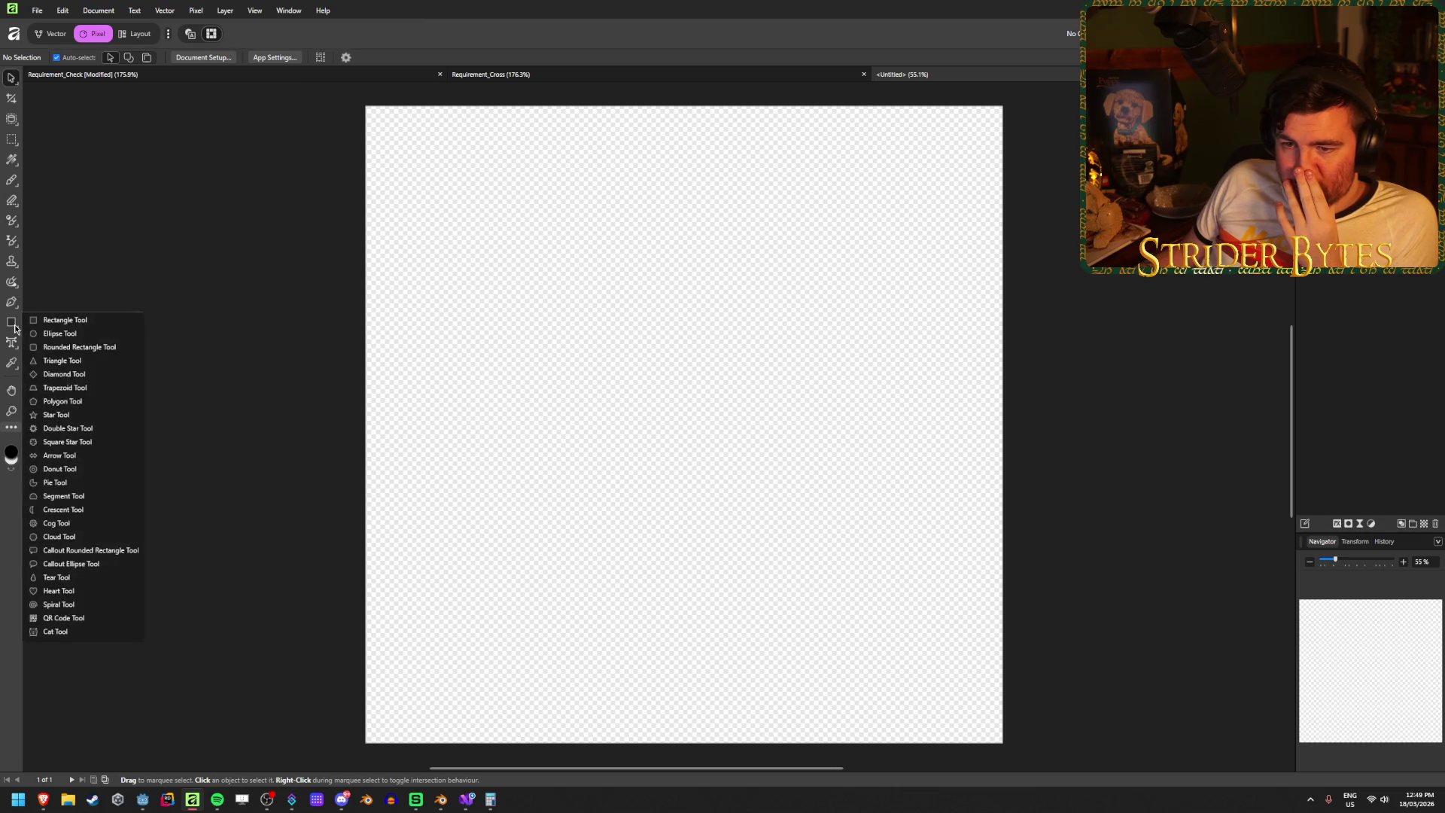
- Draw a rectangle covering the entire new canvas
{"action": "left_click", "coordinate": [56, 324]}
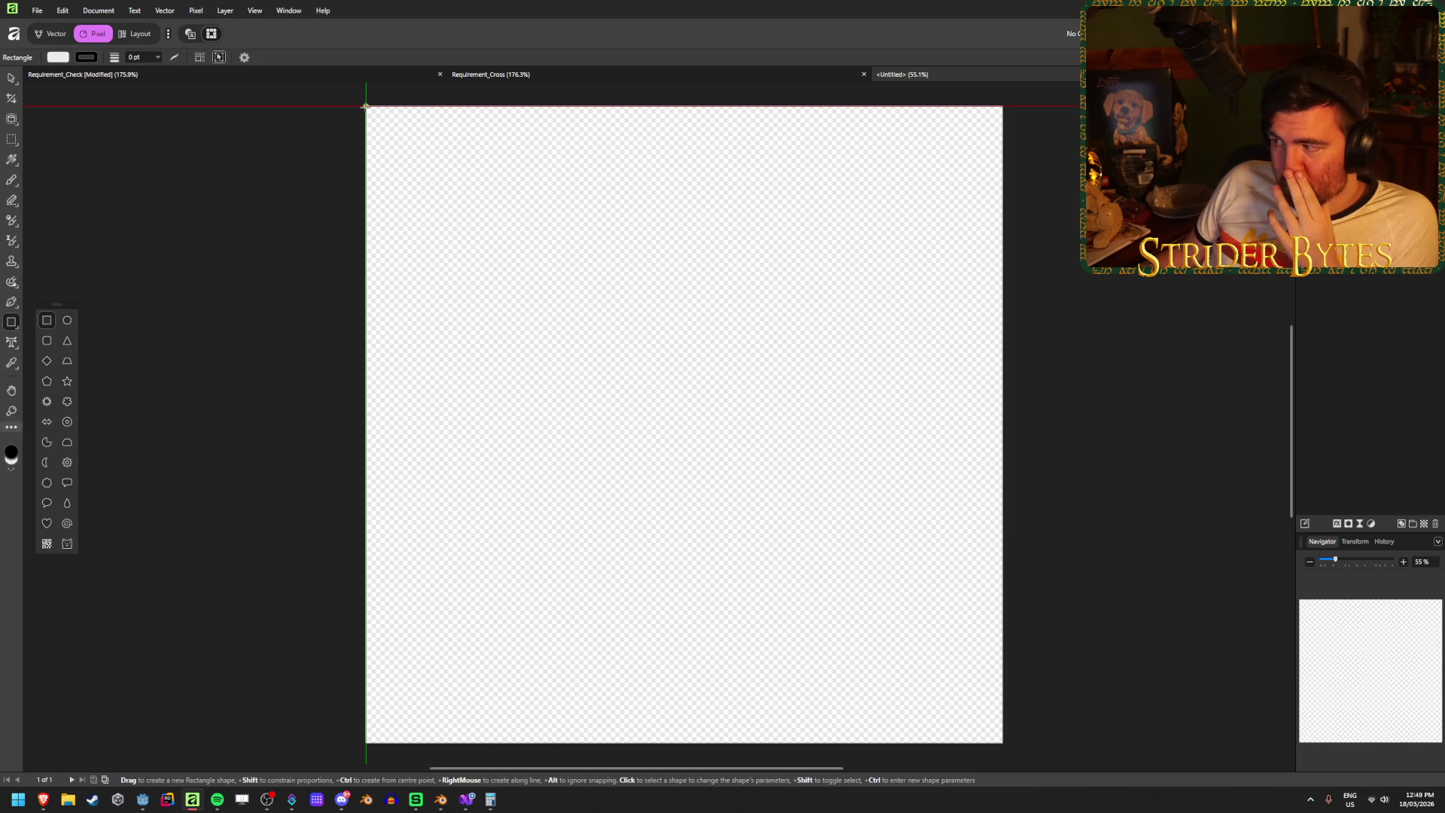
{"action": "mouse_move", "coordinate": [365, 106]}
{"action": "left_mouse_down"}
{"action": "mouse_move", "coordinate": [586, 380]}
{"action": "mouse_move", "coordinate": [1003, 743]}
{"action": "left_mouse_up"}
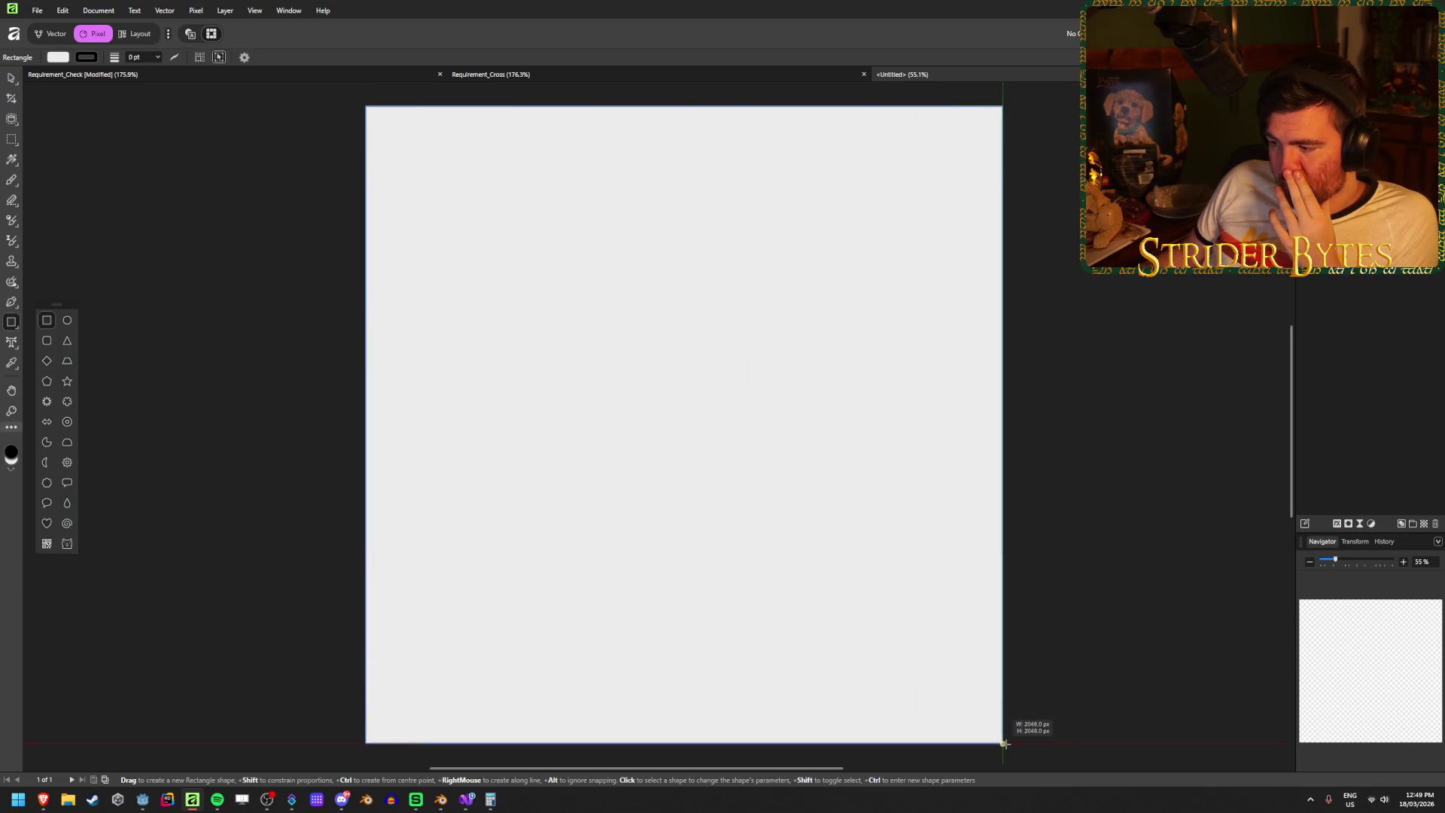
{"action": "left_click", "coordinate": [57, 57]}
{"action": "left_click", "coordinate": [59, 61]}
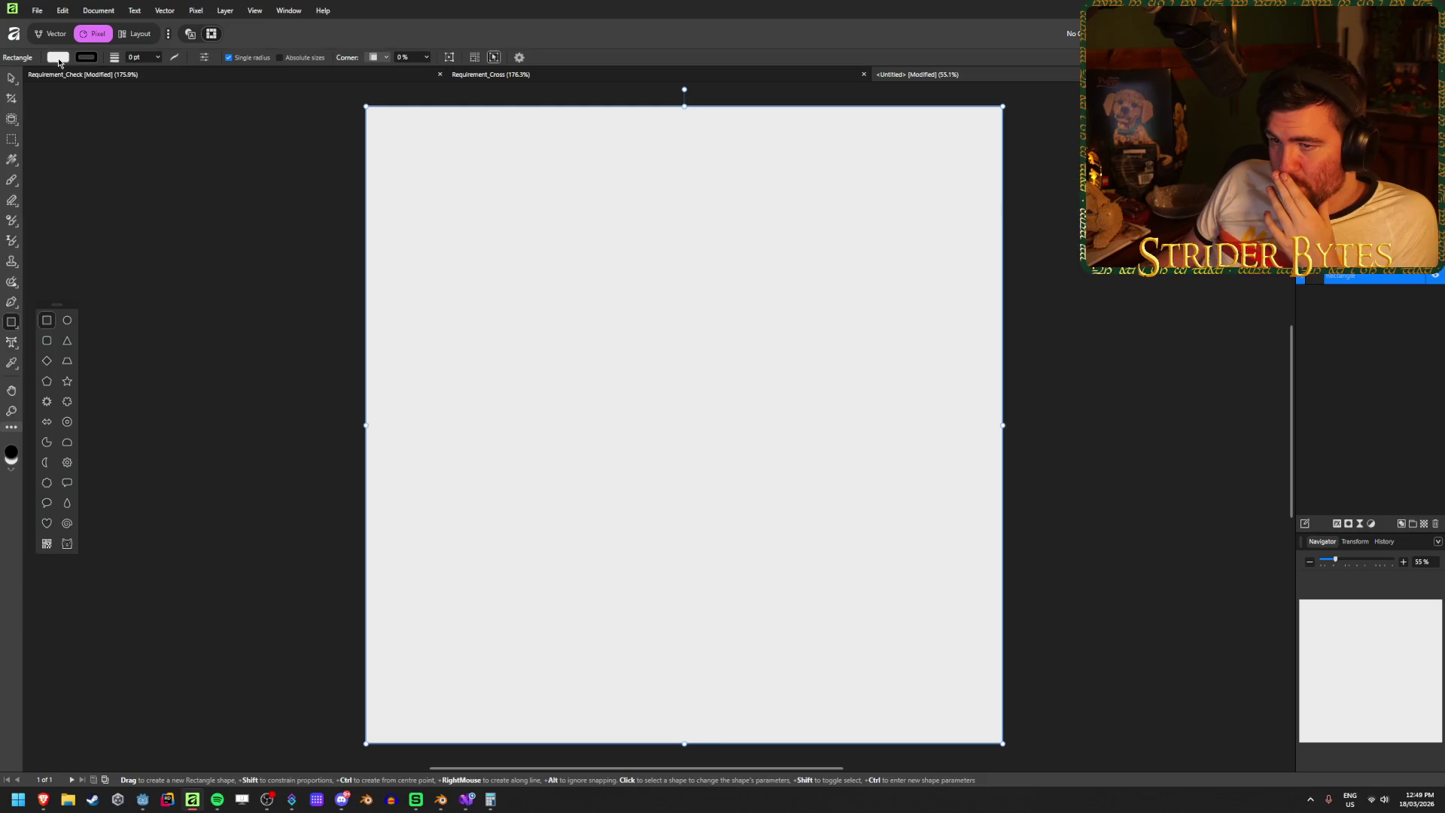
{"action": "left_click", "coordinate": [58, 58]}
- Set the rectangle fill to mid grey (HSL lightness 50) and close Requirement_Check
{"action": "left_click", "coordinate": [43, 87]}
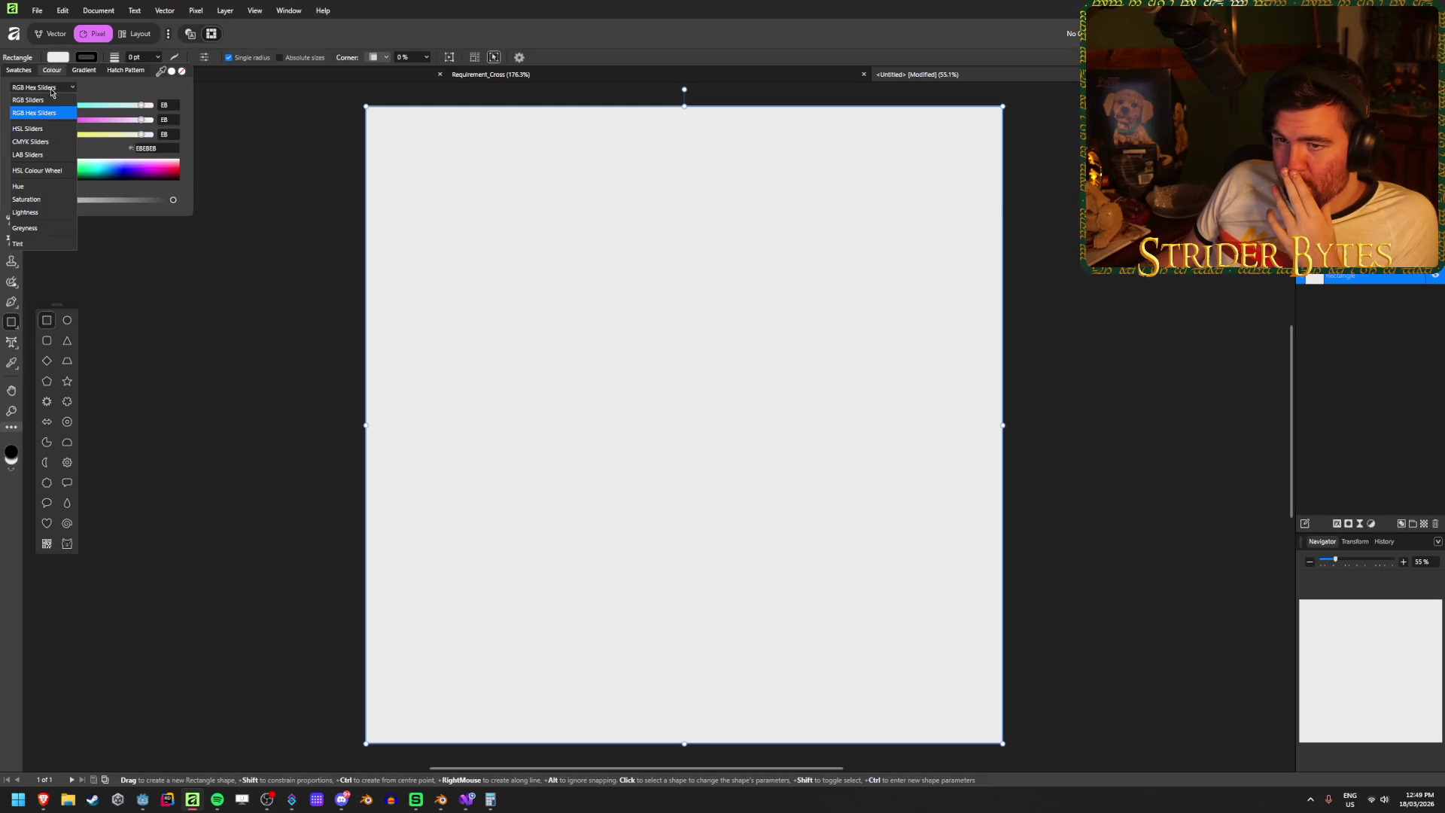
{"action": "left_click", "coordinate": [49, 101]}
{"action": "left_click", "coordinate": [42, 87]}
{"action": "left_click", "coordinate": [28, 129]}
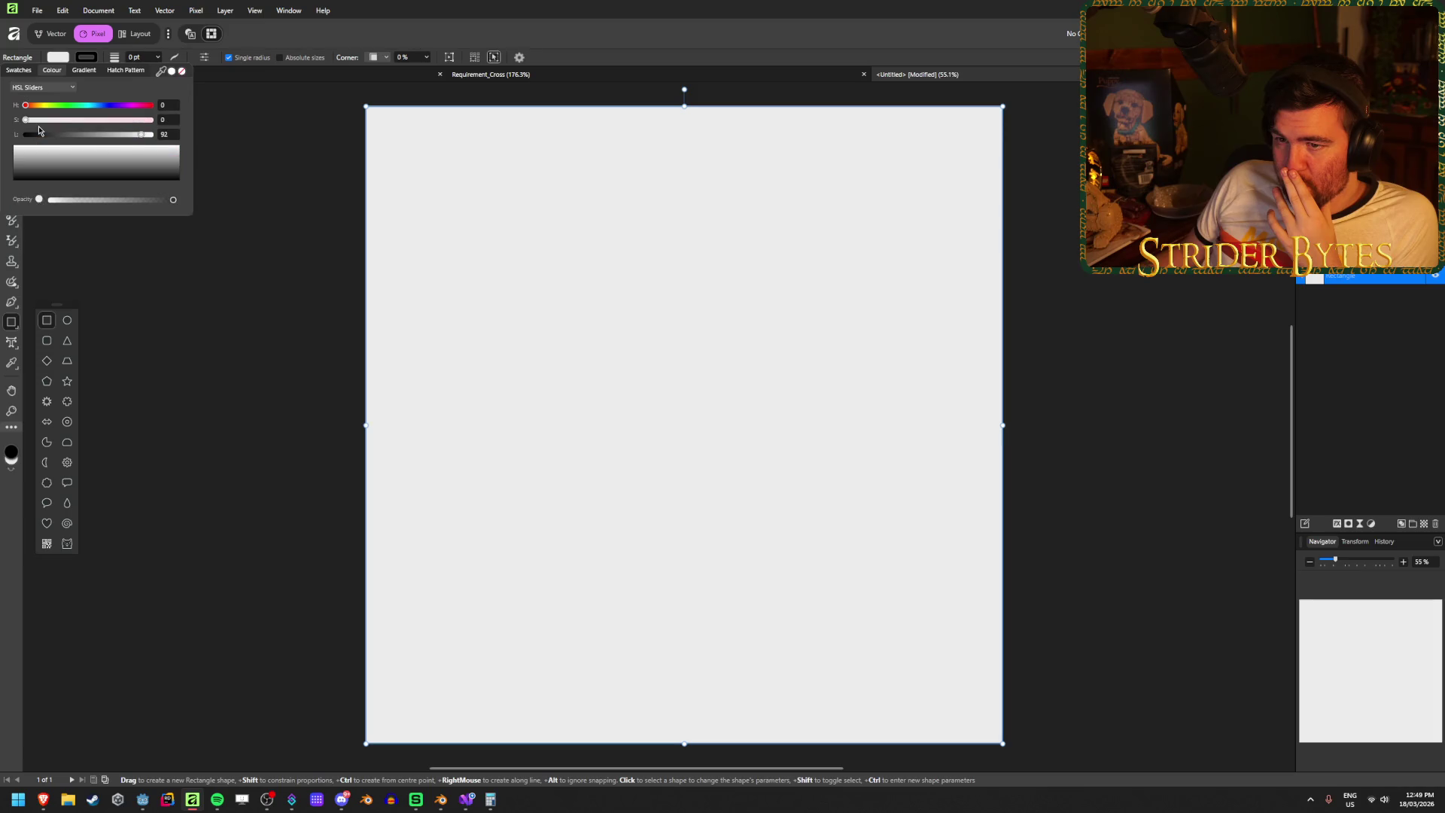
{"action": "left_click_drag", "start_coordinate": [139, 135], "coordinate": [87, 141]}
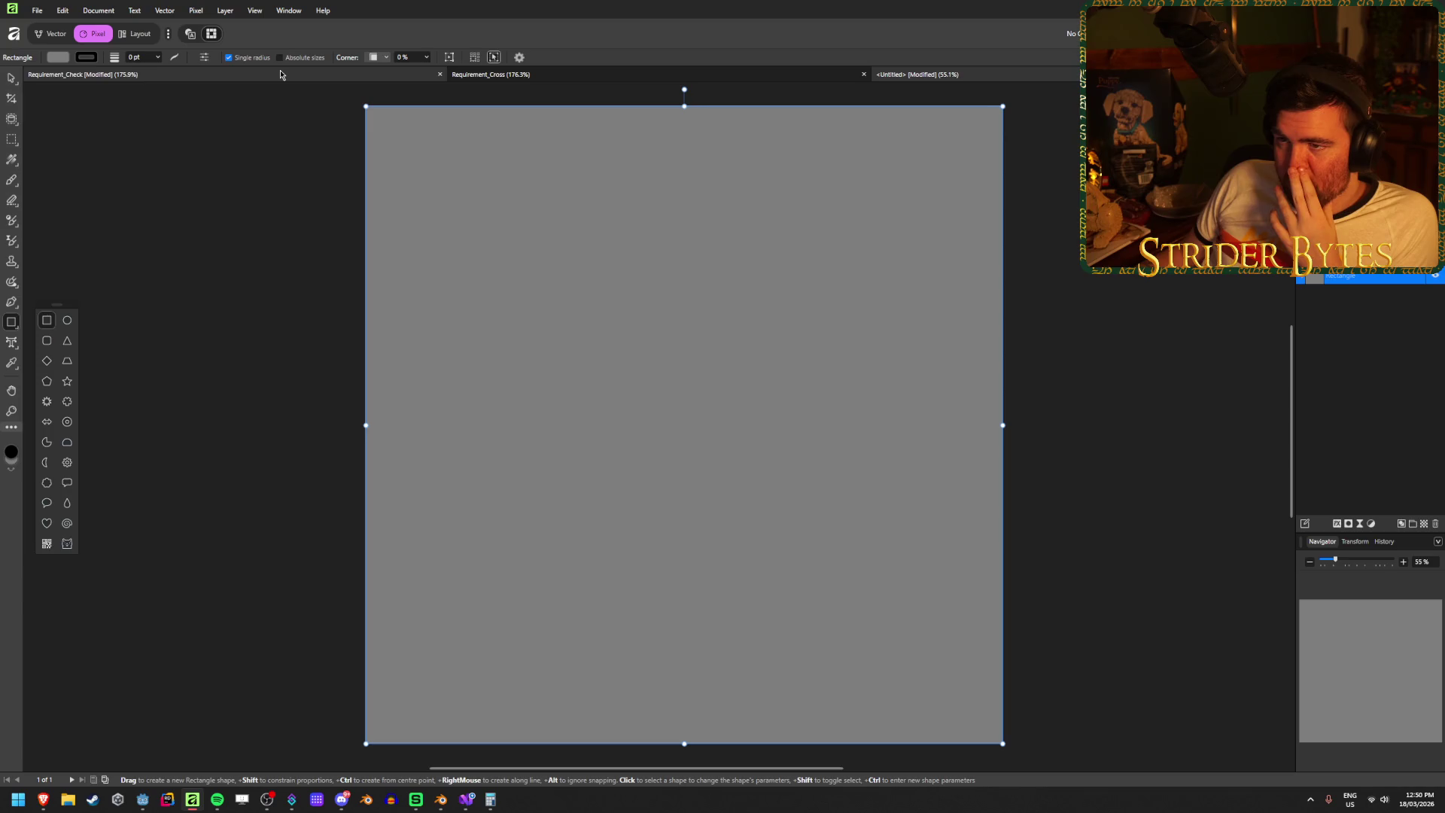
{"action": "middle_click", "coordinate": [302, 78]}
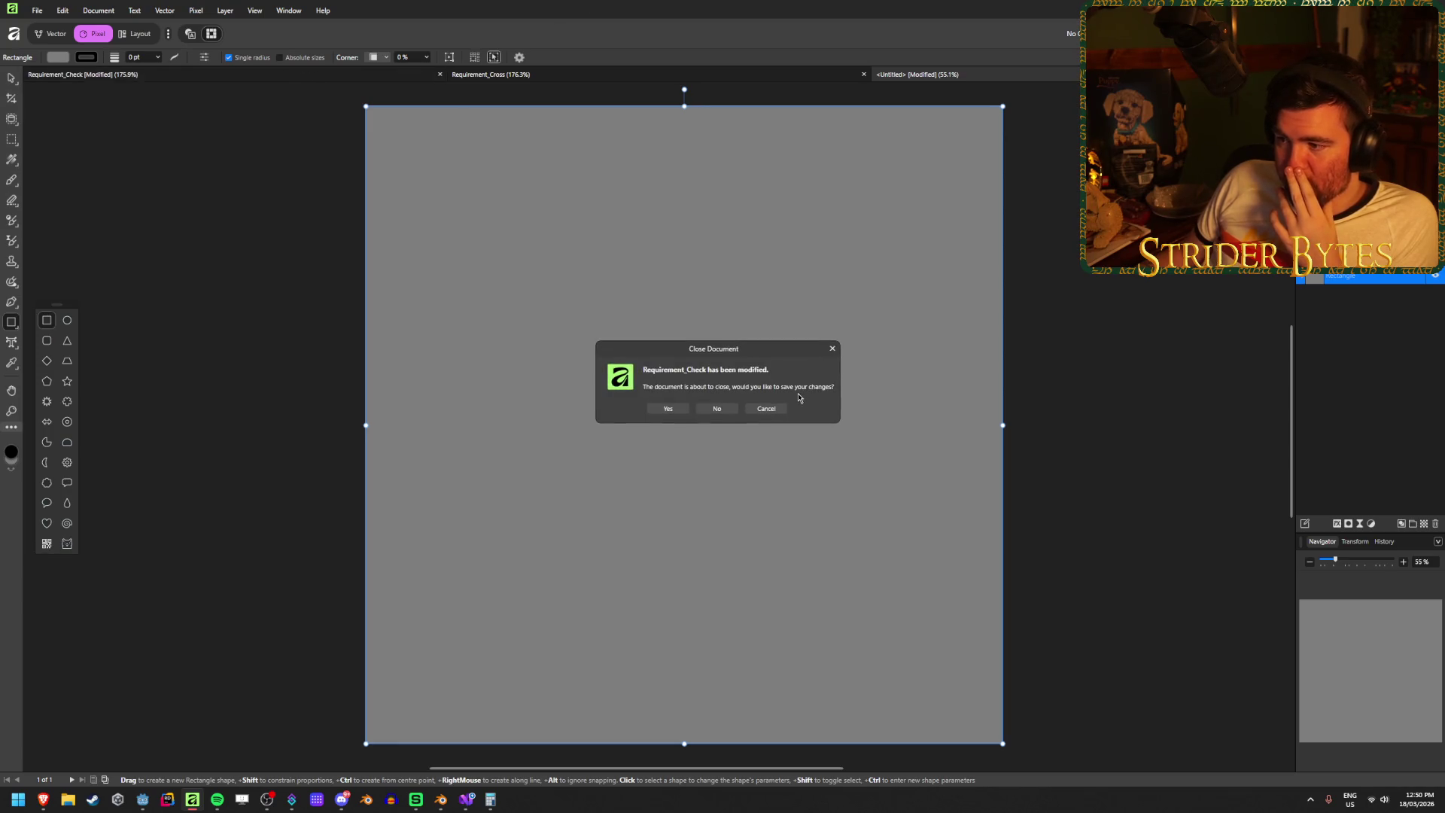
- Close Requirement_Check without saving its changes
{"action": "left_click", "coordinate": [711, 409]}
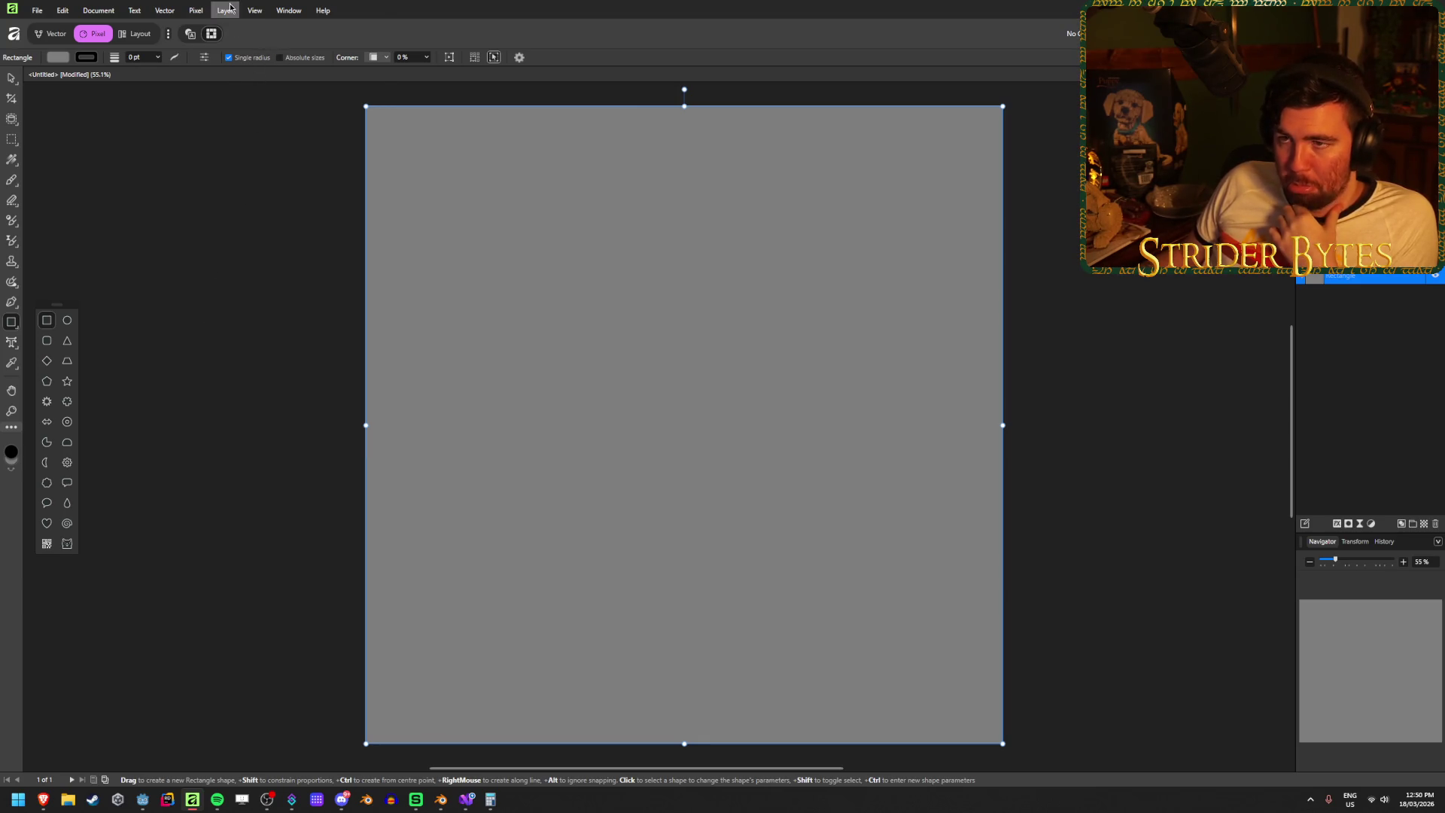
{"action": "left_click", "coordinate": [204, 11]}
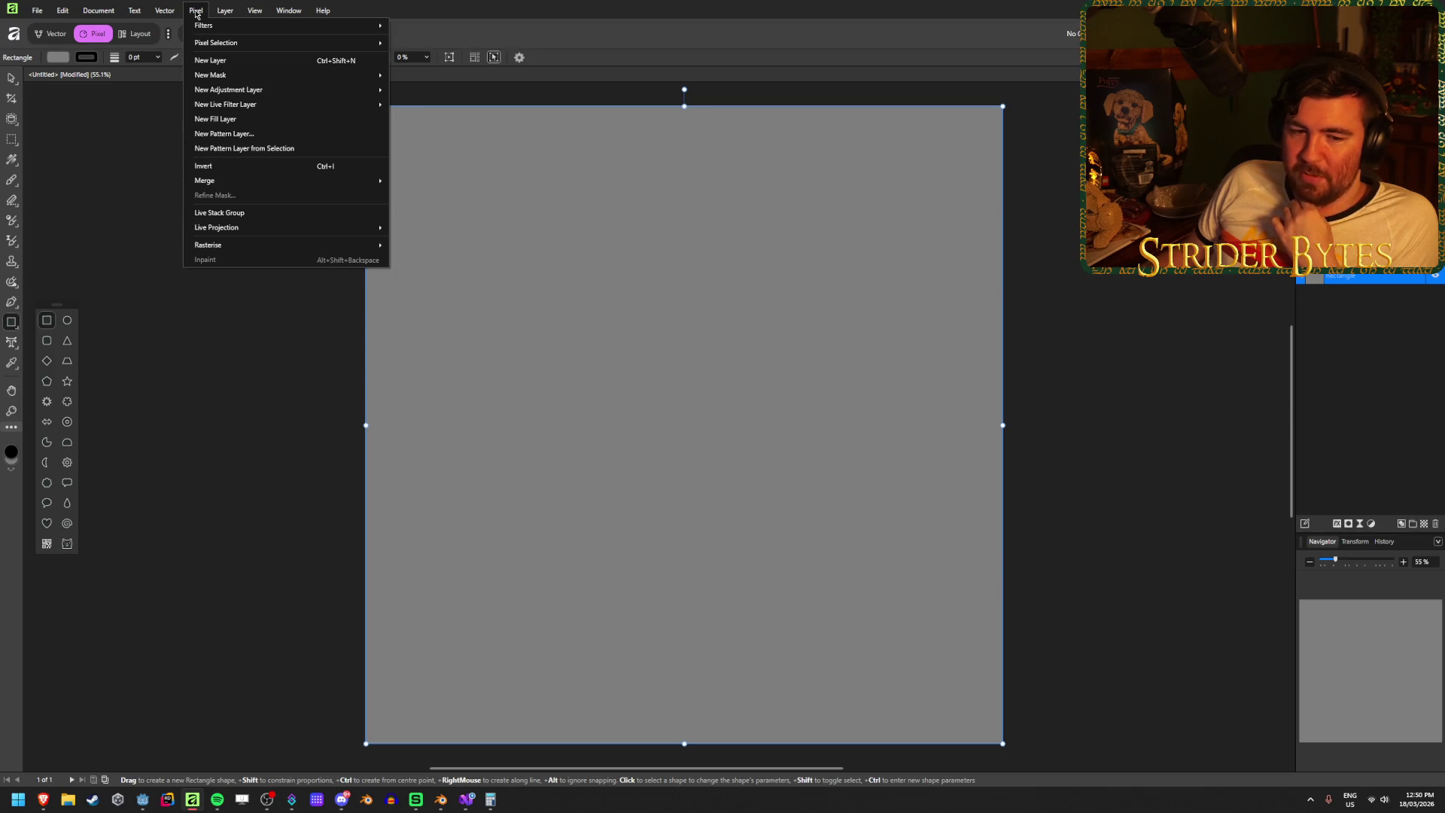
{"action": "left_click", "coordinate": [195, 11]}
- Open the Perlin Noise filter for the grey canvas from the Pixel menu
{"action": "left_click", "coordinate": [218, 11]}
{"action": "left_click", "coordinate": [198, 12]}
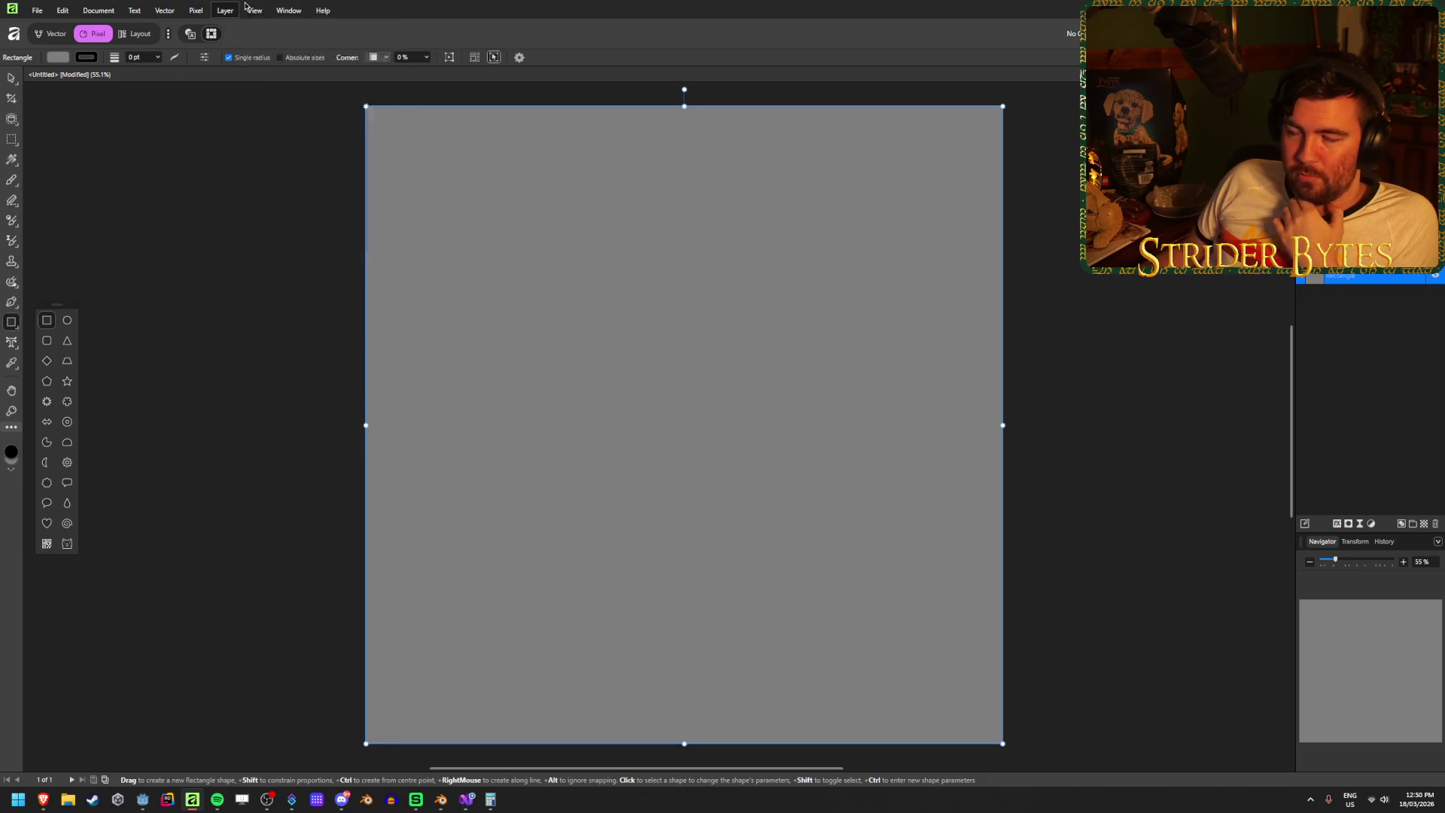
{"action": "left_click", "coordinate": [153, 9]}
{"action": "mouse_move", "coordinate": [185, 6]}
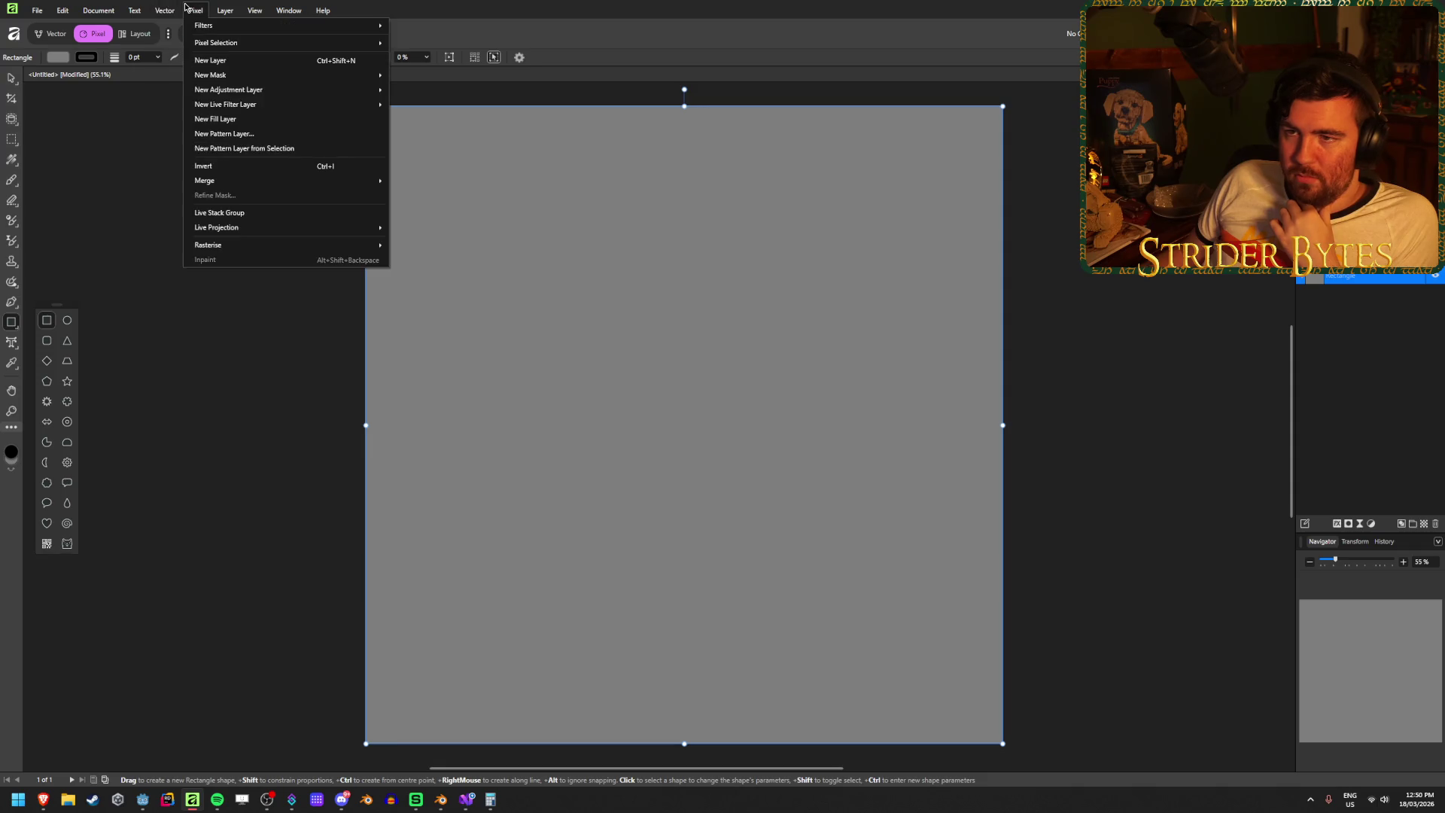
{"action": "mouse_move", "coordinate": [316, 25]}
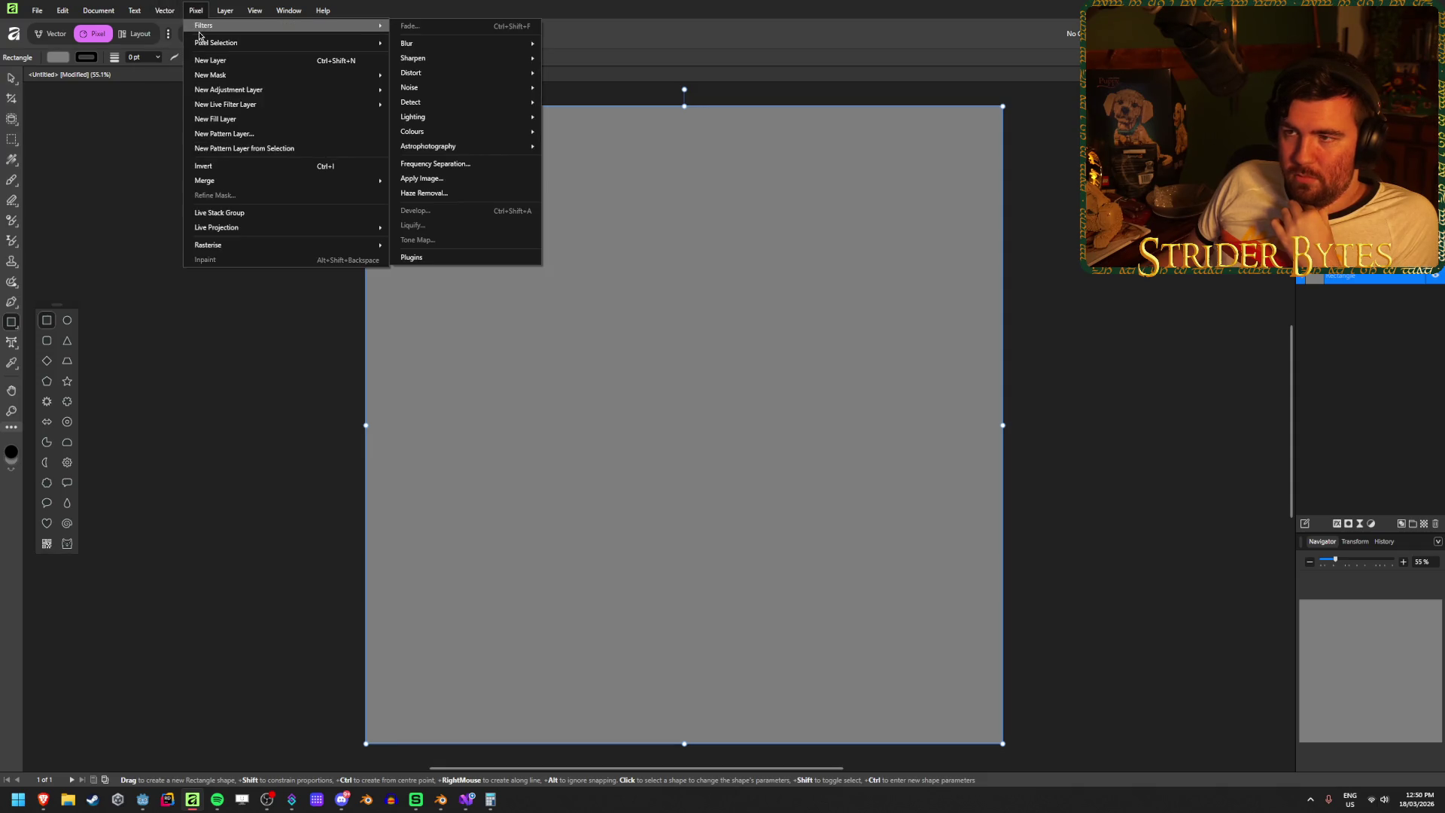
{"action": "mouse_move", "coordinate": [444, 87]}
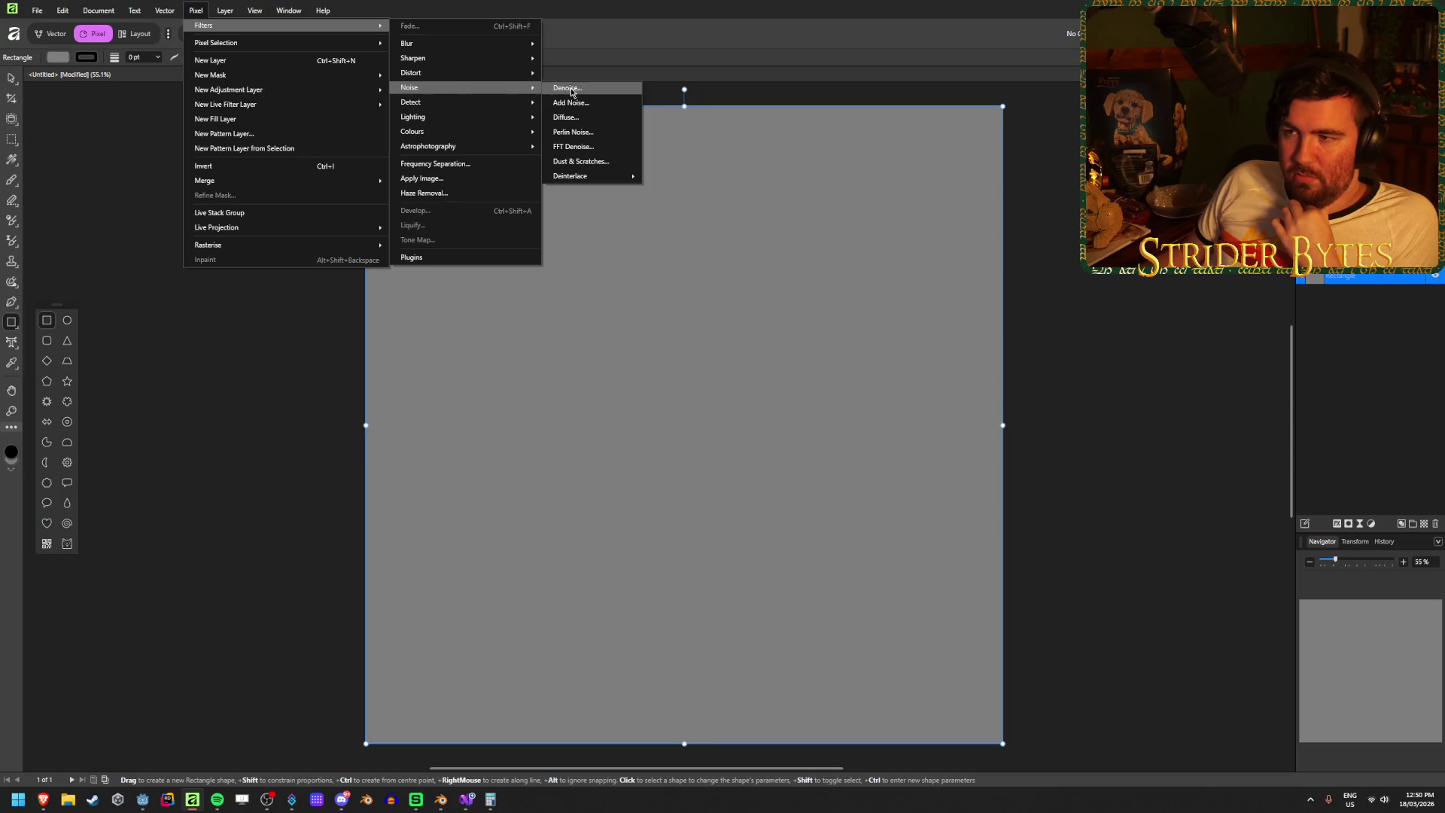
{"action": "left_click", "coordinate": [577, 133]}
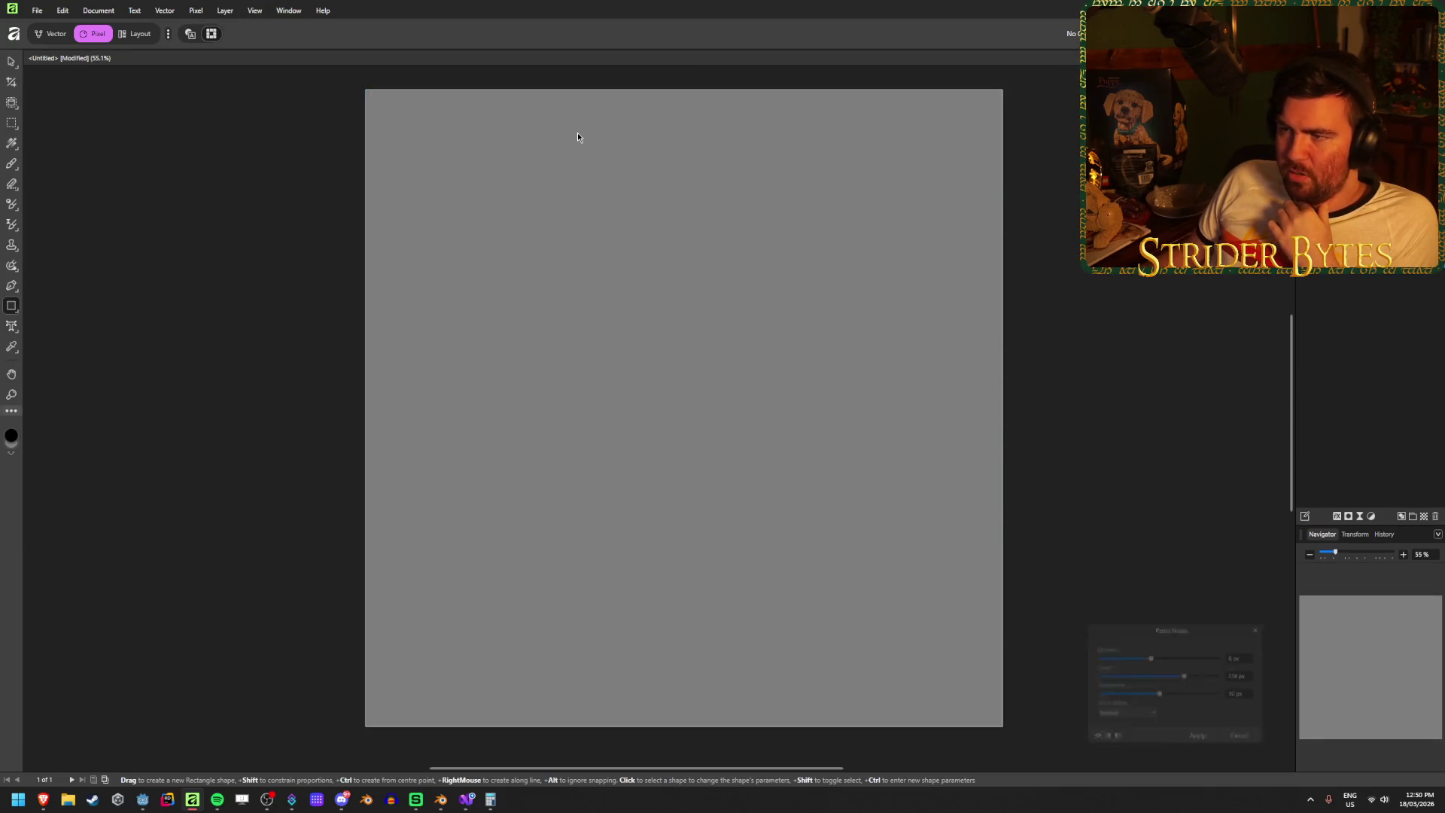
- Set Perlin Noise to 12 octaves and 80 persistence and apply it
{"action": "mouse_move", "coordinate": [1147, 656]}
{"action": "left_mouse_down"}
{"action": "mouse_move", "coordinate": [1105, 656]}
{"action": "mouse_move", "coordinate": [1195, 657]}
{"action": "mouse_move", "coordinate": [1169, 660]}
{"action": "mouse_move", "coordinate": [1217, 675]}
{"action": "mouse_move", "coordinate": [1061, 675]}
{"action": "mouse_move", "coordinate": [1188, 677]}
{"action": "mouse_move", "coordinate": [1186, 698]}
{"action": "mouse_move", "coordinate": [1227, 695]}
{"action": "mouse_move", "coordinate": [1127, 699]}
{"action": "mouse_move", "coordinate": [1201, 703]}
{"action": "mouse_move", "coordinate": [1174, 676]}
{"action": "mouse_move", "coordinate": [1135, 683]}
{"action": "mouse_move", "coordinate": [1225, 677]}
{"action": "mouse_move", "coordinate": [1106, 660]}
{"action": "mouse_move", "coordinate": [1213, 659]}
{"action": "mouse_move", "coordinate": [1148, 662]}
{"action": "mouse_move", "coordinate": [1185, 660]}
{"action": "left_mouse_up"}
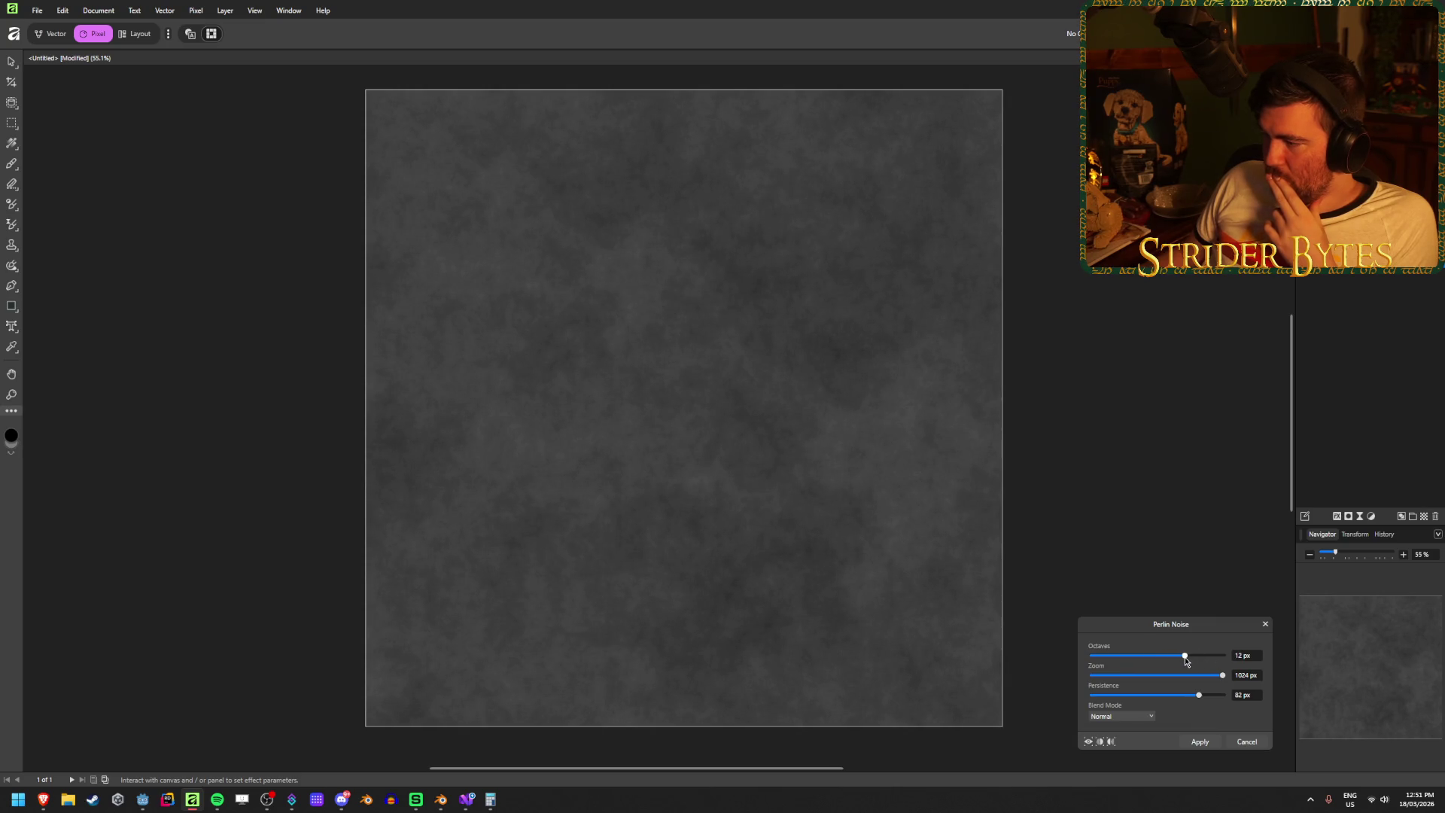
{"action": "left_click", "coordinate": [1247, 656]}
{"action": "type", "text": "12"}
{"action": "key", "text": "Tab"}
{"action": "left_click", "coordinate": [1240, 694]}
{"action": "type", "text": "80"}
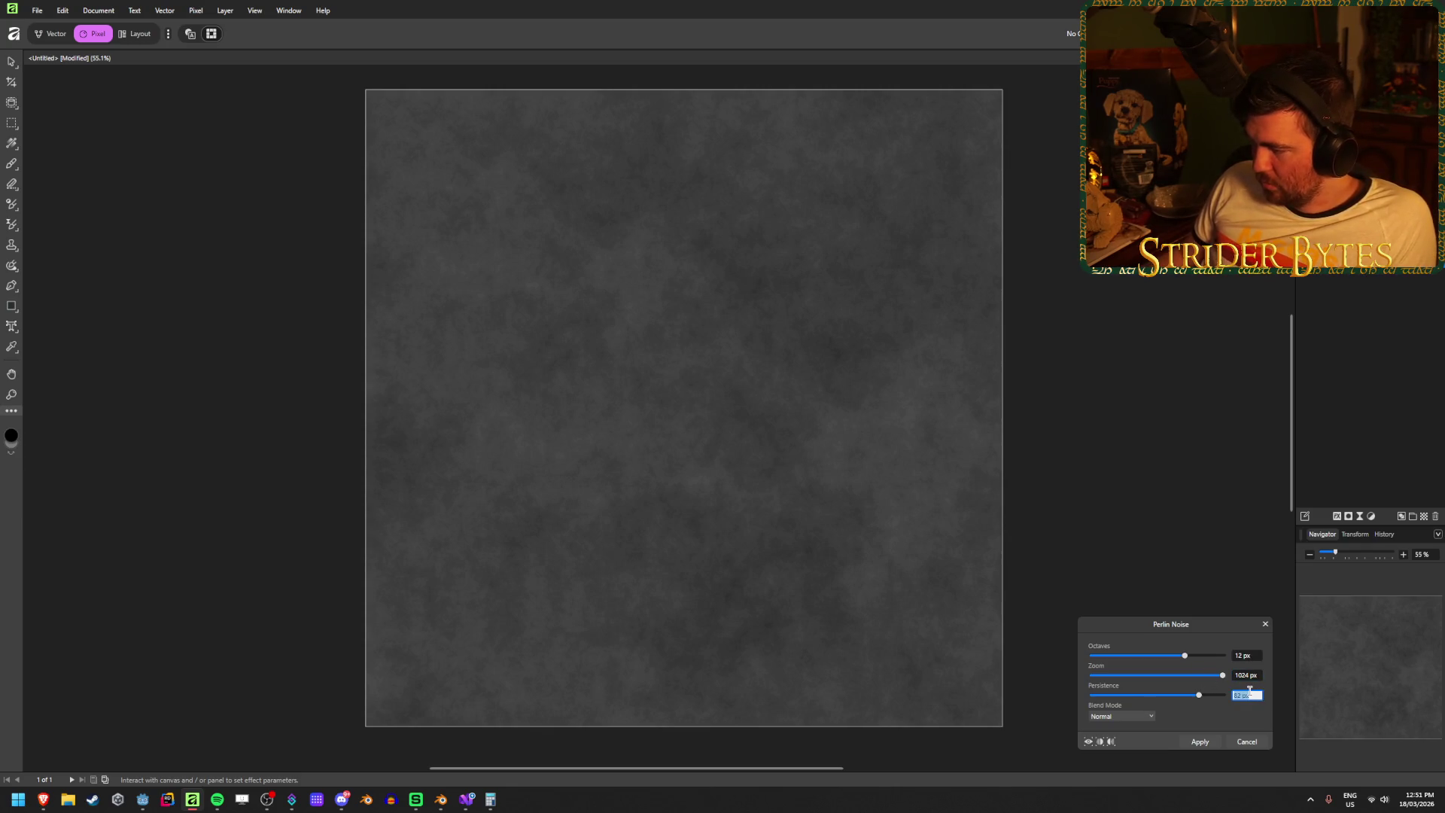
{"action": "key", "text": "Tab"}
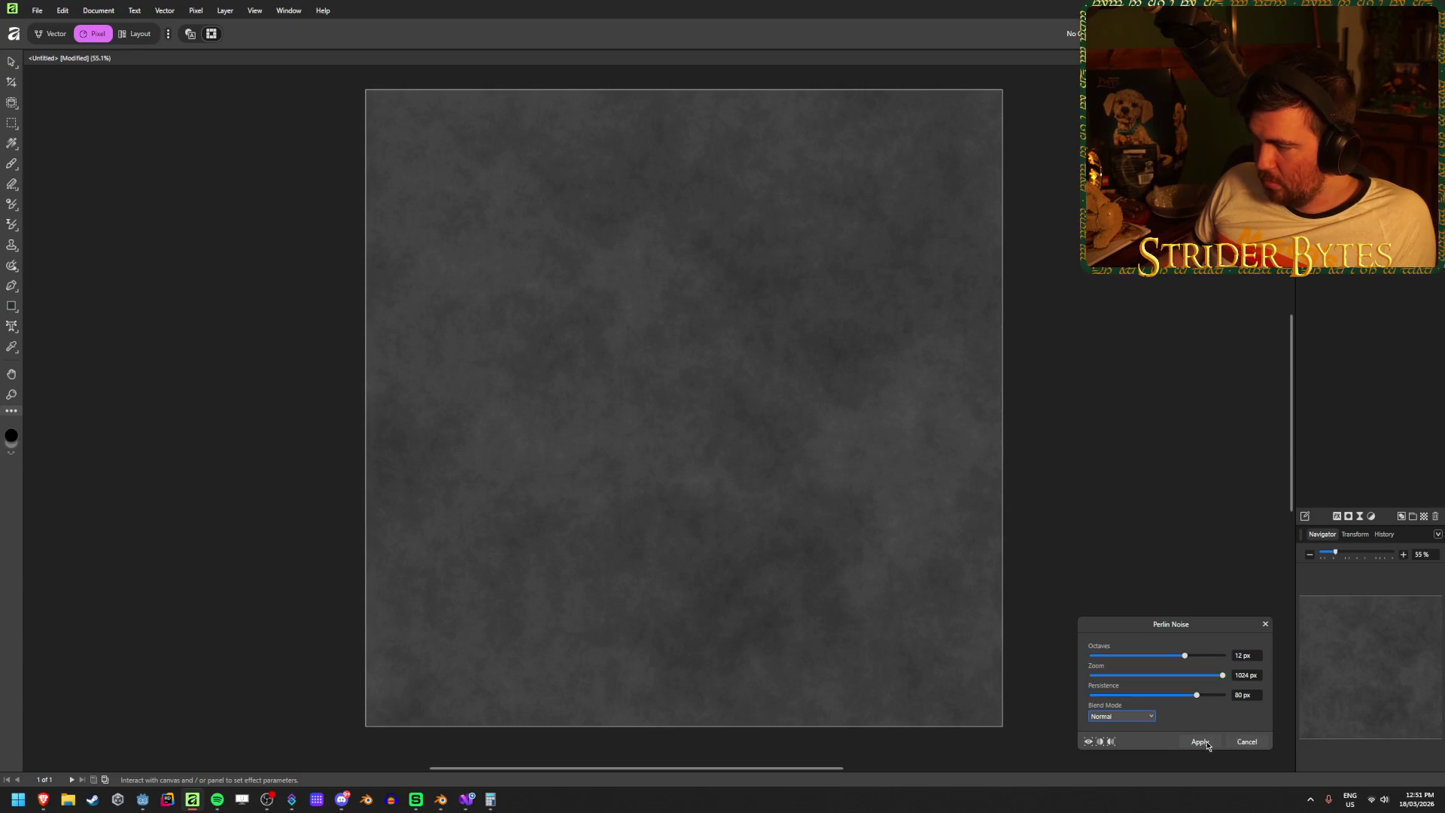
{"action": "left_click", "coordinate": [1202, 742]}
{"action": "key", "text": "m"}
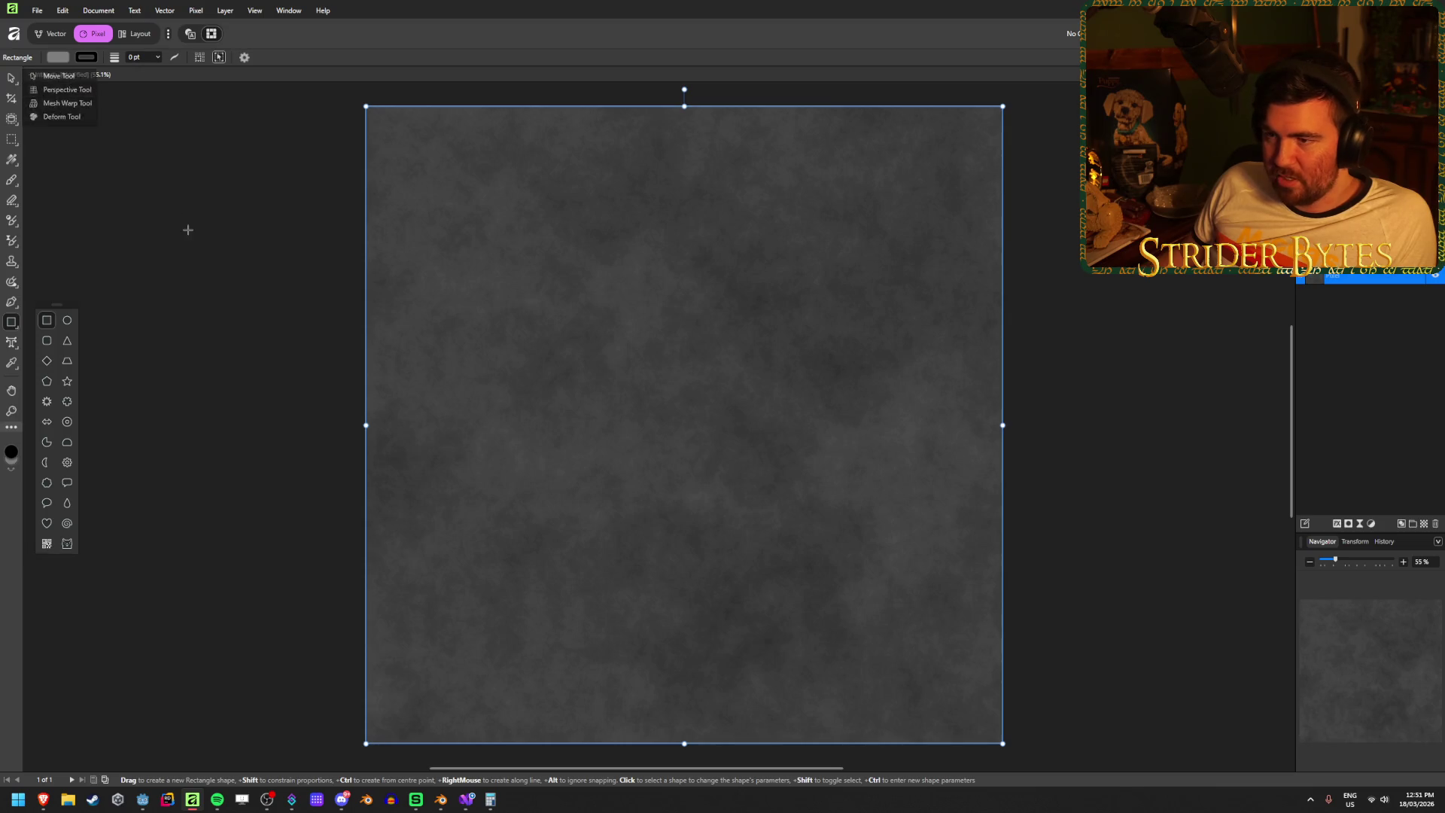
- Deselect the noise-filled rectangle and clear the layer selection
{"action": "key", "text": "ctrl+d"}
{"action": "left_click", "coordinate": [12, 77]}
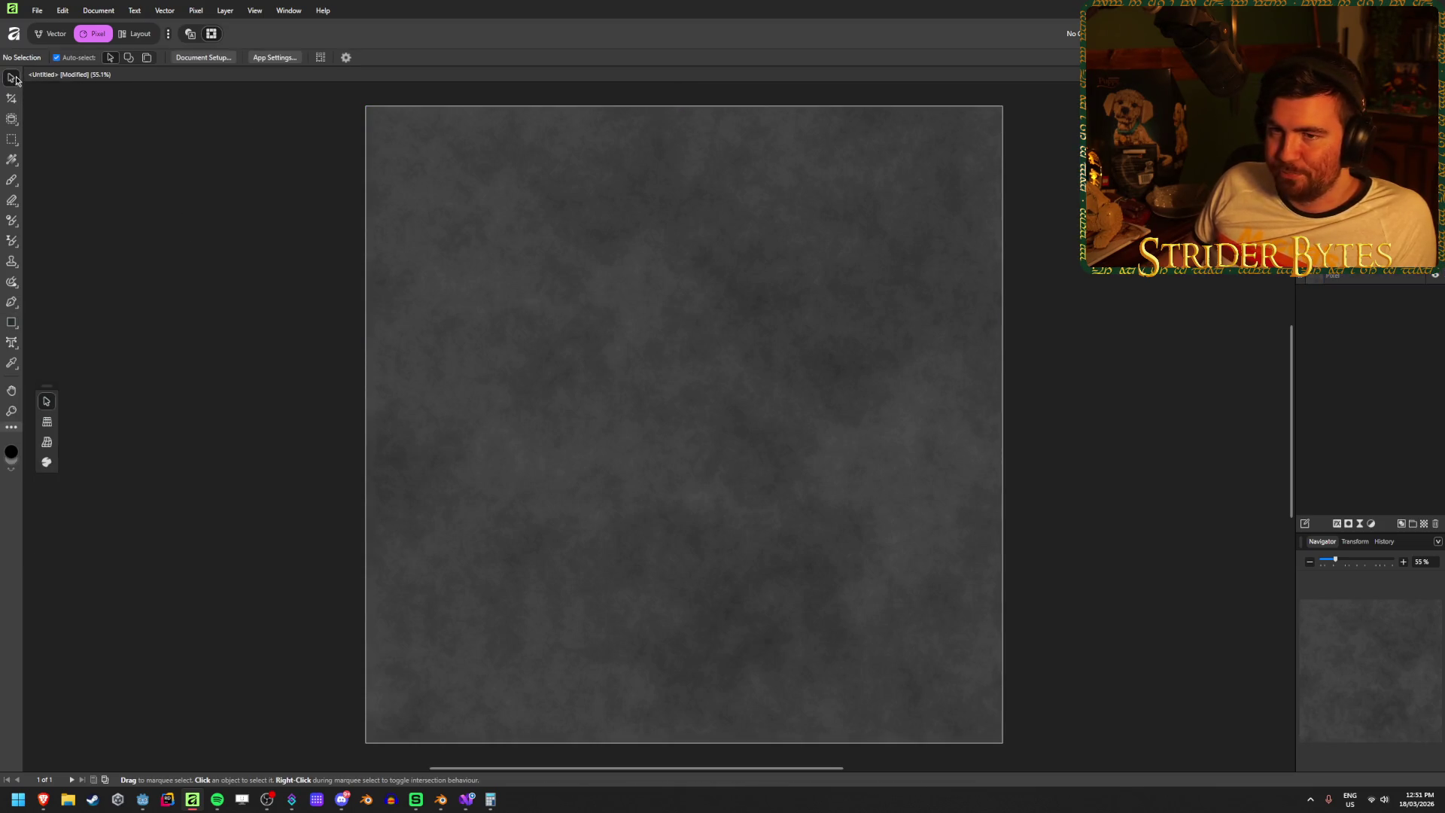
{"action": "left_click", "coordinate": [12, 139]}
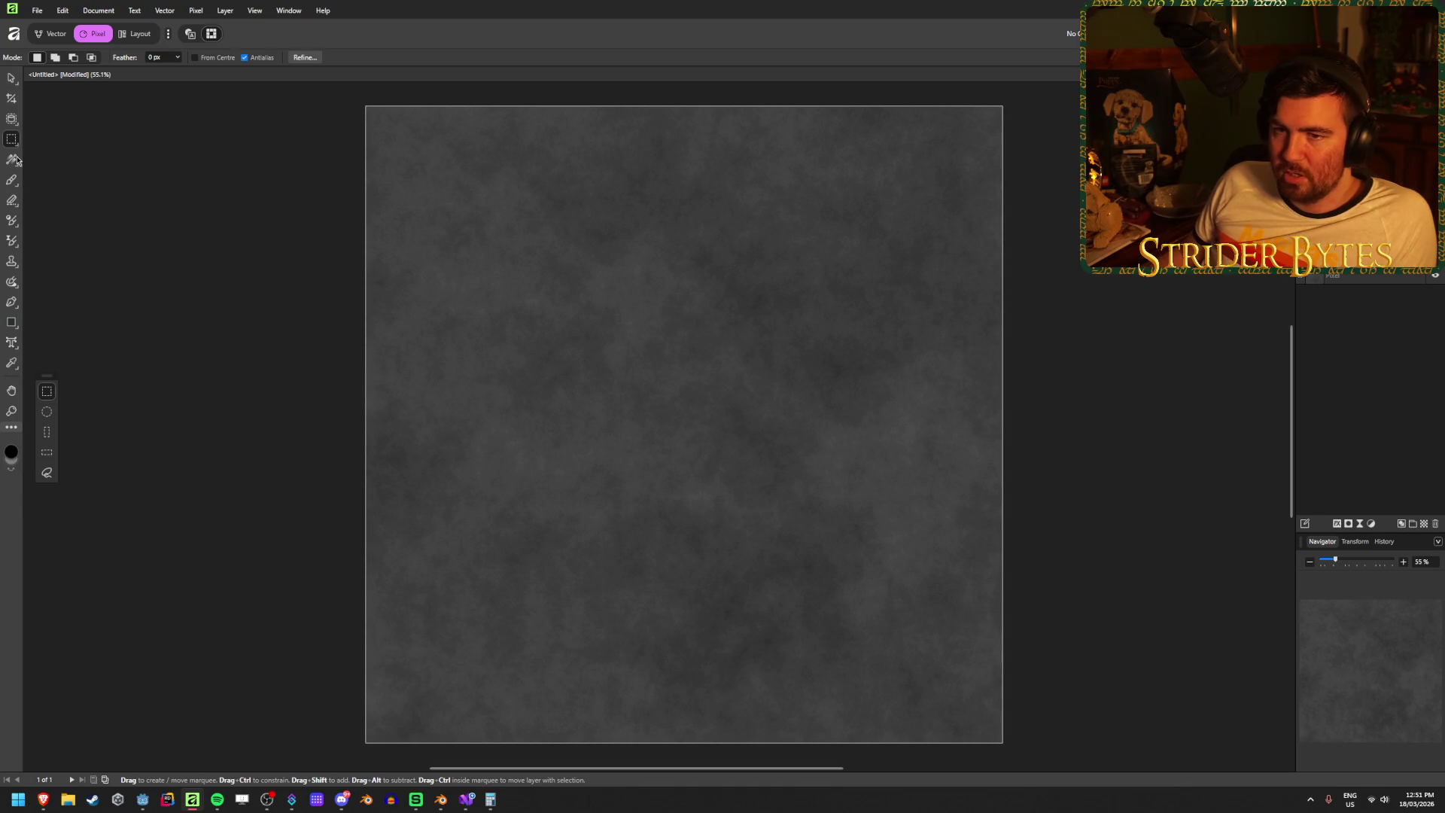
{"action": "key", "text": "v"}
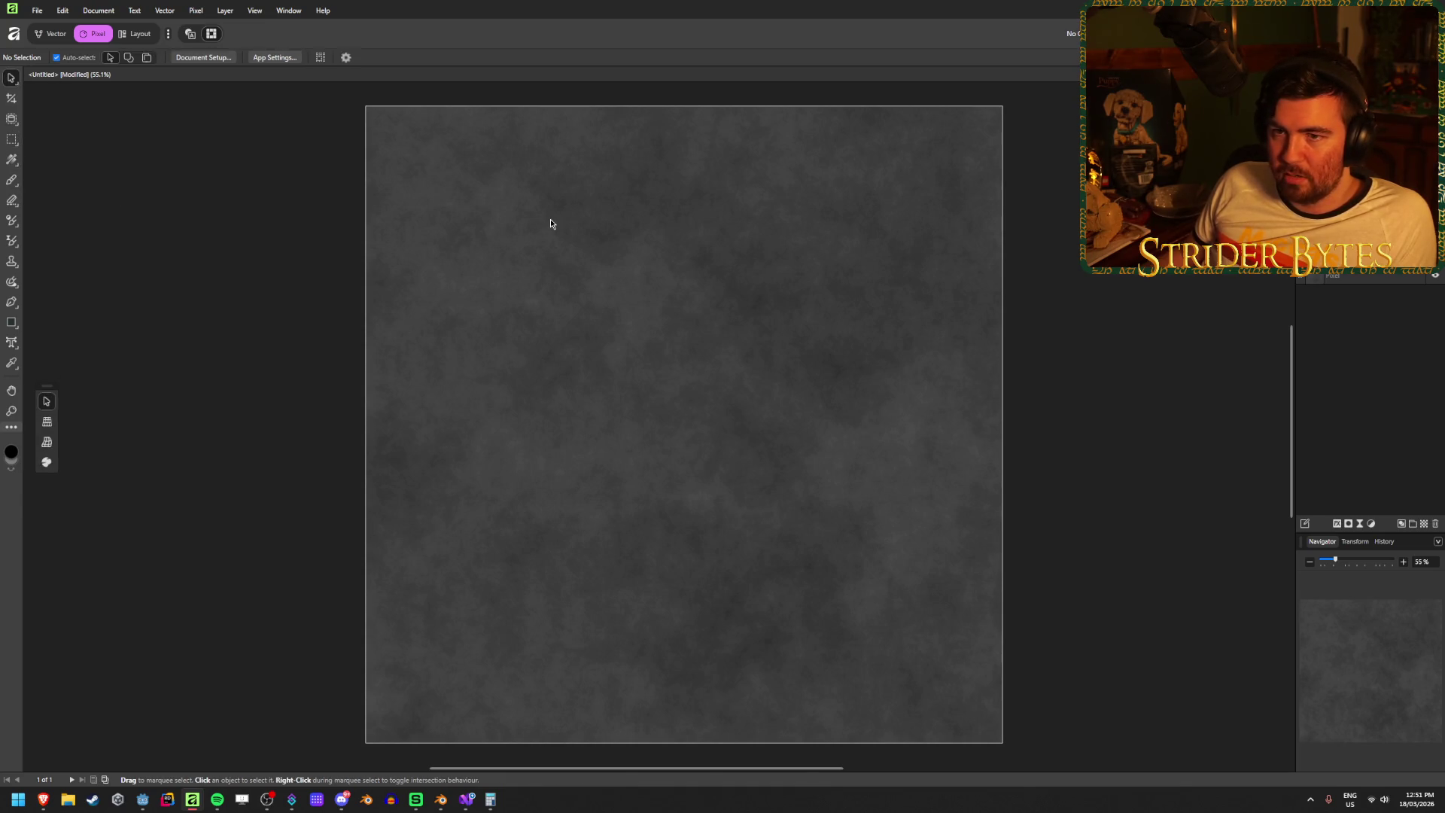
{"action": "left_click", "coordinate": [545, 223]}
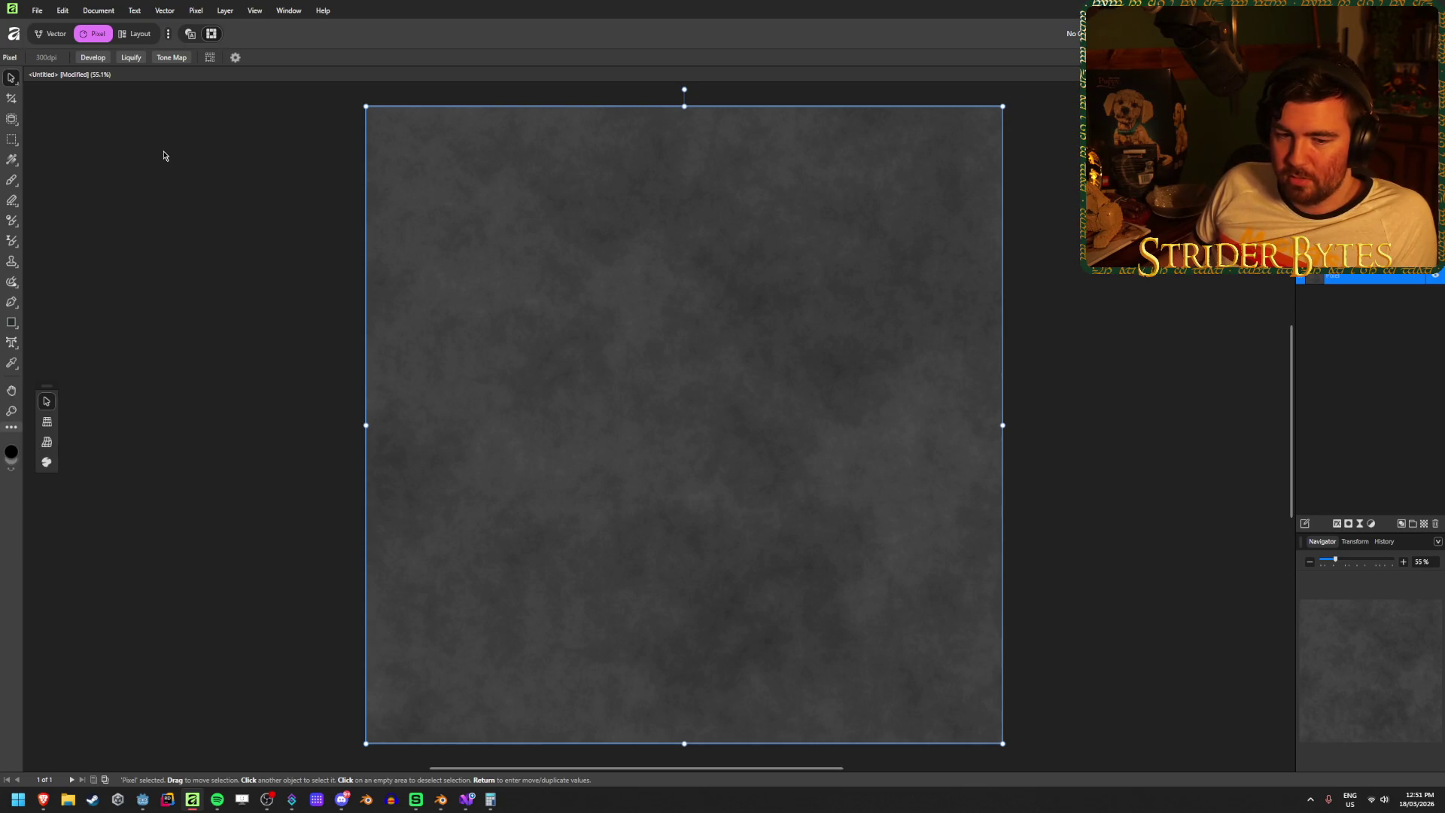
{"action": "left_click", "coordinate": [1126, 332]}
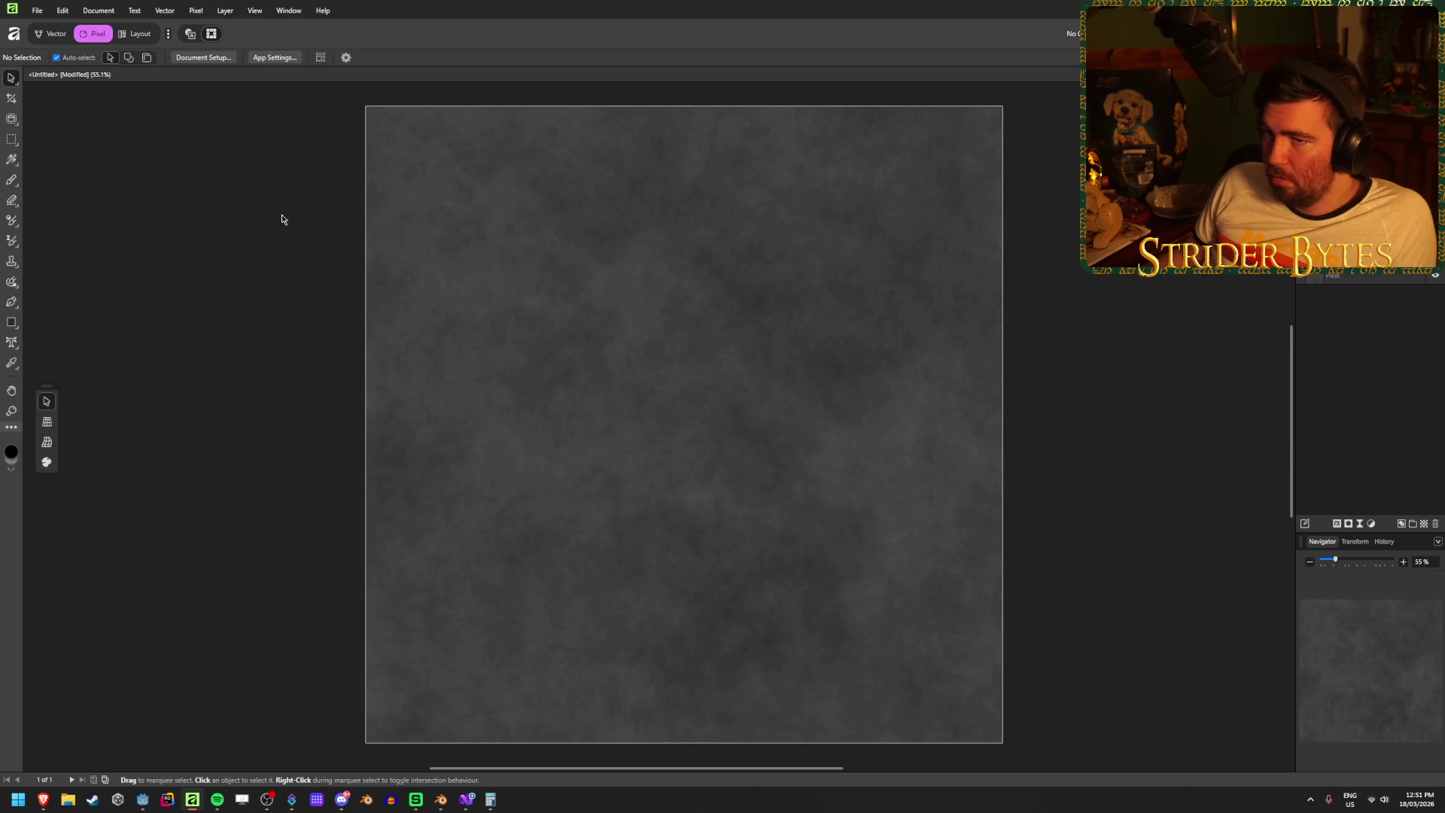
- Draw a full-canvas rectangle with a white fill (lightness 100)
{"action": "left_click", "coordinate": [14, 325]}
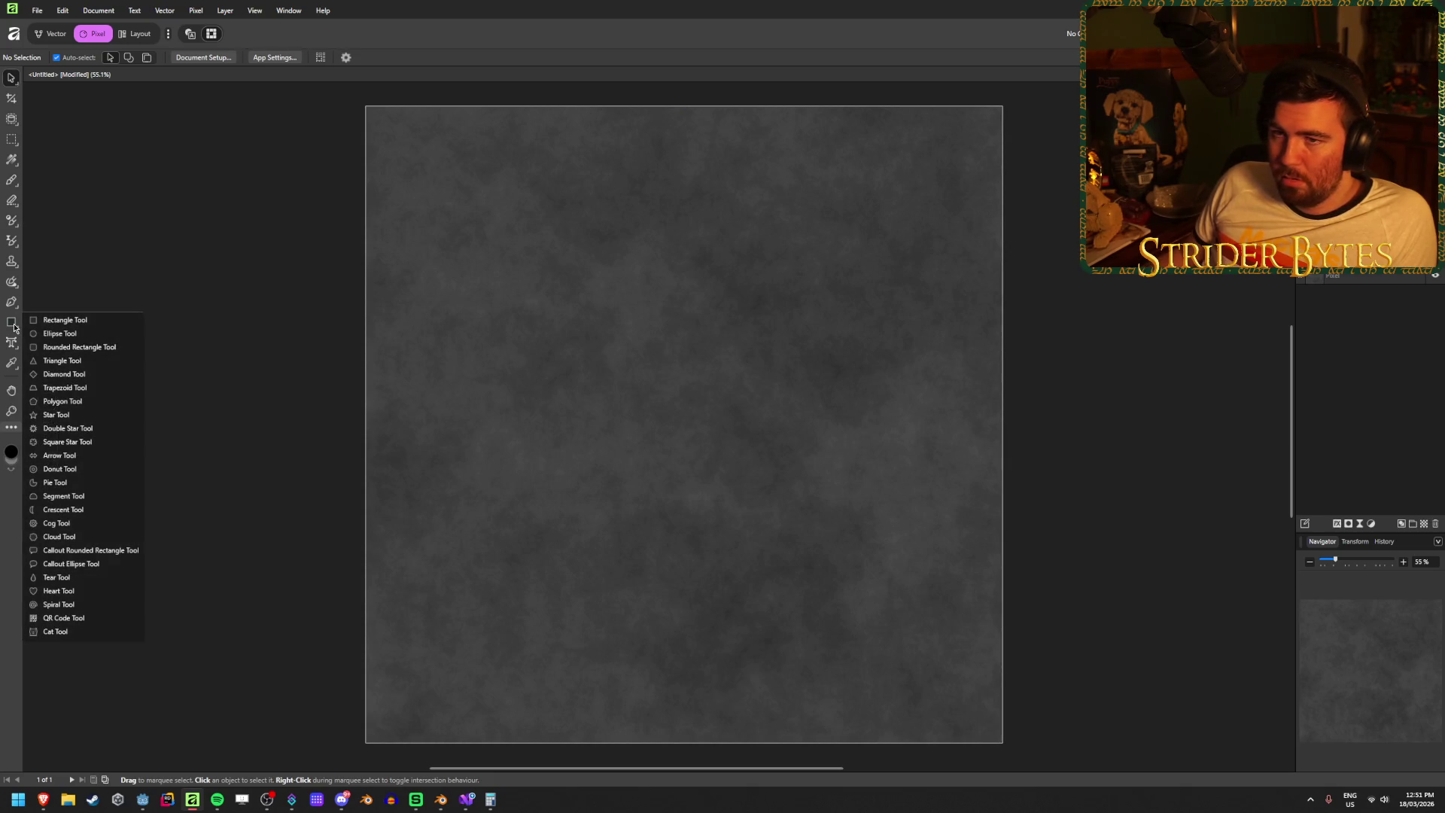
{"action": "left_click", "coordinate": [64, 320]}
{"action": "mouse_move", "coordinate": [367, 106]}
{"action": "left_mouse_down"}
{"action": "mouse_move", "coordinate": [977, 658]}
{"action": "mouse_move", "coordinate": [1002, 742]}
{"action": "left_mouse_up"}
{"action": "left_click", "coordinate": [56, 57]}
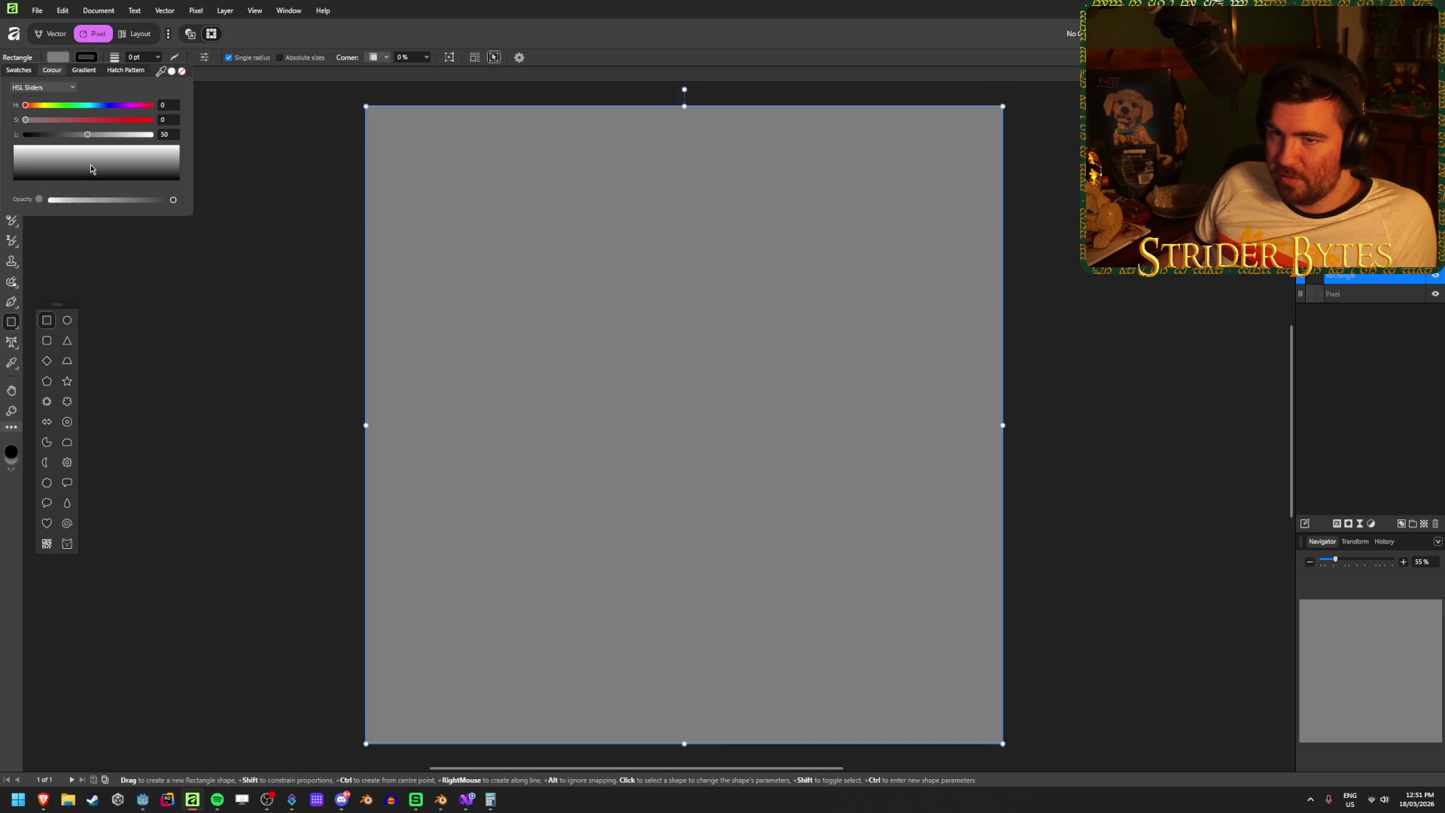
{"action": "left_click_drag", "start_coordinate": [87, 134], "coordinate": [155, 134]}
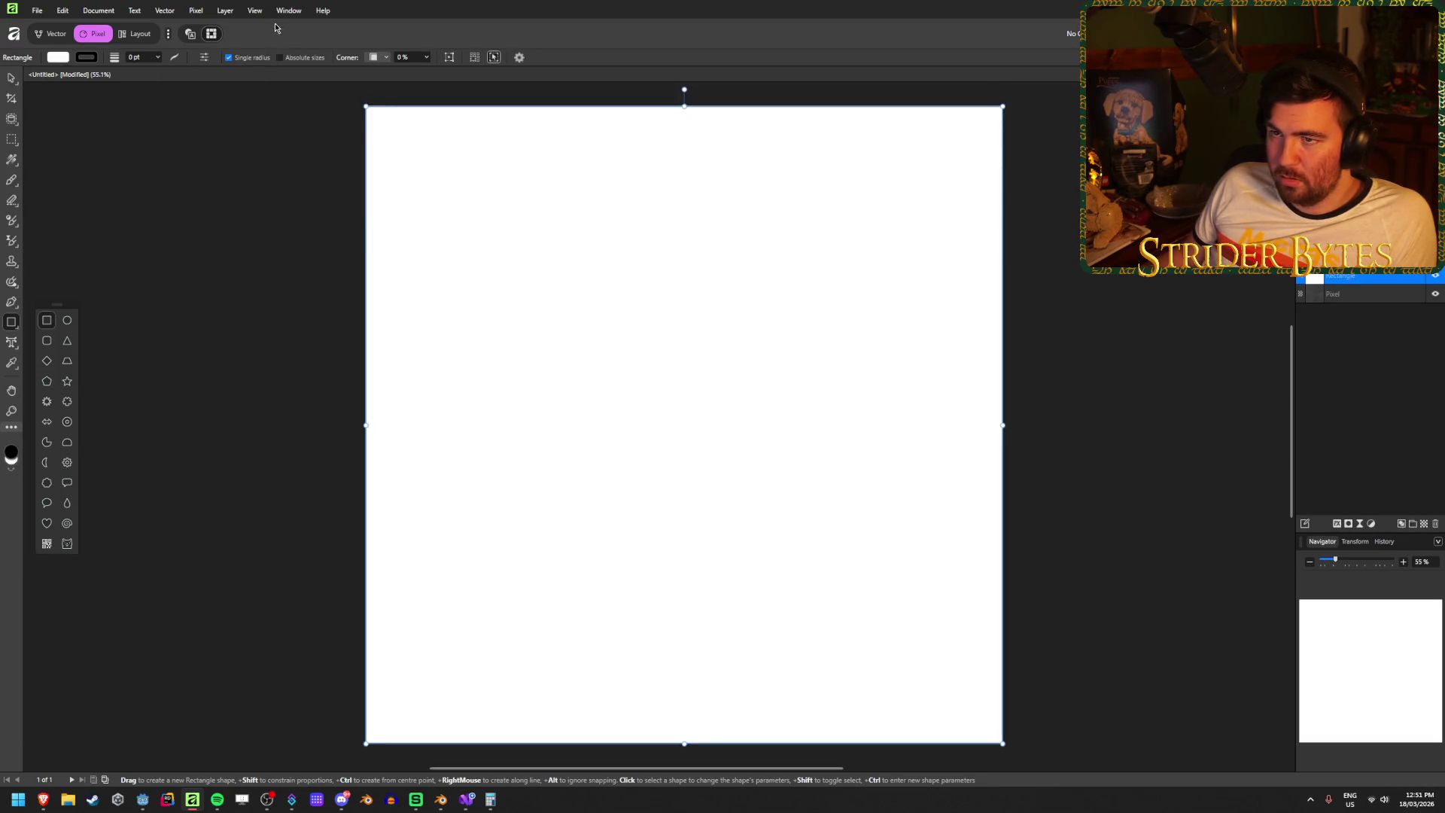
{"action": "left_click", "coordinate": [195, 10]}
- Apply Perlin Noise to the white rectangle for a lighter cloud texture
{"action": "mouse_move", "coordinate": [226, 24]}
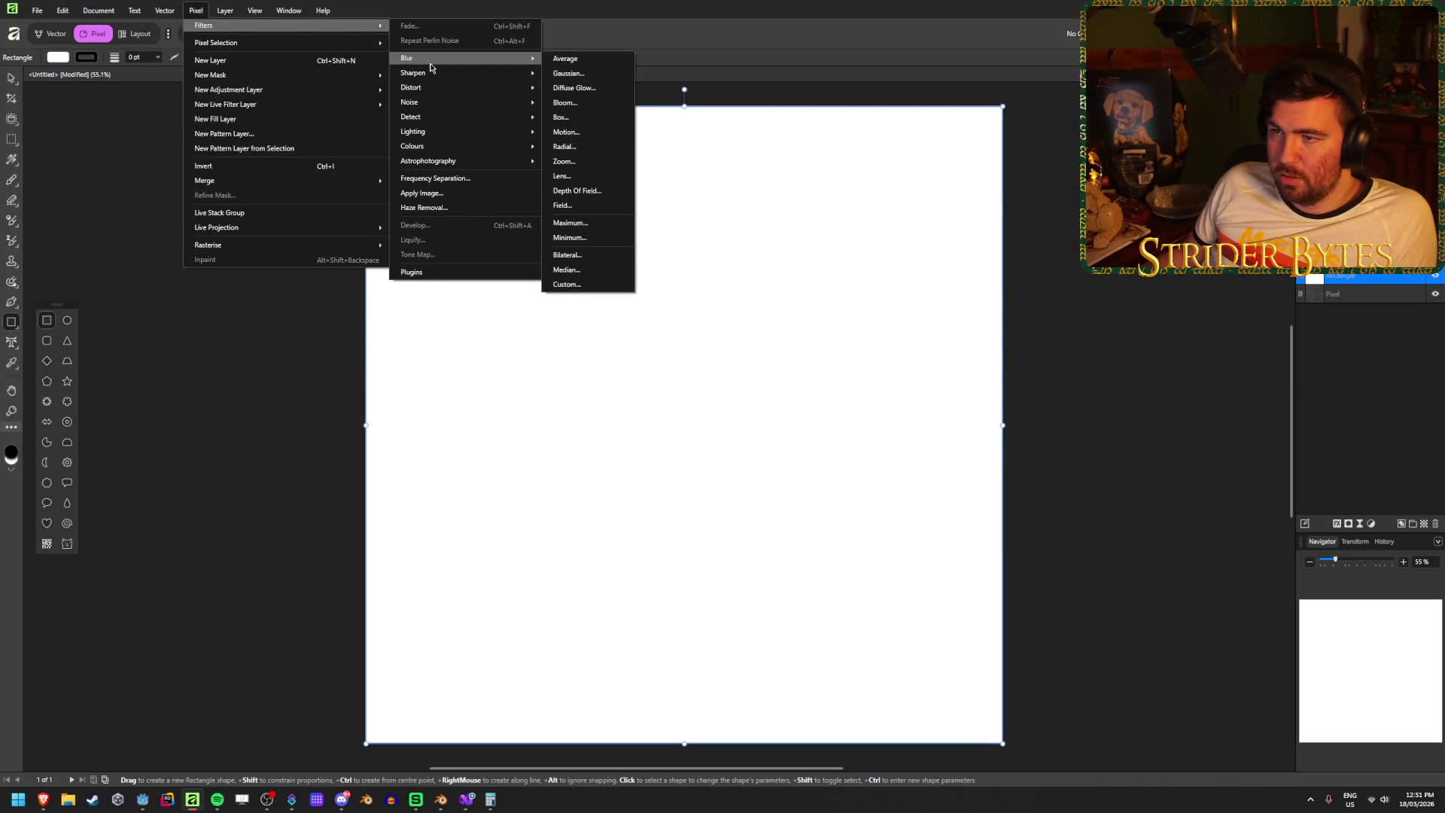
{"action": "mouse_move", "coordinate": [431, 105]}
{"action": "left_click", "coordinate": [599, 144]}
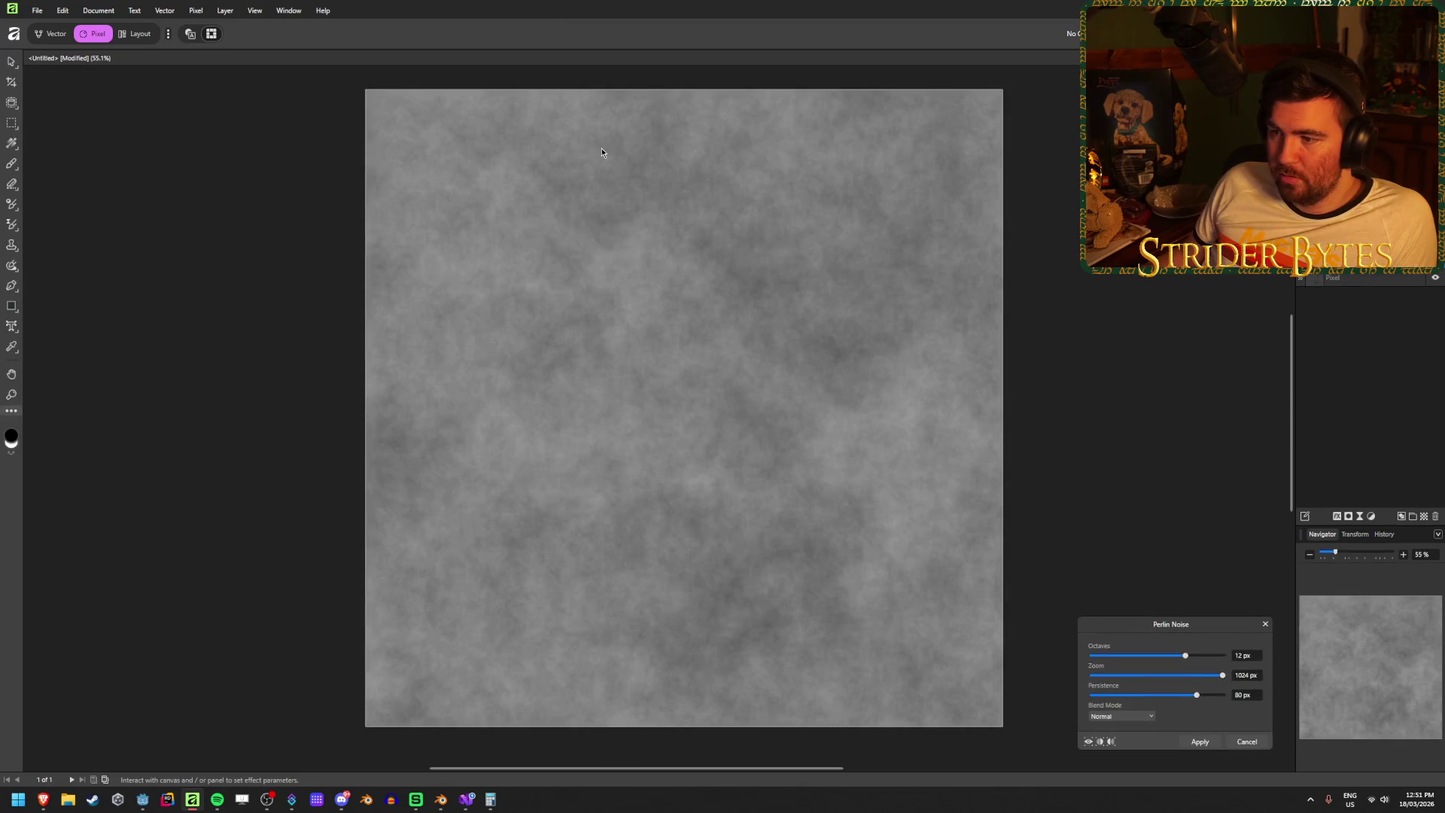
{"action": "left_click", "coordinate": [1201, 742]}
- Delete the old darker Pixel layer, then switch to Godot to check the workshop walls
{"action": "left_click", "coordinate": [1397, 302]}
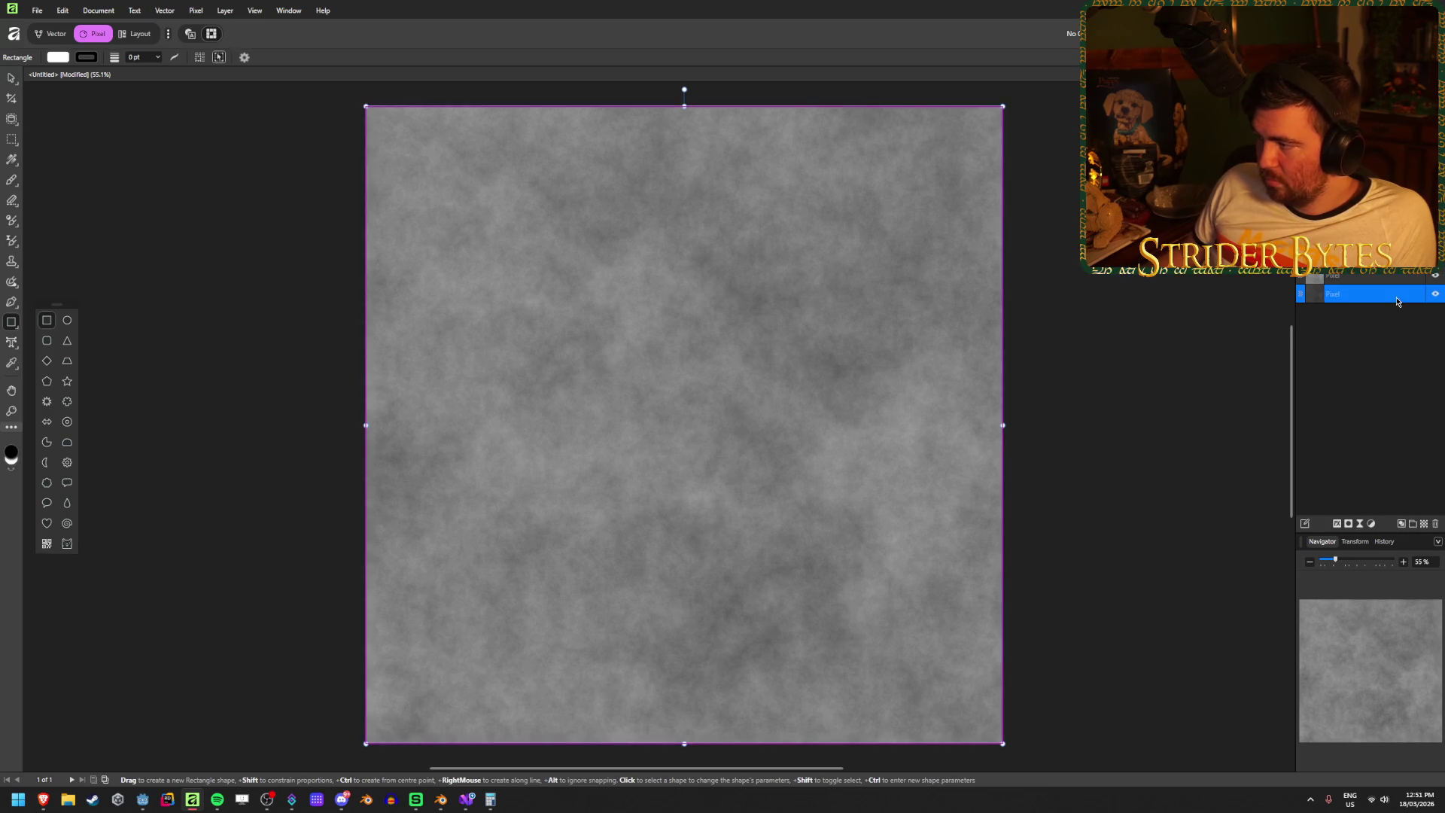
{"action": "key", "text": "Delete"}
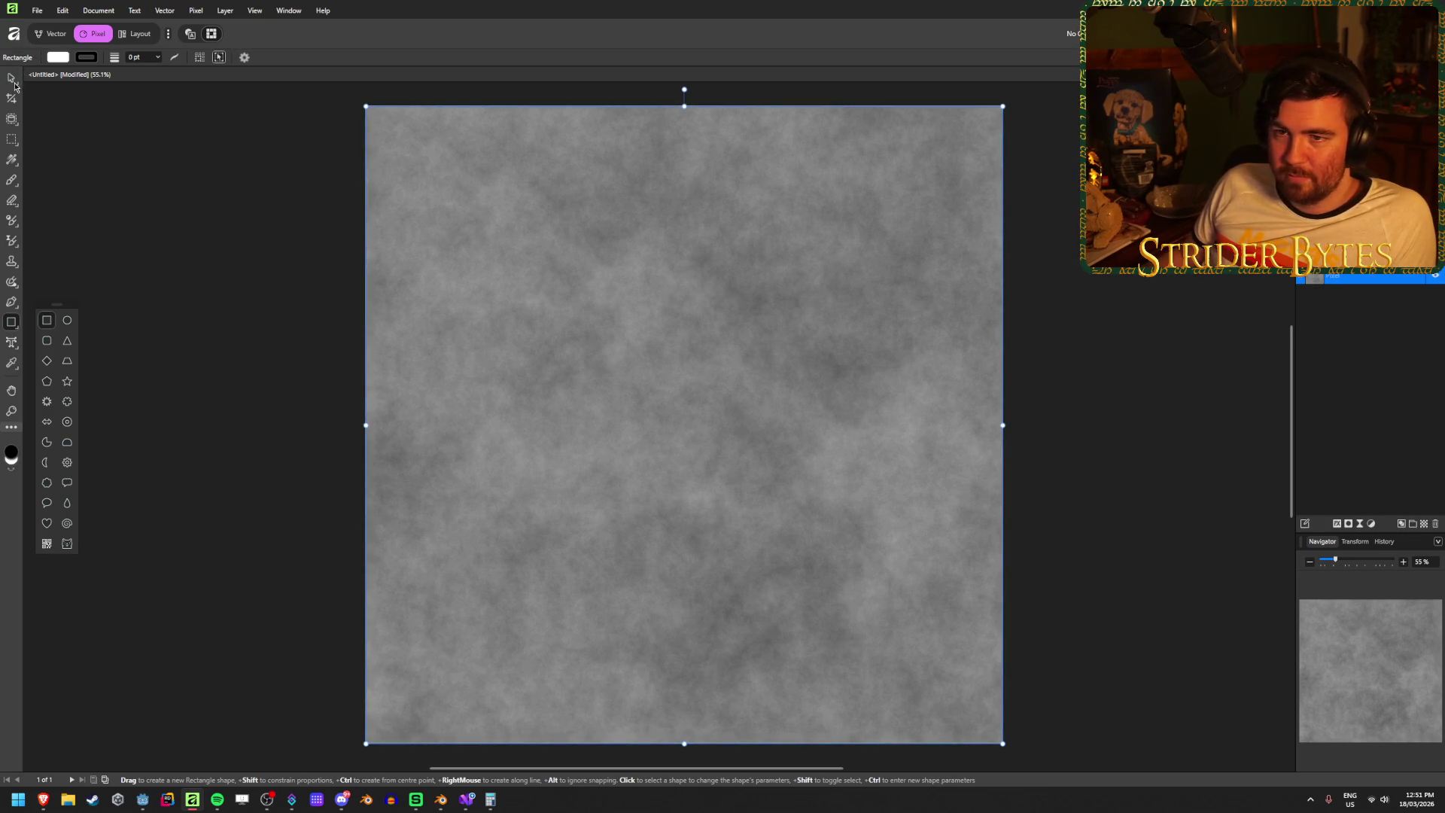
{"action": "left_click", "coordinate": [150, 189]}
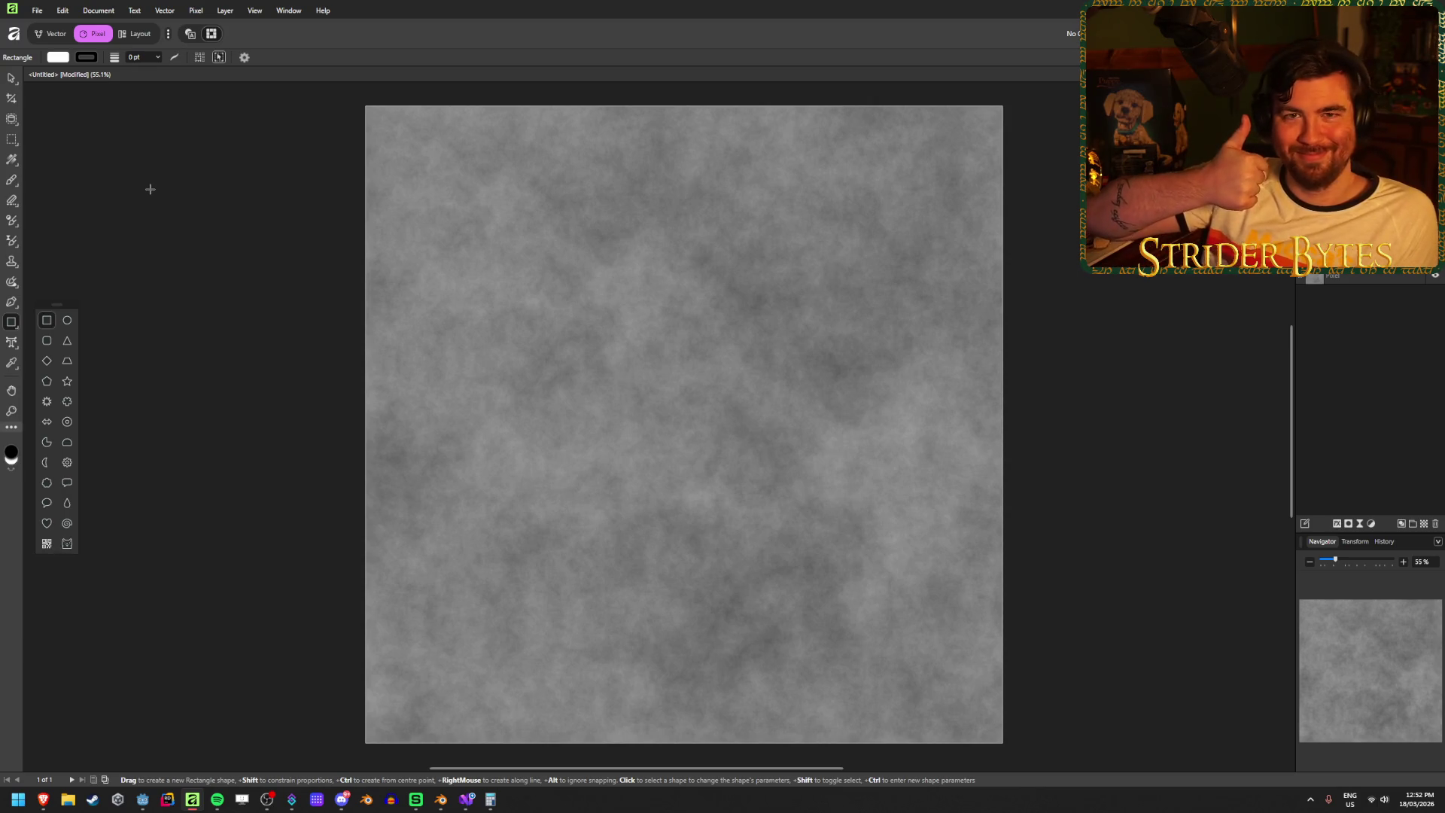
{"action": "scroll", "coordinate": [196, 250], "scroll_direction": "down", "scroll_amount": 2}
{"action": "scroll", "coordinate": [197, 250], "scroll_direction": "down", "scroll_amount": 1}
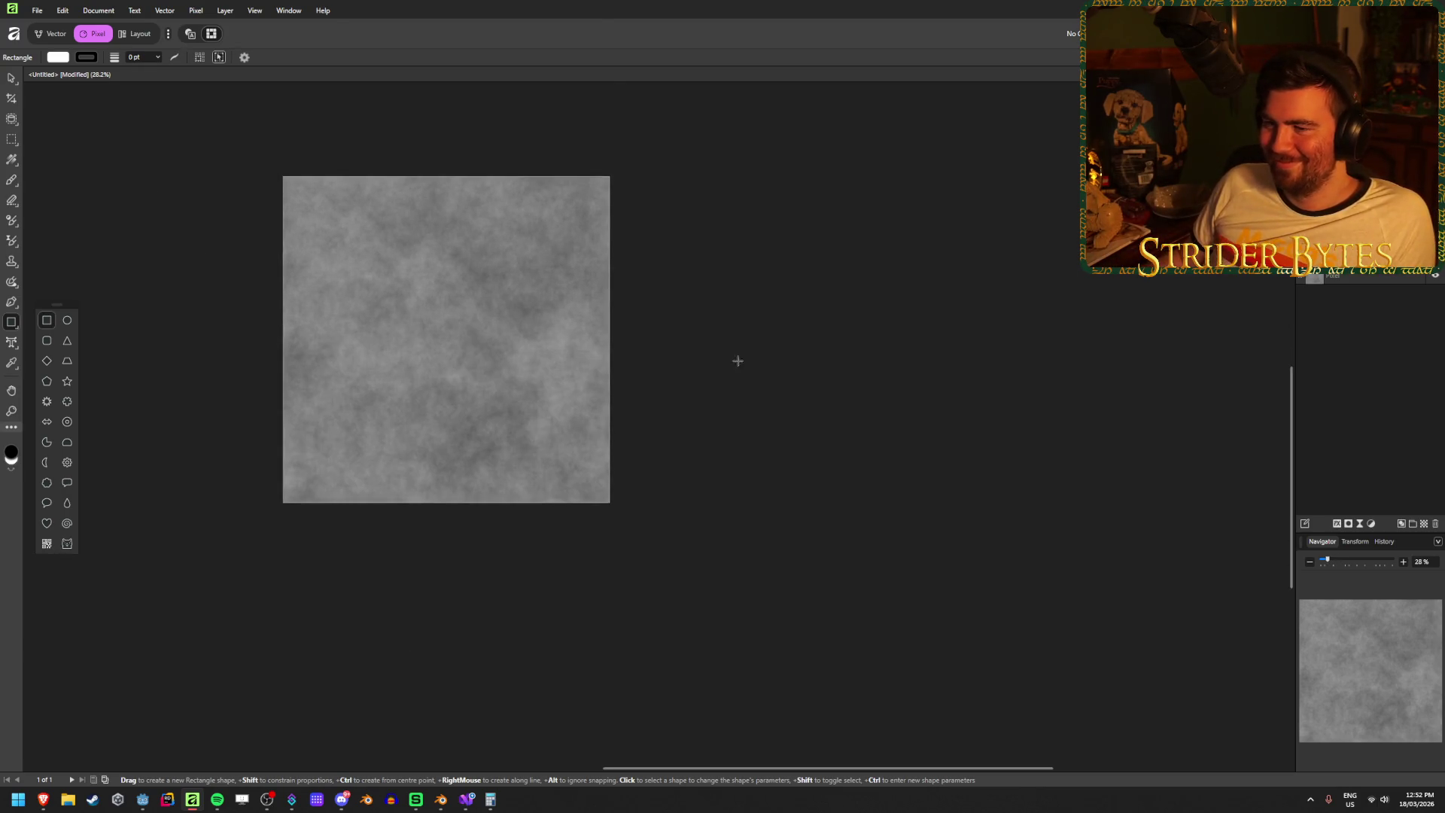
{"action": "scroll", "coordinate": [726, 354], "scroll_direction": "down", "scroll_amount": 3}
{"action": "scroll", "coordinate": [484, 194], "scroll_direction": "up", "scroll_amount": 3}
{"action": "scroll", "coordinate": [685, 314], "scroll_direction": "up", "scroll_amount": 3}
{"action": "scroll", "coordinate": [685, 313], "scroll_direction": "up", "scroll_amount": 1}
{"action": "scroll", "coordinate": [666, 338], "scroll_direction": "down", "scroll_amount": 1}
{"action": "scroll", "coordinate": [647, 363], "scroll_direction": "up", "scroll_amount": 1}
{"action": "scroll", "coordinate": [648, 362], "scroll_direction": "down", "scroll_amount": 1}
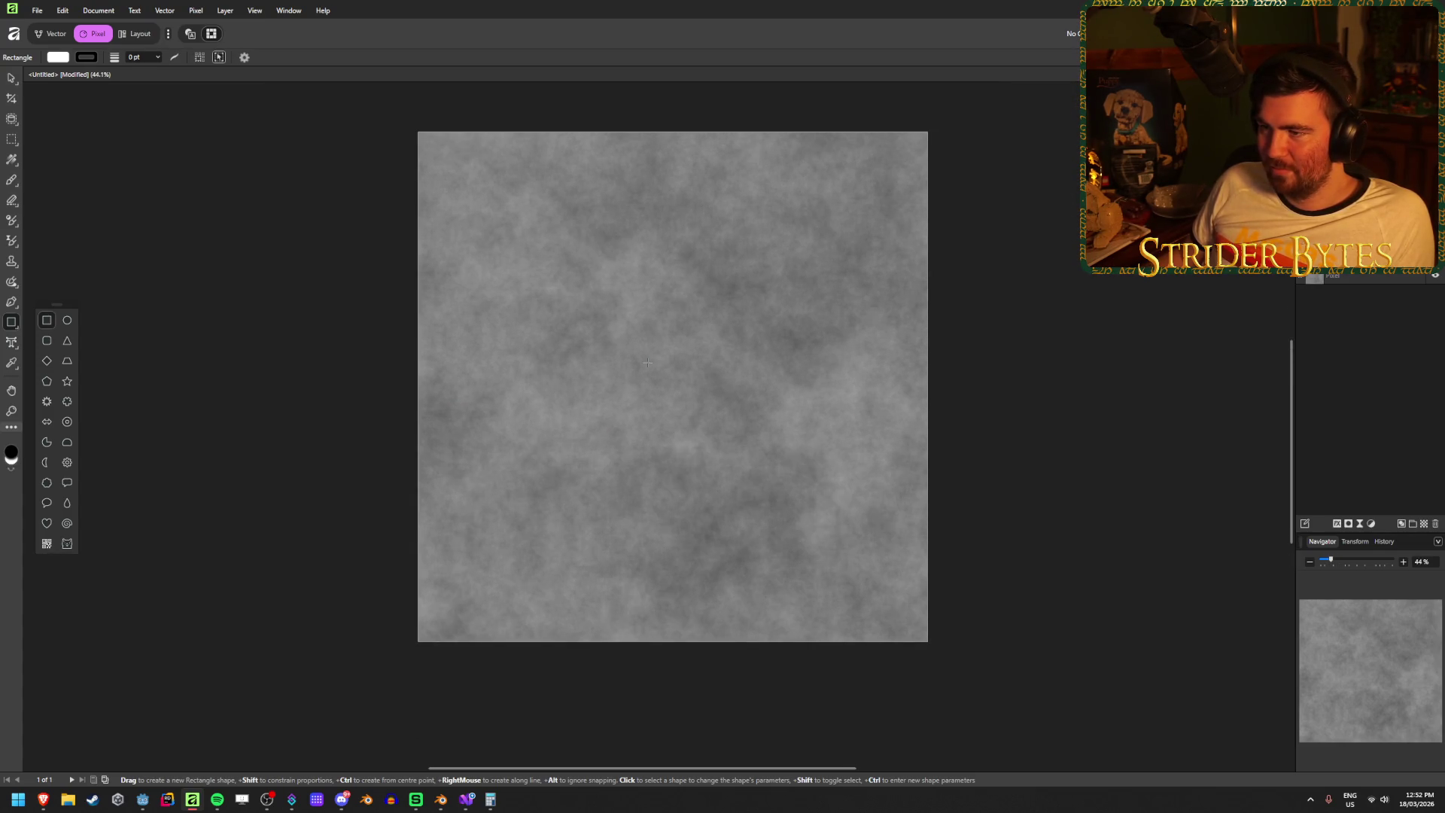
{"action": "scroll", "coordinate": [660, 281], "scroll_direction": "up", "scroll_amount": 1}
{"action": "scroll", "coordinate": [680, 293], "scroll_direction": "up", "scroll_amount": 1}
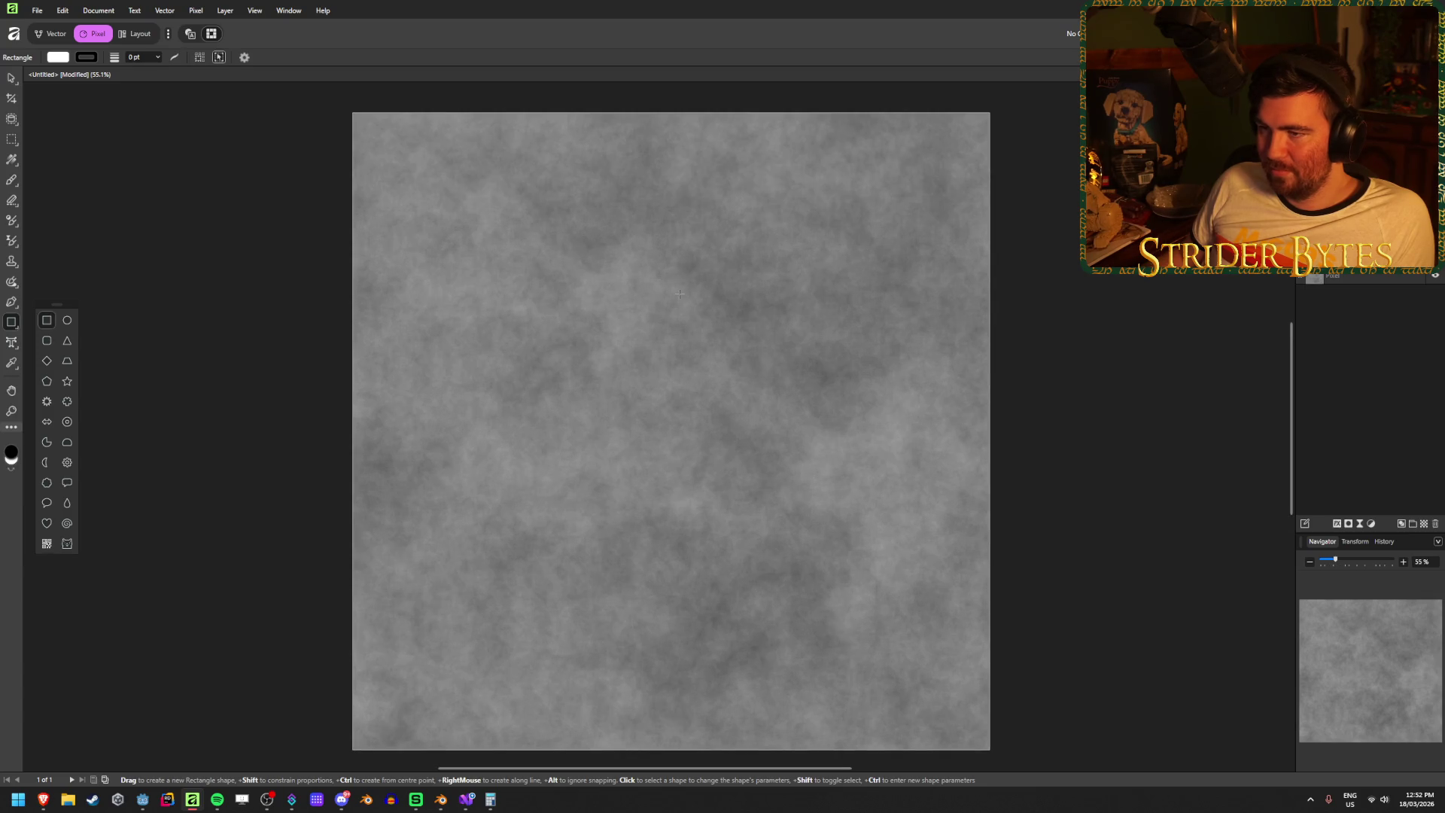
{"action": "scroll", "coordinate": [680, 294], "scroll_direction": "down", "scroll_amount": 1}
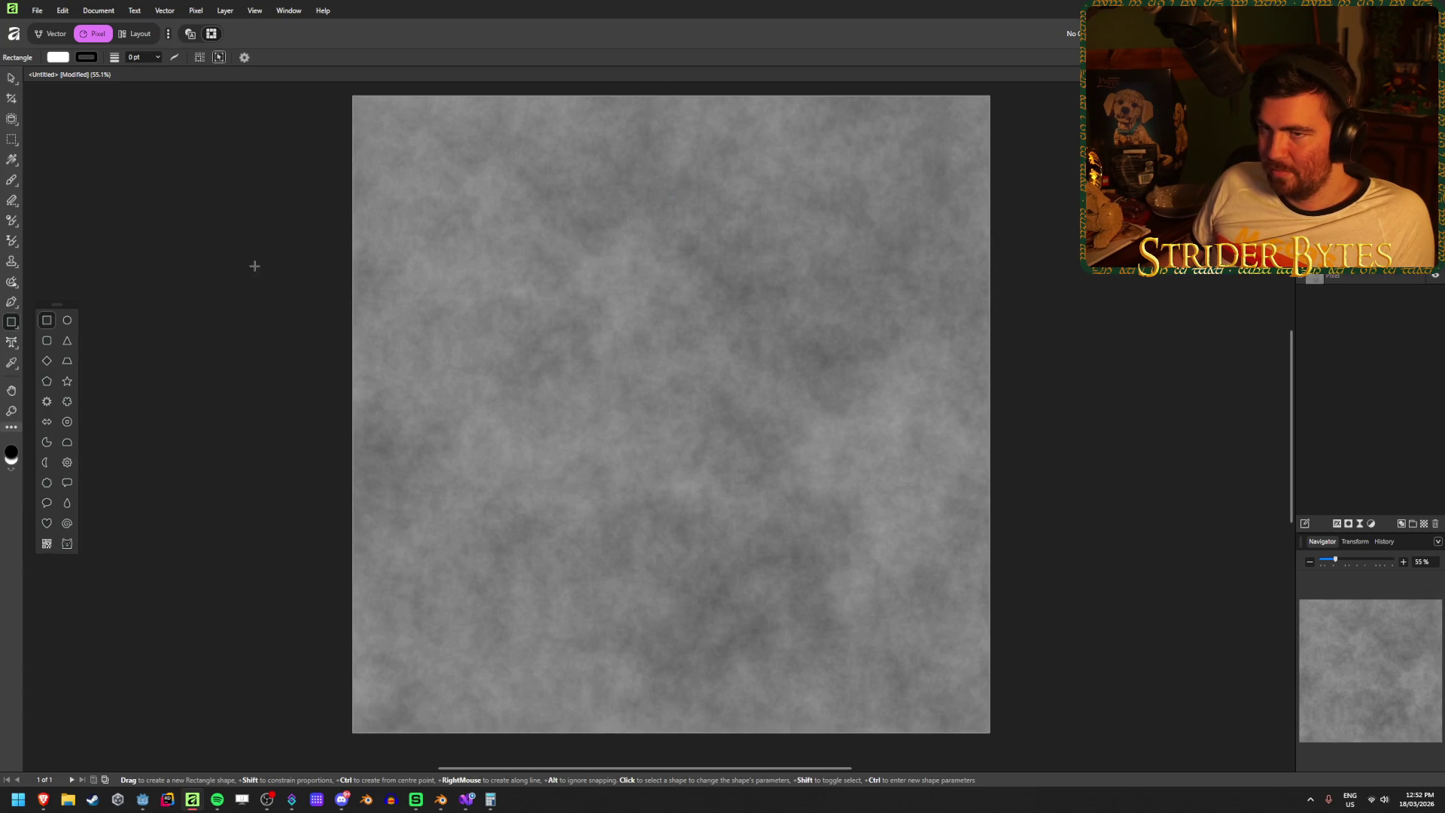
{"action": "left_click", "coordinate": [144, 799]}
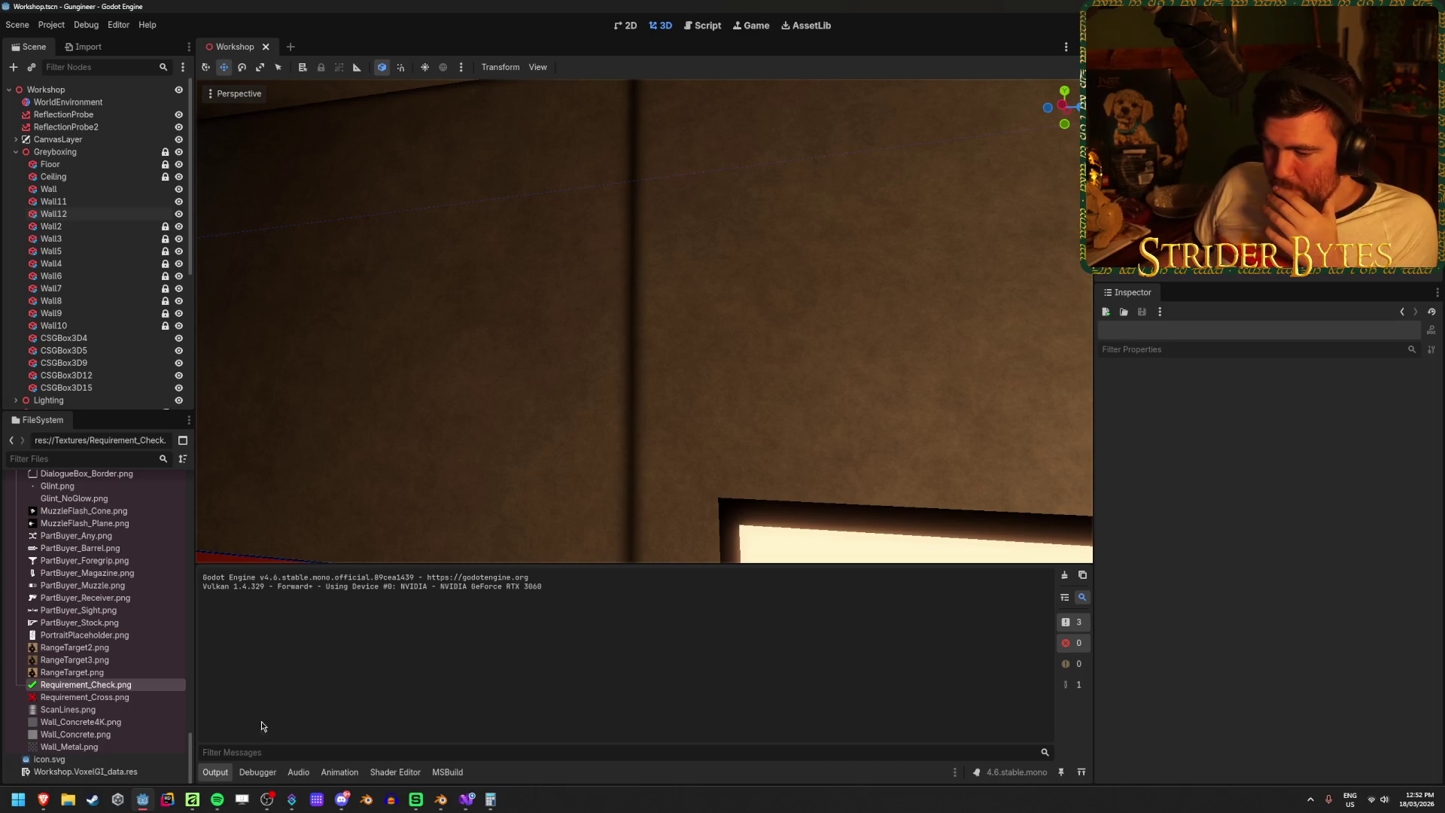
{"action": "left_click", "coordinate": [192, 799]}
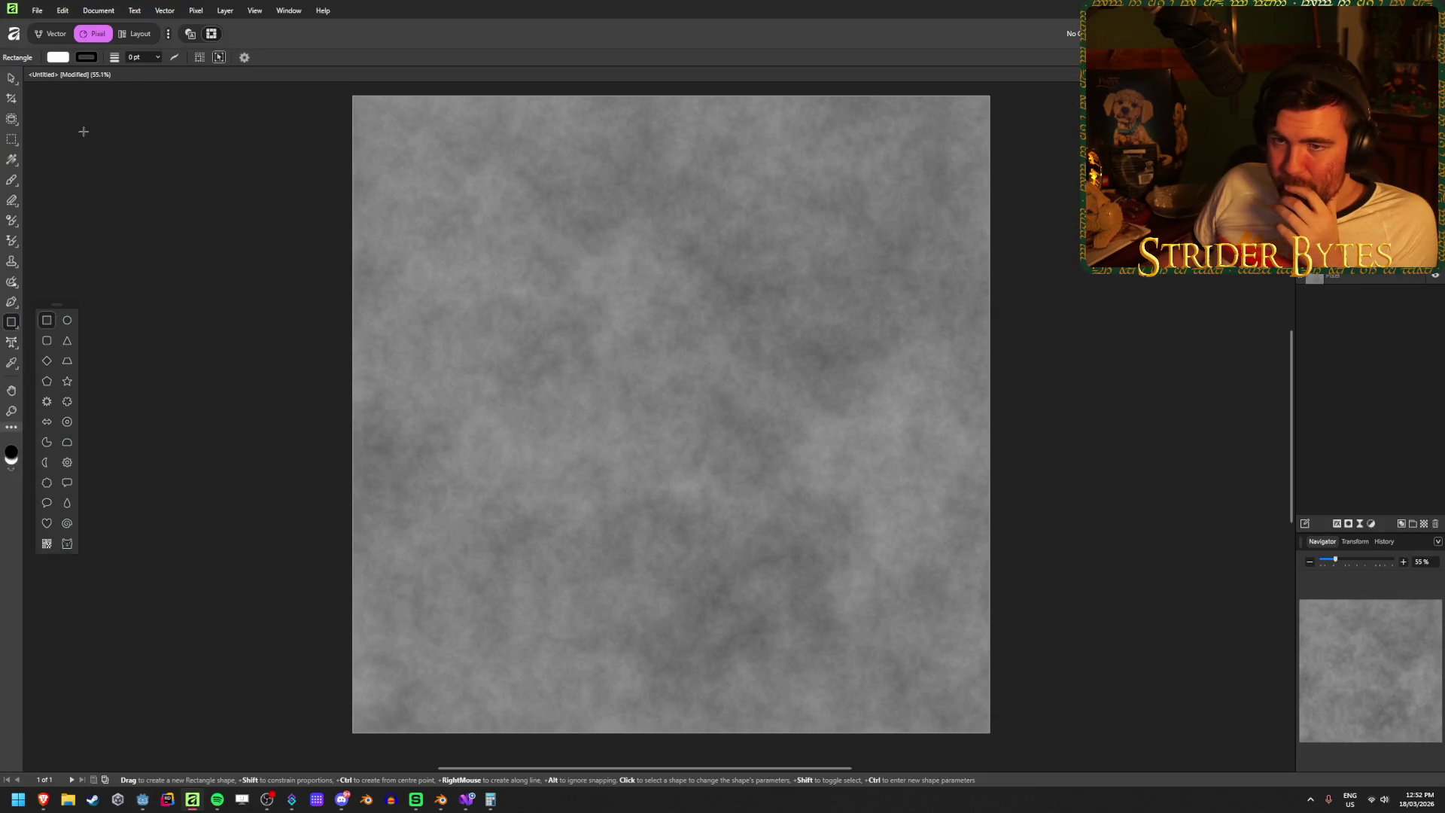
- Draw a full-canvas rectangle with no fill and a 4 pt black outline
{"action": "left_click_drag", "start_coordinate": [353, 96], "coordinate": [990, 732]}
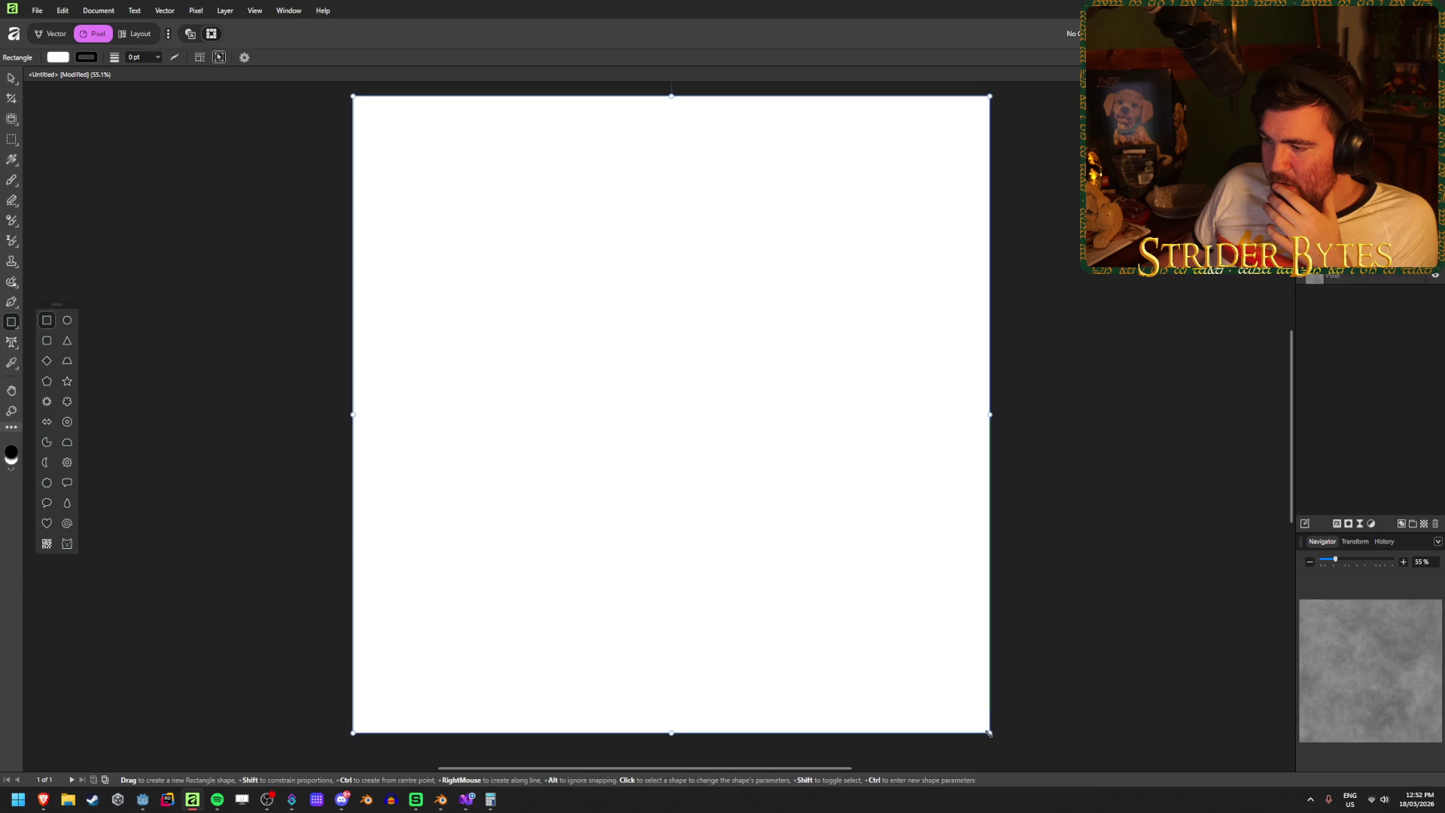
{"action": "left_click", "coordinate": [66, 59]}
{"action": "left_click", "coordinate": [181, 70]}
{"action": "left_click", "coordinate": [88, 58]}
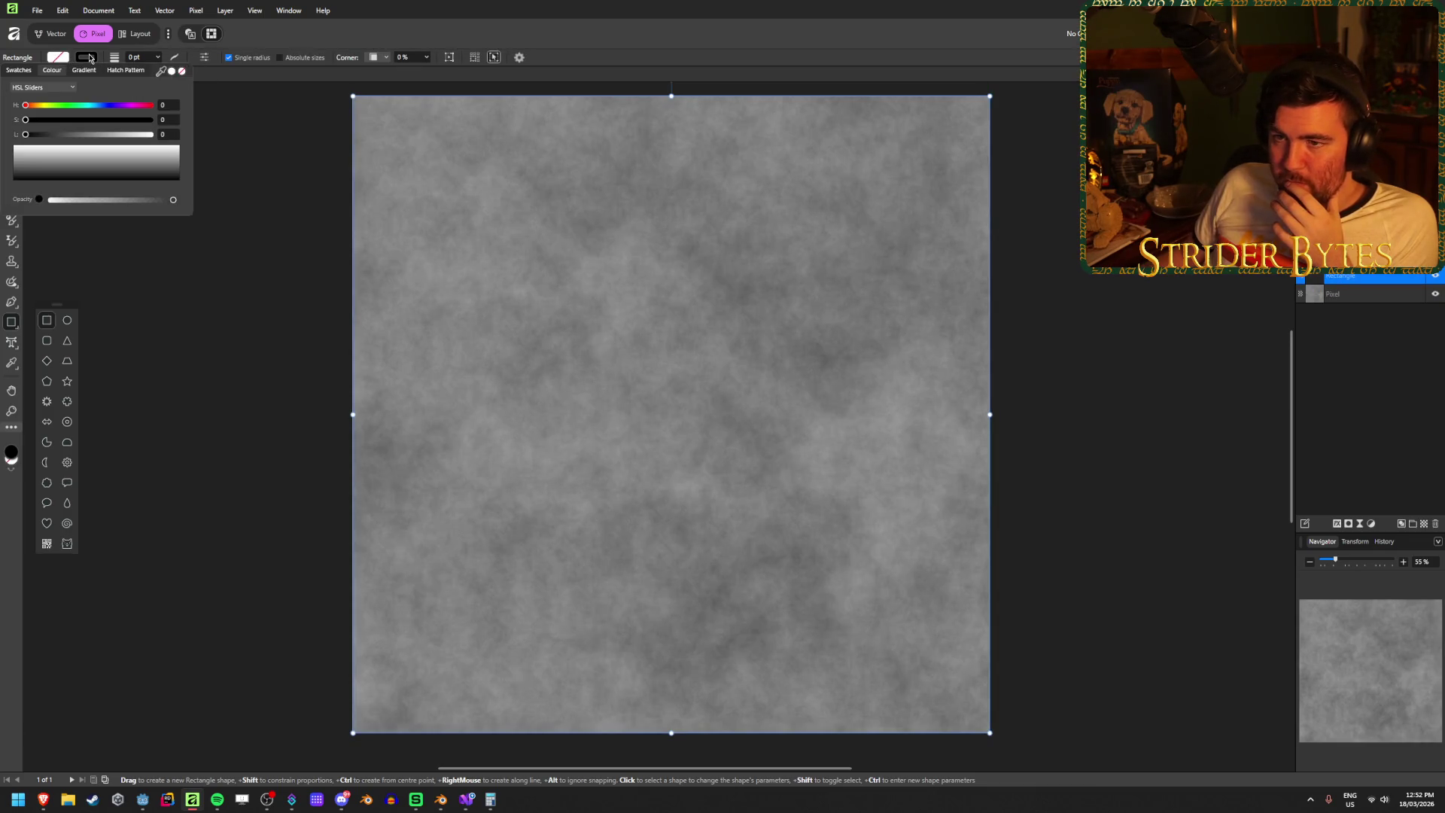
{"action": "left_click", "coordinate": [142, 58]}
{"action": "type", "text": "4"}
{"action": "key", "text": "Return"}
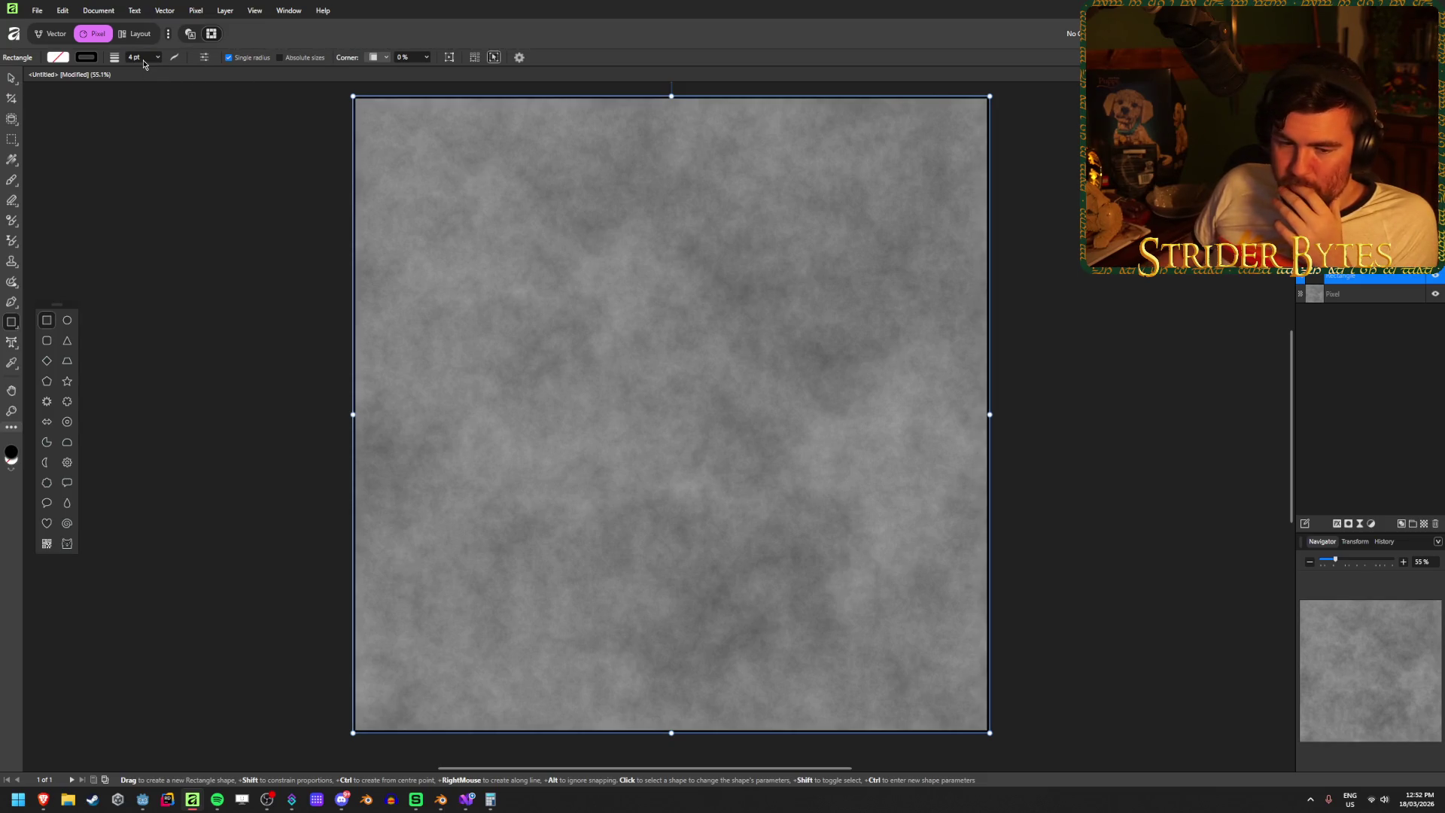
{"action": "left_click", "coordinate": [175, 58]}
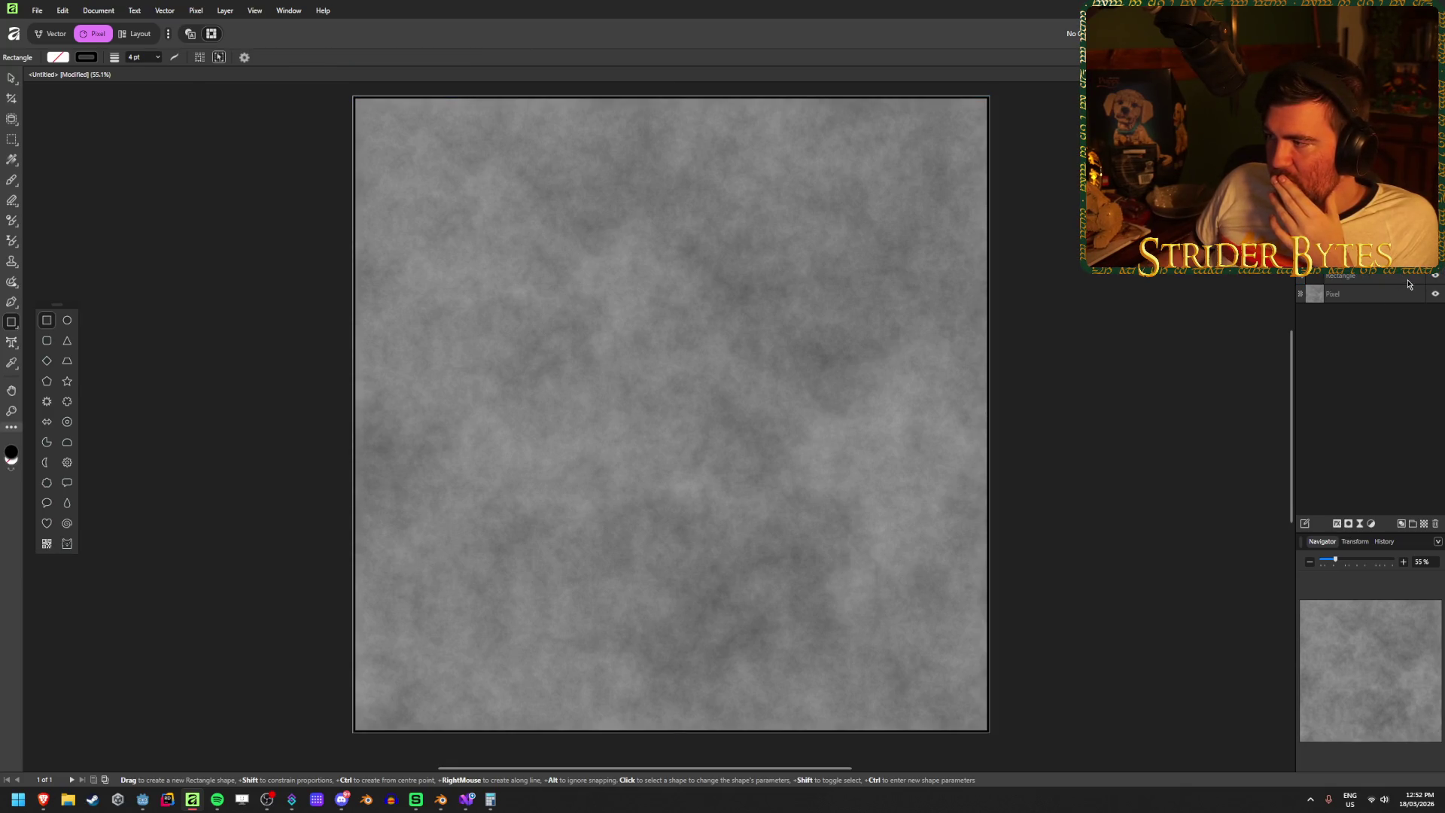
{"action": "left_click", "coordinate": [1337, 525]}
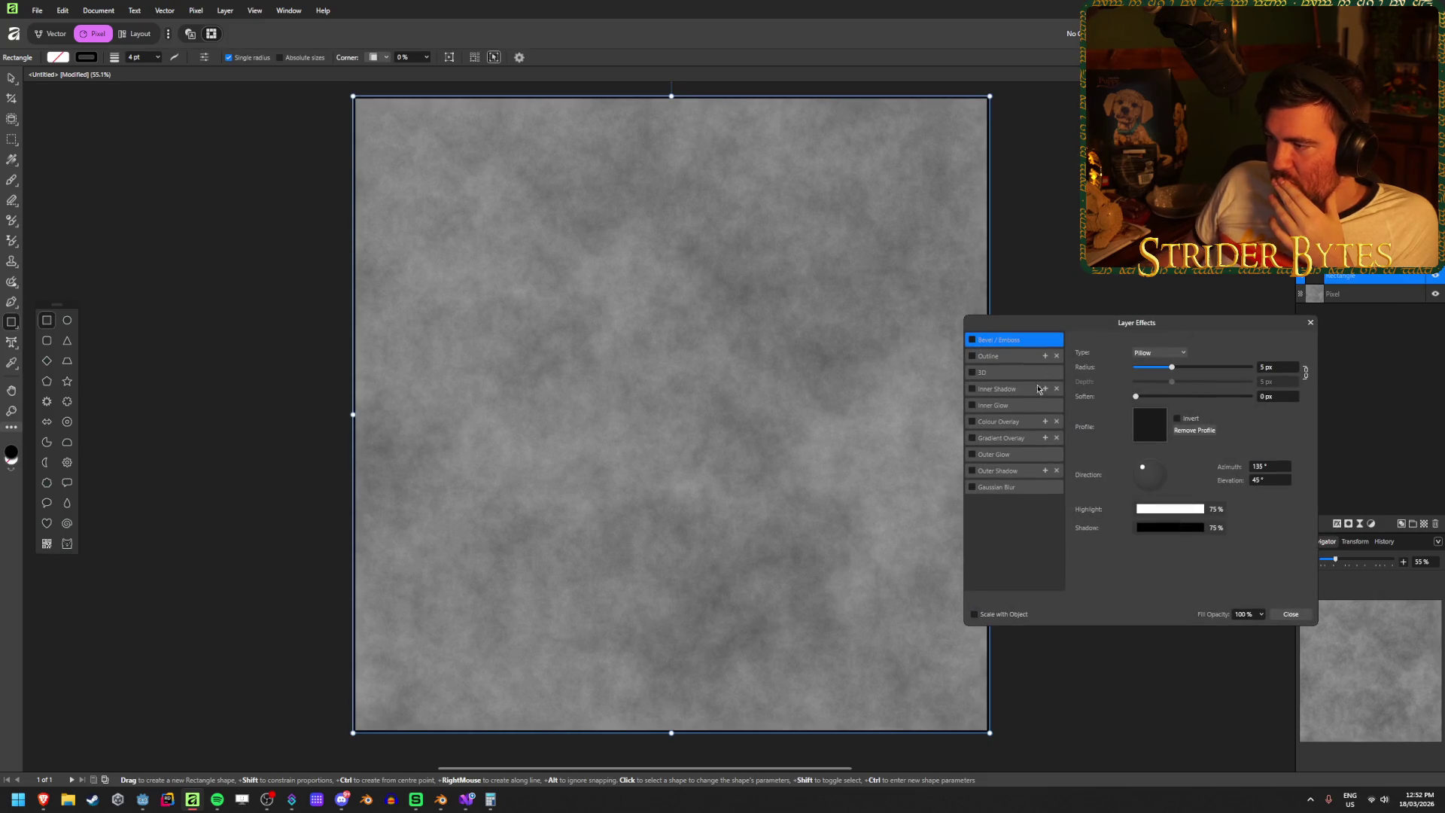
- Enable a black Outer Glow with Normal blend mode on the rectangle
{"action": "left_click", "coordinate": [1012, 456]}
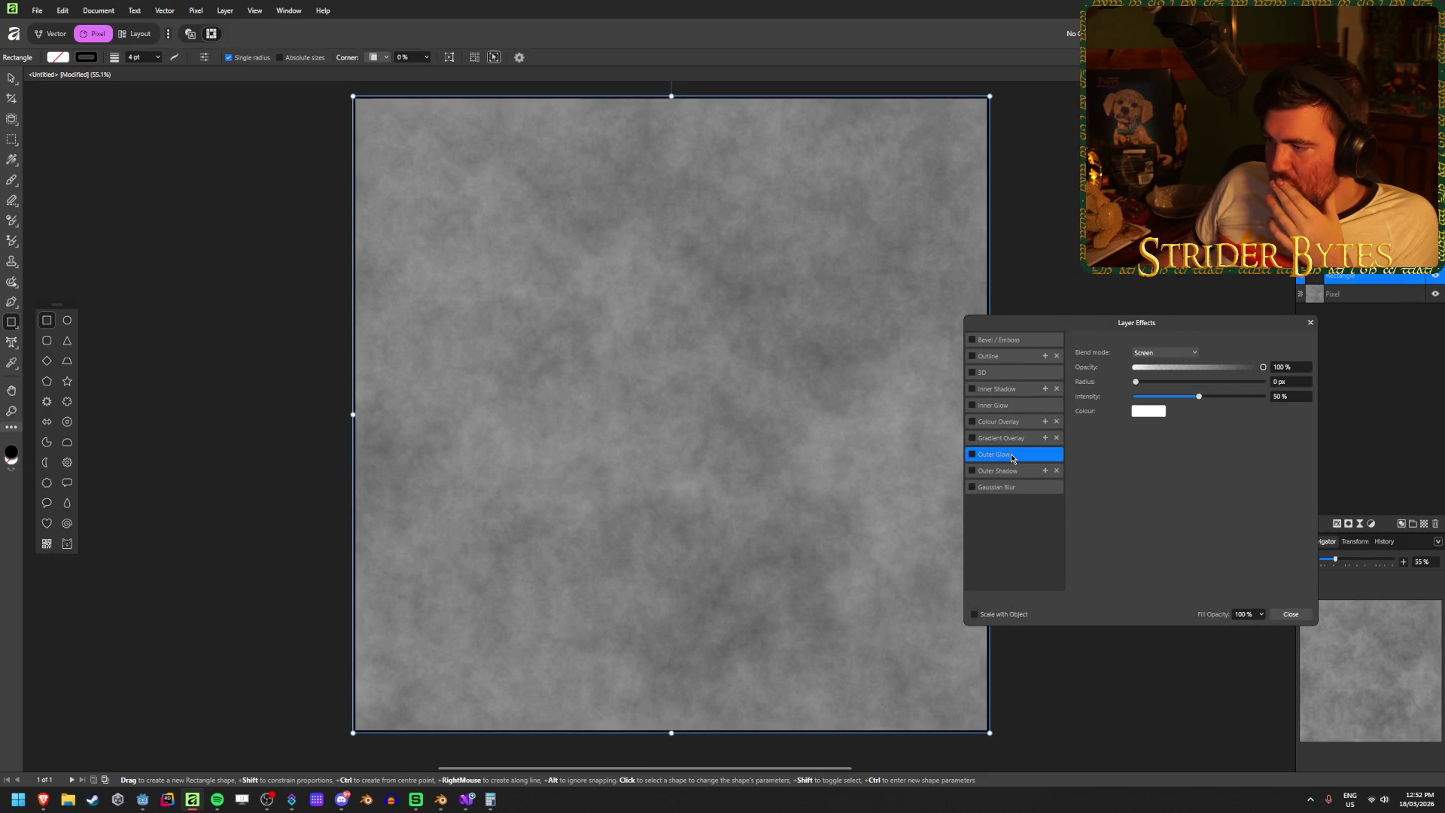
{"action": "left_click", "coordinate": [1005, 471]}
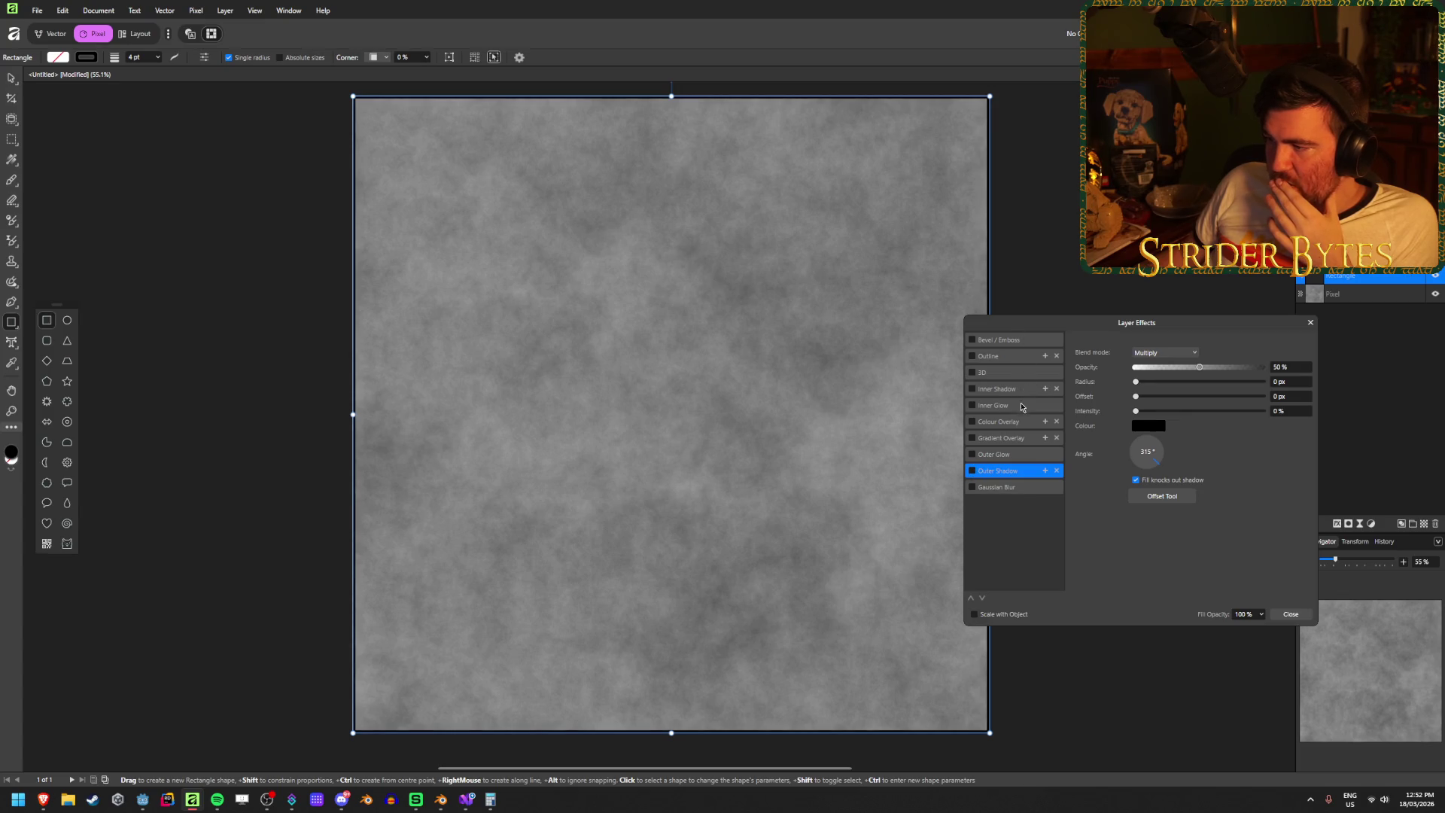
{"action": "left_click", "coordinate": [971, 455]}
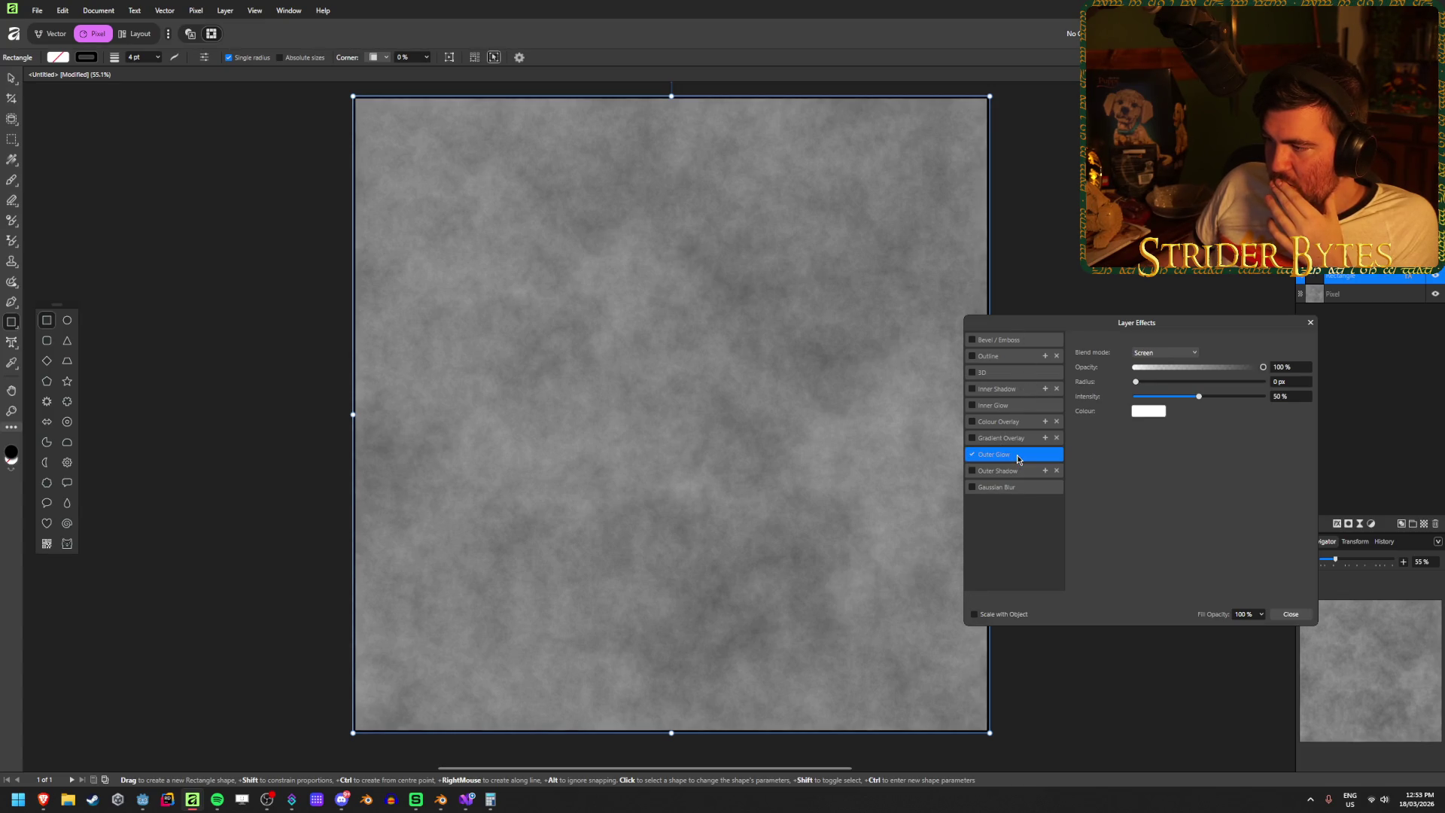
{"action": "left_click", "coordinate": [1149, 413]}
{"action": "left_click", "coordinate": [1120, 497]}
{"action": "left_click", "coordinate": [1165, 352]}
{"action": "left_click", "coordinate": [1151, 367]}
- Set the Outer Glow intensity to 50% and radius to 50 px
{"action": "mouse_move", "coordinate": [1136, 381]}
{"action": "left_mouse_down"}
{"action": "mouse_move", "coordinate": [1247, 383]}
{"action": "mouse_move", "coordinate": [1201, 393]}
{"action": "mouse_move", "coordinate": [1252, 409]}
{"action": "mouse_move", "coordinate": [1199, 397]}
{"action": "mouse_move", "coordinate": [1245, 403]}
{"action": "mouse_move", "coordinate": [1174, 412]}
{"action": "mouse_move", "coordinate": [1239, 419]}
{"action": "mouse_move", "coordinate": [1194, 418]}
{"action": "mouse_move", "coordinate": [1211, 425]}
{"action": "left_mouse_up"}
{"action": "left_click", "coordinate": [1291, 397]}
{"action": "type", "text": "50"}
{"action": "left_click", "coordinate": [1293, 382]}
{"action": "type", "text": "50"}
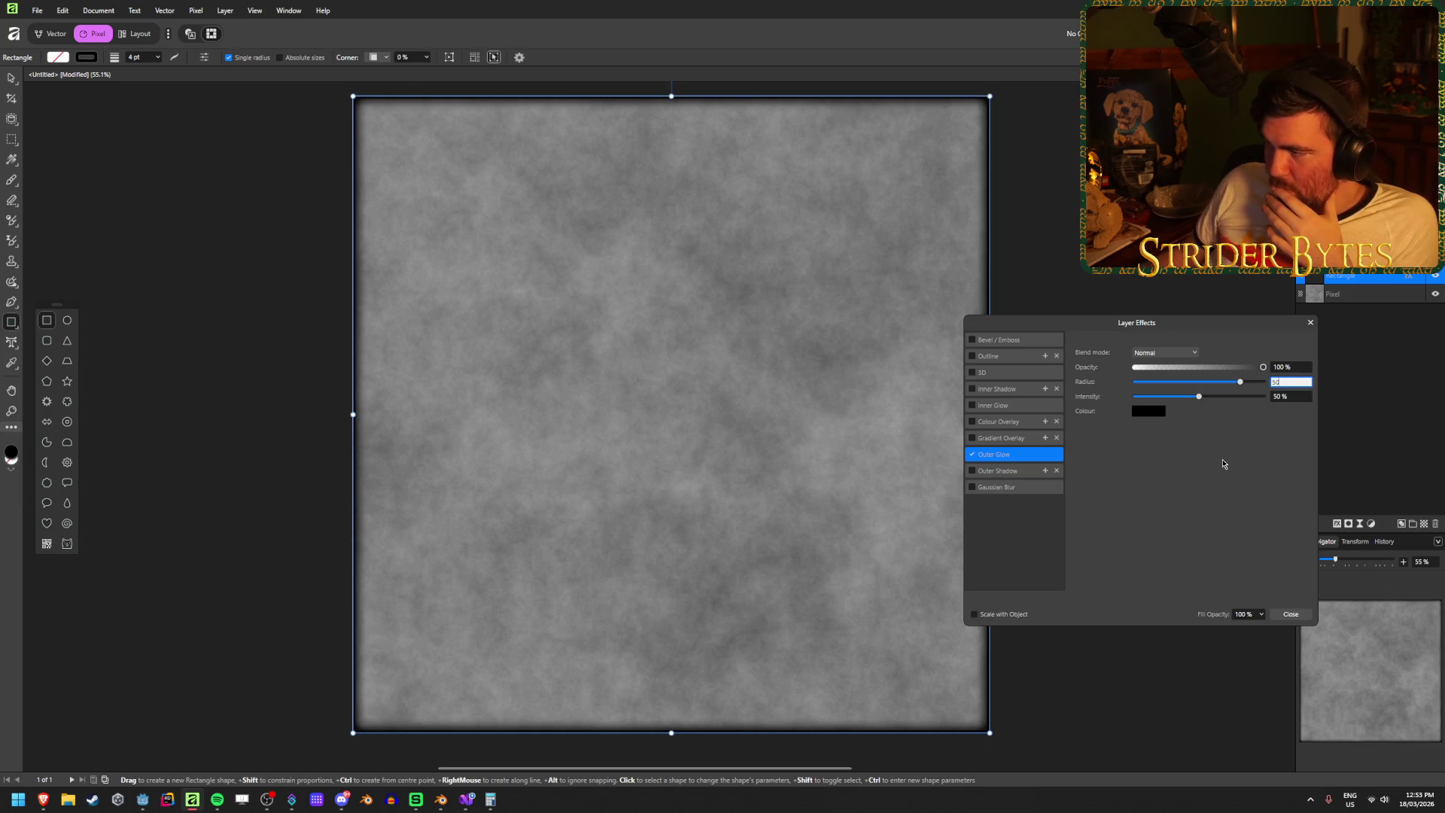
{"action": "key", "text": "Tab"}
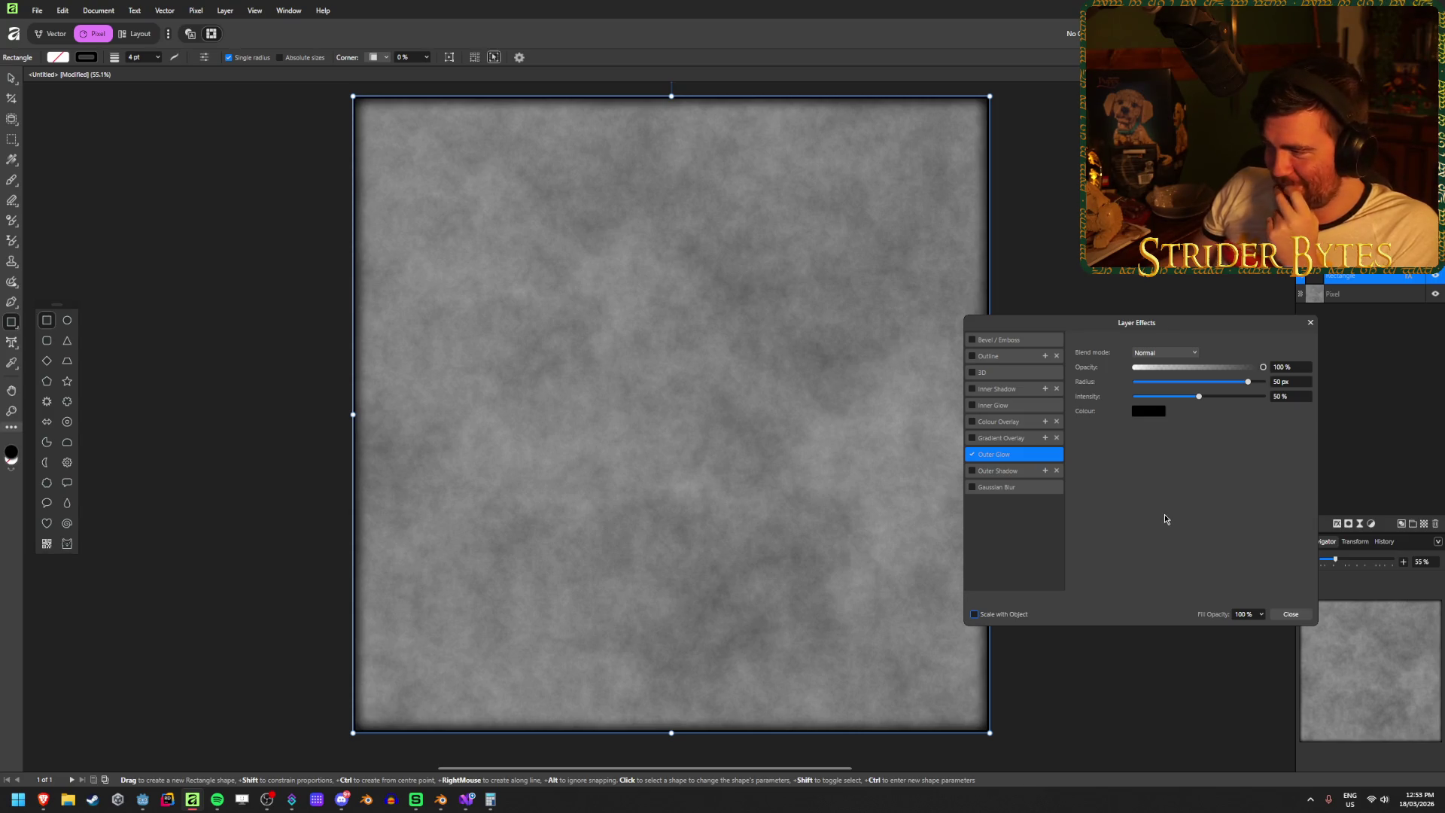
- Try Darken and Overlay blend modes on the glow, settling on Normal
{"action": "left_click", "coordinate": [1186, 352]}
{"action": "left_click", "coordinate": [1160, 382]}
{"action": "left_click", "coordinate": [1157, 354]}
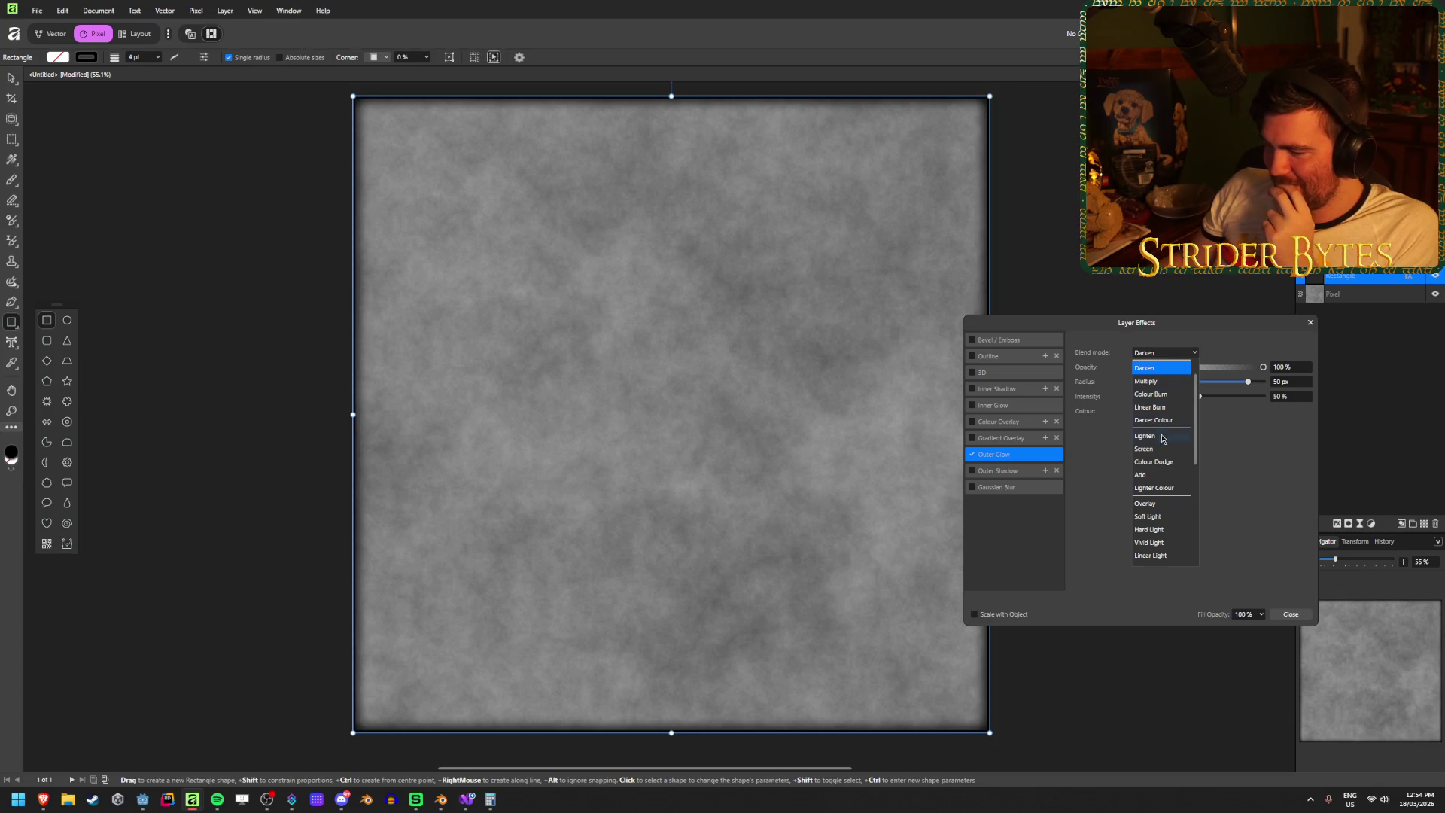
{"action": "left_click", "coordinate": [1166, 506]}
{"action": "left_click_drag", "start_coordinate": [1250, 381], "coordinate": [1265, 382]}
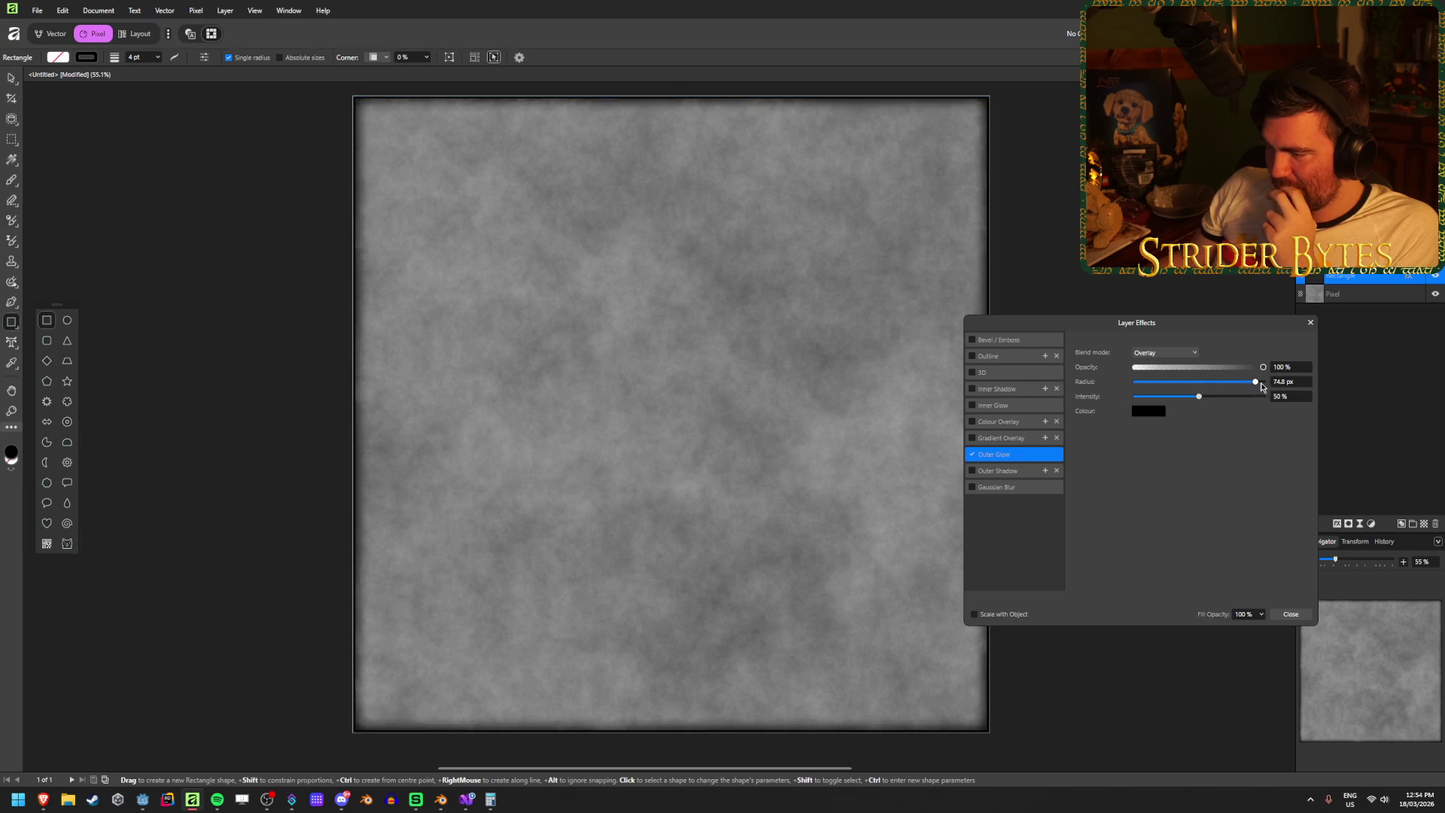
{"action": "left_click", "coordinate": [1162, 353]}
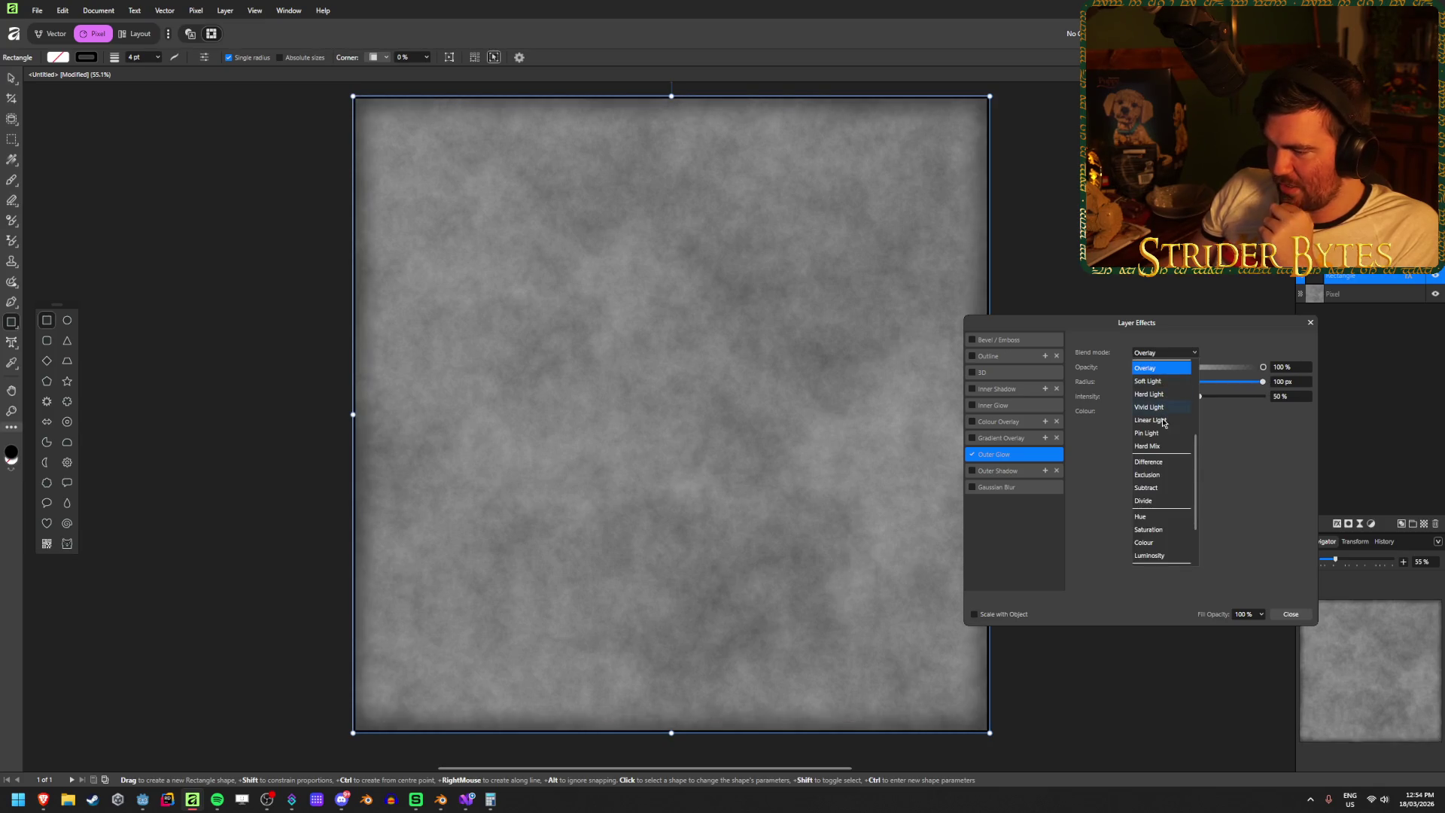
{"action": "scroll", "coordinate": [1163, 369], "scroll_direction": "up", "scroll_amount": 3}
{"action": "left_click", "coordinate": [1163, 366]}
- Set the glow radius back to 50 px and close Layer Effects
{"action": "left_click", "coordinate": [1290, 381]}
{"action": "type", "text": "10"}
{"action": "key", "text": "Tab"}
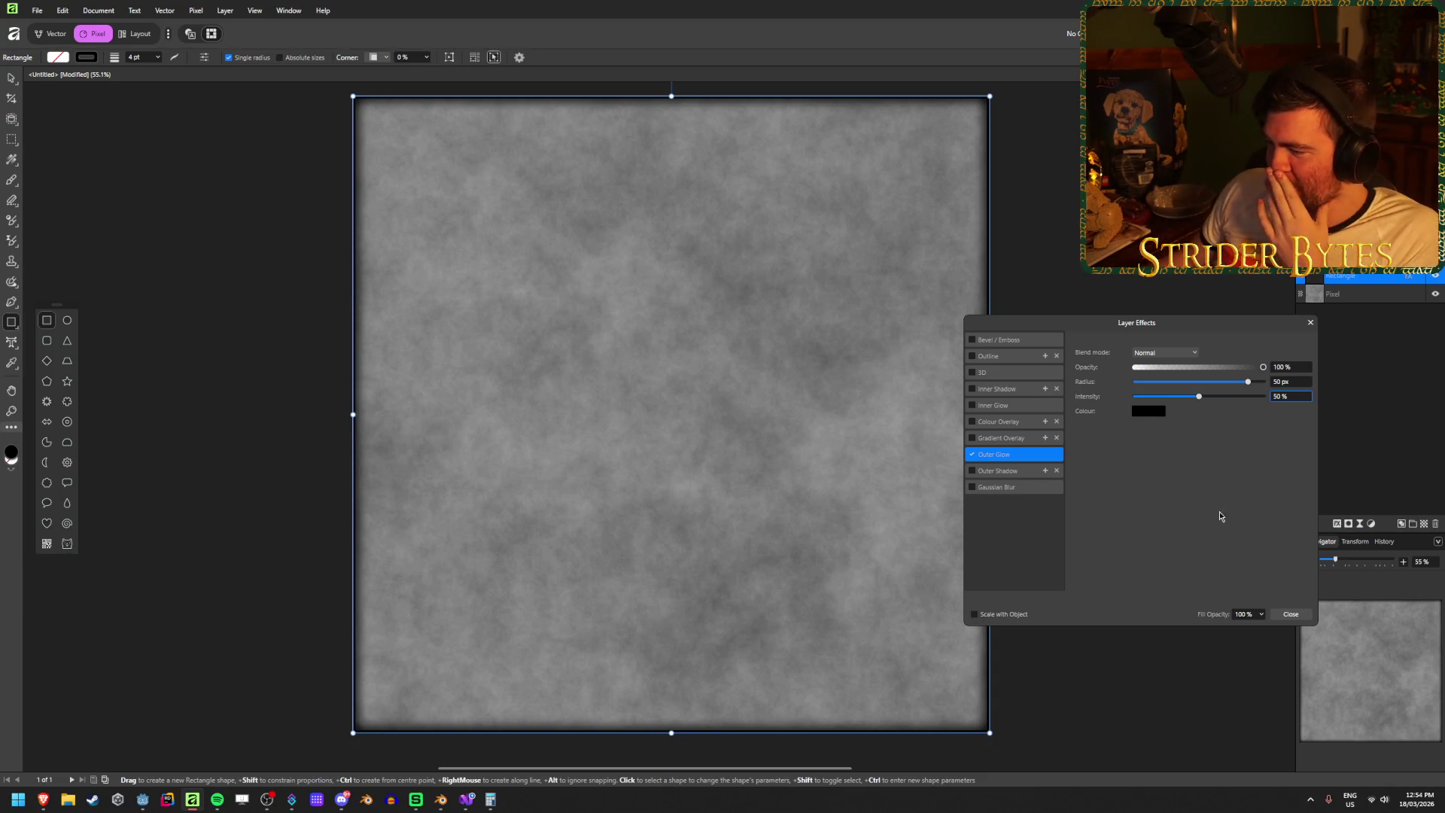
{"action": "left_click", "coordinate": [1289, 614]}
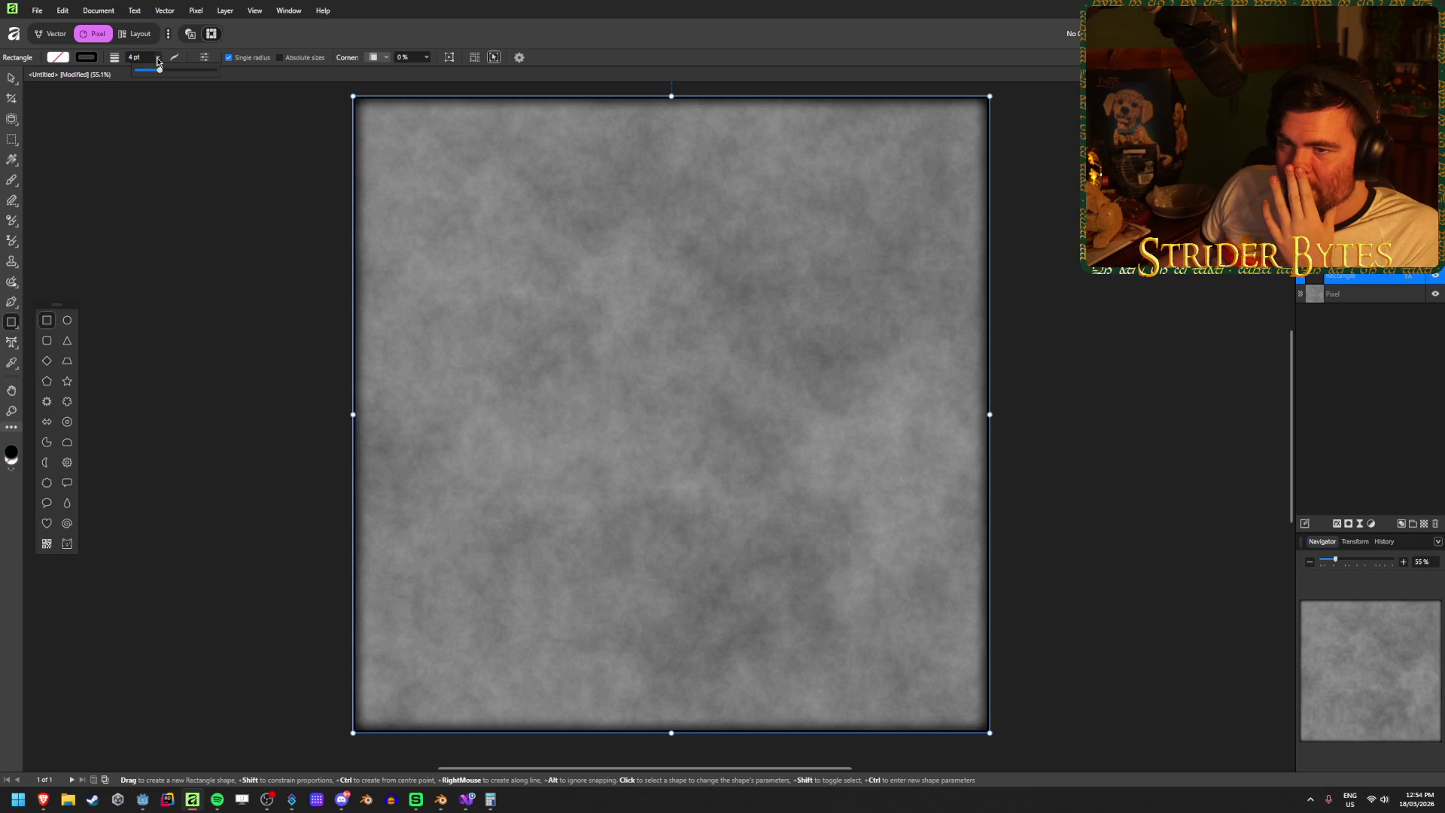
- Set the border rectangle's stroke width to 4 pt
{"action": "mouse_move", "coordinate": [159, 74]}
{"action": "left_mouse_down"}
{"action": "mouse_move", "coordinate": [220, 84]}
{"action": "mouse_move", "coordinate": [161, 96]}
{"action": "left_mouse_up"}
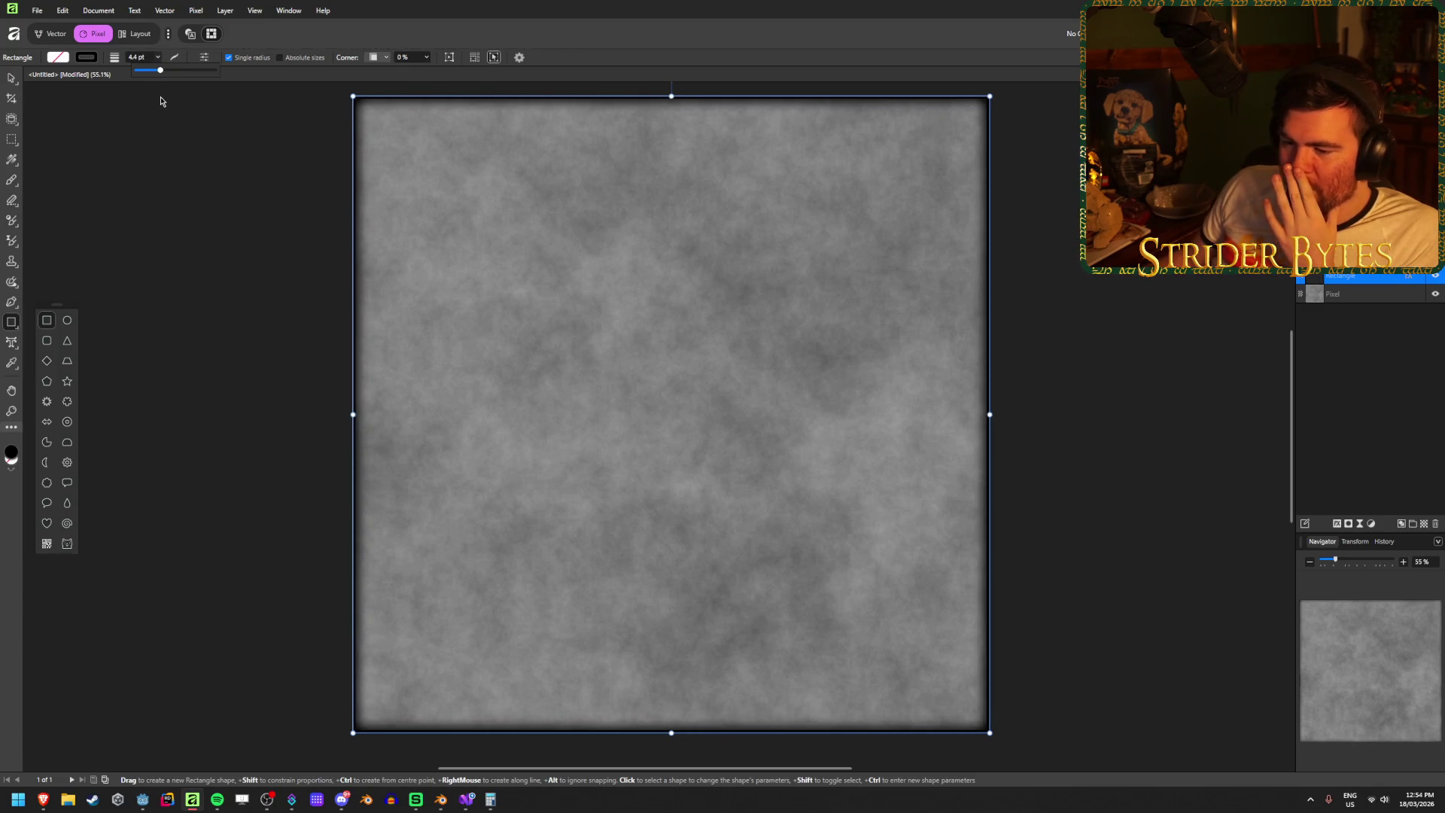
{"action": "left_click", "coordinate": [148, 58]}
{"action": "type", "text": "4"}
{"action": "key", "text": "Return"}
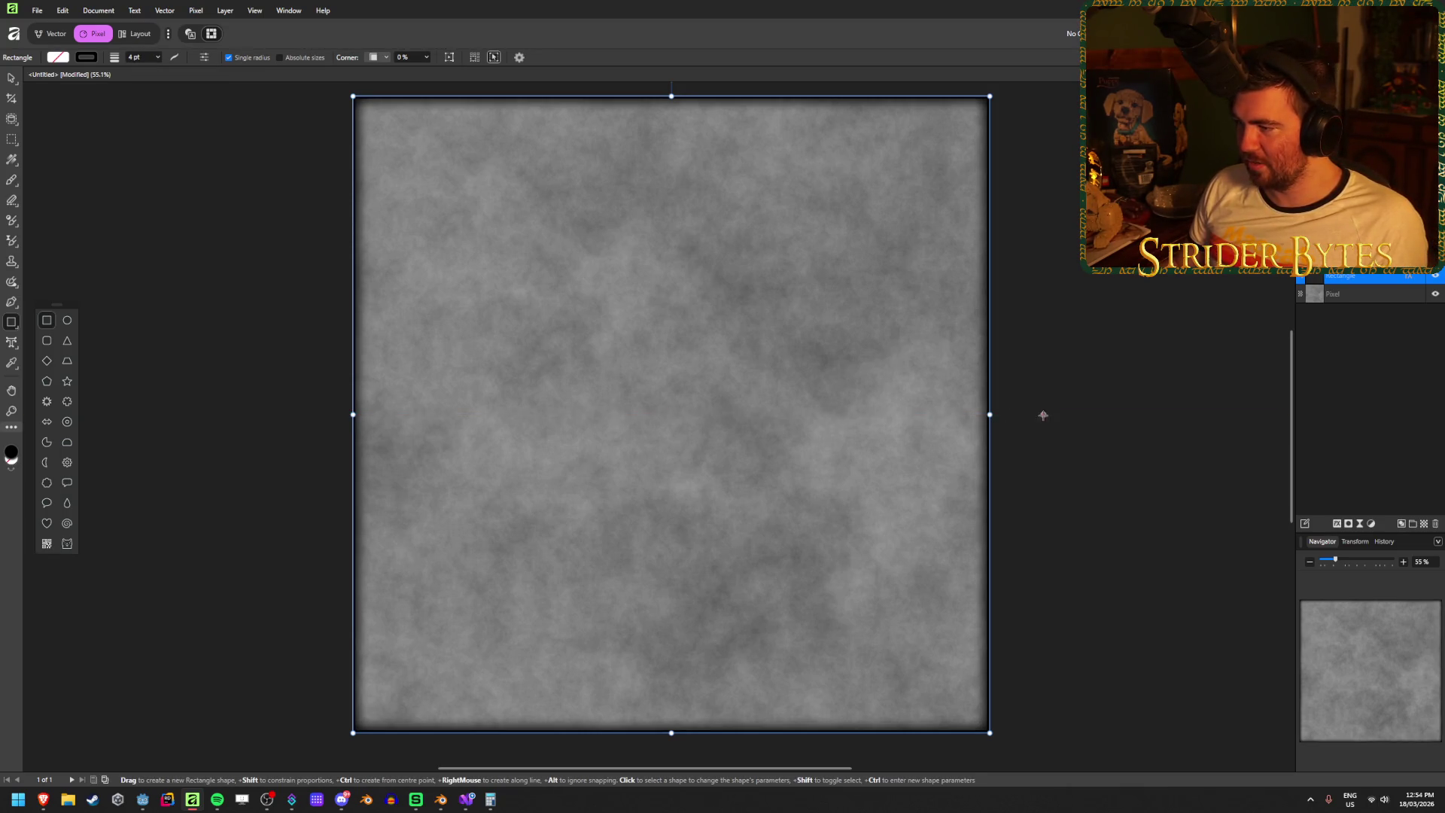
- Drag the rectangle's right edge out and back until it aligns with the canvas edge
{"action": "scroll", "coordinate": [1039, 413], "scroll_direction": "up", "scroll_amount": 10}
{"action": "mouse_move", "coordinate": [842, 323]}
{"action": "left_mouse_down"}
{"action": "mouse_move", "coordinate": [860, 324]}
{"action": "mouse_move", "coordinate": [602, 326]}
{"action": "mouse_move", "coordinate": [858, 324]}
{"action": "left_mouse_up"}
{"action": "scroll", "coordinate": [889, 447], "scroll_direction": "down", "scroll_amount": 8}
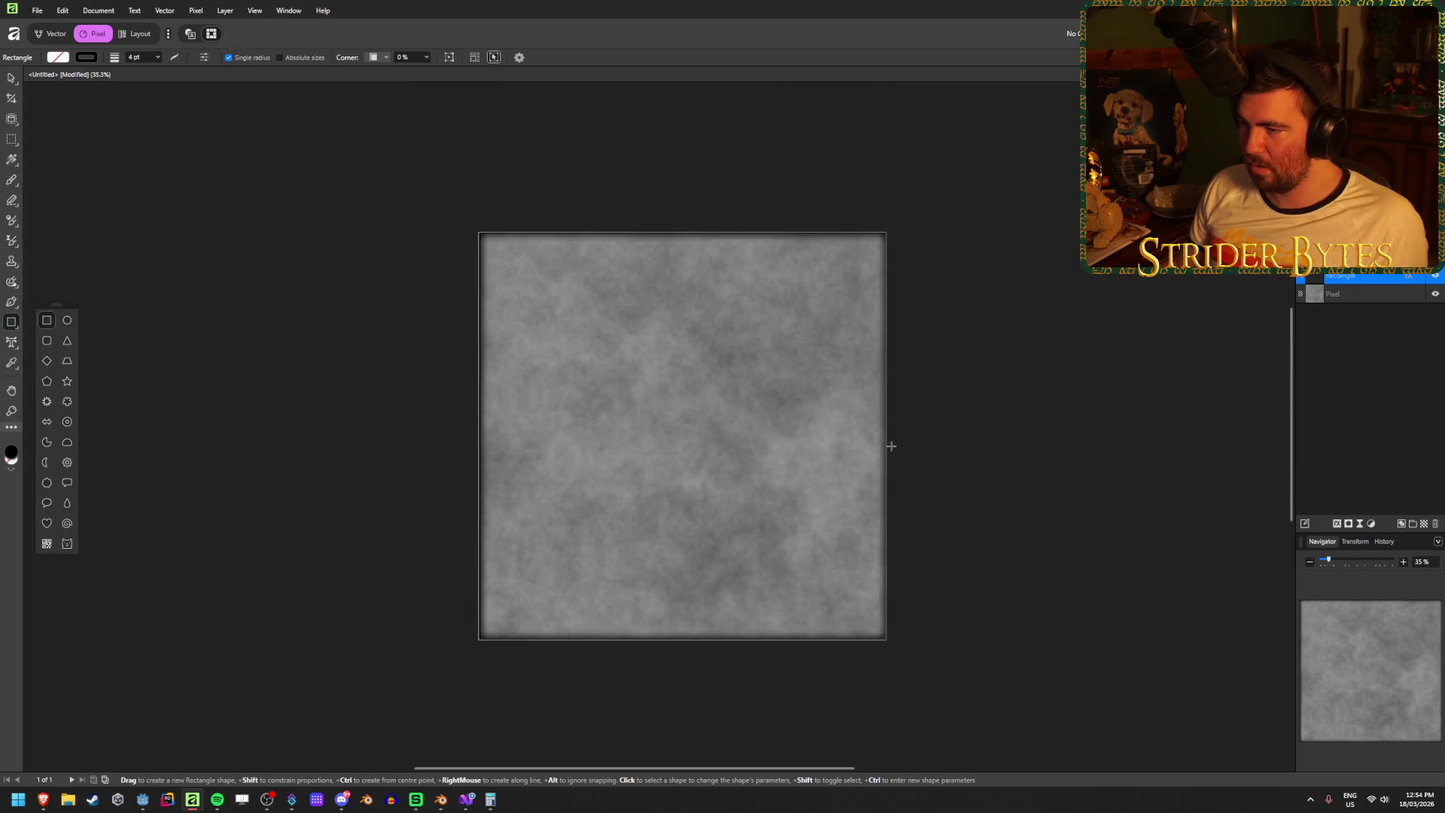
{"action": "scroll", "coordinate": [891, 447], "scroll_direction": "up", "scroll_amount": 1}
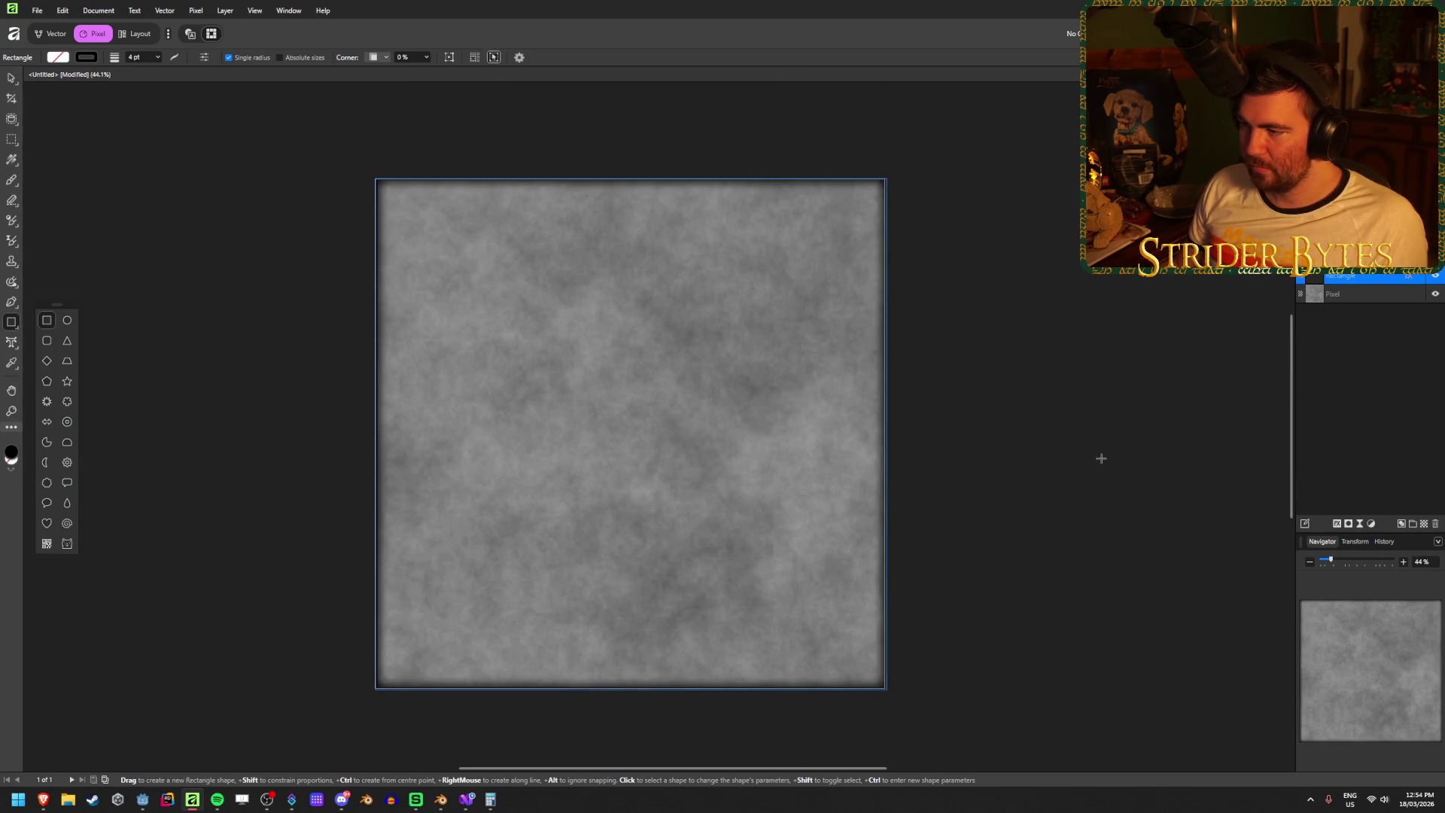
{"action": "mouse_move", "coordinate": [884, 435]}
{"action": "left_mouse_down"}
{"action": "mouse_move", "coordinate": [941, 429]}
{"action": "mouse_move", "coordinate": [900, 432]}
{"action": "left_mouse_up"}
{"action": "scroll", "coordinate": [901, 432], "scroll_direction": "up", "scroll_amount": 9}
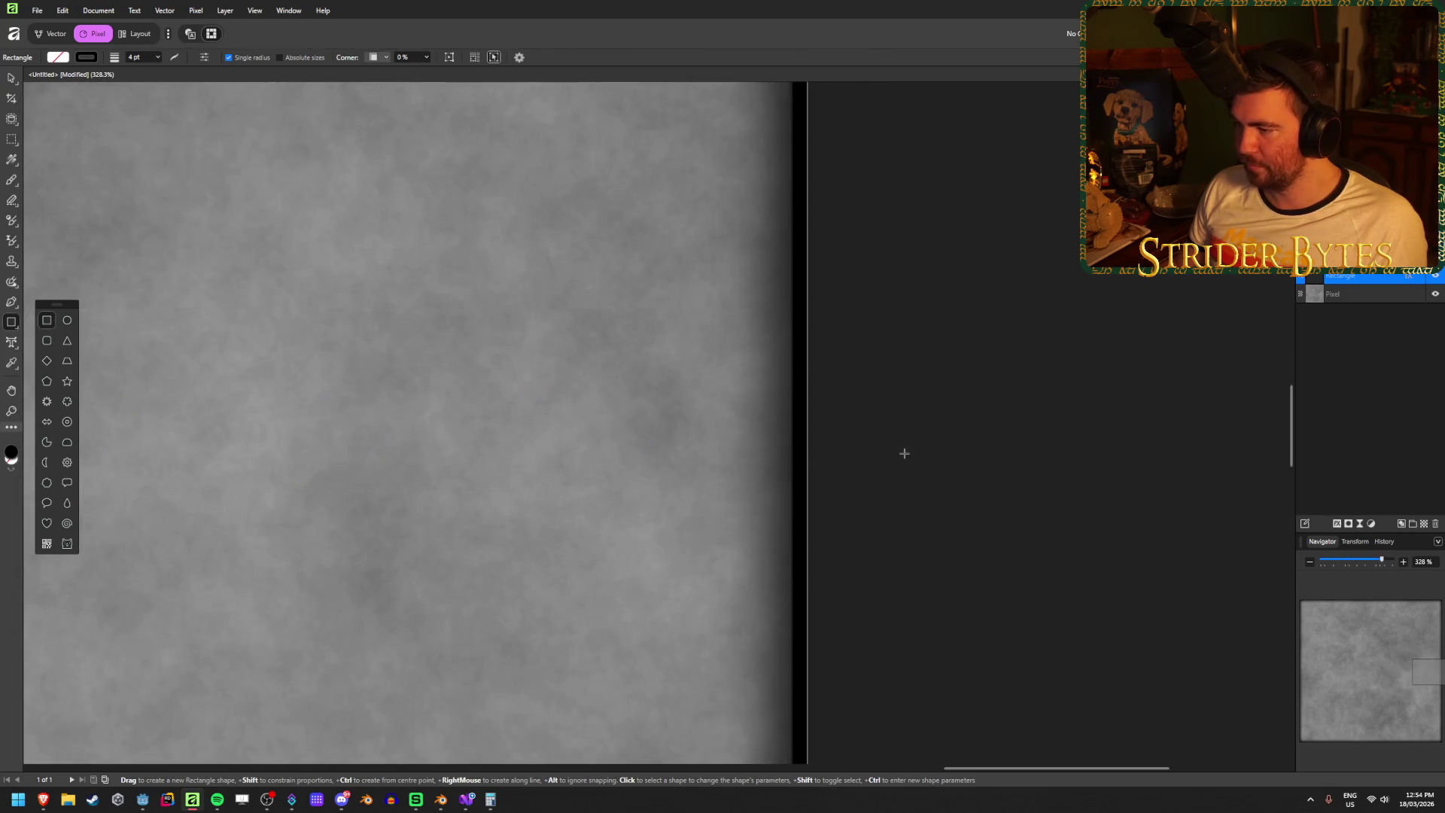
{"action": "left_click_drag", "start_coordinate": [806, 397], "coordinate": [821, 398]}
- Deselect the rectangle, look over the canvas, then reselect the Rectangle layer
{"action": "left_click", "coordinate": [11, 77]}
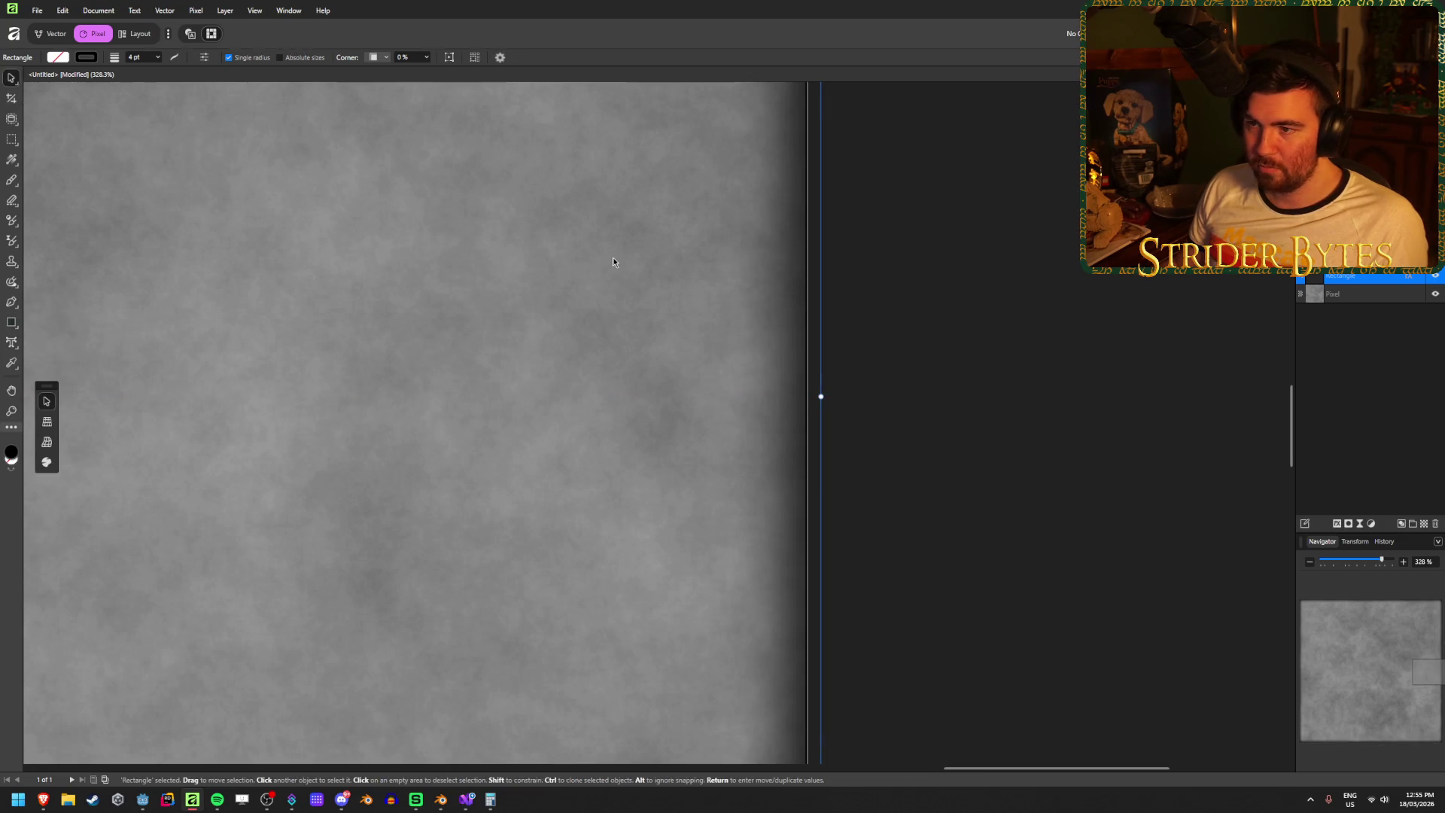
{"action": "left_click", "coordinate": [865, 587]}
{"action": "scroll", "coordinate": [626, 535], "scroll_direction": "down", "scroll_amount": 10}
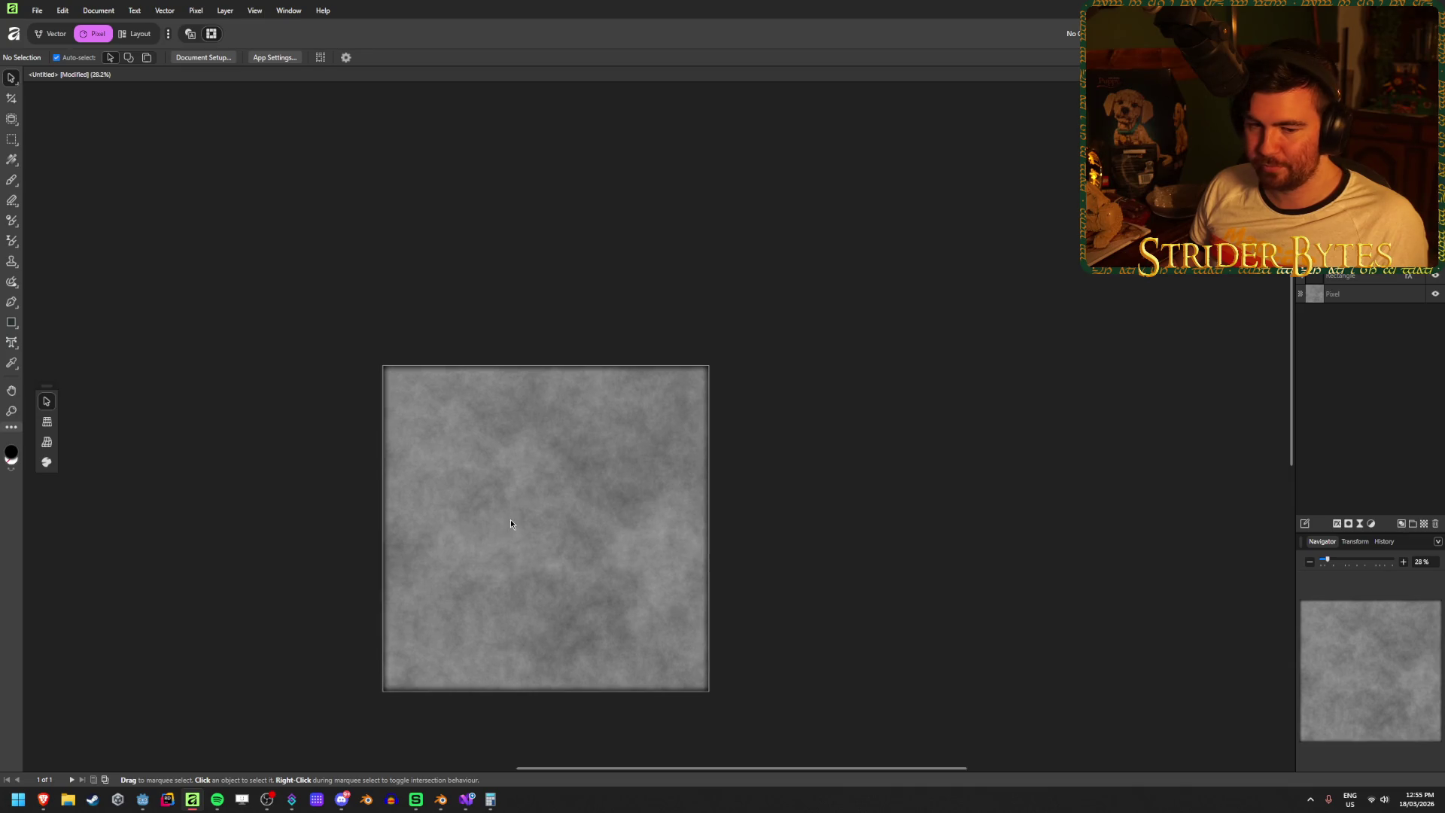
{"action": "scroll", "coordinate": [556, 486], "scroll_direction": "up", "scroll_amount": 3}
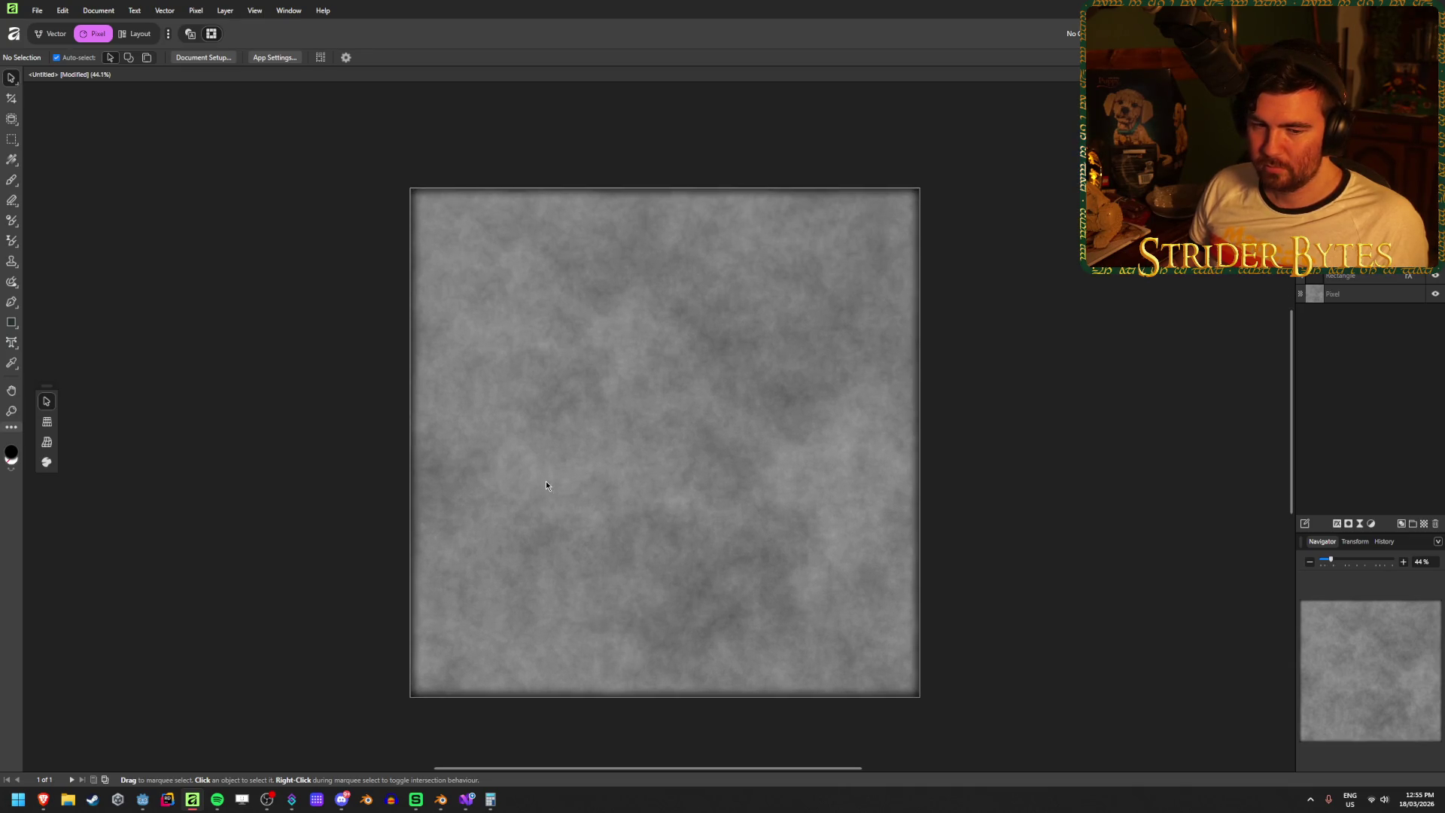
{"action": "scroll", "coordinate": [547, 484], "scroll_direction": "up", "scroll_amount": 1}
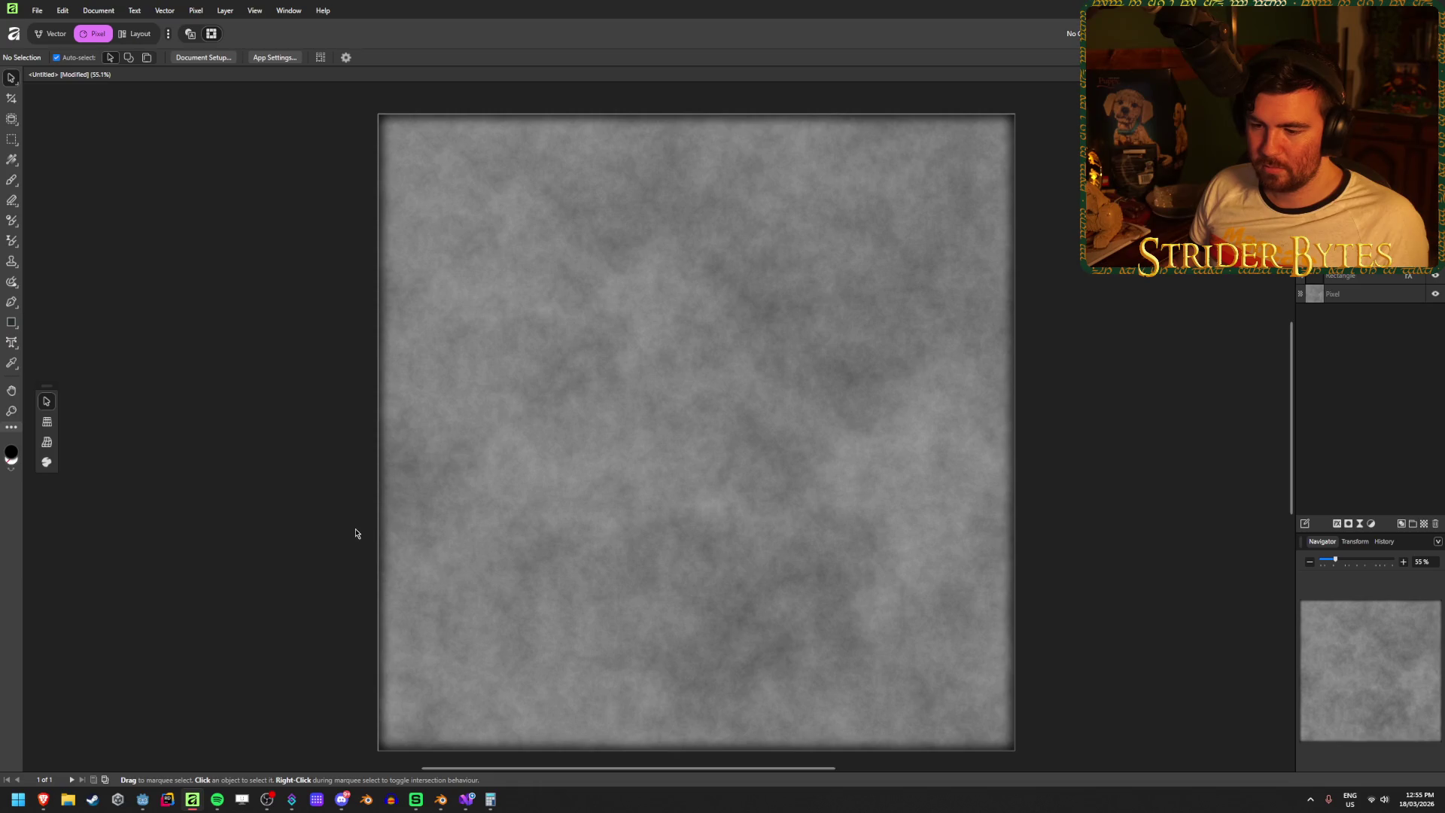
{"action": "scroll", "coordinate": [357, 532], "scroll_direction": "up", "scroll_amount": 6}
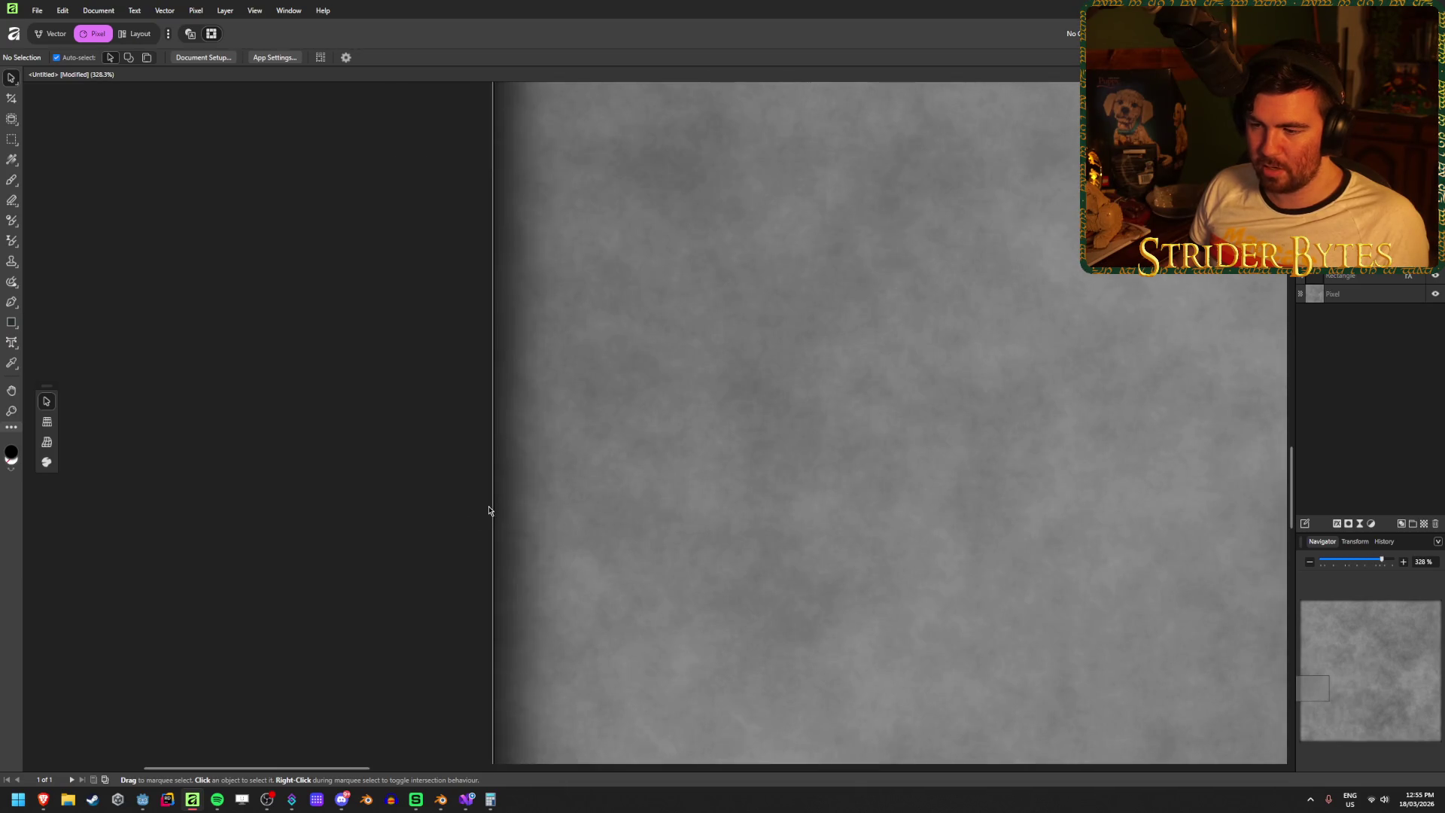
{"action": "scroll", "coordinate": [489, 511], "scroll_direction": "up", "scroll_amount": 5}
{"action": "scroll", "coordinate": [485, 445], "scroll_direction": "up", "scroll_amount": 1}
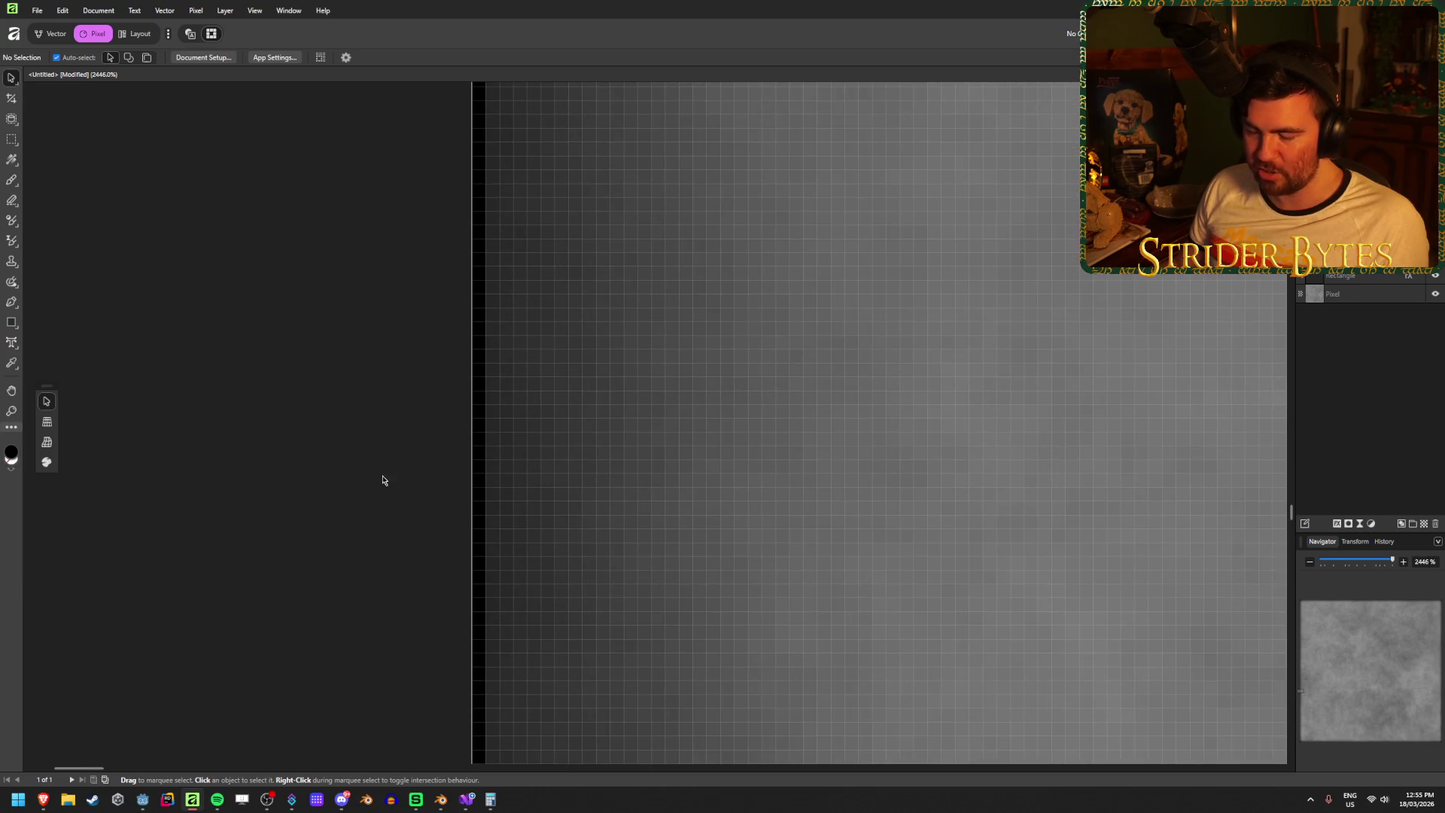
{"action": "scroll", "coordinate": [436, 580], "scroll_direction": "down", "scroll_amount": 12}
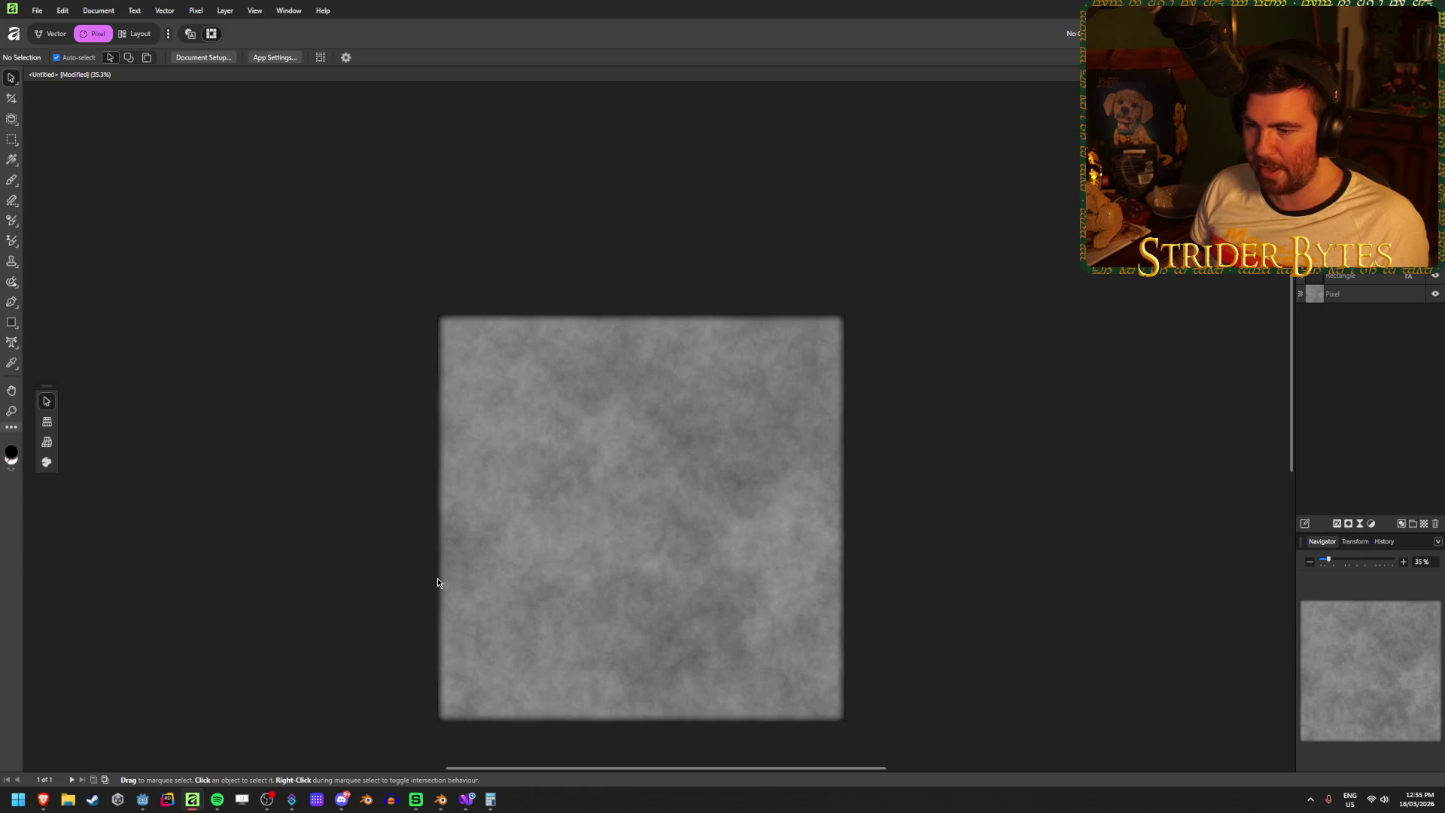
{"action": "scroll", "coordinate": [918, 589], "scroll_direction": "down", "scroll_amount": 2}
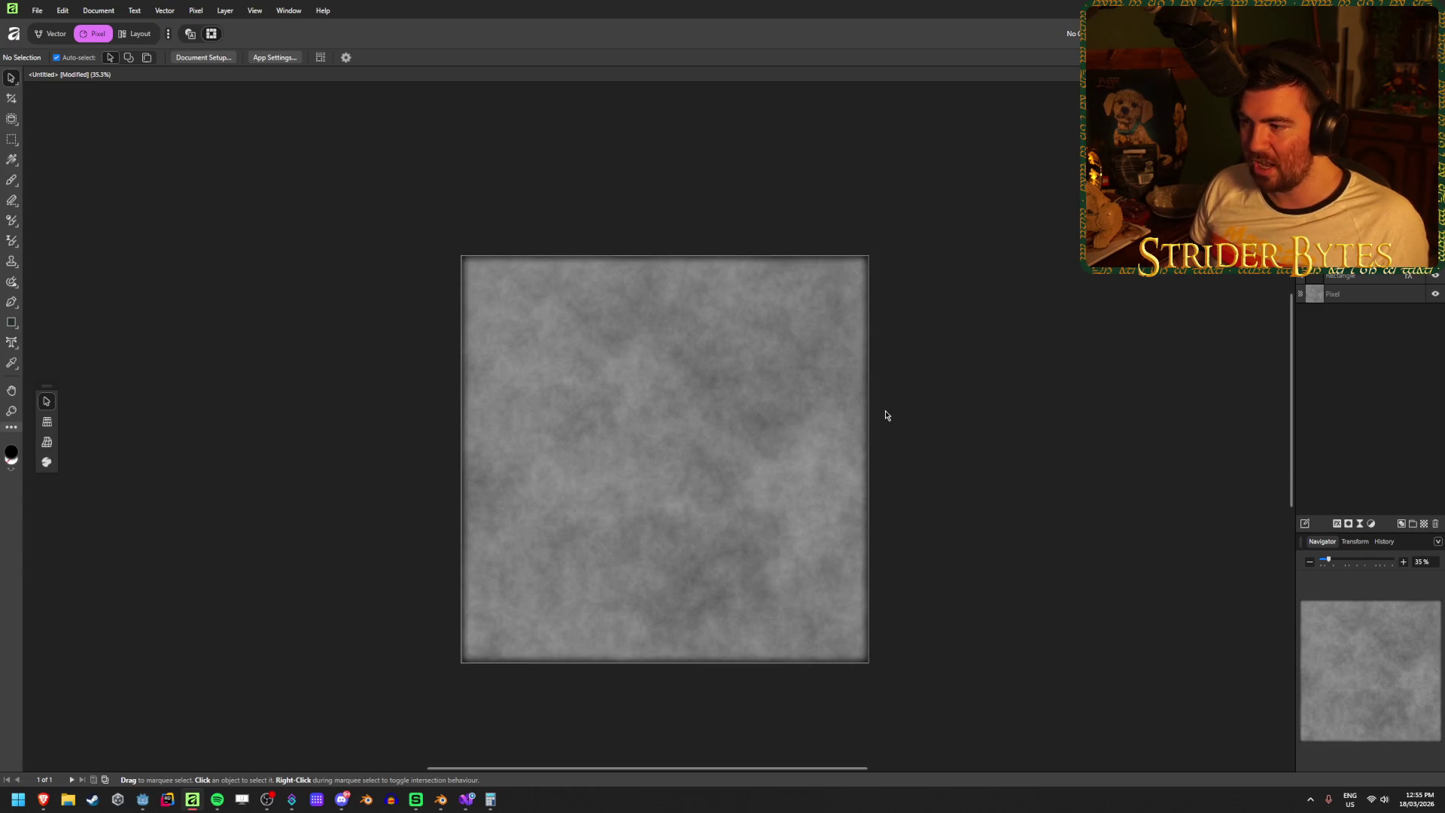
{"action": "left_click", "coordinate": [1376, 278]}
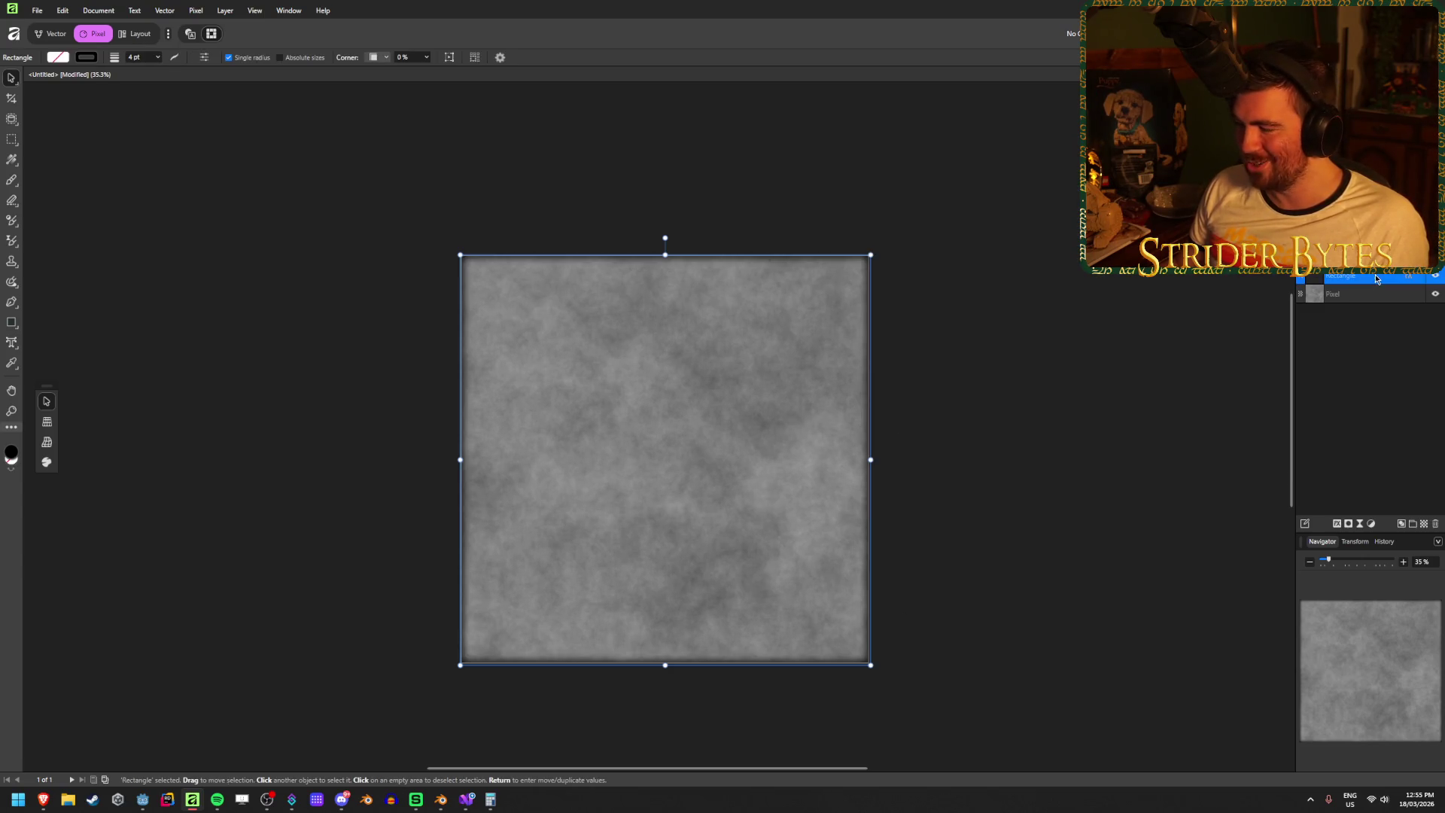
- Widen the rectangle's outer glow to 100 px radius at 65% intensity
{"action": "left_click", "coordinate": [1336, 523]}
{"action": "mouse_move", "coordinate": [1247, 386]}
{"action": "left_mouse_down"}
{"action": "mouse_move", "coordinate": [1267, 391]}
{"action": "mouse_move", "coordinate": [1216, 405]}
{"action": "left_mouse_up"}
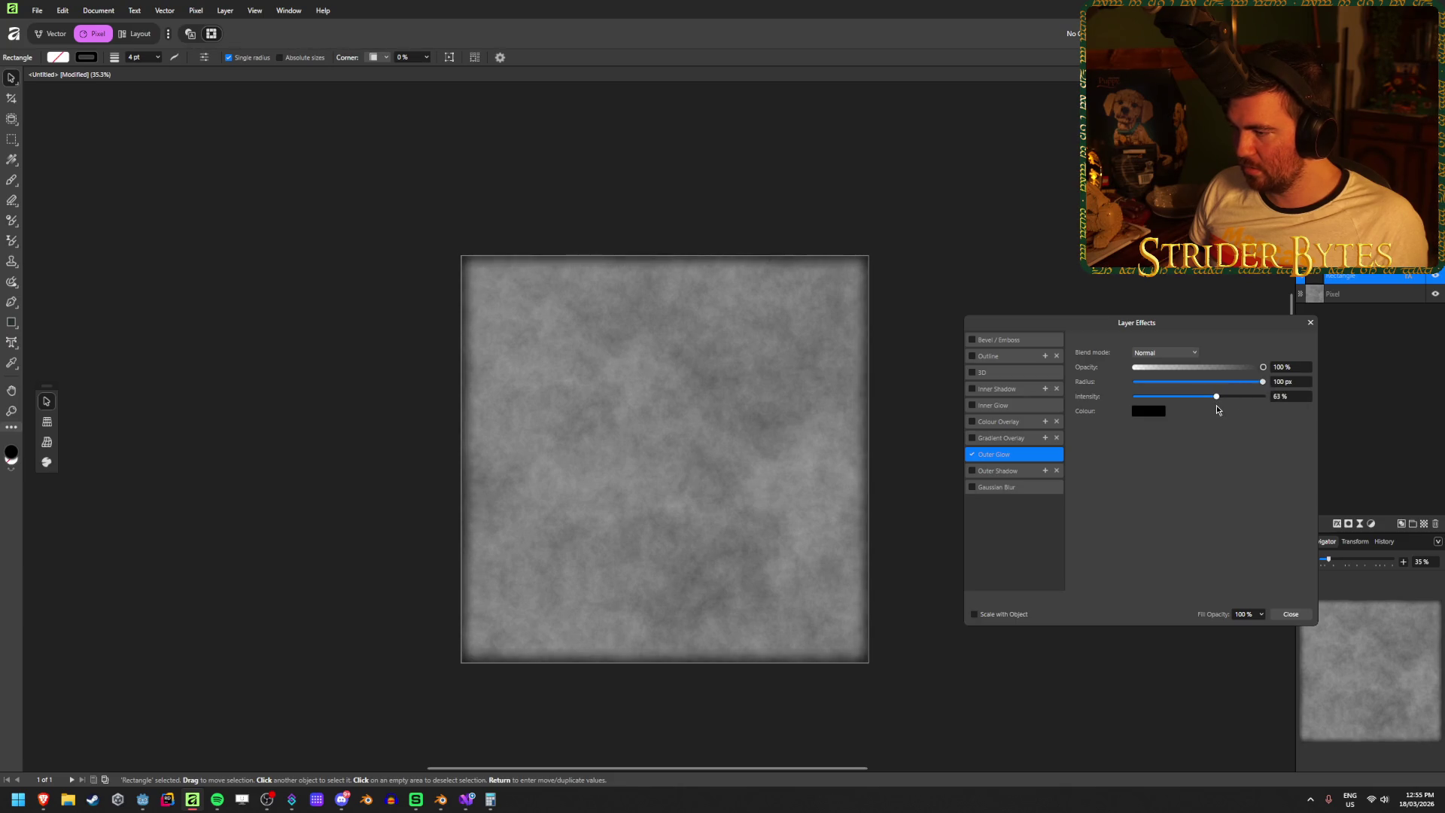
{"action": "left_click", "coordinate": [1296, 396]}
{"action": "type", "text": "65"}
{"action": "key", "text": "Return"}
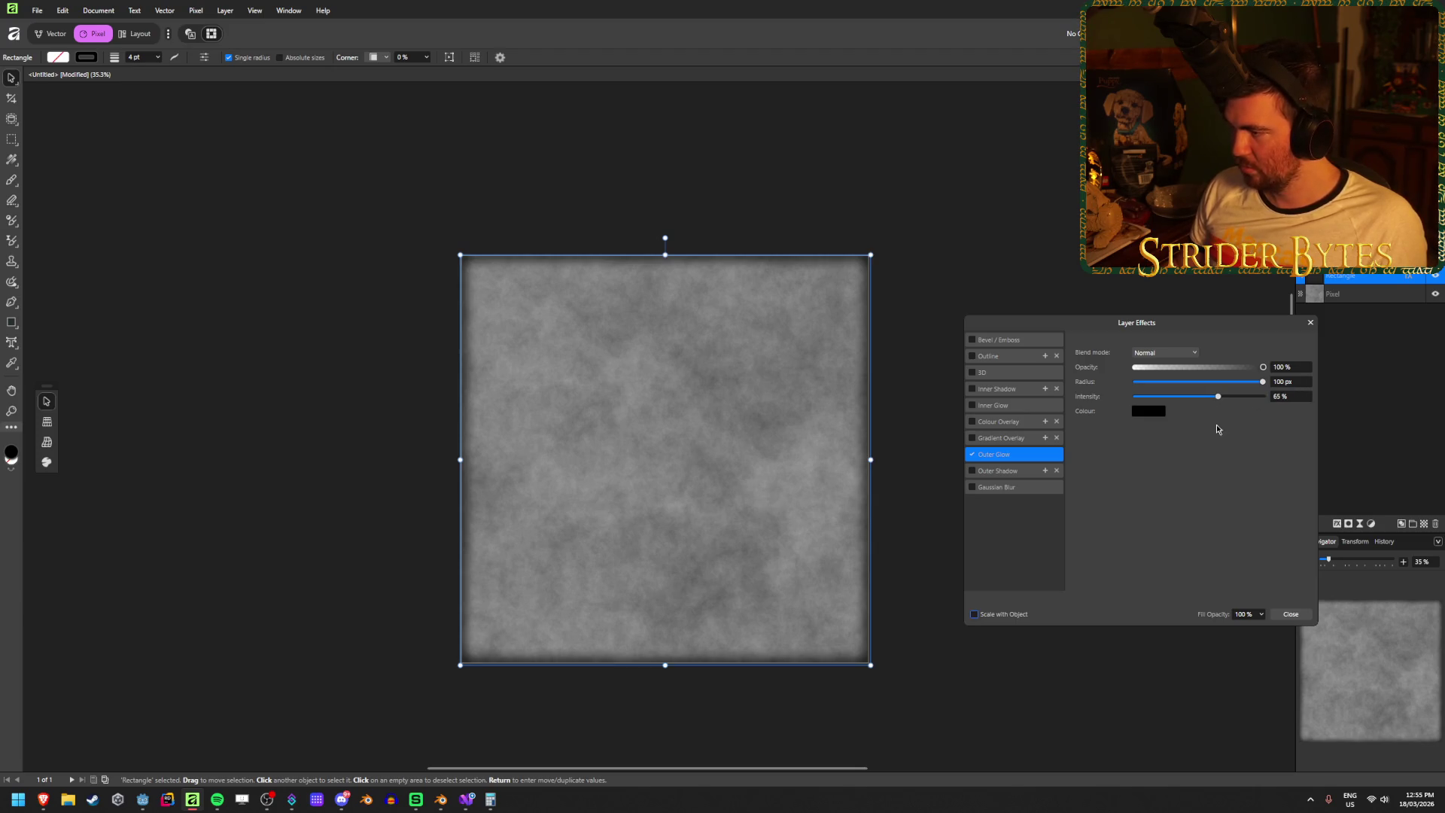
{"action": "left_click", "coordinate": [1290, 614]}
{"action": "left_click", "coordinate": [1042, 450]}
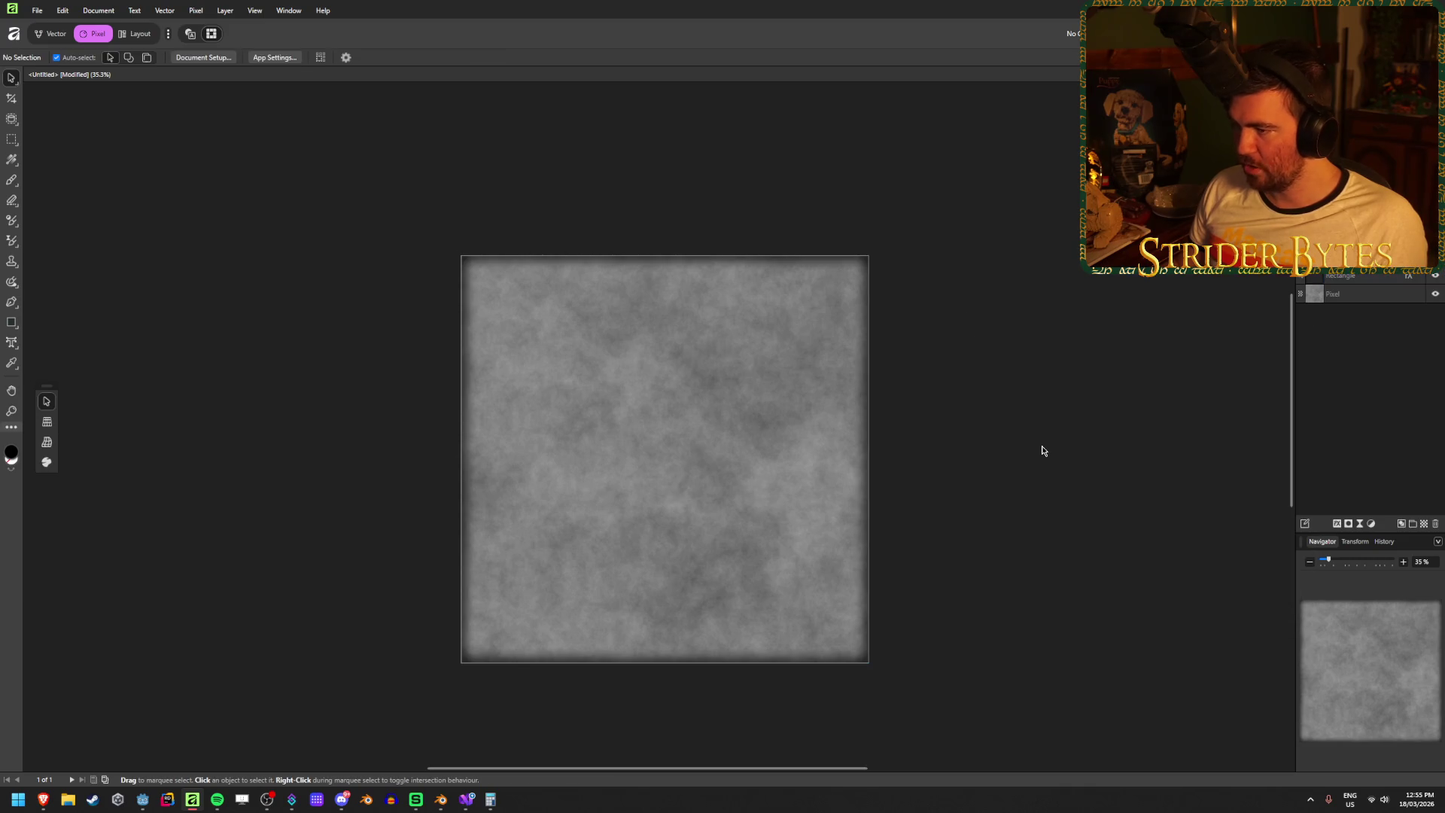
{"action": "key", "text": "ctrl+s"}
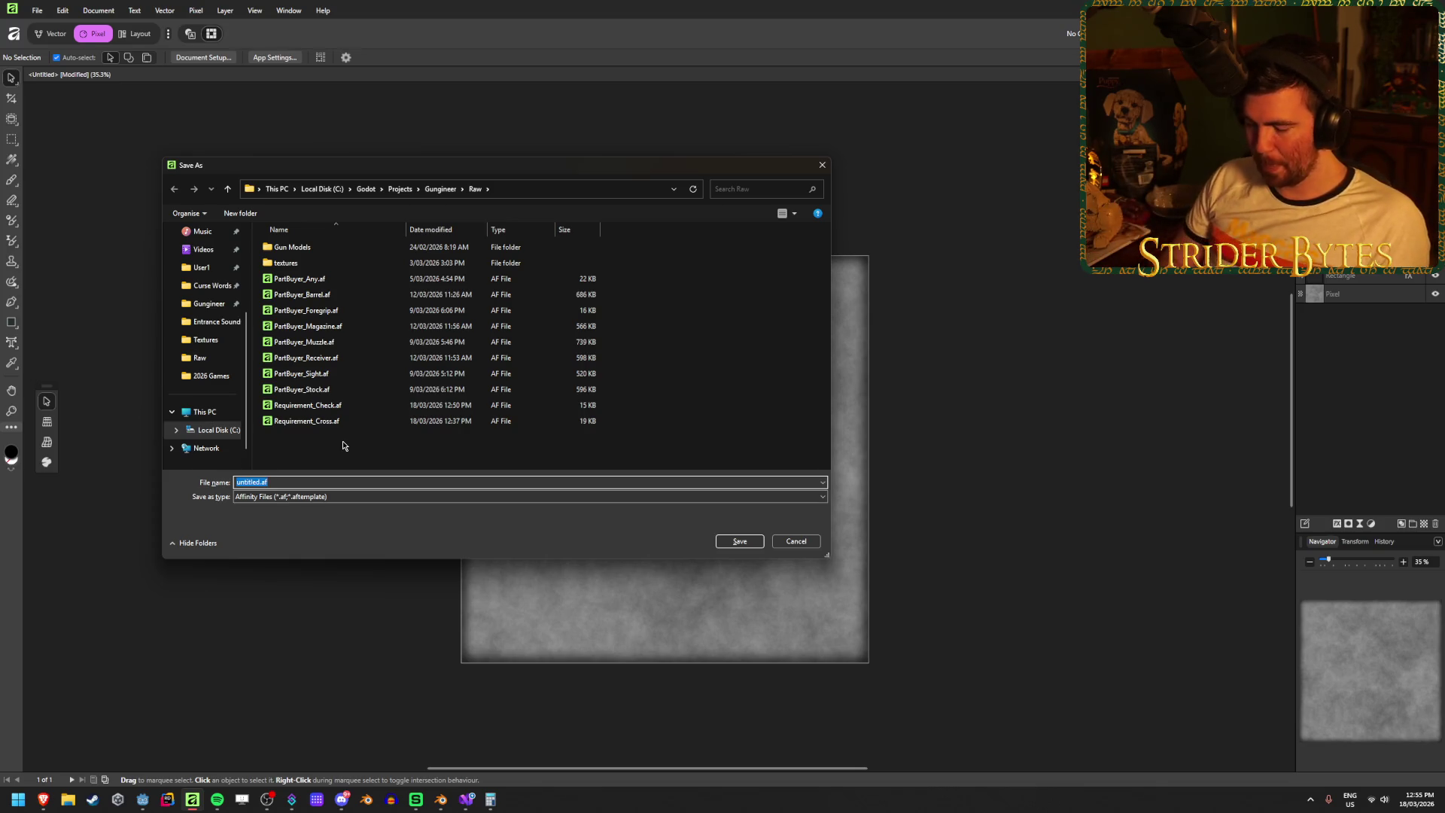
- Save the document as Concrete_Rough
{"action": "type", "text": "W"}
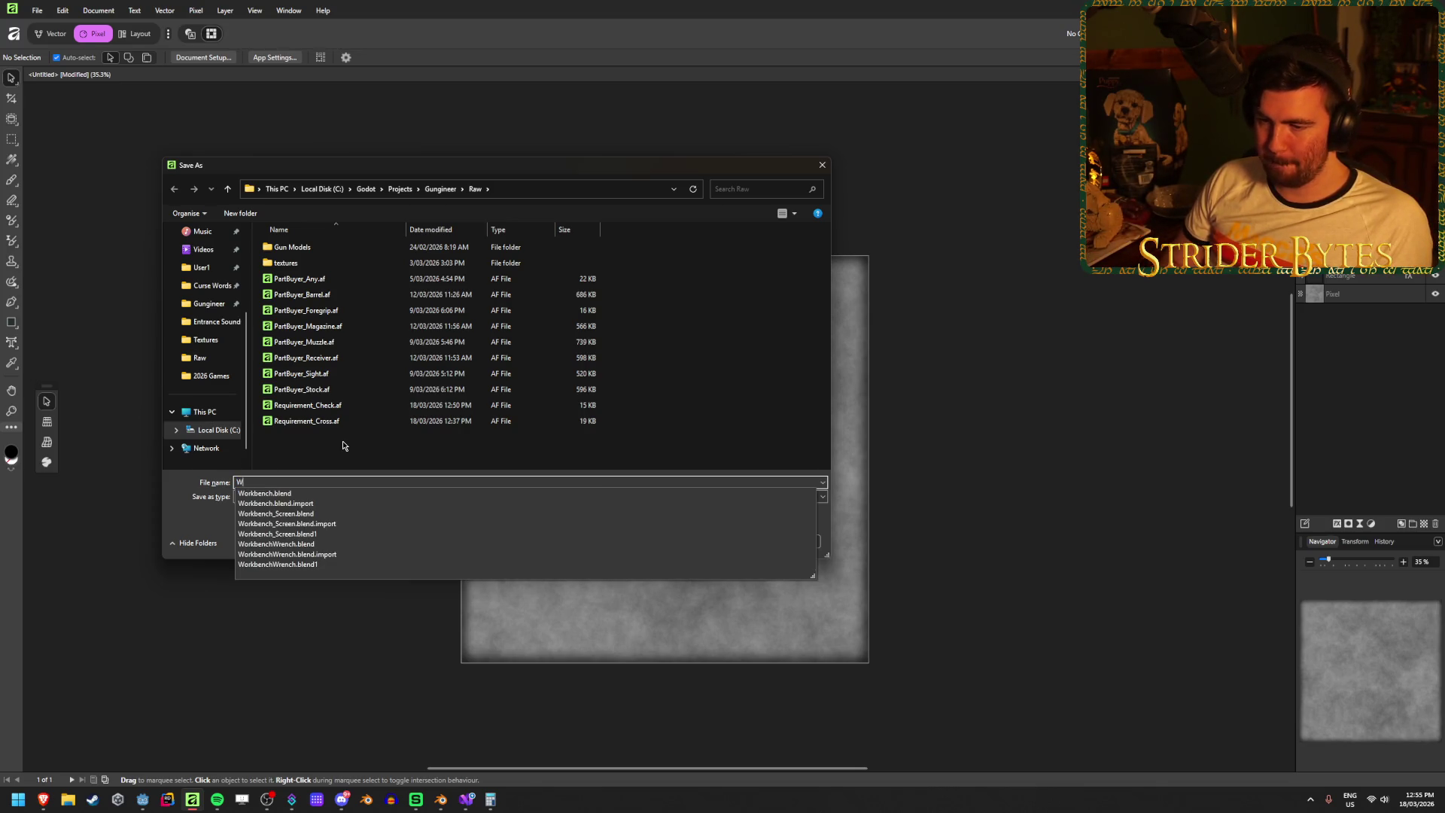
{"action": "key", "text": "BackSpace"}
{"action": "type", "text": "Concrete_"}
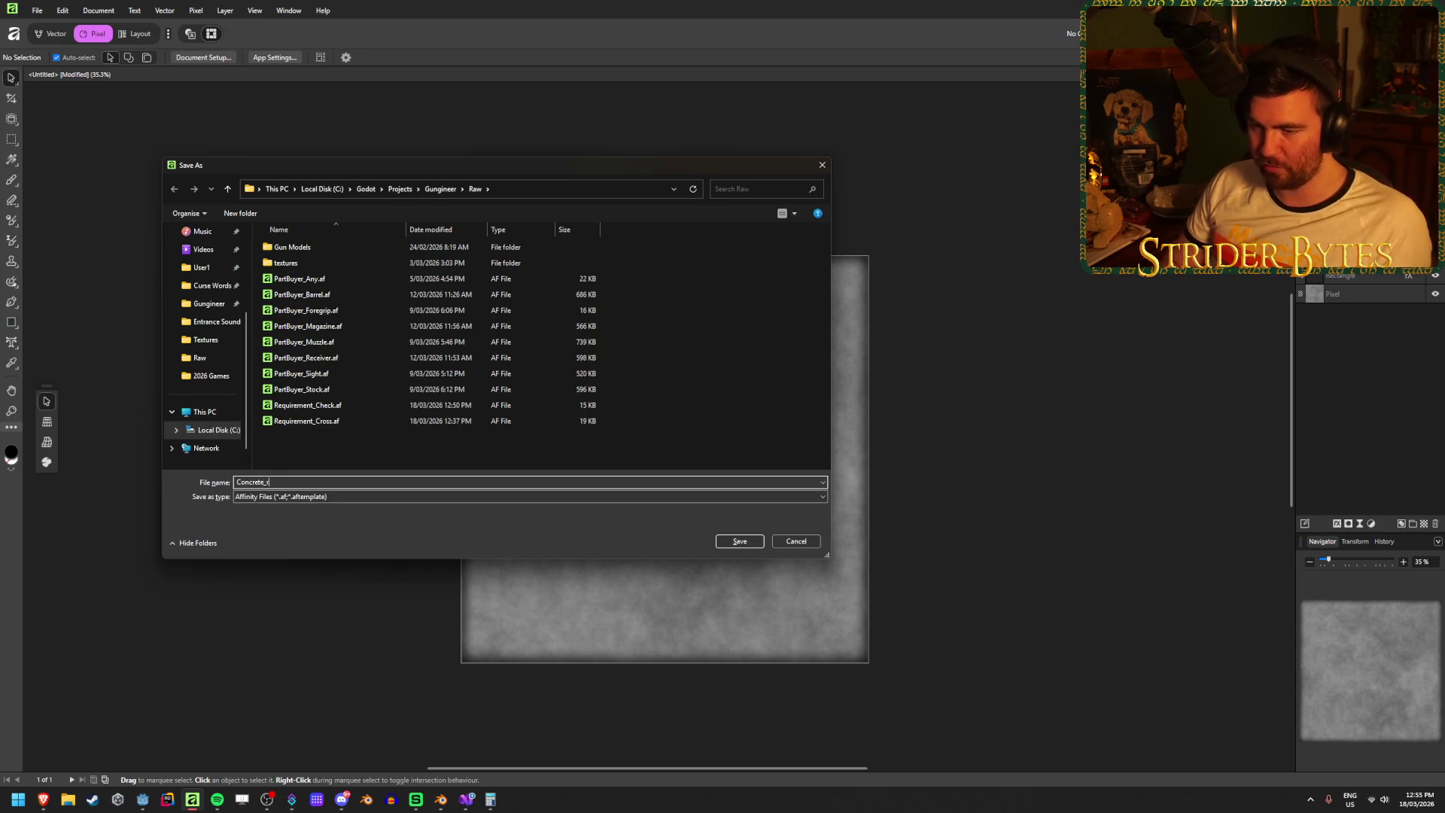
{"action": "key", "text": "Return"}
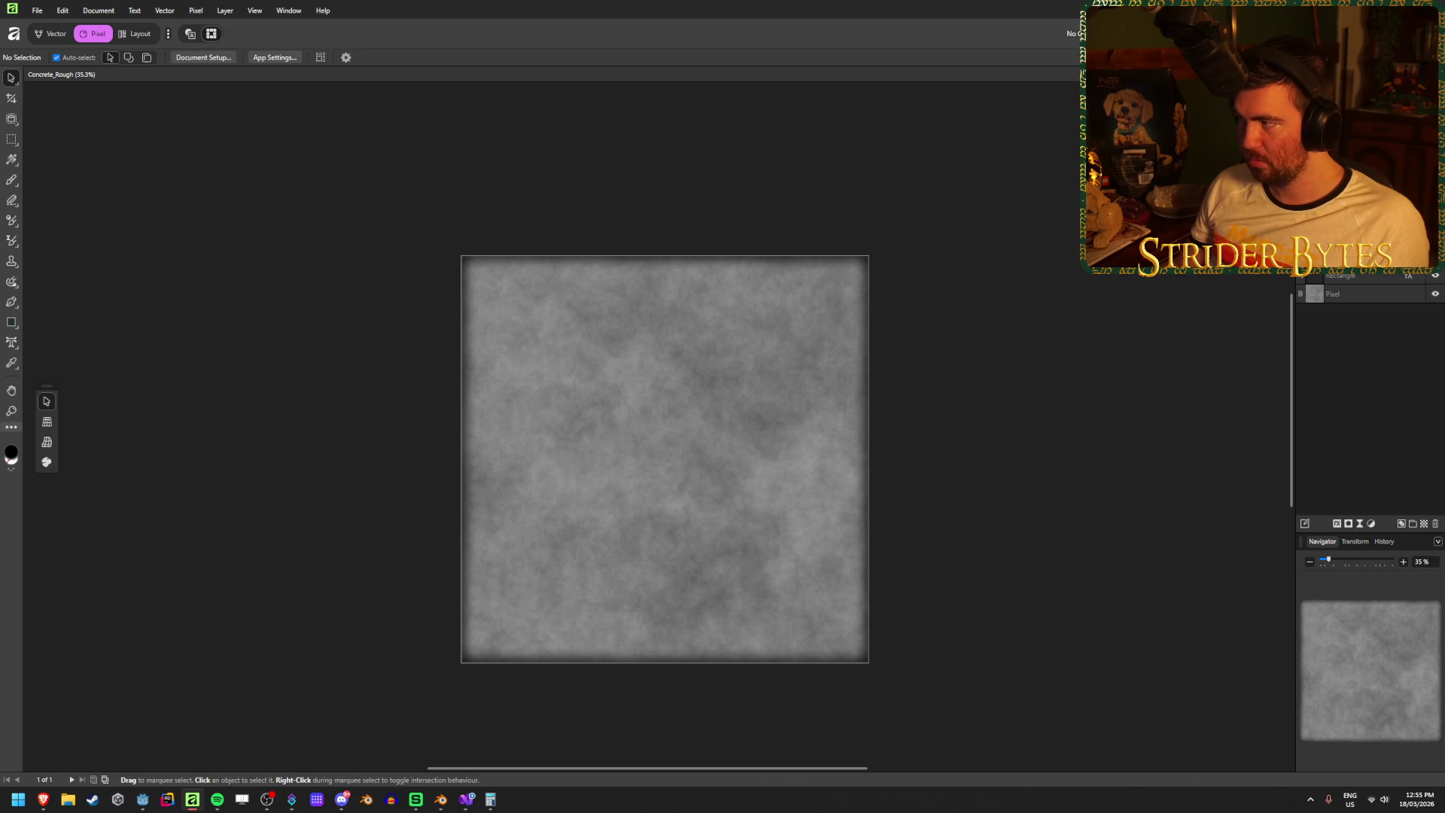
- Export a PNG named Concrete_Rough into the Gungineer Textures folder
{"action": "key", "text": "ctrl+alt+shift+s"}
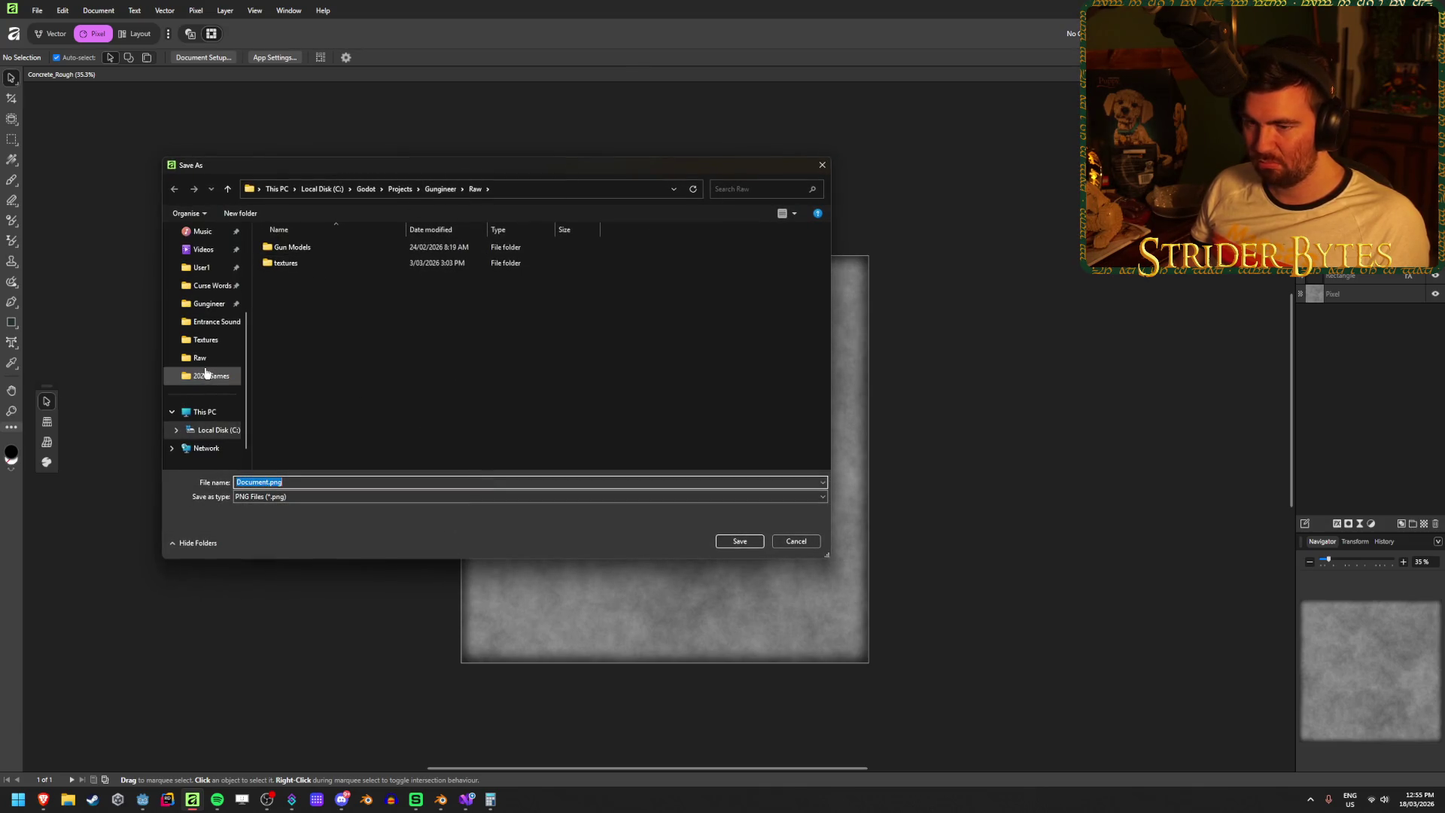
{"action": "left_click", "coordinate": [205, 339]}
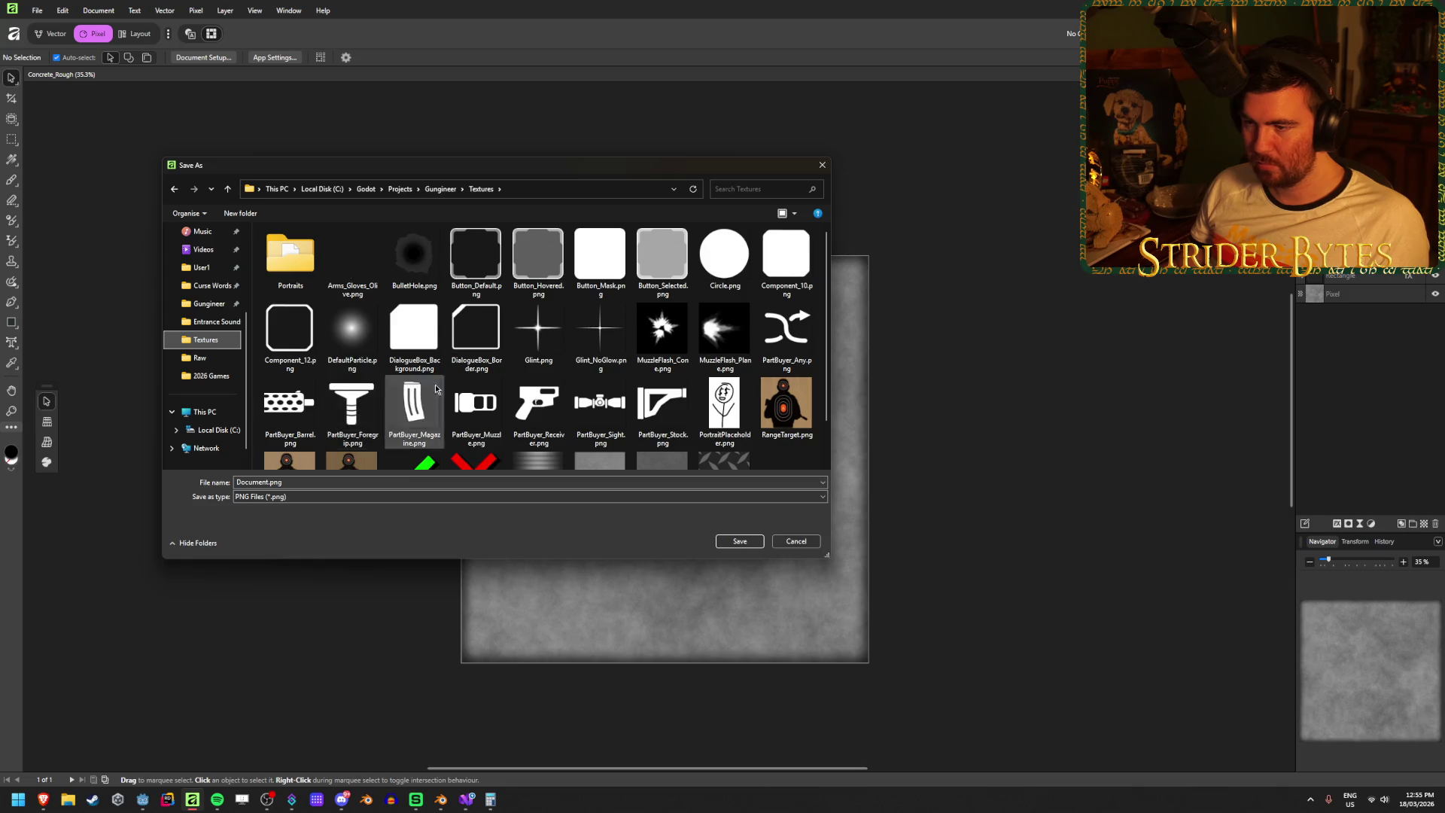
{"action": "scroll", "coordinate": [365, 388], "scroll_direction": "down", "scroll_amount": 1}
{"action": "left_click", "coordinate": [582, 483]}
{"action": "type", "text": "Concrete_"}
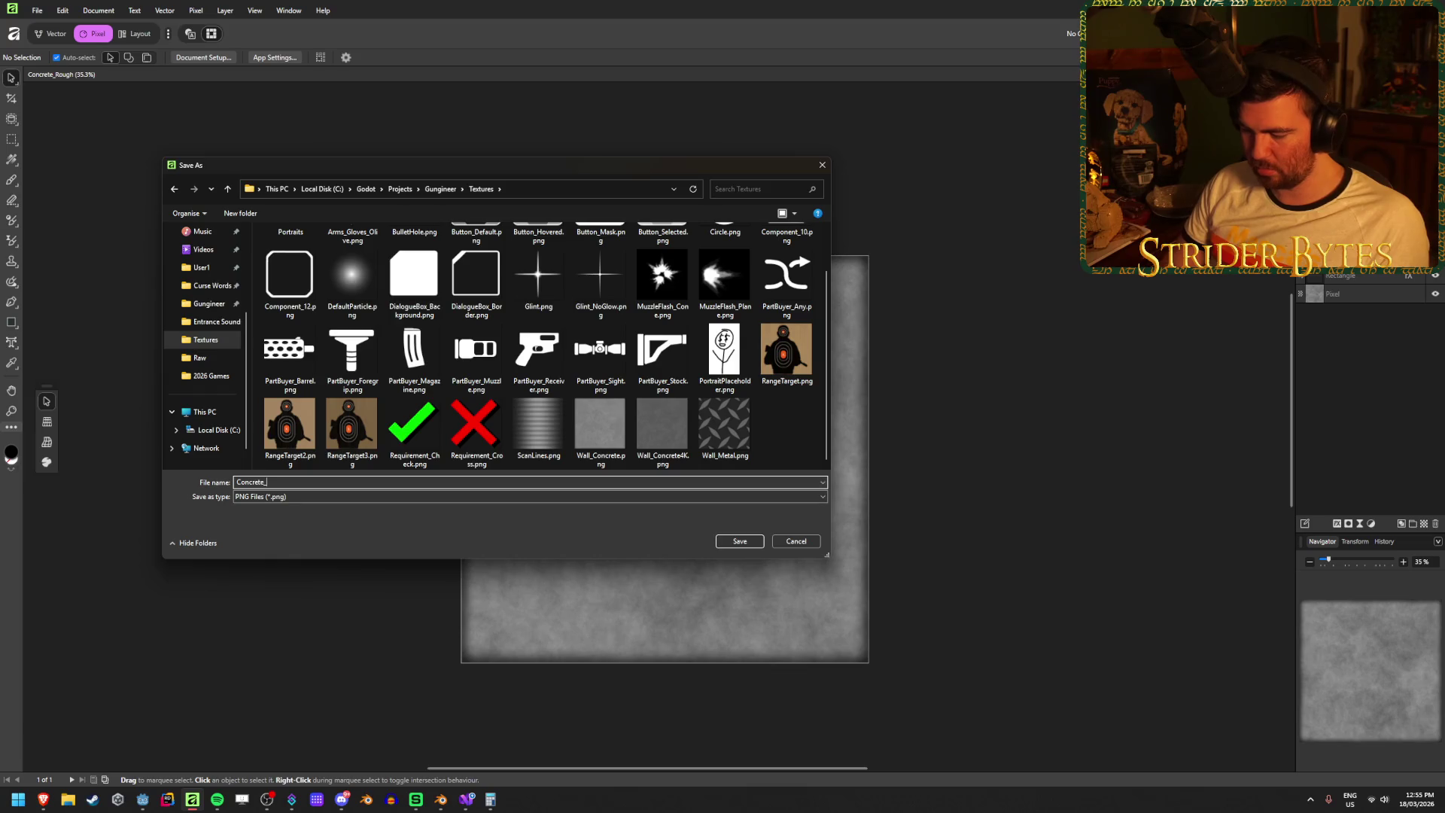
{"action": "type", "text": "gh"}
{"action": "key", "text": "Return"}
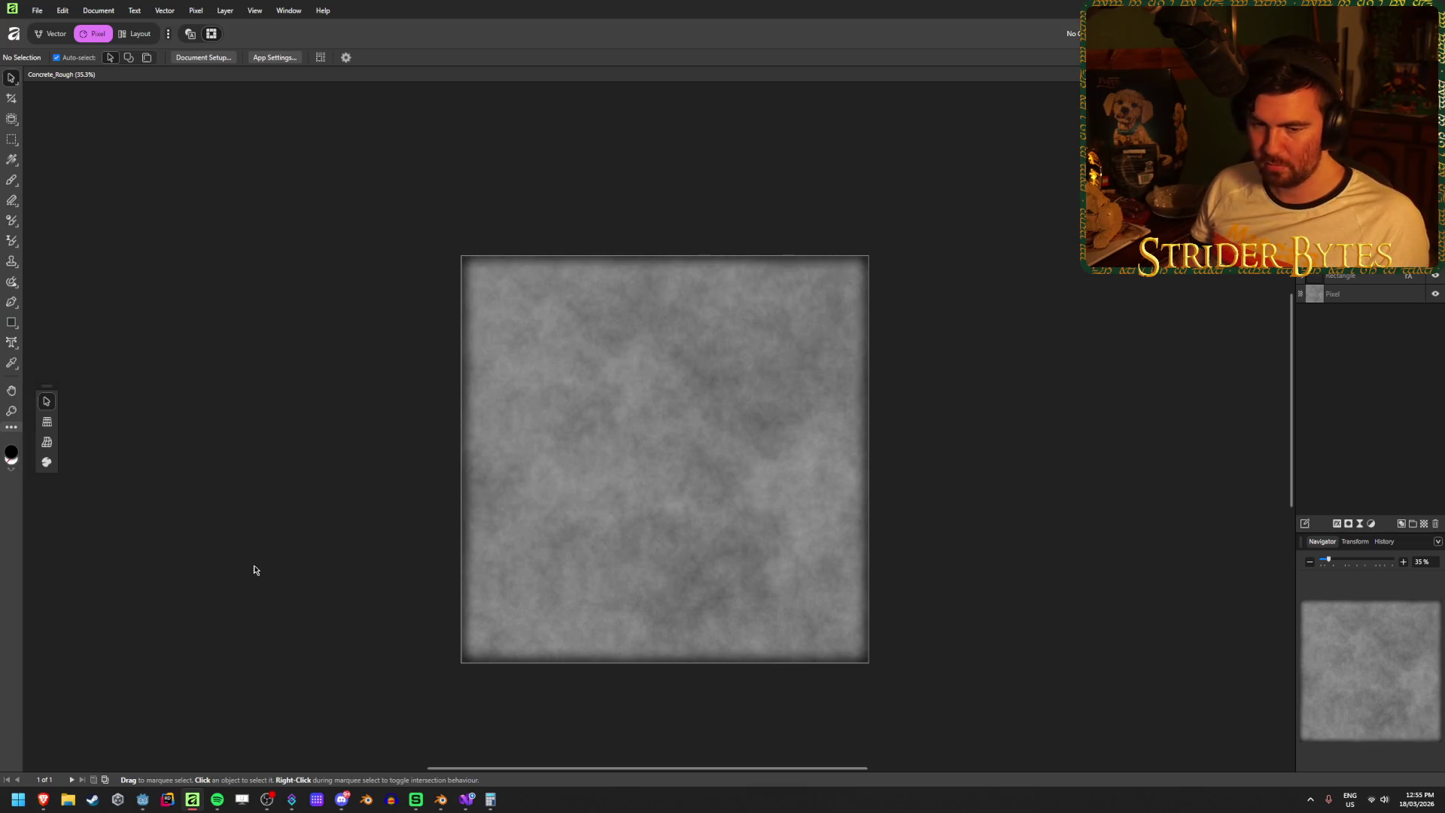
- Back in Godot, select the Wall node and expand its material's Albedo section
{"action": "left_click", "coordinate": [142, 803]}
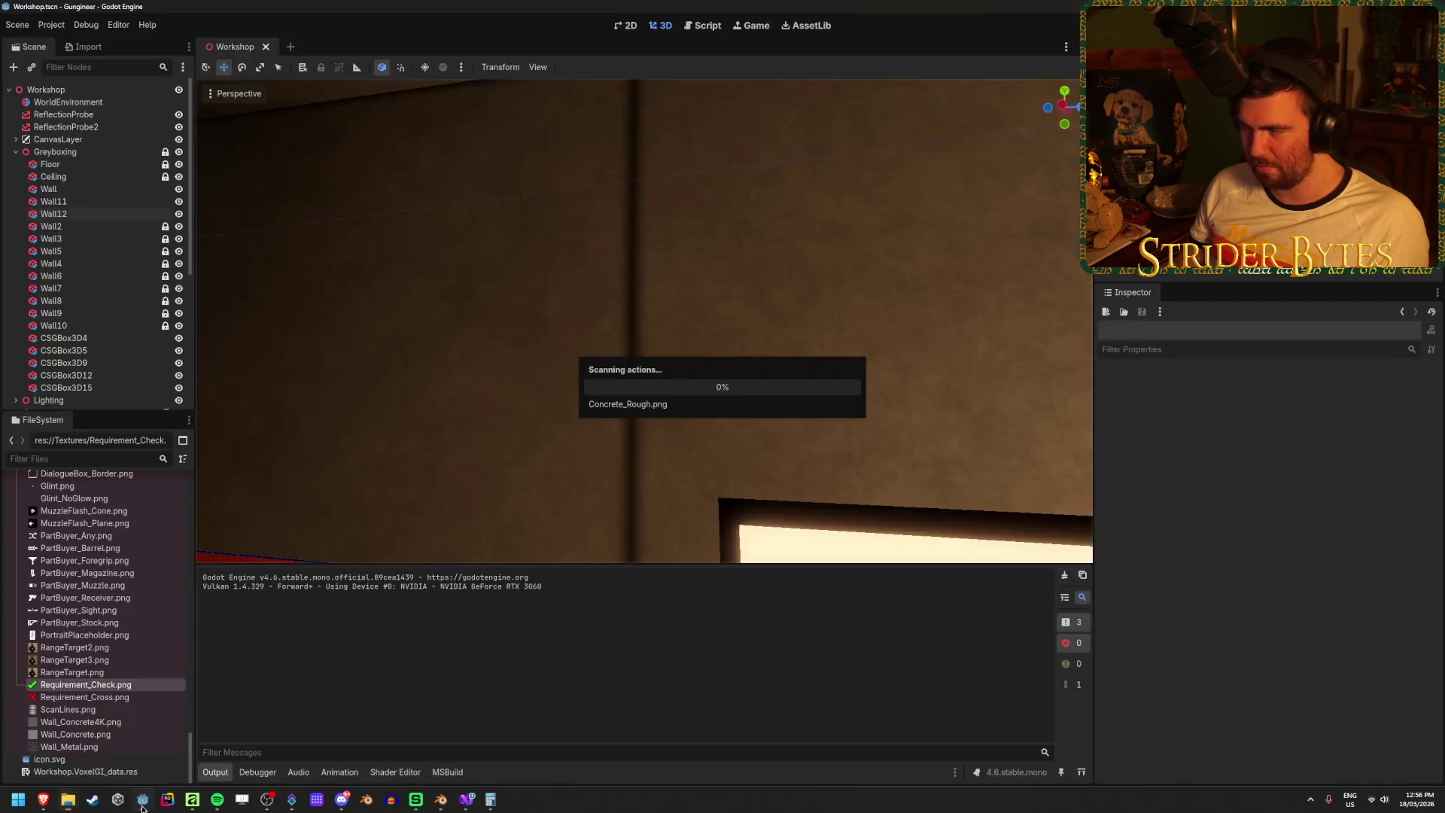
{"action": "scroll", "coordinate": [661, 345], "scroll_direction": "down", "scroll_amount": 5}
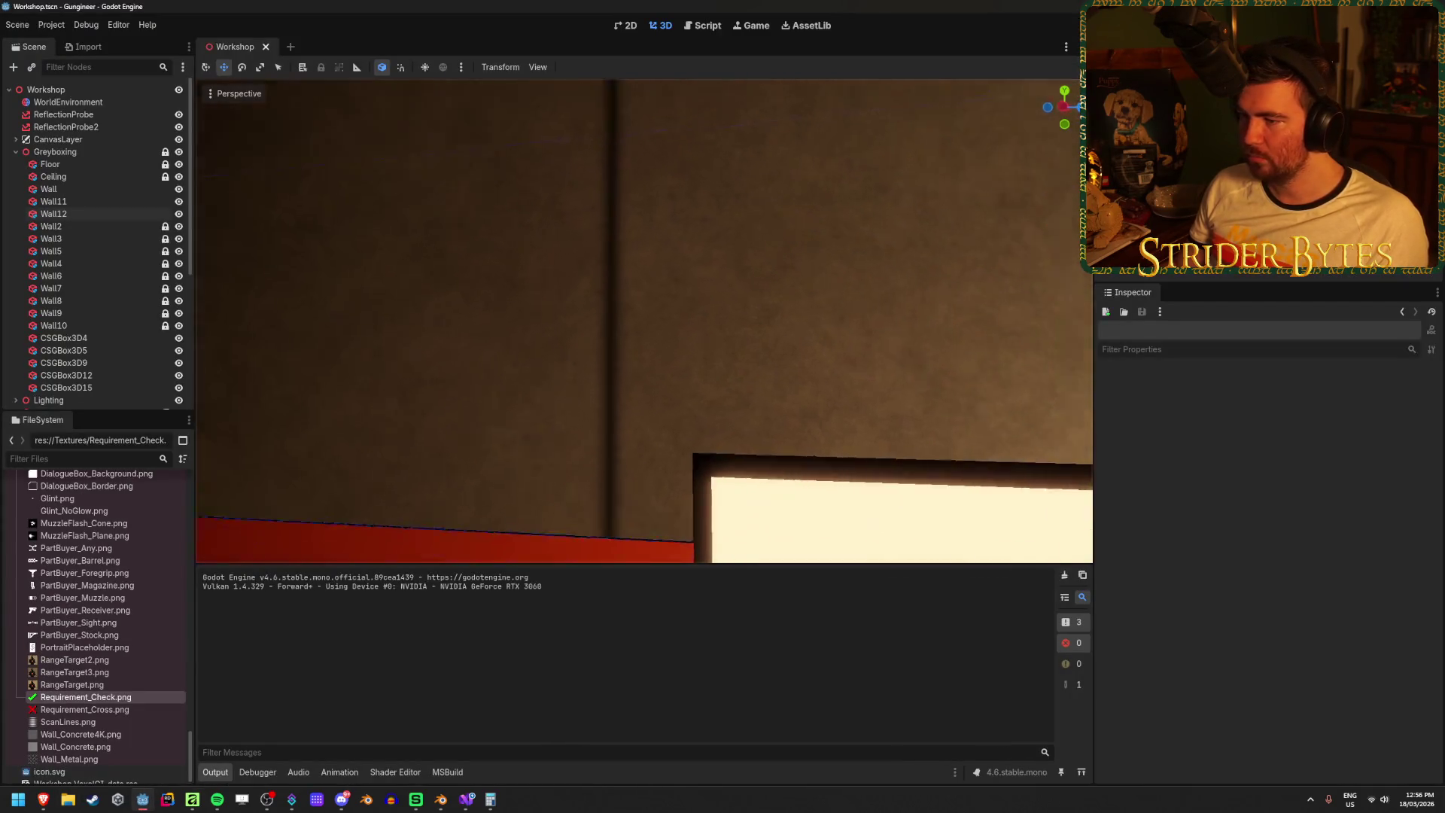
{"action": "left_click", "coordinate": [53, 202]}
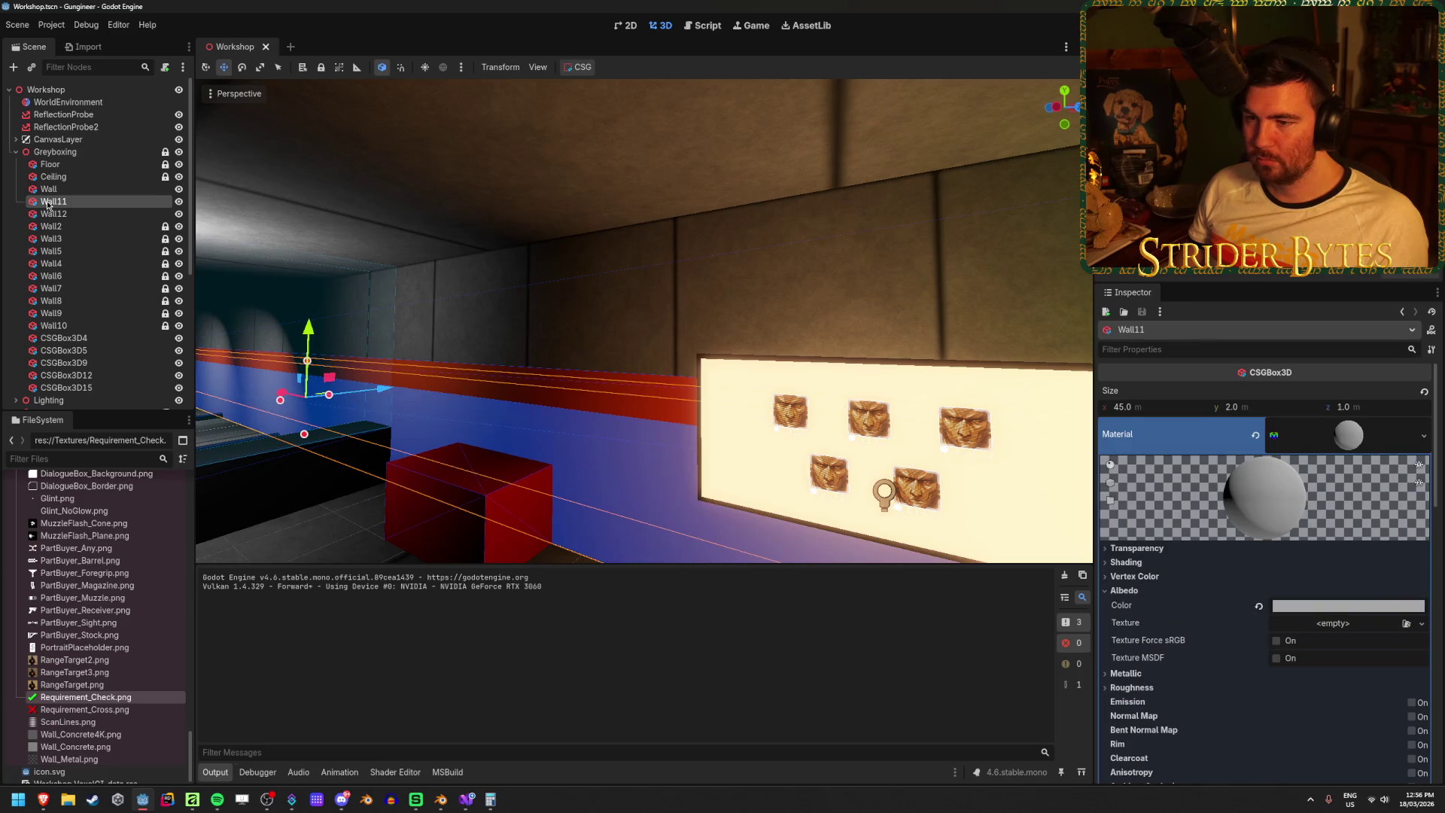
{"action": "left_click", "coordinate": [56, 216]}
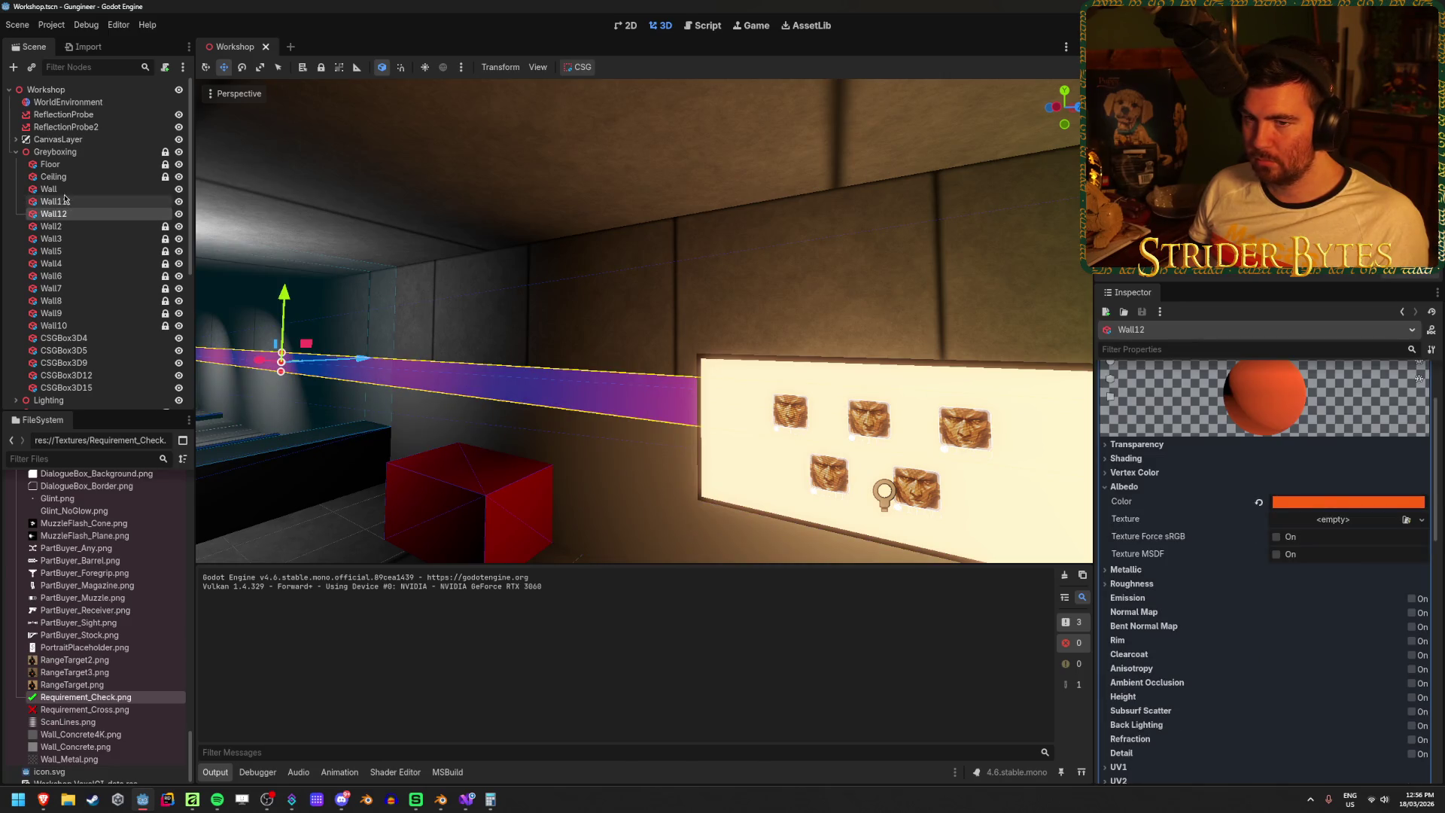
{"action": "left_click", "coordinate": [66, 190]}
{"action": "left_click", "coordinate": [1349, 436]}
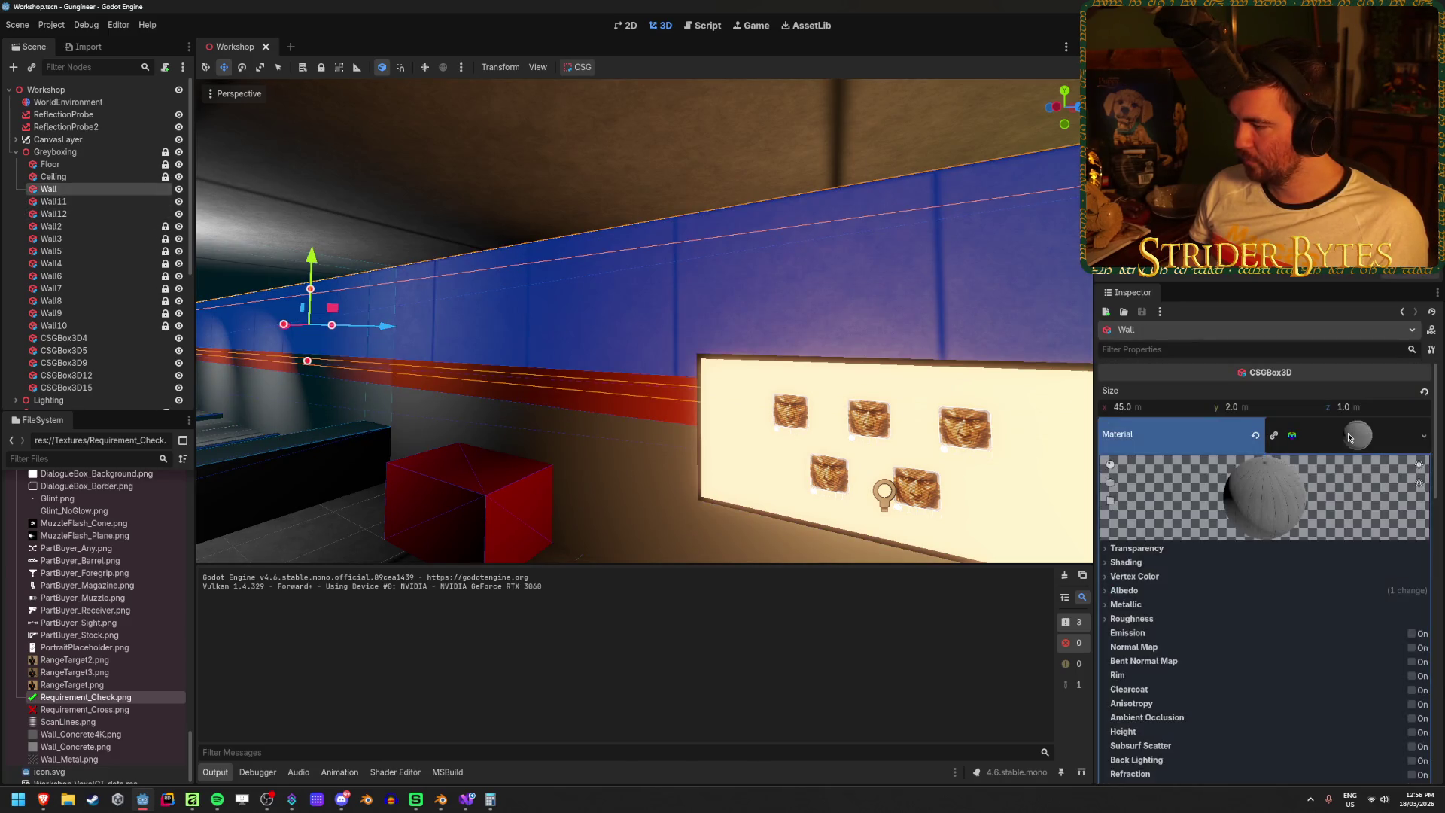
{"action": "left_click", "coordinate": [1124, 590]}
{"action": "scroll", "coordinate": [1174, 595], "scroll_direction": "down", "scroll_amount": 2}
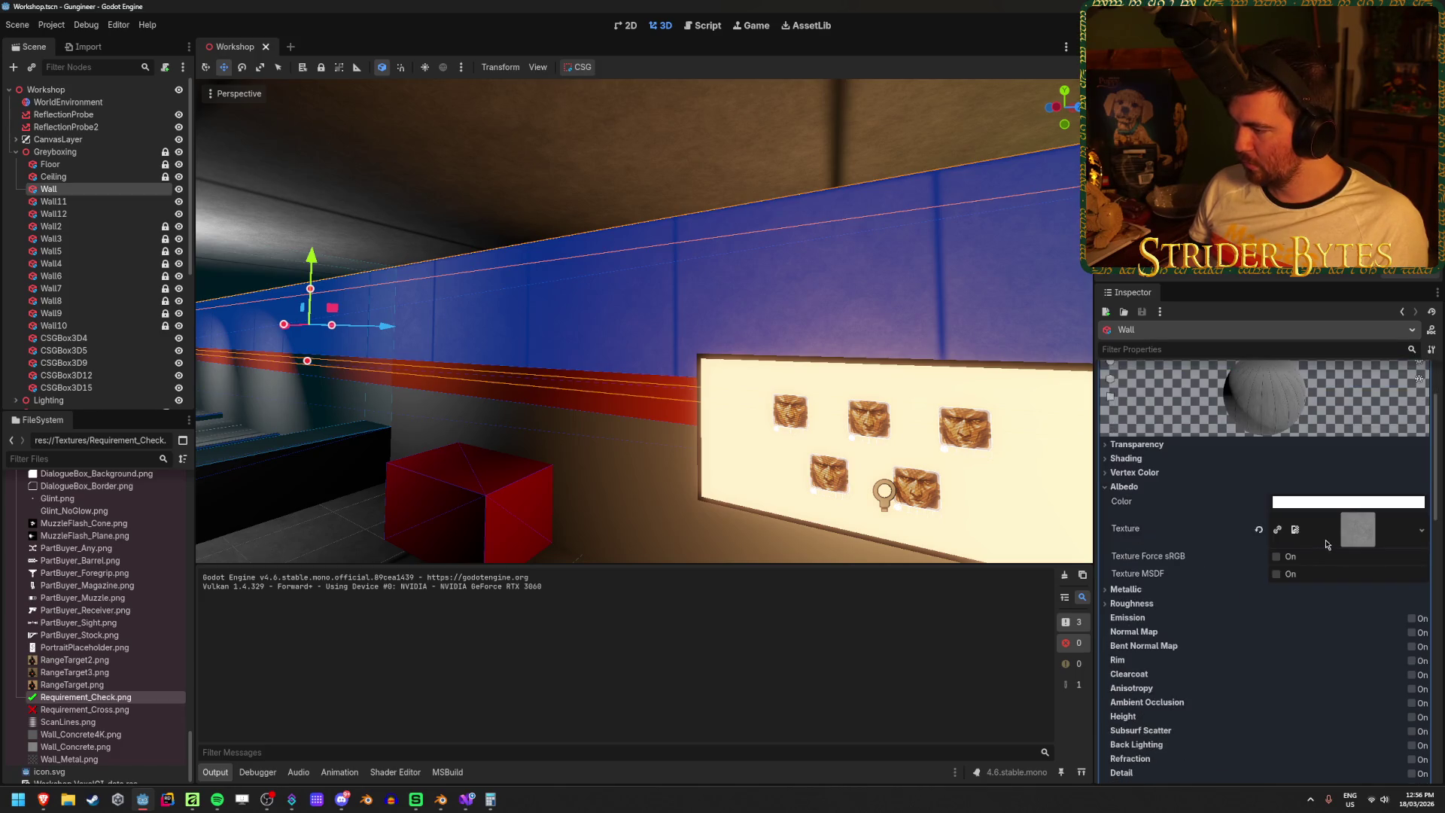
- Quick Load Concrete_Rough.png as the Wall's albedo texture
{"action": "left_click", "coordinate": [1418, 528]}
{"action": "left_click", "coordinate": [1345, 660]}
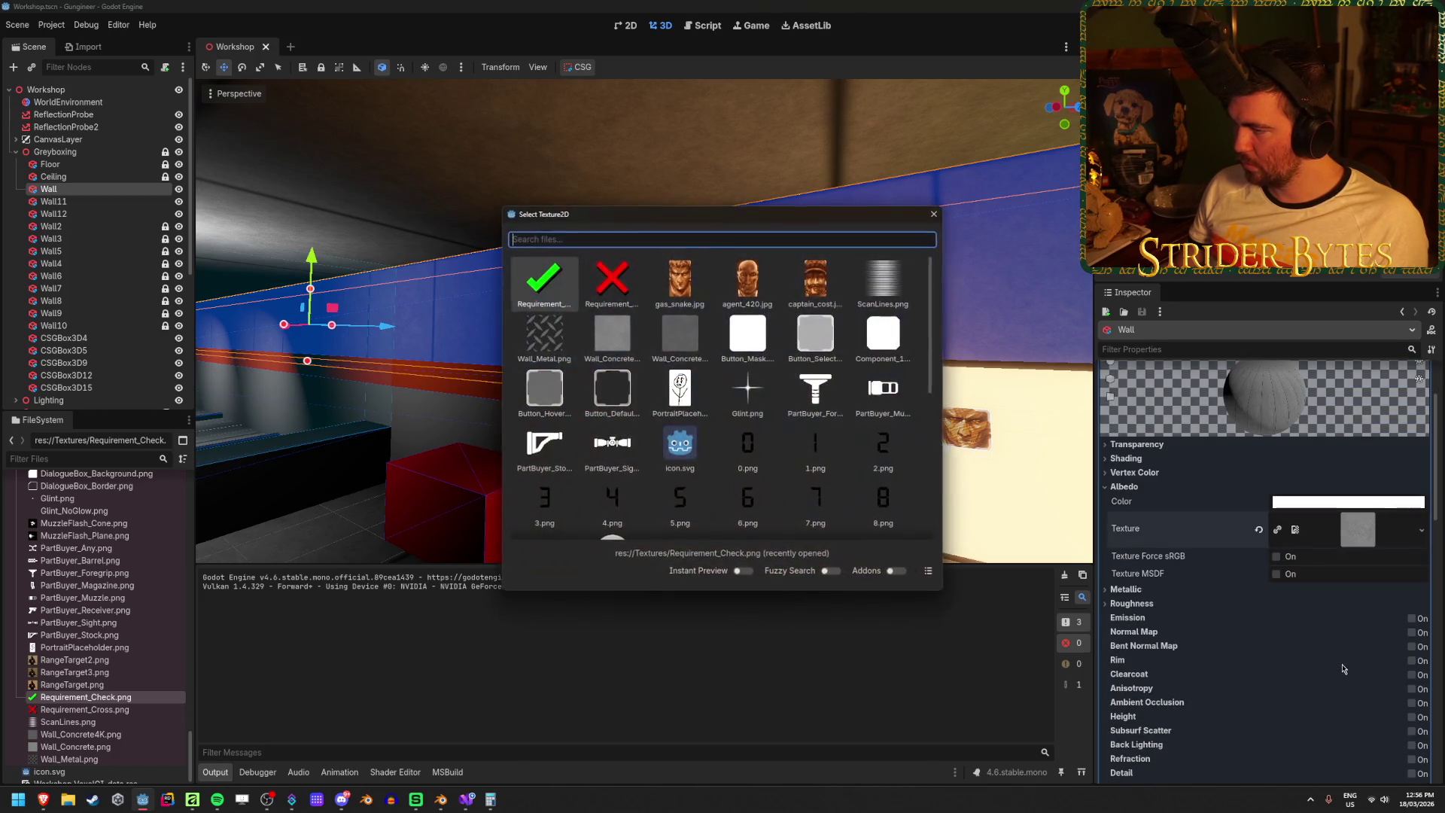
{"action": "scroll", "coordinate": [698, 340], "scroll_direction": "down", "scroll_amount": 10}
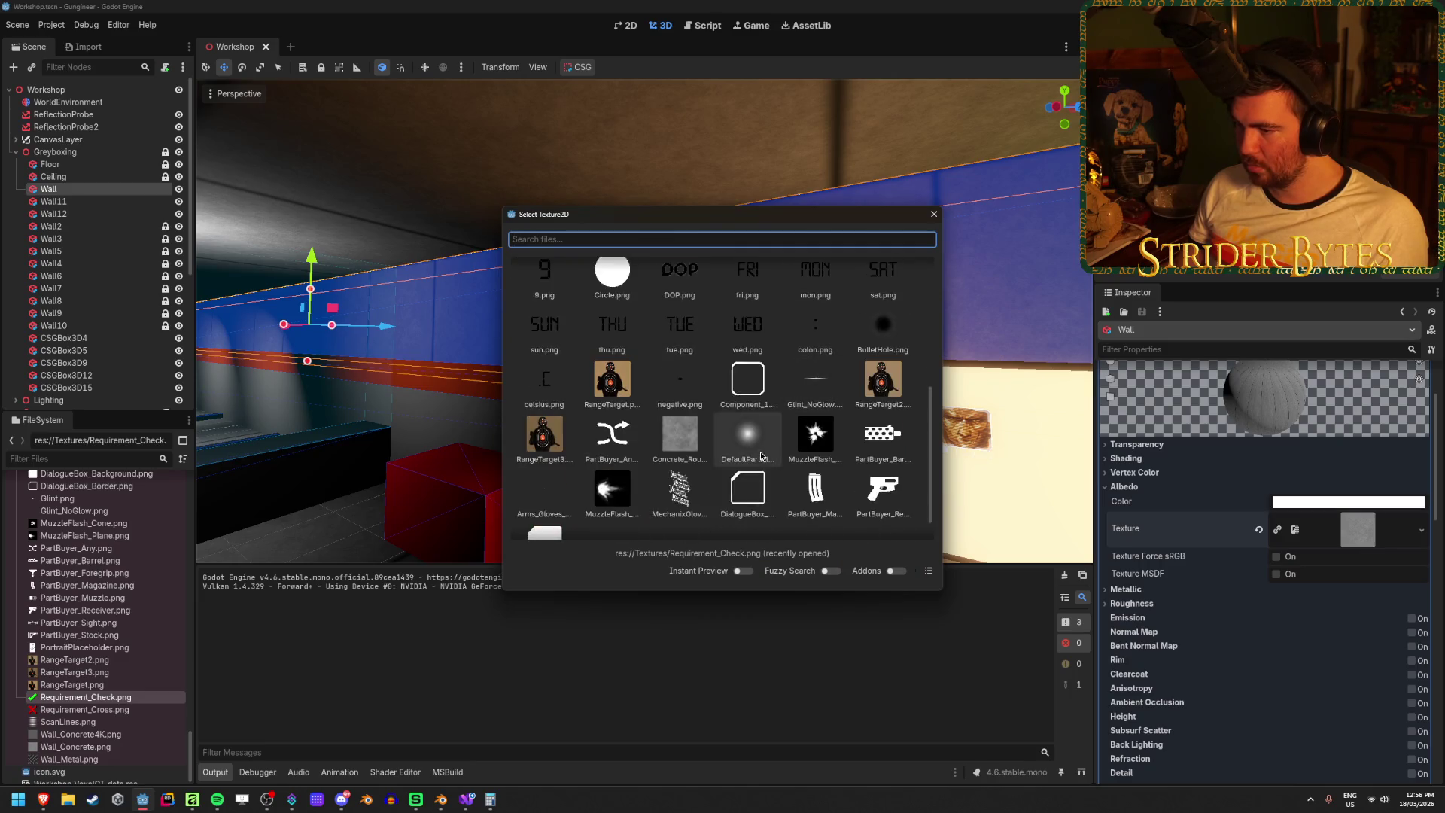
{"action": "double_click", "coordinate": [684, 405]}
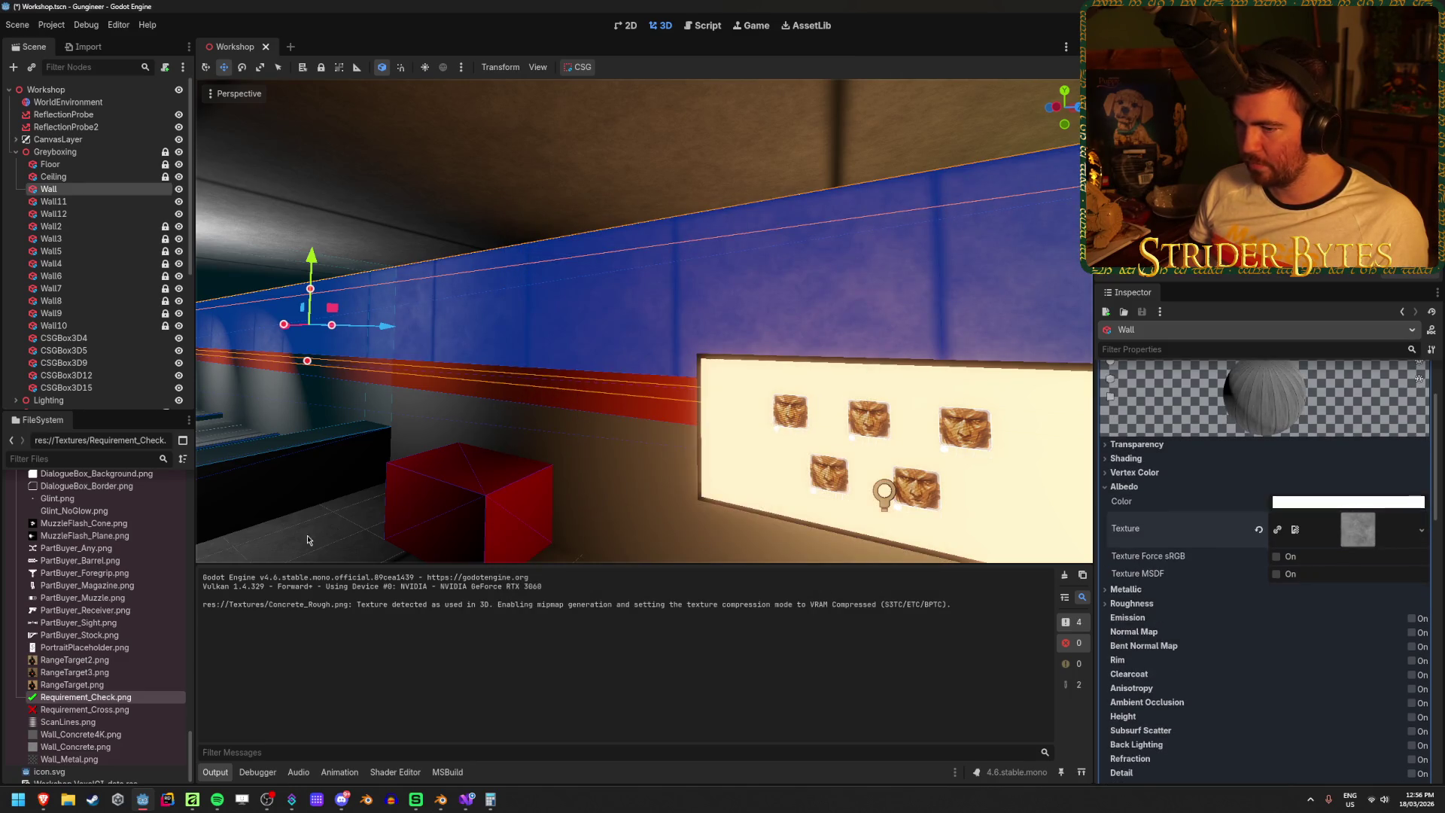
- Fly the viewport camera around to inspect the textured walls, then return to Affinity
{"action": "left_click", "coordinate": [602, 433]}
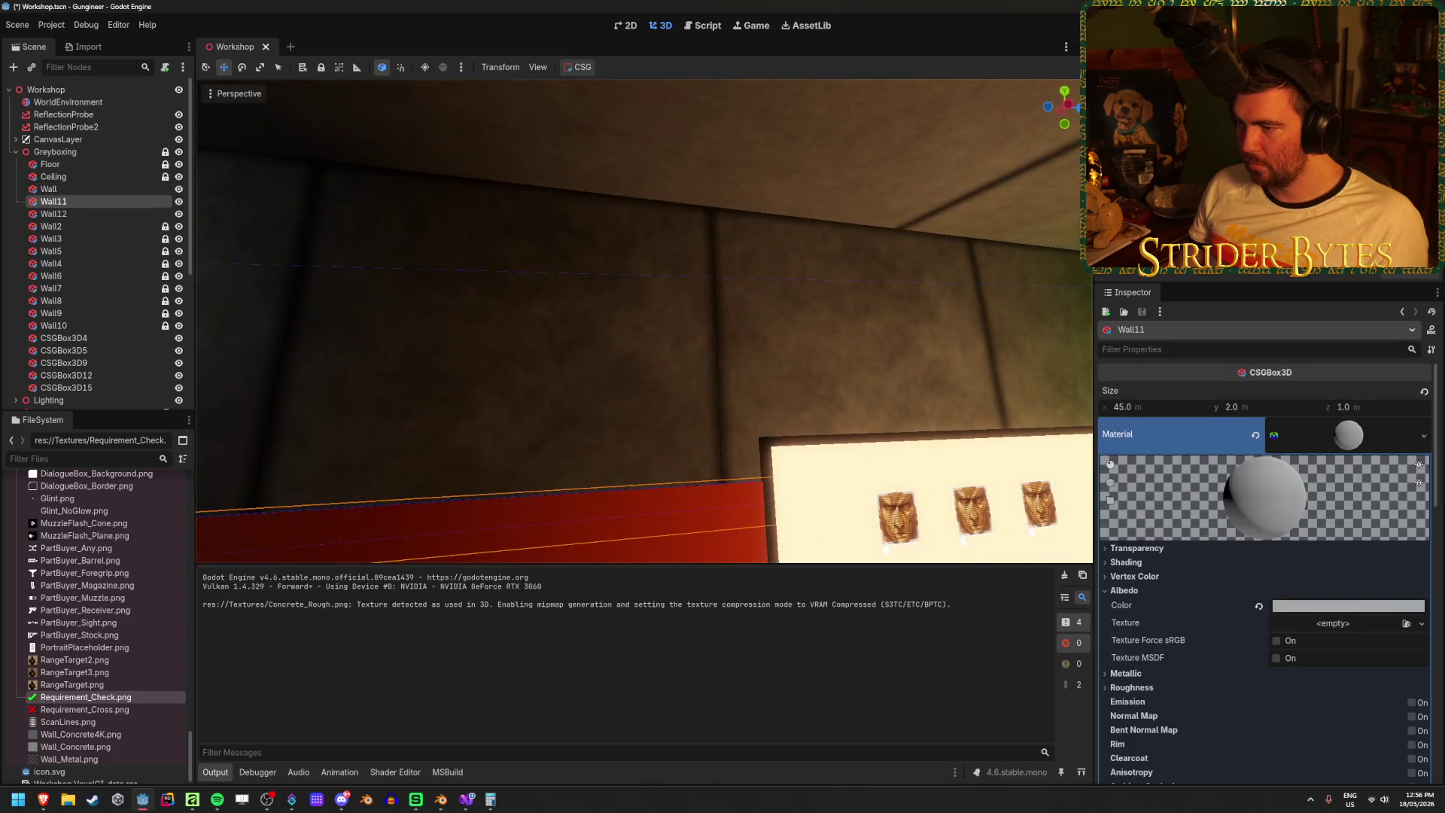
{"action": "key", "text": "a"}
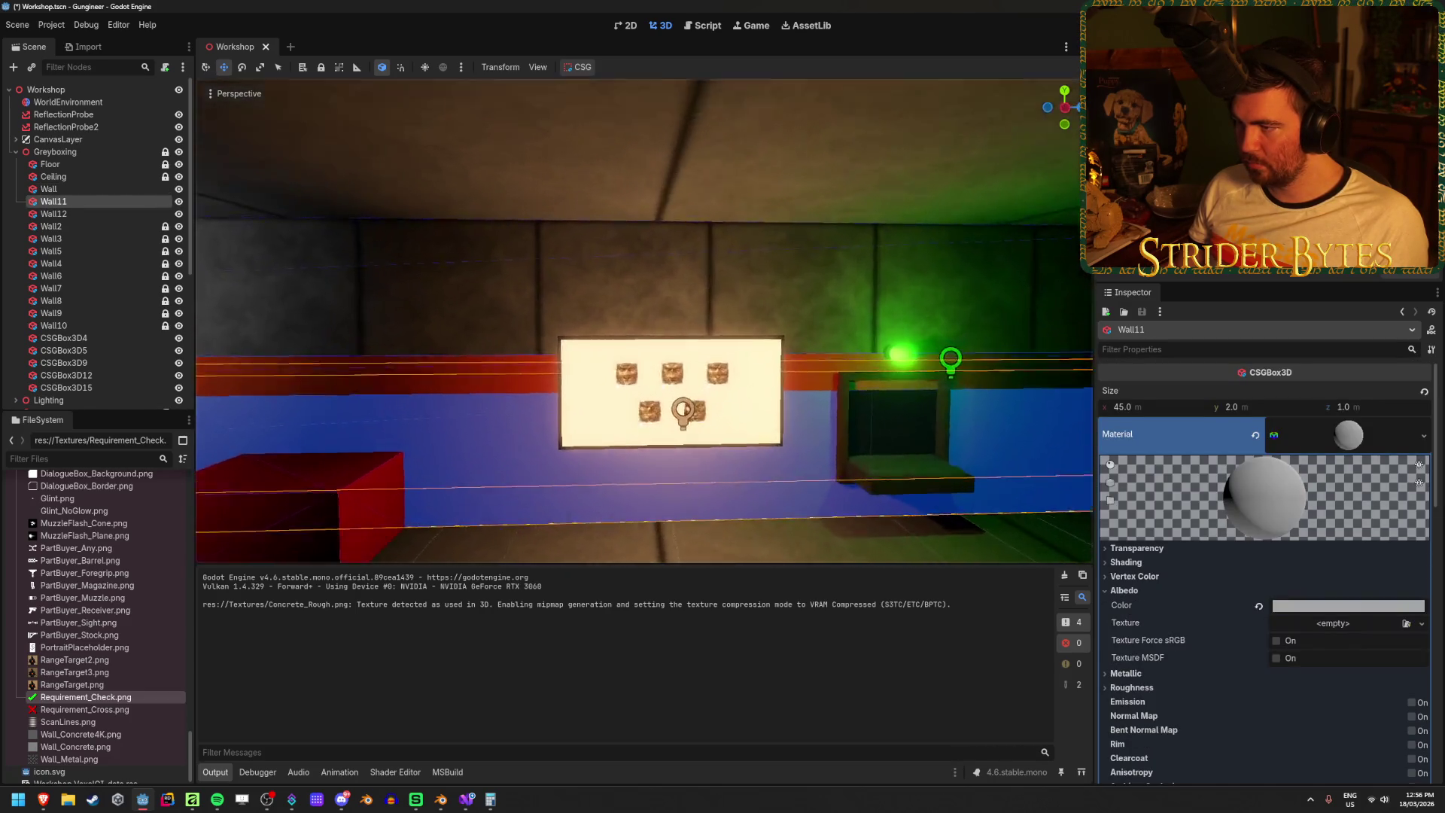
{"action": "key", "text": "w"}
{"action": "key", "text": "s"}
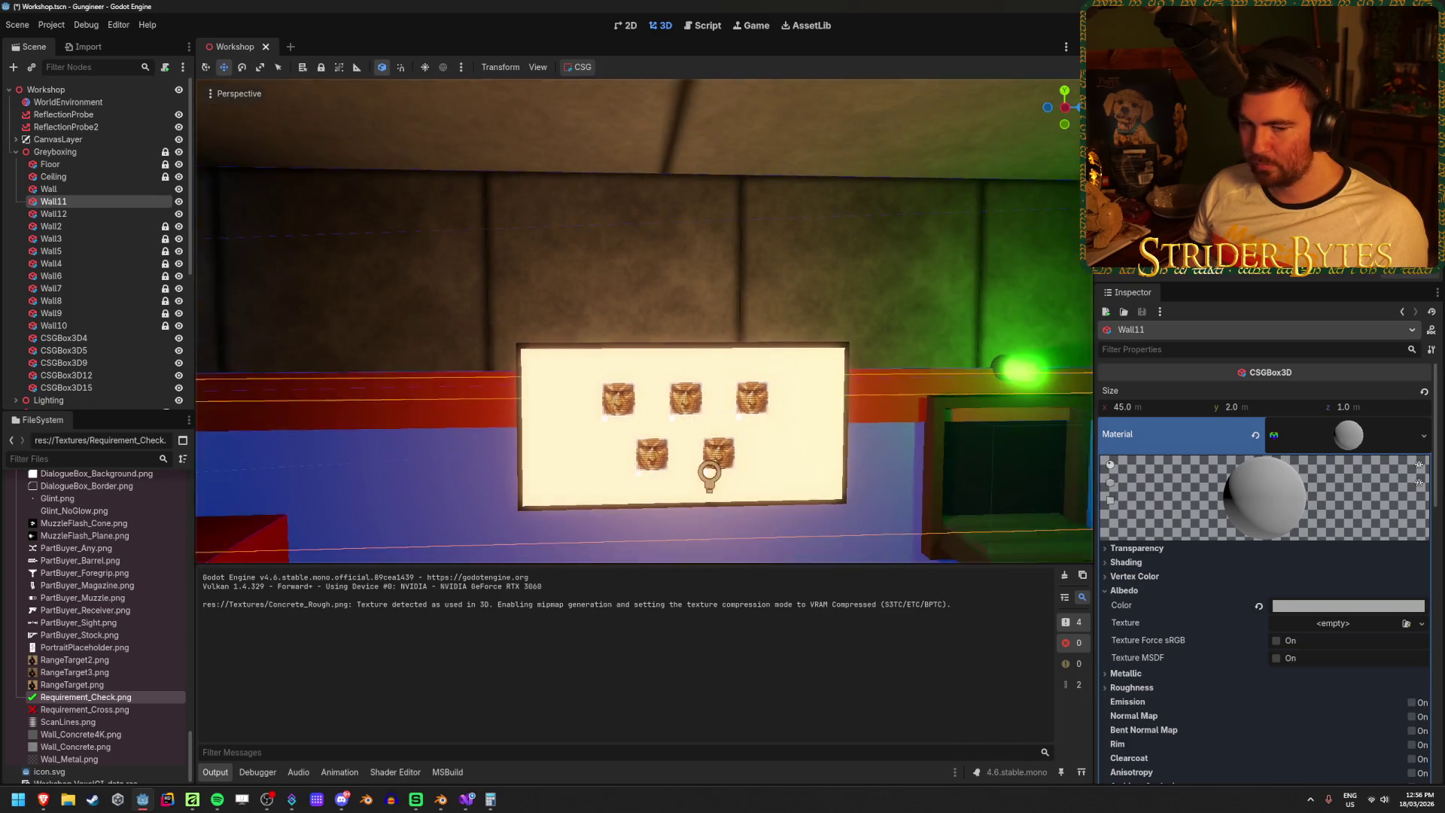
{"action": "key", "text": "a"}
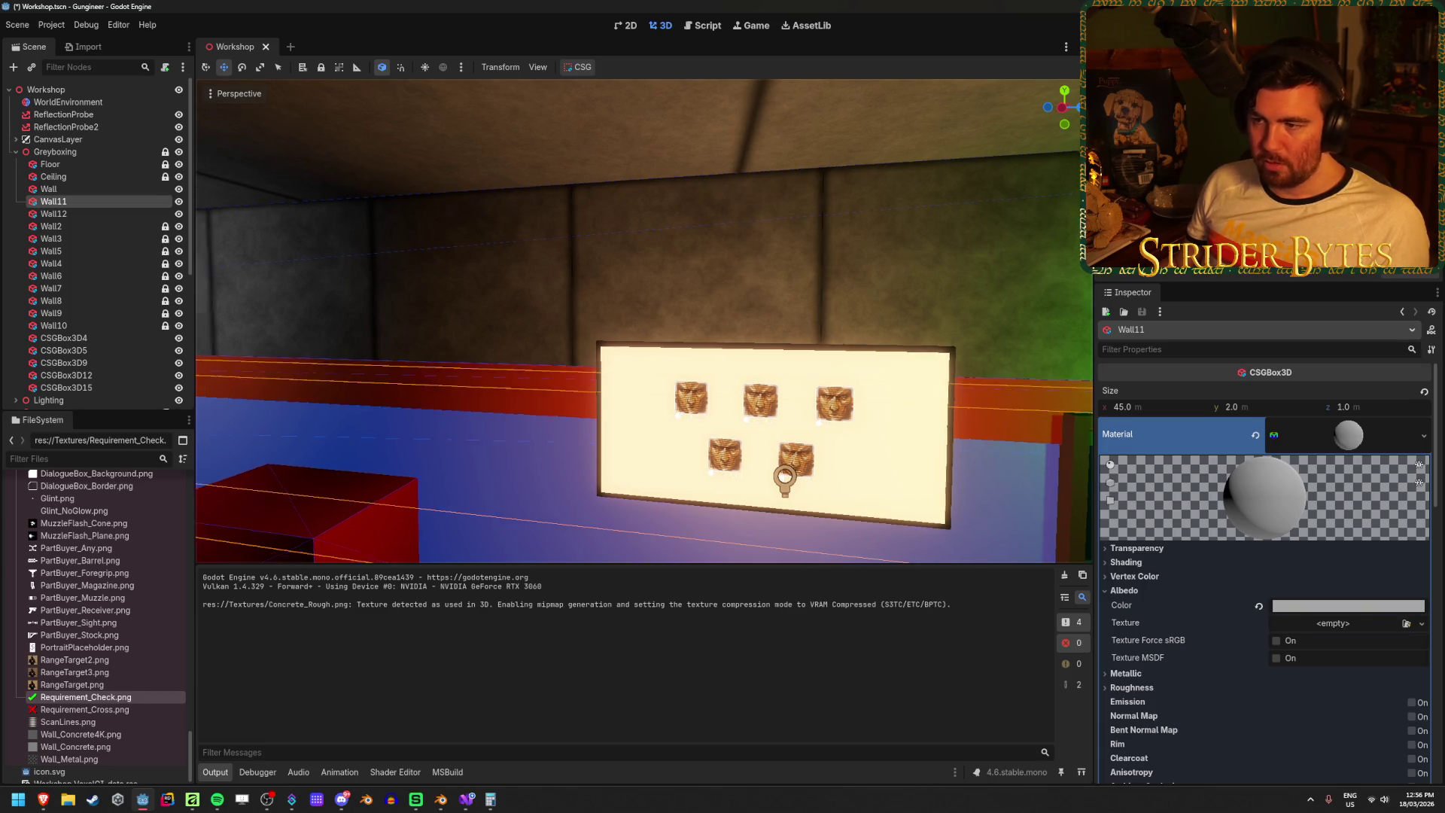
{"action": "key", "text": "w"}
{"action": "key", "text": "w"}
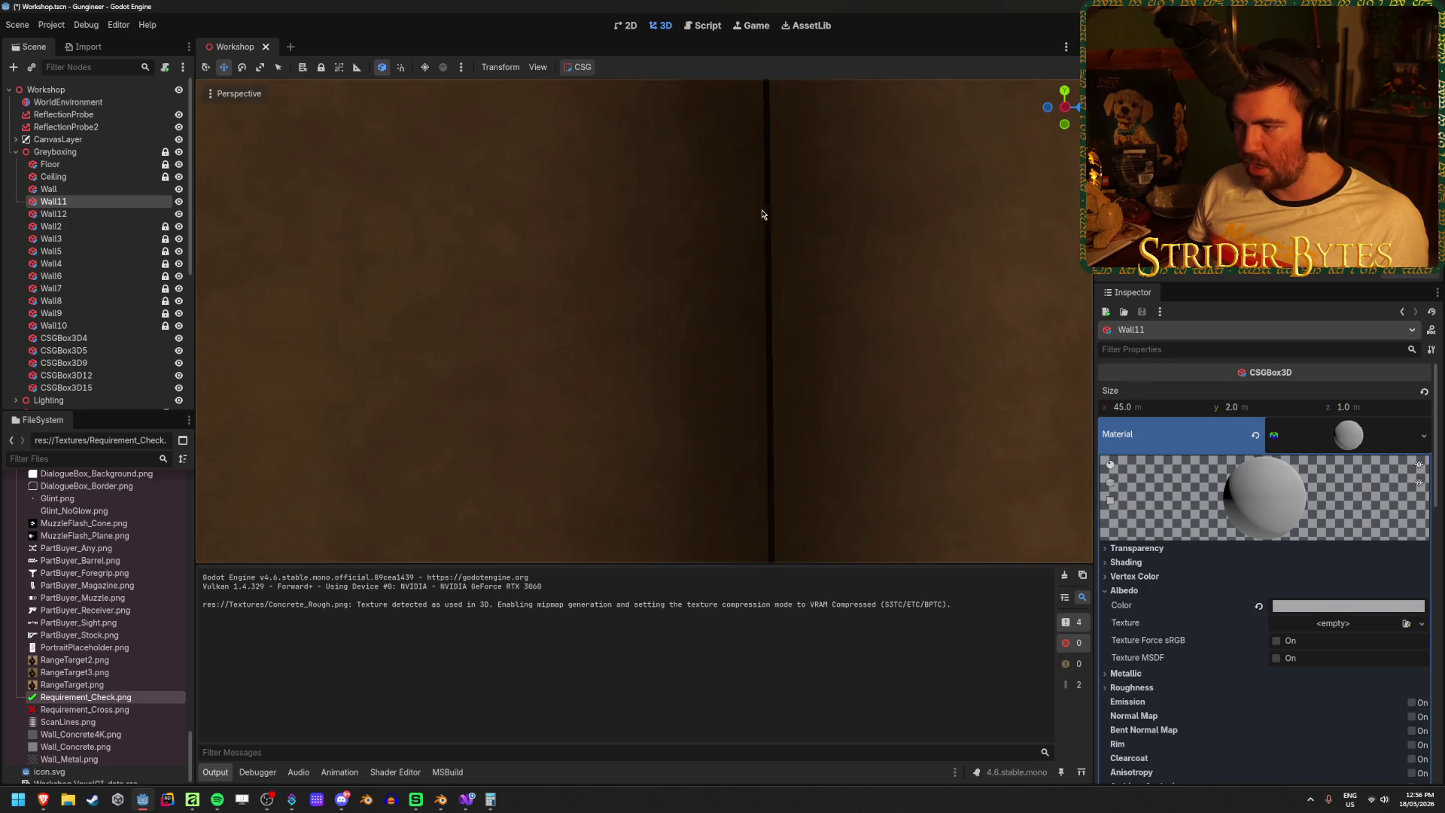
{"action": "key", "text": "alt+Tab"}
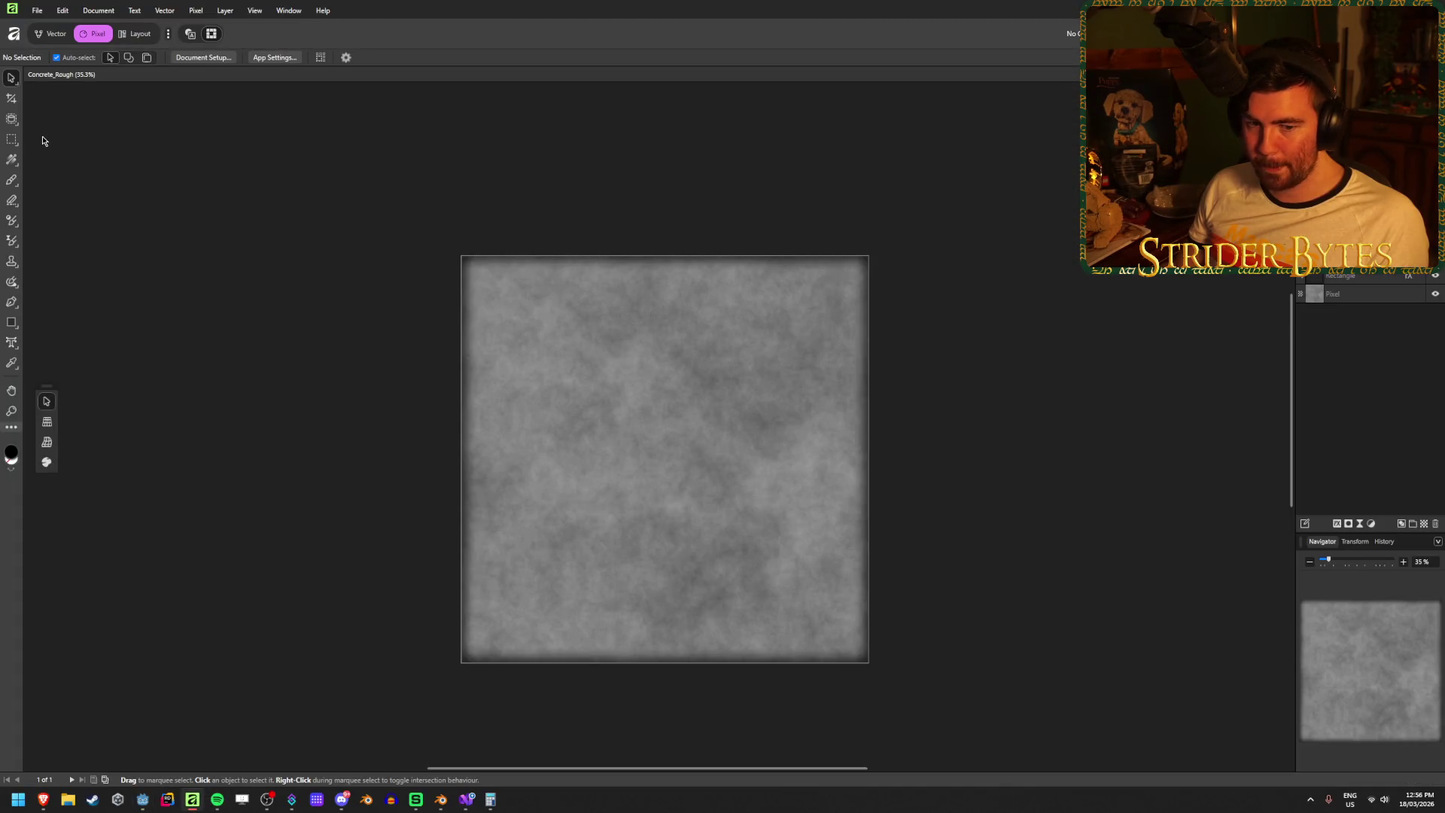
- Set the border rectangle's stroke colour lightness to 20
{"action": "left_click", "coordinate": [1361, 280]}
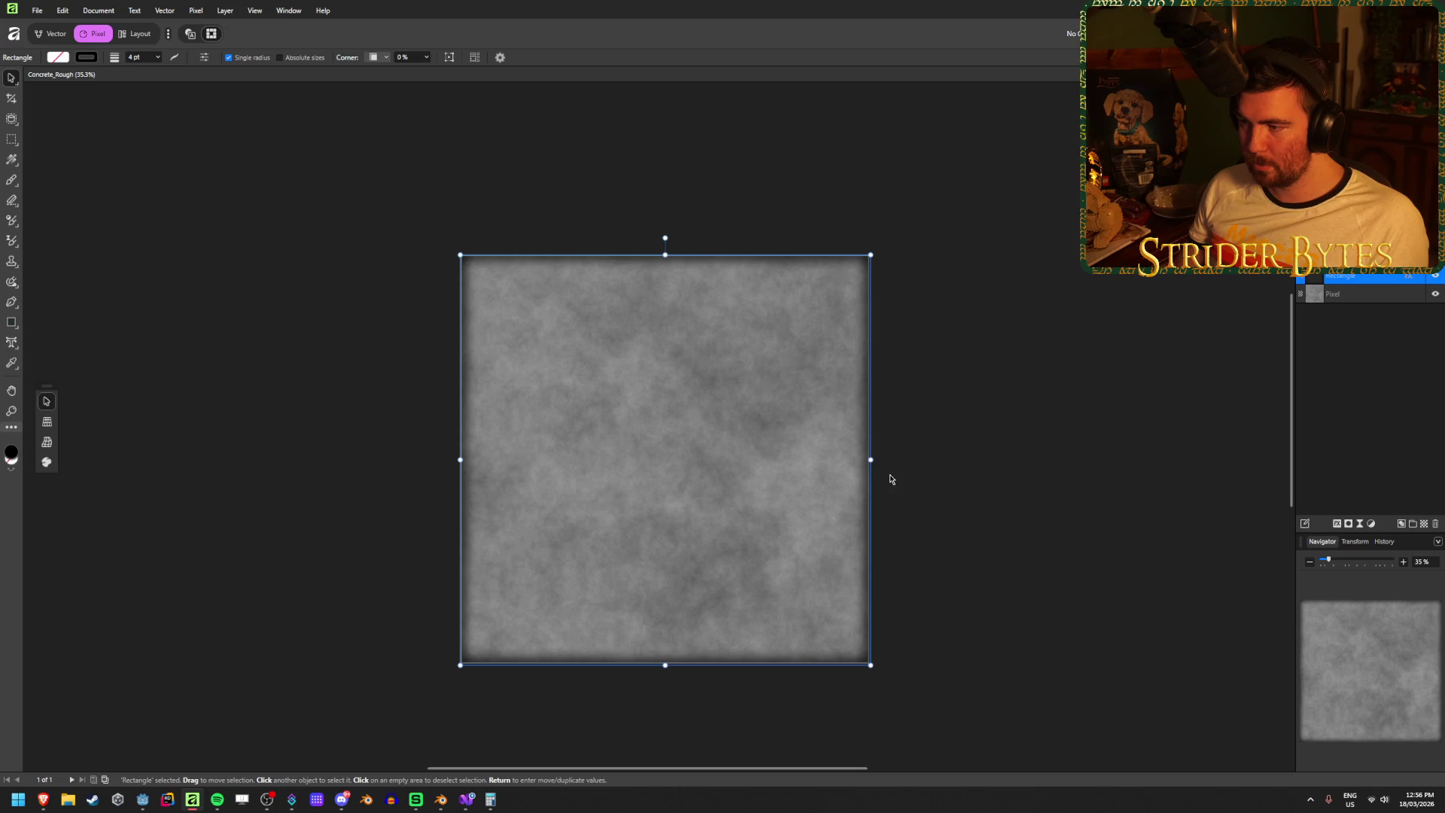
{"action": "scroll", "coordinate": [890, 476], "scroll_direction": "up", "scroll_amount": 8}
{"action": "scroll", "coordinate": [774, 468], "scroll_direction": "down", "scroll_amount": 3}
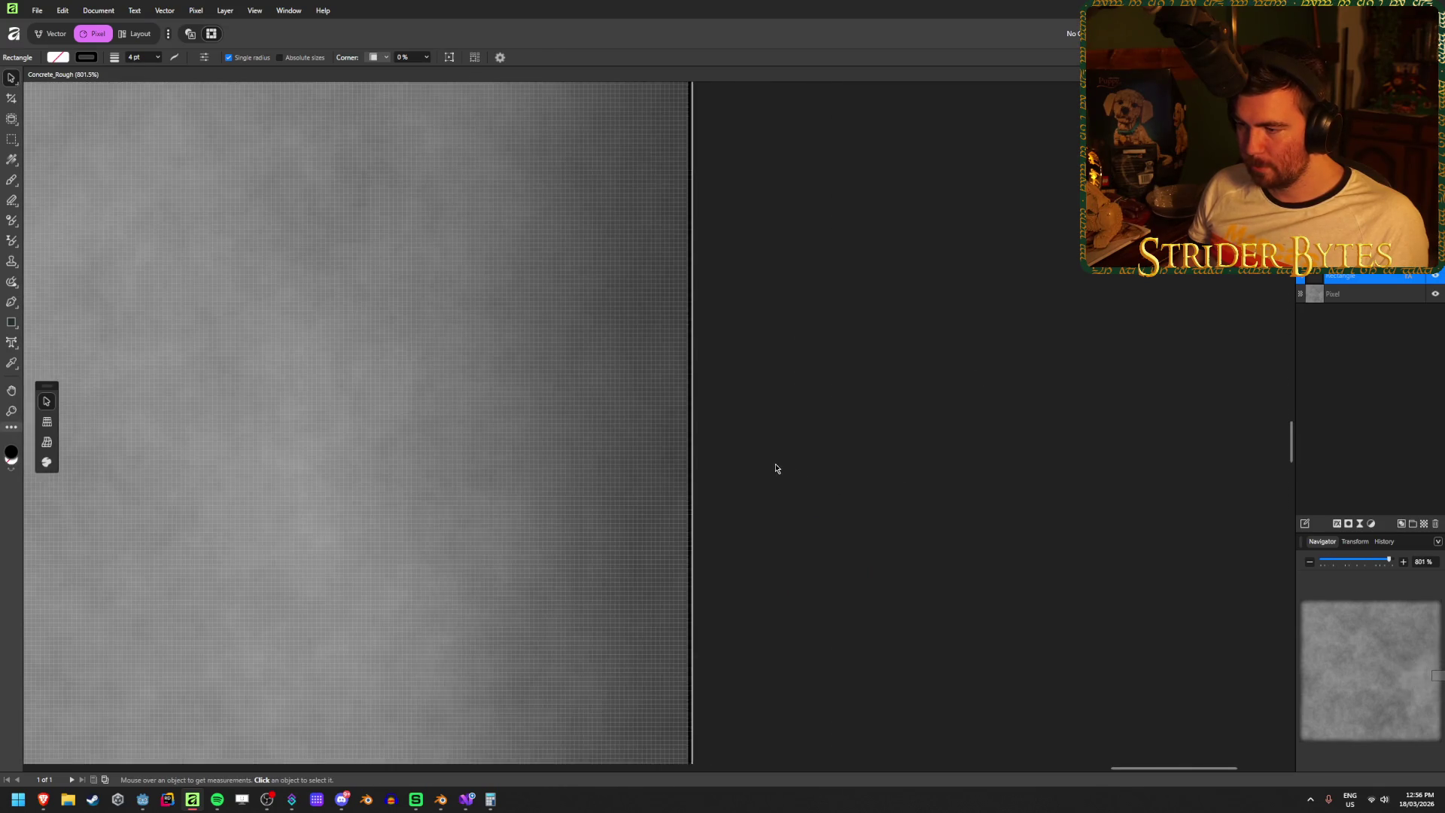
{"action": "left_click", "coordinate": [760, 374]}
{"action": "left_click", "coordinate": [85, 56]}
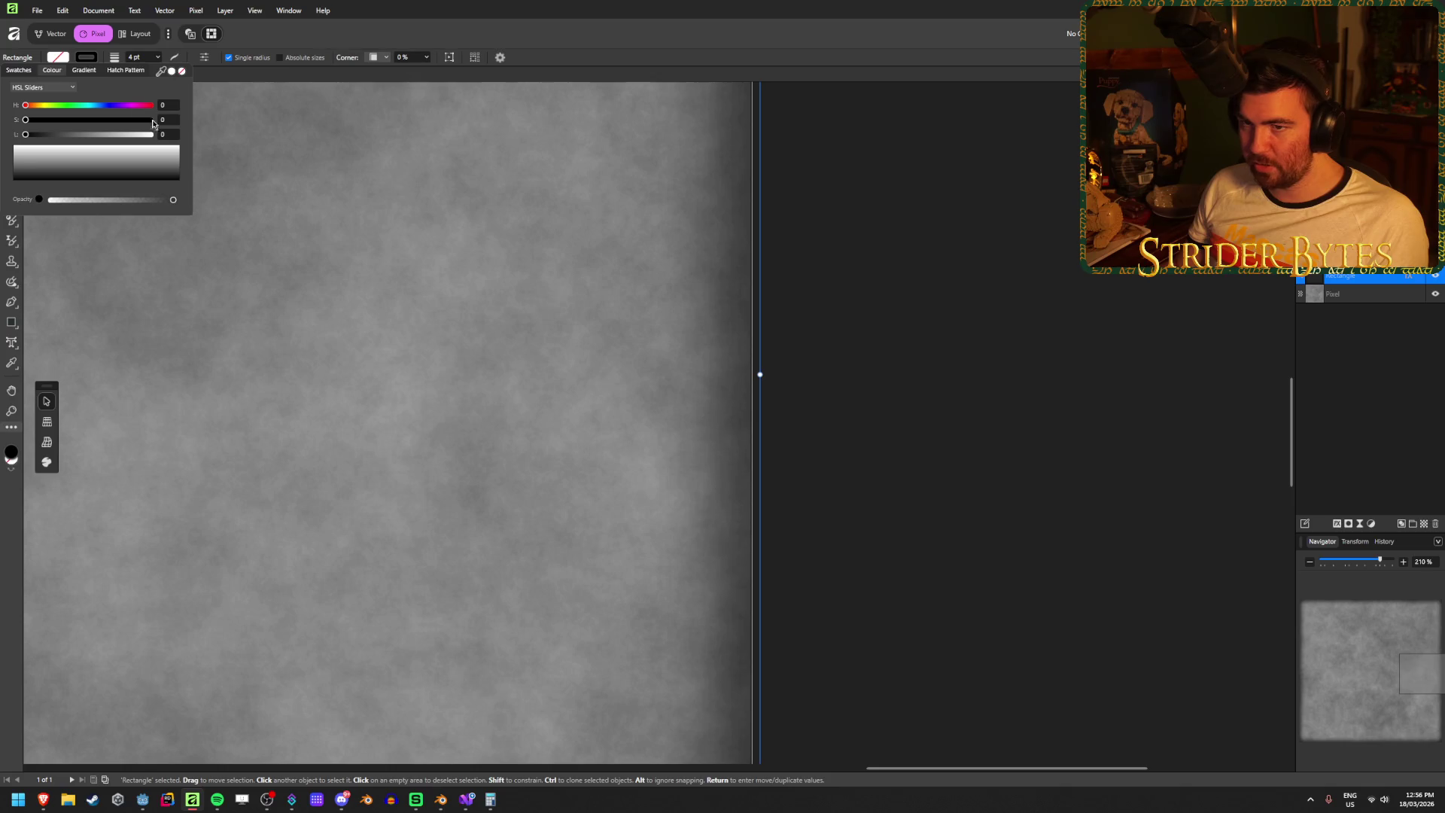
{"action": "left_click_drag", "start_coordinate": [26, 138], "coordinate": [60, 141]}
{"action": "scroll", "coordinate": [817, 468], "scroll_direction": "up", "scroll_amount": 8}
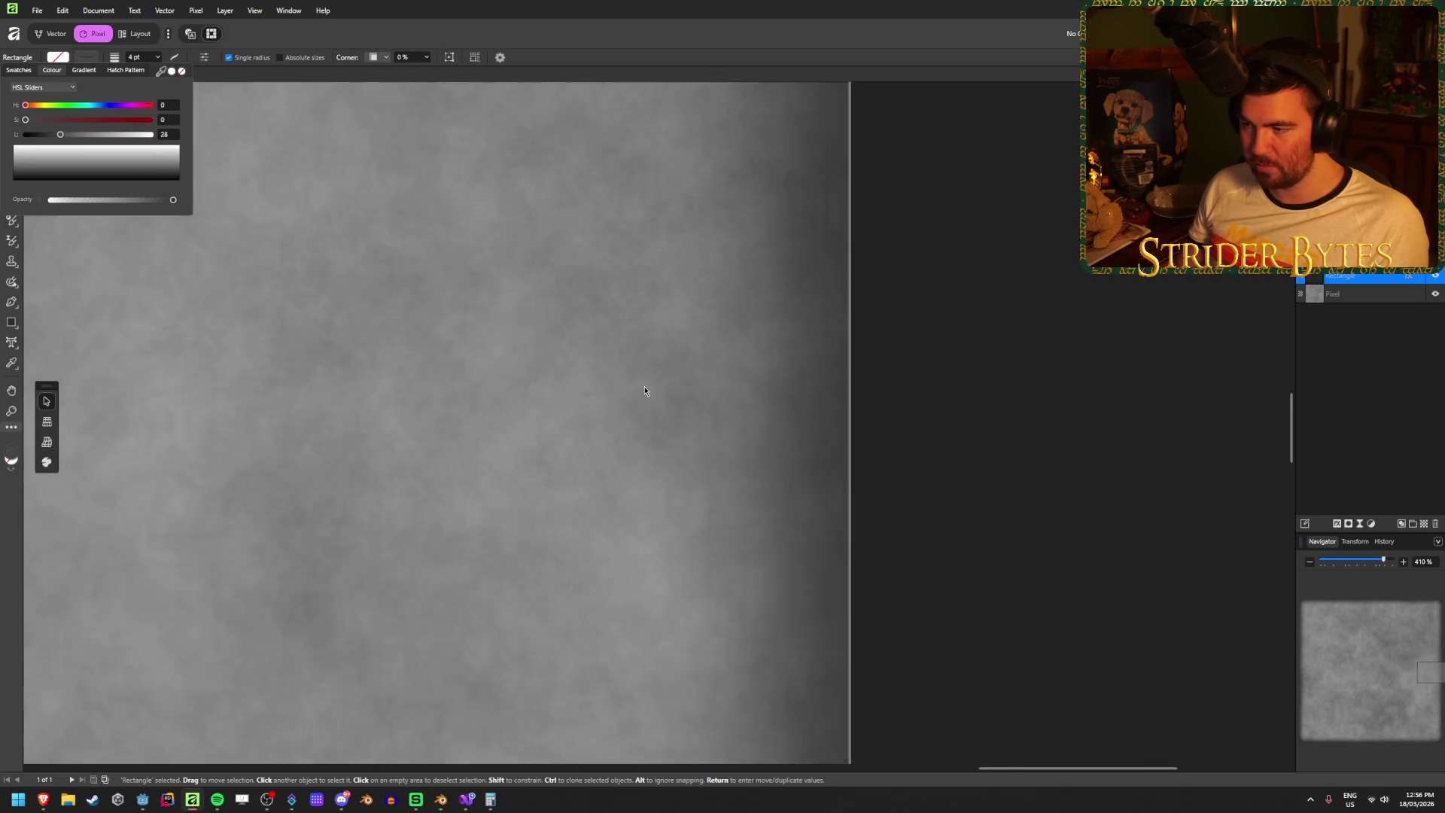
{"action": "scroll", "coordinate": [818, 468], "scroll_direction": "down", "scroll_amount": 3}
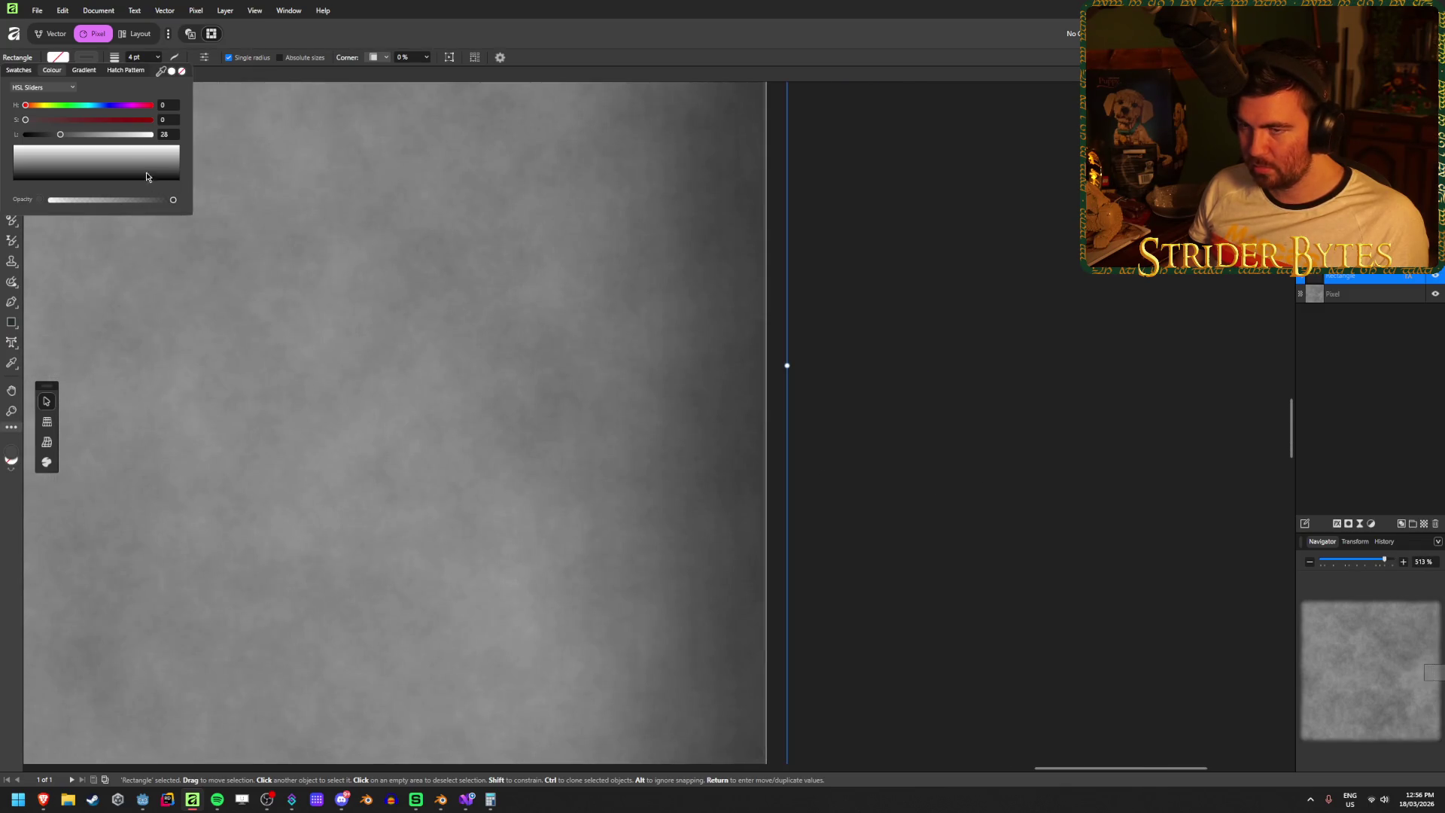
{"action": "left_click_drag", "start_coordinate": [62, 136], "coordinate": [49, 136]}
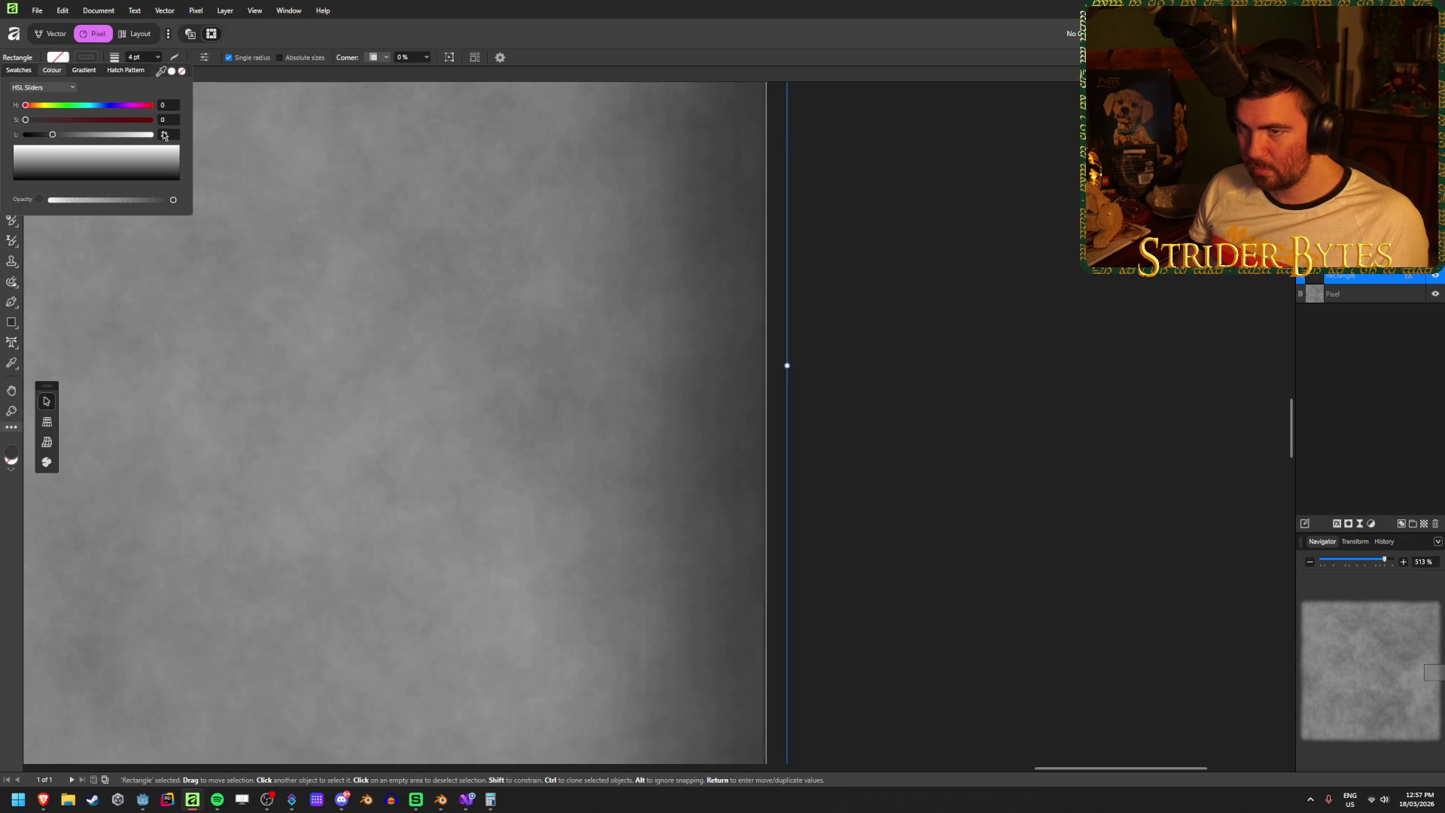
{"action": "left_click", "coordinate": [170, 134]}
{"action": "type", "text": "20"}
{"action": "key", "text": "Return"}
{"action": "left_click", "coordinate": [993, 266]}
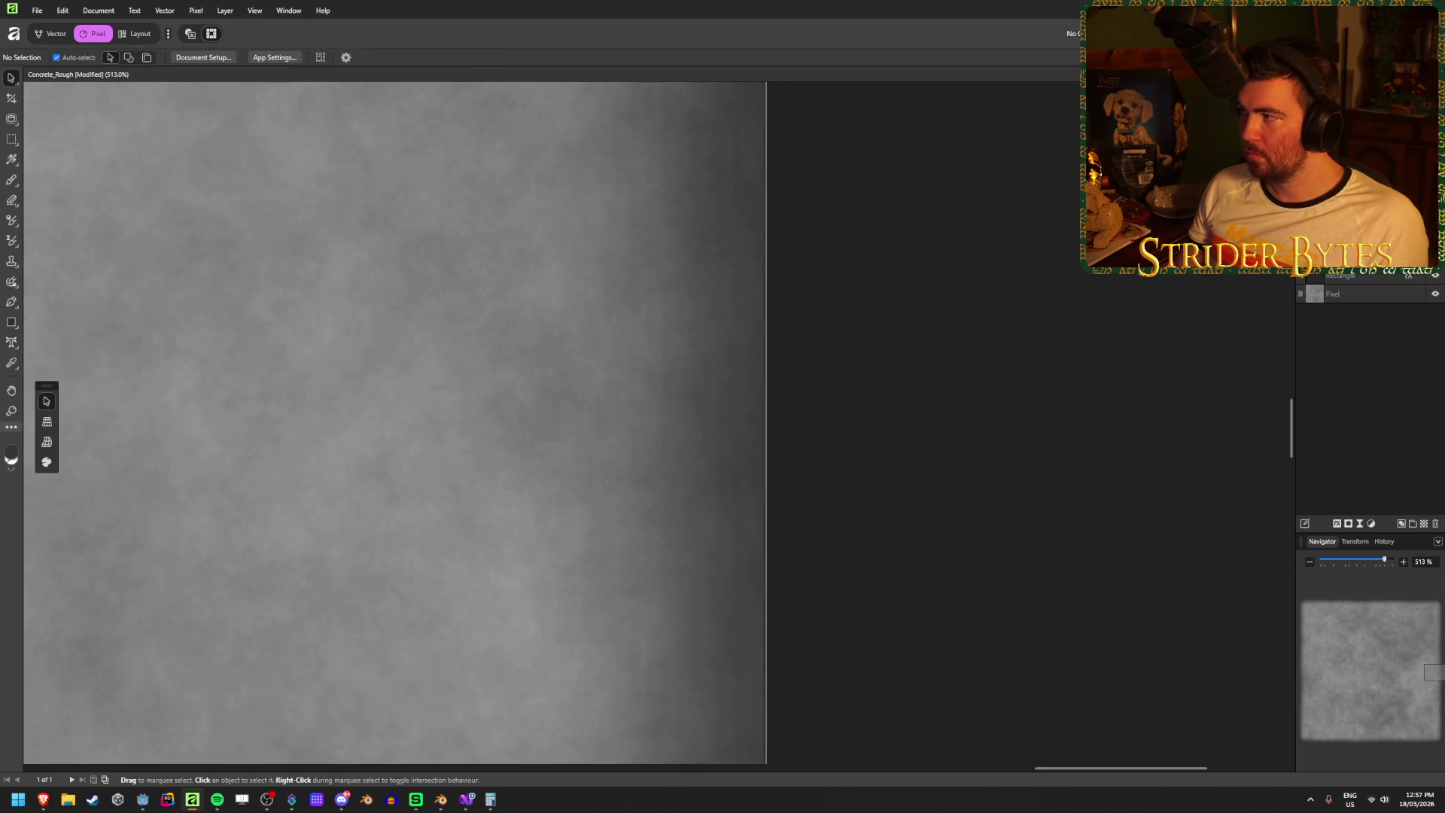
- Export the texture as PNG, replacing the existing Concrete_Rough.png
{"action": "key", "text": "ctrl+shift+s"}
{"action": "scroll", "coordinate": [572, 346], "scroll_direction": "down", "scroll_amount": 1}
{"action": "scroll", "coordinate": [572, 347], "scroll_direction": "up", "scroll_amount": 1}
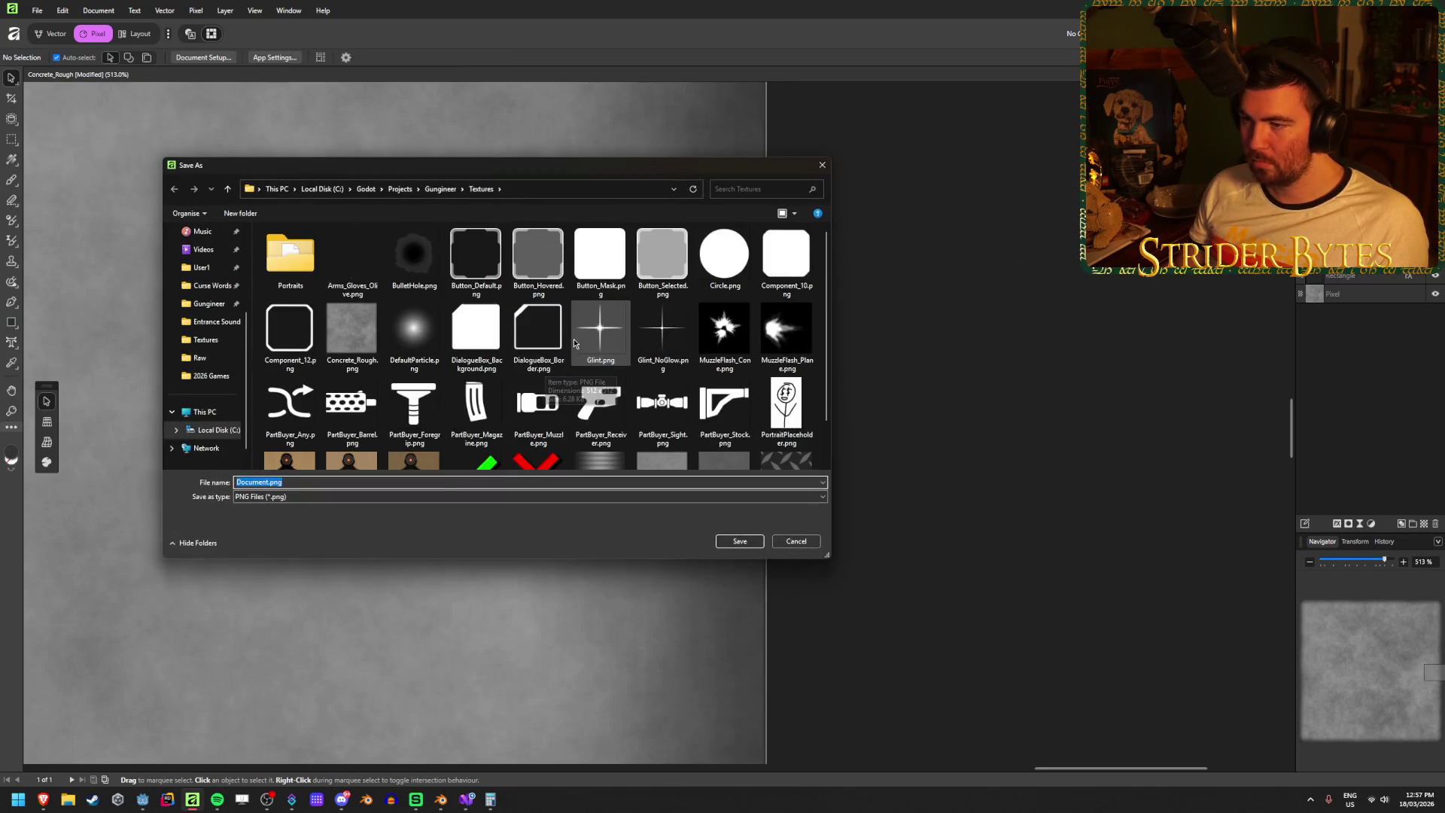
{"action": "left_click", "coordinate": [351, 332]}
{"action": "left_click", "coordinate": [740, 541]}
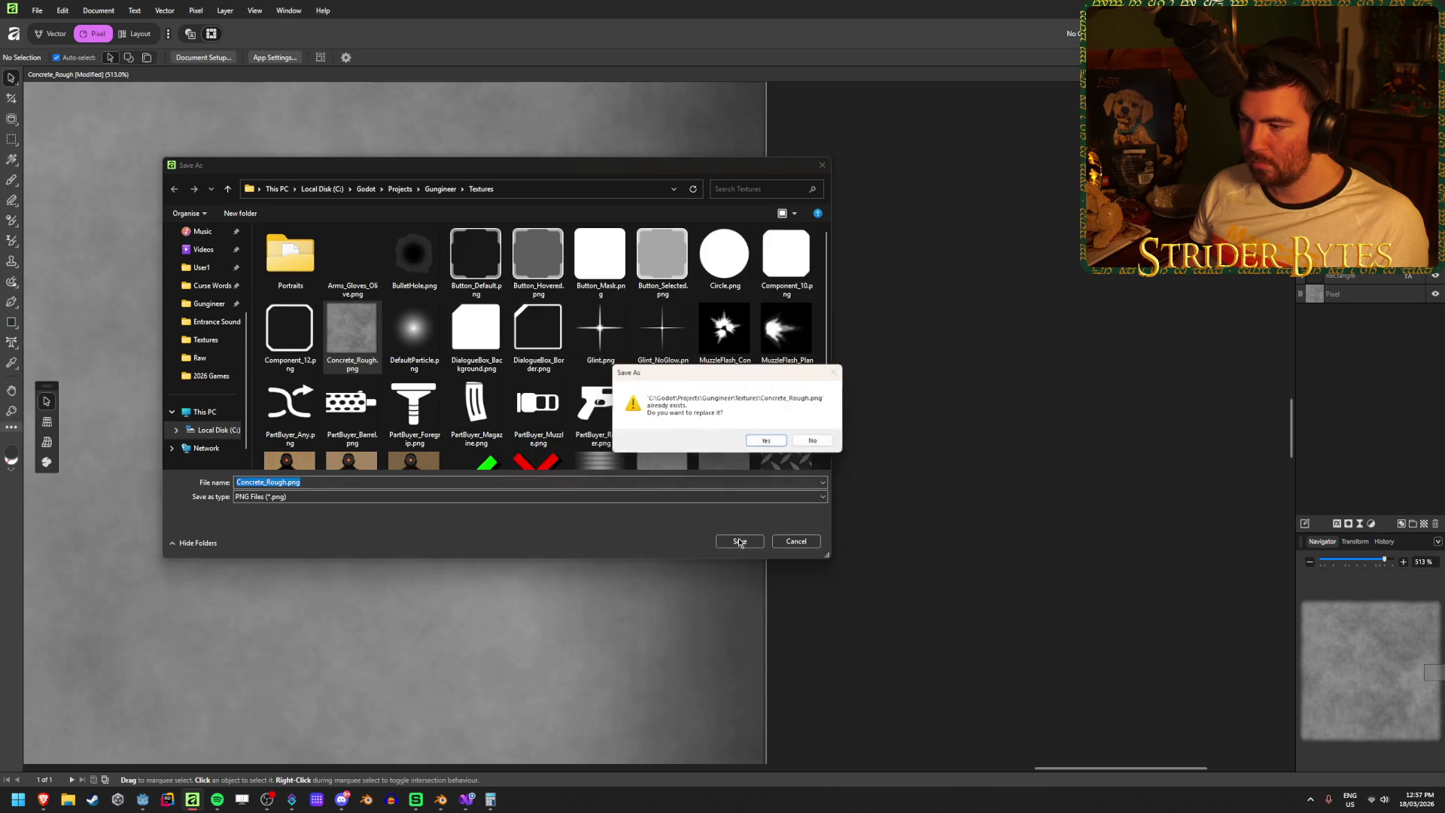
{"action": "left_click", "coordinate": [766, 440]}
{"action": "scroll", "coordinate": [677, 497], "scroll_direction": "down", "scroll_amount": 5}
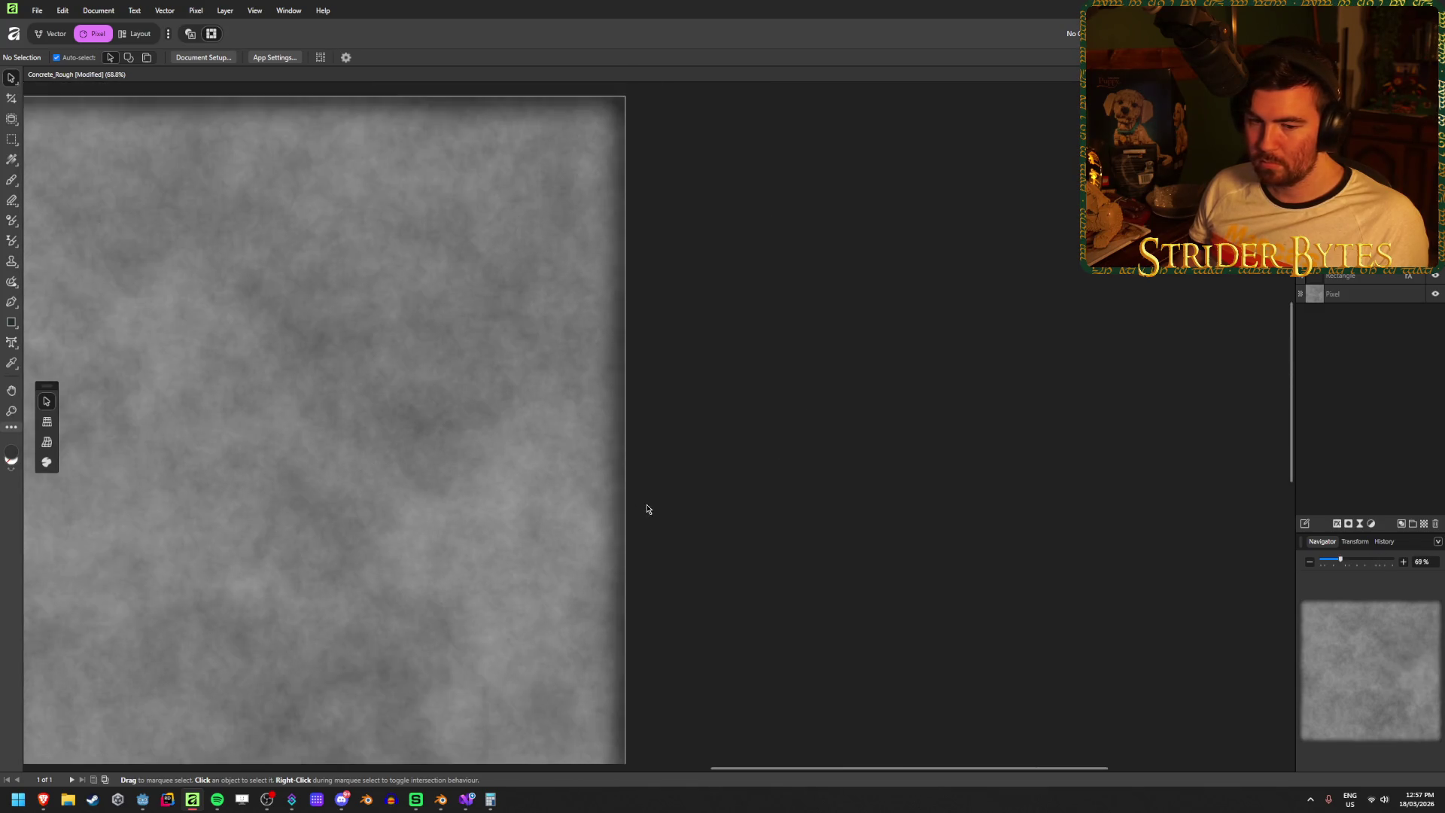
{"action": "scroll", "coordinate": [646, 509], "scroll_direction": "down", "scroll_amount": 3}
{"action": "scroll", "coordinate": [429, 629], "scroll_direction": "up", "scroll_amount": 4}
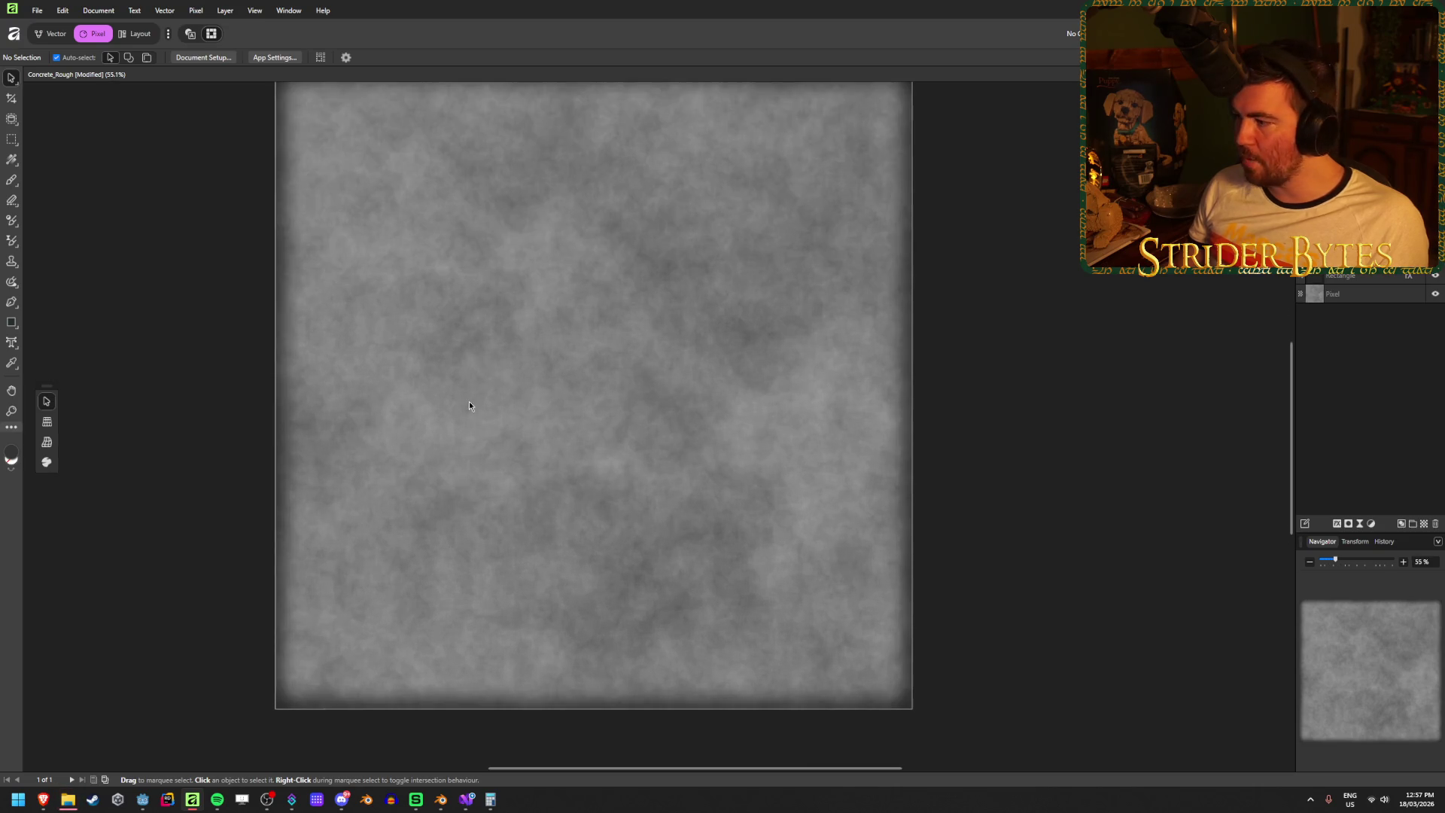
{"action": "left_click_drag", "start_coordinate": [296, 454], "coordinate": [358, 471]}
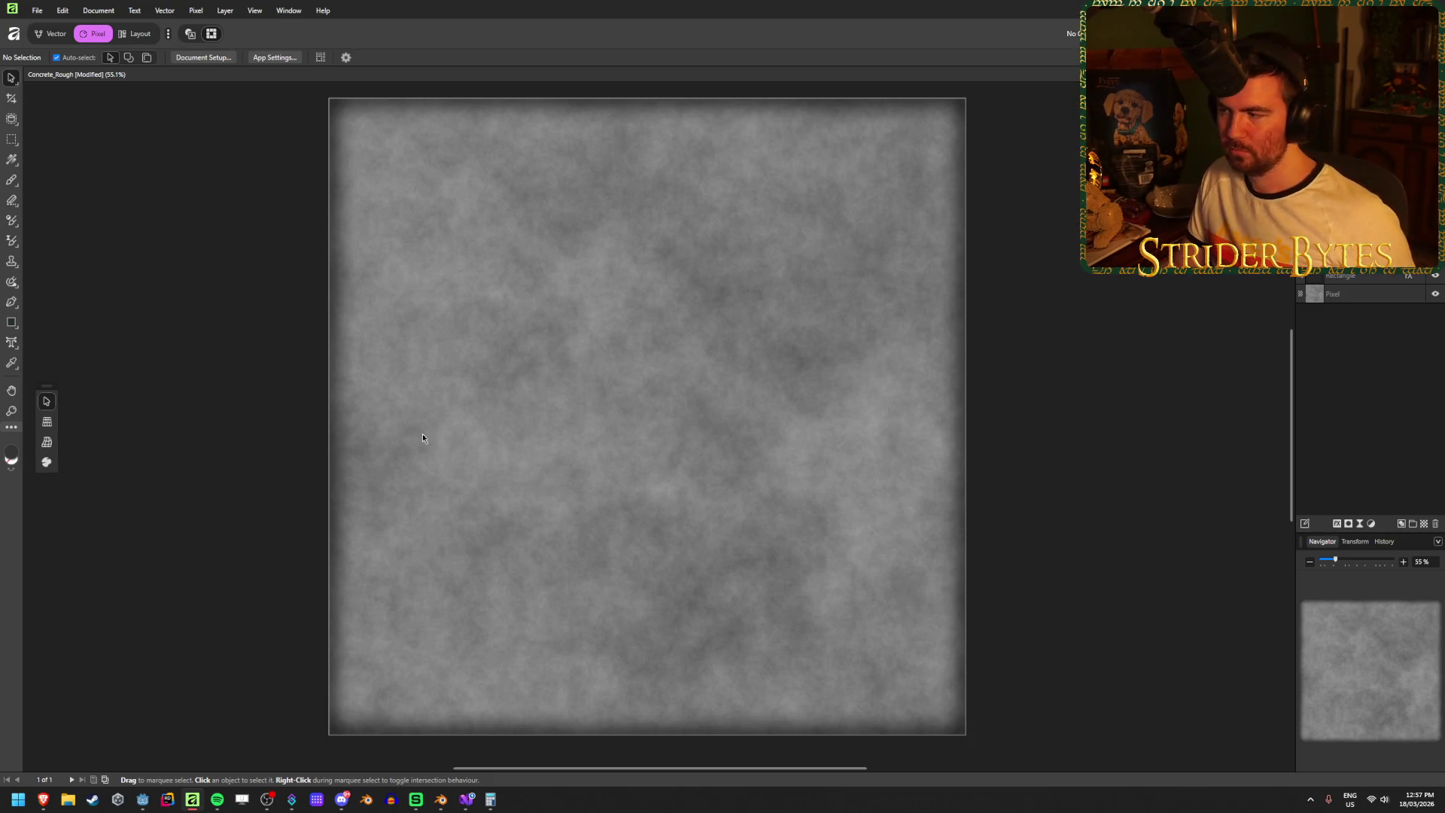
{"action": "left_click", "coordinate": [143, 799]}
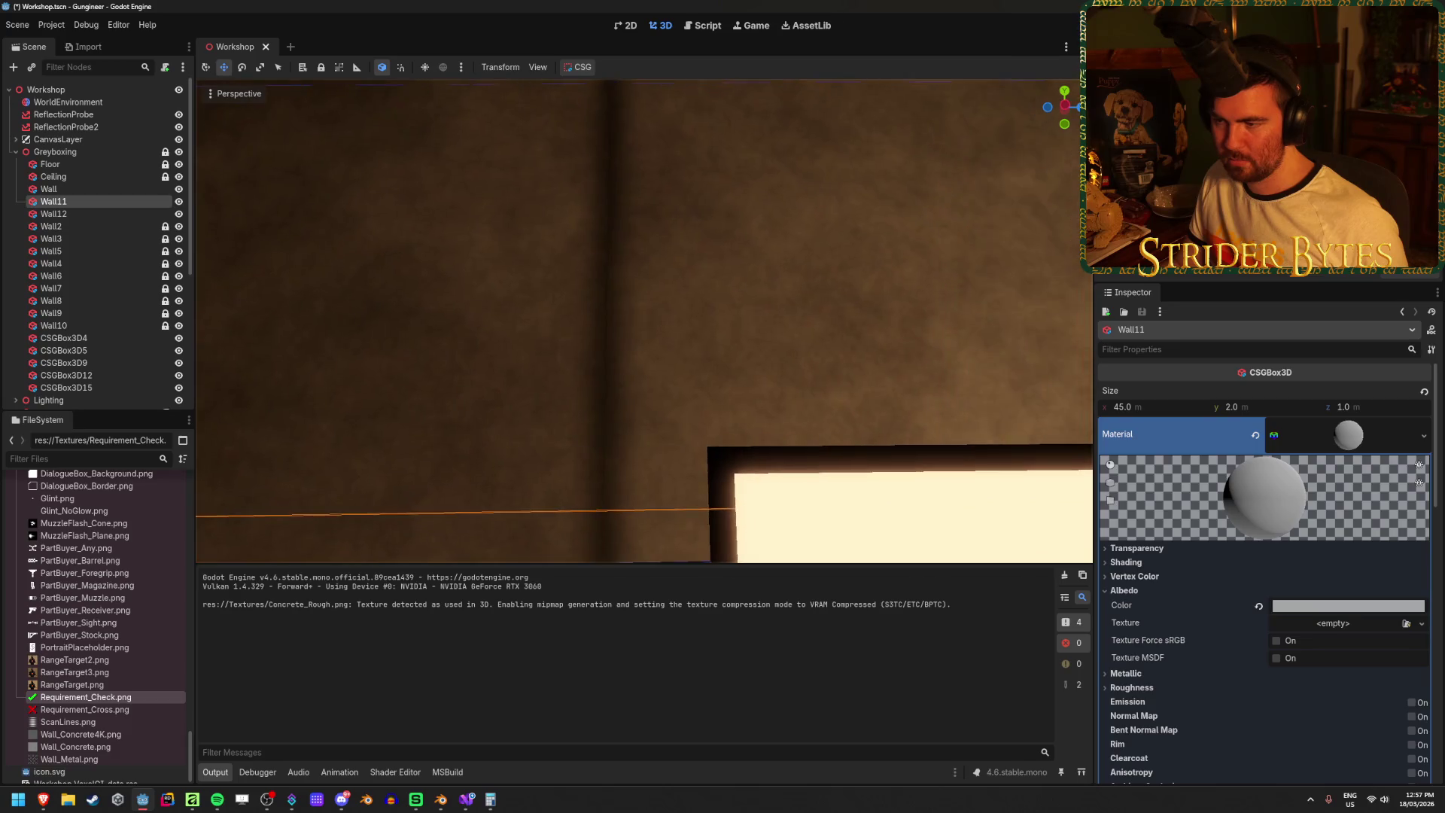
{"action": "left_click", "coordinate": [193, 800]}
{"action": "left_click", "coordinate": [13, 261]}
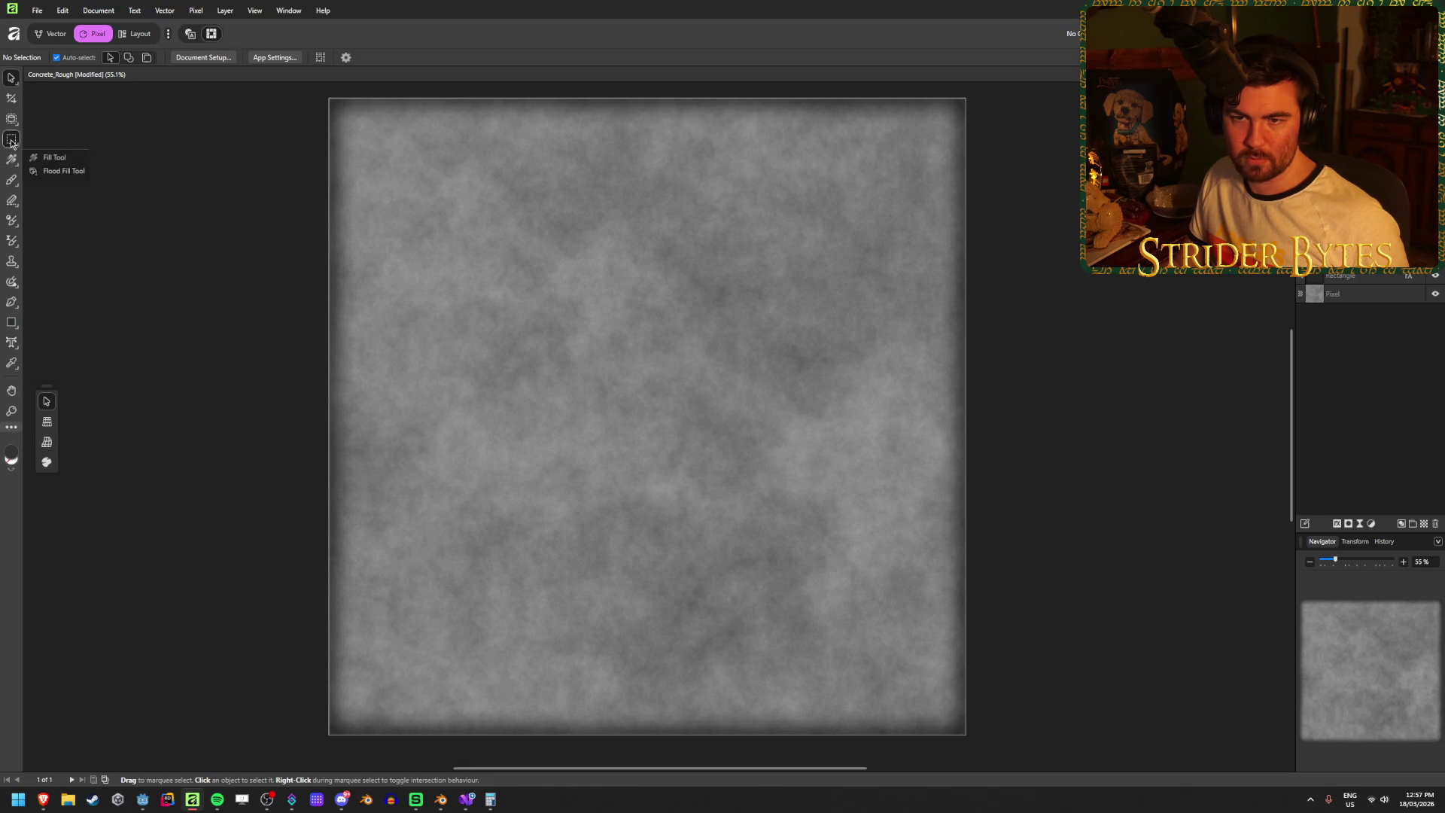
{"action": "mouse_move", "coordinate": [12, 142]}
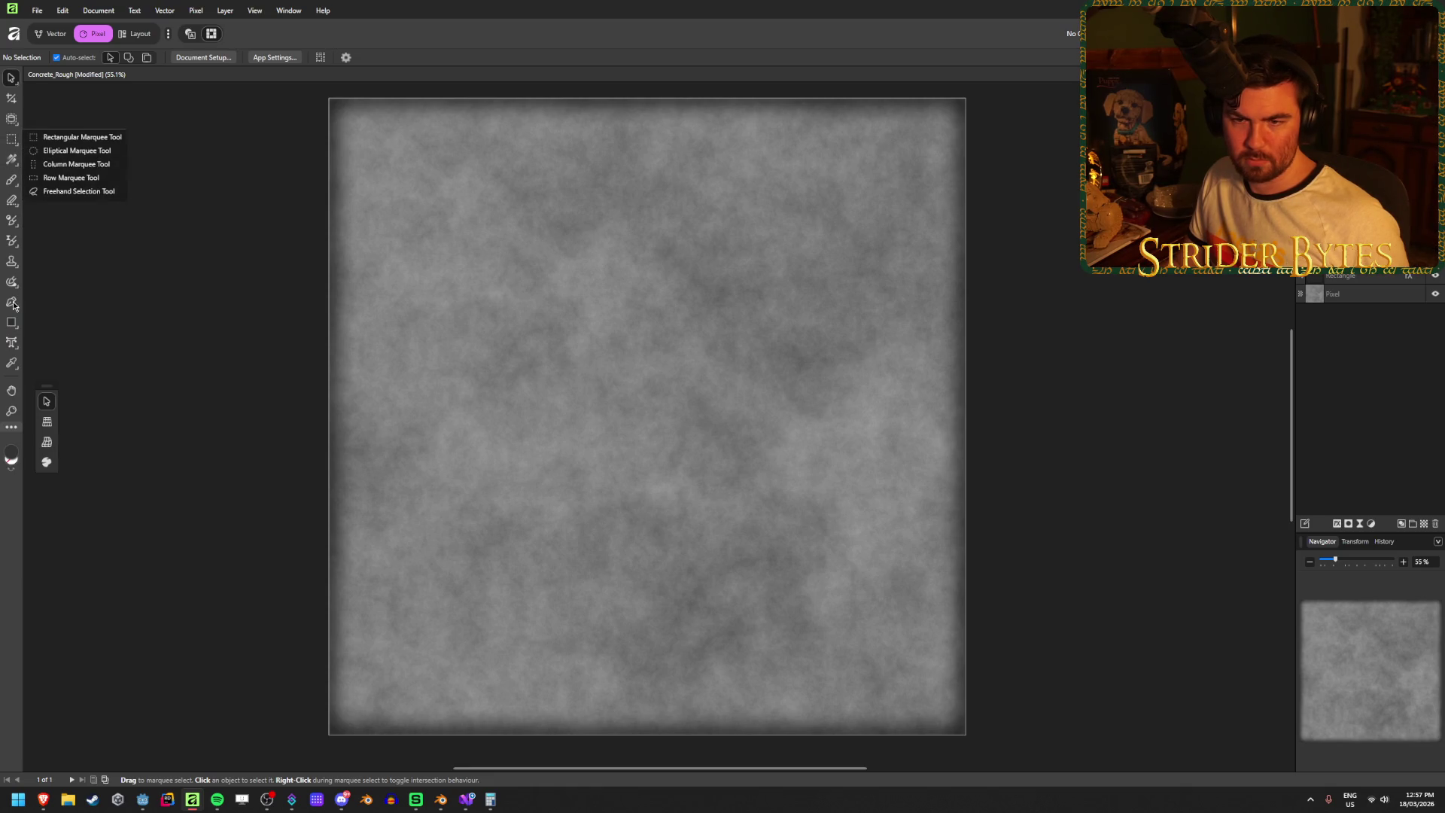
{"action": "mouse_move", "coordinate": [15, 289]}
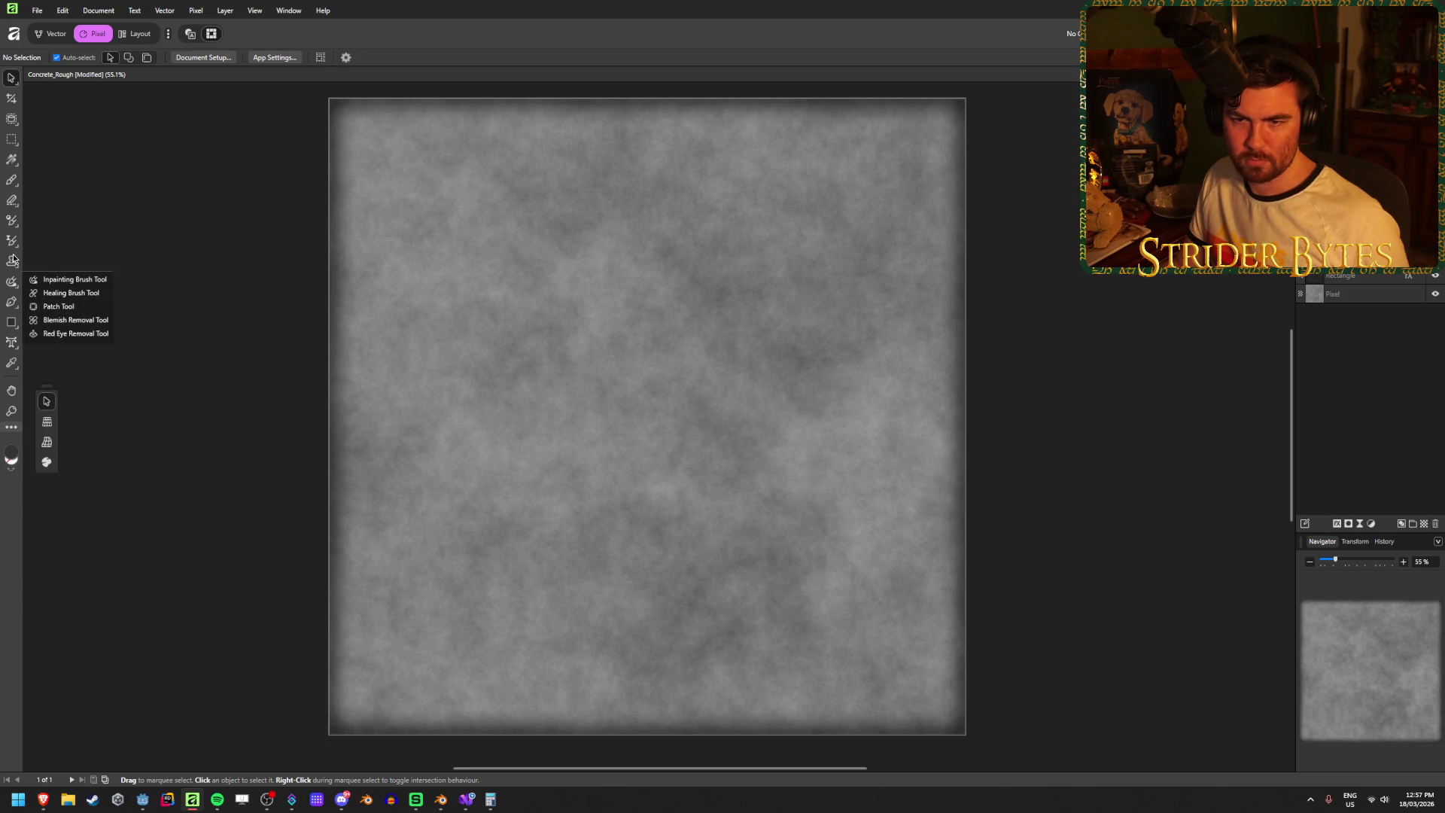
{"action": "mouse_move", "coordinate": [12, 367]}
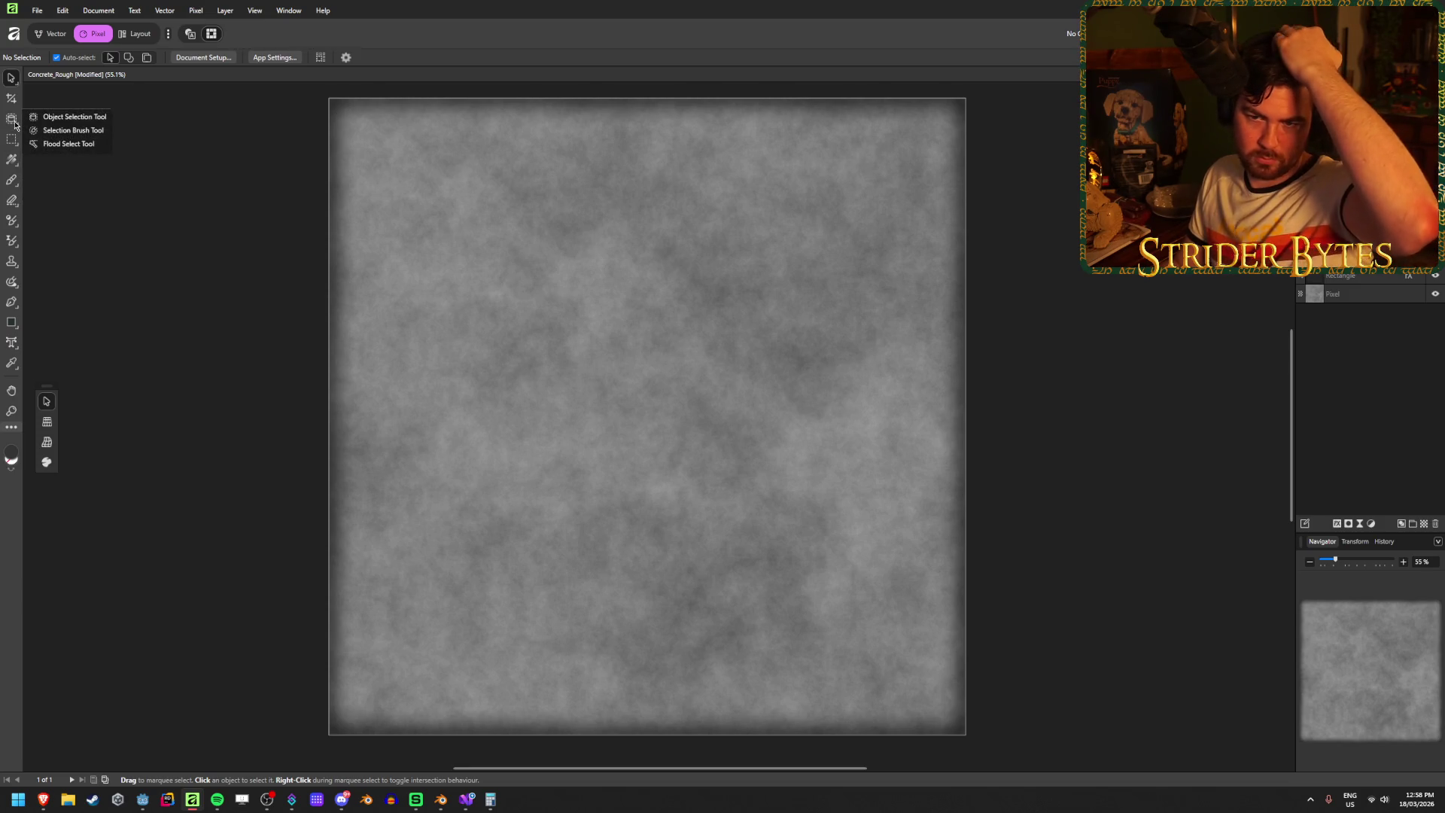
{"action": "left_click", "coordinate": [13, 99]}
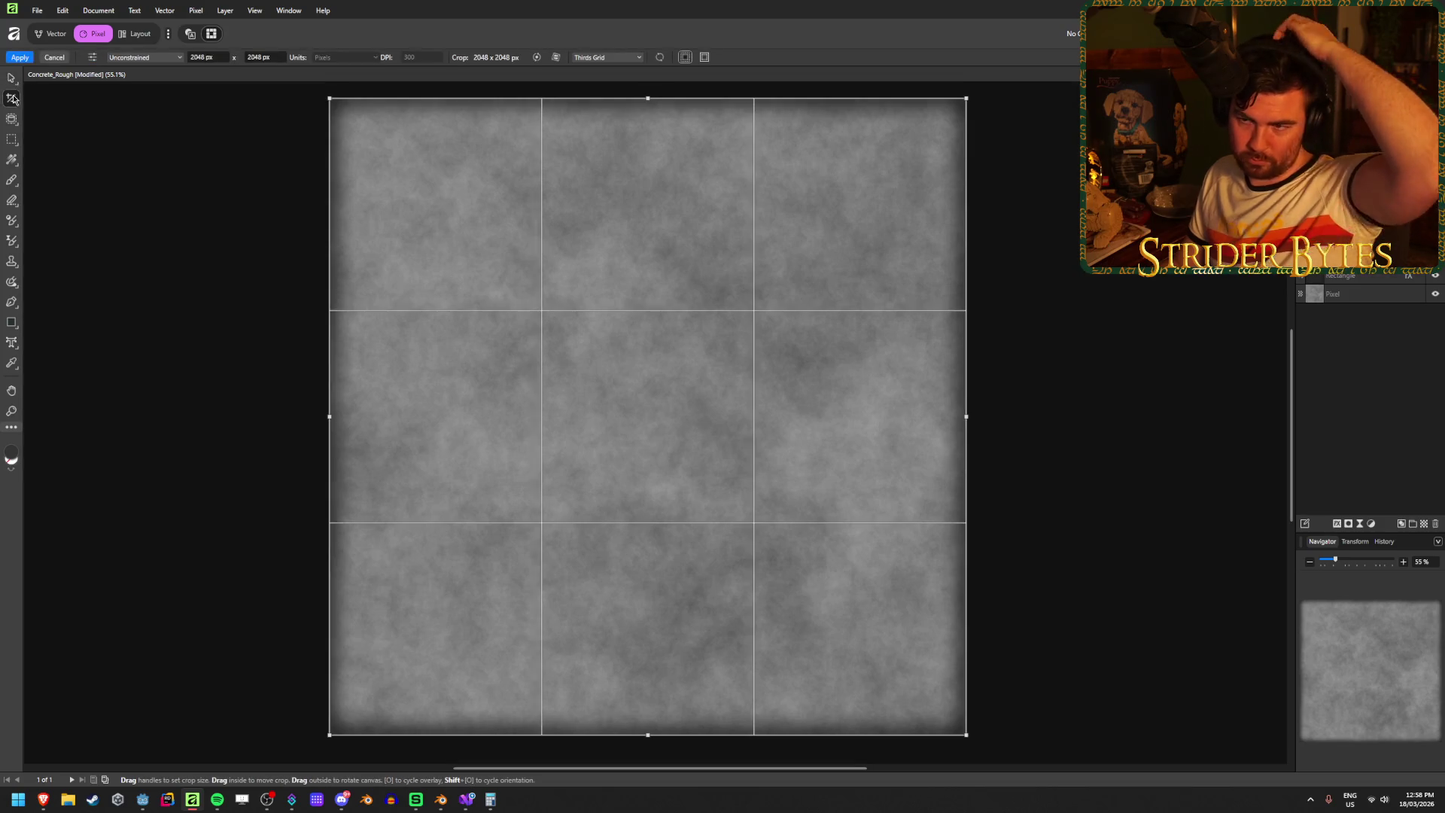
- Give the border rectangle an 8 pt stroke and widen it past the canvas edges
{"action": "left_click", "coordinate": [12, 78]}
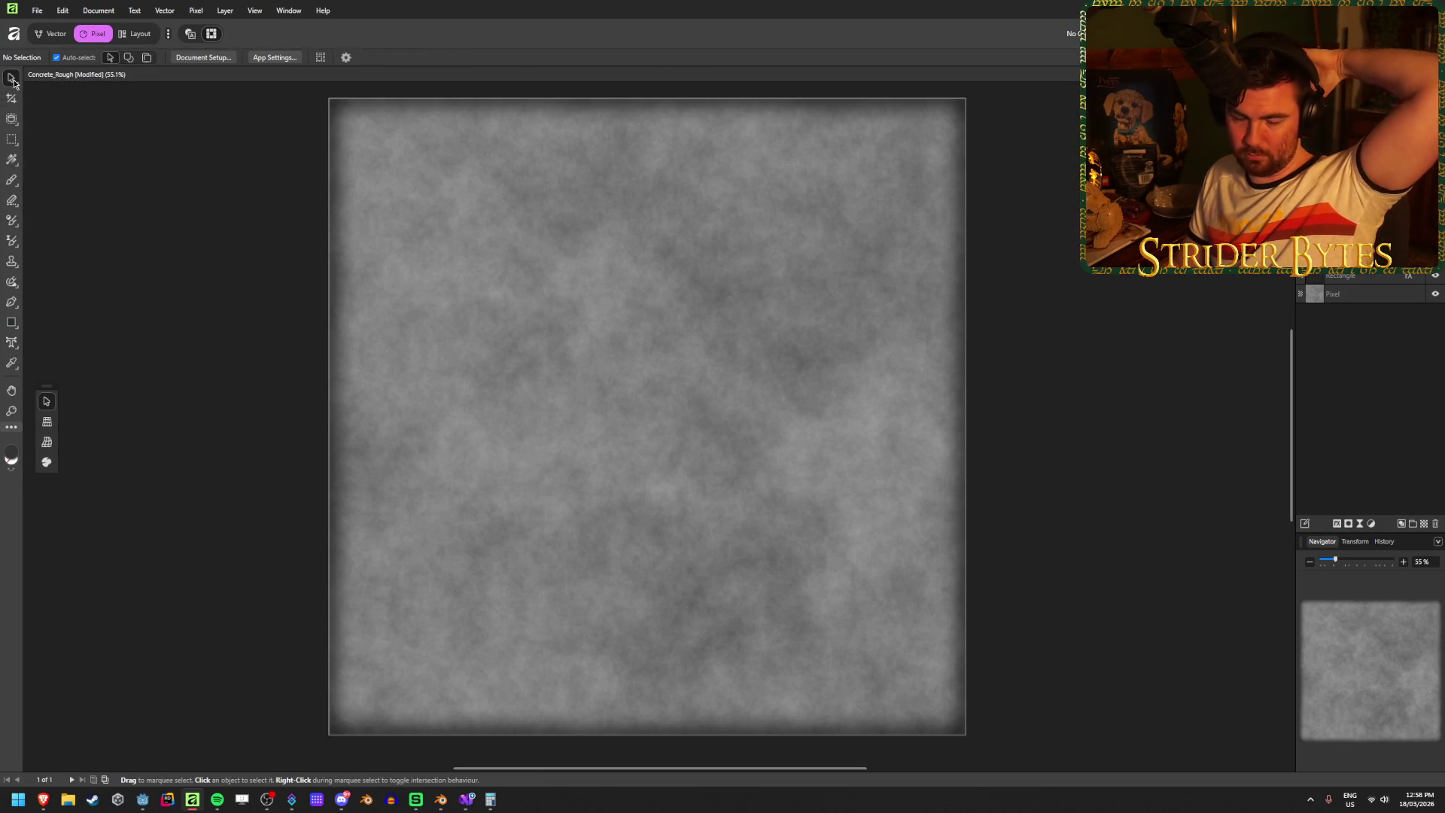
{"action": "left_click", "coordinate": [1365, 278]}
{"action": "left_click", "coordinate": [145, 57]}
{"action": "type", "text": "8"}
{"action": "key", "text": "Return"}
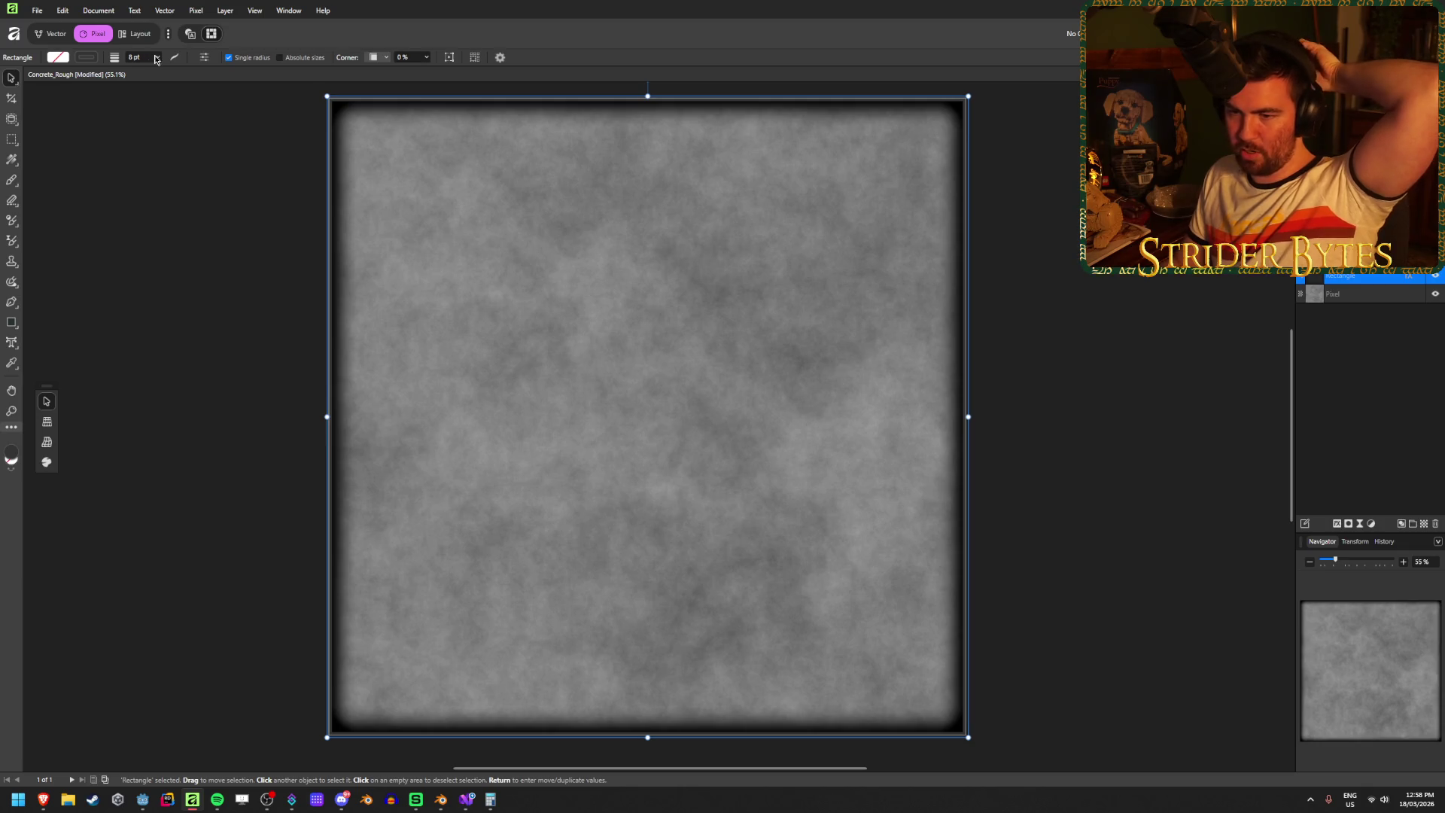
{"action": "left_click_drag", "start_coordinate": [967, 416], "coordinate": [976, 417]}
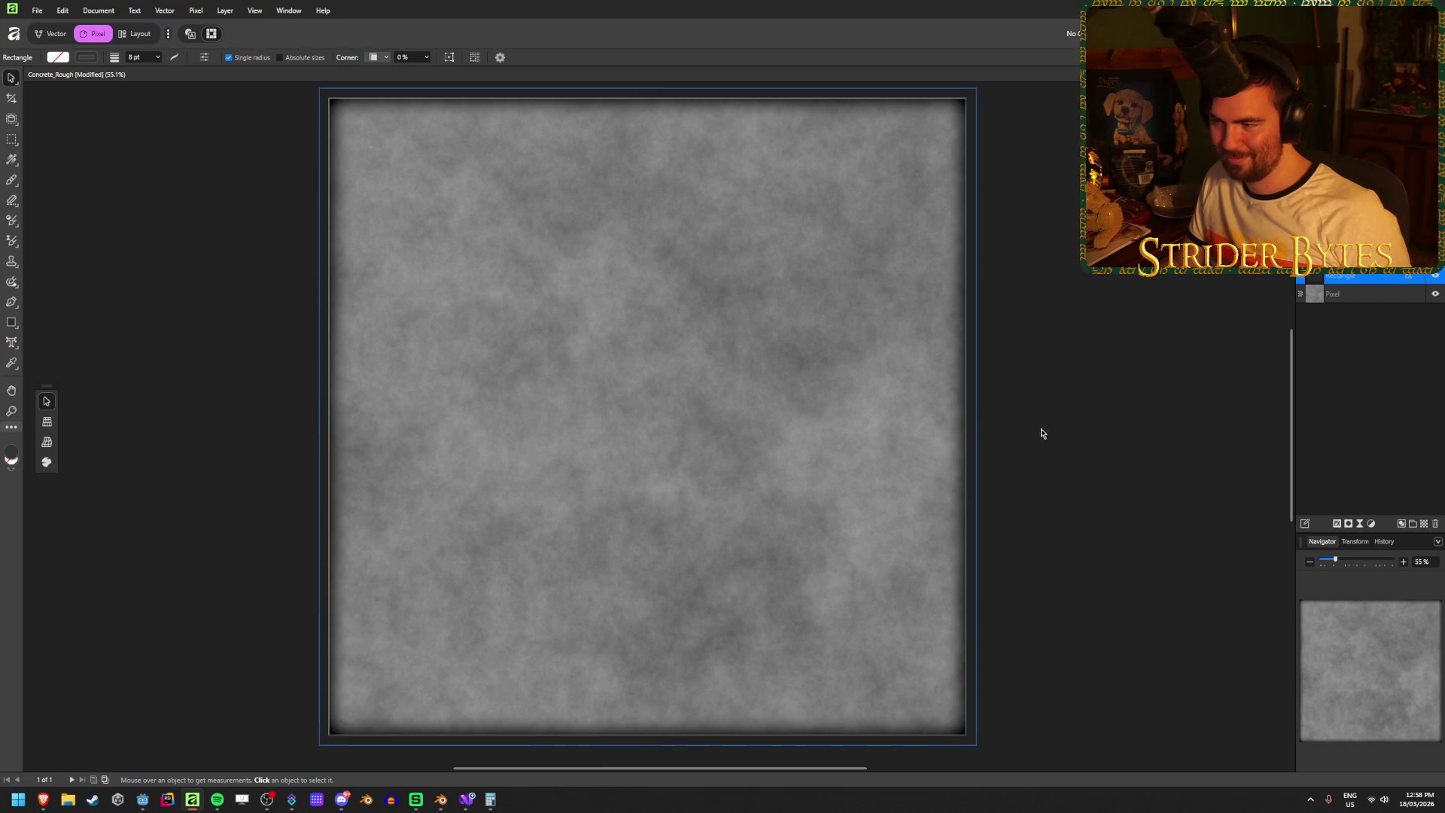
- Save the document and re-export it over Concrete_Rough.png, then check Godot
{"action": "key", "text": "ctrl+s"}
{"action": "key", "text": "ctrl+alt+shift+s"}
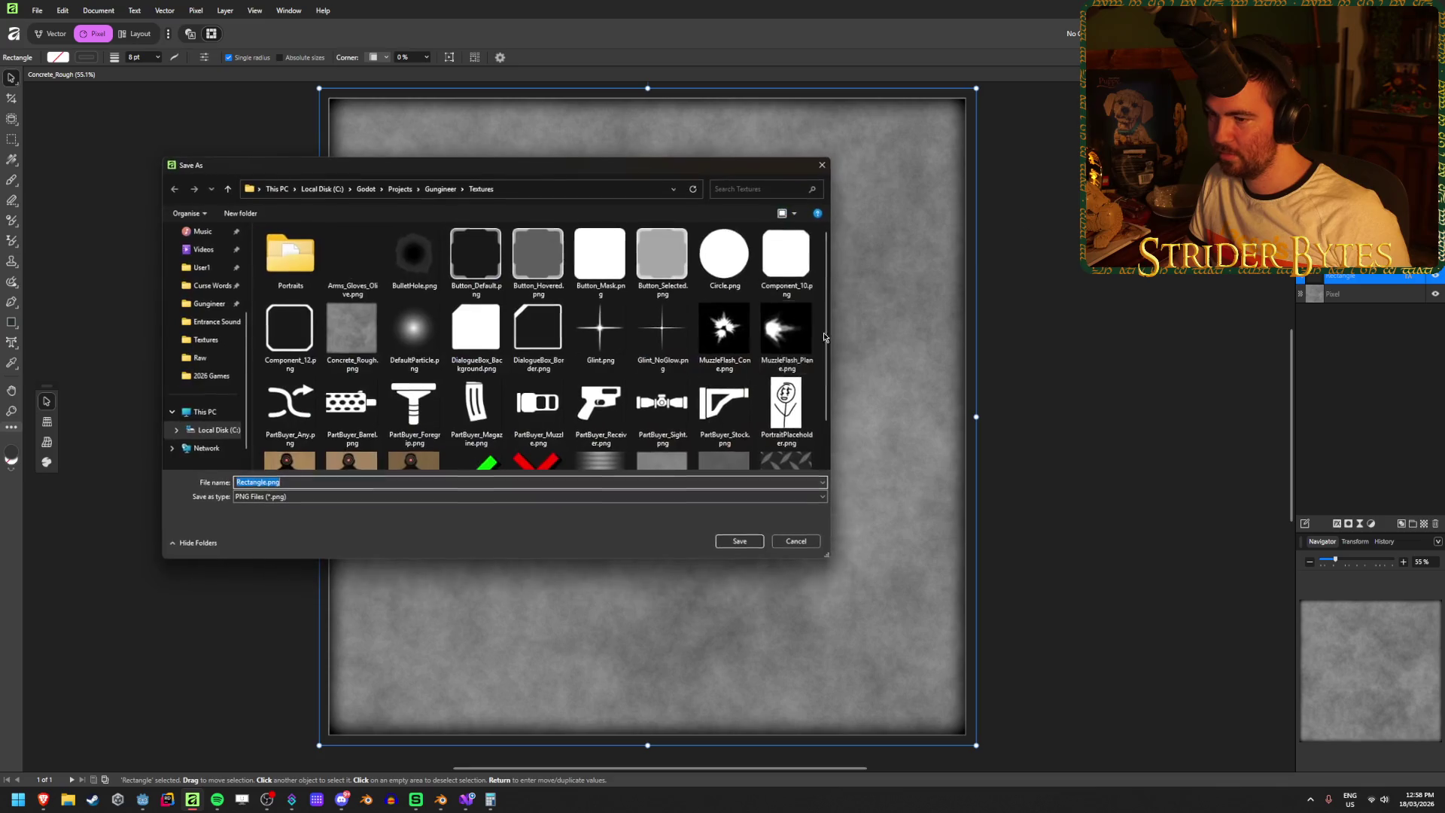
{"action": "left_click", "coordinate": [363, 345]}
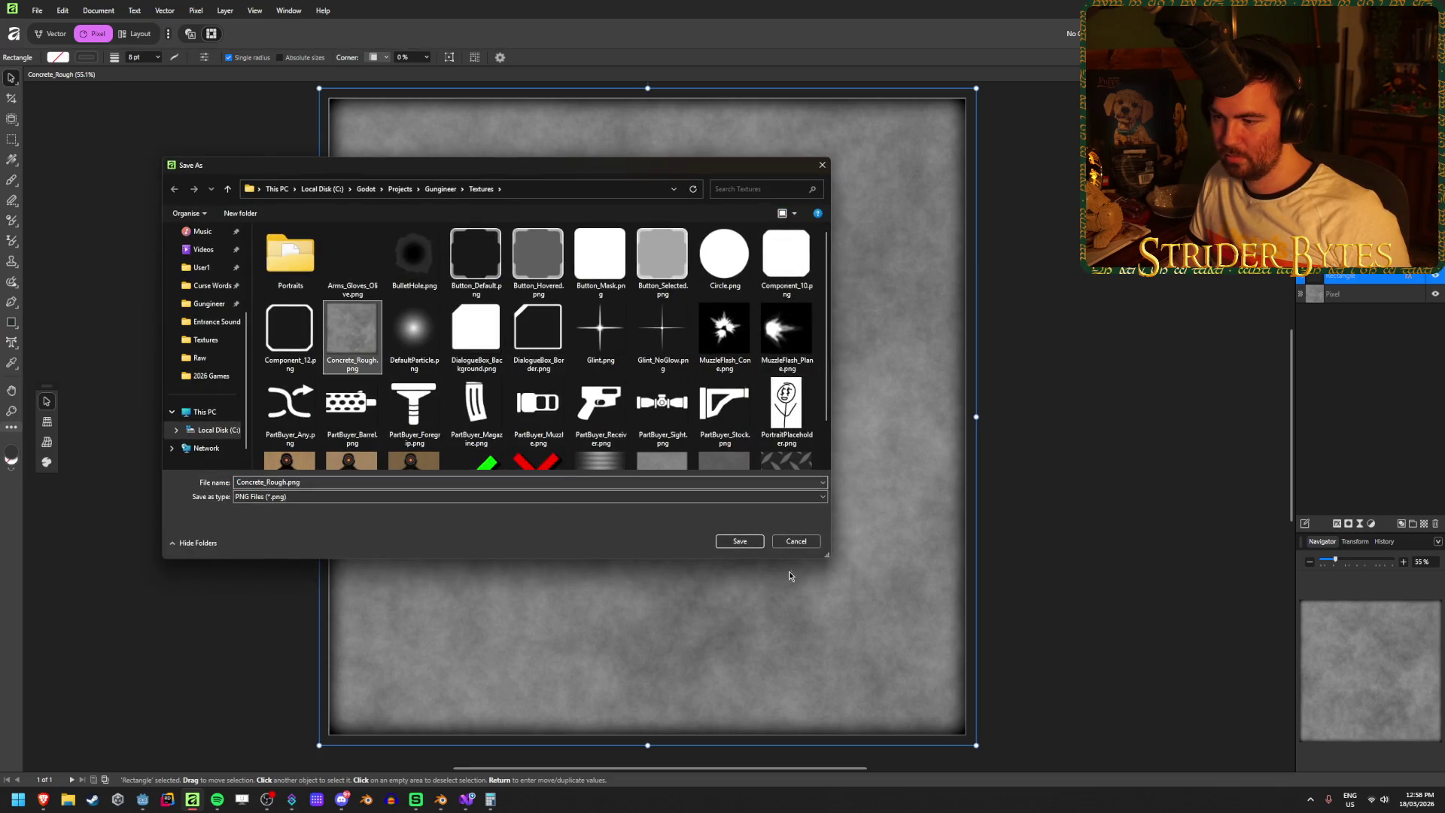
{"action": "left_click", "coordinate": [740, 541]}
{"action": "left_click", "coordinate": [766, 444]}
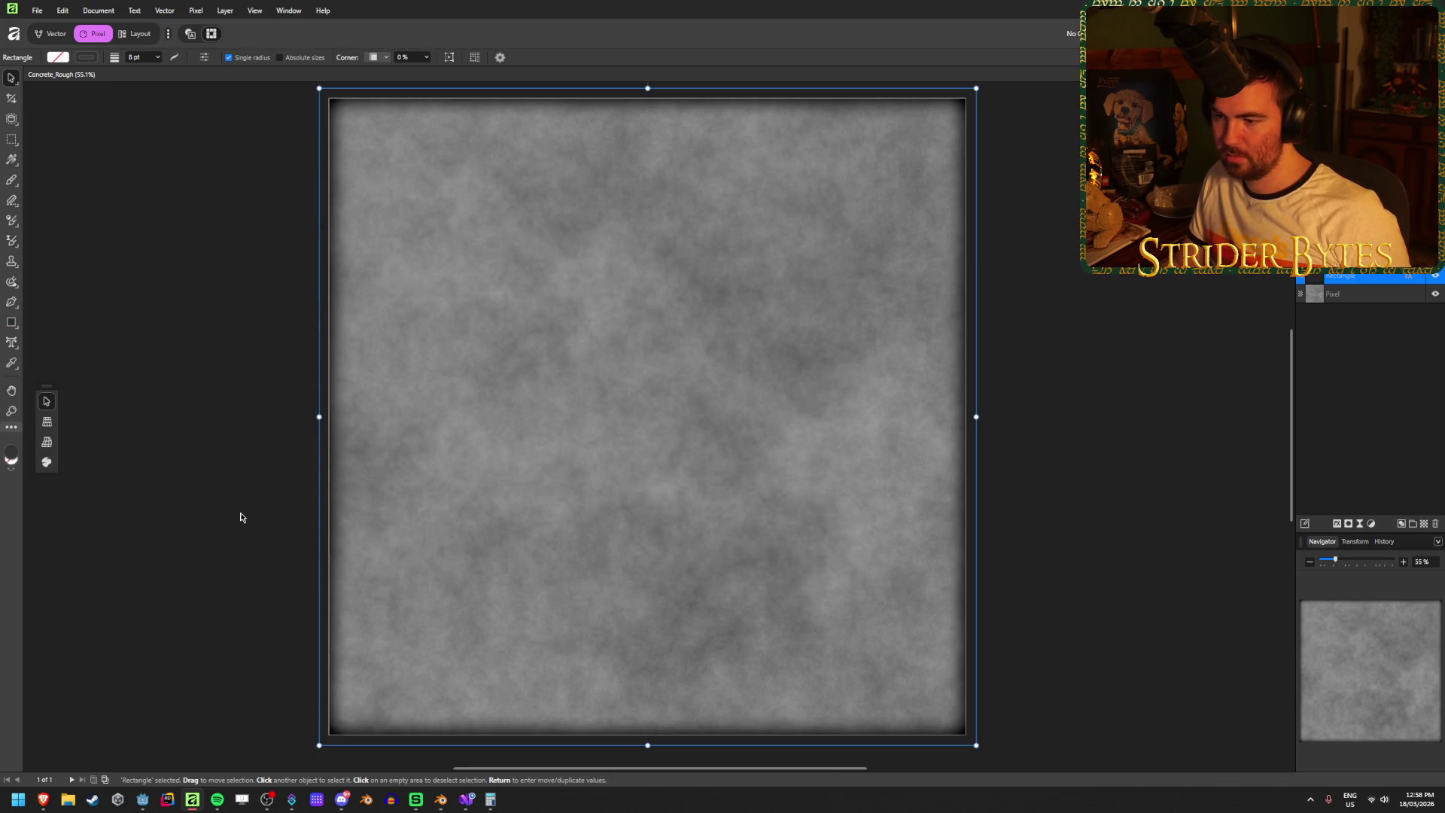
{"action": "left_click", "coordinate": [145, 805]}
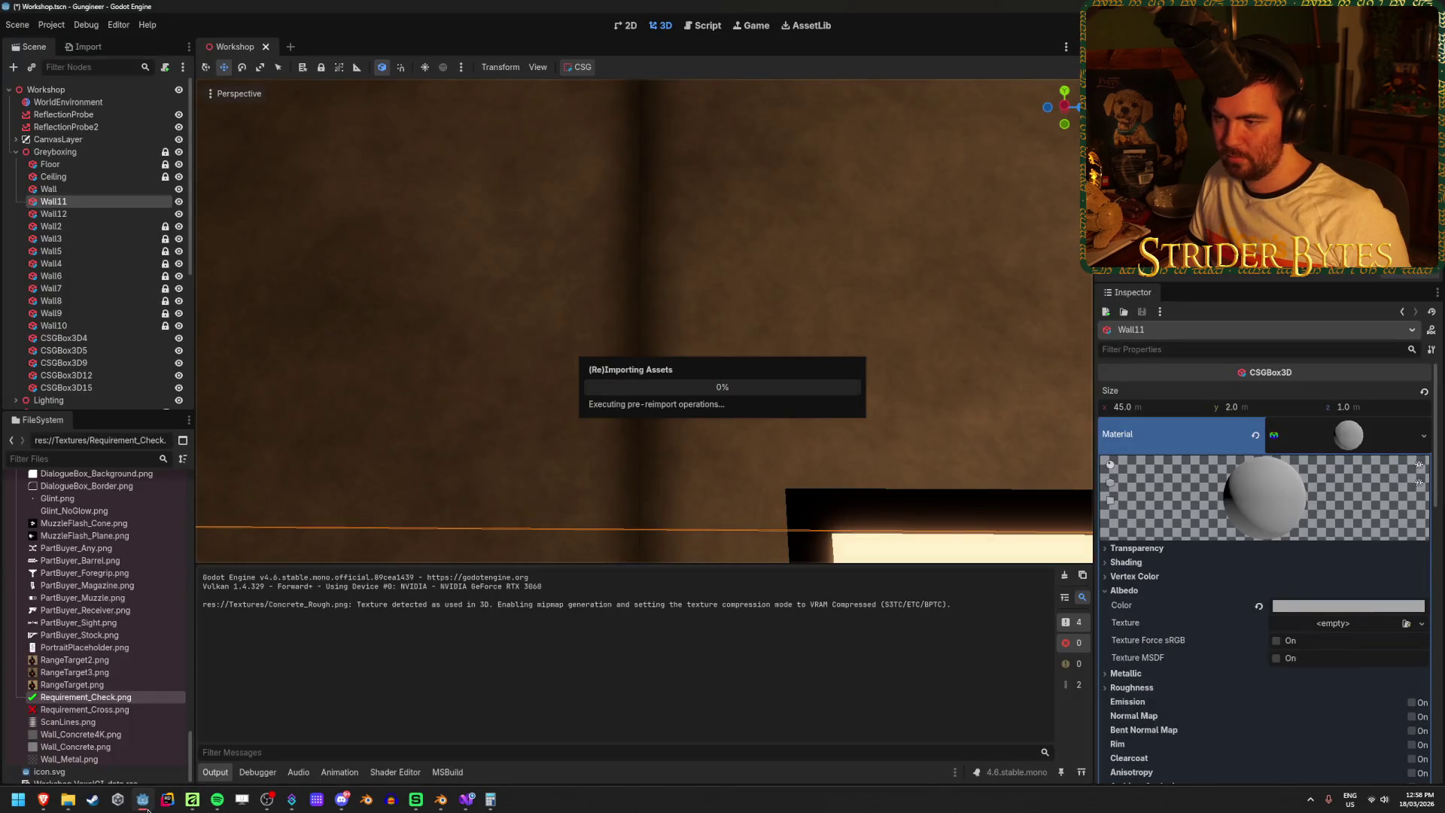
- Back in Affinity, export the PNG over Concrete_Rough.png again and confirm the replace
{"action": "mouse_move", "coordinate": [465, 805]}
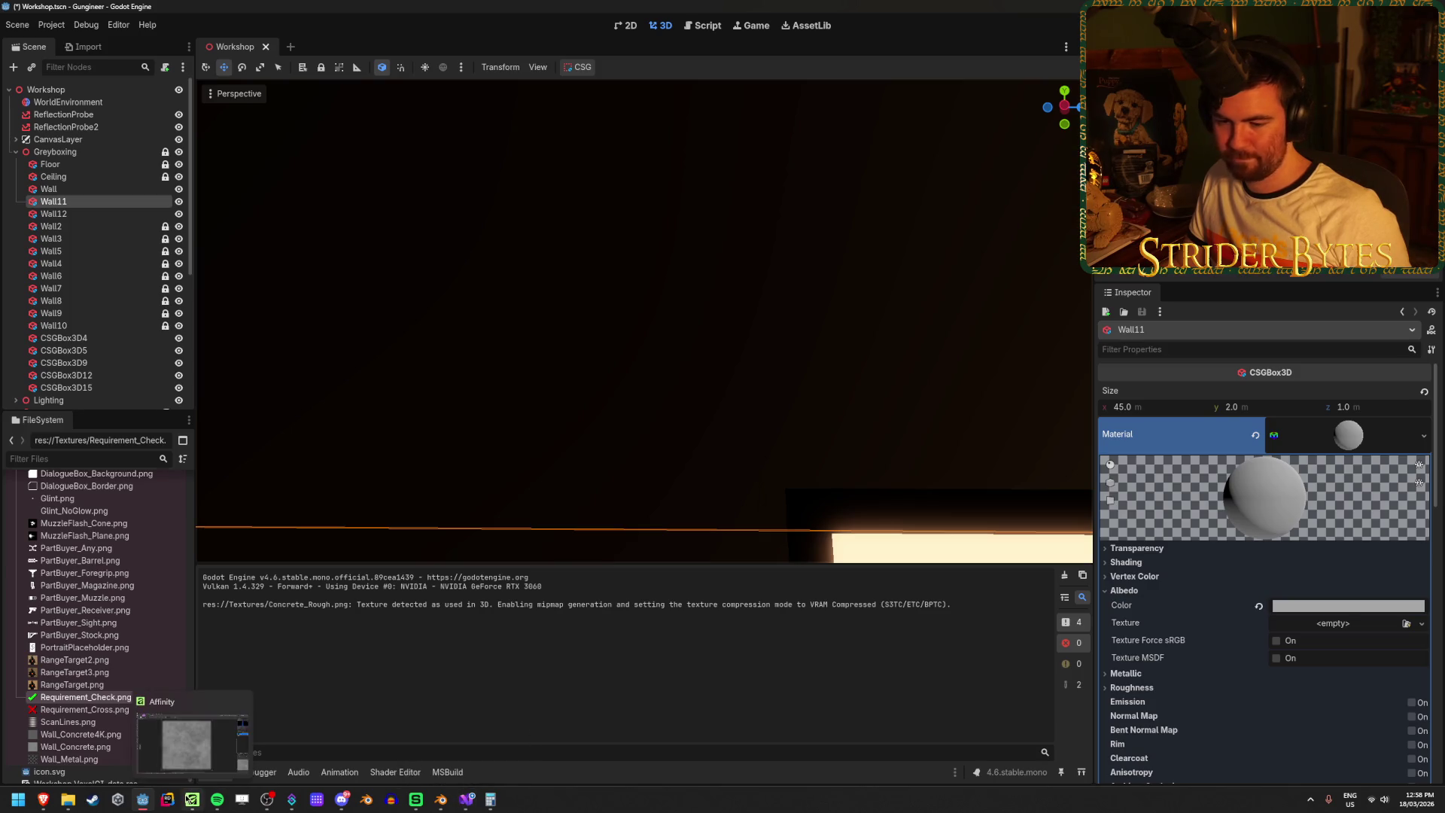
{"action": "left_click", "coordinate": [192, 800]}
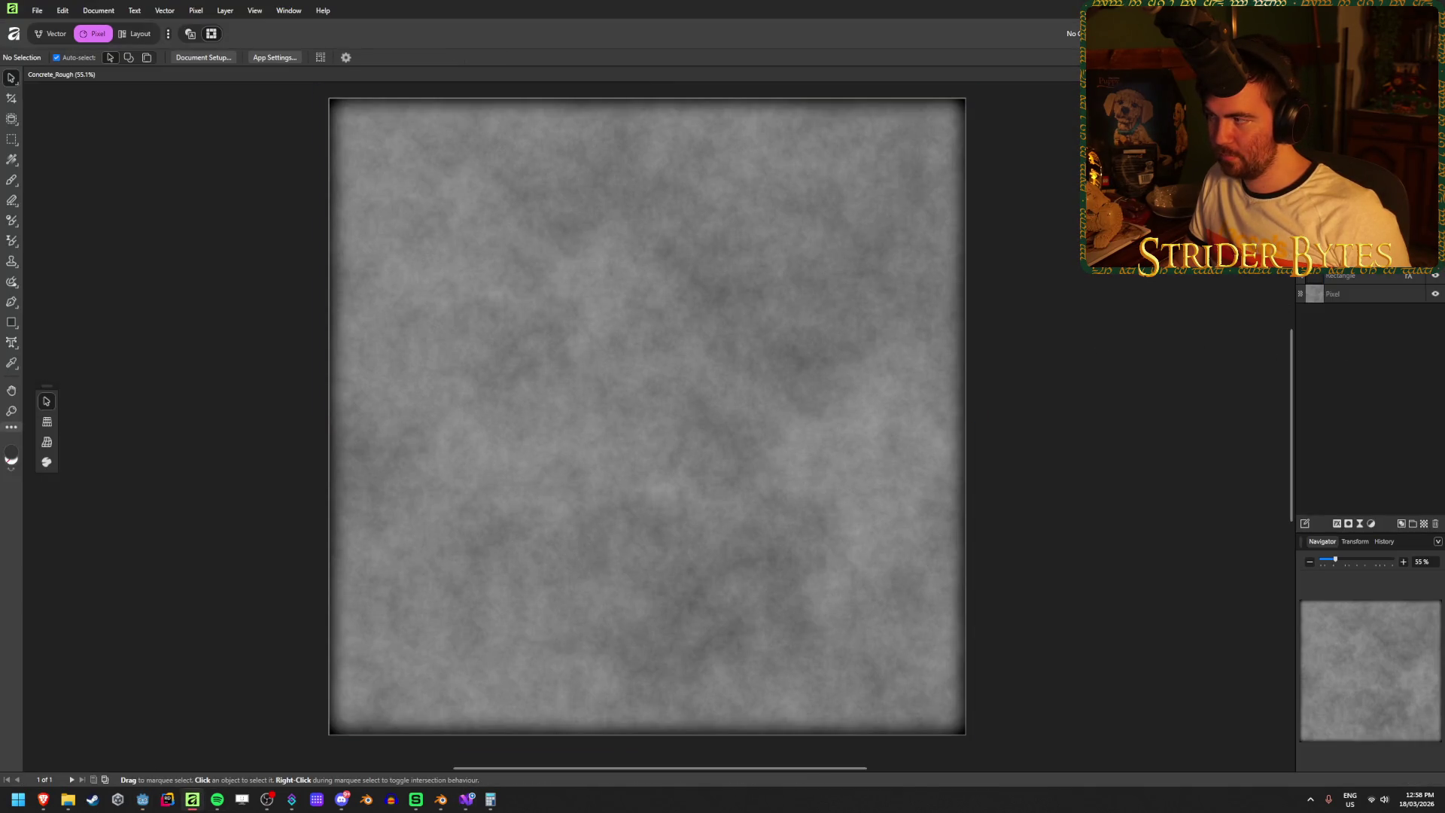
{"action": "key", "text": "ctrl+alt+shift+s"}
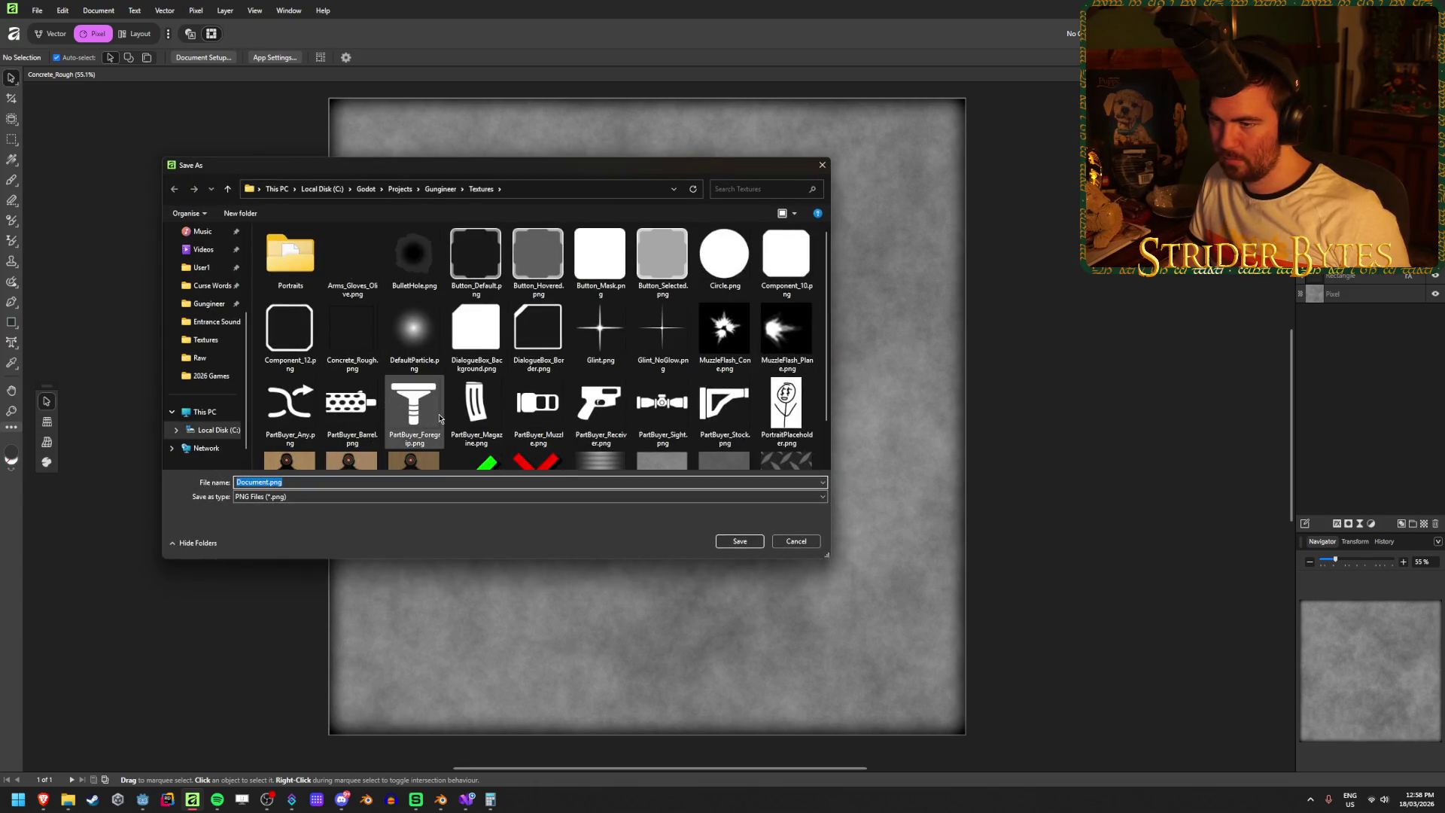
{"action": "left_click", "coordinate": [352, 331]}
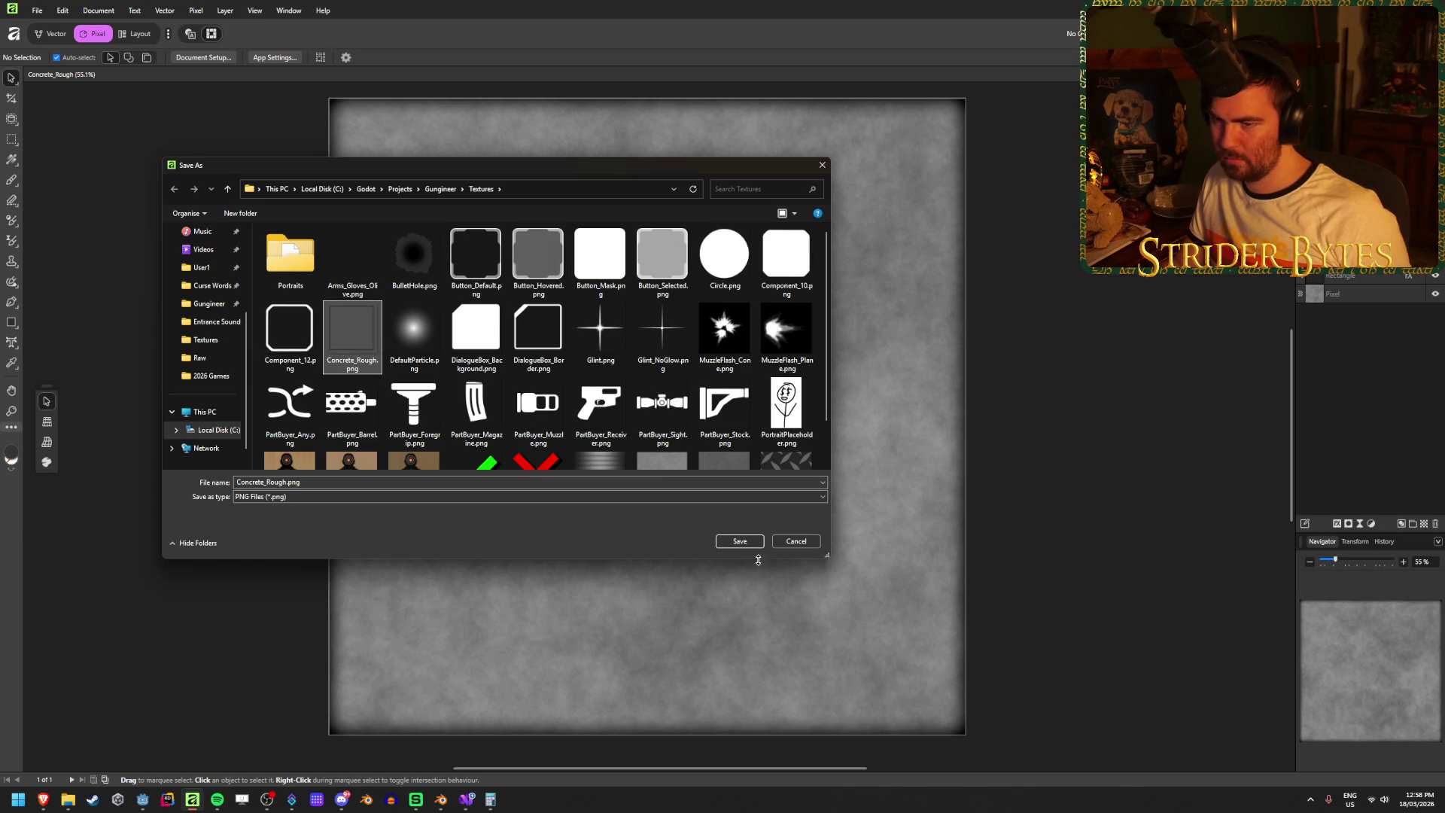
{"action": "left_click", "coordinate": [740, 542]}
{"action": "left_click", "coordinate": [764, 446]}
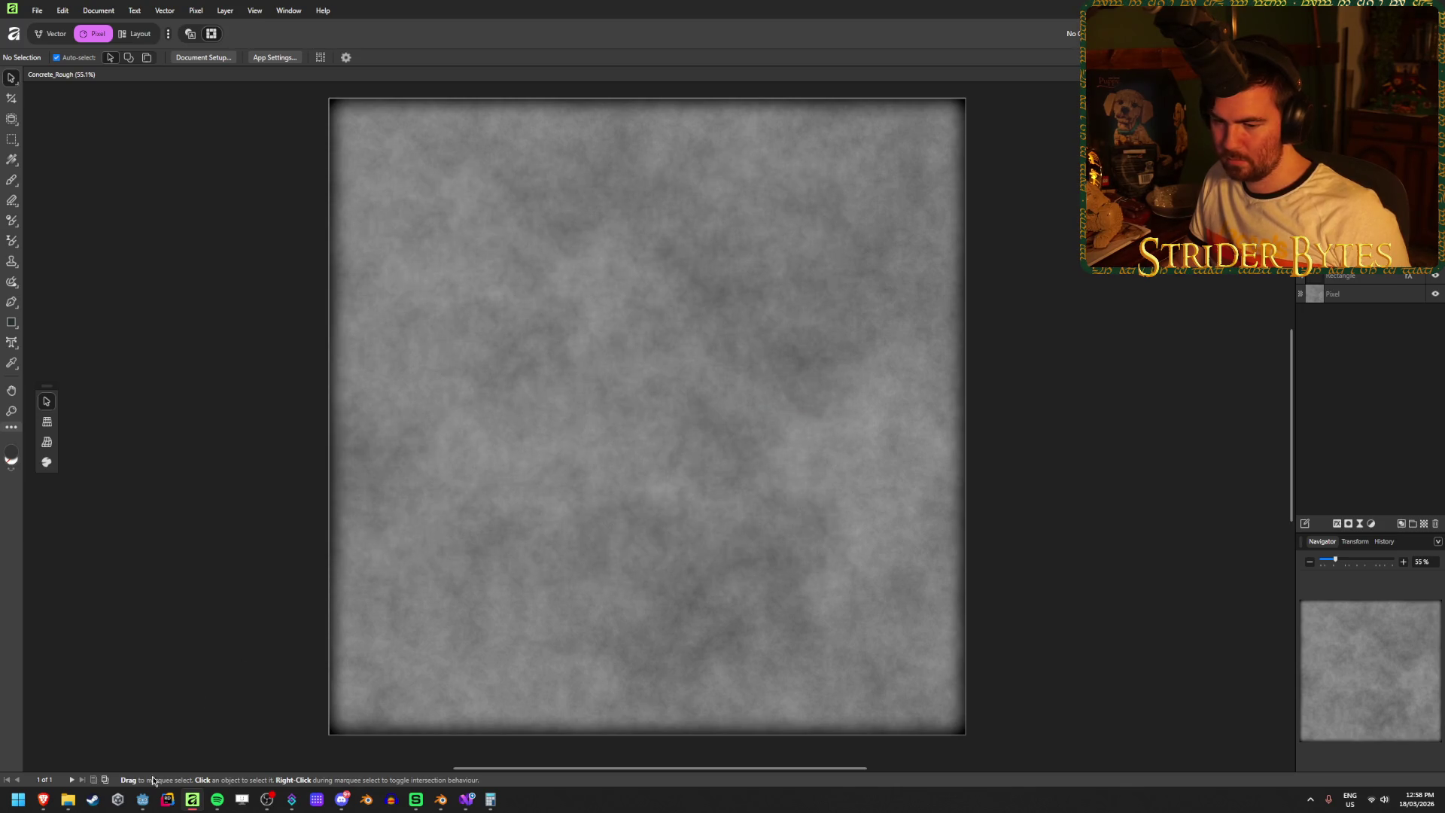
- Check the updated walls in Godot, start another PNG export, then return to Godot
{"action": "left_click", "coordinate": [142, 800]}
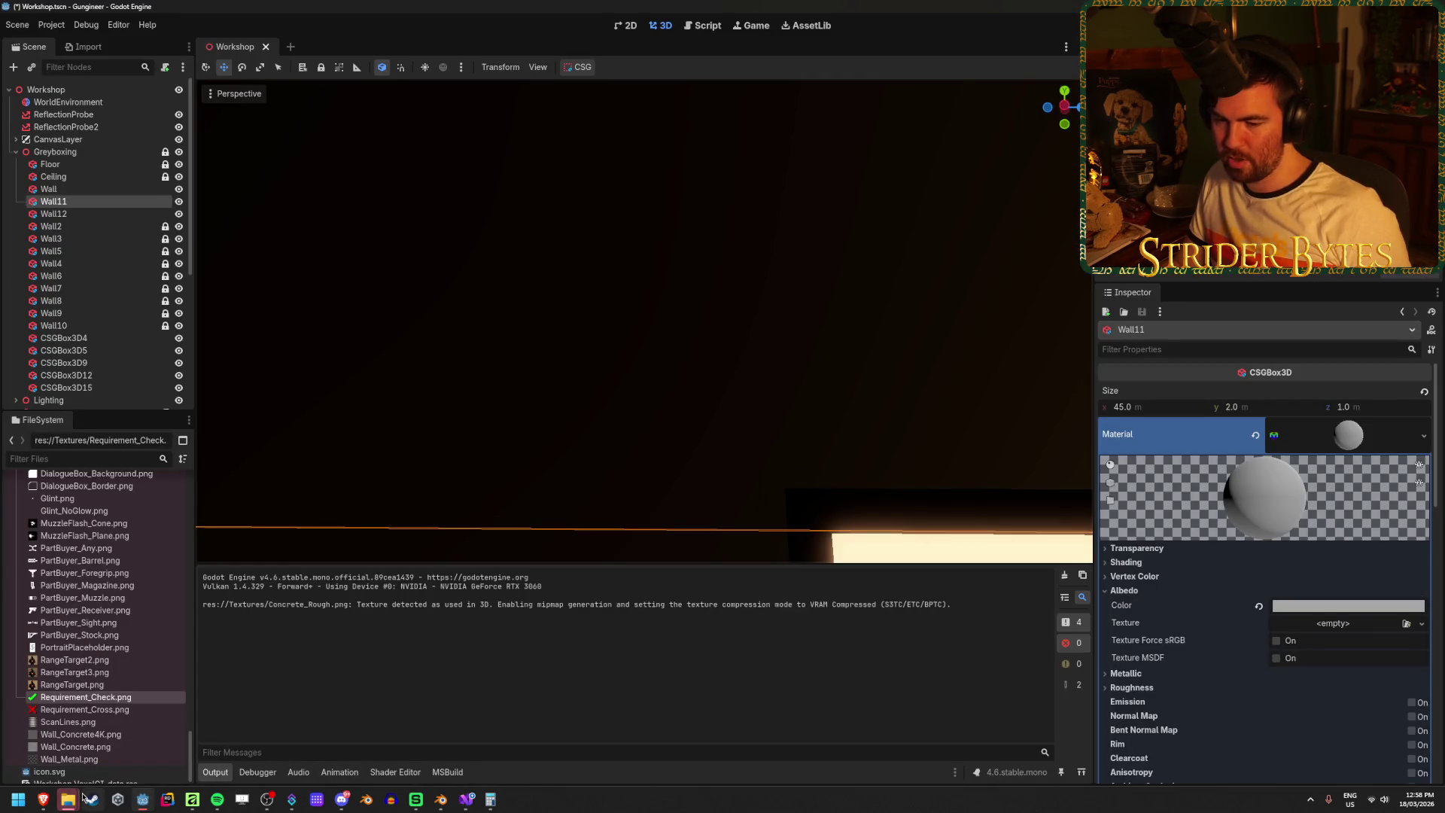
{"action": "left_click", "coordinate": [192, 799]}
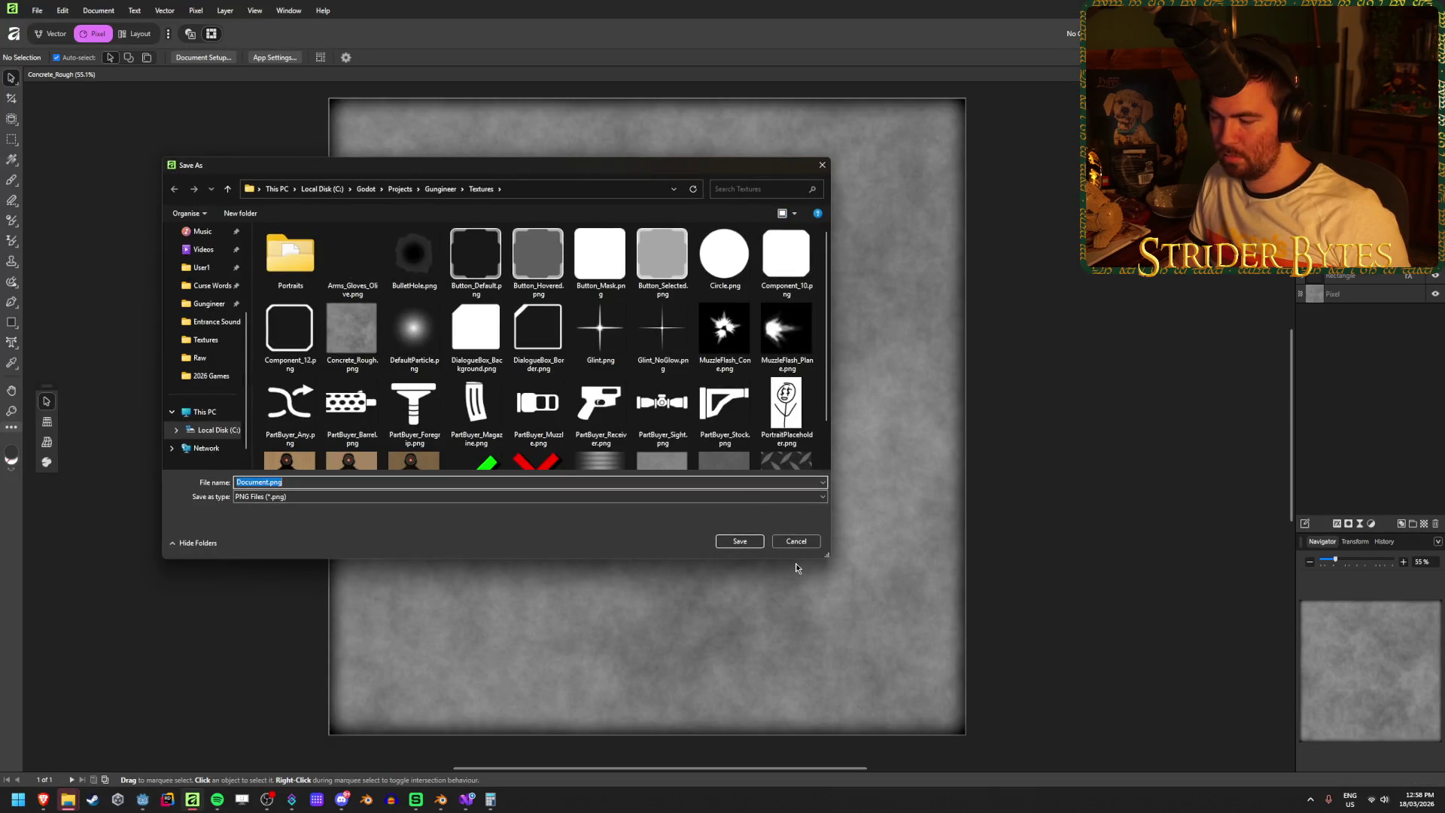
{"action": "left_click", "coordinate": [727, 531]}
{"action": "left_click", "coordinate": [140, 802]}
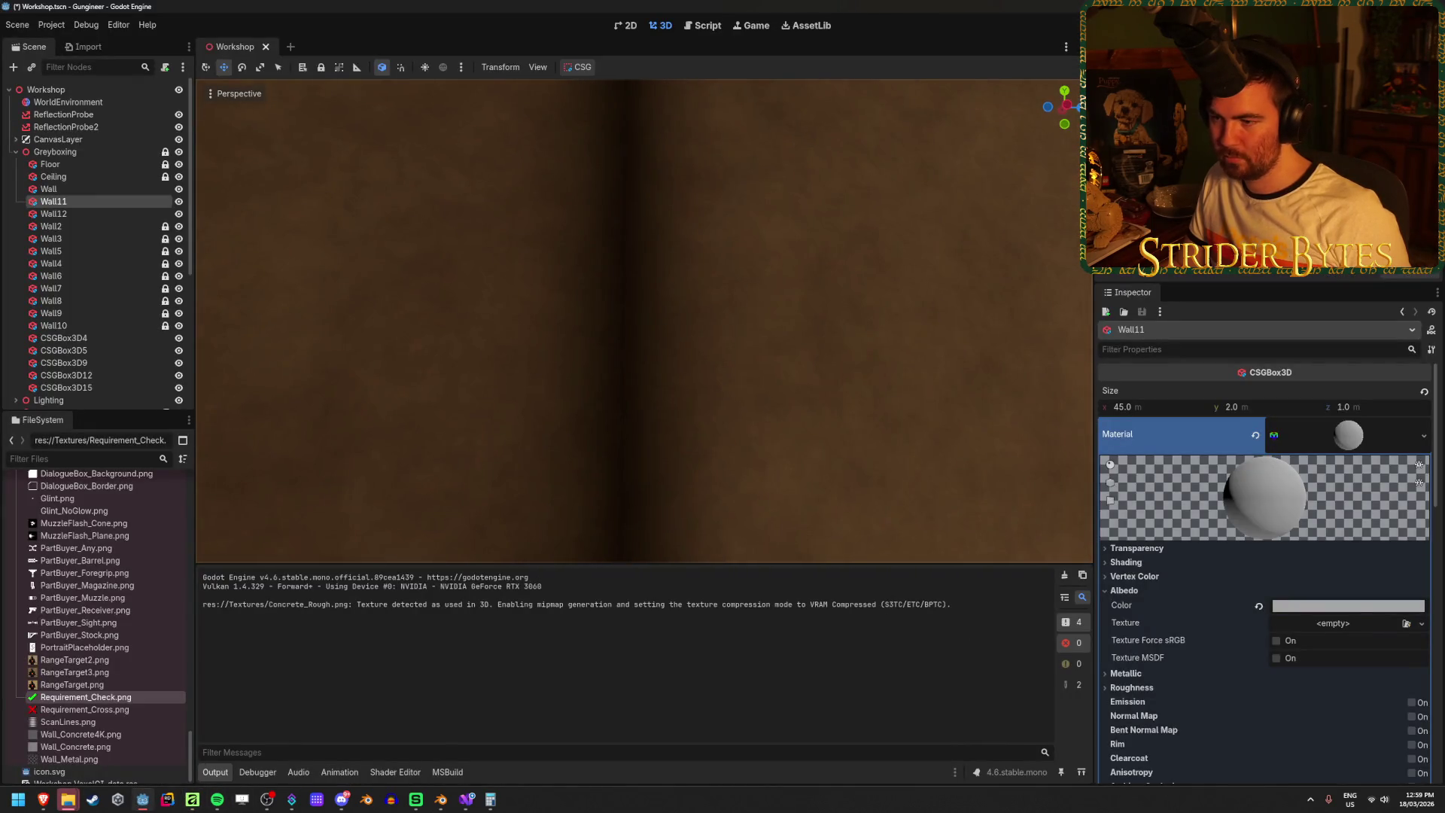
- Fly around the workshop with WASD to inspect the concrete walls, saving the scene
{"action": "key", "text": "s"}
{"action": "key", "text": "w"}
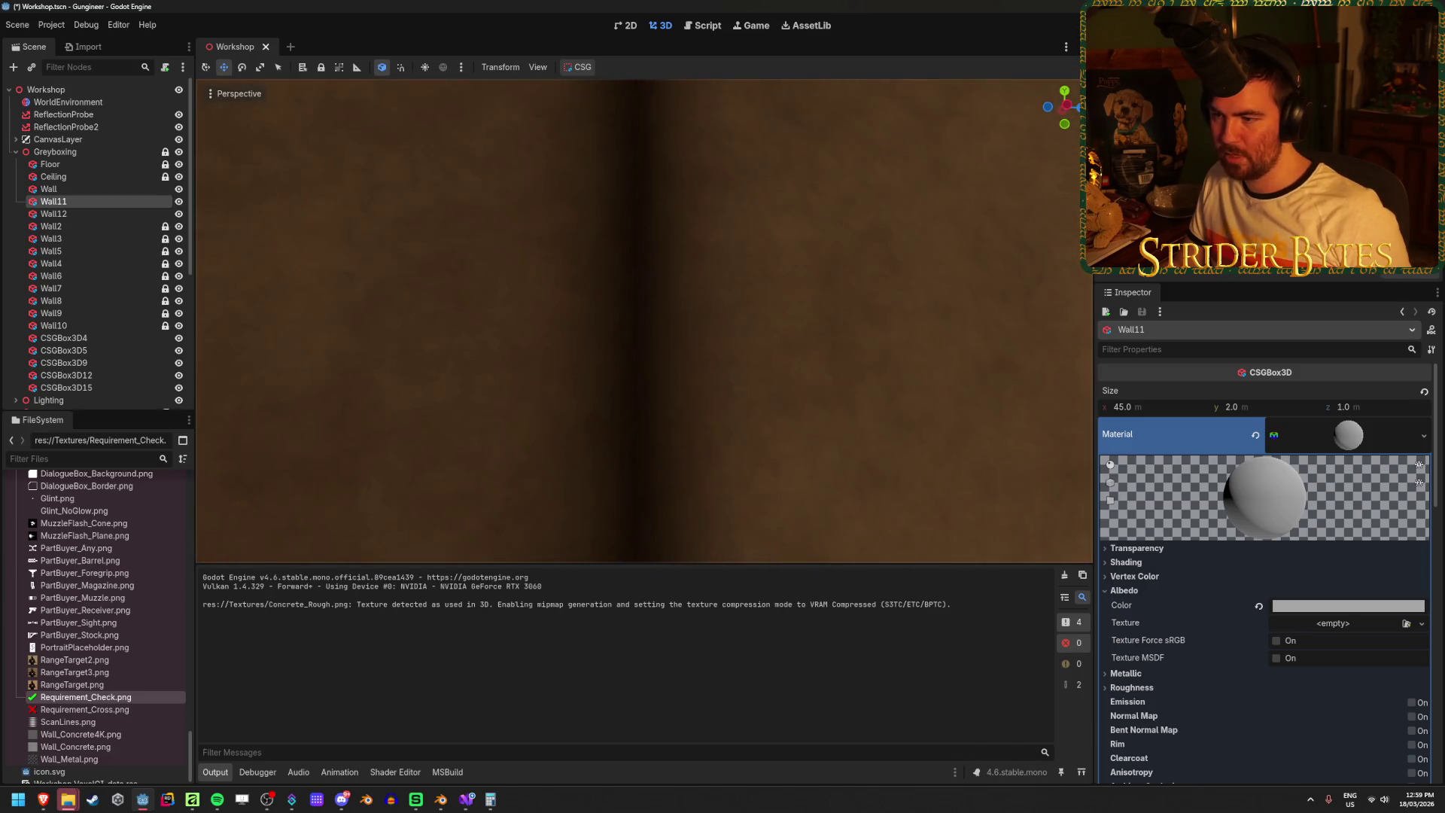
{"action": "key", "text": "s"}
{"action": "key", "text": "ctrl+s"}
{"action": "key", "text": "w"}
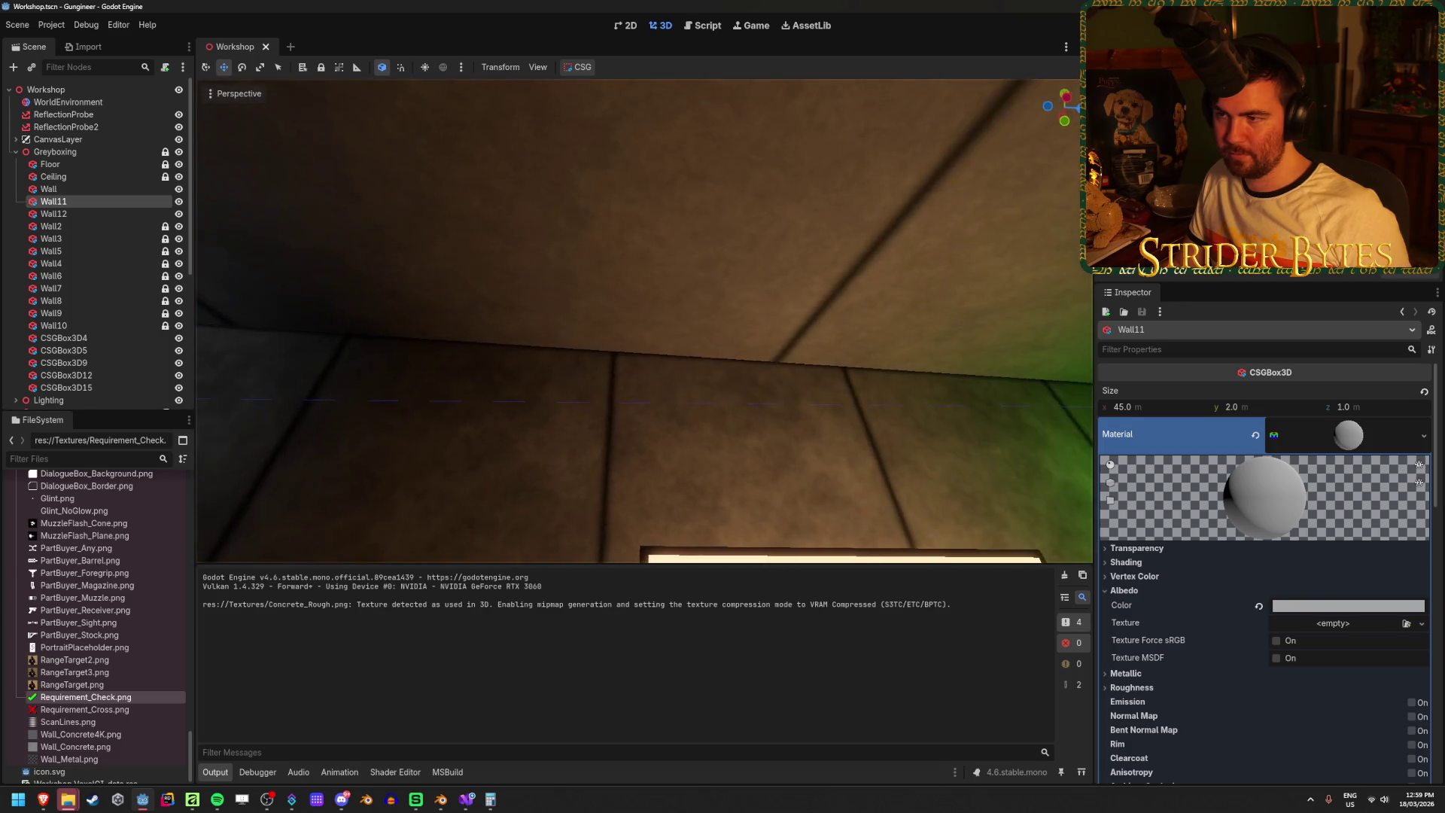
{"action": "key", "text": "s"}
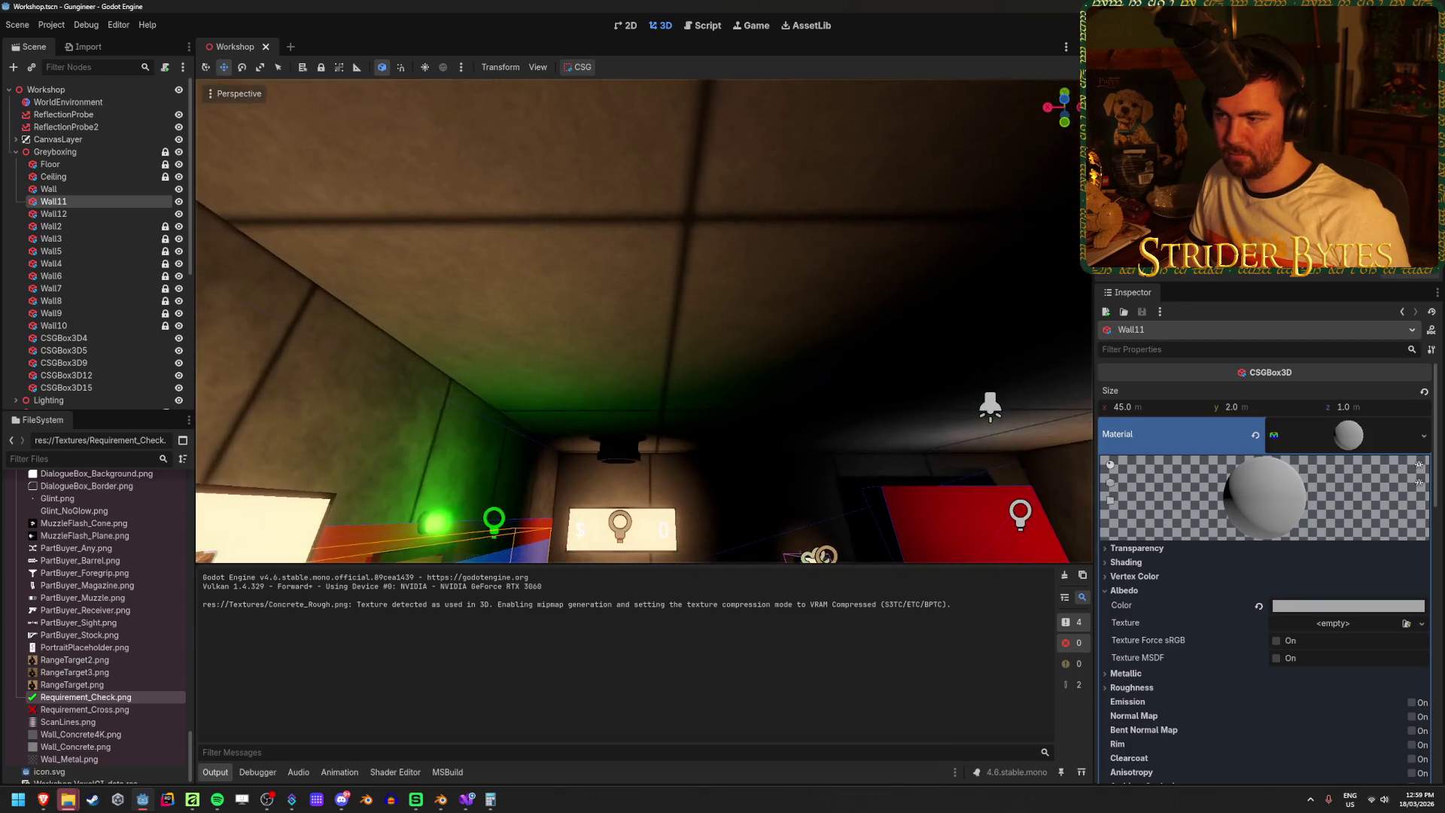
{"action": "key", "text": "w"}
{"action": "key", "text": "s"}
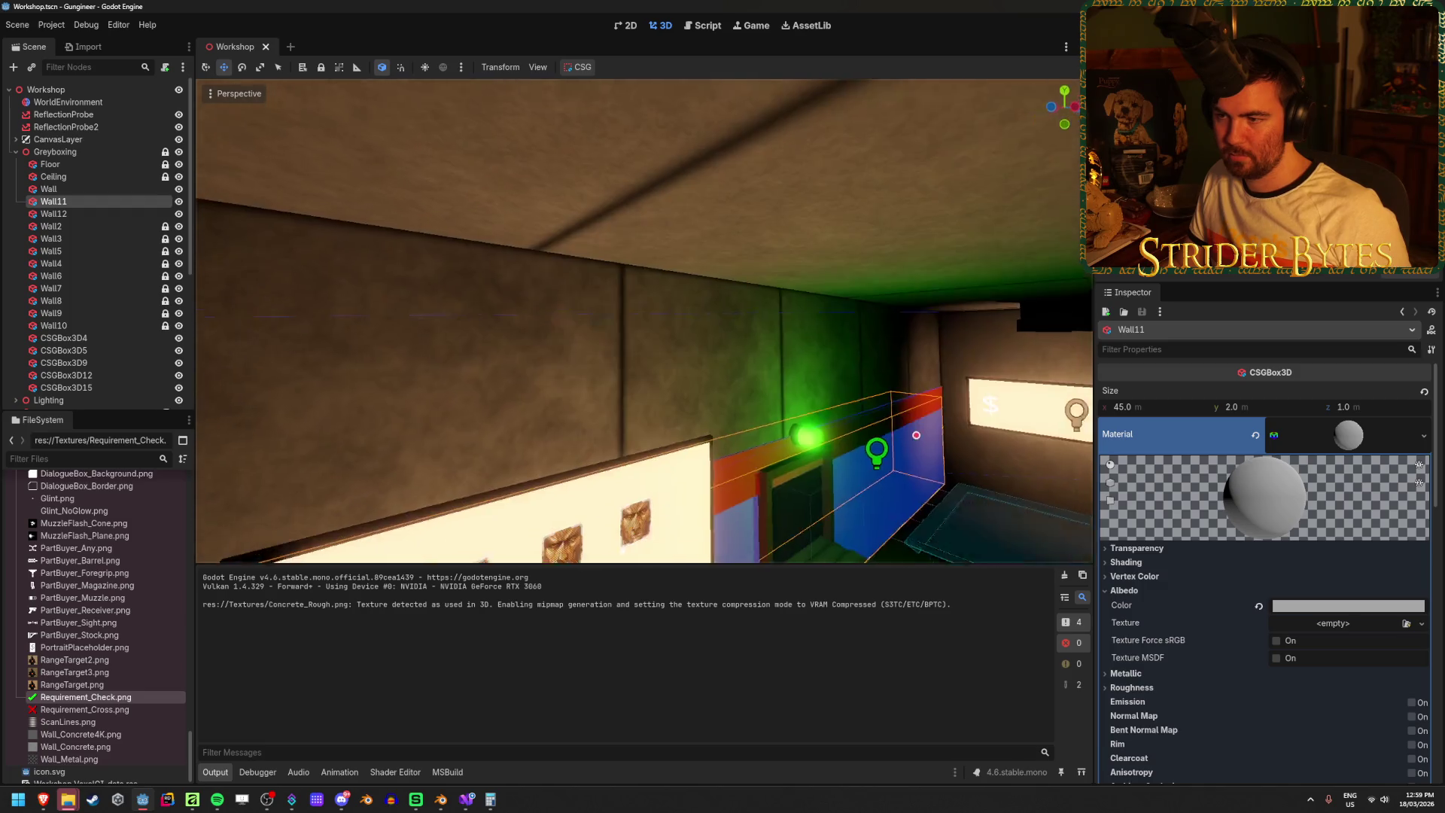
{"action": "key", "text": "s"}
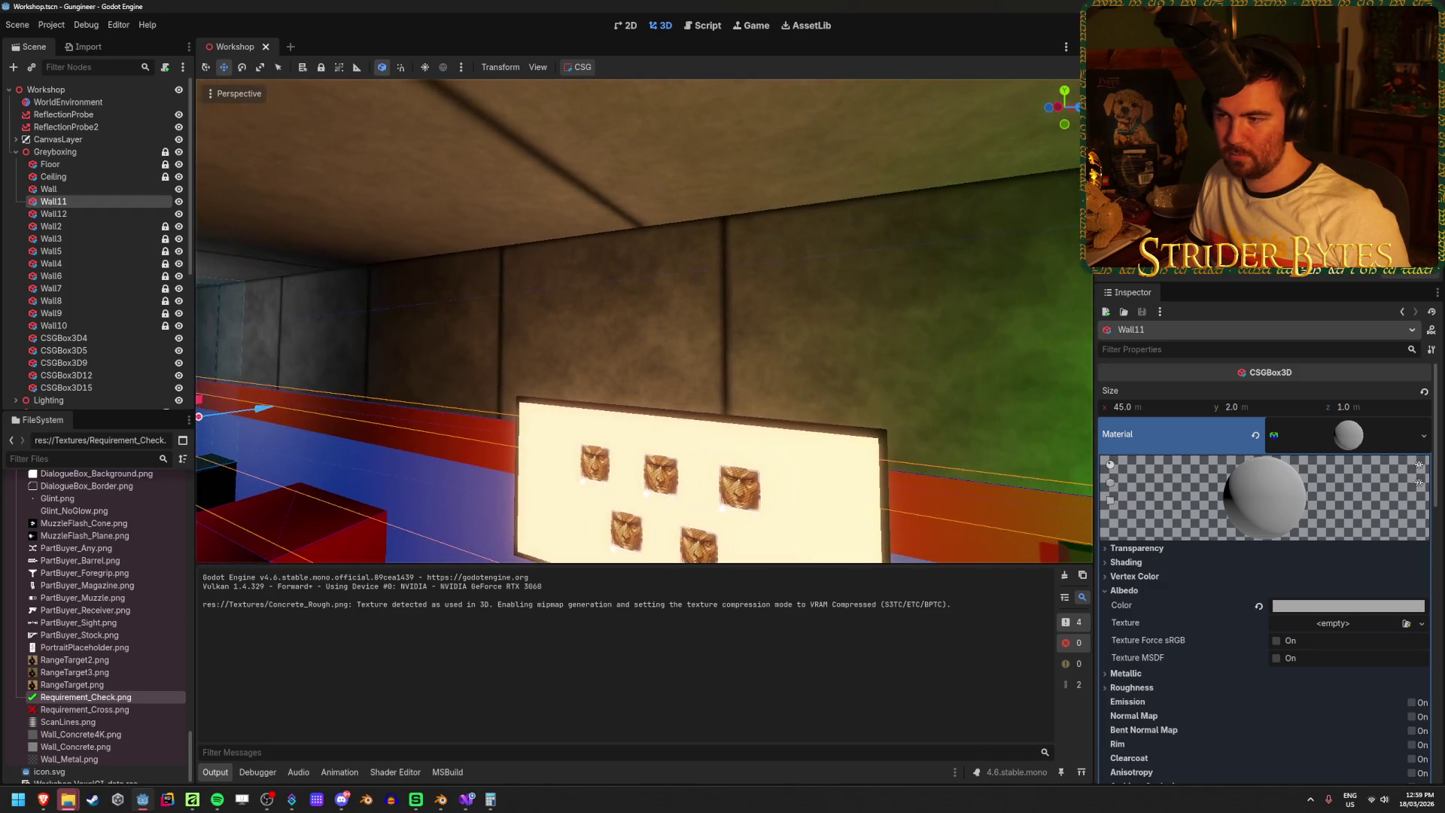
{"action": "key", "text": "d"}
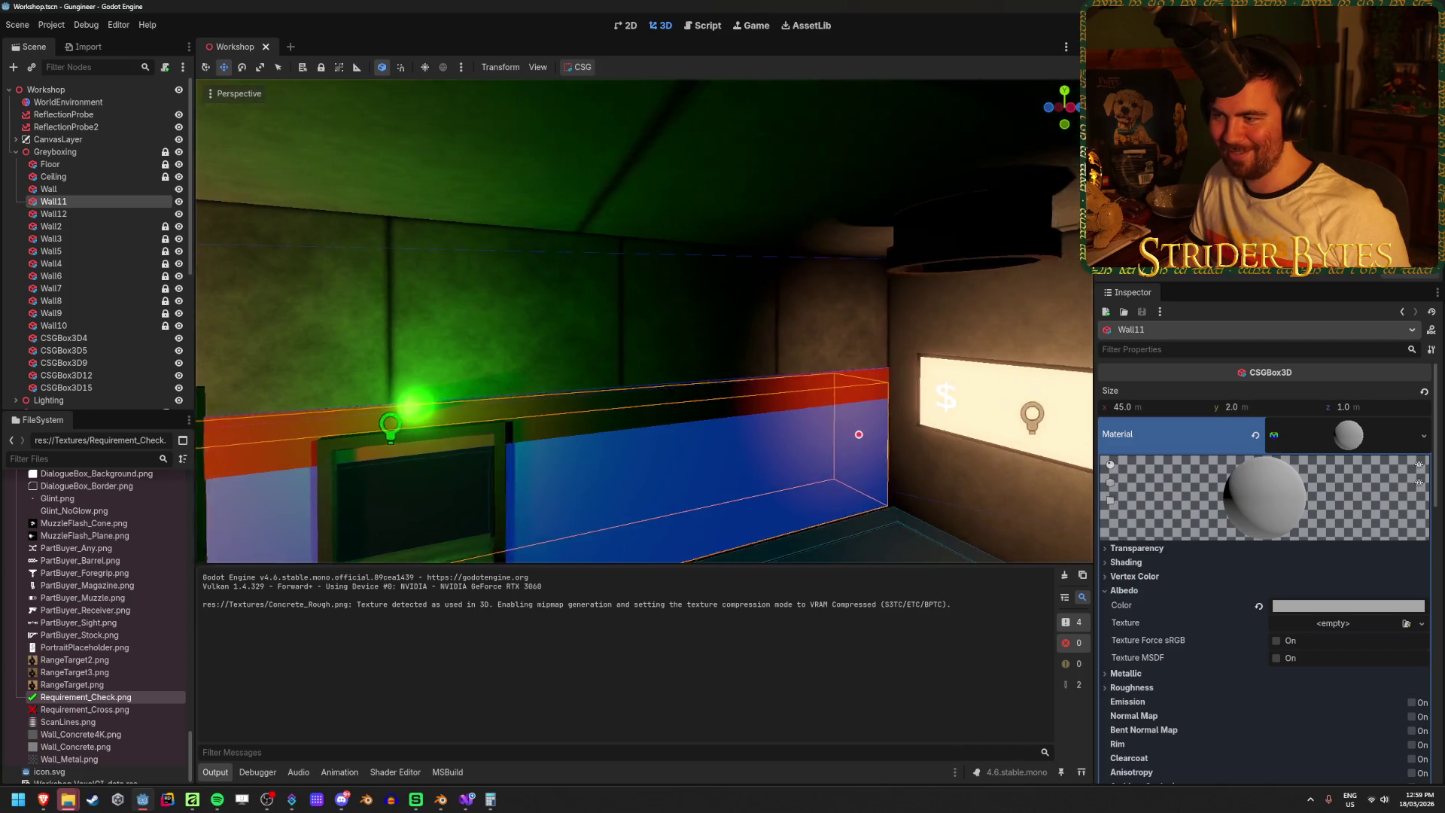
{"action": "key", "text": "s"}
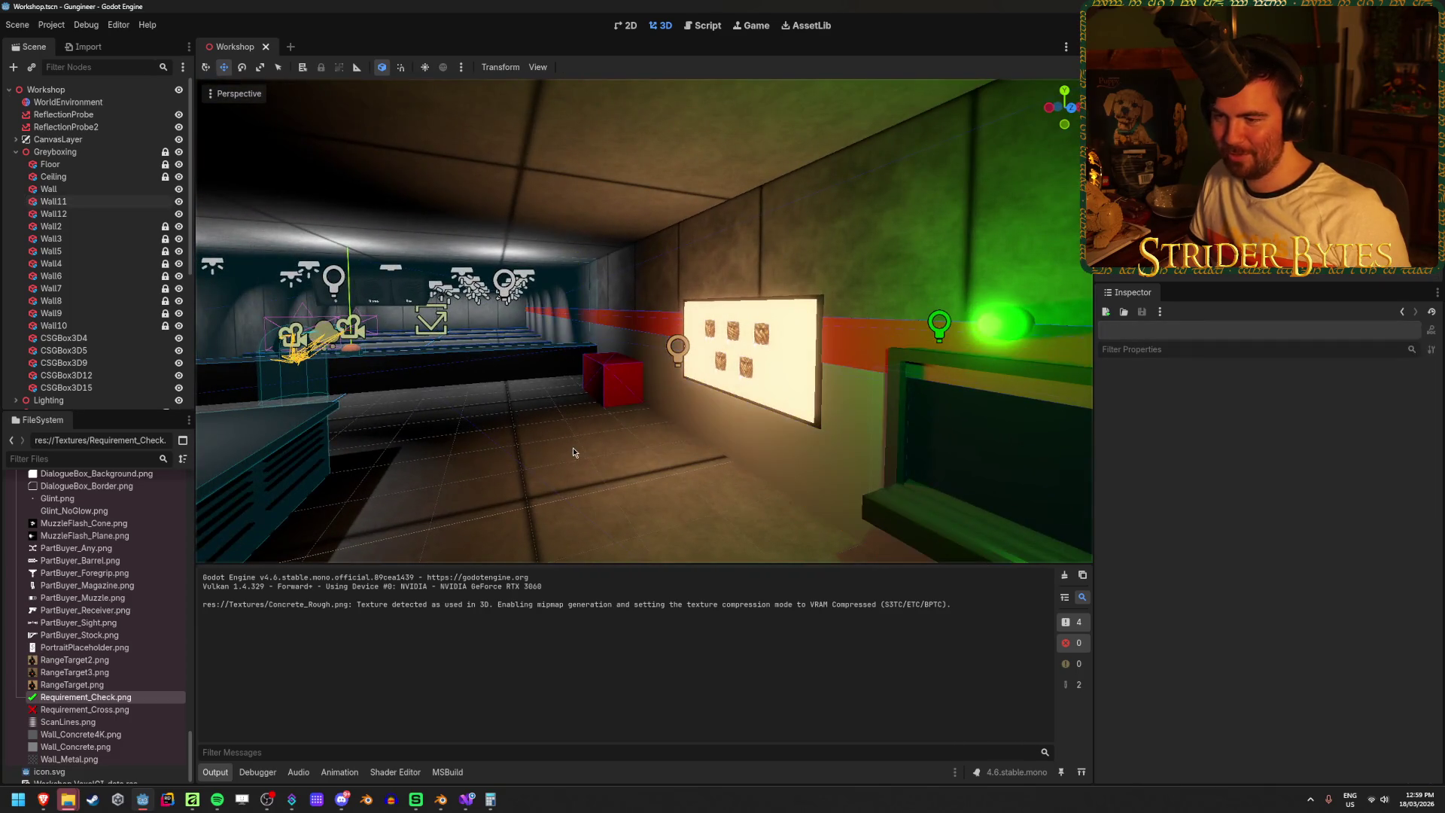
{"action": "left_click", "coordinate": [572, 447]}
{"action": "key", "text": "s"}
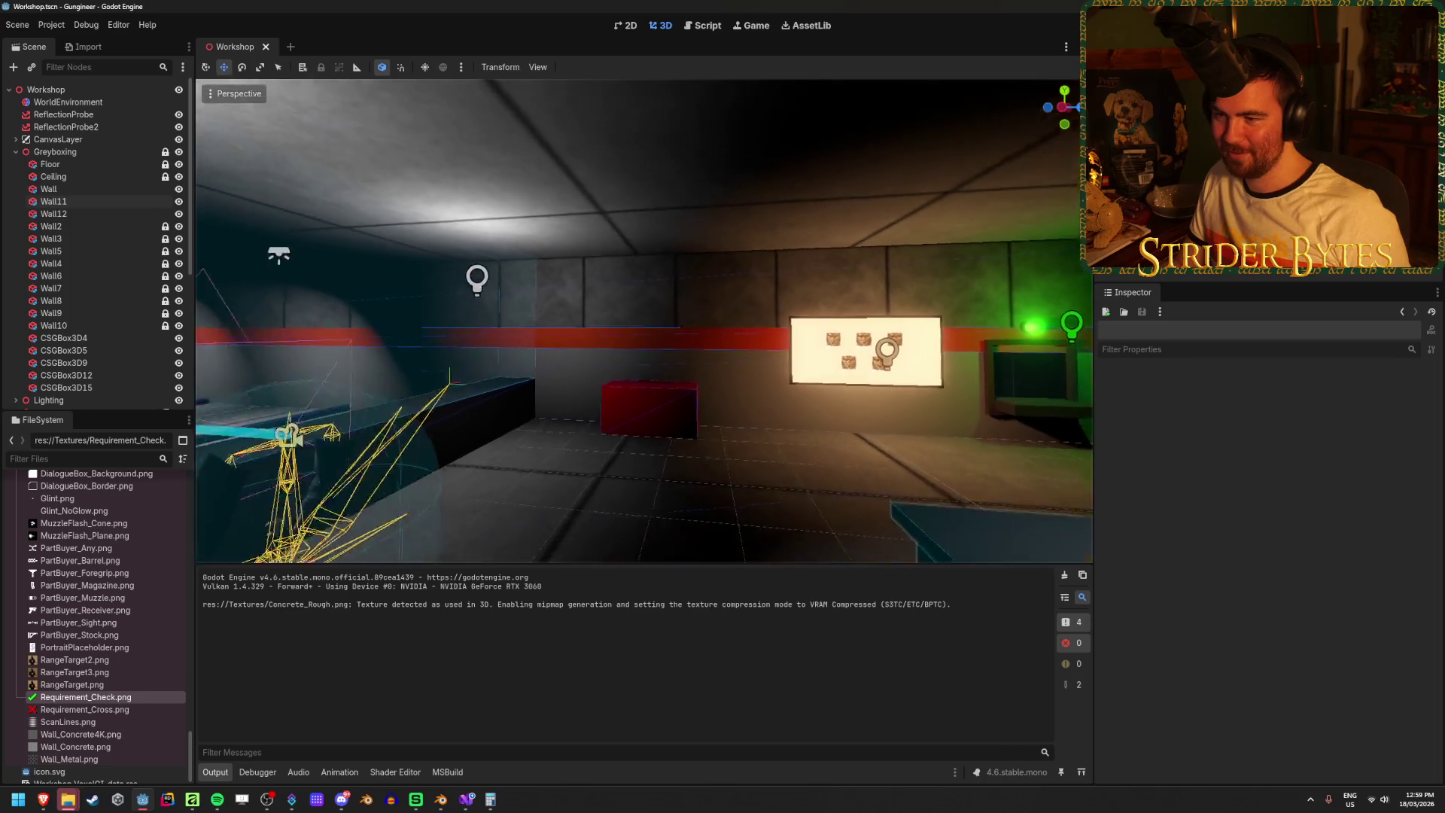
{"action": "key", "text": "w"}
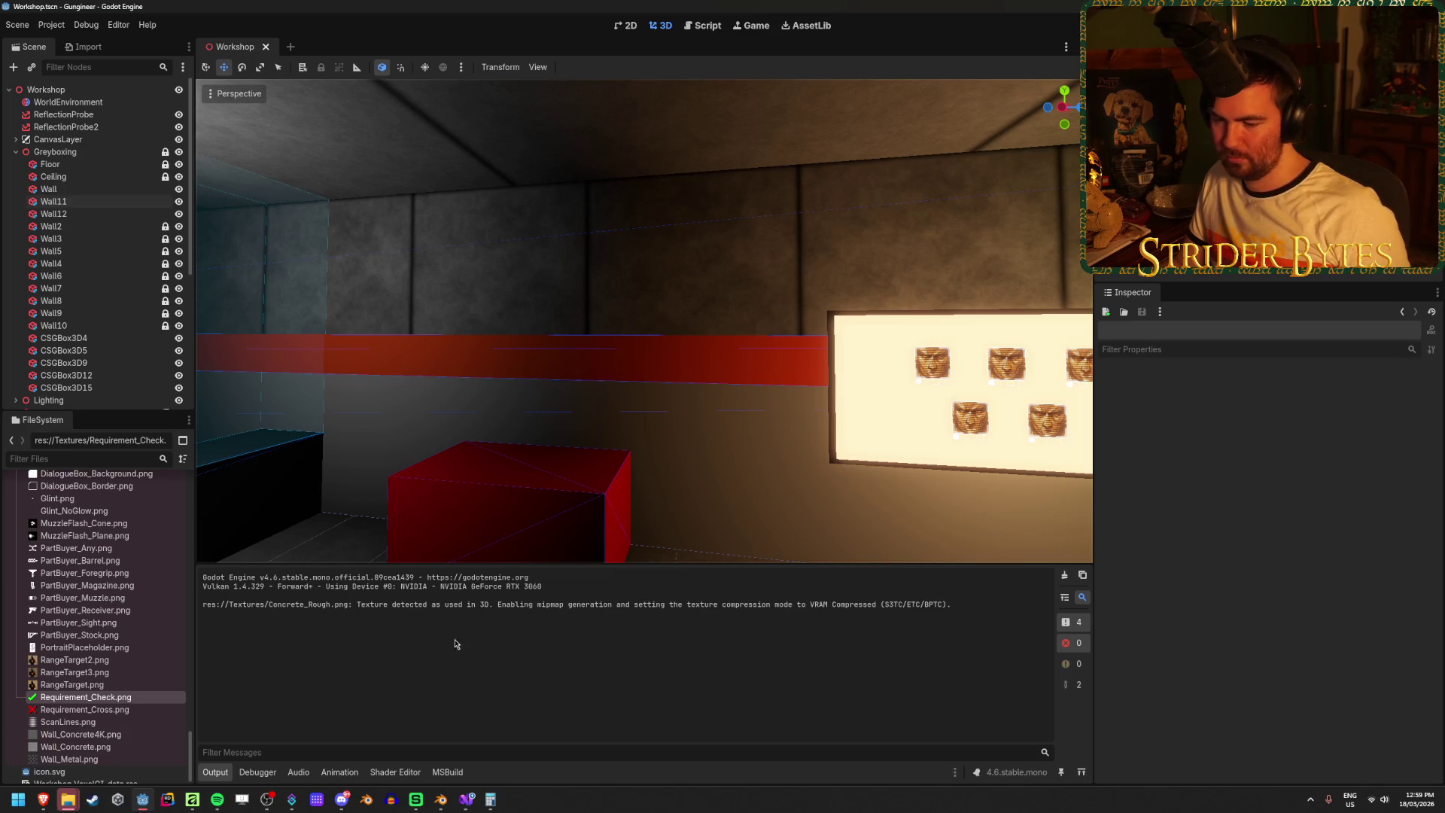
- Return to Affinity and toggle the Pixel layer's selection
{"action": "left_click", "coordinate": [193, 799]}
{"action": "left_click", "coordinate": [1372, 300]}
{"action": "left_click", "coordinate": [1374, 353]}
{"action": "left_click", "coordinate": [1378, 298]}
{"action": "left_click", "coordinate": [1374, 354]}
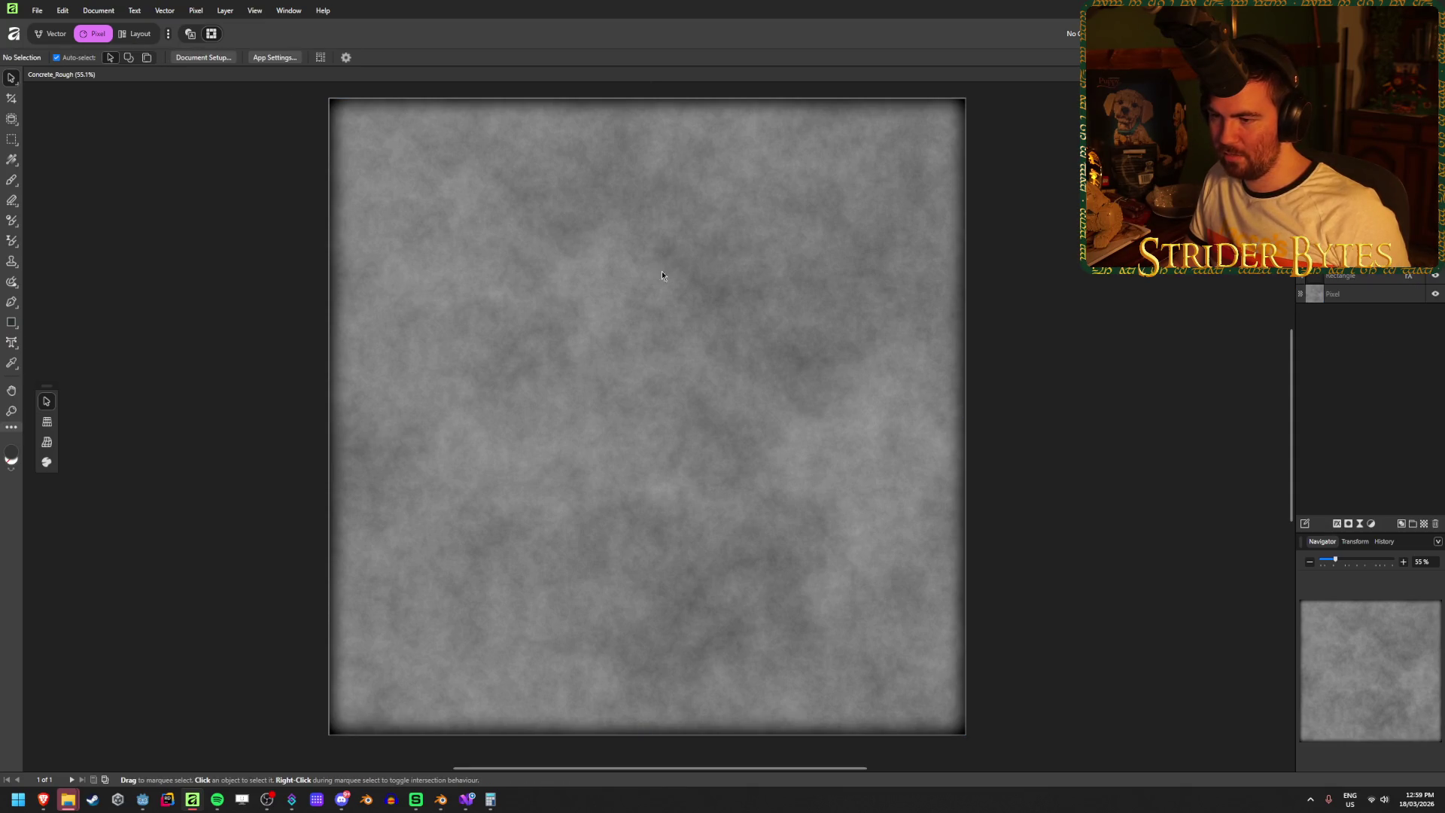
{"action": "left_click", "coordinate": [1365, 298]}
{"action": "left_click", "coordinate": [225, 11]}
{"action": "mouse_move", "coordinate": [338, 26]}
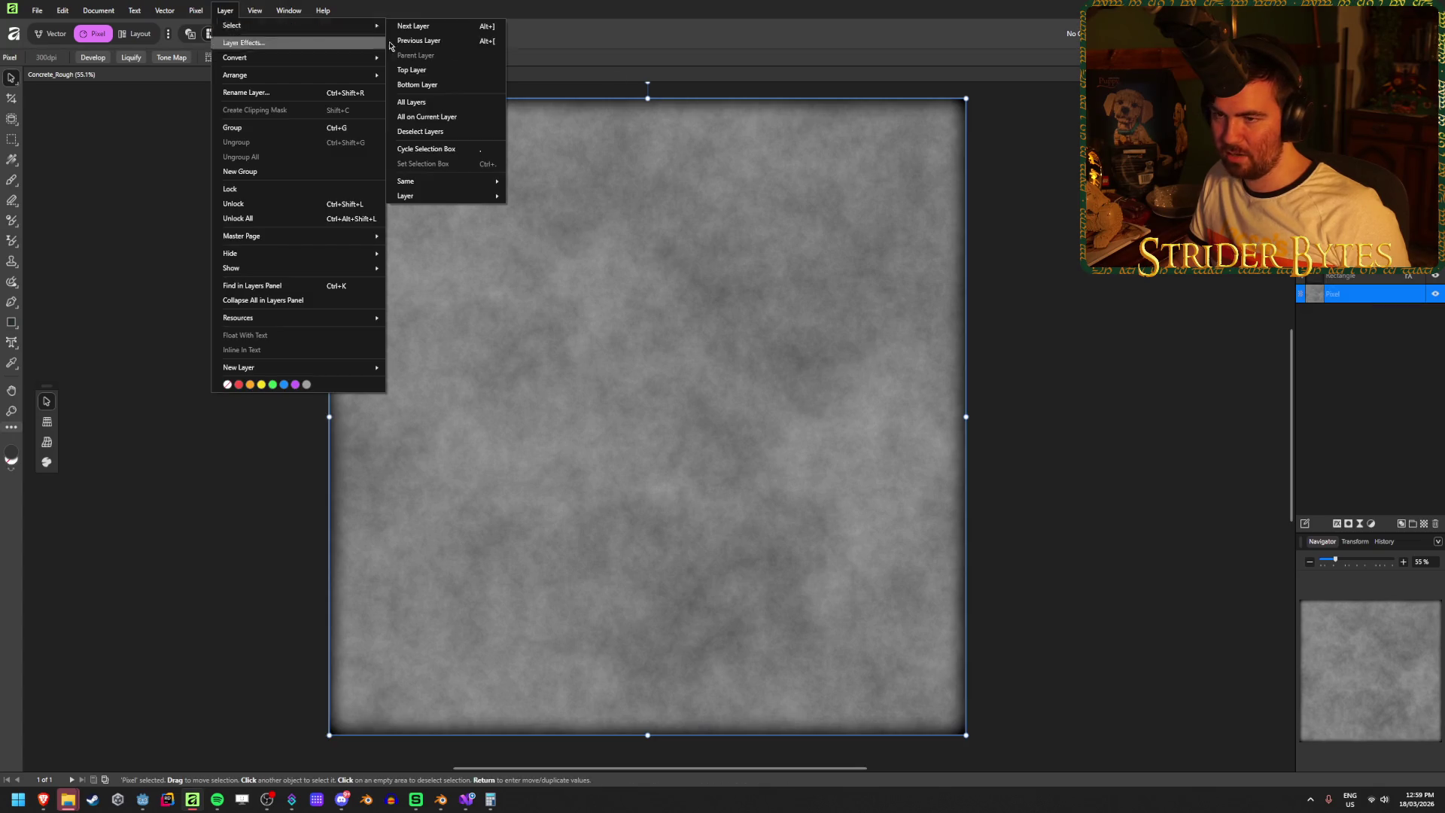
{"action": "mouse_move", "coordinate": [196, 10]}
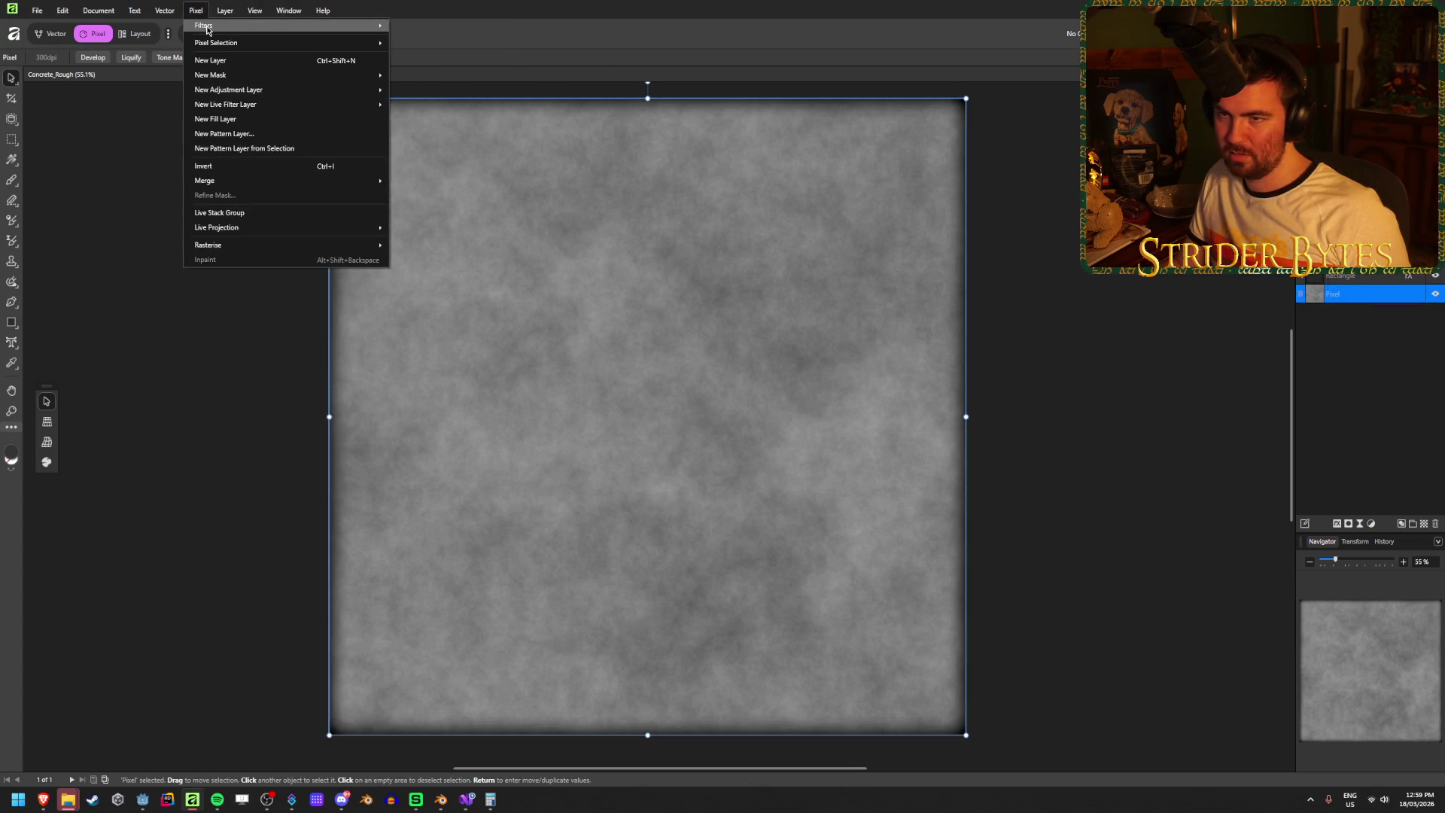
{"action": "mouse_move", "coordinate": [421, 102]}
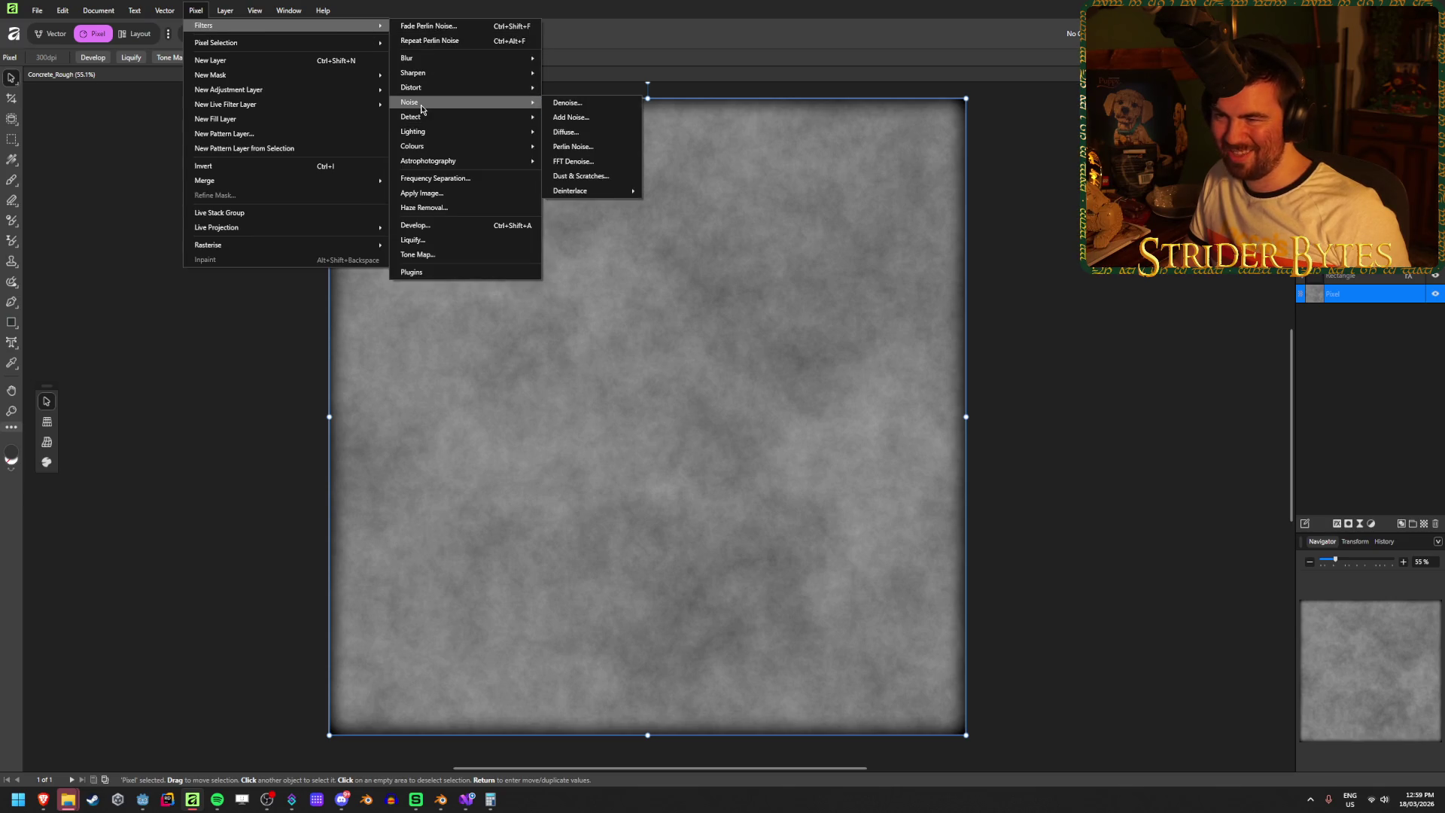
{"action": "left_click", "coordinate": [571, 147]}
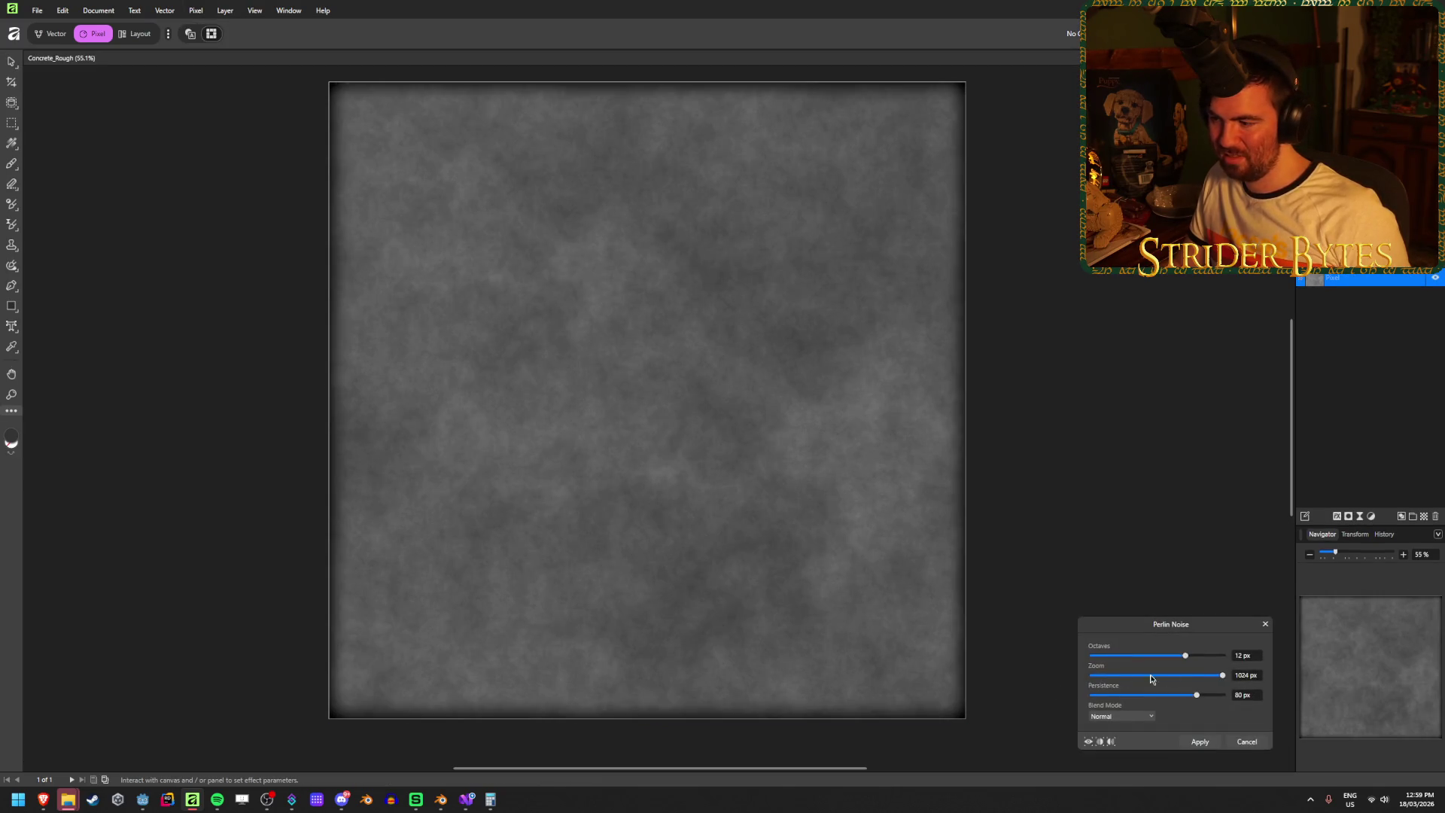
{"action": "left_click", "coordinate": [1147, 717]}
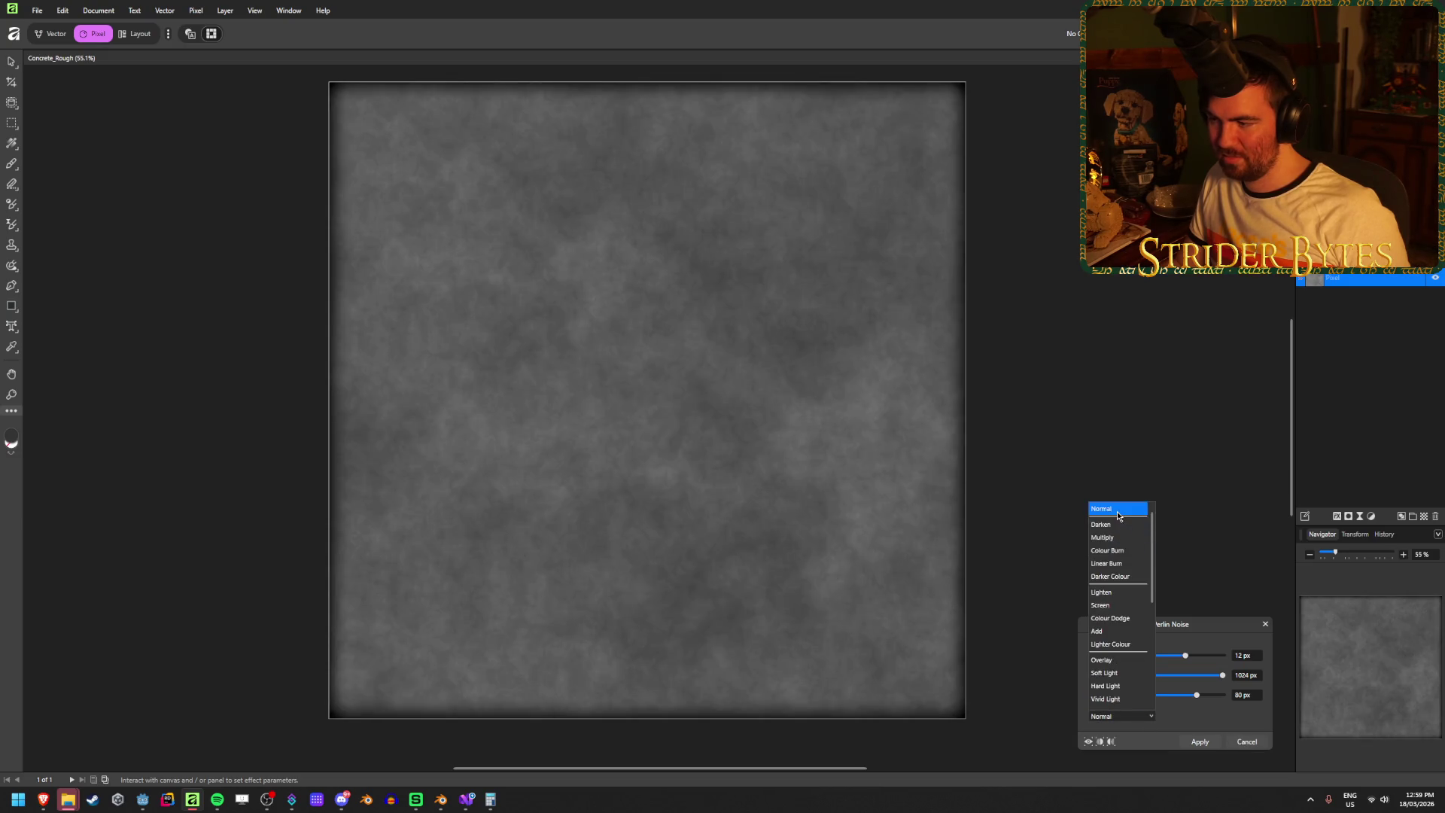
{"action": "scroll", "coordinate": [1122, 527], "scroll_direction": "down", "scroll_amount": 3}
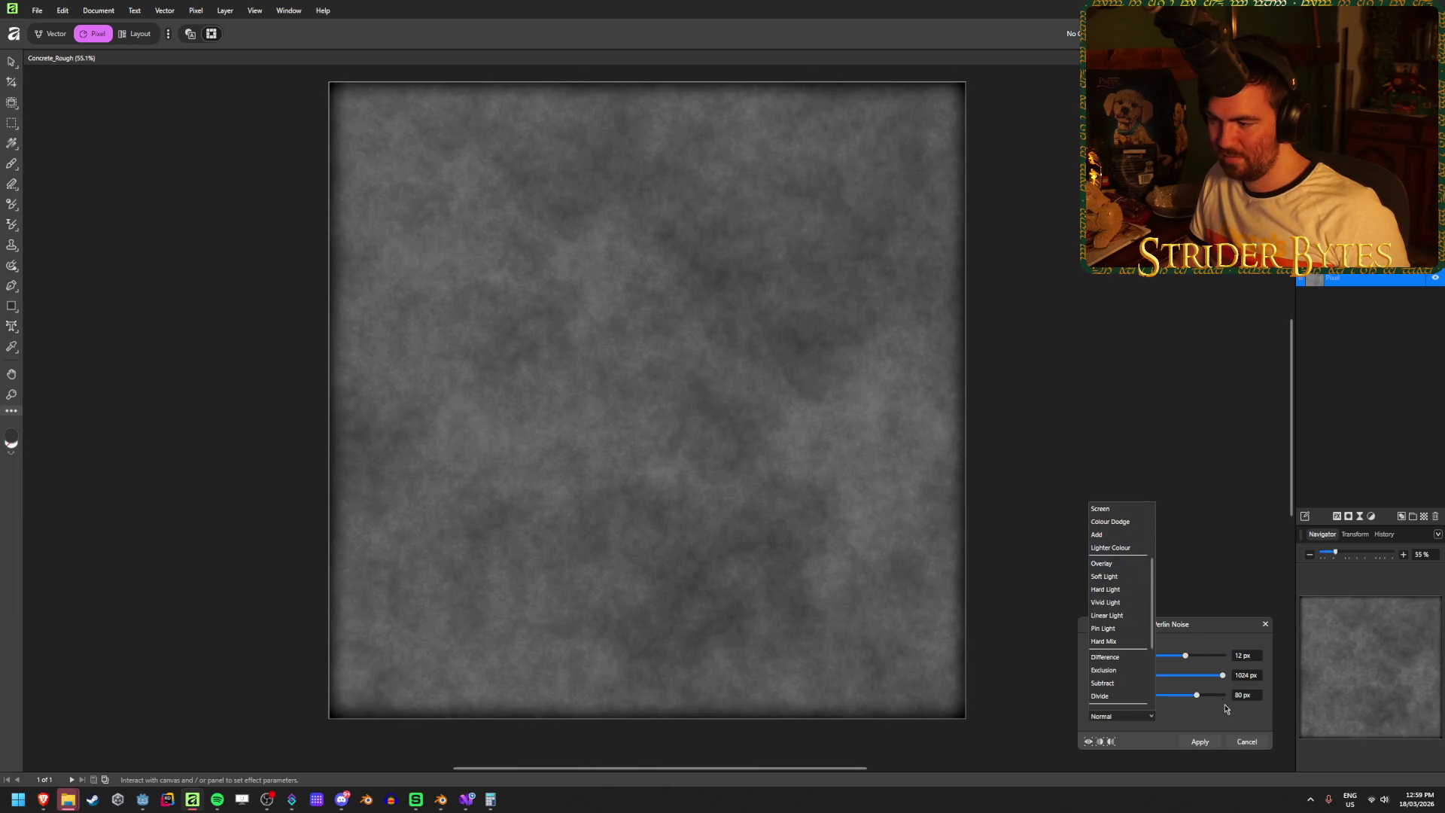
{"action": "left_click", "coordinate": [1221, 676]}
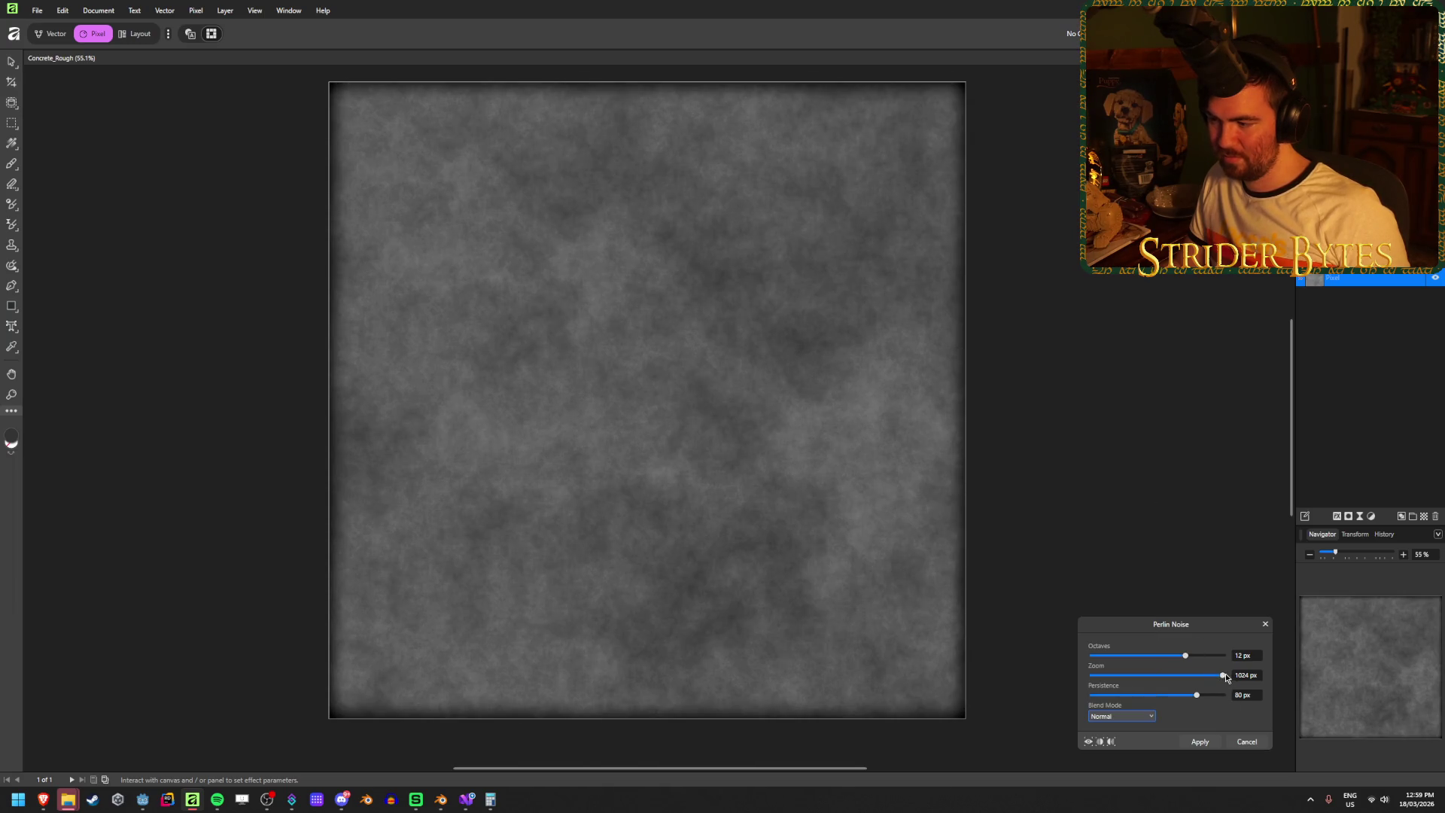
{"action": "left_click", "coordinate": [1252, 742]}
{"action": "left_click", "coordinate": [1390, 401]}
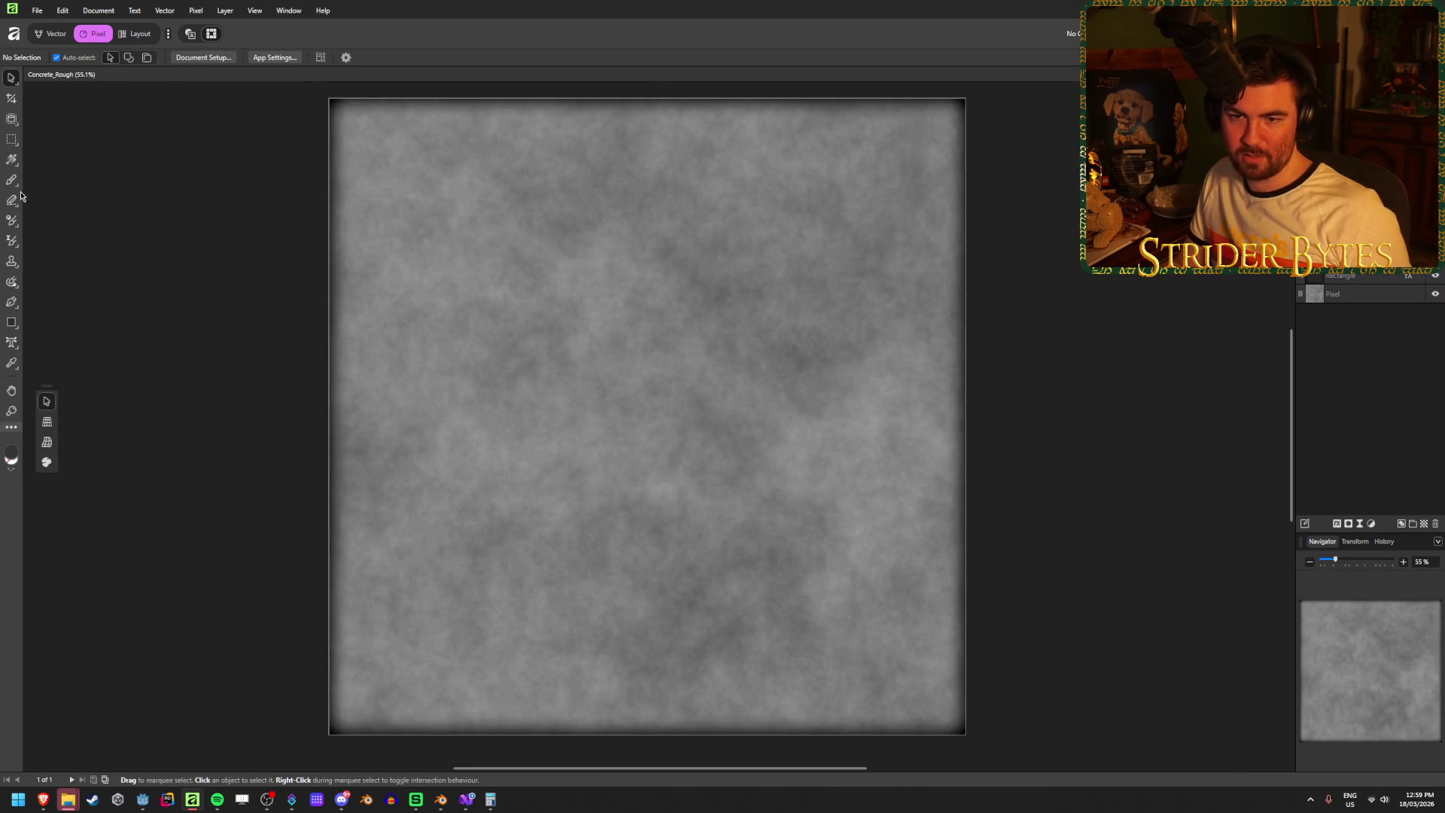
- Draw a canvas-sized rectangle with no outline and a white fill
{"action": "left_click", "coordinate": [11, 322]}
{"action": "left_click_drag", "start_coordinate": [330, 99], "coordinate": [965, 734]}
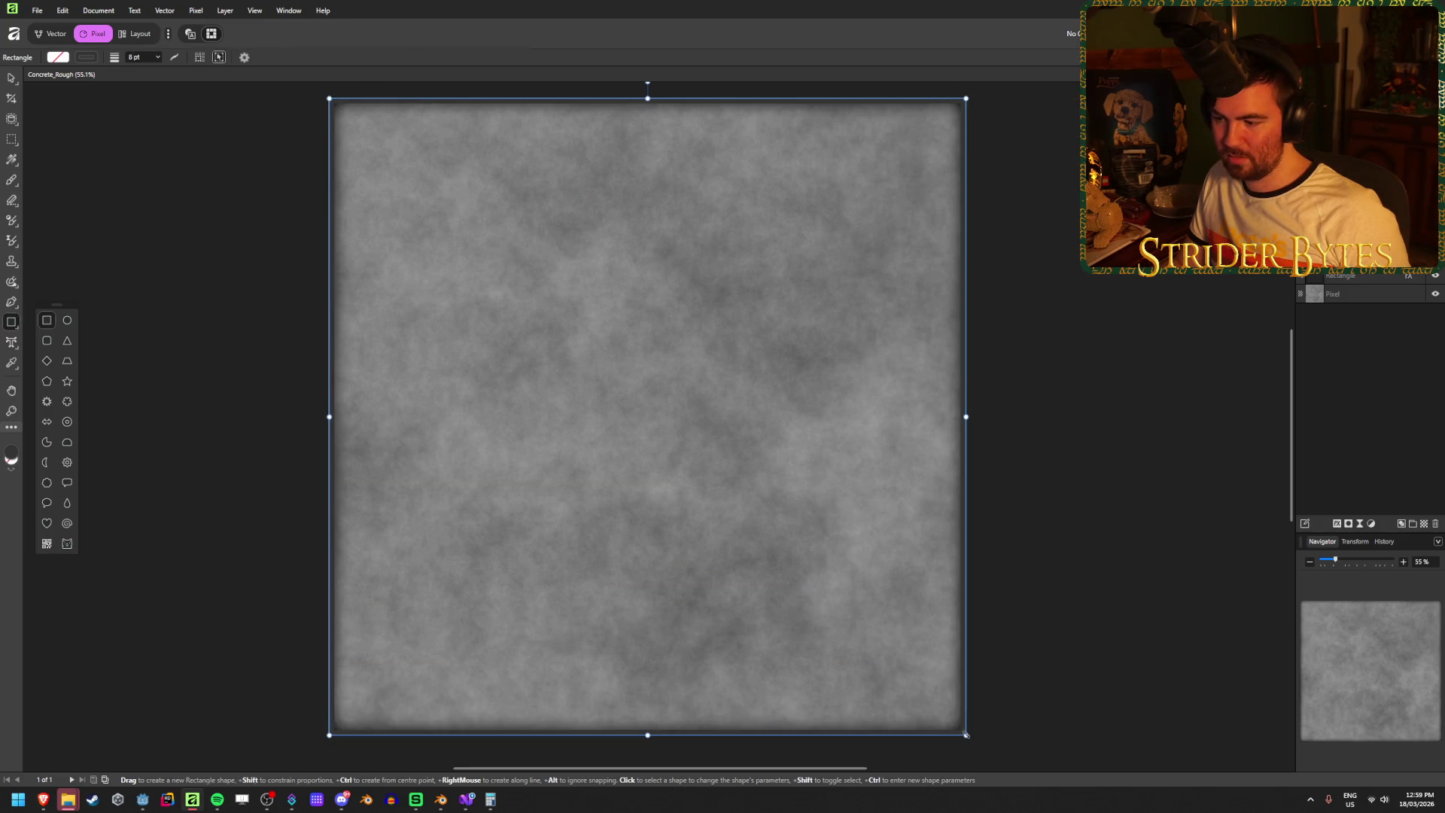
{"action": "left_click", "coordinate": [87, 57]}
{"action": "left_click", "coordinate": [183, 72]}
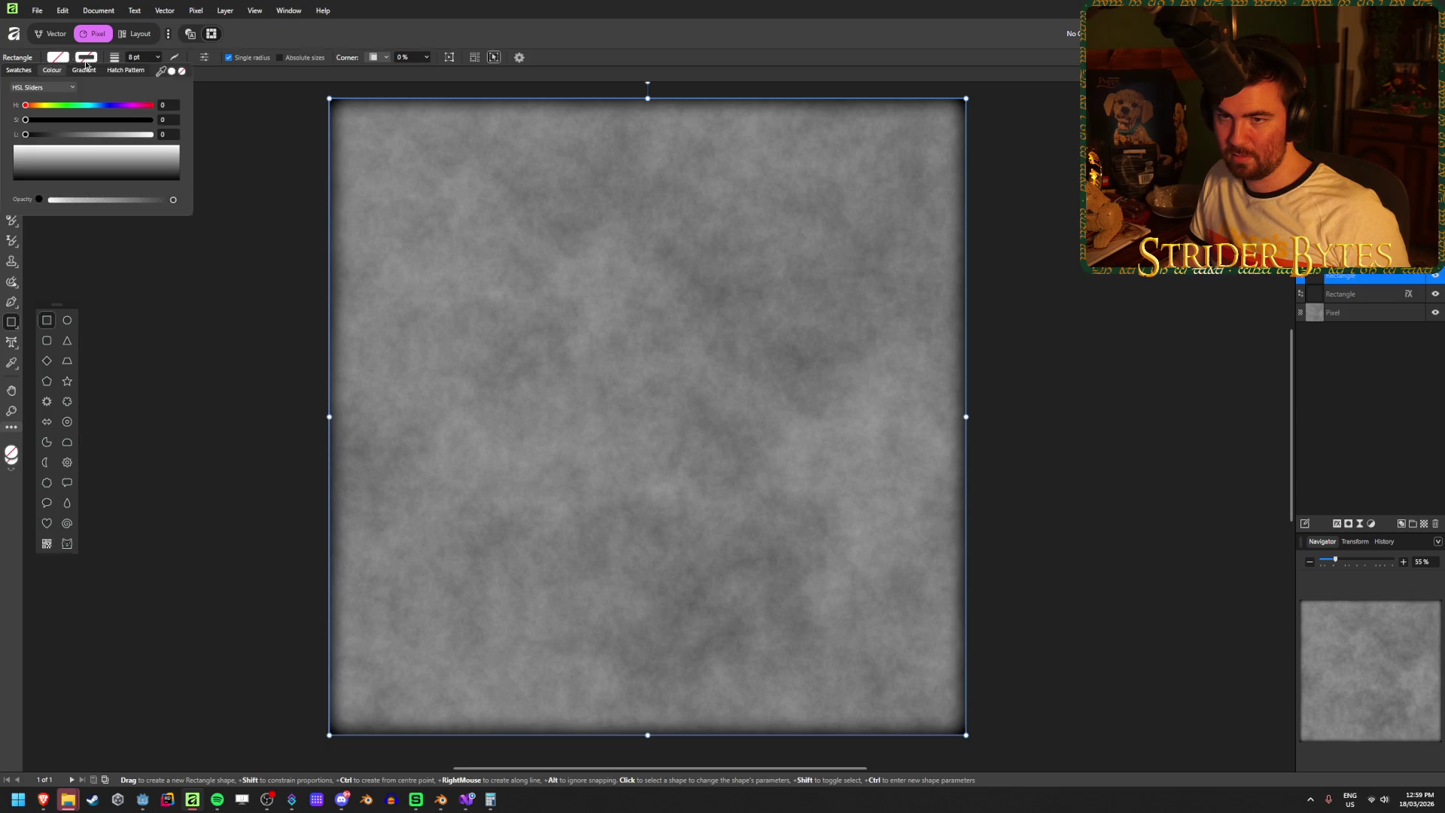
{"action": "left_click", "coordinate": [173, 72]}
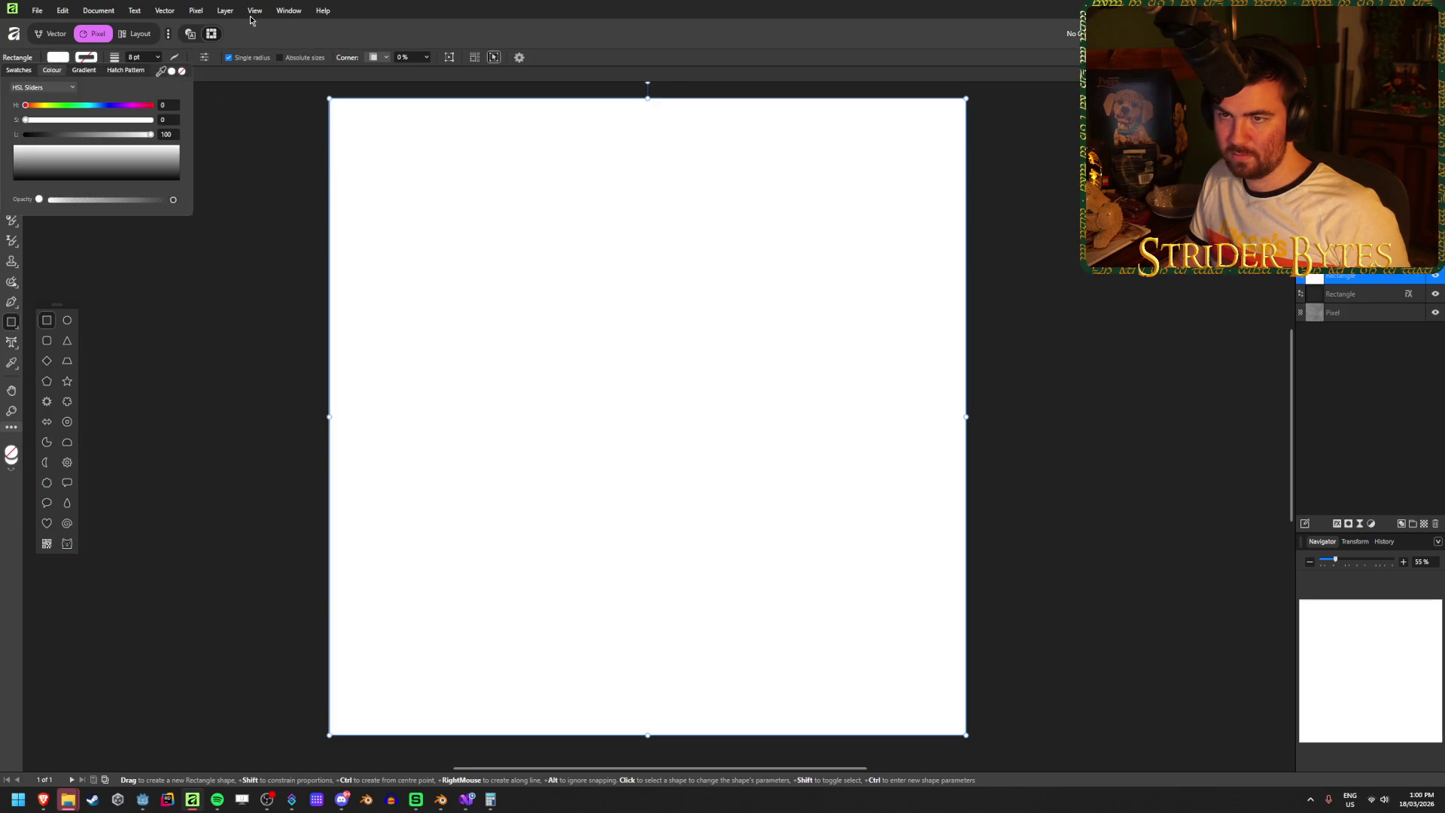
- Try Perlin Noise on the white rectangle, then cancel it
{"action": "left_click", "coordinate": [226, 11]}
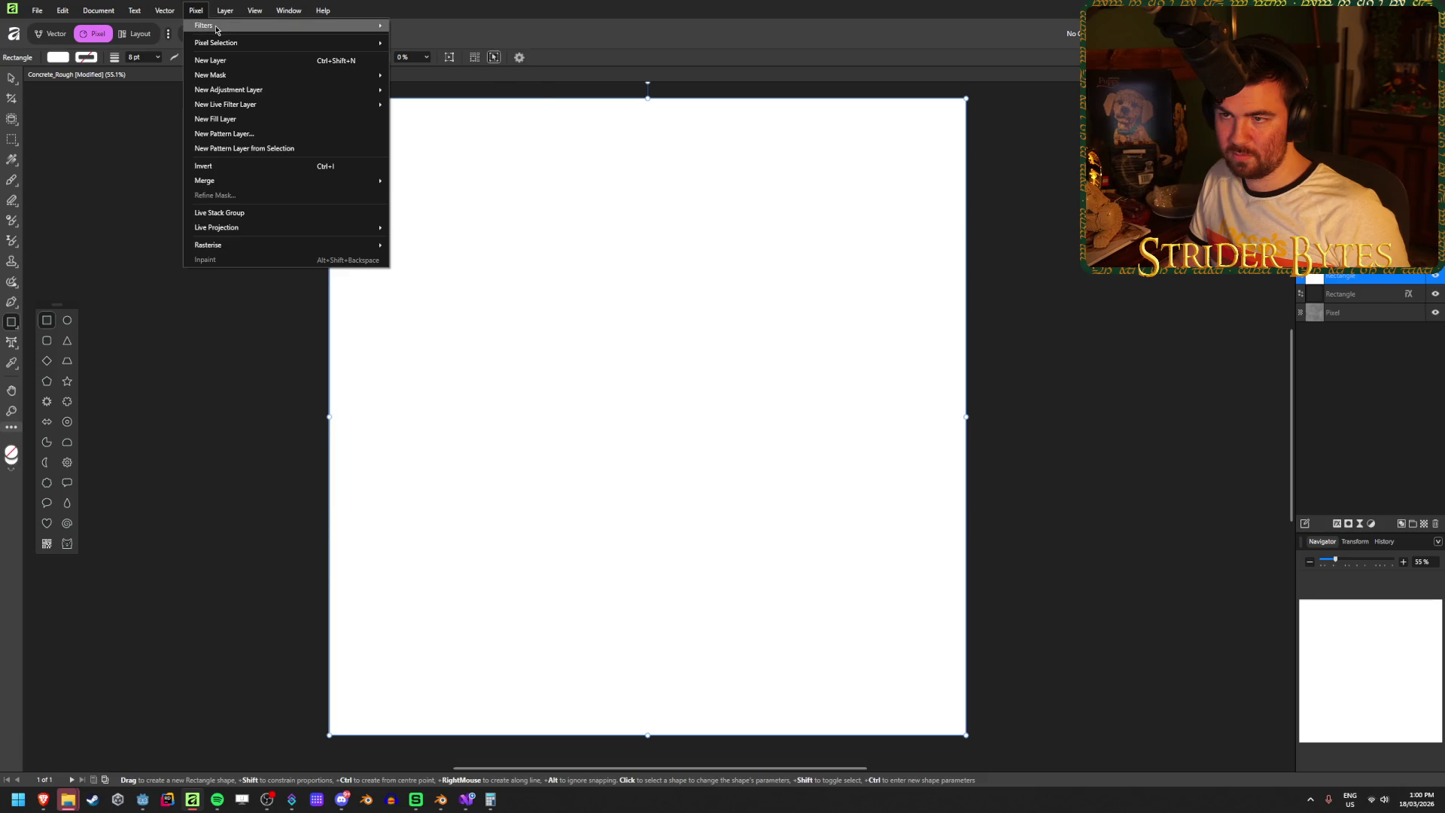
{"action": "mouse_move", "coordinate": [301, 25]}
{"action": "mouse_move", "coordinate": [451, 101]}
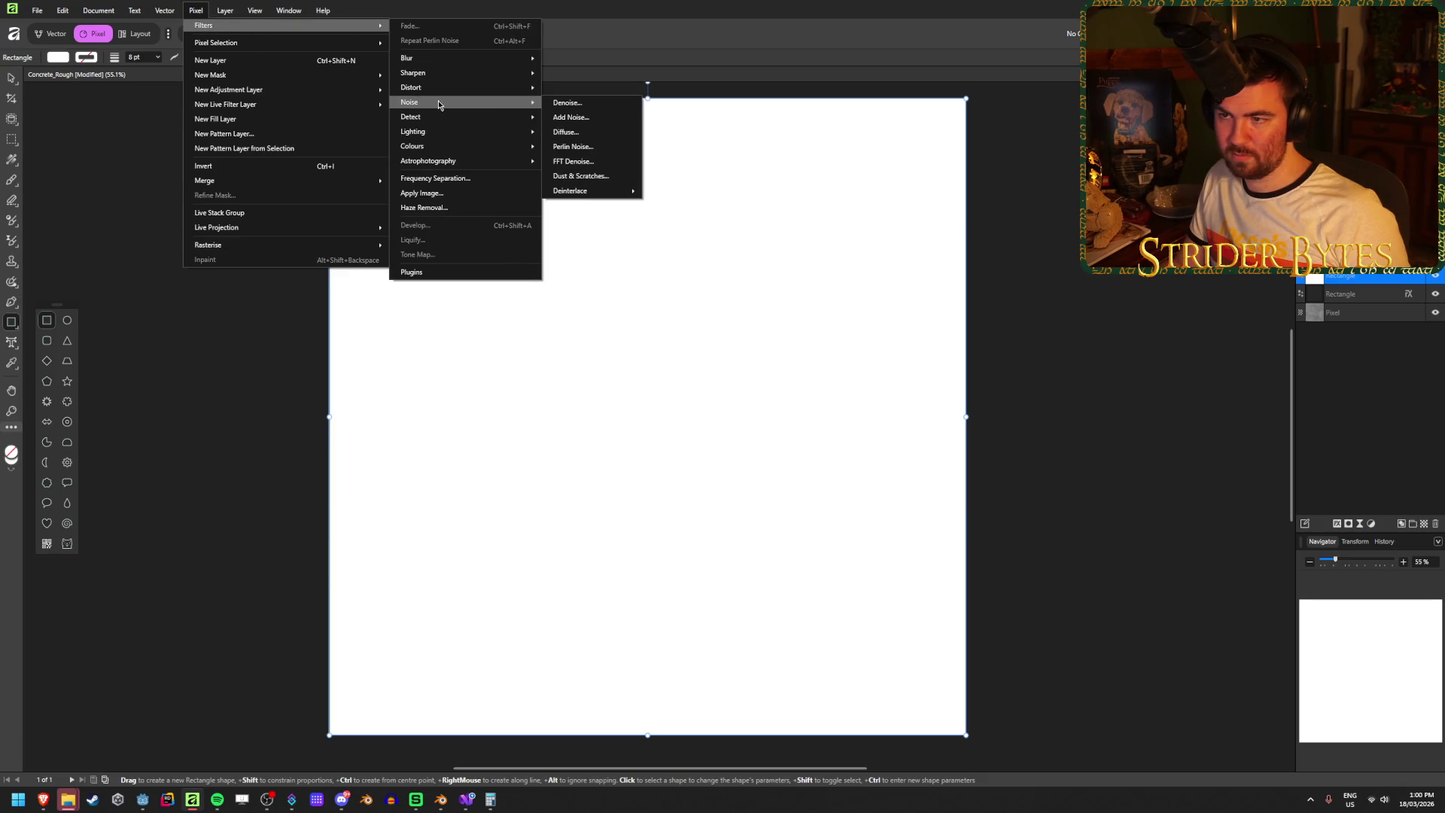
{"action": "left_click", "coordinate": [588, 152]}
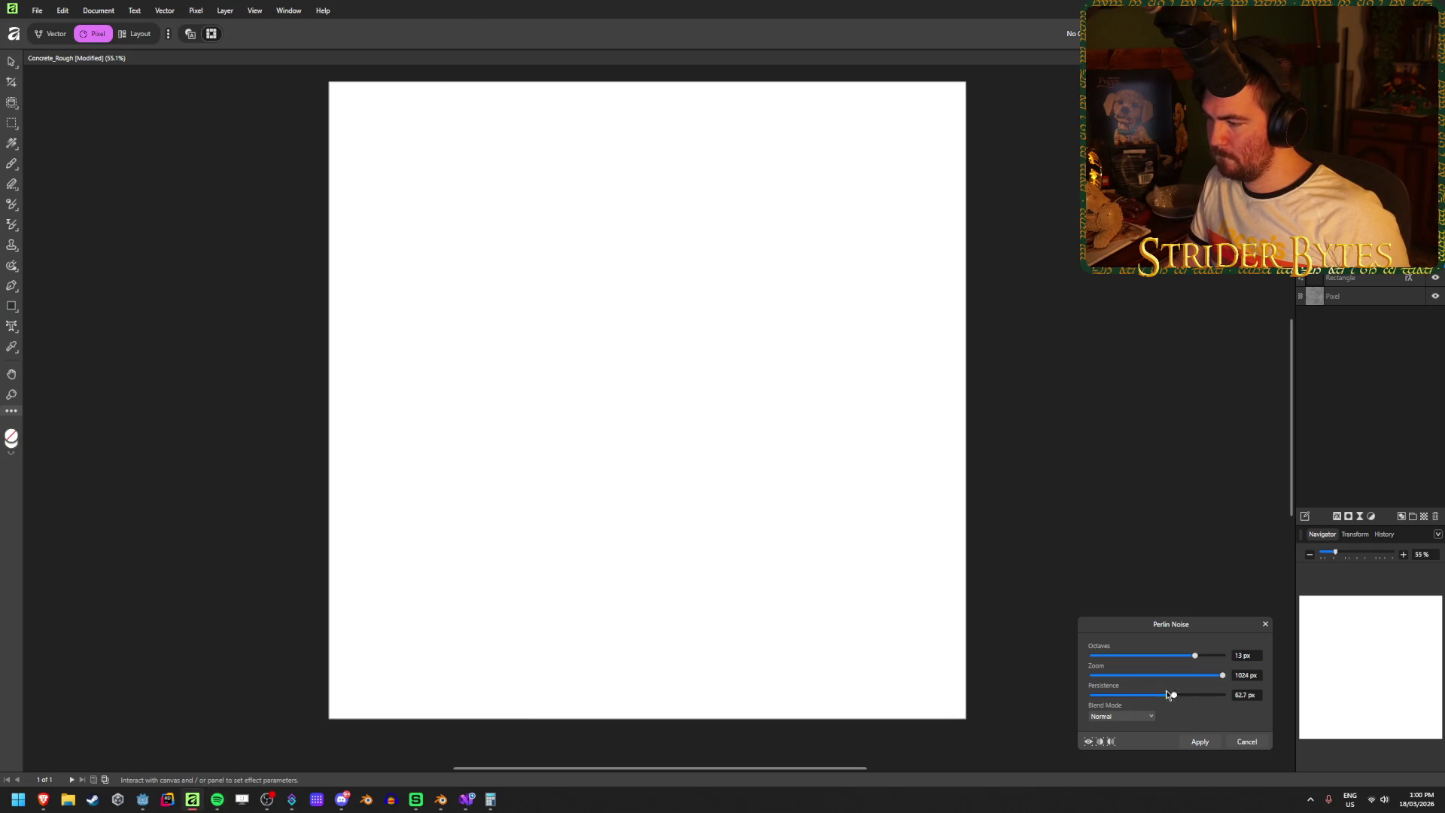
{"action": "left_click", "coordinate": [1243, 740]}
{"action": "key", "text": "m"}
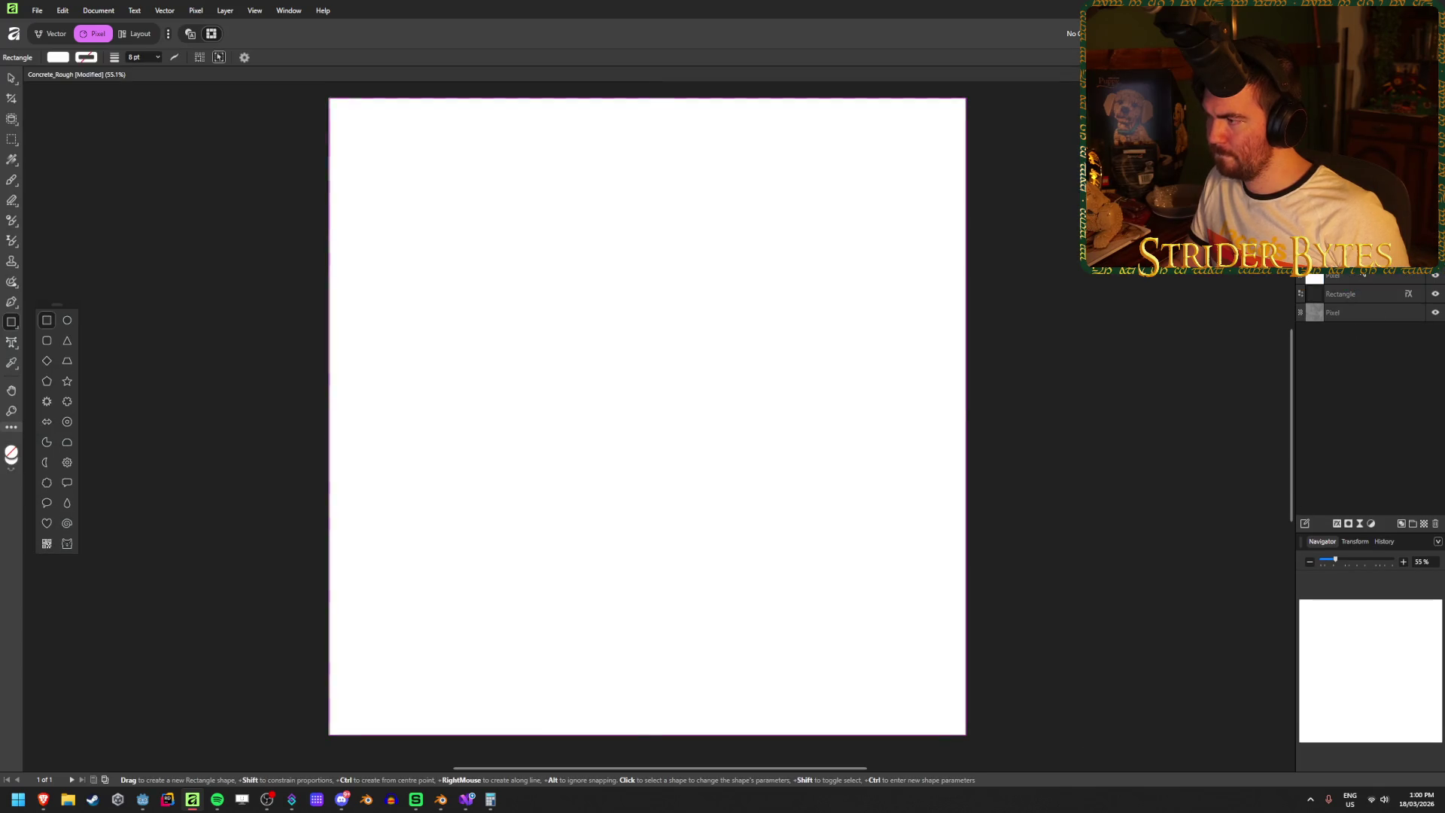
- Reopen Perlin Noise, lower the octaves and zoom, then cancel without applying
{"action": "left_click", "coordinate": [196, 11]}
{"action": "mouse_move", "coordinate": [301, 26]}
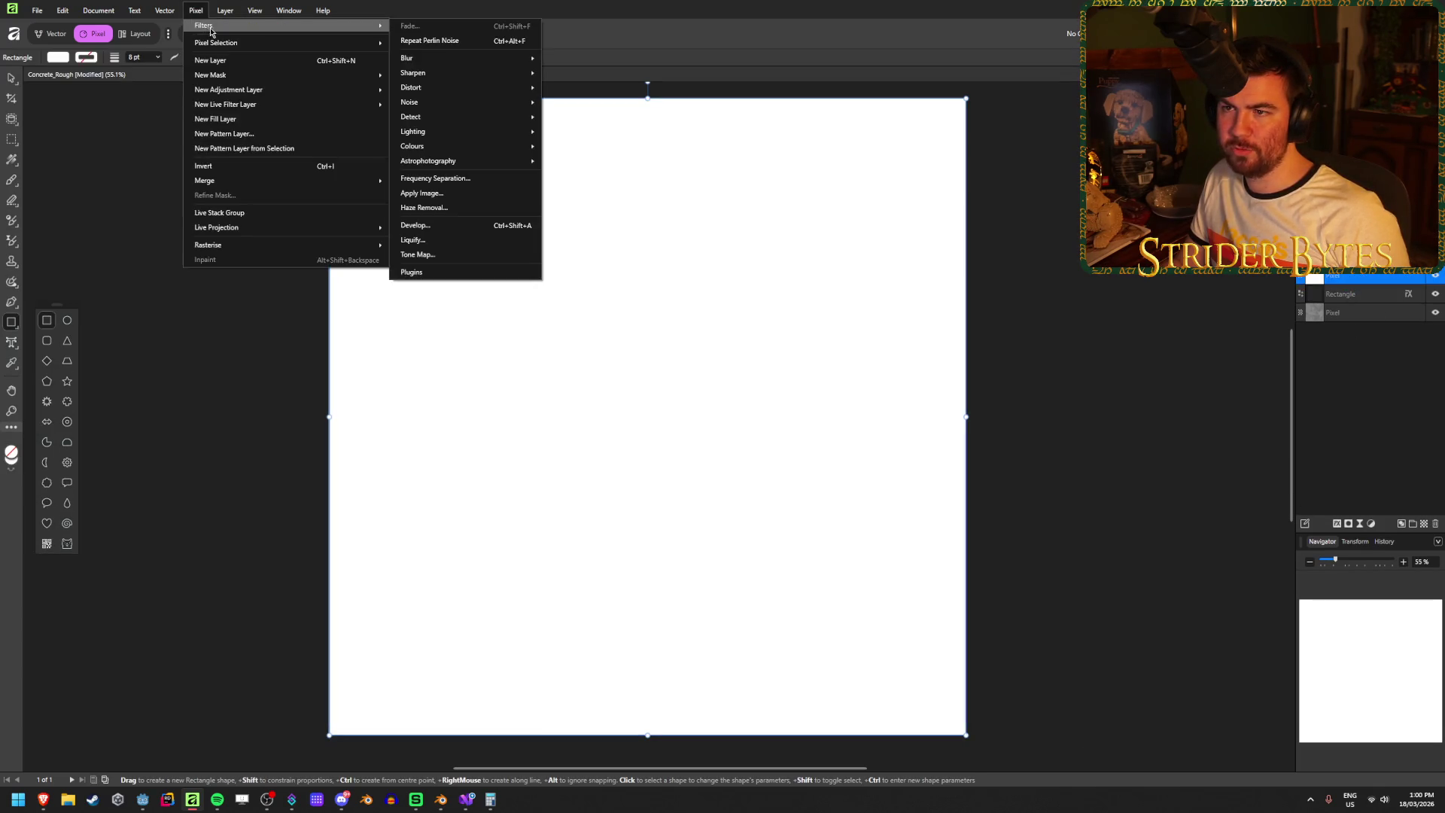
{"action": "left_click", "coordinate": [433, 41]}
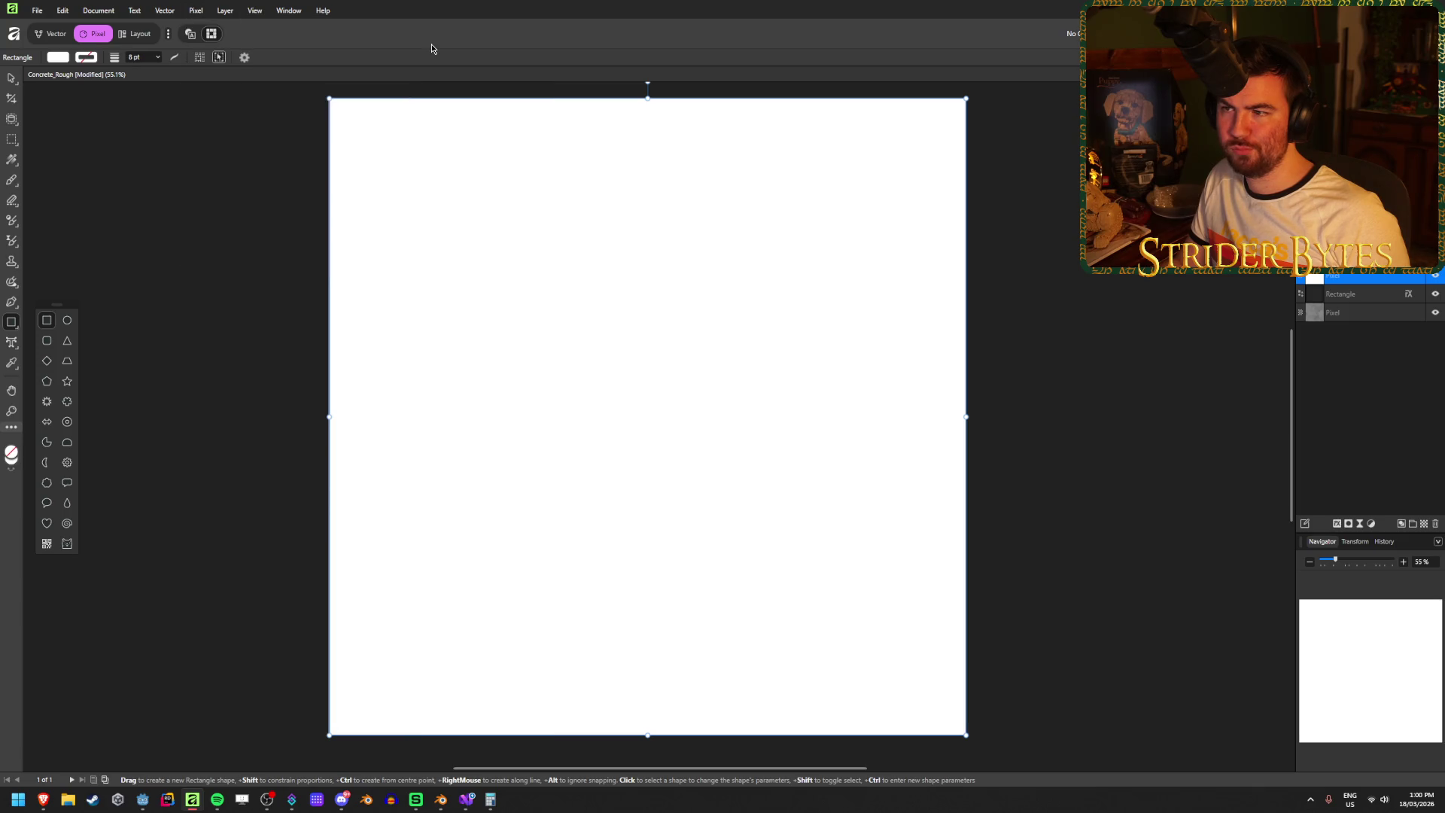
{"action": "left_click", "coordinate": [195, 11]}
{"action": "mouse_move", "coordinate": [221, 27]}
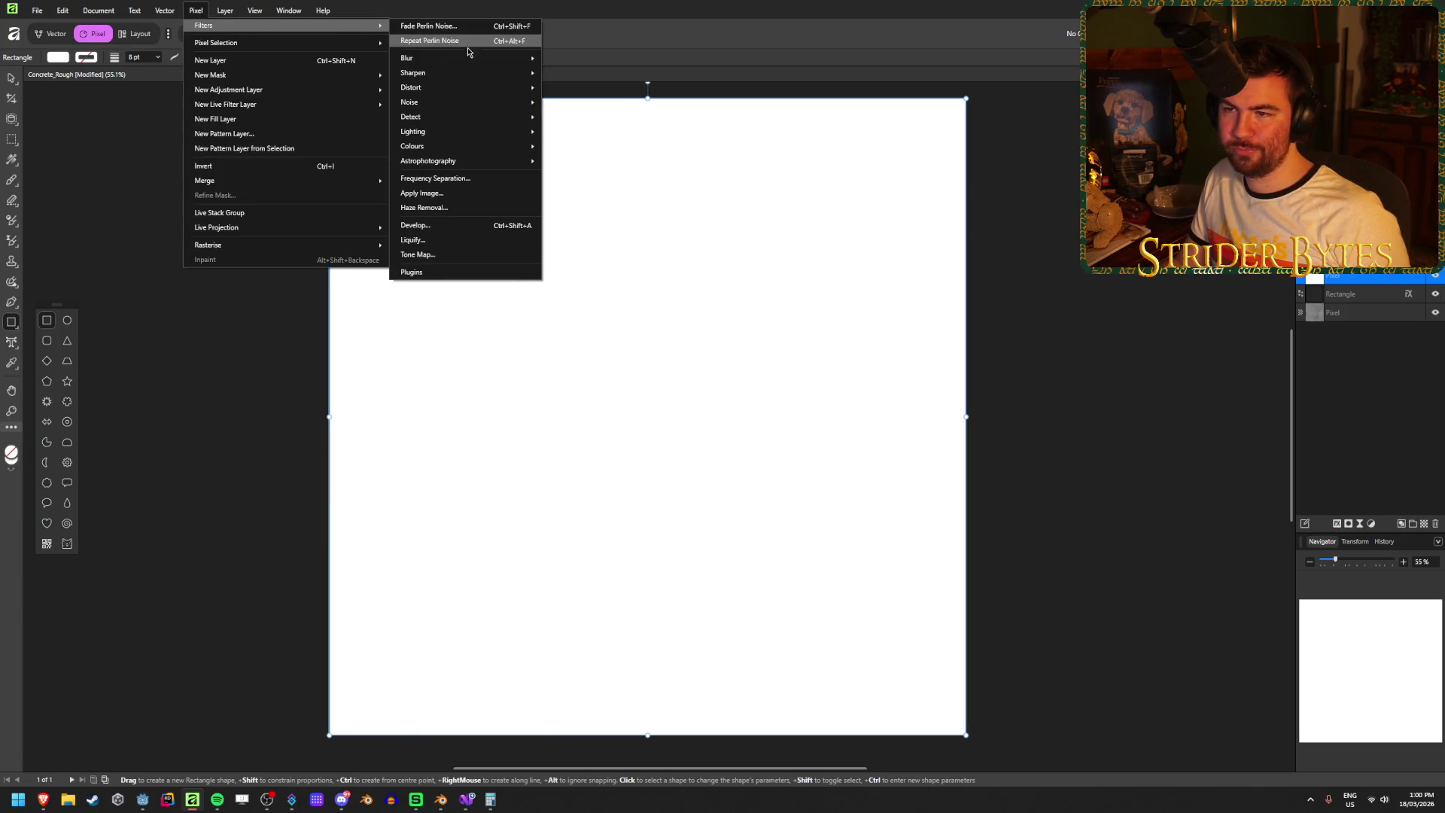
{"action": "mouse_move", "coordinate": [471, 102]}
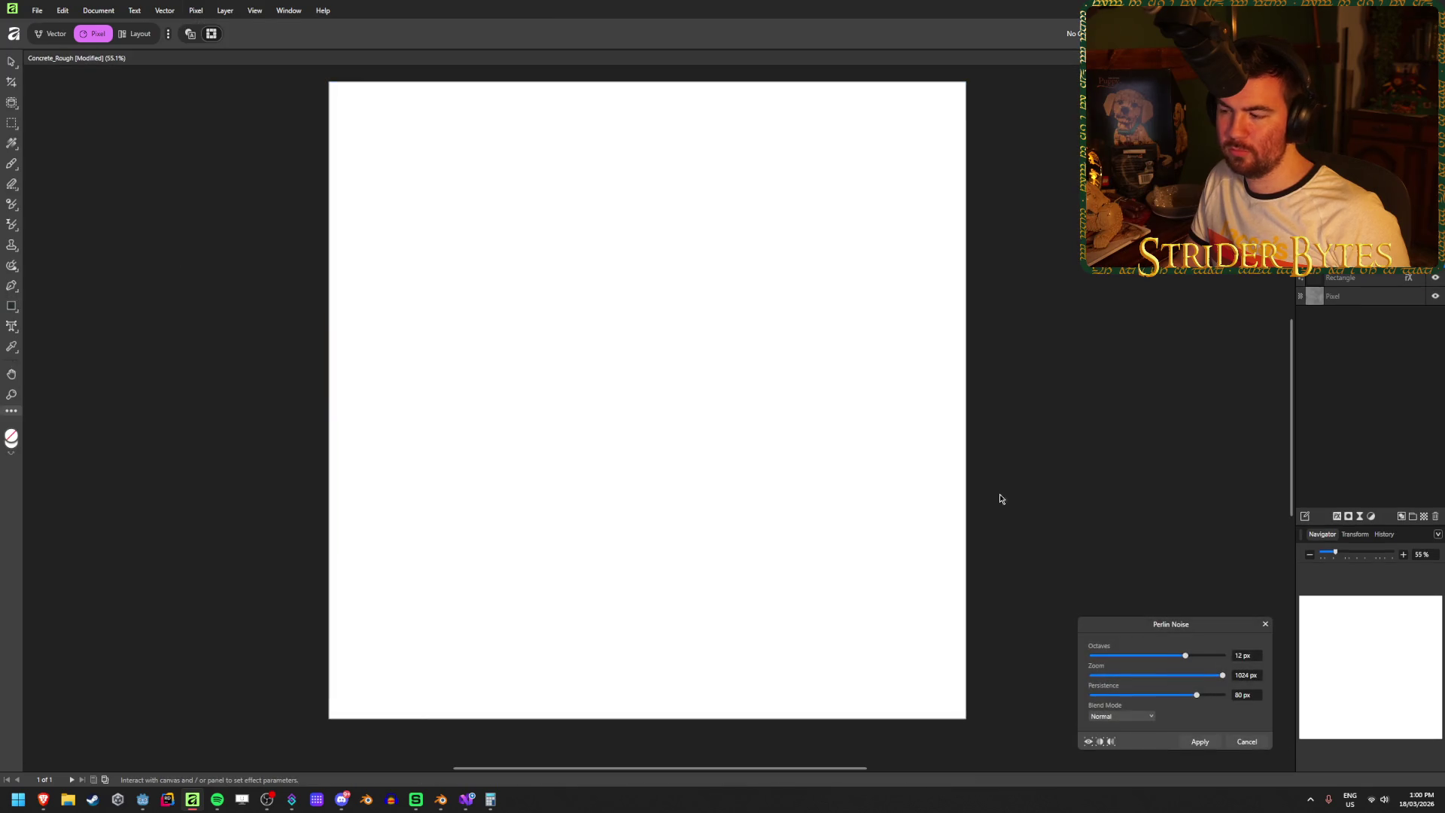
{"action": "left_click_drag", "start_coordinate": [1184, 660], "coordinate": [1156, 683]}
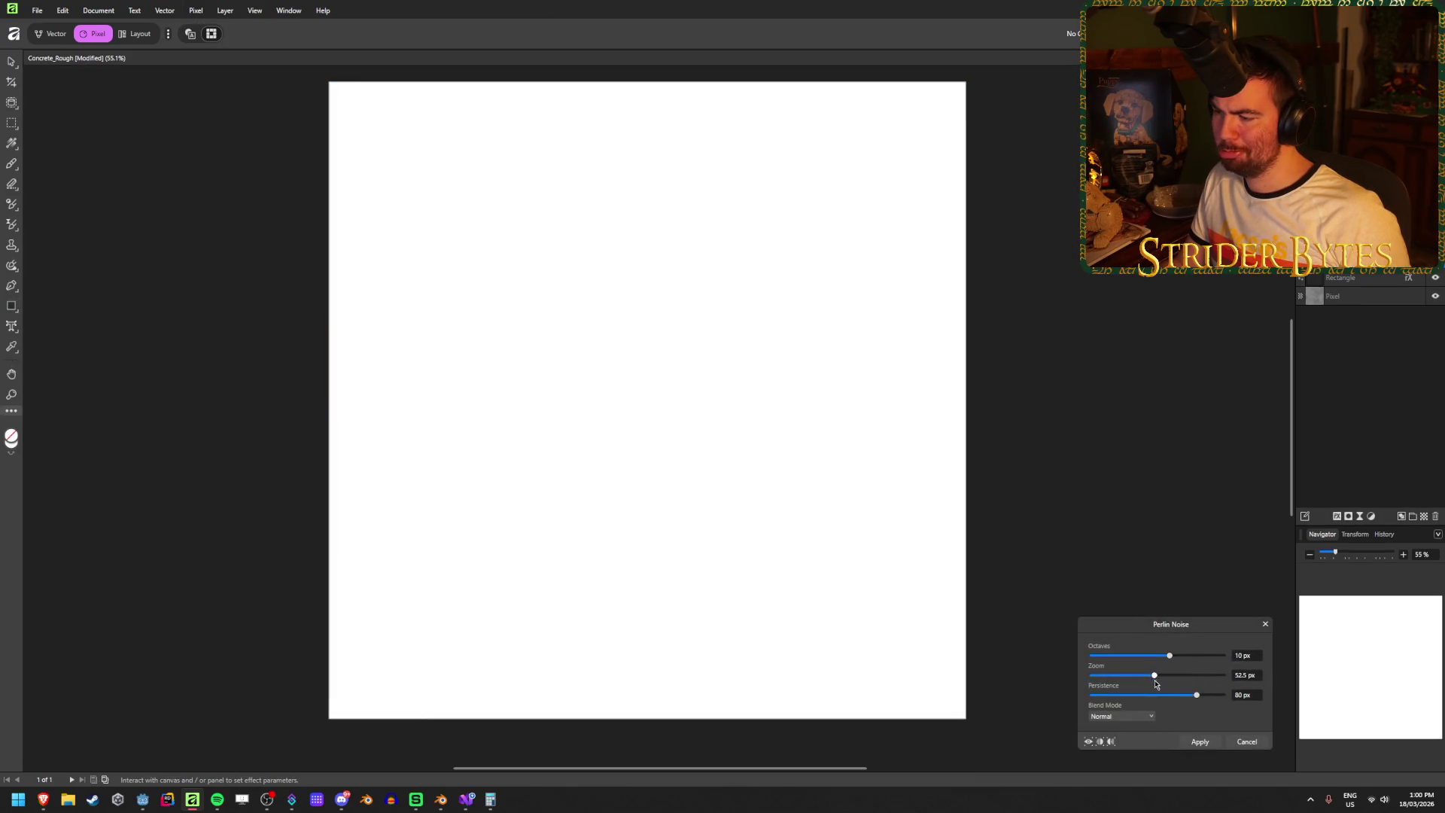
{"action": "left_click", "coordinate": [1246, 741]}
{"action": "left_click", "coordinate": [1356, 275]}
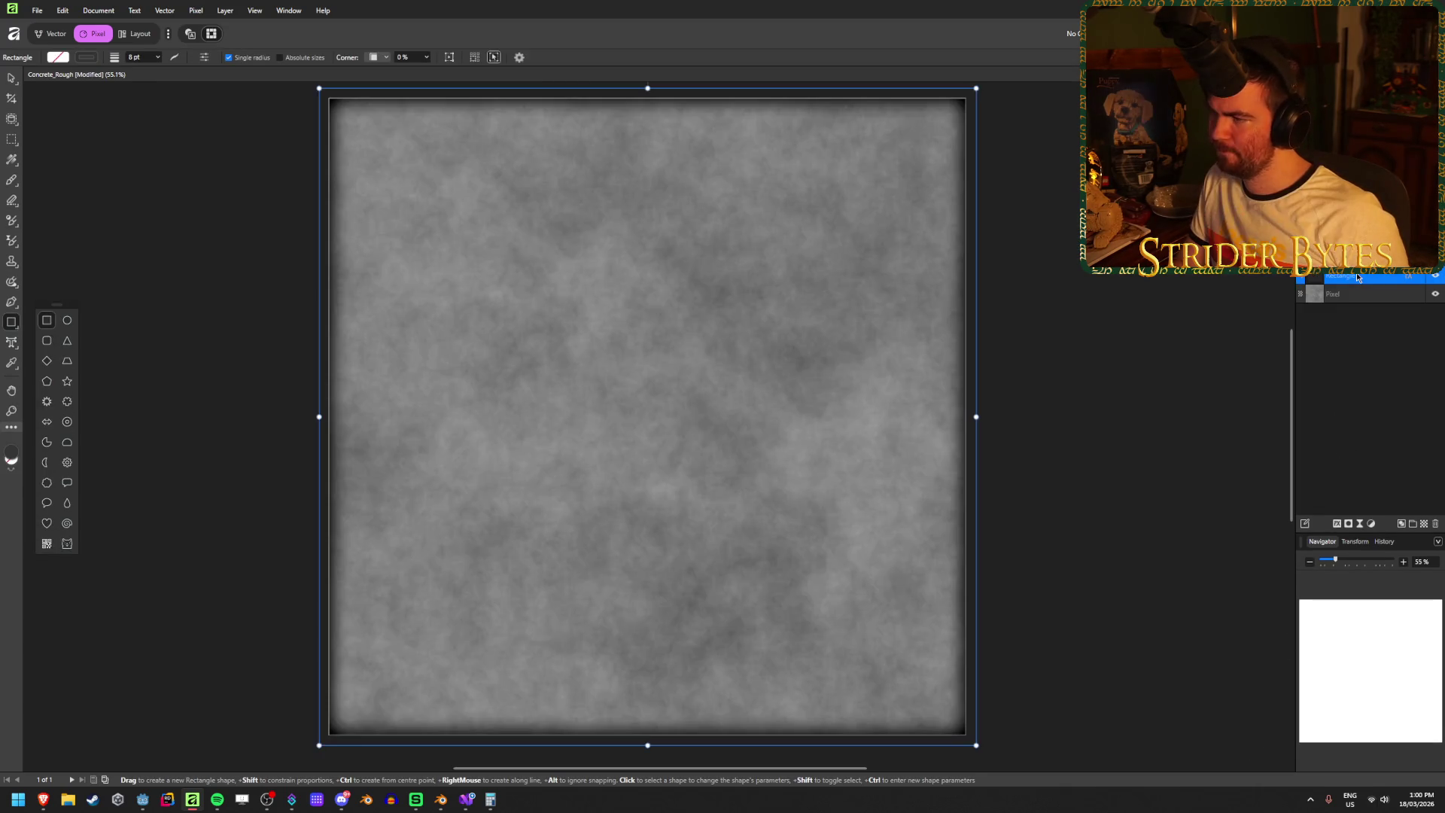
- Deselect, draw a new 2048 px canvas rectangle, and set its fill lightness to 67
{"action": "key", "text": "ctrl+d"}
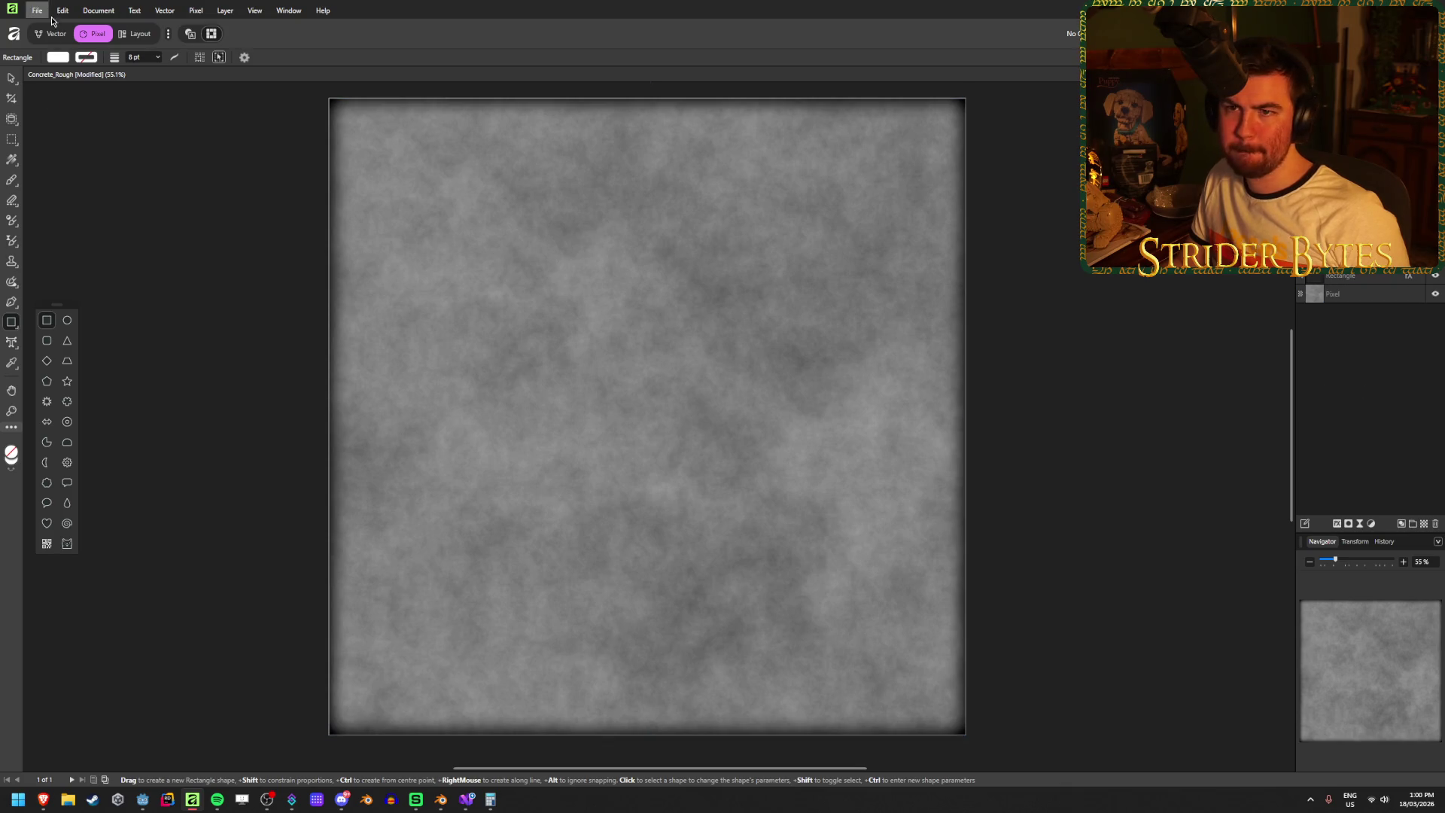
{"action": "left_click_drag", "start_coordinate": [329, 98], "coordinate": [968, 737]}
{"action": "left_click", "coordinate": [57, 57]}
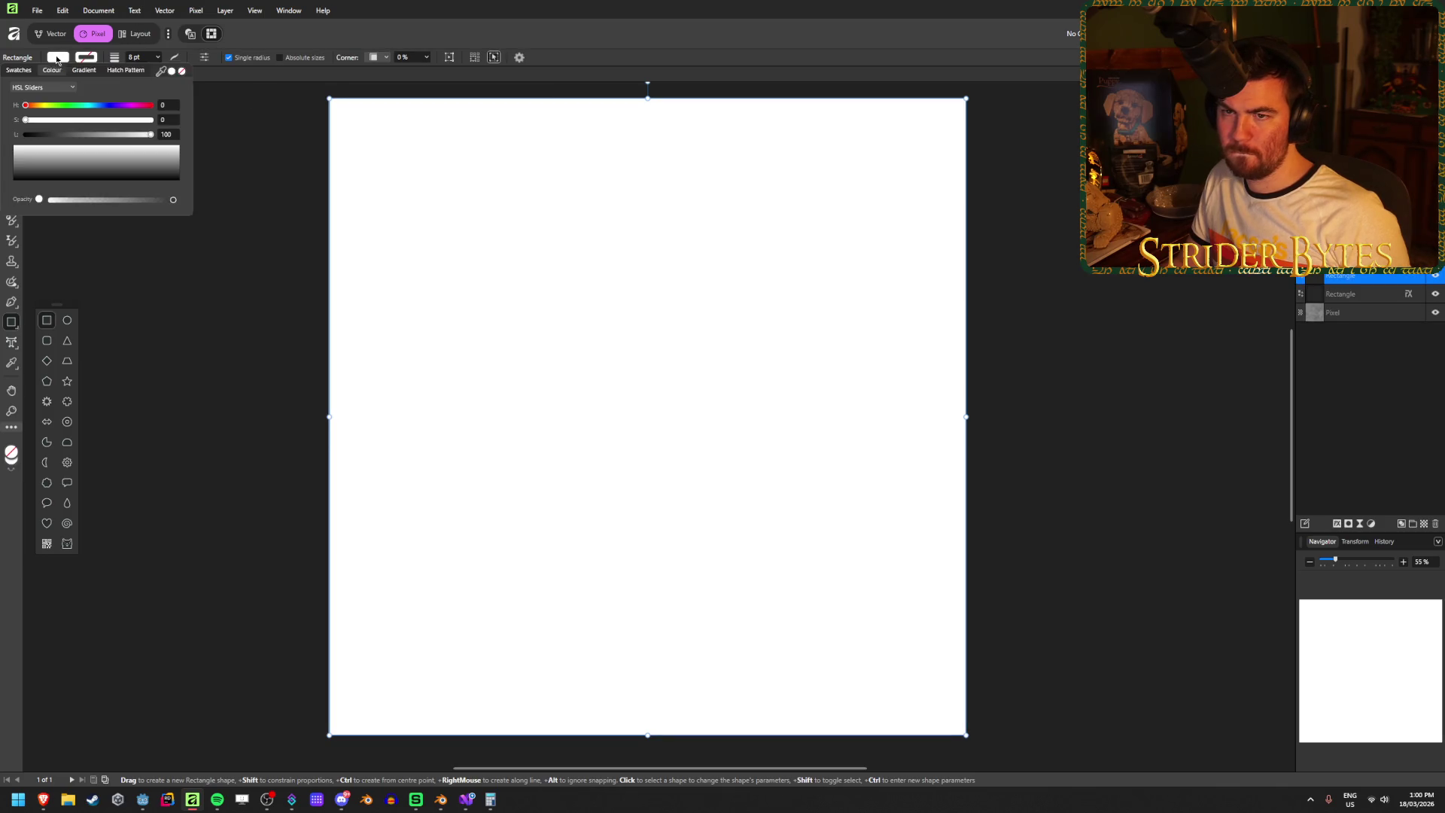
{"action": "left_click", "coordinate": [142, 134]}
{"action": "left_click_drag", "start_coordinate": [142, 138], "coordinate": [110, 137]}
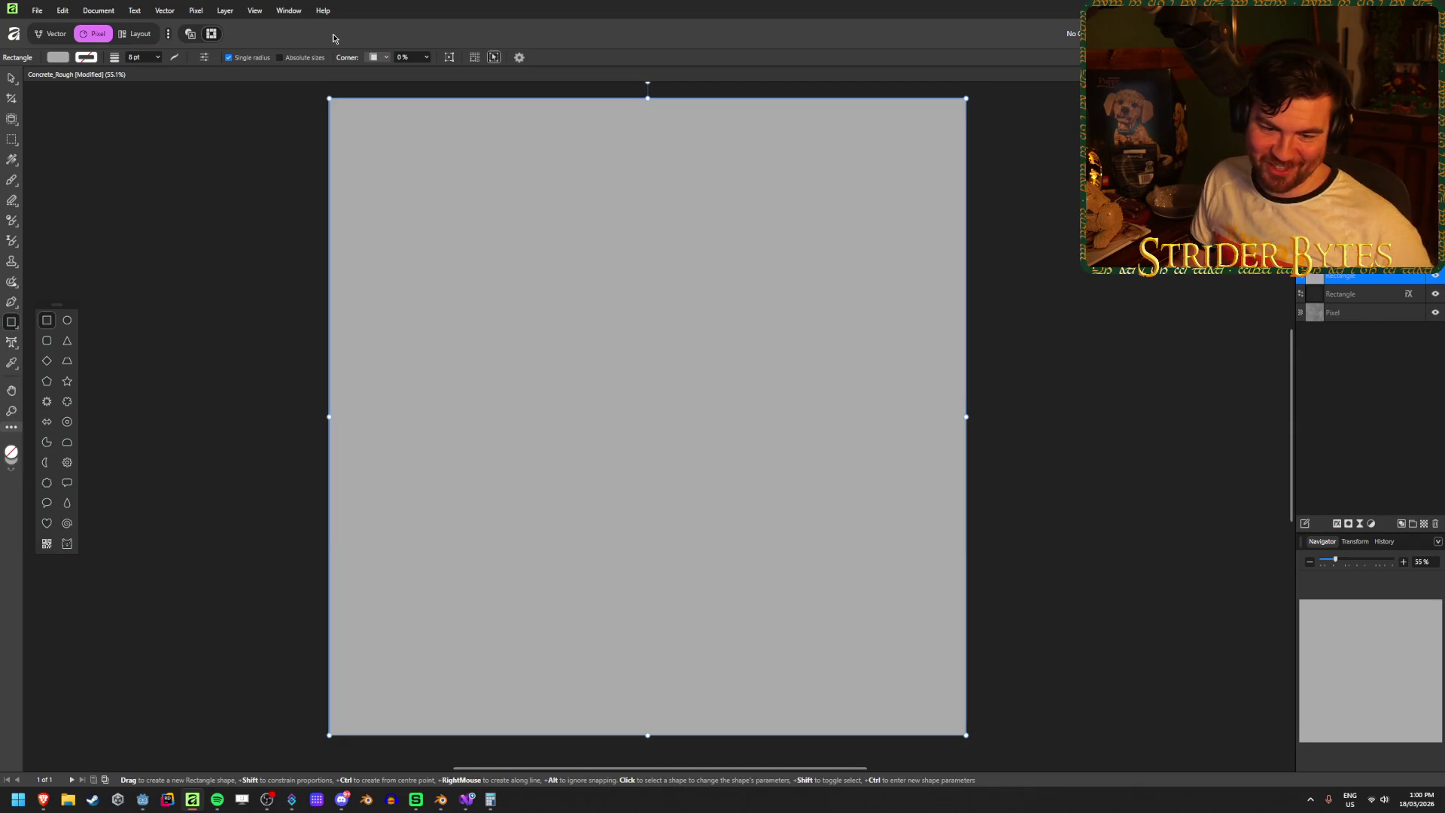
{"action": "left_click", "coordinate": [236, 4]}
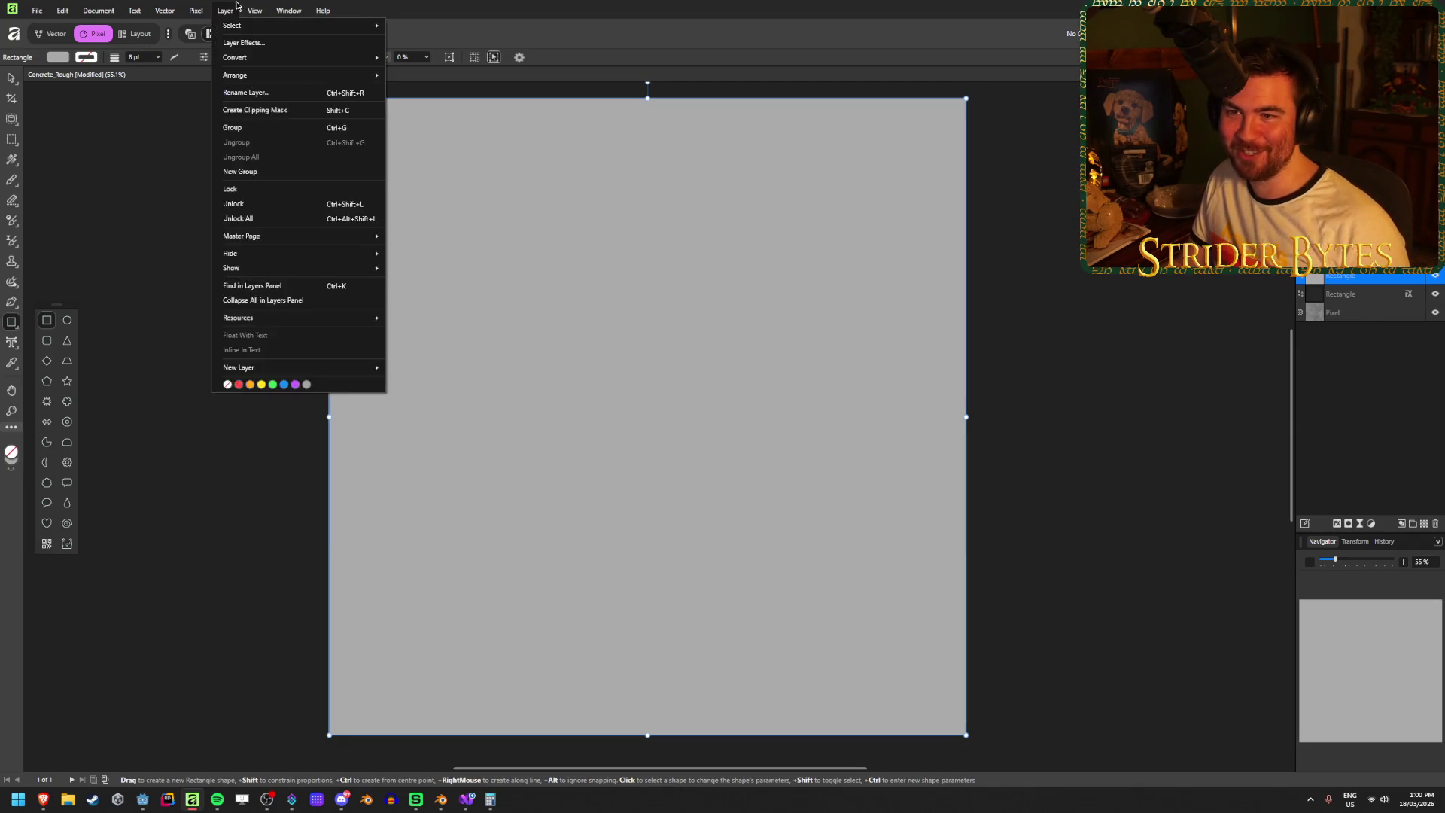
- Preview Perlin Noise on the grey rectangle with octaves lowered to 11
{"action": "mouse_move", "coordinate": [195, 10]}
{"action": "mouse_move", "coordinate": [361, 25]}
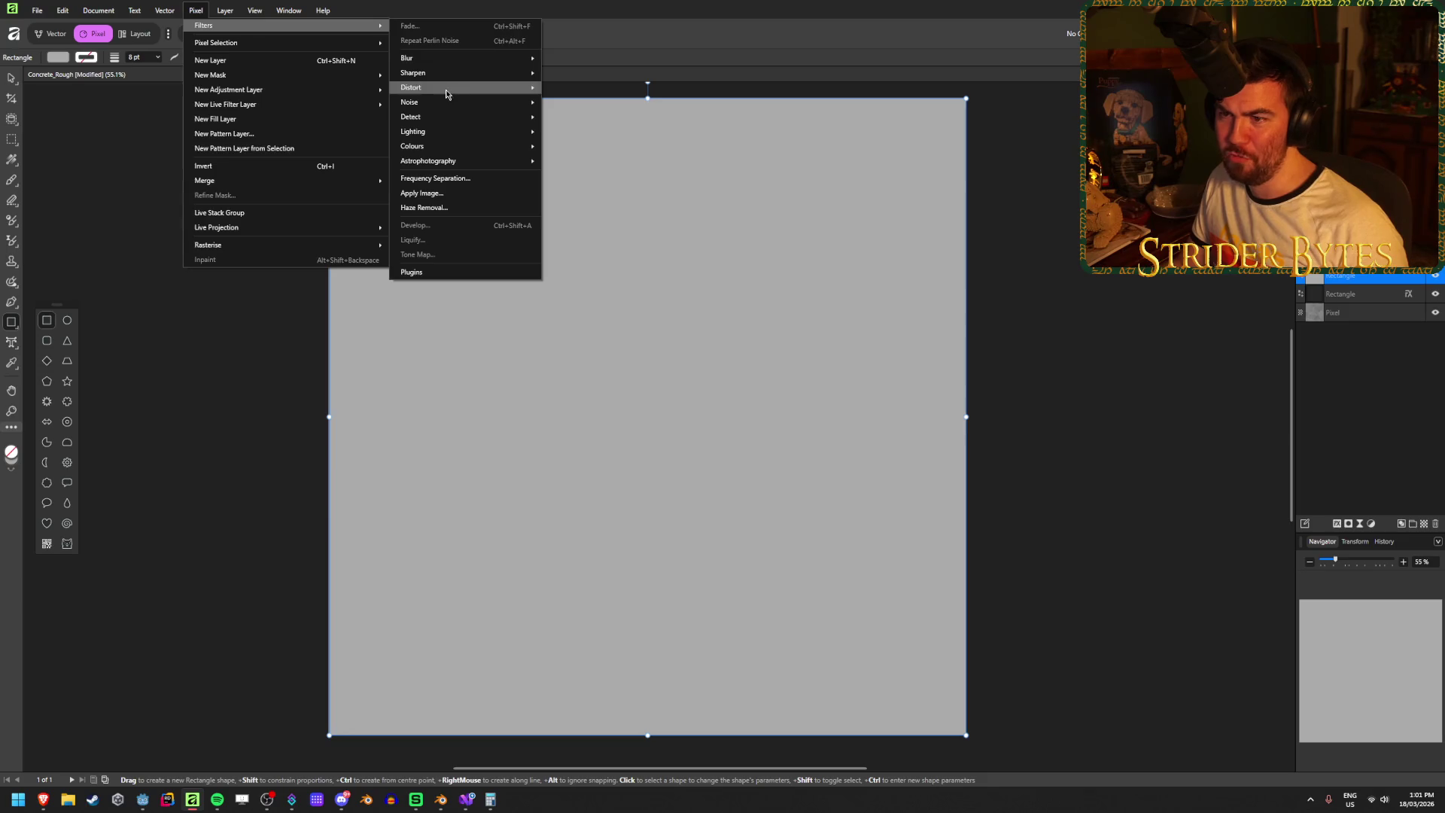
{"action": "mouse_move", "coordinate": [452, 102]}
{"action": "left_click", "coordinate": [616, 155]}
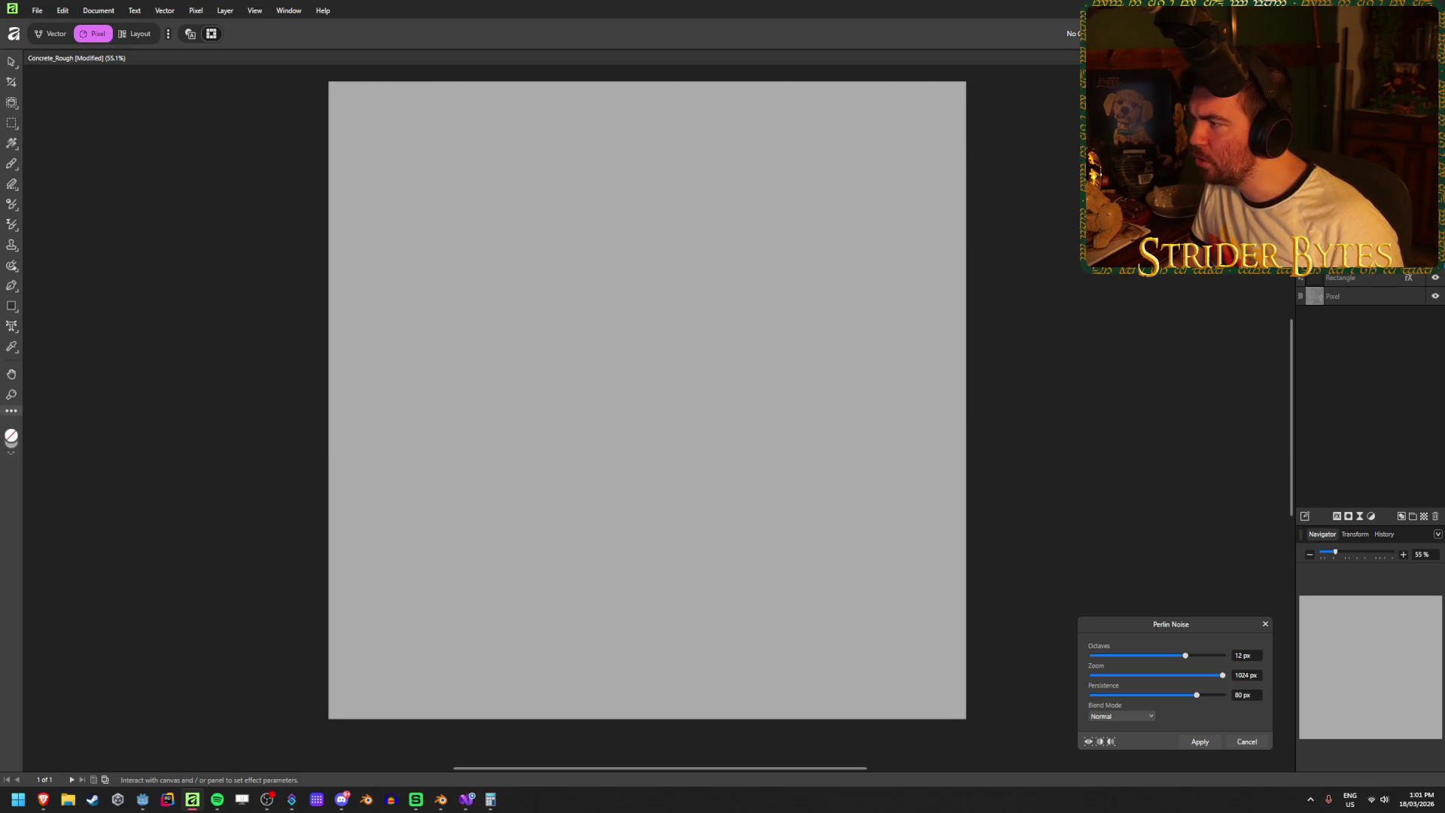
{"action": "key", "text": "ctrl+comma"}
{"action": "key", "text": "Escape"}
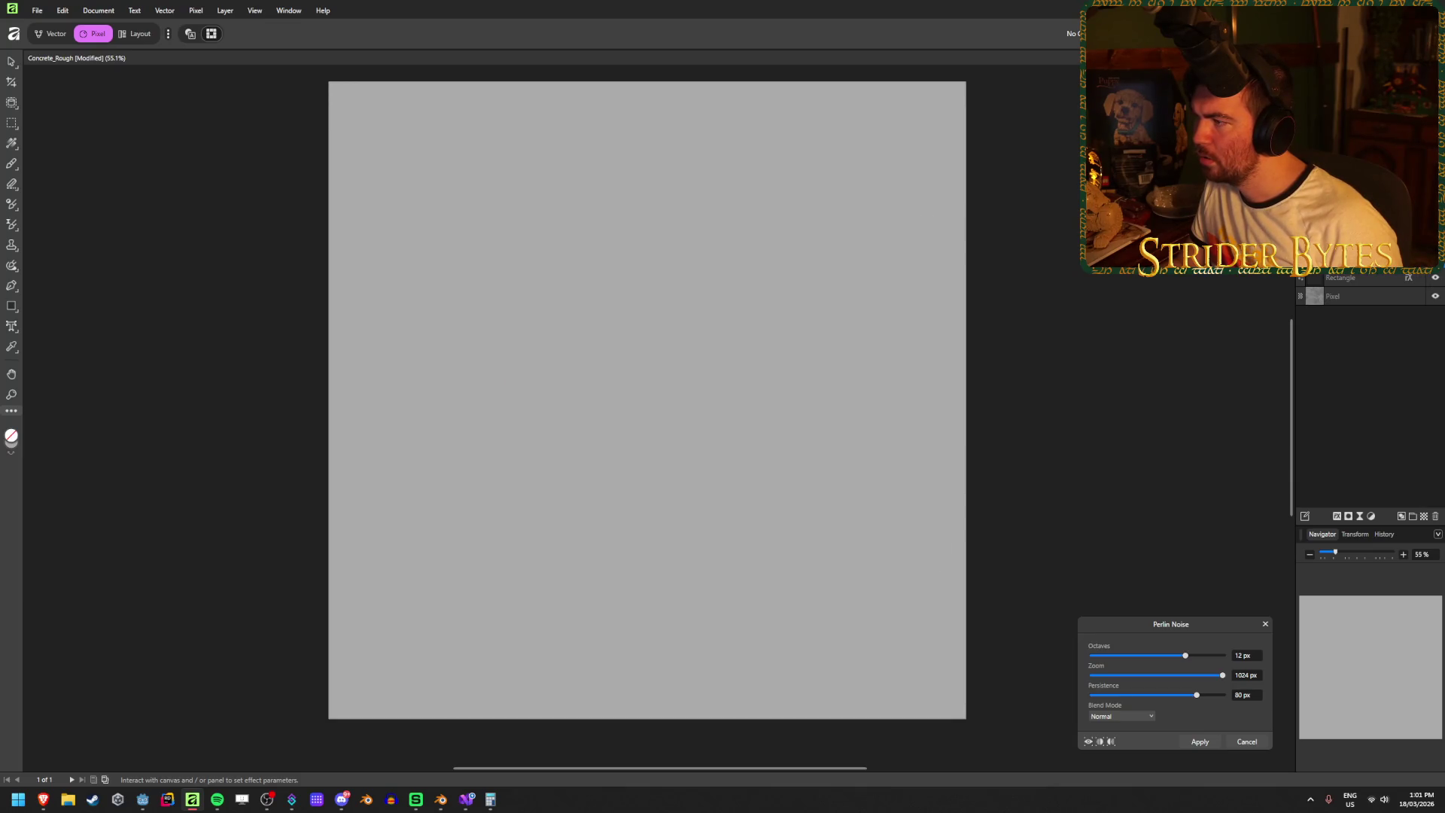
{"action": "mouse_move", "coordinate": [1184, 661]}
{"action": "left_mouse_down"}
{"action": "mouse_move", "coordinate": [1123, 660]}
{"action": "mouse_move", "coordinate": [1180, 657]}
{"action": "left_mouse_up"}
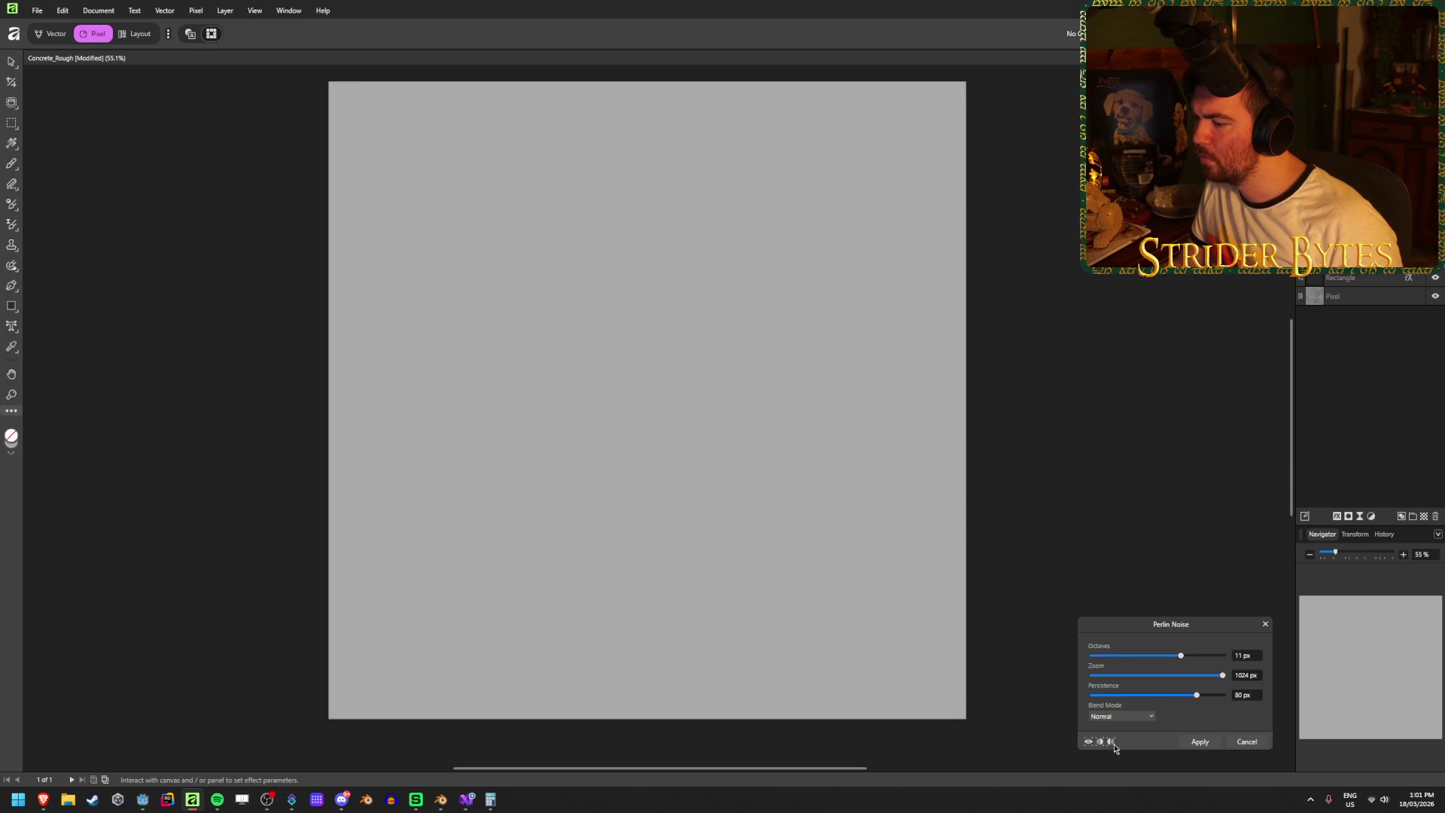
- Compare the noise in the Before/After split view, then cancel the filter
{"action": "left_click", "coordinate": [1101, 743]}
{"action": "left_click", "coordinate": [1112, 743]}
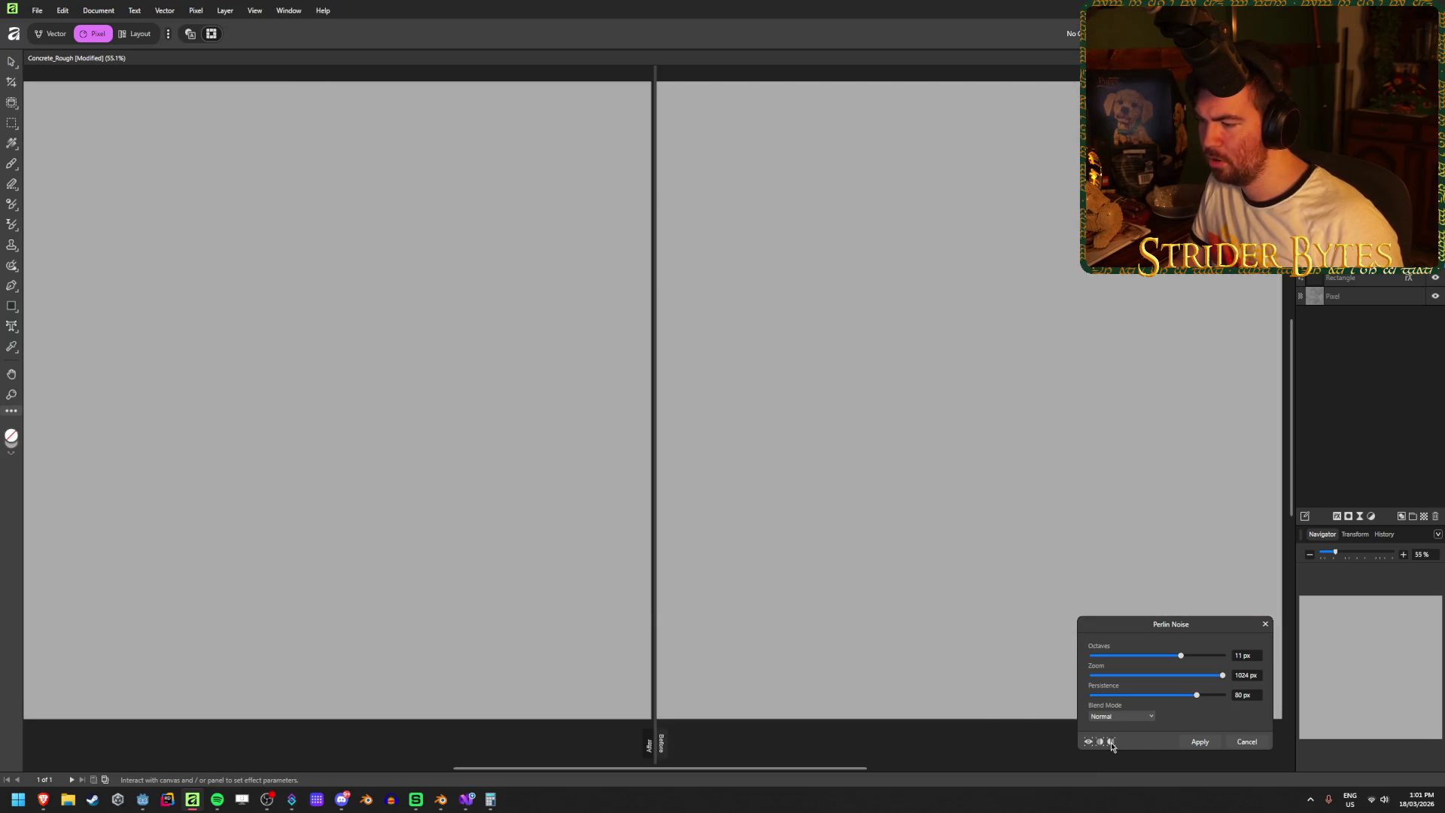
{"action": "left_click", "coordinate": [1112, 743]}
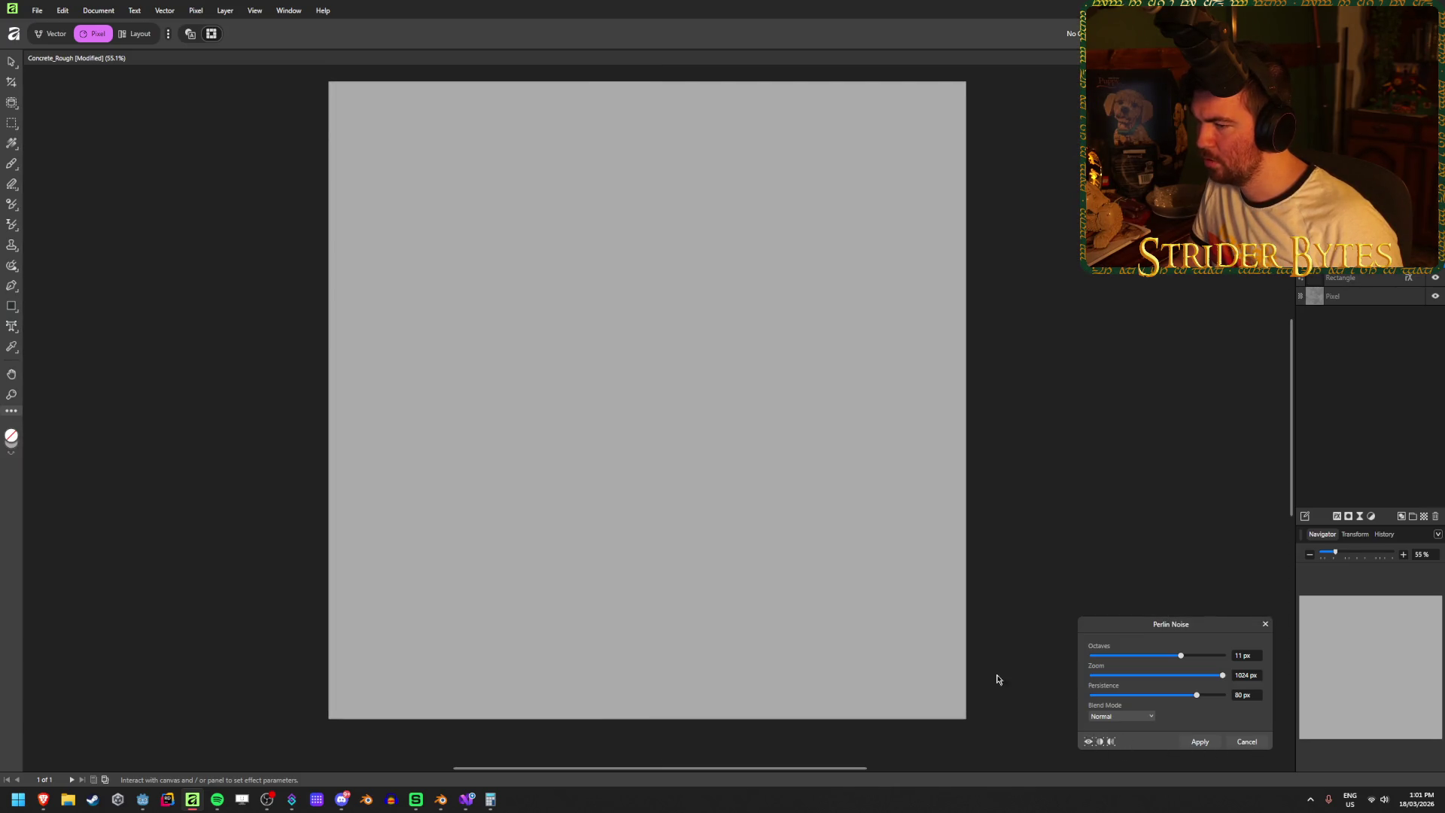
{"action": "left_click", "coordinate": [1099, 743]}
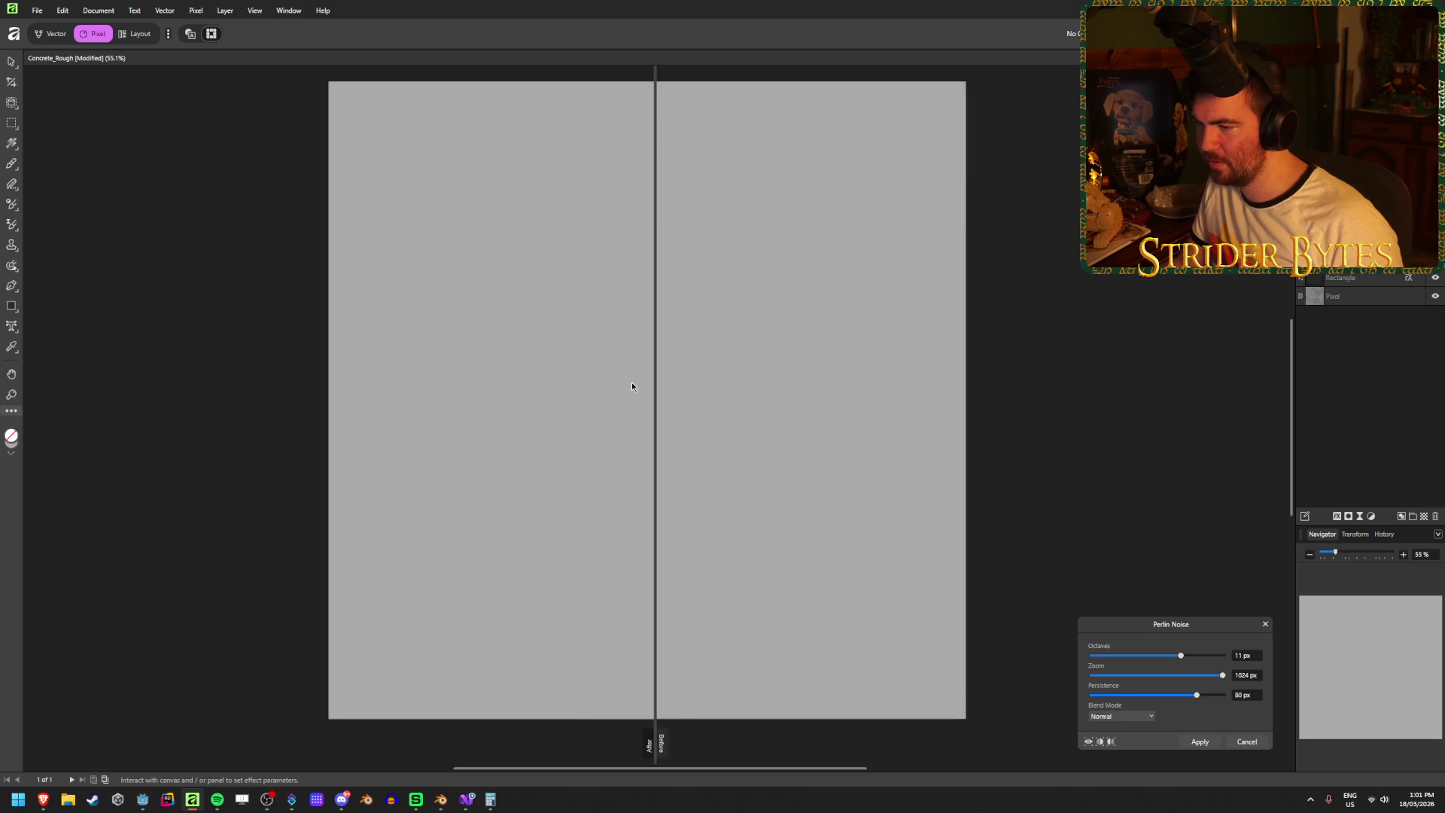
{"action": "mouse_move", "coordinate": [653, 413]}
{"action": "left_mouse_down"}
{"action": "mouse_move", "coordinate": [733, 422]}
{"action": "mouse_move", "coordinate": [797, 467]}
{"action": "mouse_move", "coordinate": [703, 482]}
{"action": "left_mouse_up"}
{"action": "left_click", "coordinate": [1099, 742]}
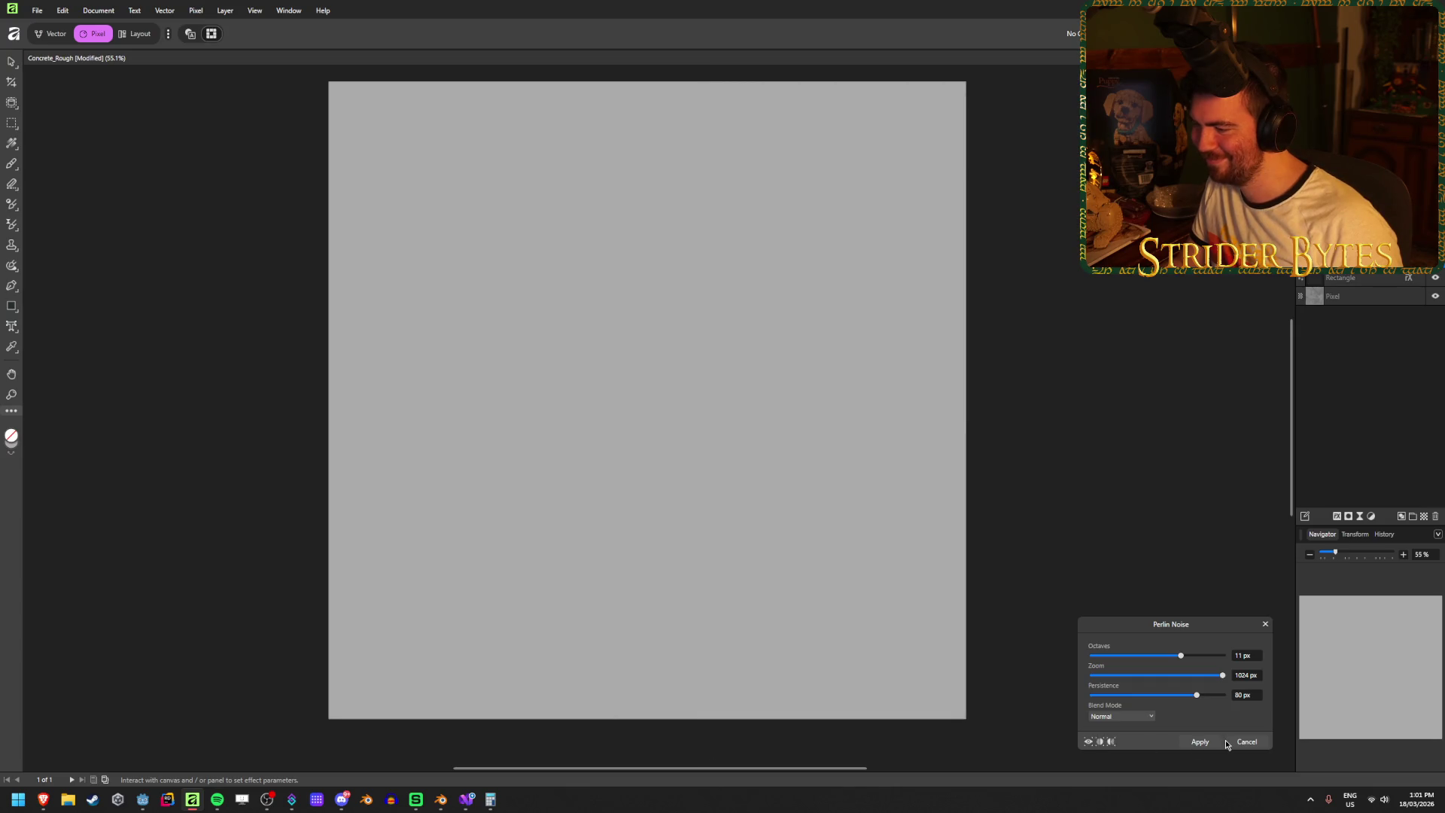
{"action": "left_click", "coordinate": [1201, 742]}
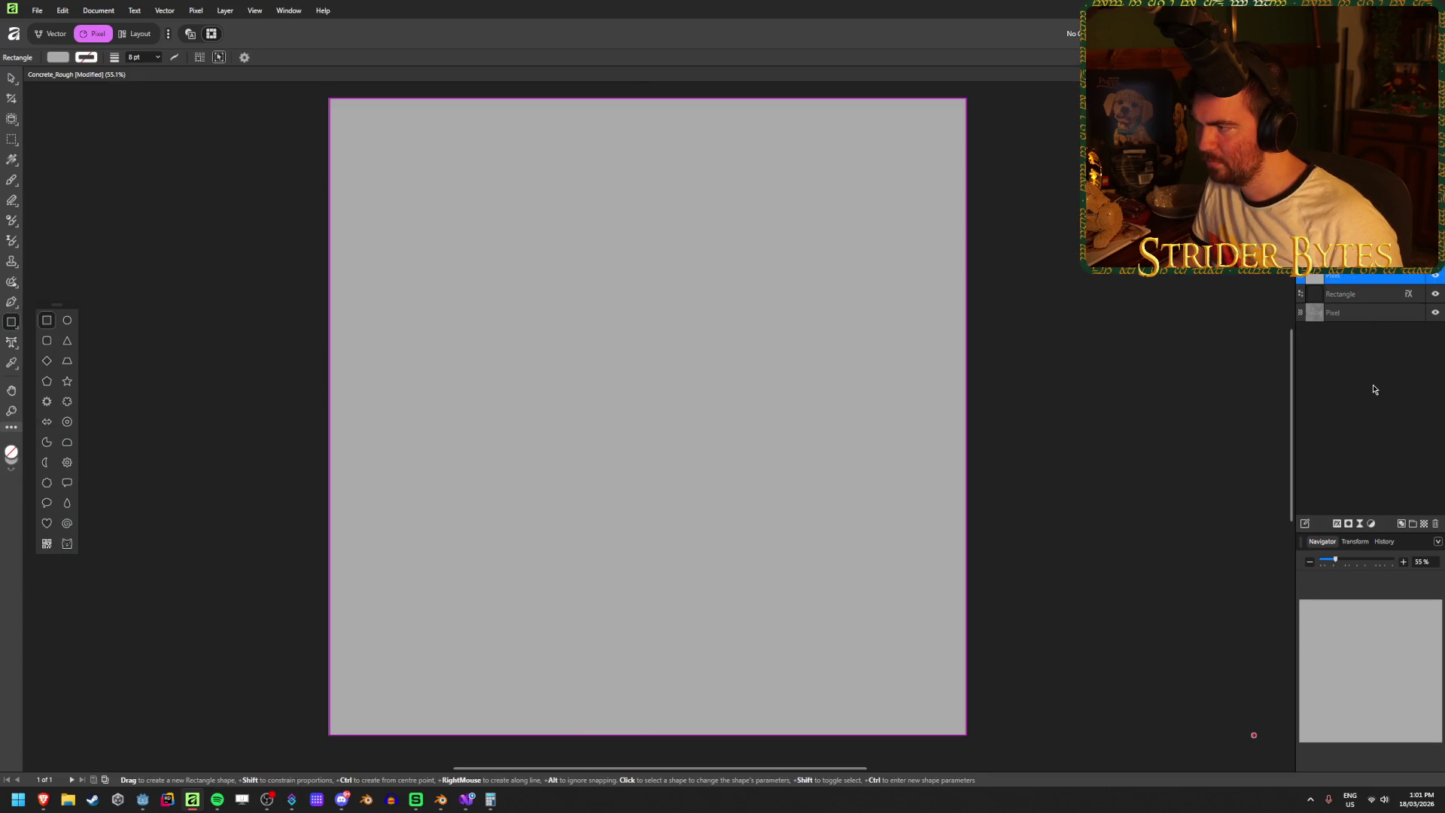
- Select the top pixel layer, reopen and cancel Perlin Noise, then browse the Blur filters
{"action": "left_click", "coordinate": [1376, 310]}
{"action": "left_click", "coordinate": [1378, 280]}
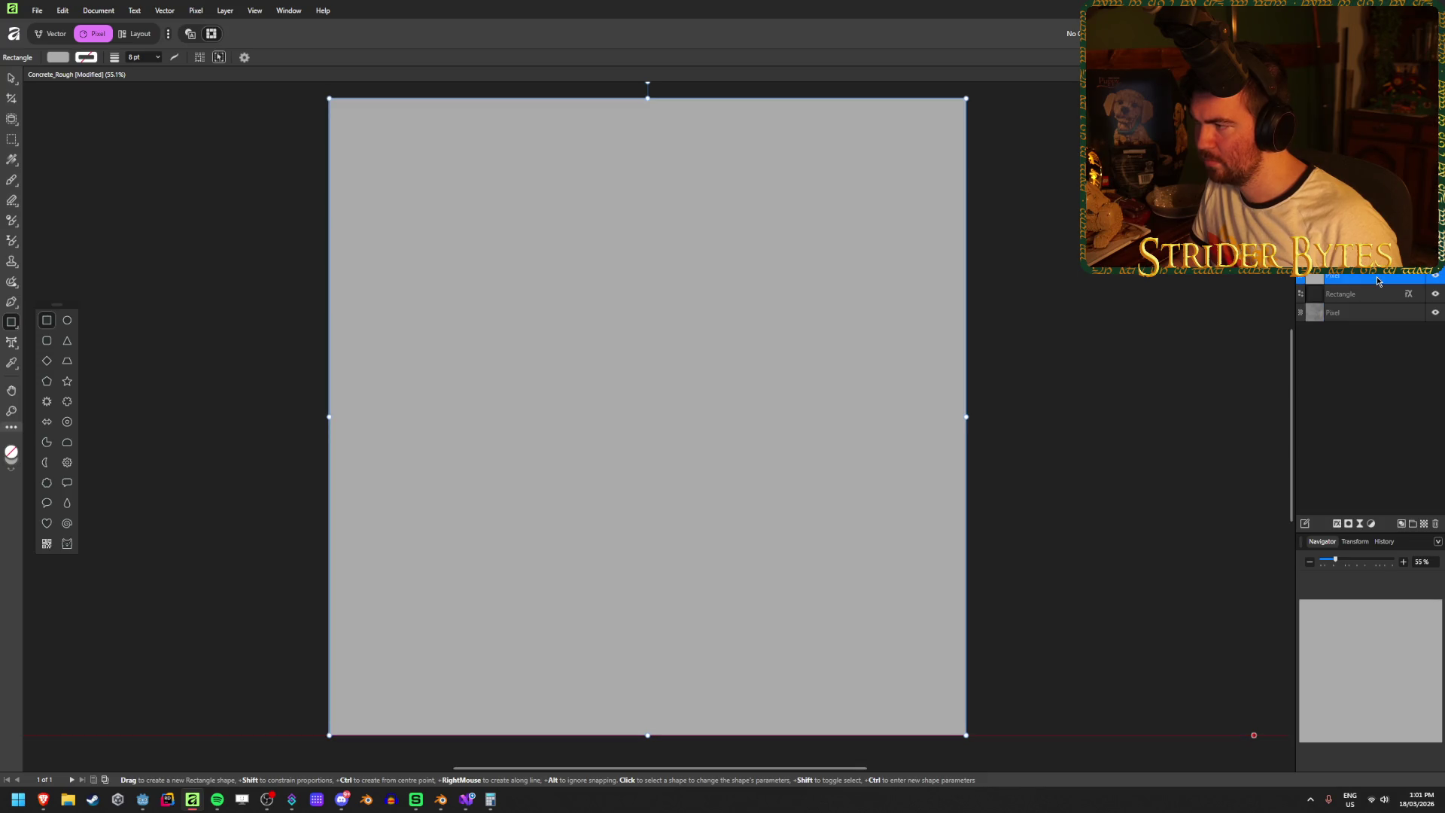
{"action": "left_click", "coordinate": [196, 11]}
{"action": "mouse_move", "coordinate": [371, 33]}
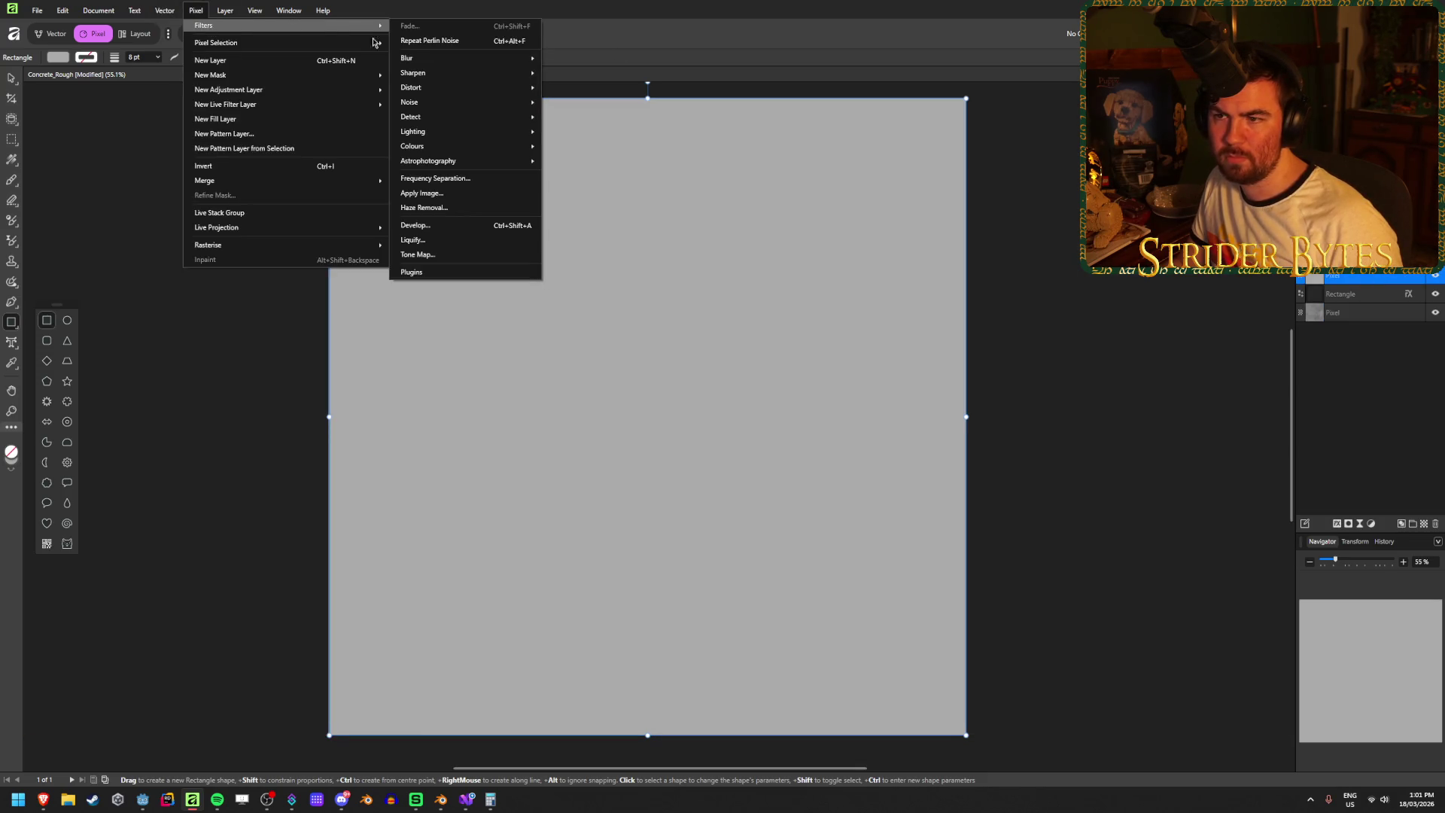
{"action": "mouse_move", "coordinate": [422, 105]}
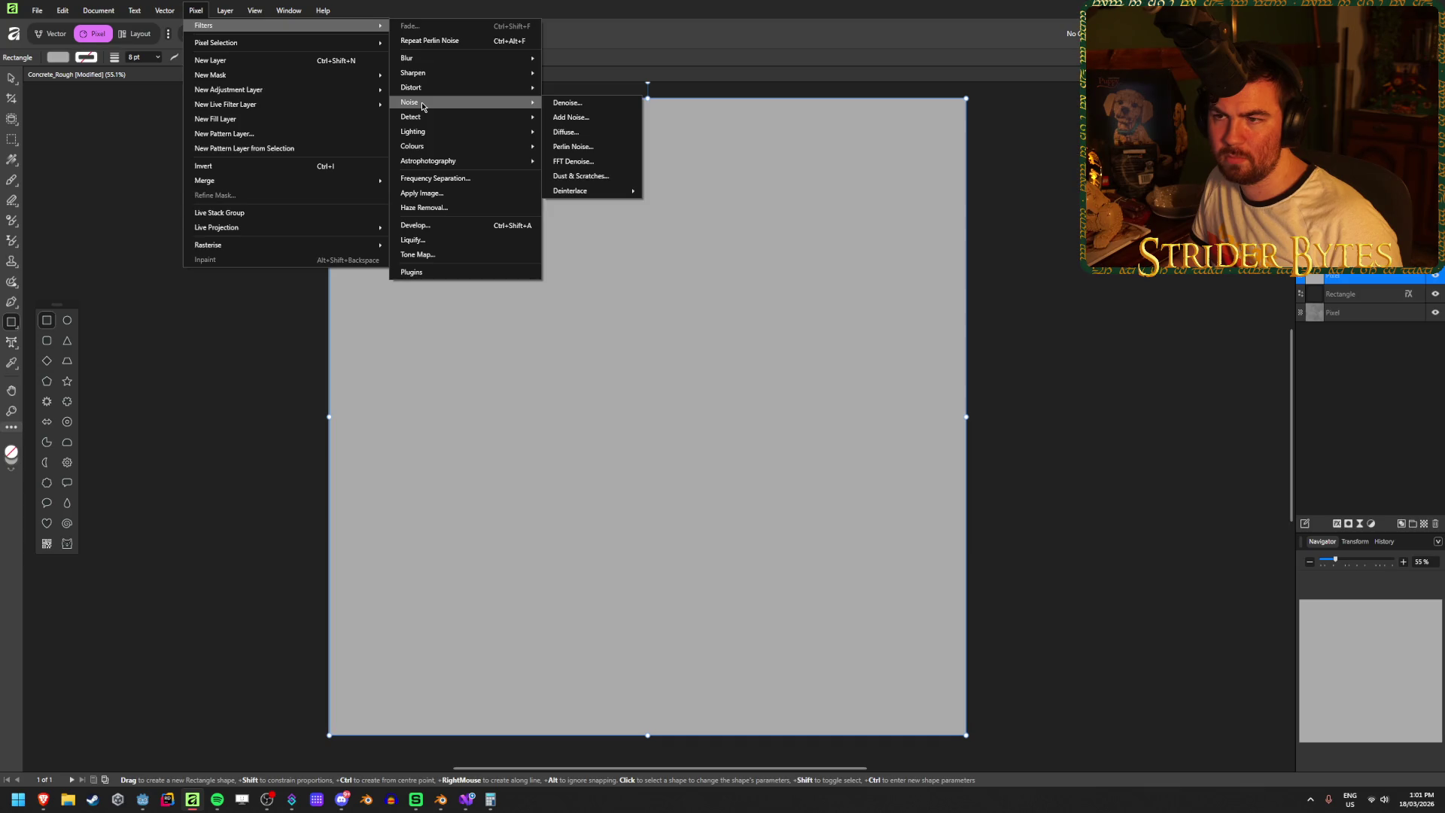
{"action": "left_click", "coordinate": [570, 146]}
{"action": "left_click", "coordinate": [1246, 741]}
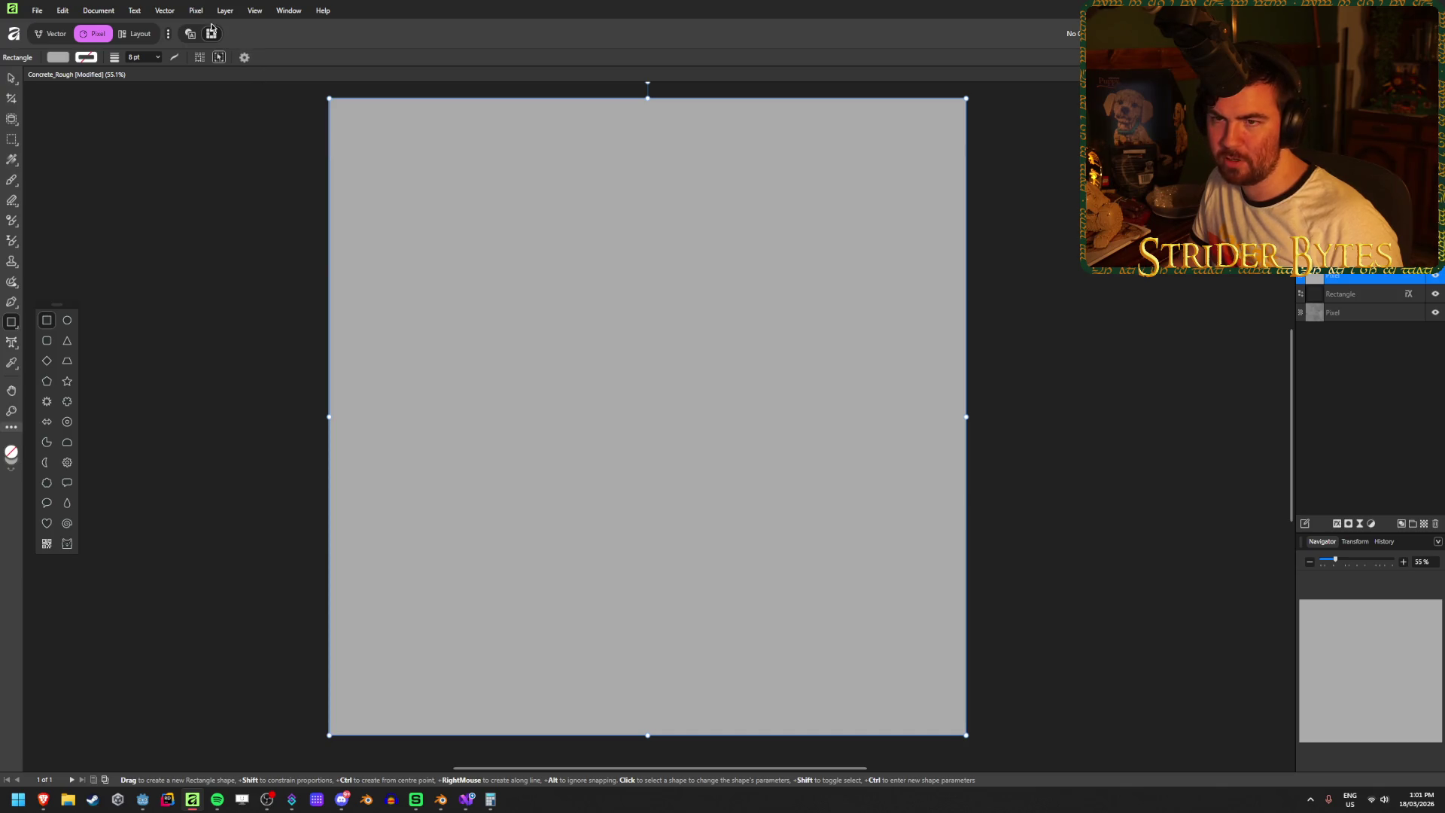
{"action": "left_click", "coordinate": [195, 10]}
{"action": "mouse_move", "coordinate": [226, 25]}
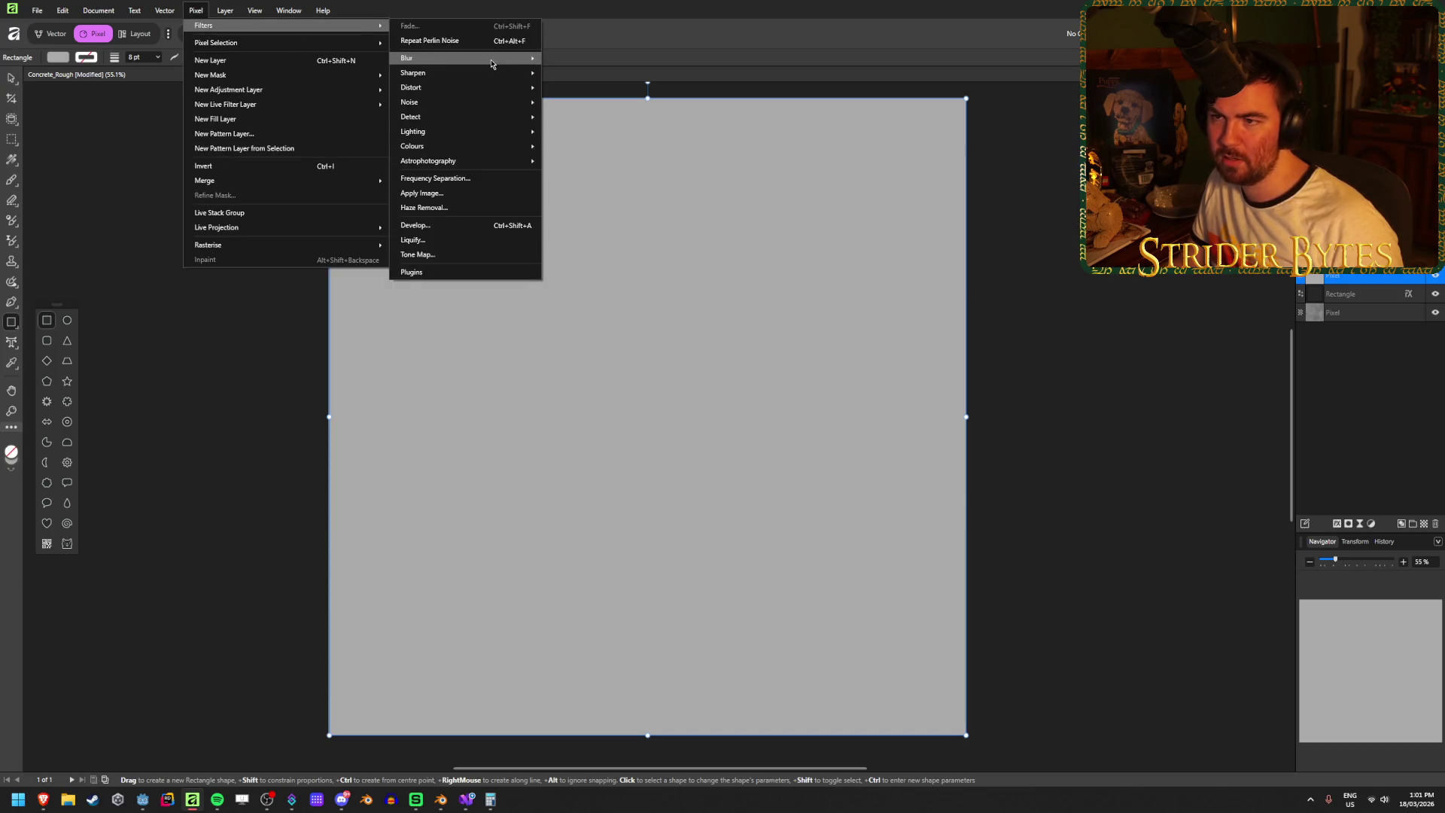
{"action": "mouse_move", "coordinate": [492, 63]}
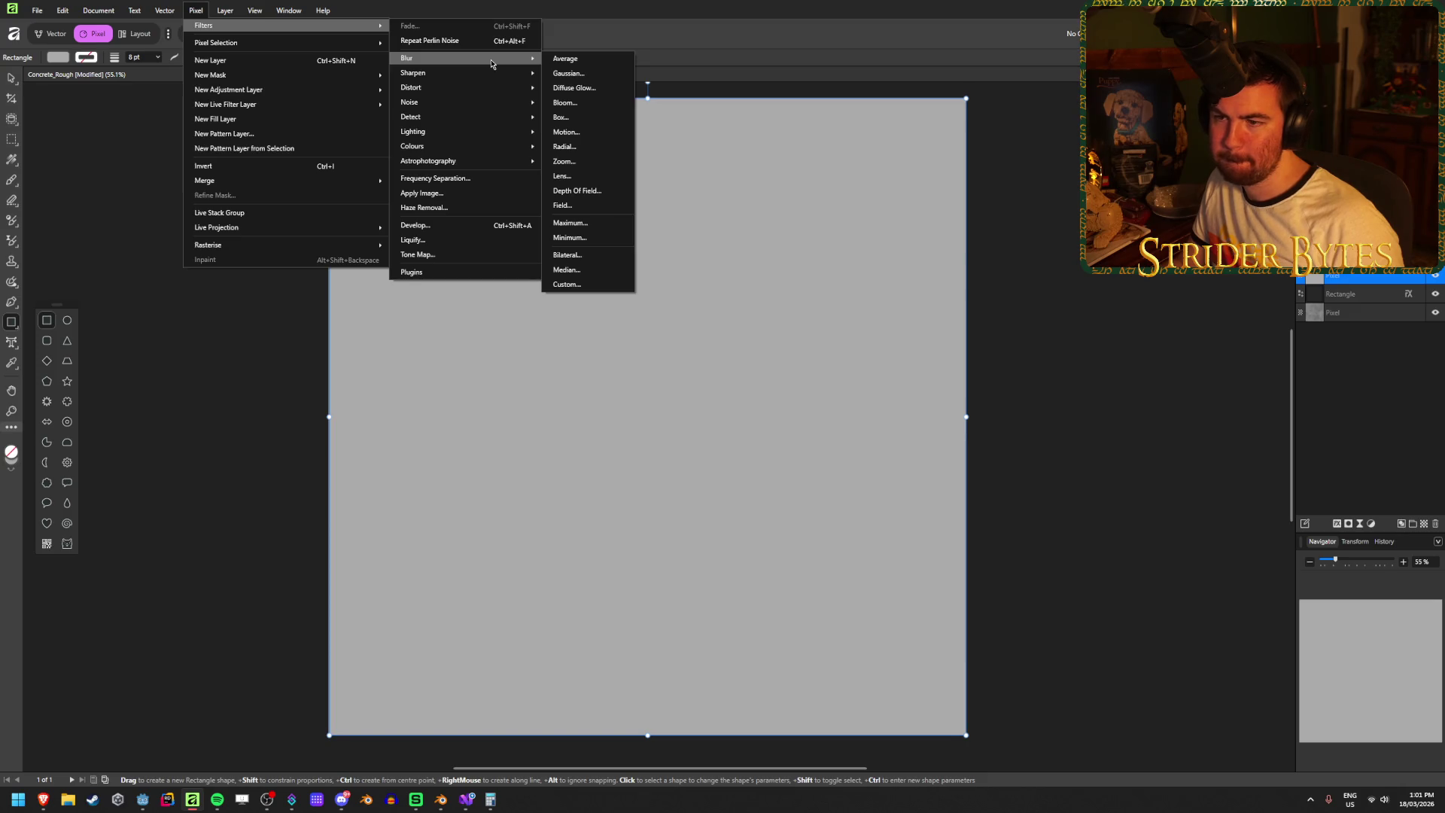
{"action": "left_click", "coordinate": [654, 31]}
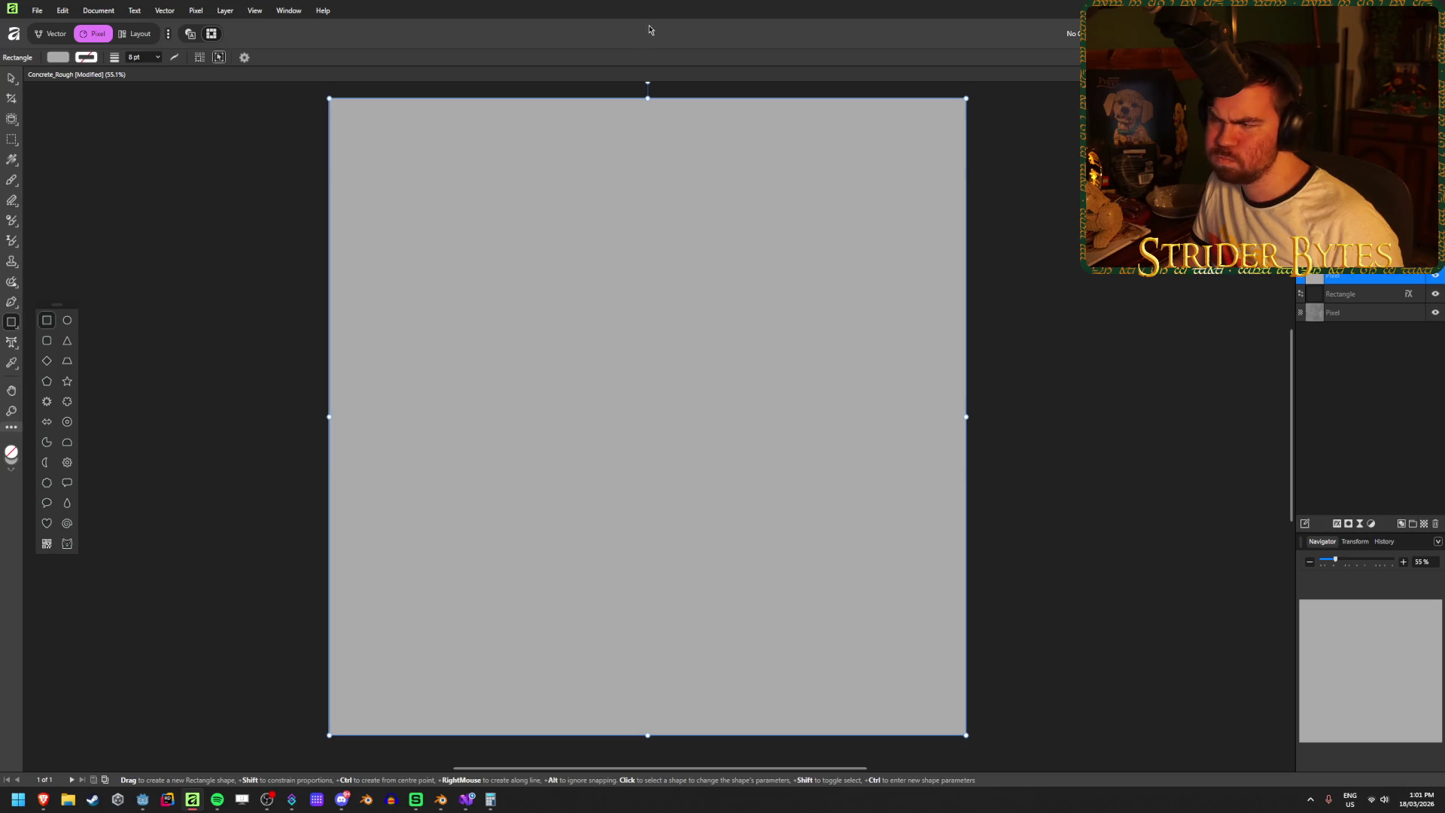
{"action": "left_click", "coordinate": [195, 9]}
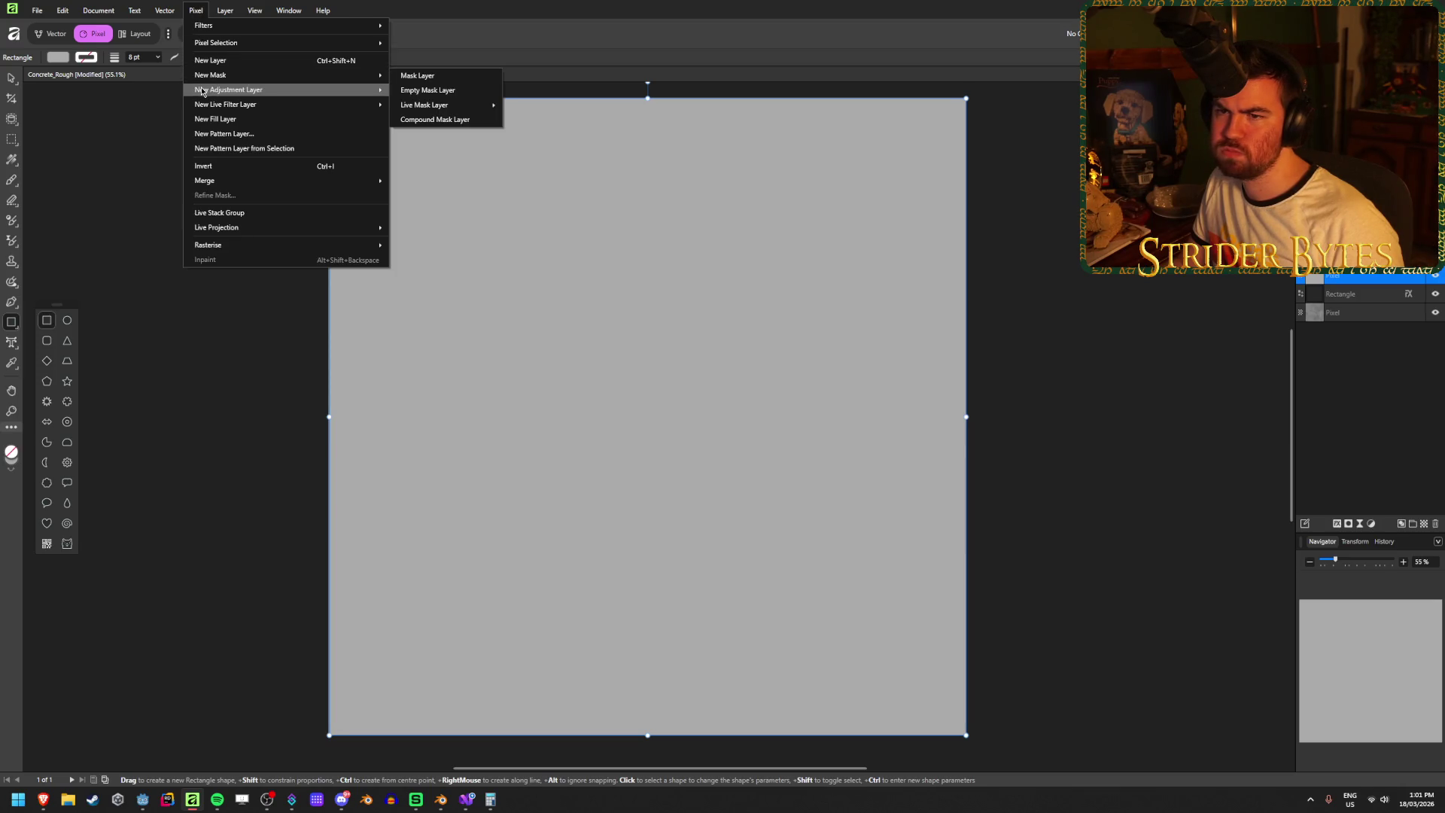
{"action": "mouse_move", "coordinate": [201, 92]}
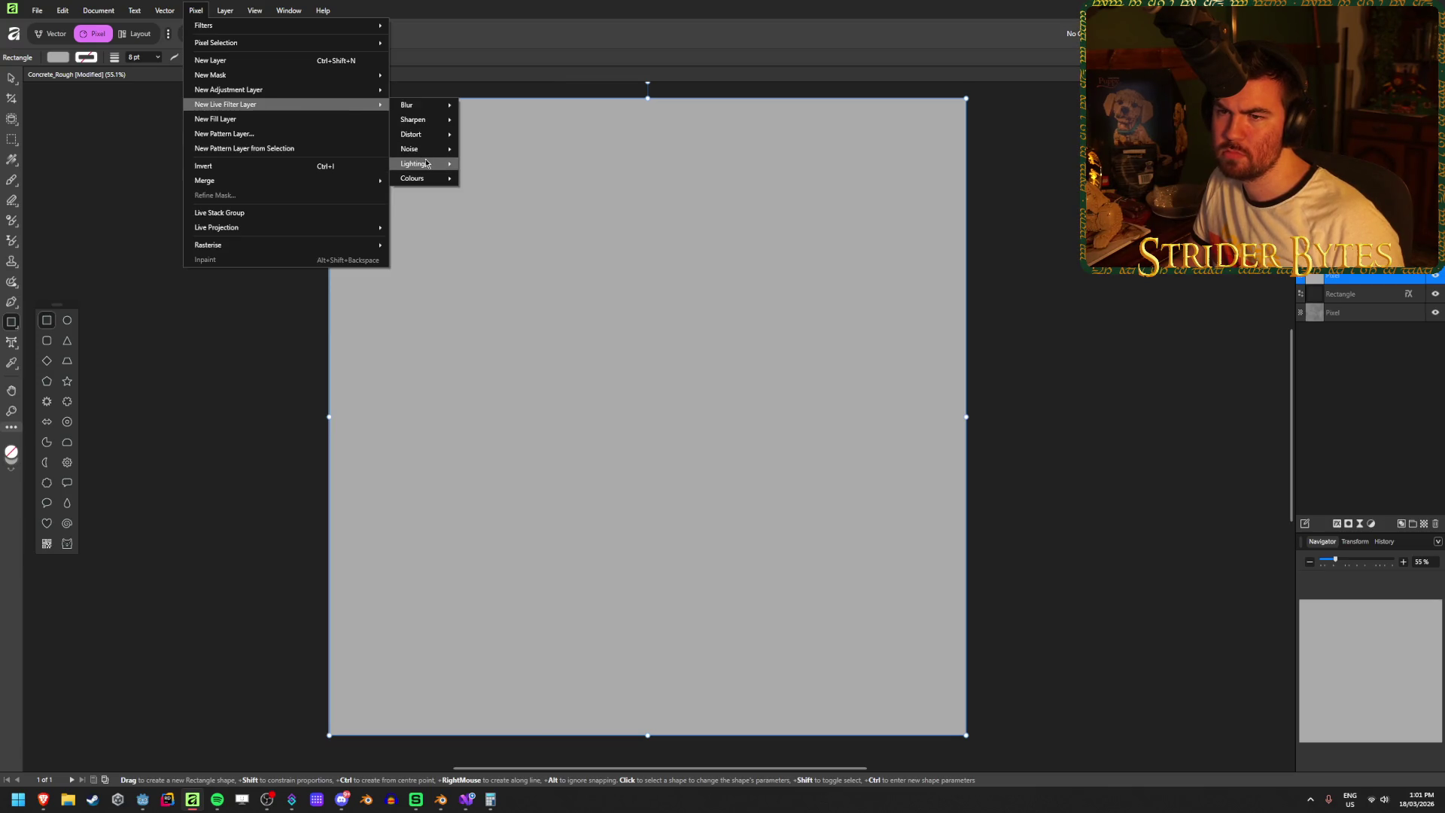
{"action": "mouse_move", "coordinate": [425, 164]}
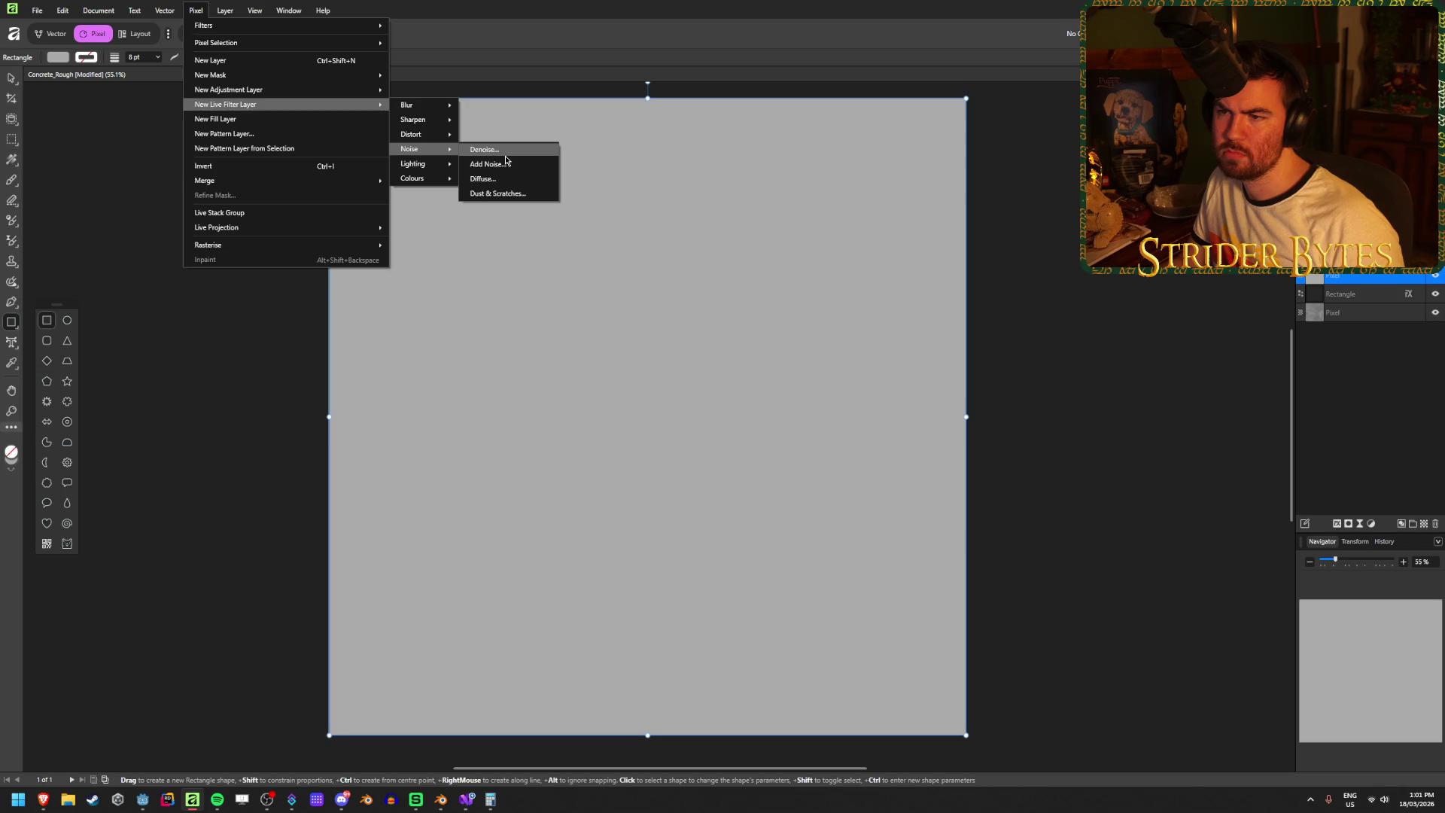
{"action": "left_click", "coordinate": [503, 194]}
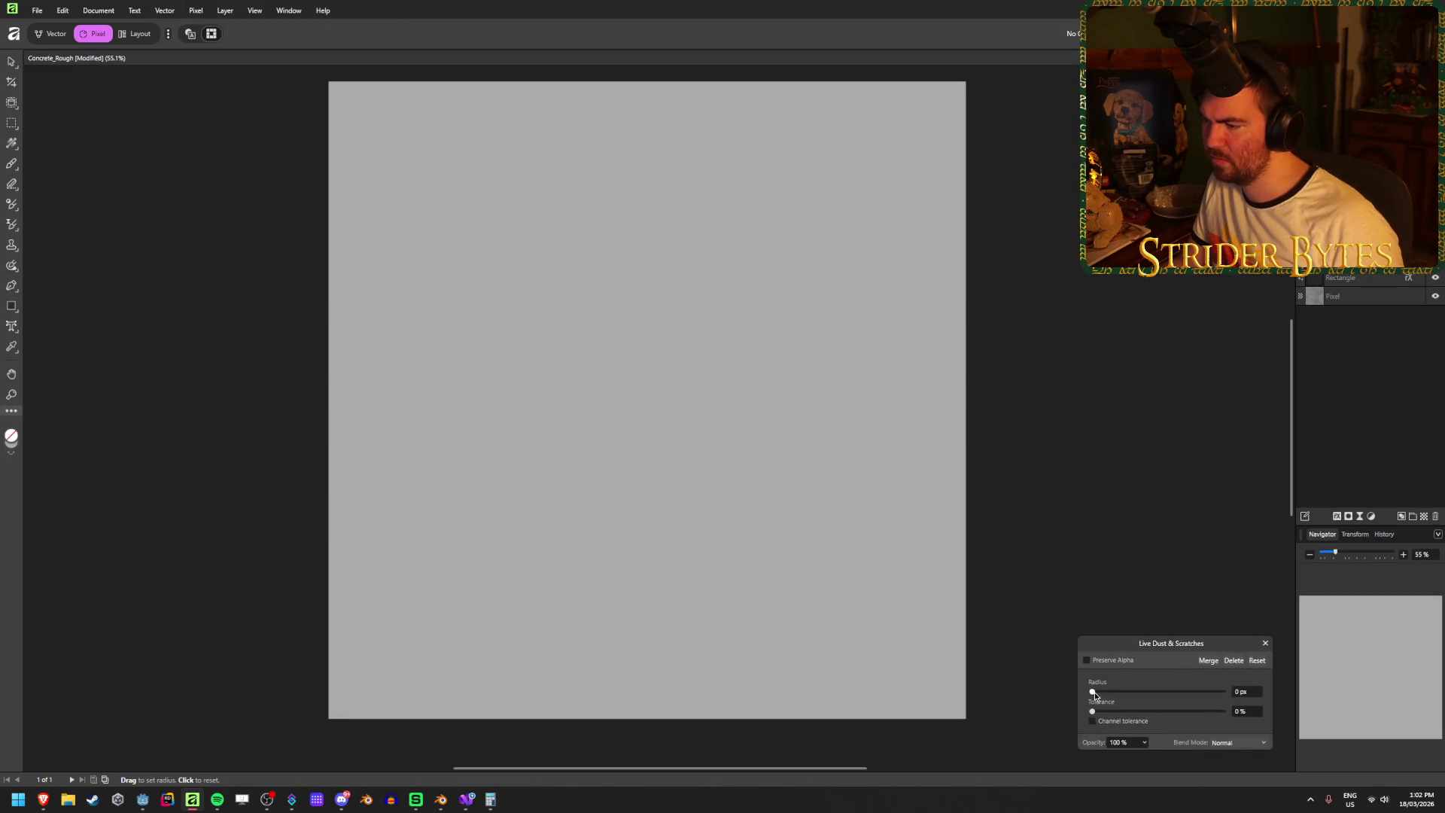
{"action": "mouse_move", "coordinate": [1155, 702]}
{"action": "left_mouse_down"}
{"action": "mouse_move", "coordinate": [1226, 706]}
{"action": "mouse_move", "coordinate": [1125, 691]}
{"action": "mouse_move", "coordinate": [1140, 711]}
{"action": "mouse_move", "coordinate": [1211, 711]}
{"action": "mouse_move", "coordinate": [1095, 711]}
{"action": "left_mouse_up"}
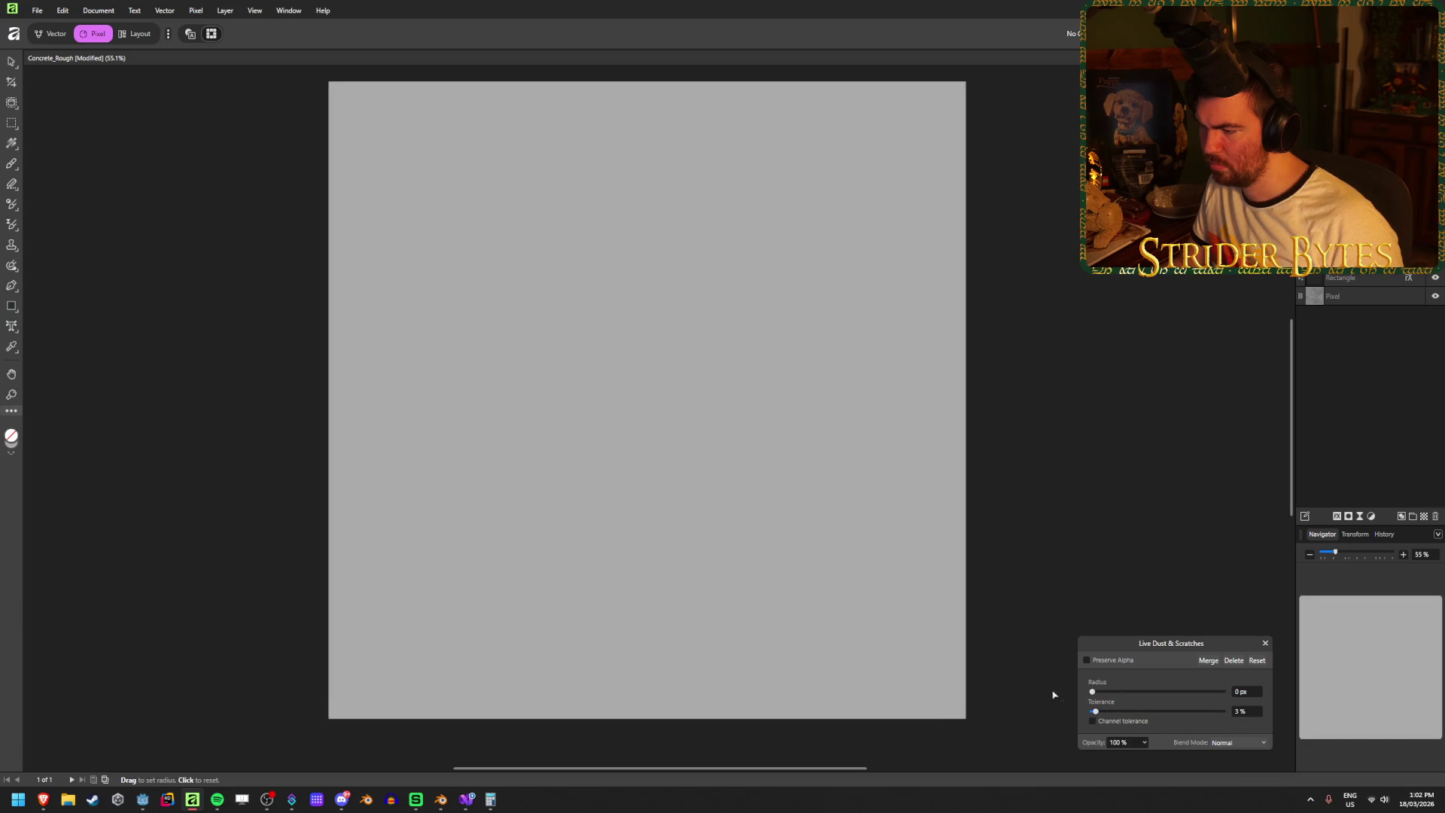
{"action": "left_click", "coordinate": [1266, 643]}
{"action": "key", "text": "m"}
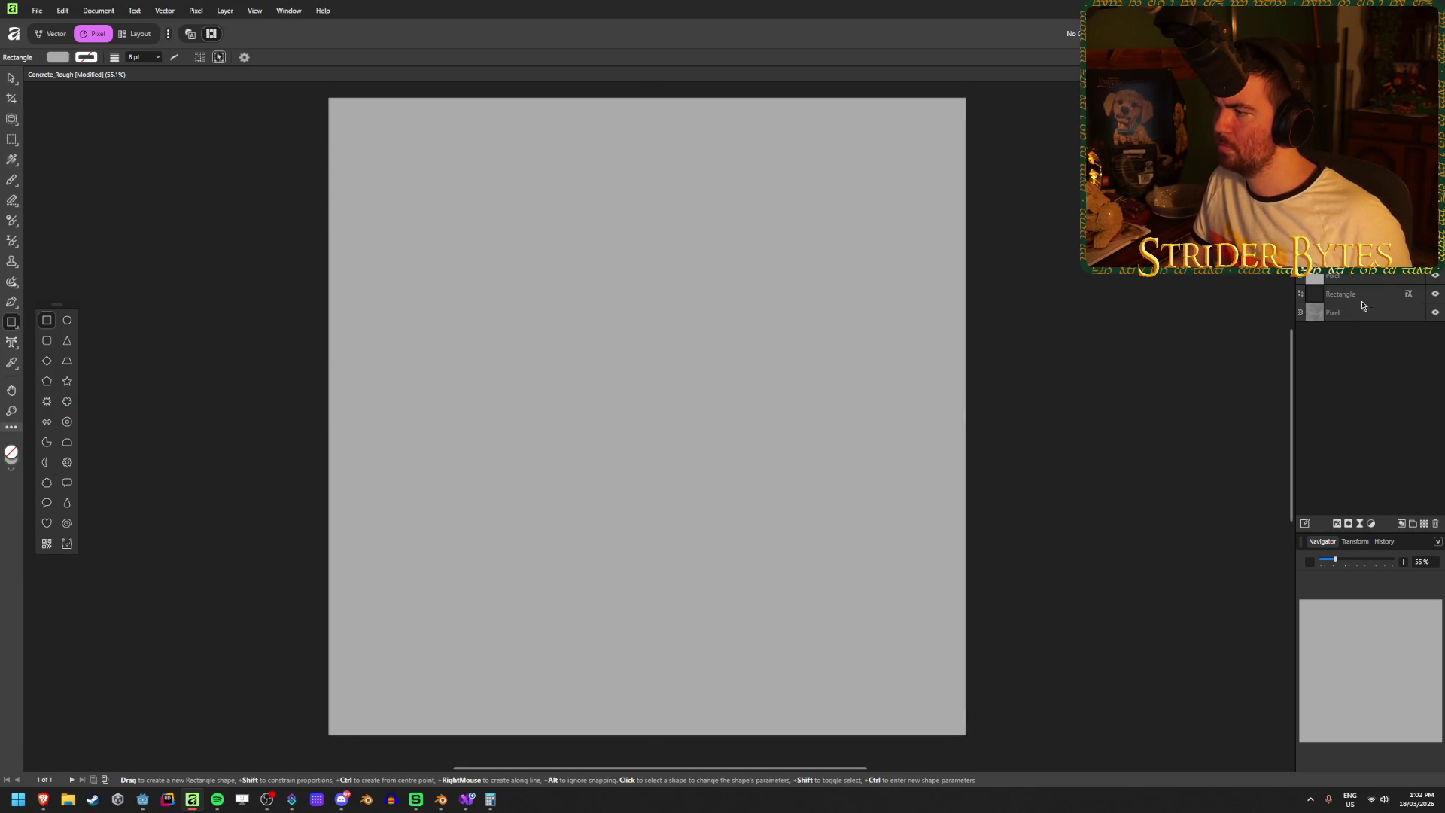
- Delete the top pixel layer, then try Perlin Noise at 16 octaves and cancel
{"action": "left_click", "coordinate": [1384, 275]}
{"action": "key", "text": "Delete"}
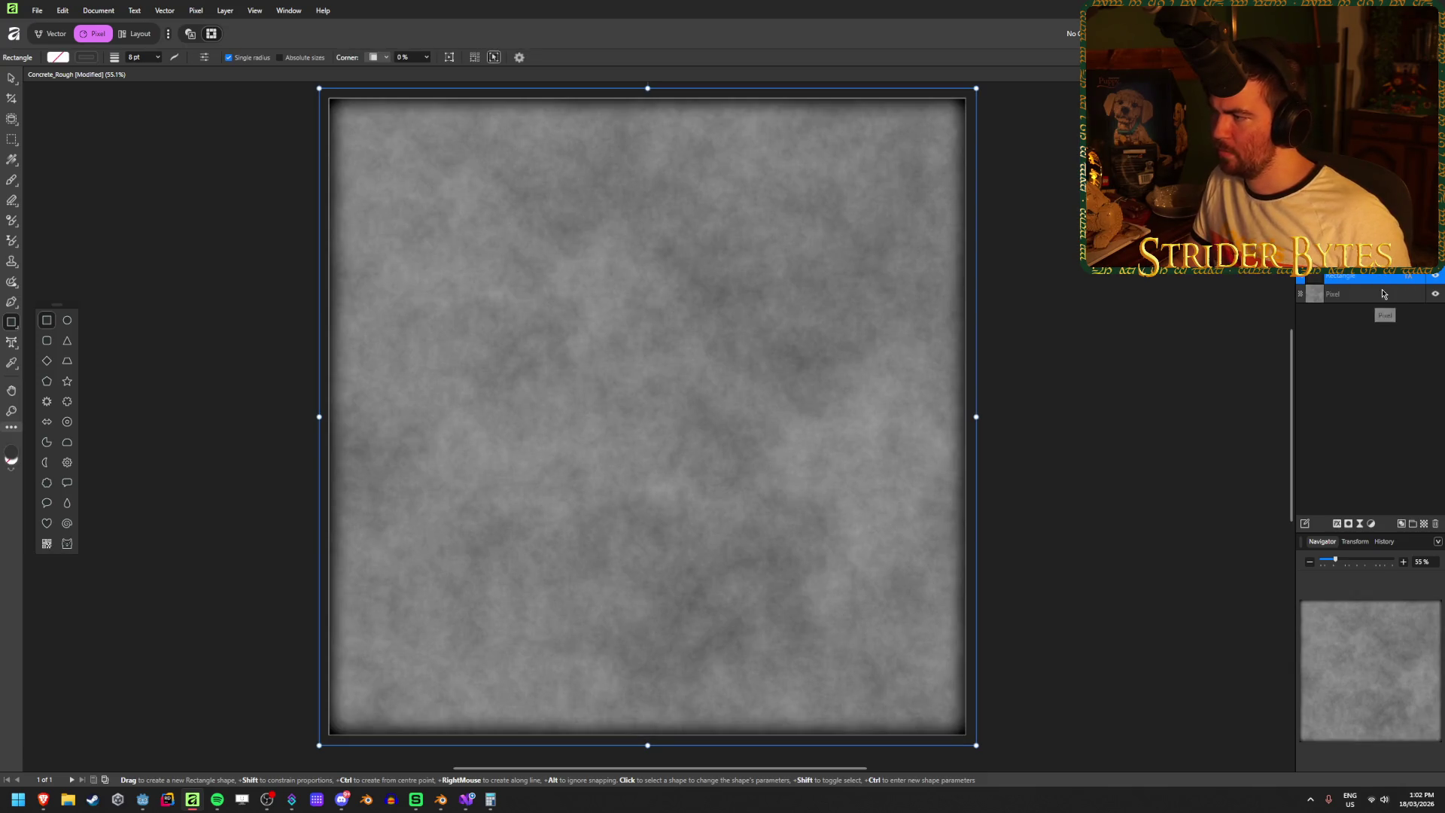
{"action": "left_click", "coordinate": [228, 14]}
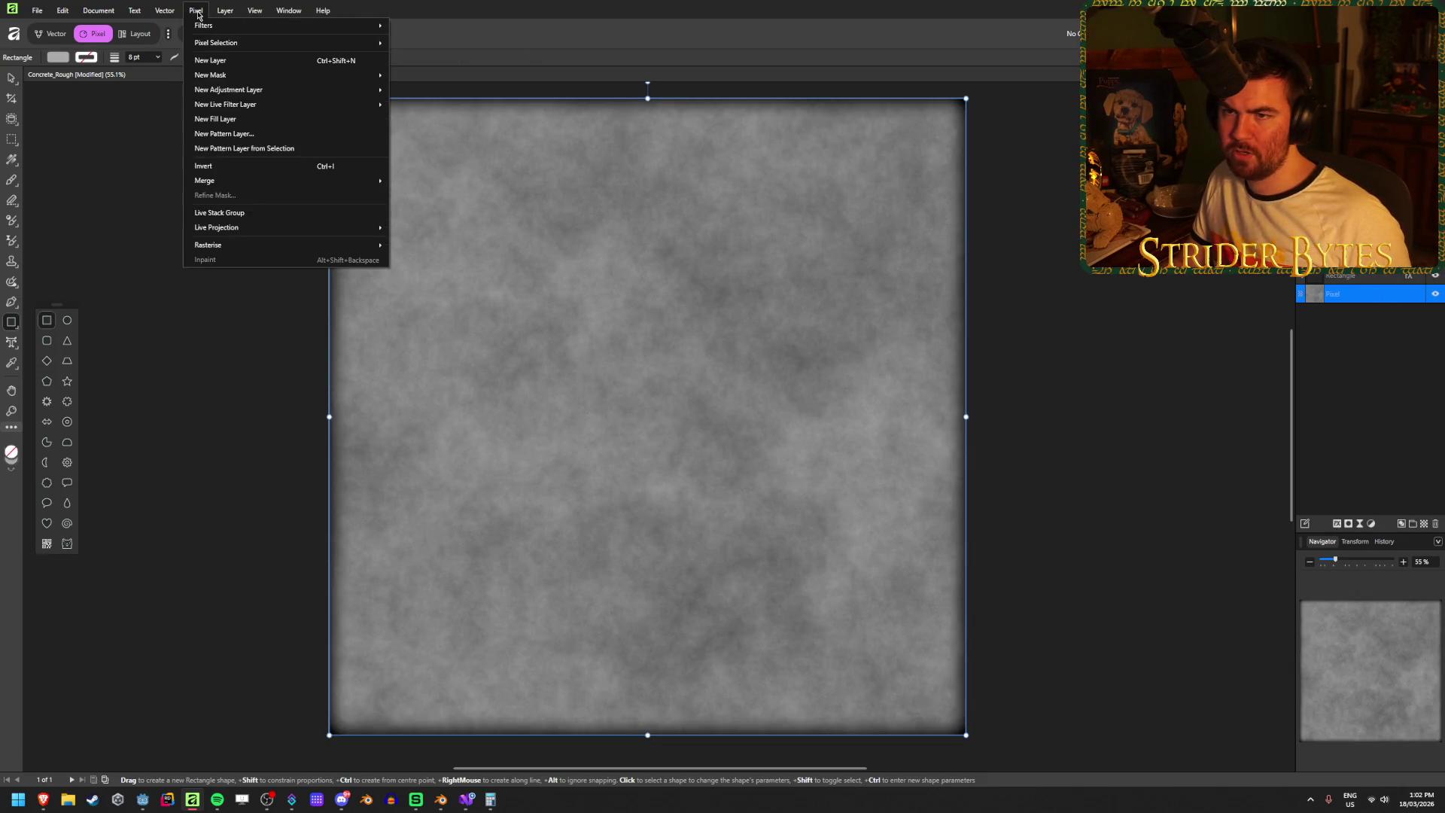
{"action": "mouse_move", "coordinate": [301, 26]}
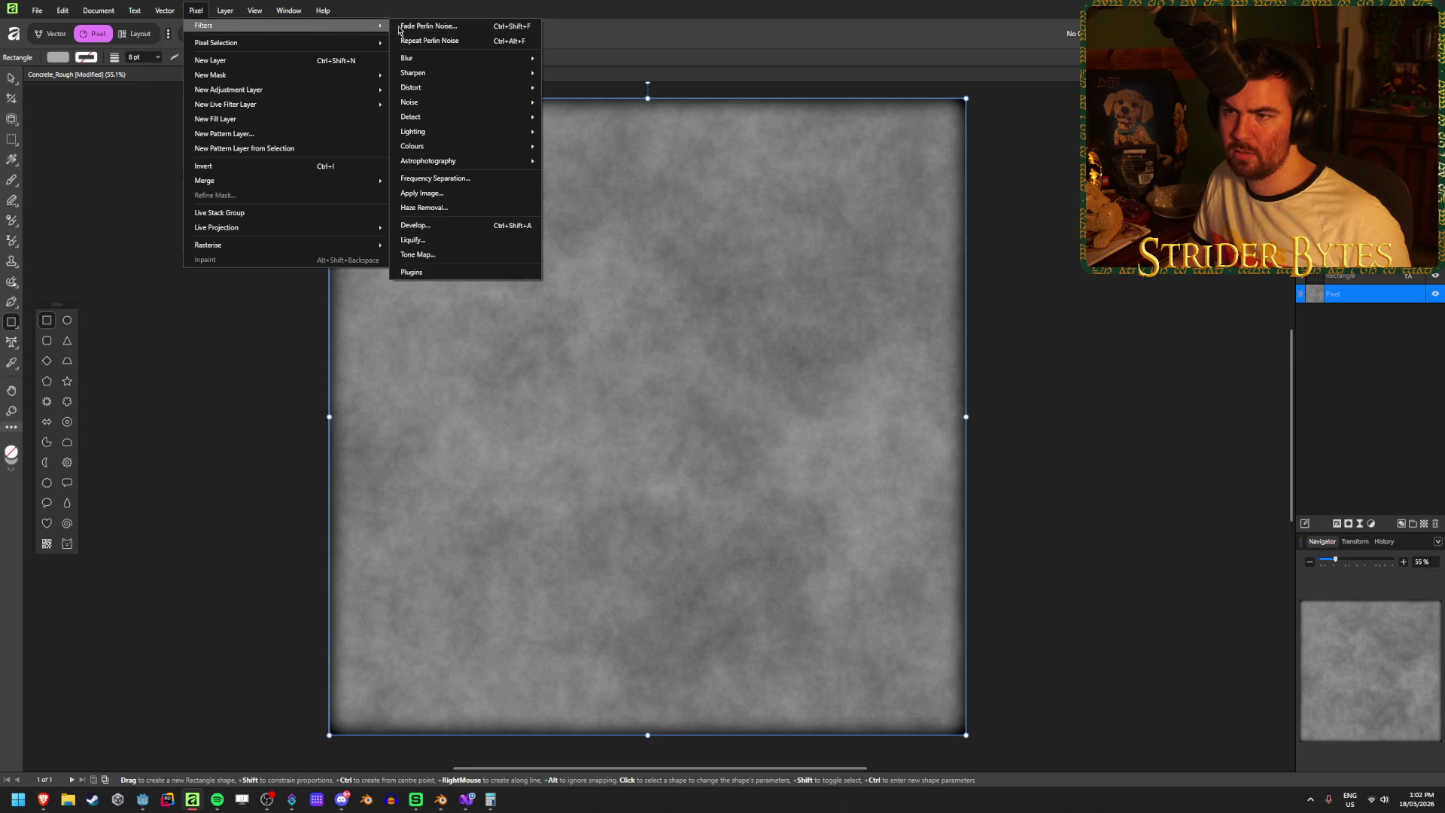
{"action": "mouse_move", "coordinate": [417, 103]}
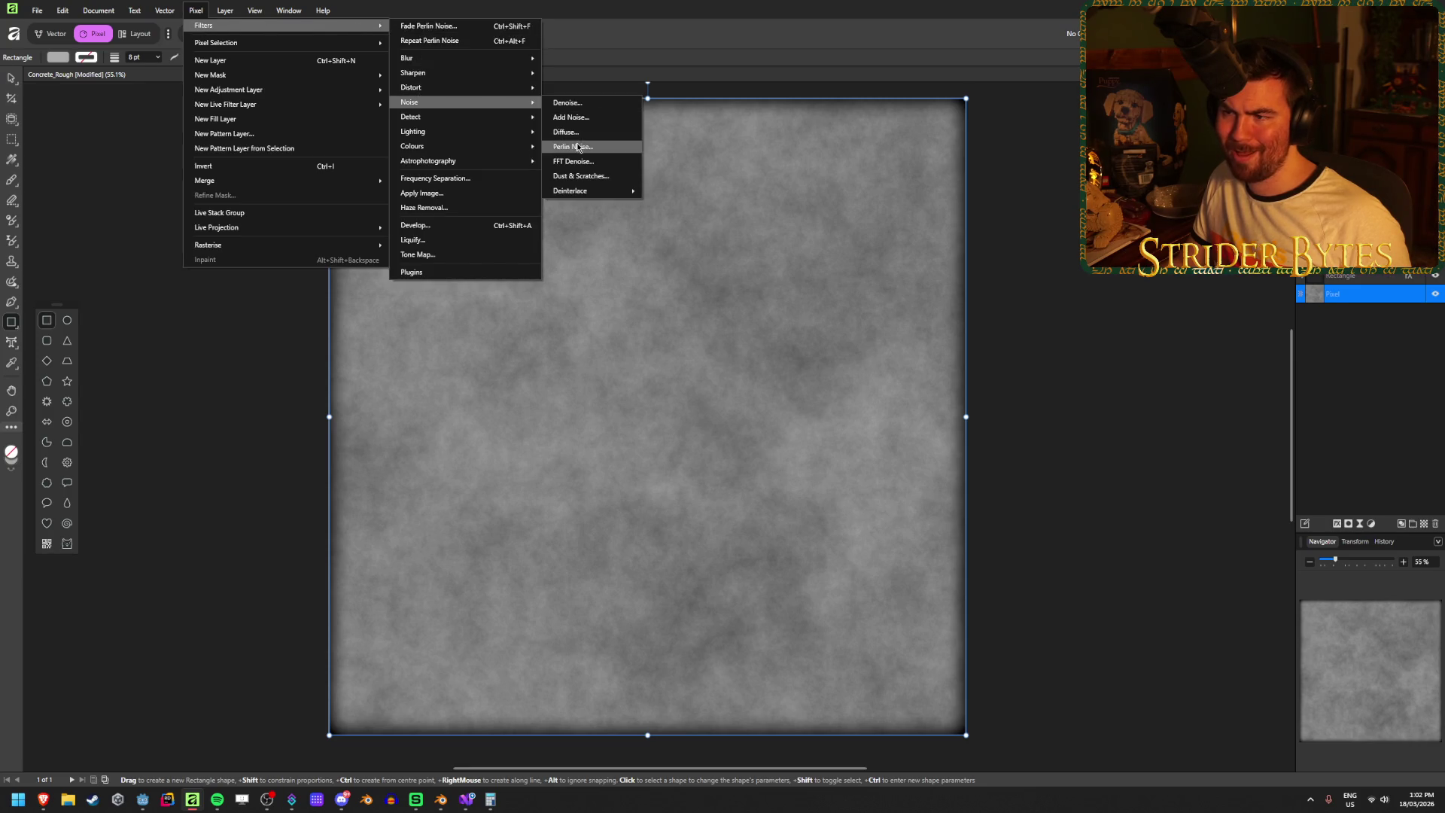
{"action": "left_click", "coordinate": [573, 146]}
{"action": "mouse_move", "coordinate": [1185, 656]}
{"action": "left_mouse_down"}
{"action": "mouse_move", "coordinate": [1091, 658]}
{"action": "mouse_move", "coordinate": [1228, 659]}
{"action": "left_mouse_up"}
{"action": "left_click", "coordinate": [1246, 741]}
- Draw a grey square over the centre of the concrete texture
{"action": "key", "text": "m"}
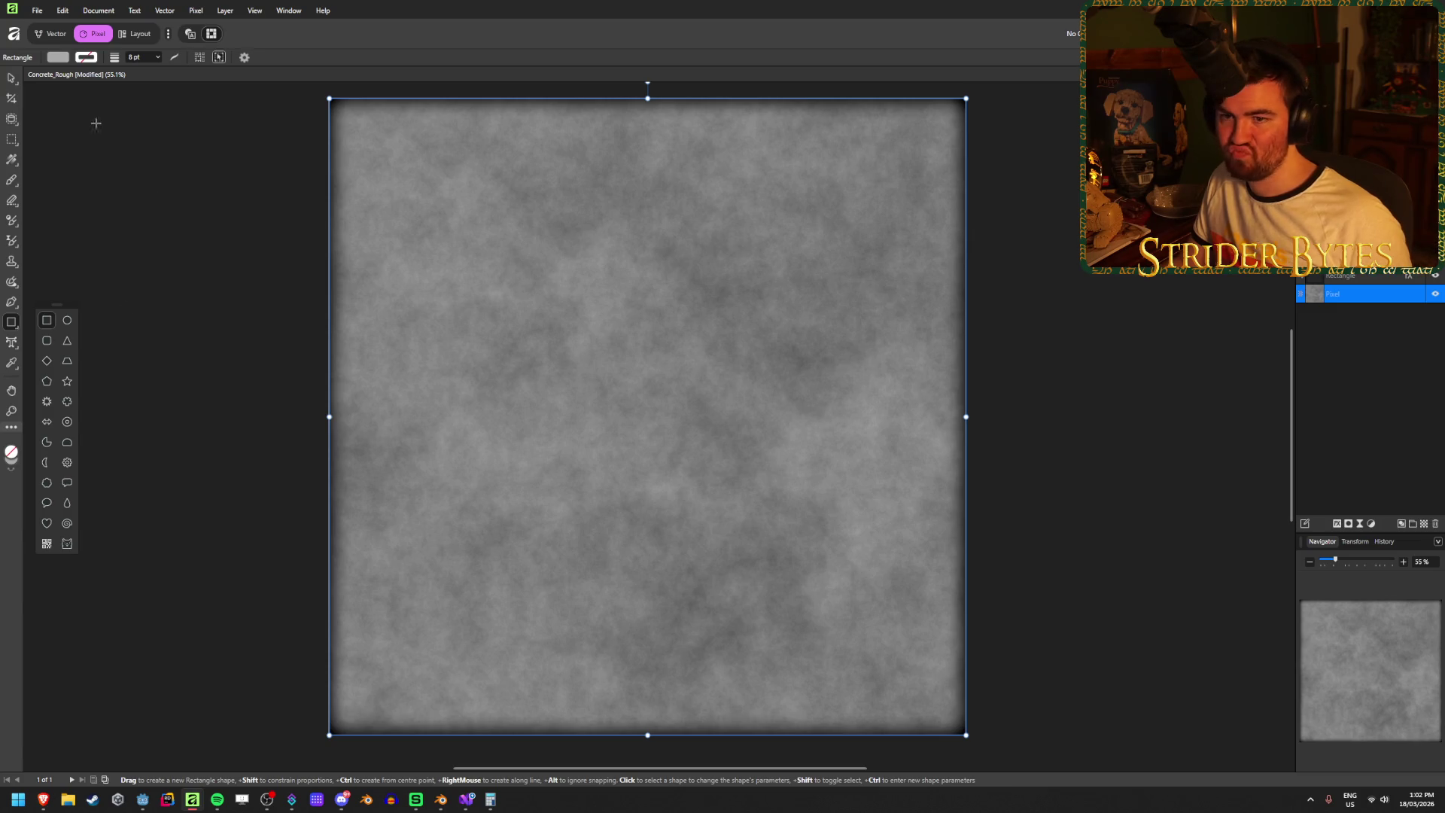
{"action": "left_click", "coordinate": [52, 39]}
{"action": "left_click", "coordinate": [90, 34]}
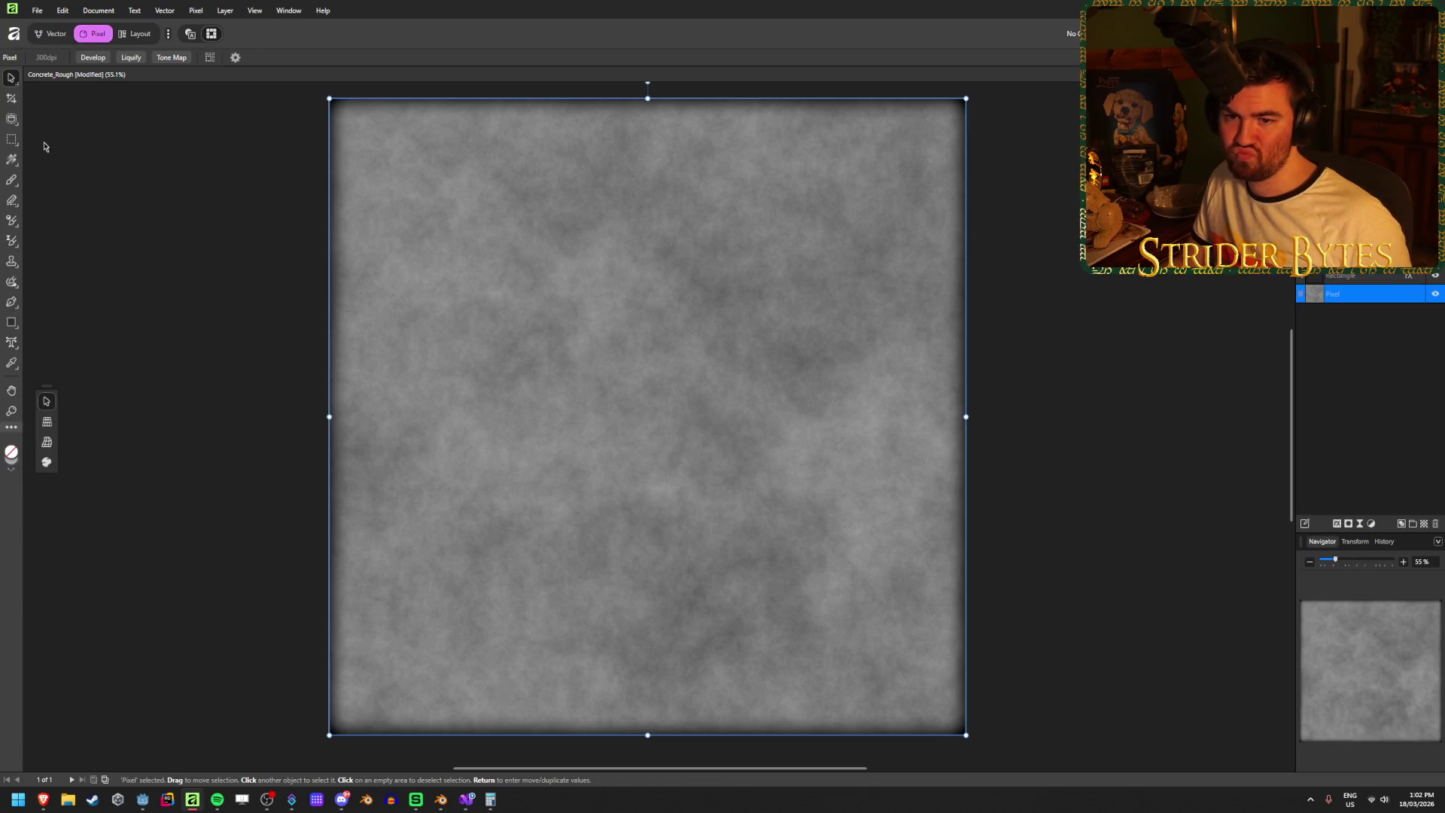
{"action": "left_click", "coordinate": [11, 323]}
{"action": "mouse_move", "coordinate": [485, 262]}
{"action": "left_mouse_down"}
{"action": "mouse_move", "coordinate": [816, 546]}
{"action": "mouse_move", "coordinate": [889, 664]}
{"action": "left_mouse_up"}
- Add Perlin Noise on a new pixel layer with octaves set to 11
{"action": "left_click", "coordinate": [200, 14]}
{"action": "mouse_move", "coordinate": [203, 25]}
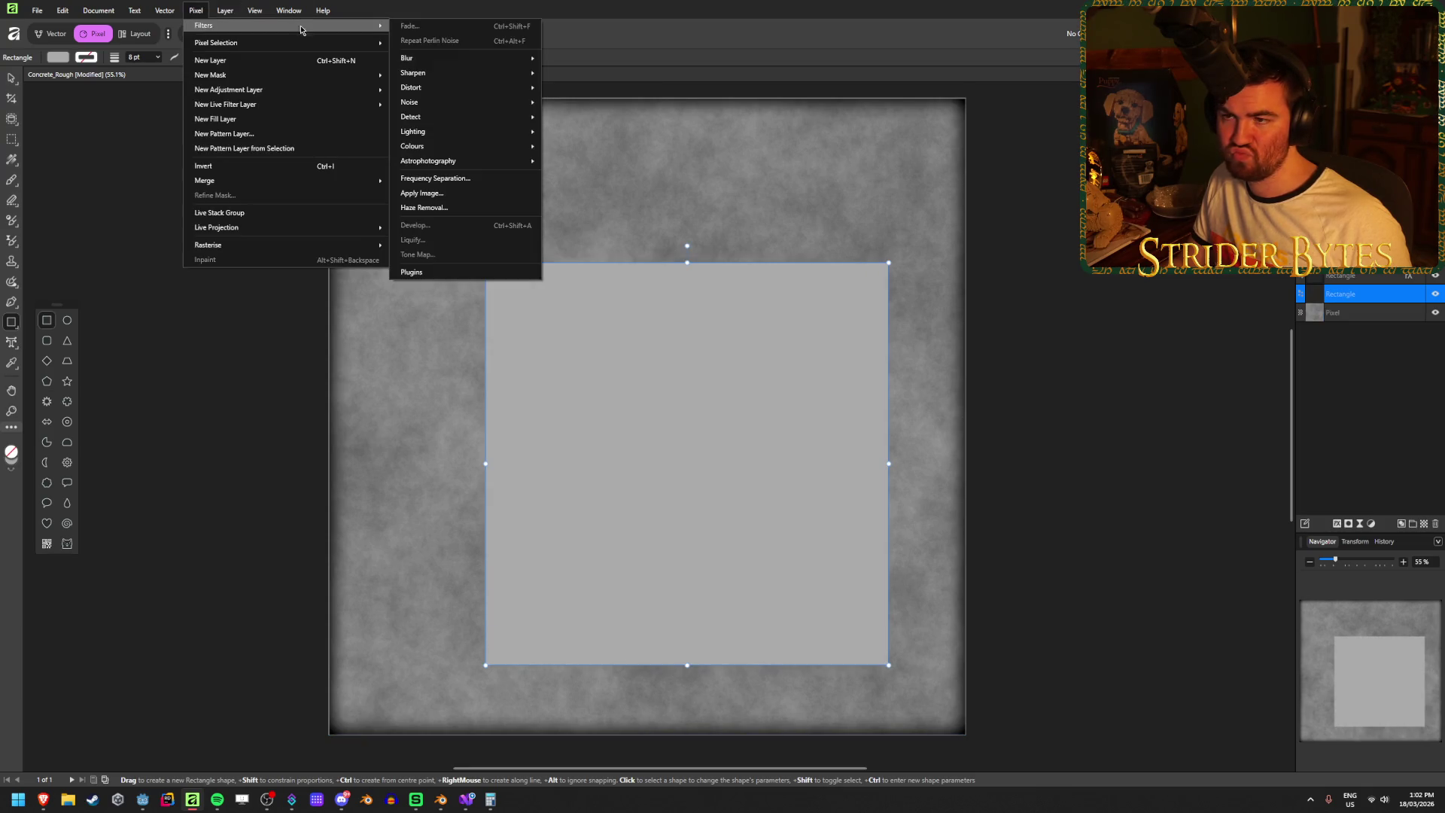
{"action": "mouse_move", "coordinate": [450, 104]}
{"action": "left_click", "coordinate": [573, 146]}
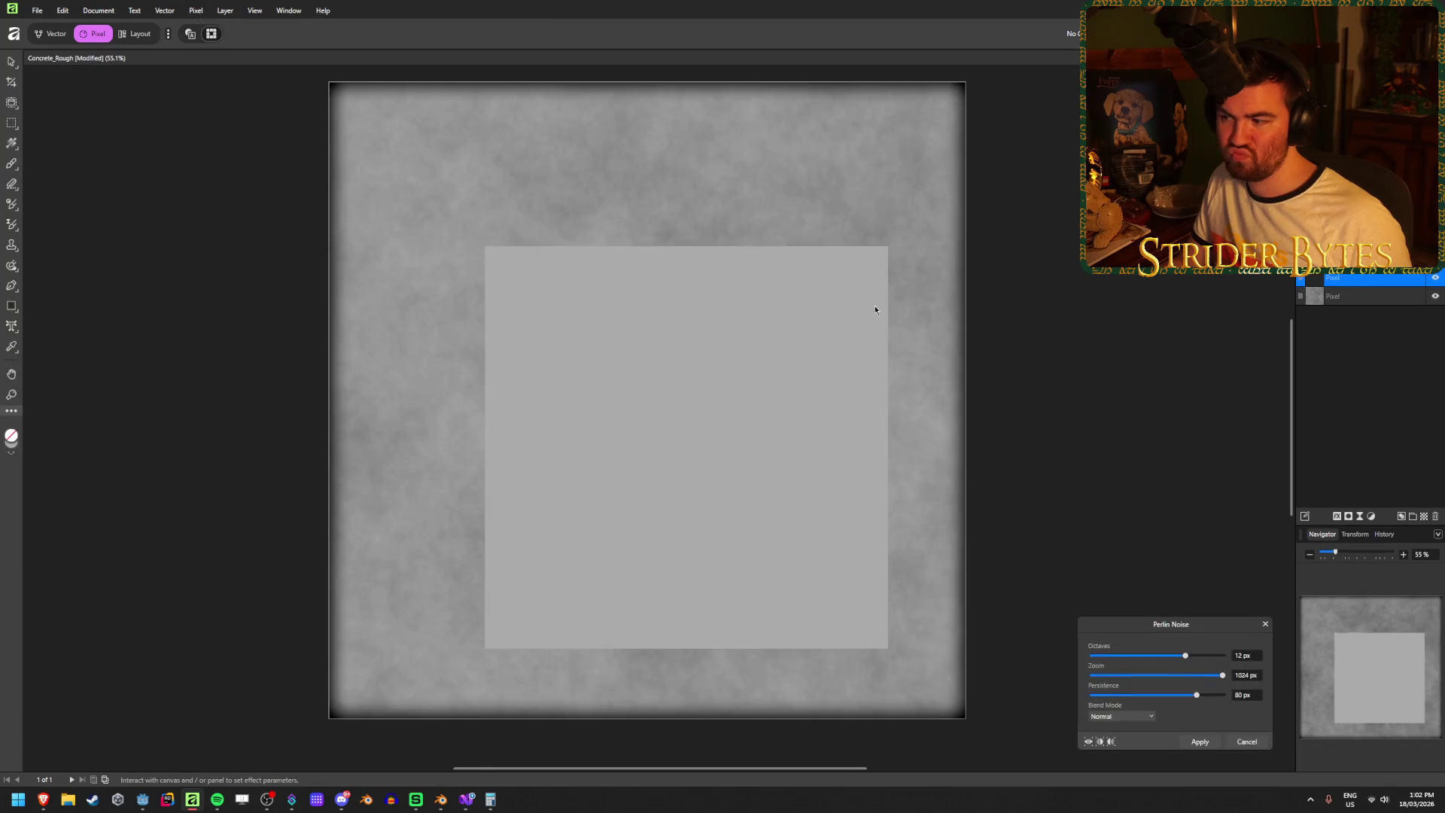
{"action": "mouse_move", "coordinate": [1192, 658]}
{"action": "left_mouse_down"}
{"action": "mouse_move", "coordinate": [1123, 659]}
{"action": "mouse_move", "coordinate": [1175, 662]}
{"action": "left_mouse_up"}
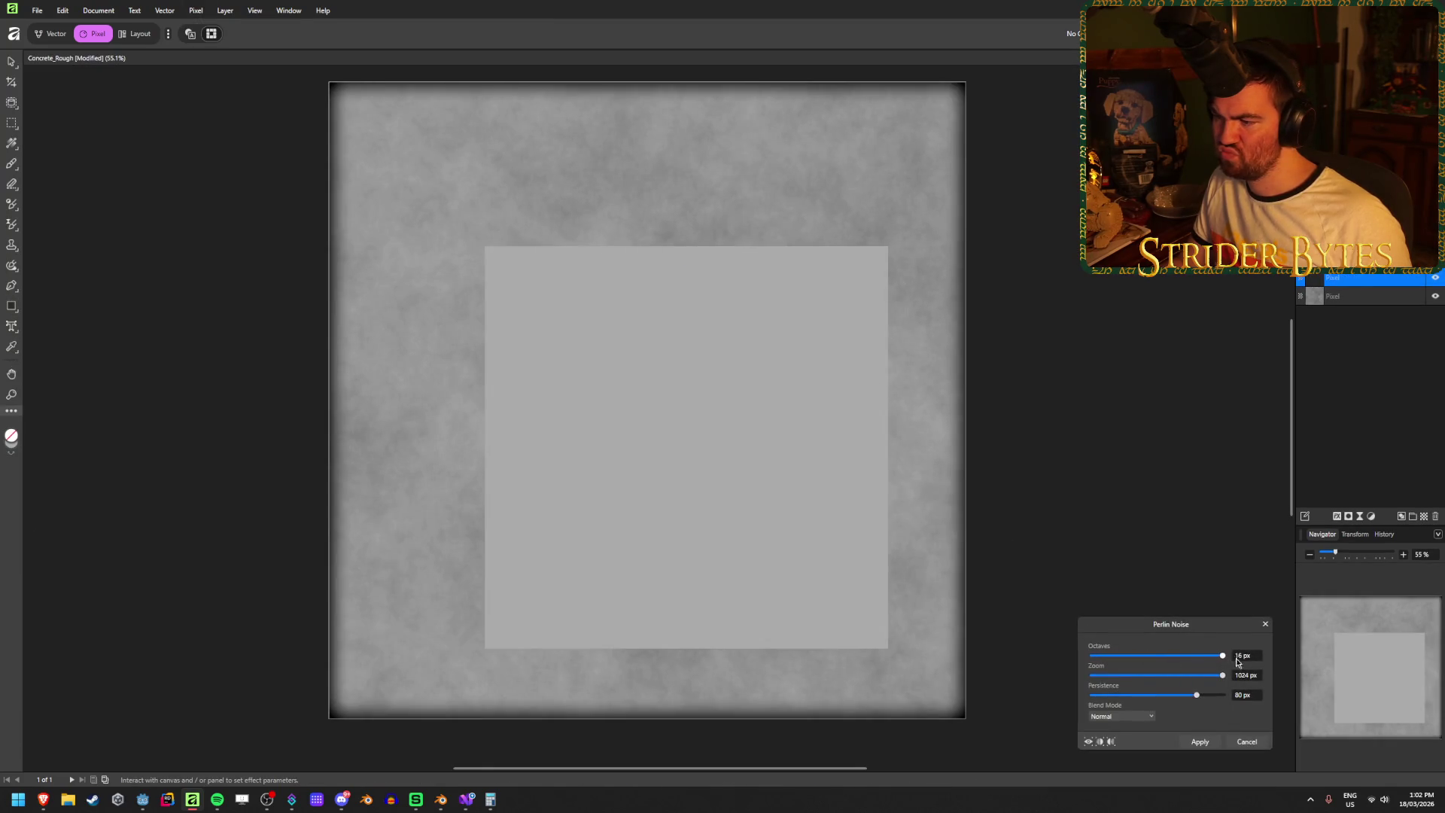
{"action": "left_click", "coordinate": [1249, 743]}
- Move the noise layer above the grey square, then hide it
{"action": "key", "text": "m"}
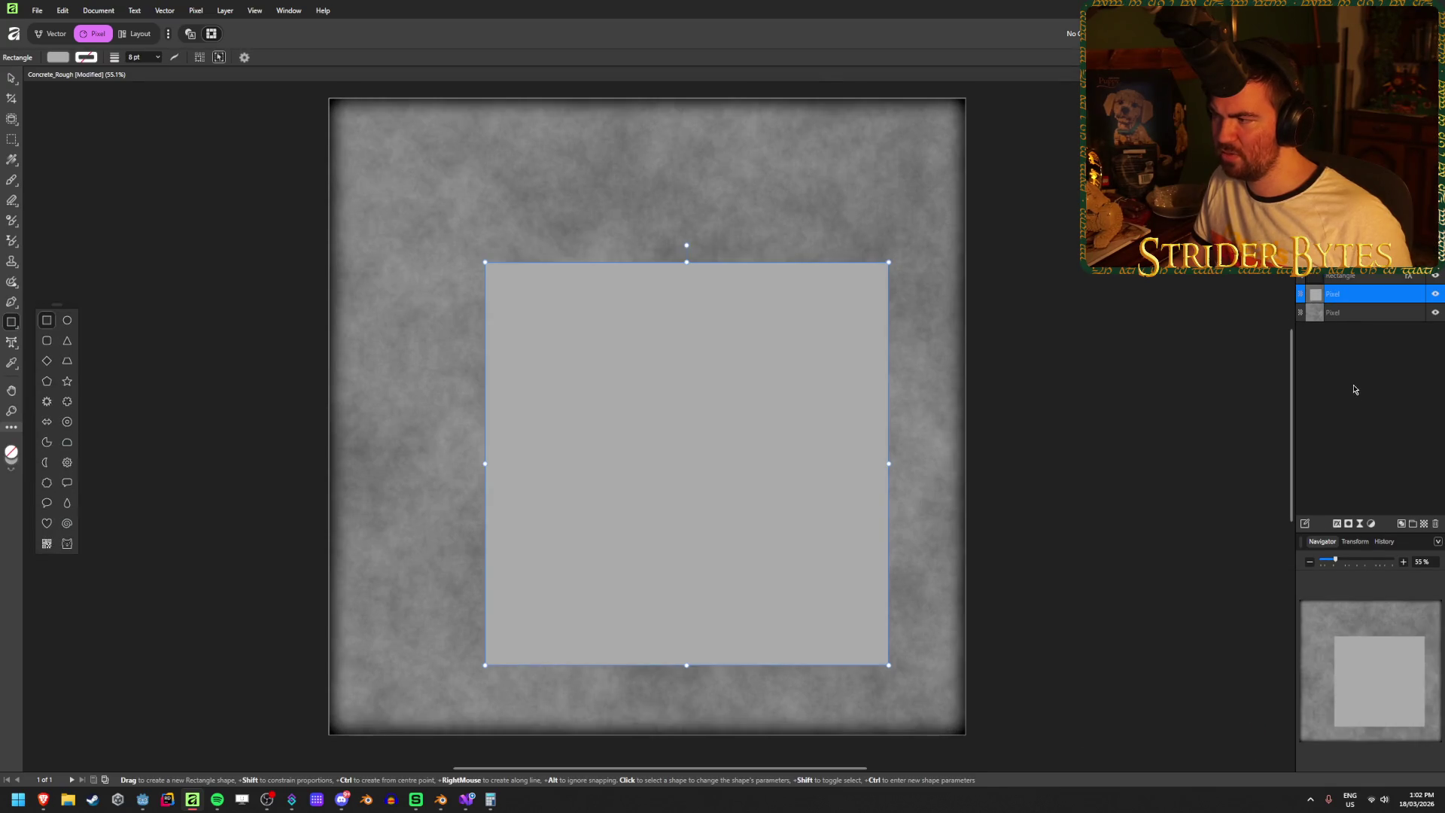
{"action": "left_click_drag", "start_coordinate": [1355, 312], "coordinate": [1377, 297]}
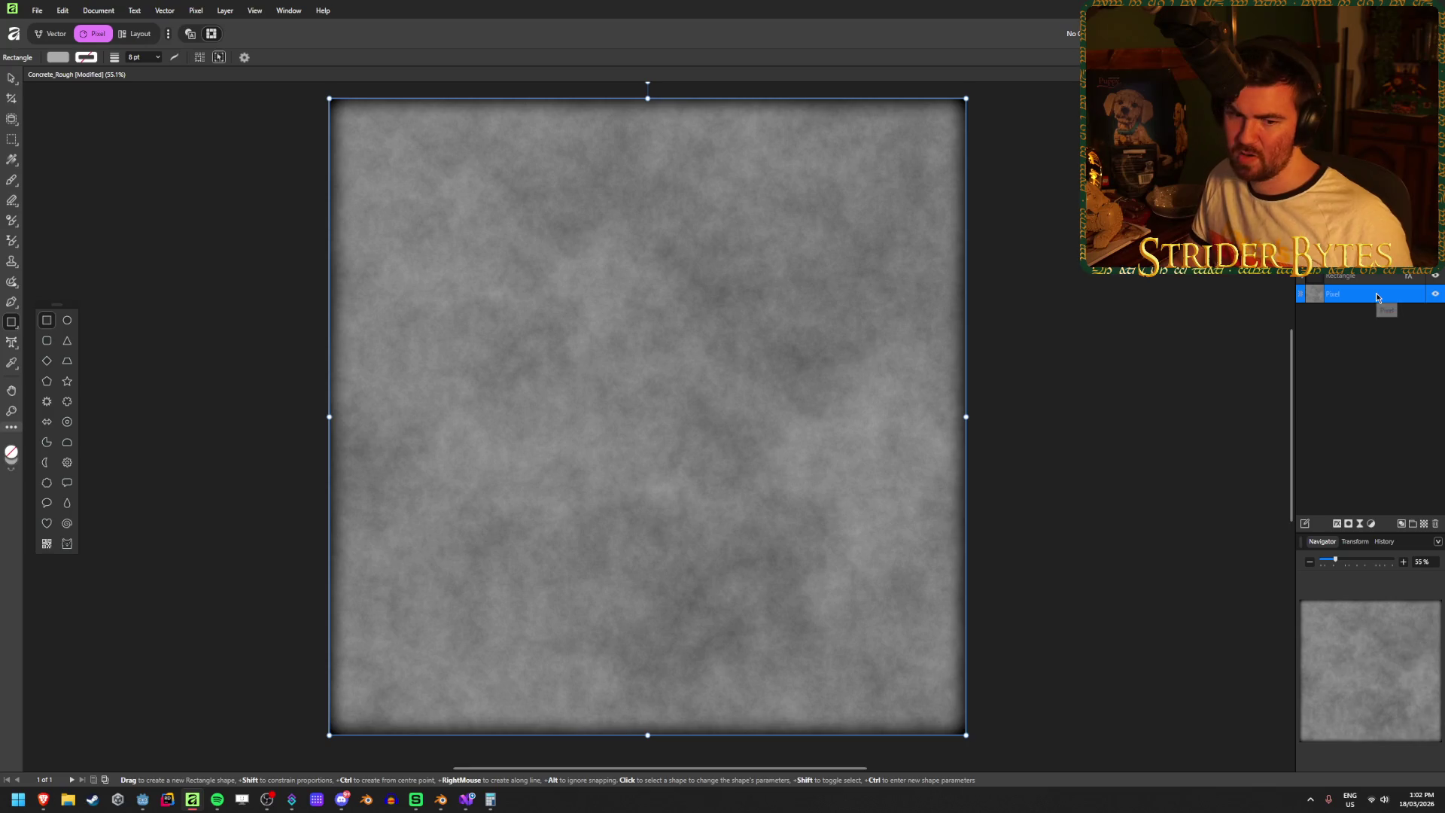
{"action": "left_click", "coordinate": [1431, 298]}
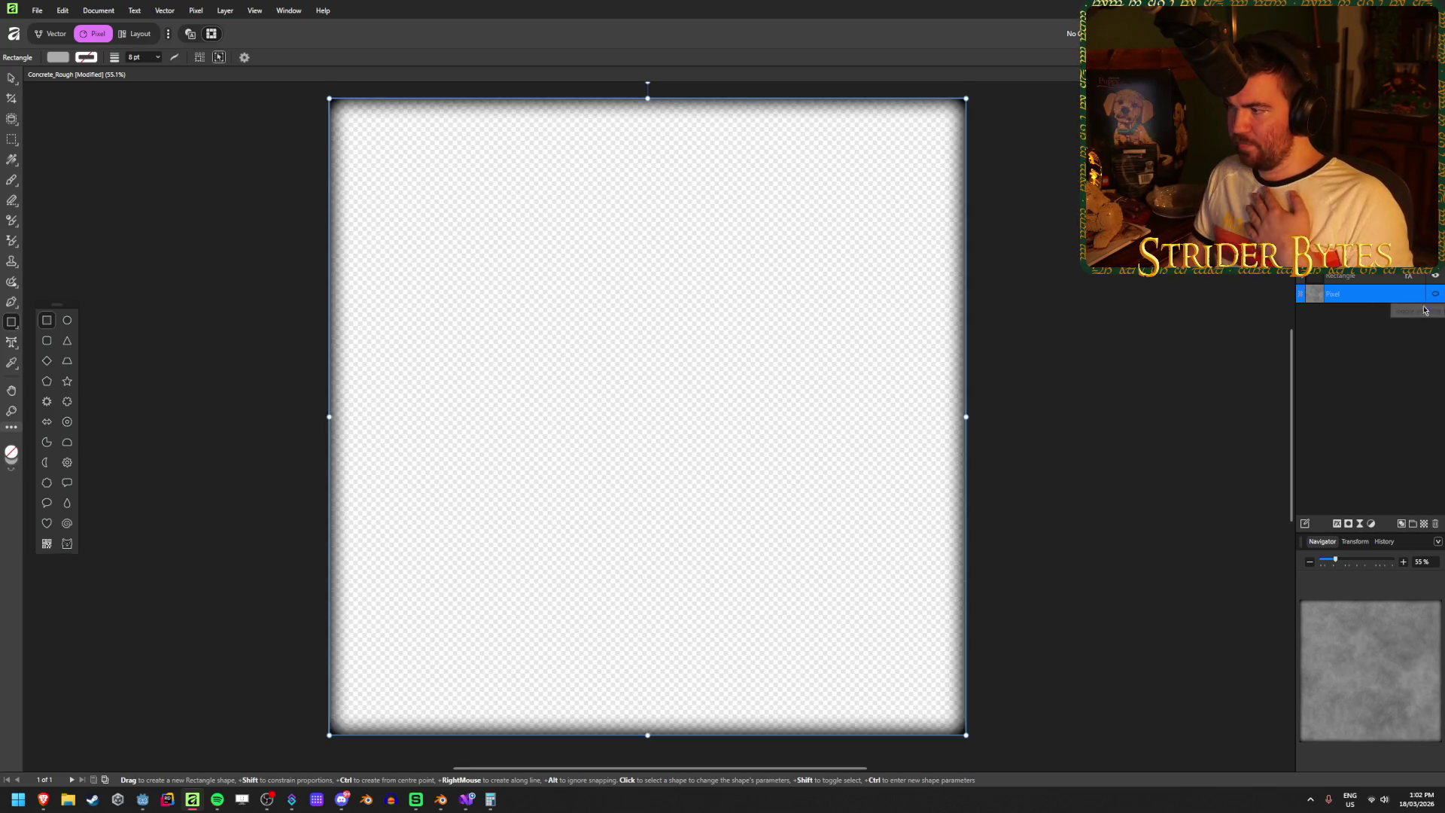
- Browse the noise filters and close them without applying anything
{"action": "left_click", "coordinate": [196, 10]}
{"action": "mouse_move", "coordinate": [222, 28]}
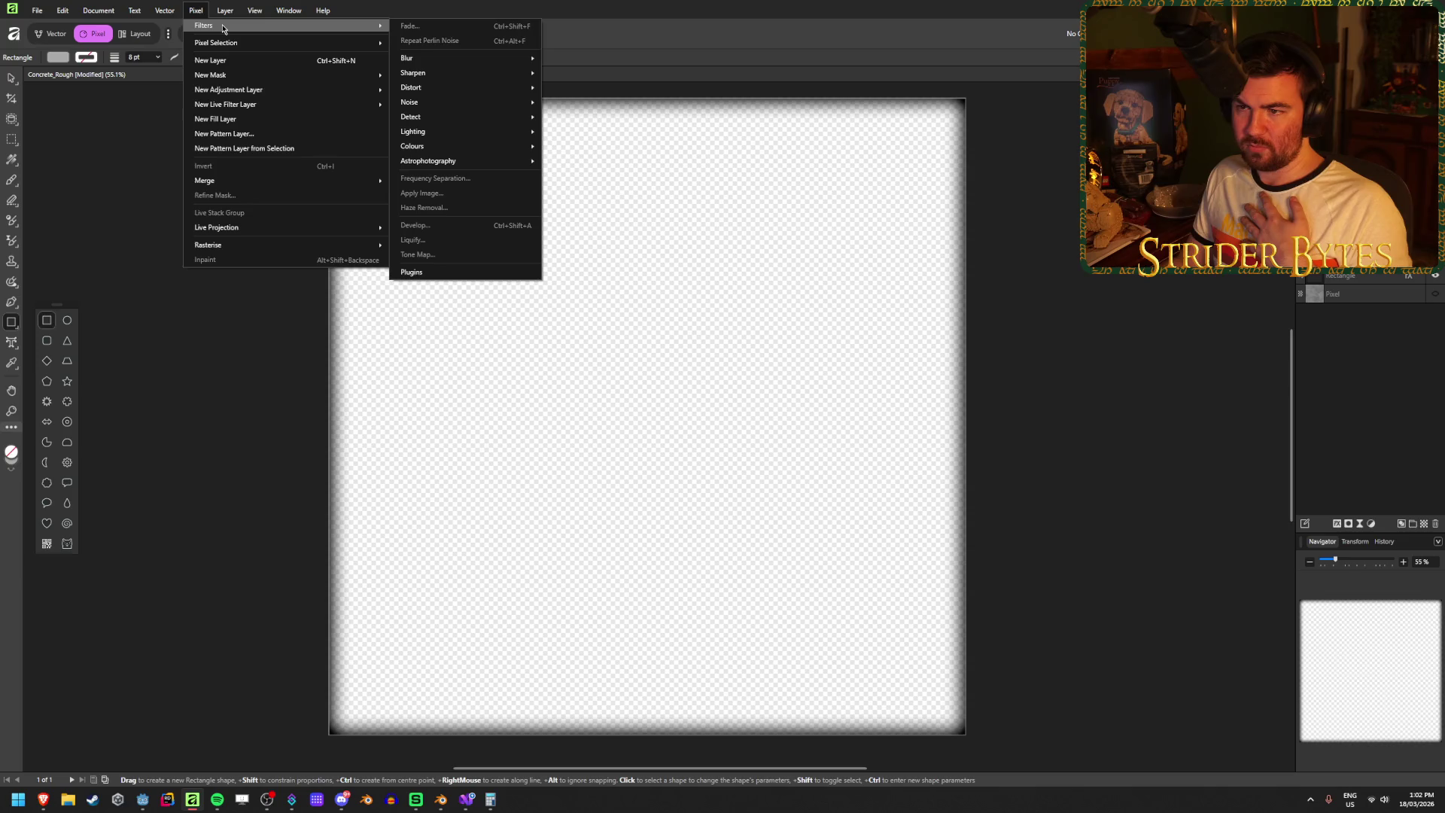
{"action": "mouse_move", "coordinate": [451, 106]}
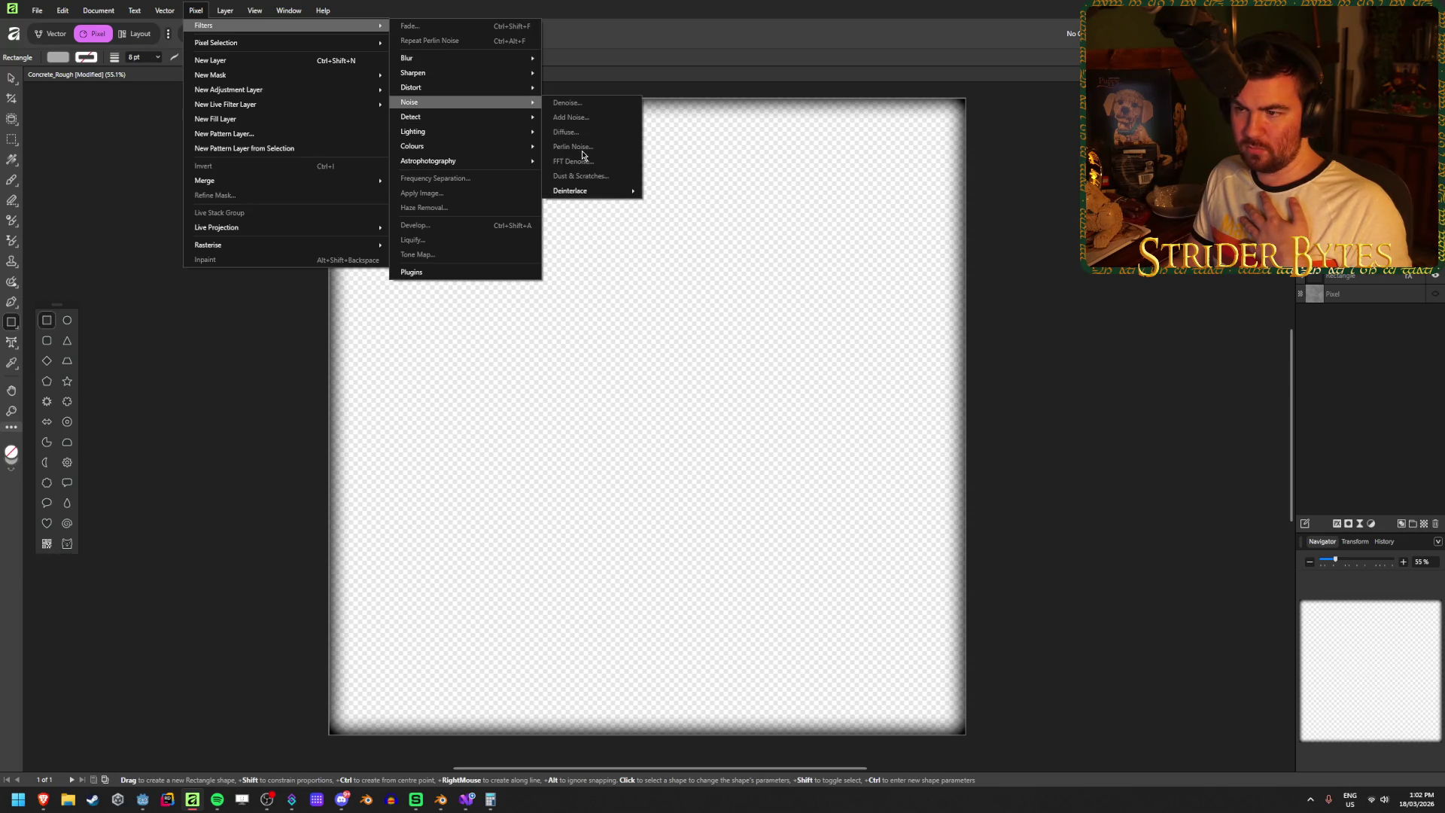
{"action": "left_click", "coordinate": [1370, 353]}
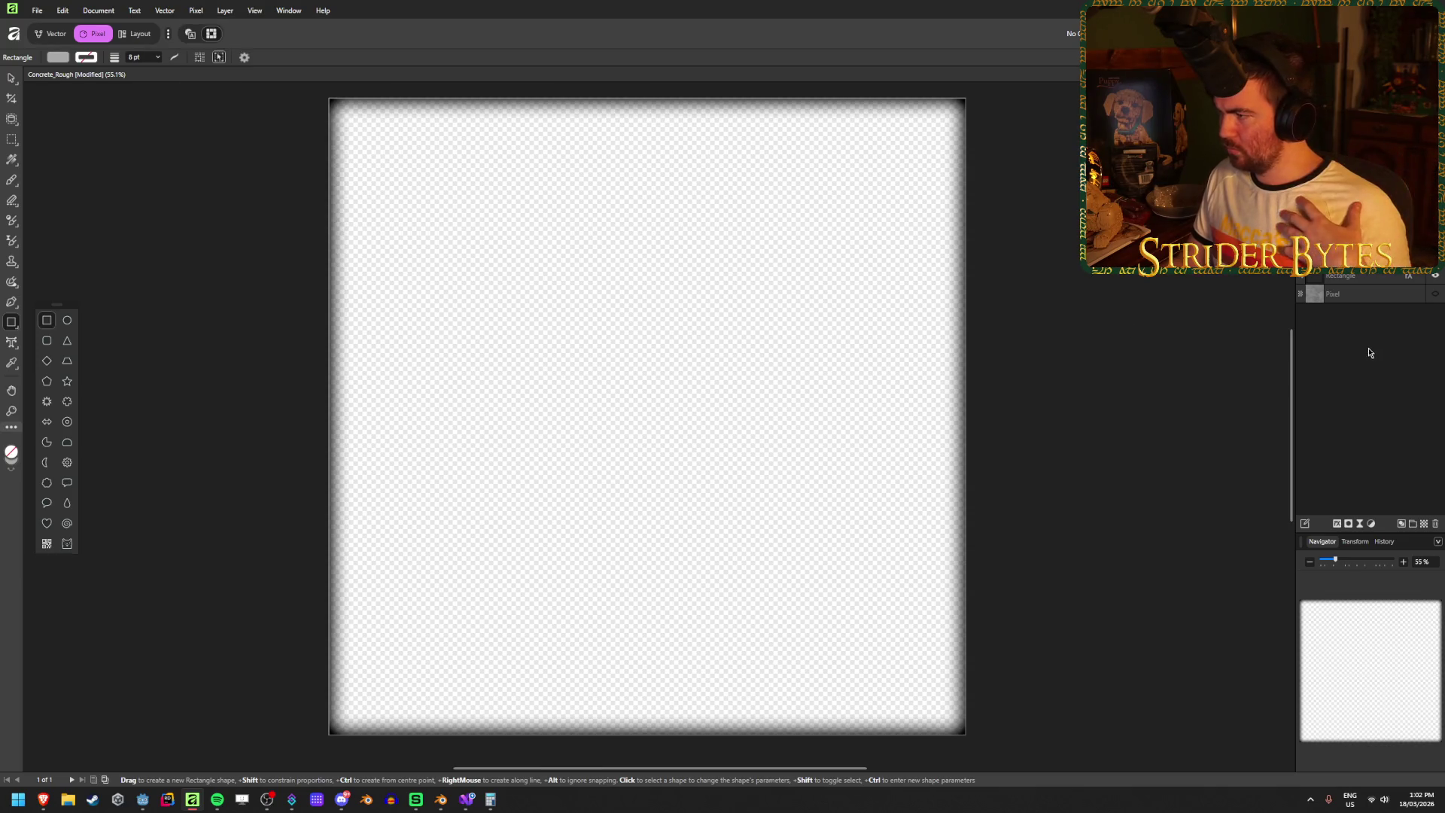
- Draw a full-canvas grey rectangle and give it an inner shadow for darkened edges
{"action": "left_click_drag", "start_coordinate": [329, 98], "coordinate": [965, 734]}
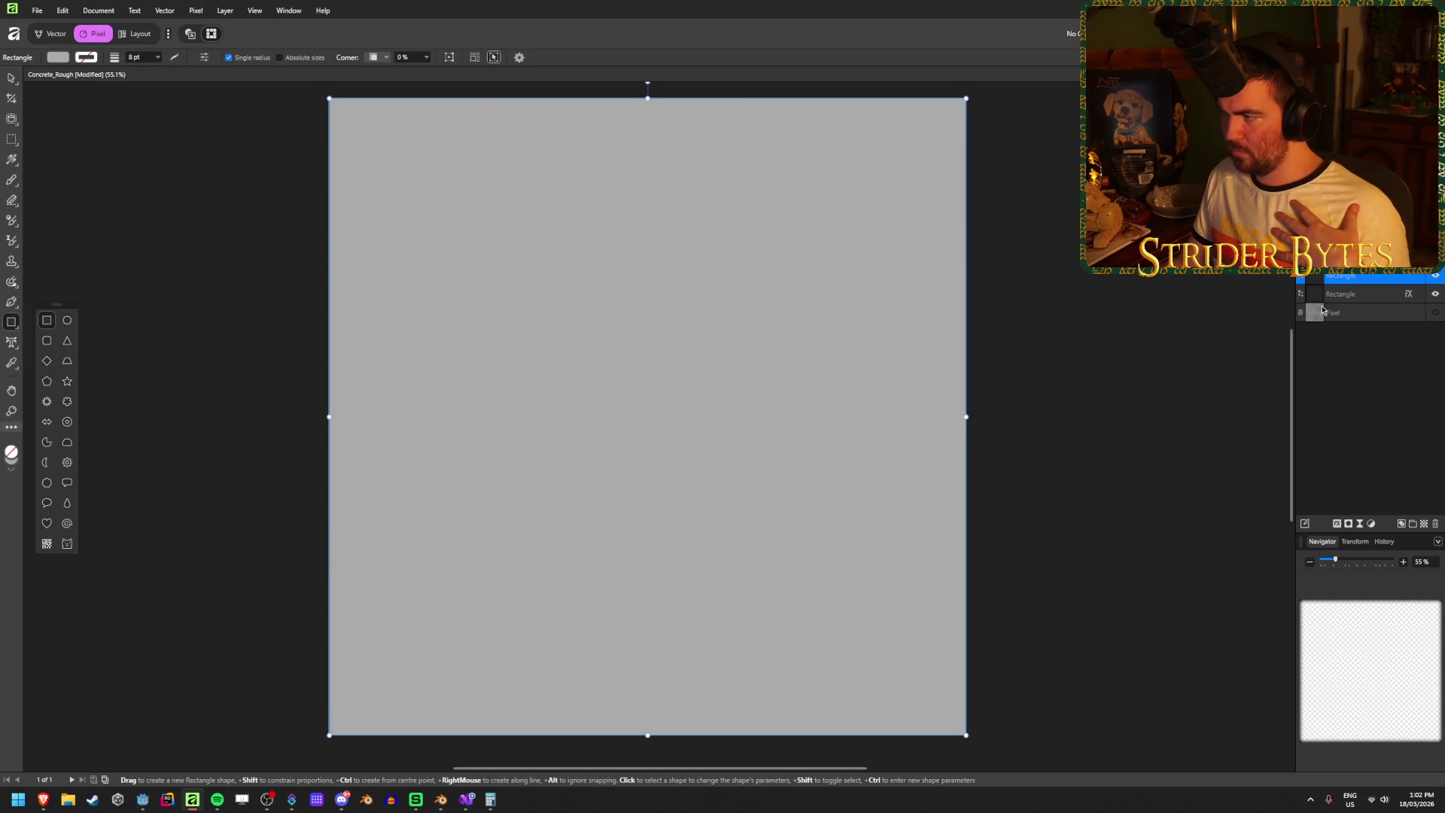
{"action": "key", "text": "ctrl+shift+v"}
{"action": "left_click", "coordinate": [1354, 293]}
{"action": "left_click", "coordinate": [196, 10]}
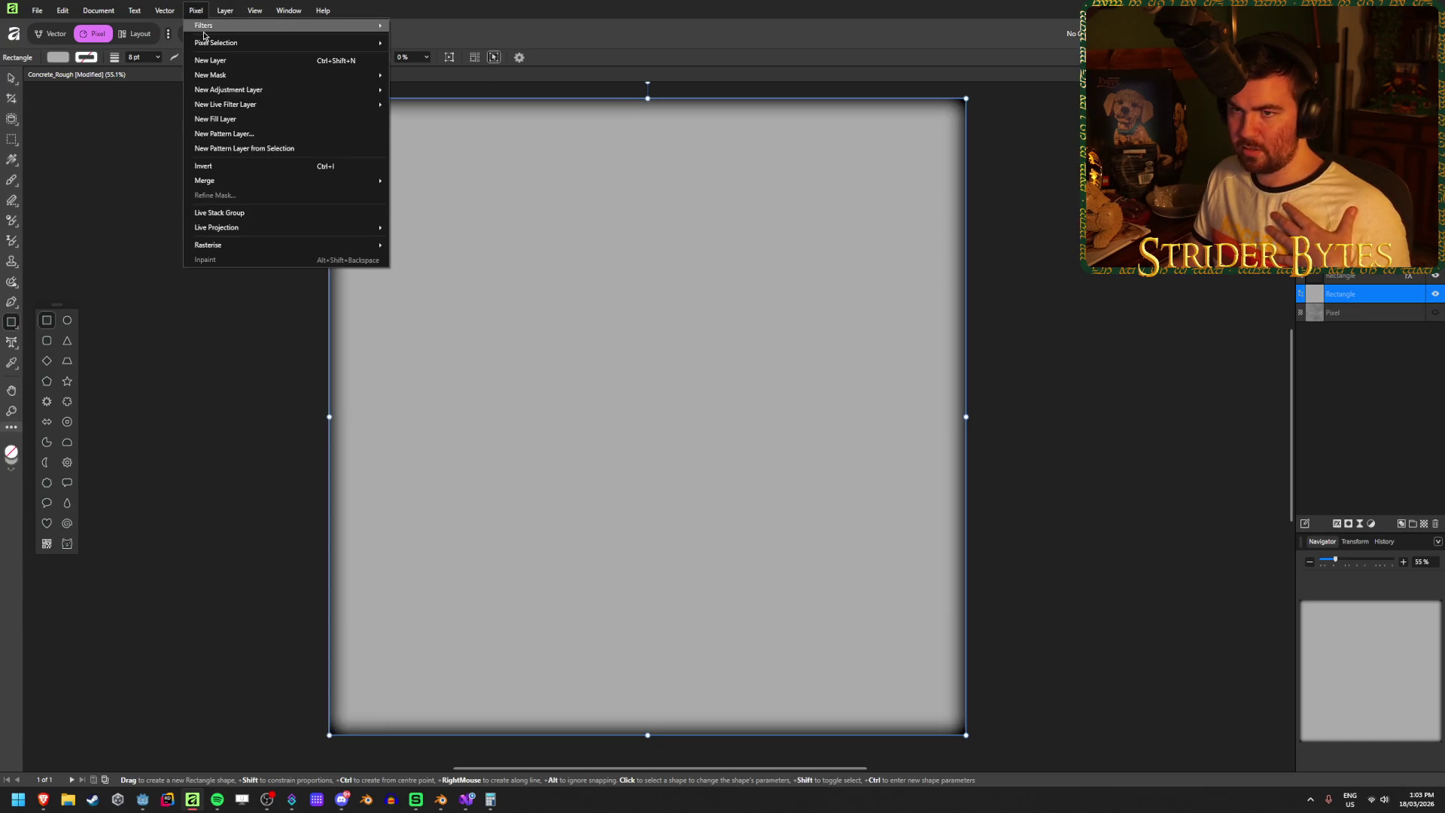
{"action": "mouse_move", "coordinate": [204, 30]}
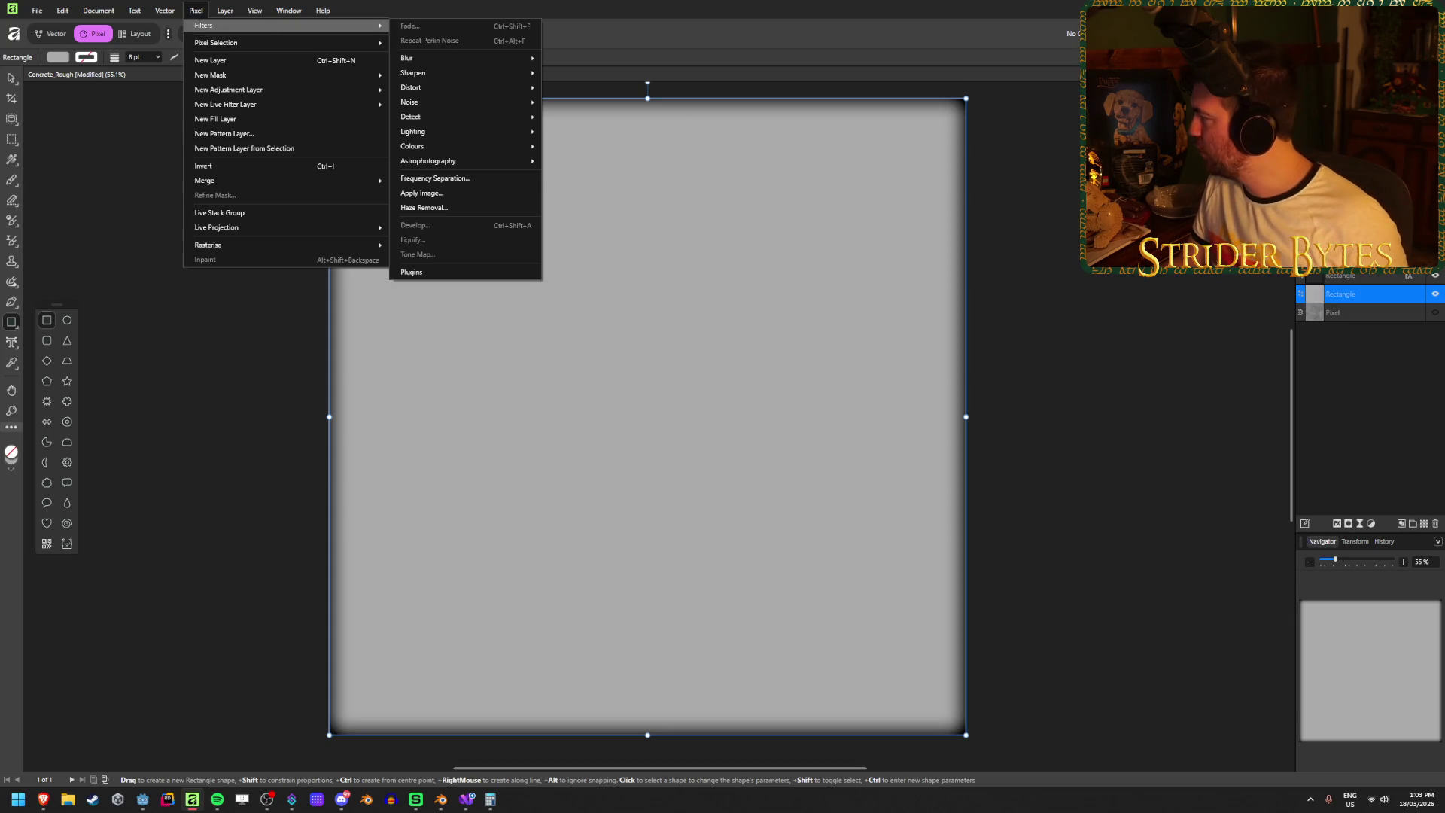
{"action": "key", "text": "Escape"}
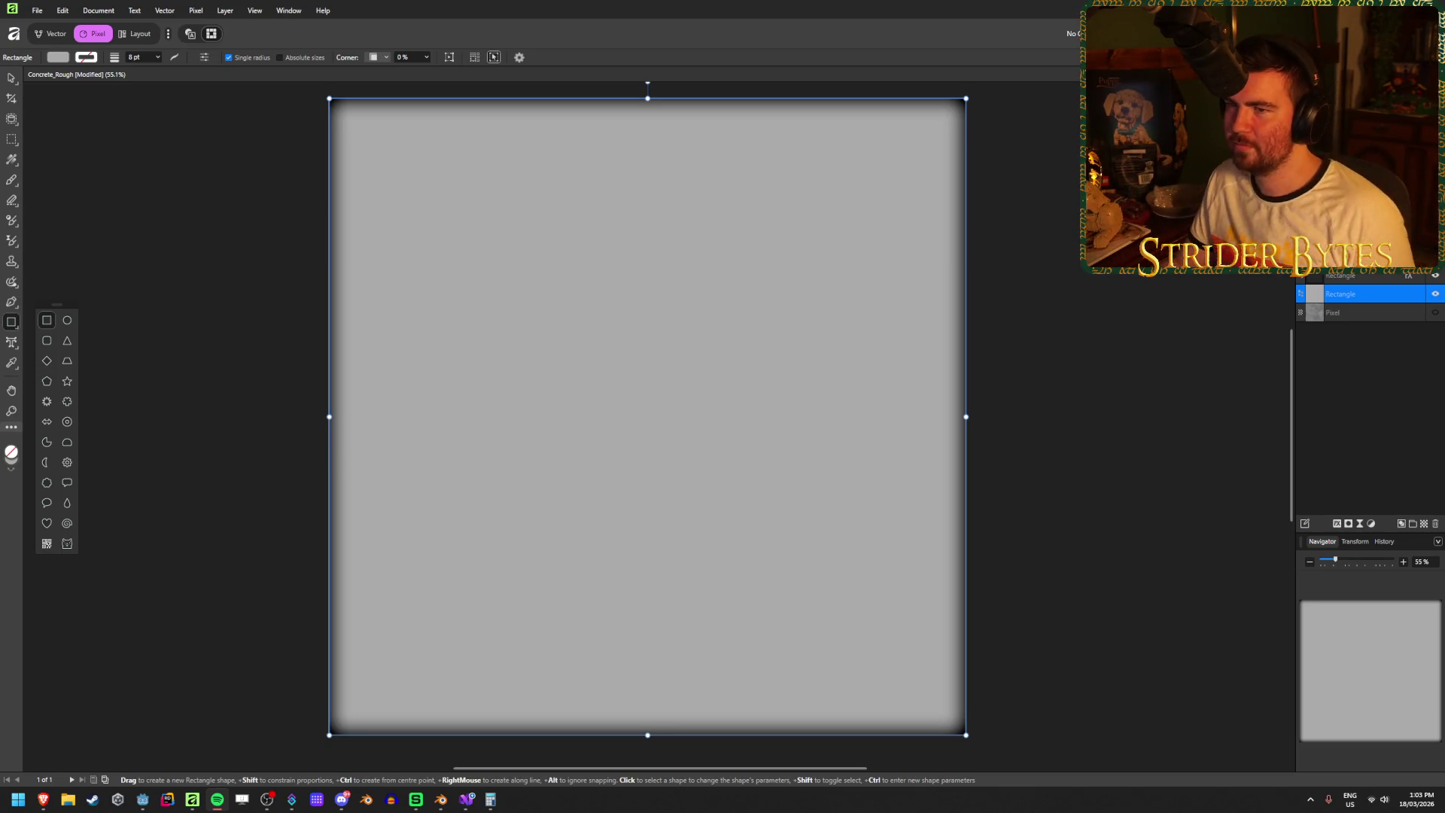
- Apply Perlin Noise with 10 octaves and 95.7 px zoom, then toggle its visibility
{"action": "left_click", "coordinate": [196, 10]}
{"action": "mouse_move", "coordinate": [210, 31]}
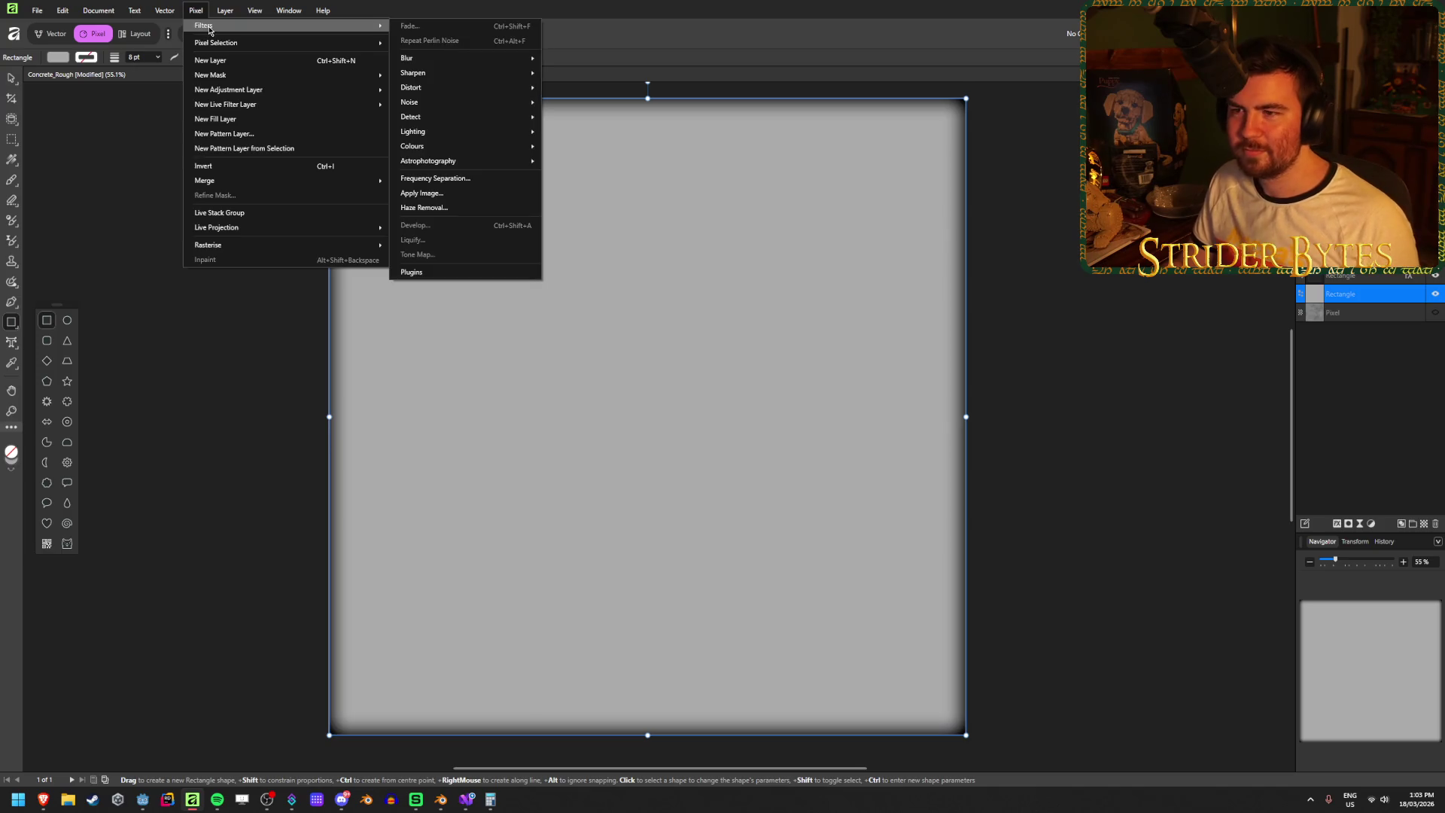
{"action": "mouse_move", "coordinate": [477, 104]}
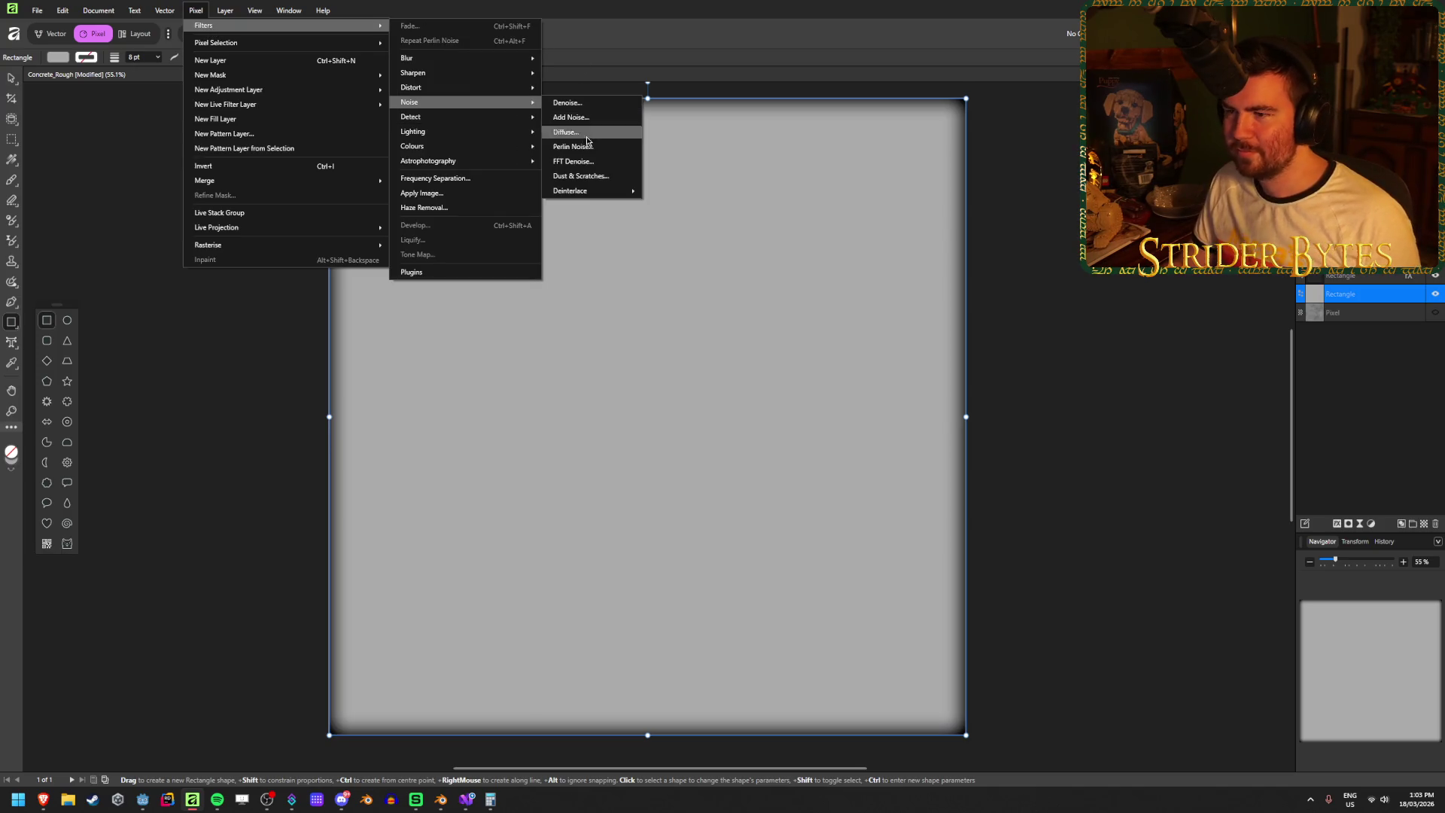
{"action": "left_click", "coordinate": [574, 146]}
{"action": "mouse_move", "coordinate": [1175, 655]}
{"action": "left_mouse_down"}
{"action": "mouse_move", "coordinate": [1165, 675]}
{"action": "mouse_move", "coordinate": [1241, 697]}
{"action": "left_mouse_up"}
{"action": "left_click", "coordinate": [1200, 741]}
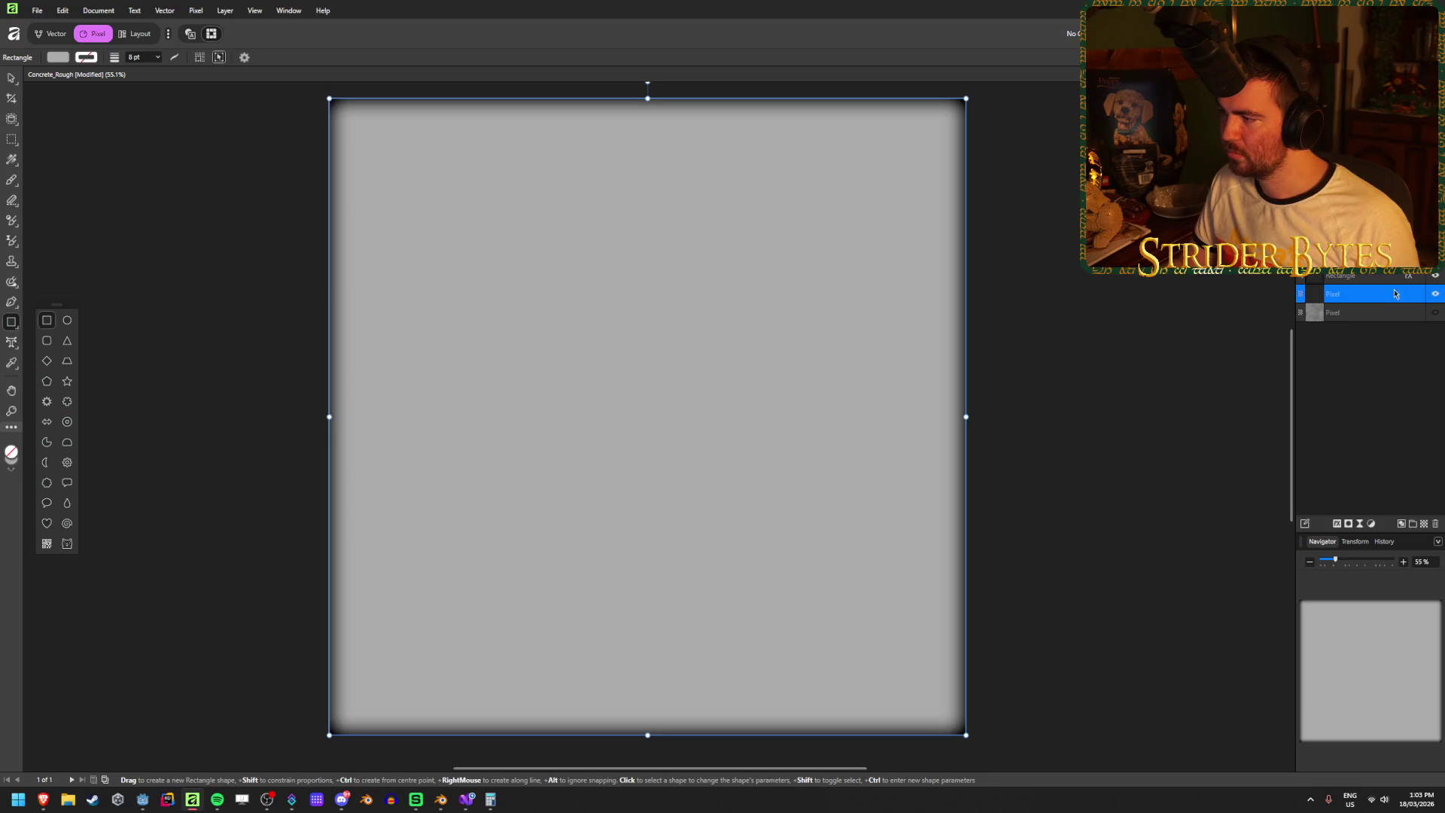
{"action": "left_click", "coordinate": [1435, 297]}
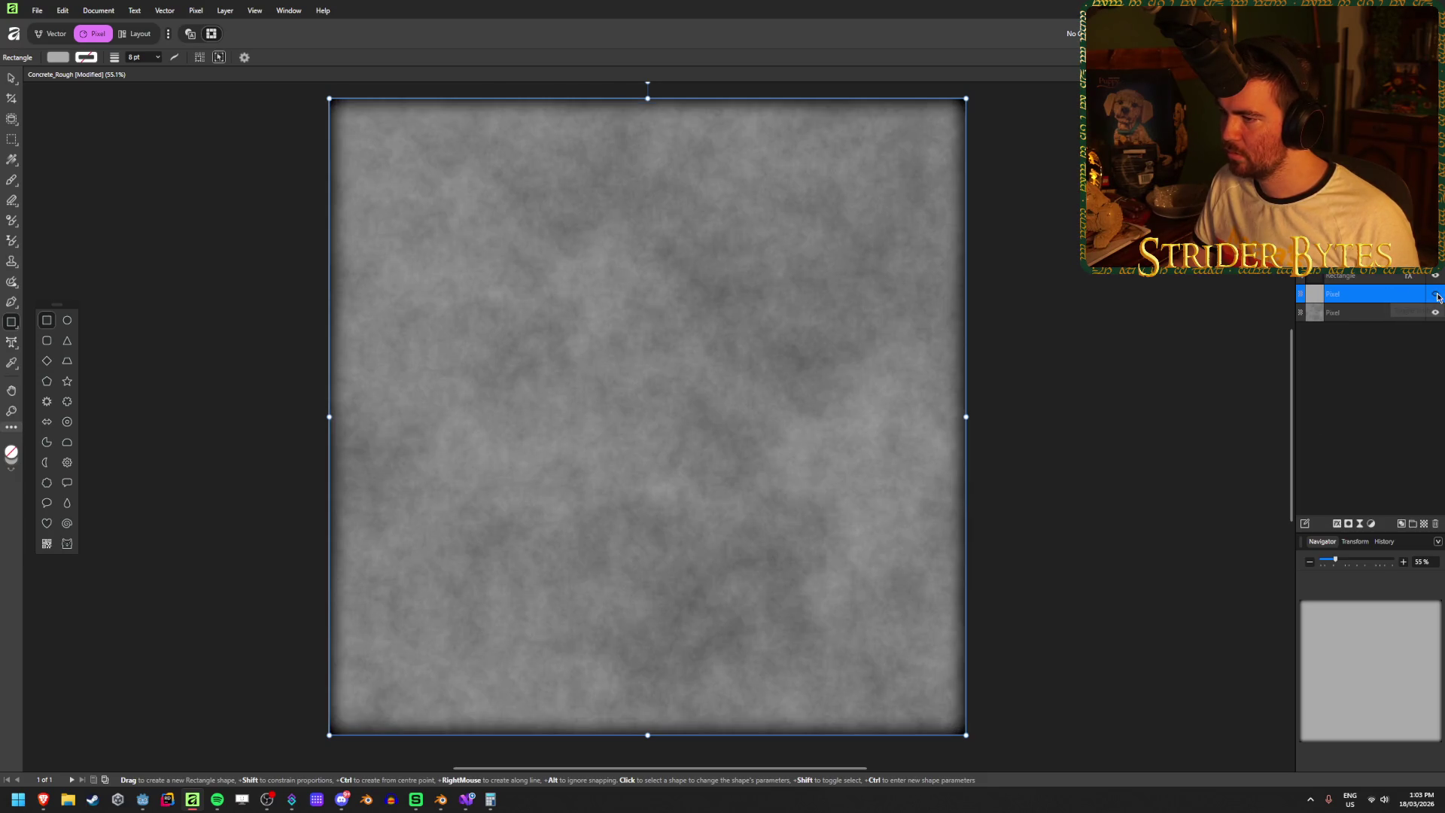
{"action": "left_click", "coordinate": [1435, 298]}
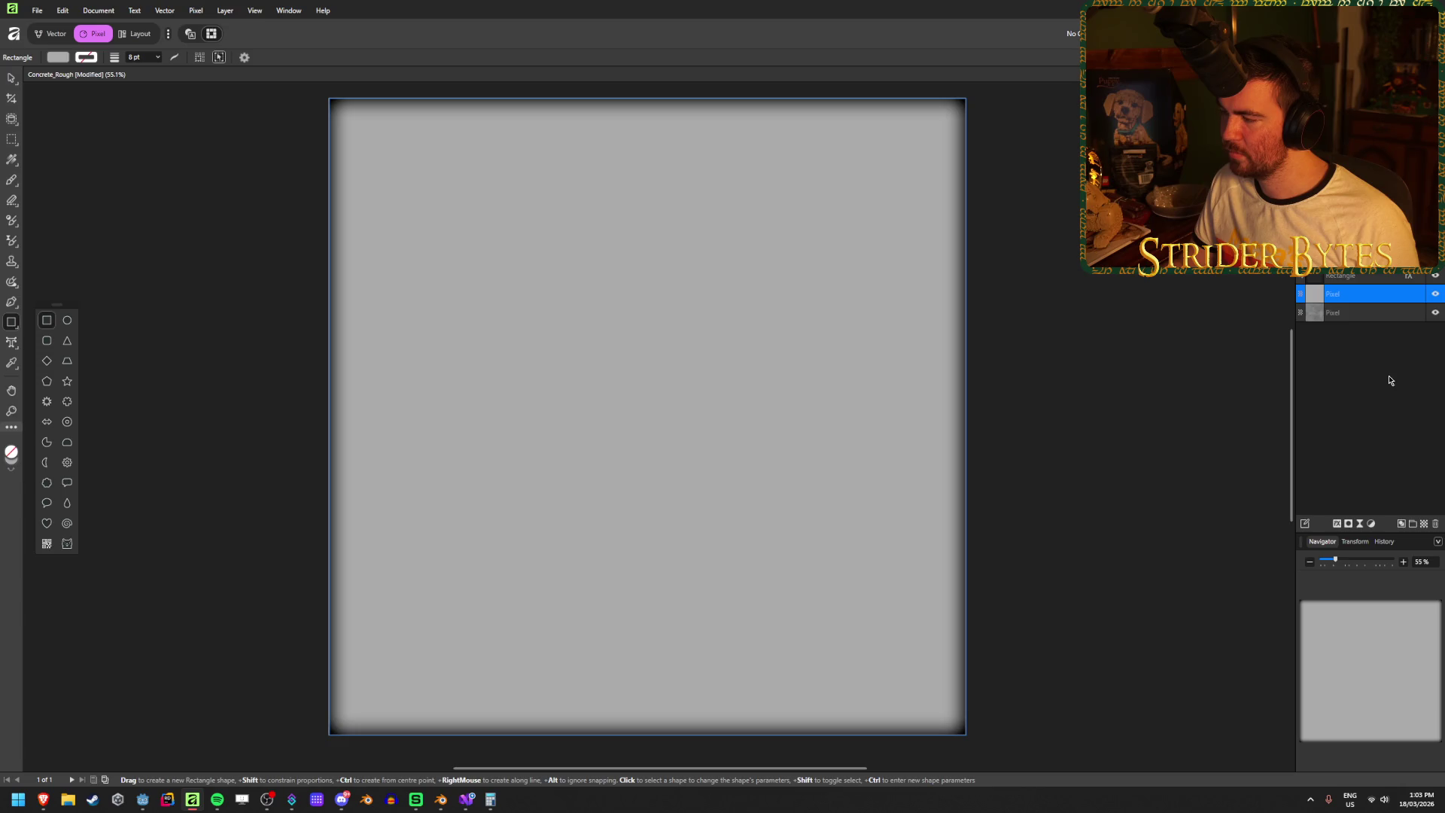
- Delete the grey pixel layer and draw a fresh 2048 px rectangle over the canvas
{"action": "left_click", "coordinate": [1382, 313]}
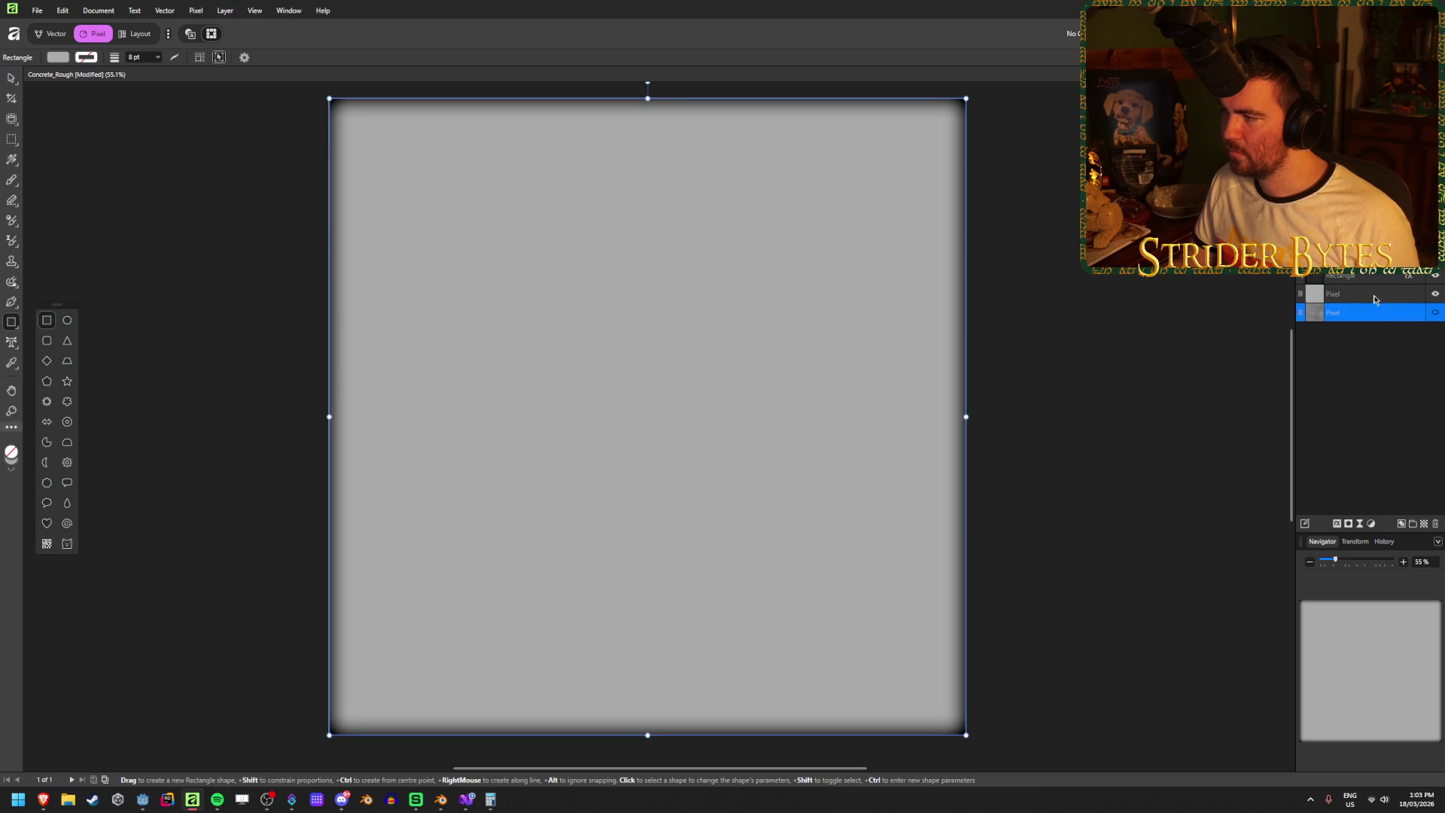
{"action": "left_click", "coordinate": [1374, 297]}
{"action": "key", "text": "Delete"}
{"action": "key", "text": "Delete"}
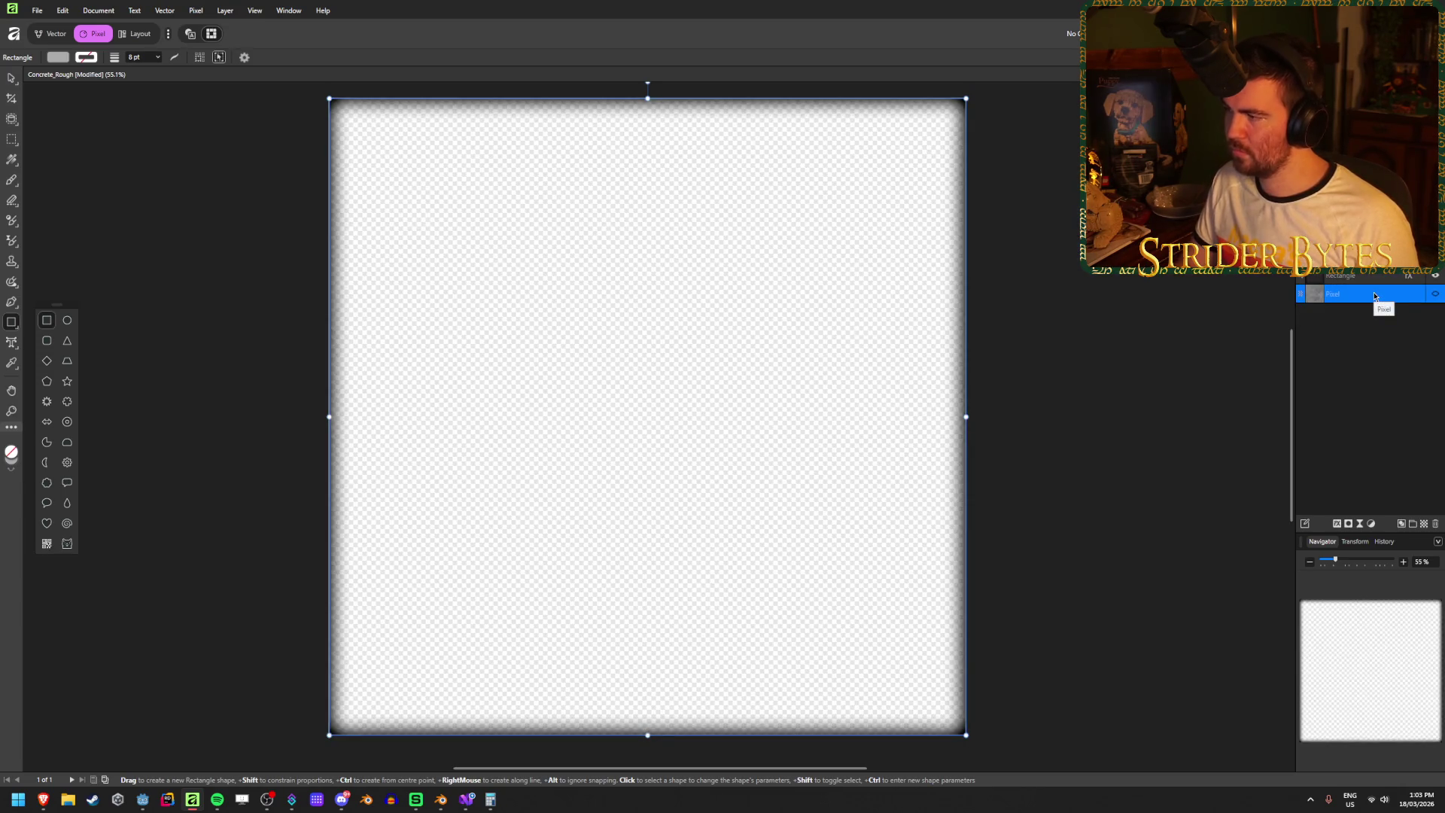
{"action": "left_click", "coordinate": [1374, 355]}
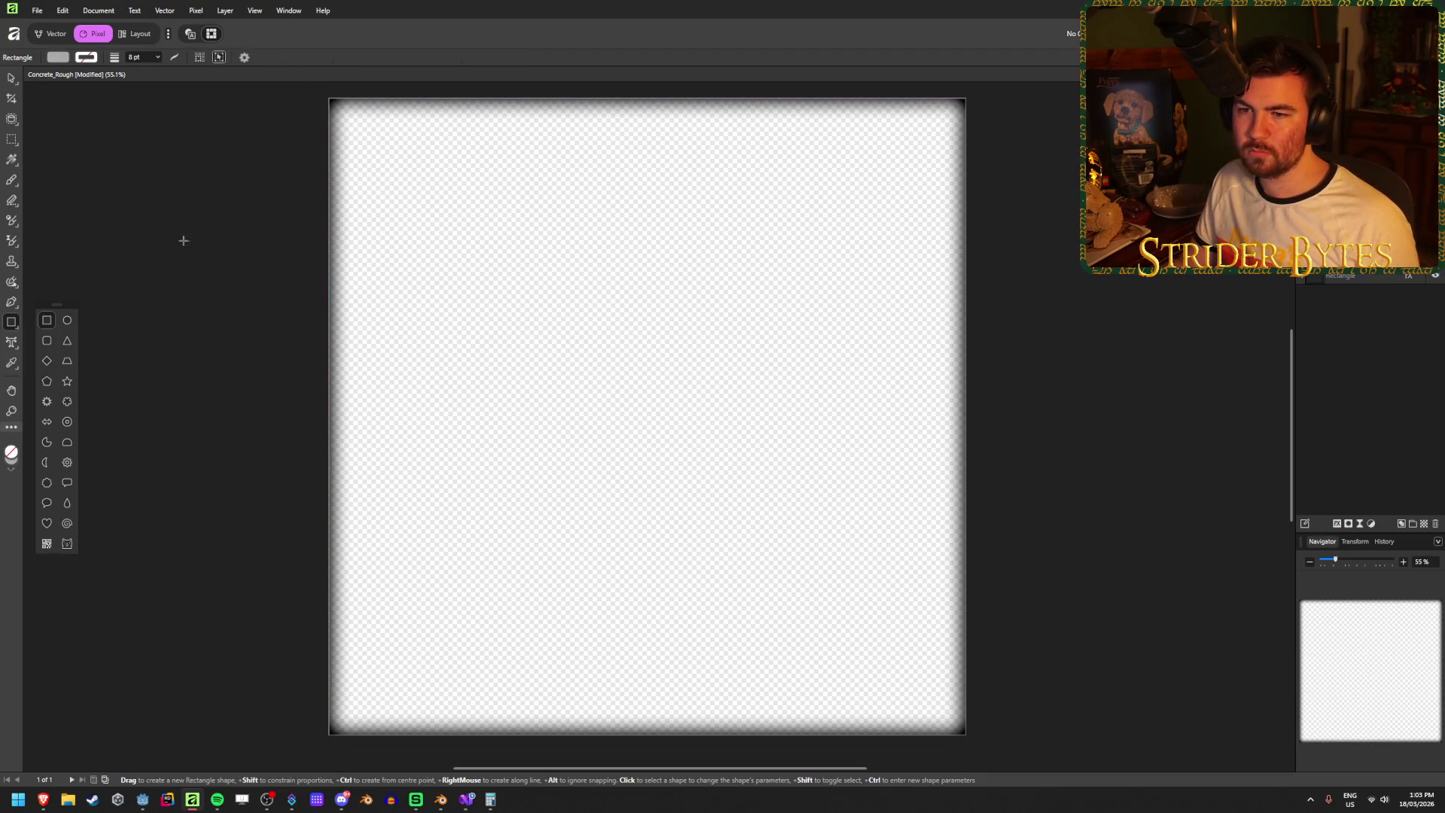
{"action": "mouse_move", "coordinate": [329, 98]}
{"action": "left_mouse_down"}
{"action": "mouse_move", "coordinate": [903, 648]}
{"action": "mouse_move", "coordinate": [965, 734]}
{"action": "left_mouse_up"}
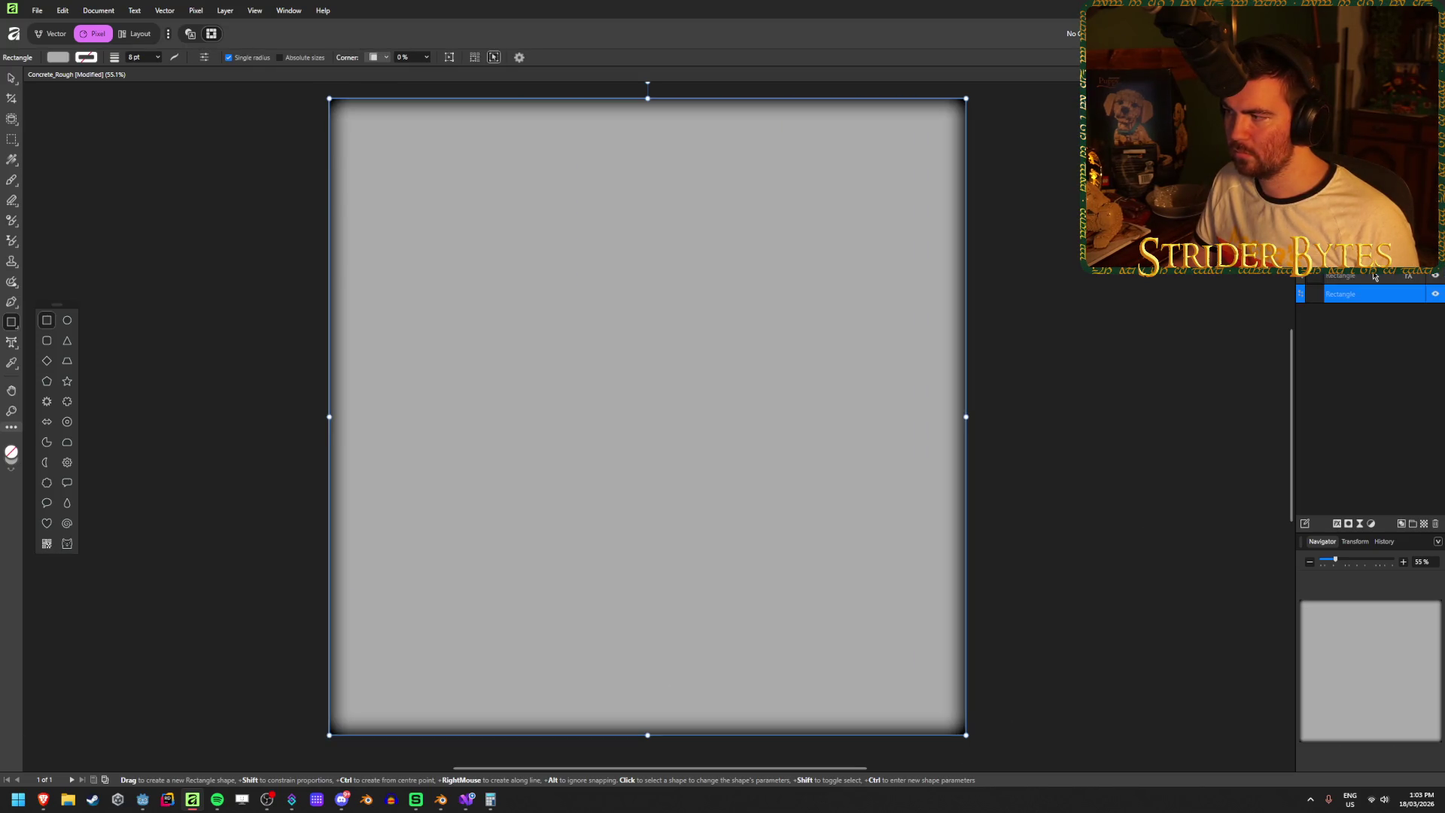
{"action": "left_click", "coordinate": [194, 10]}
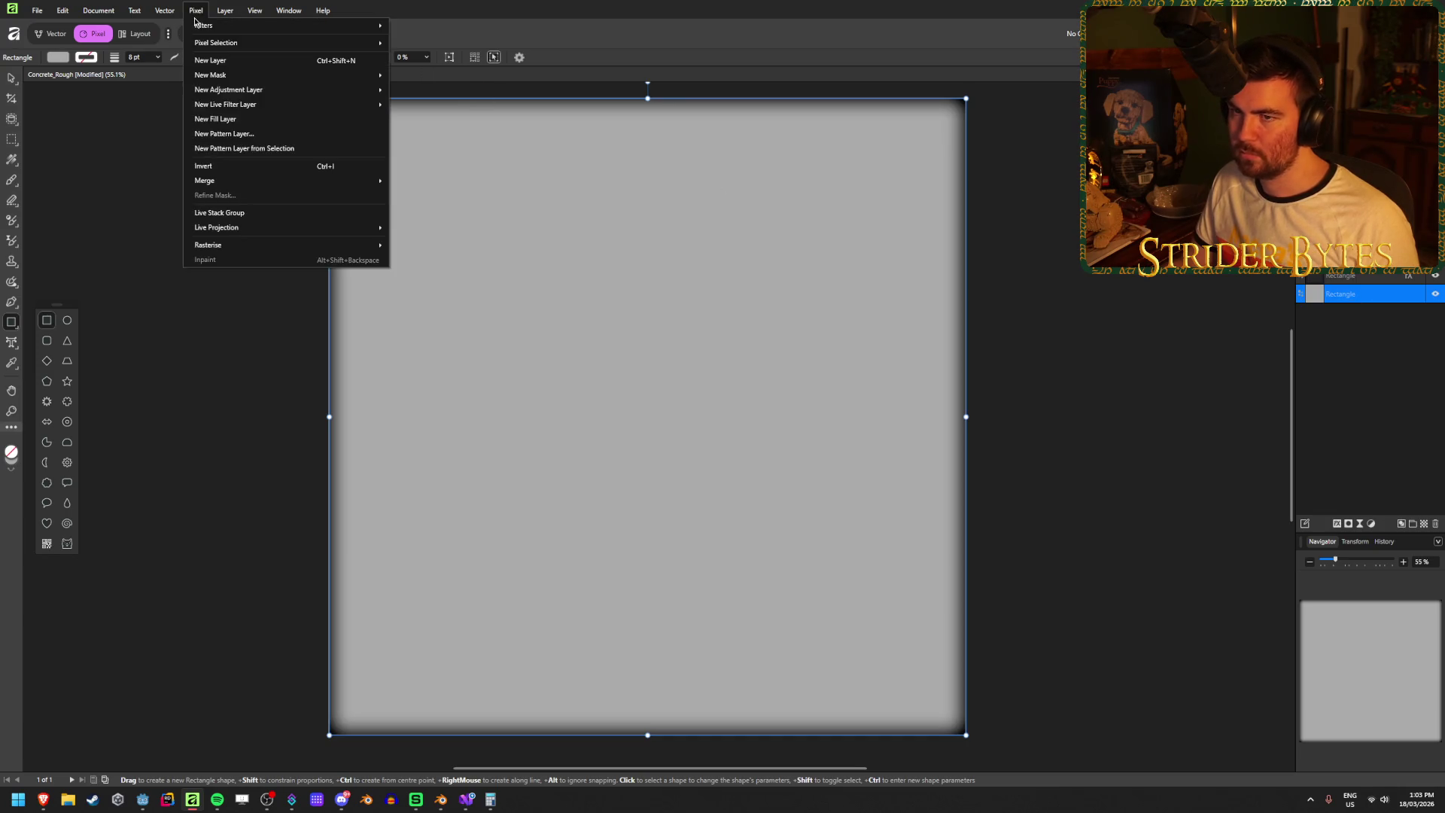
{"action": "mouse_move", "coordinate": [286, 25]}
{"action": "mouse_move", "coordinate": [444, 114]}
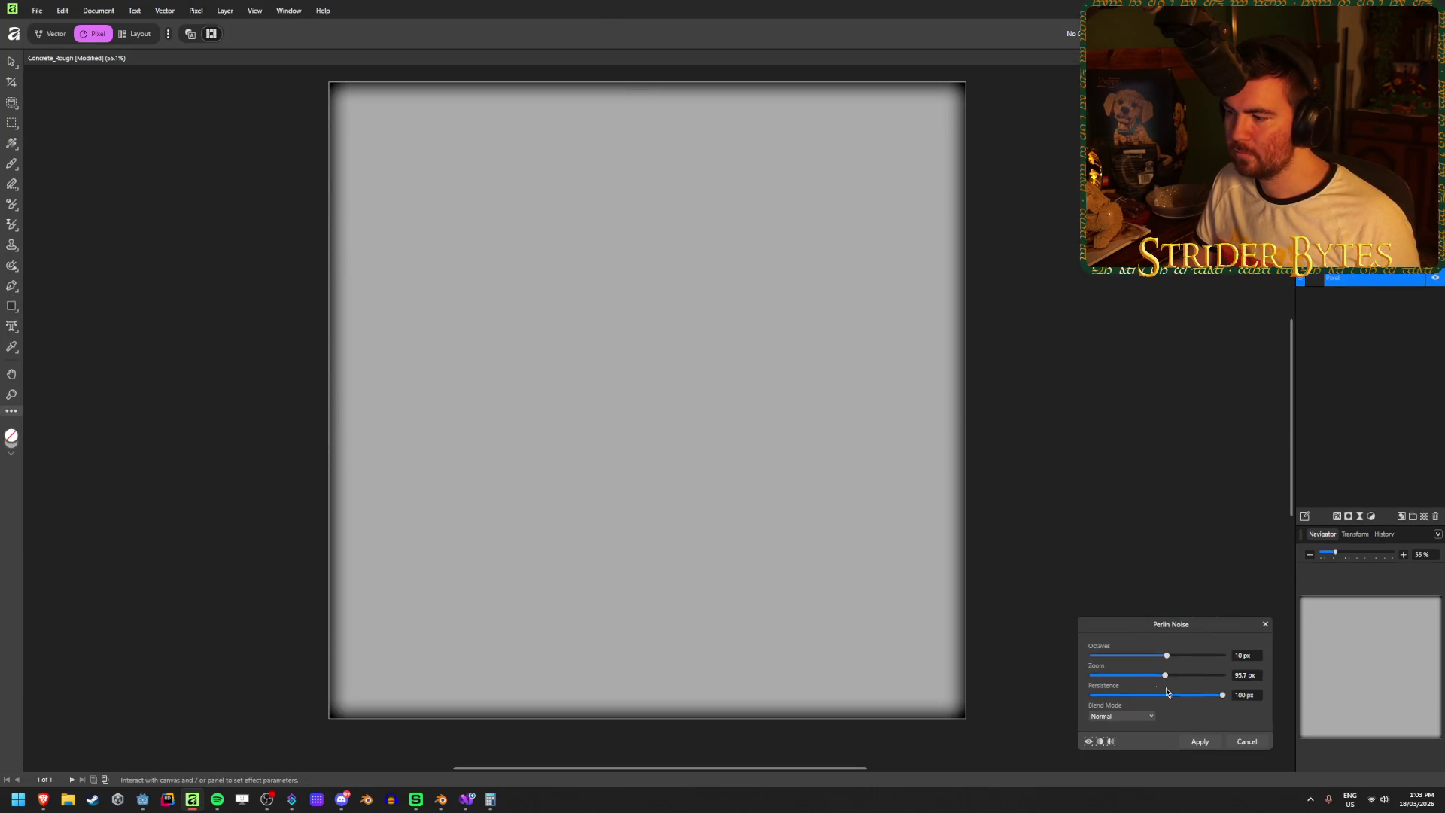
{"action": "mouse_move", "coordinate": [1166, 655]}
{"action": "left_mouse_down"}
{"action": "mouse_move", "coordinate": [1084, 656]}
{"action": "mouse_move", "coordinate": [1149, 658]}
{"action": "left_mouse_up"}
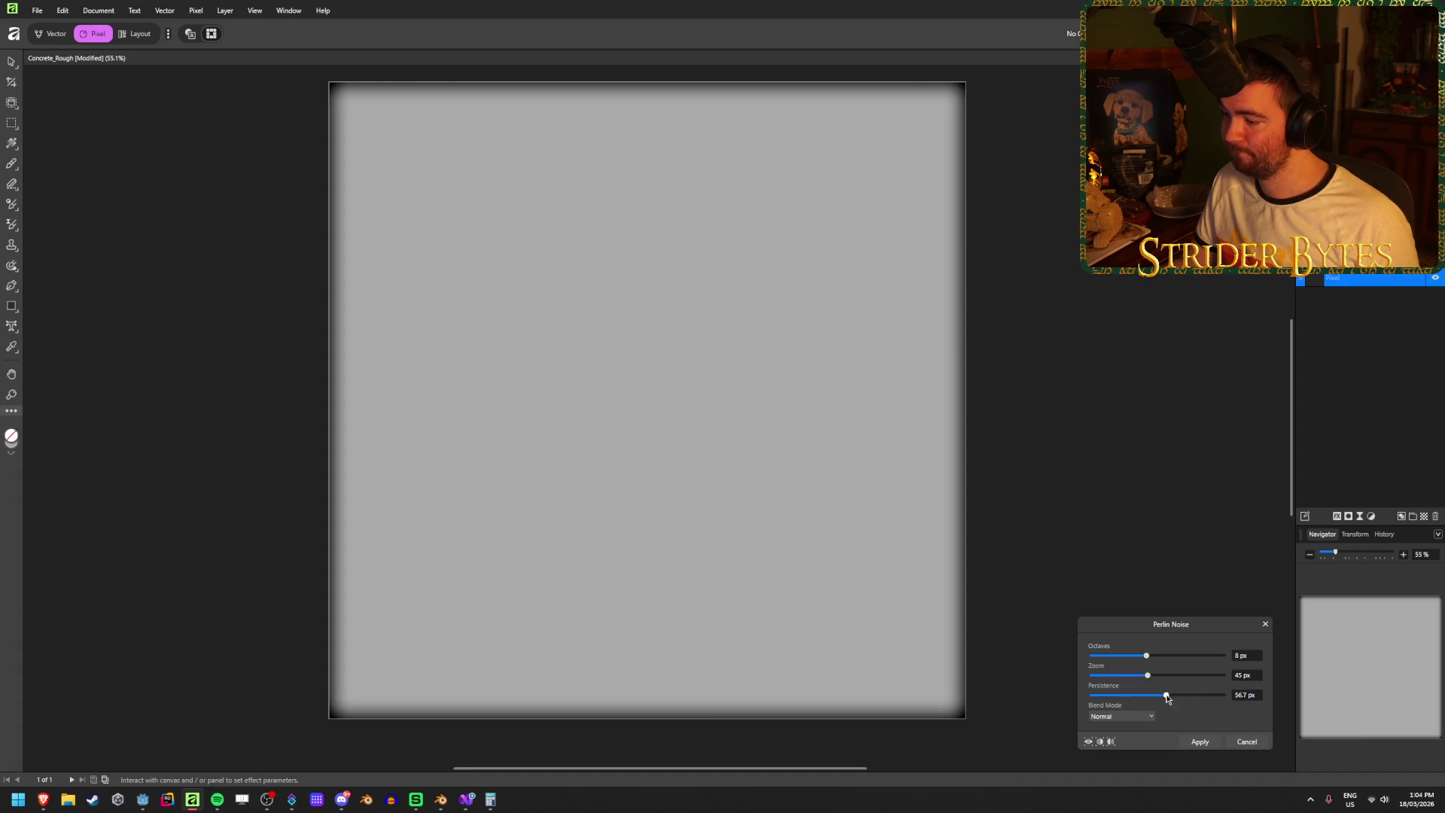
{"action": "left_click", "coordinate": [1256, 743]}
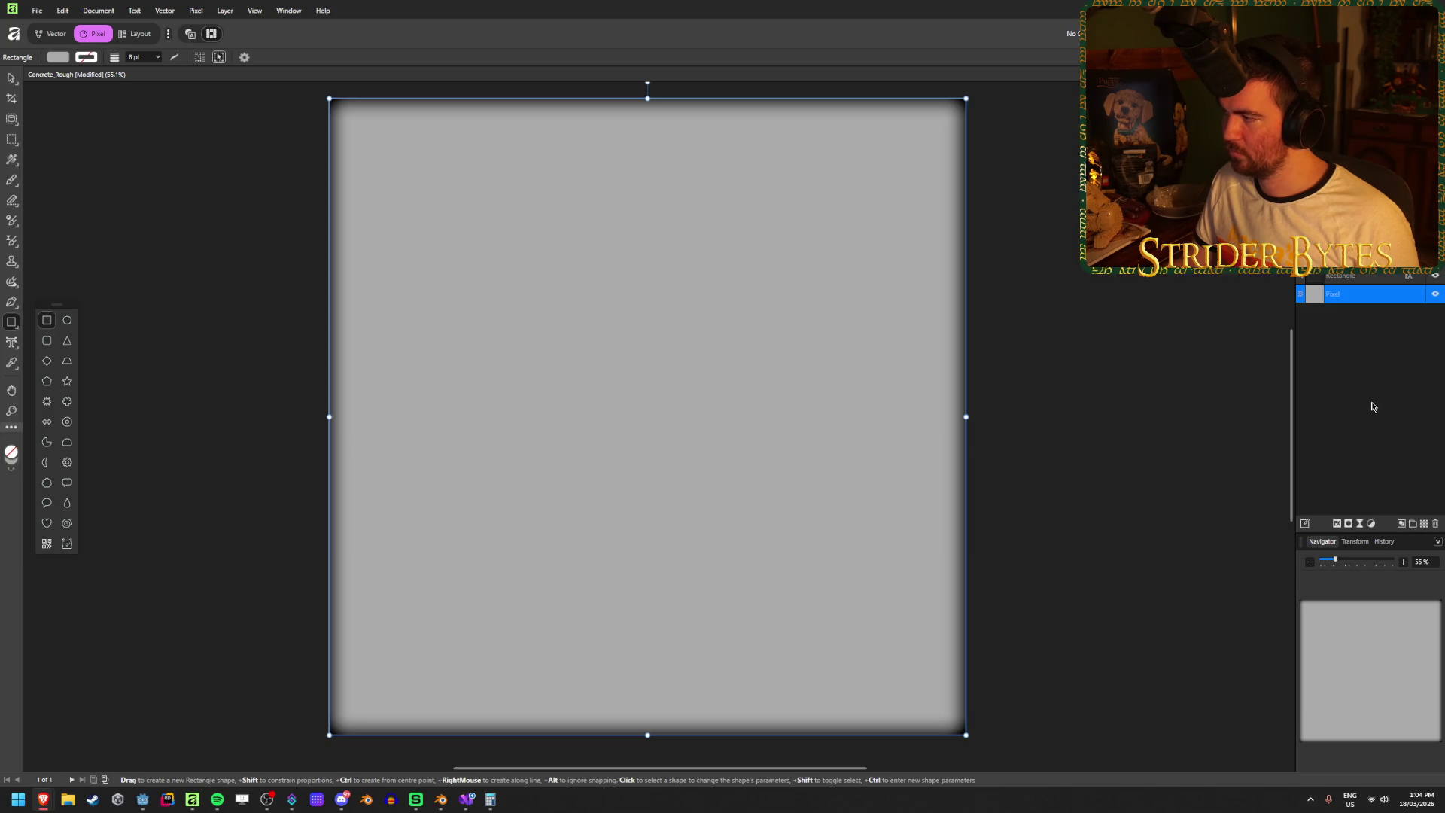
{"action": "key", "text": "Delete"}
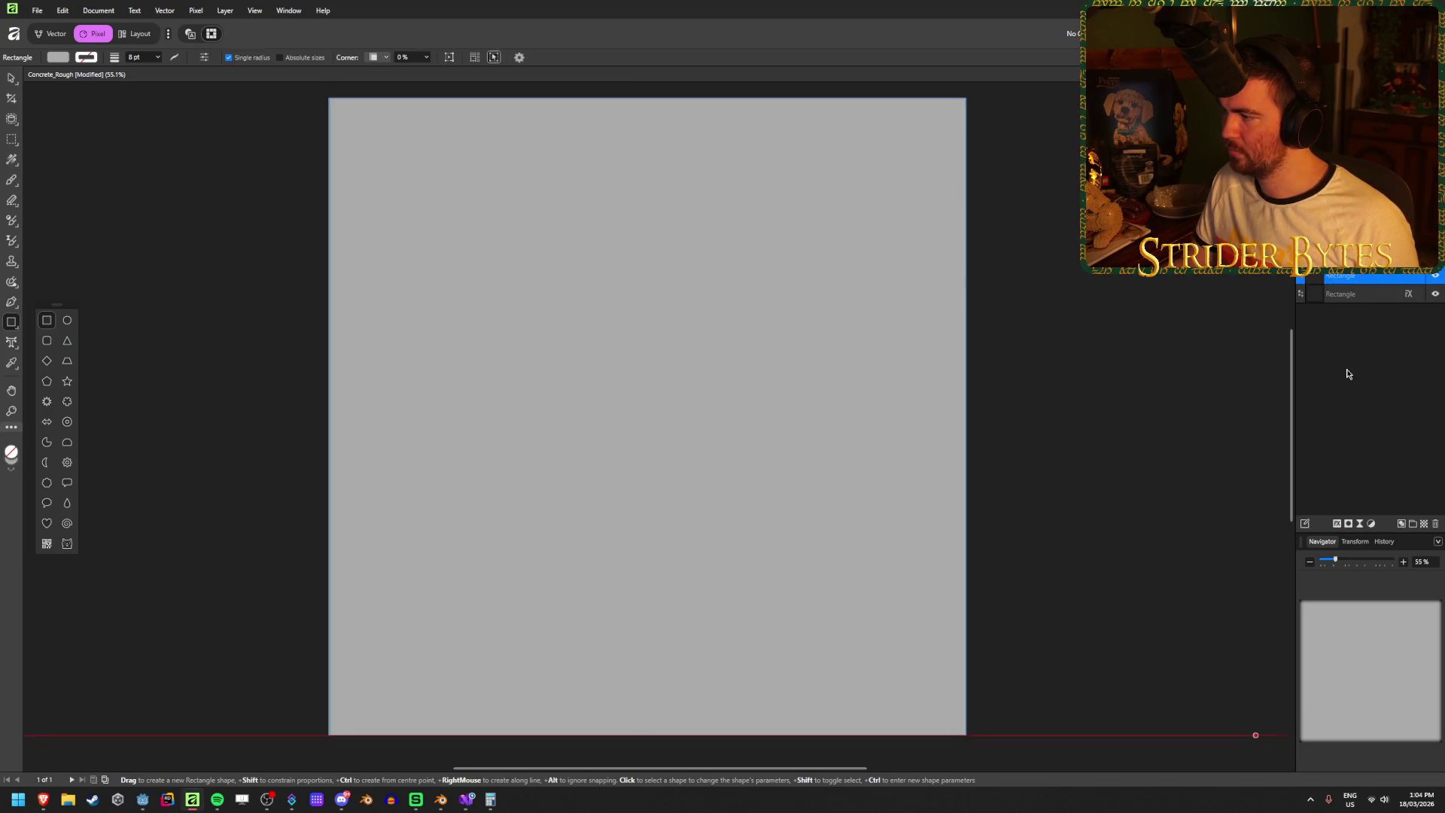
- Restore the deleted pixel layer and show the cloudy concrete texture with its dark border
{"action": "key", "text": "ctrl+z"}
{"action": "key", "text": "ctrl+z"}
{"action": "key", "text": "ctrl+z"}
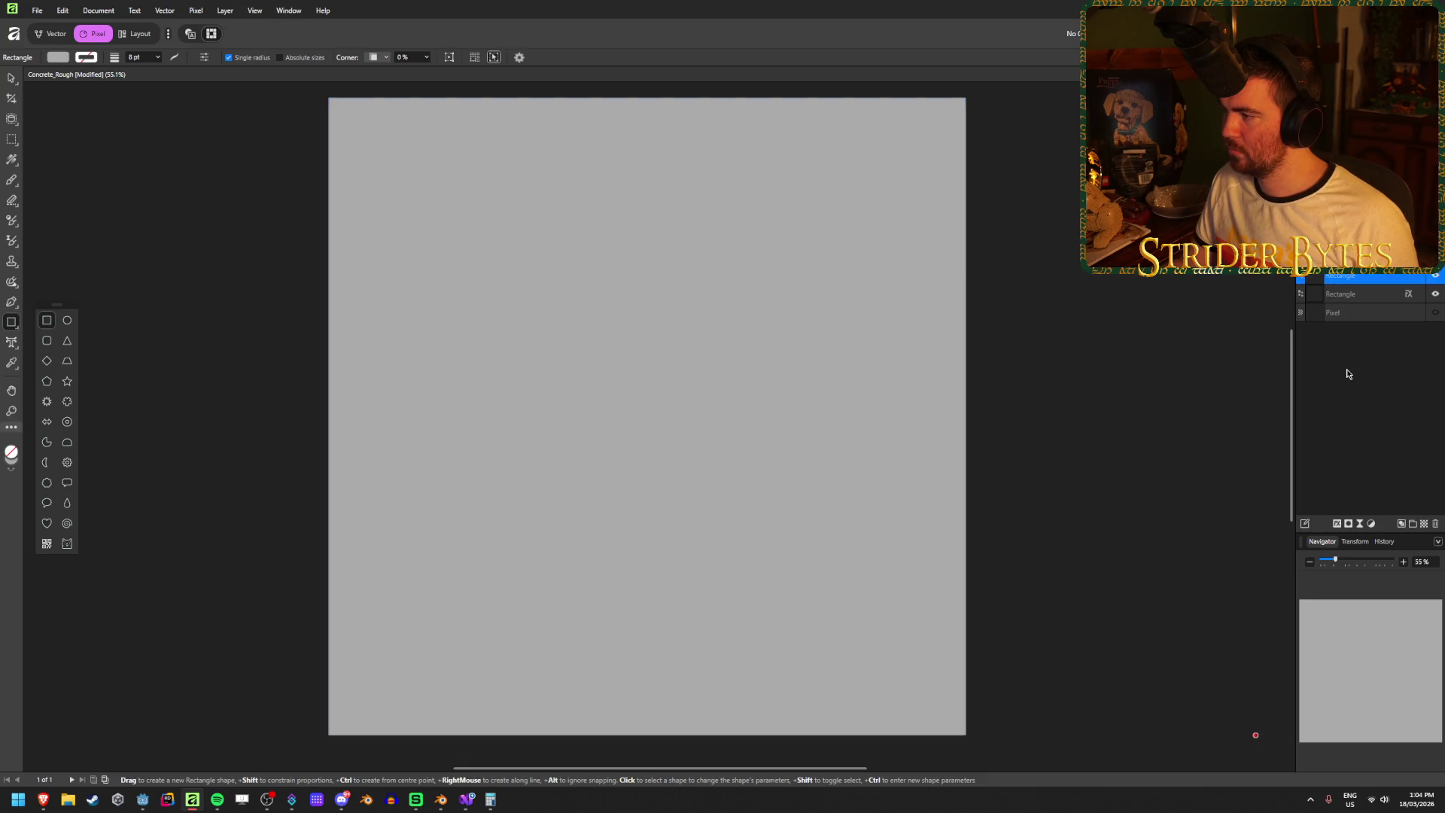
{"action": "left_click", "coordinate": [1435, 295]}
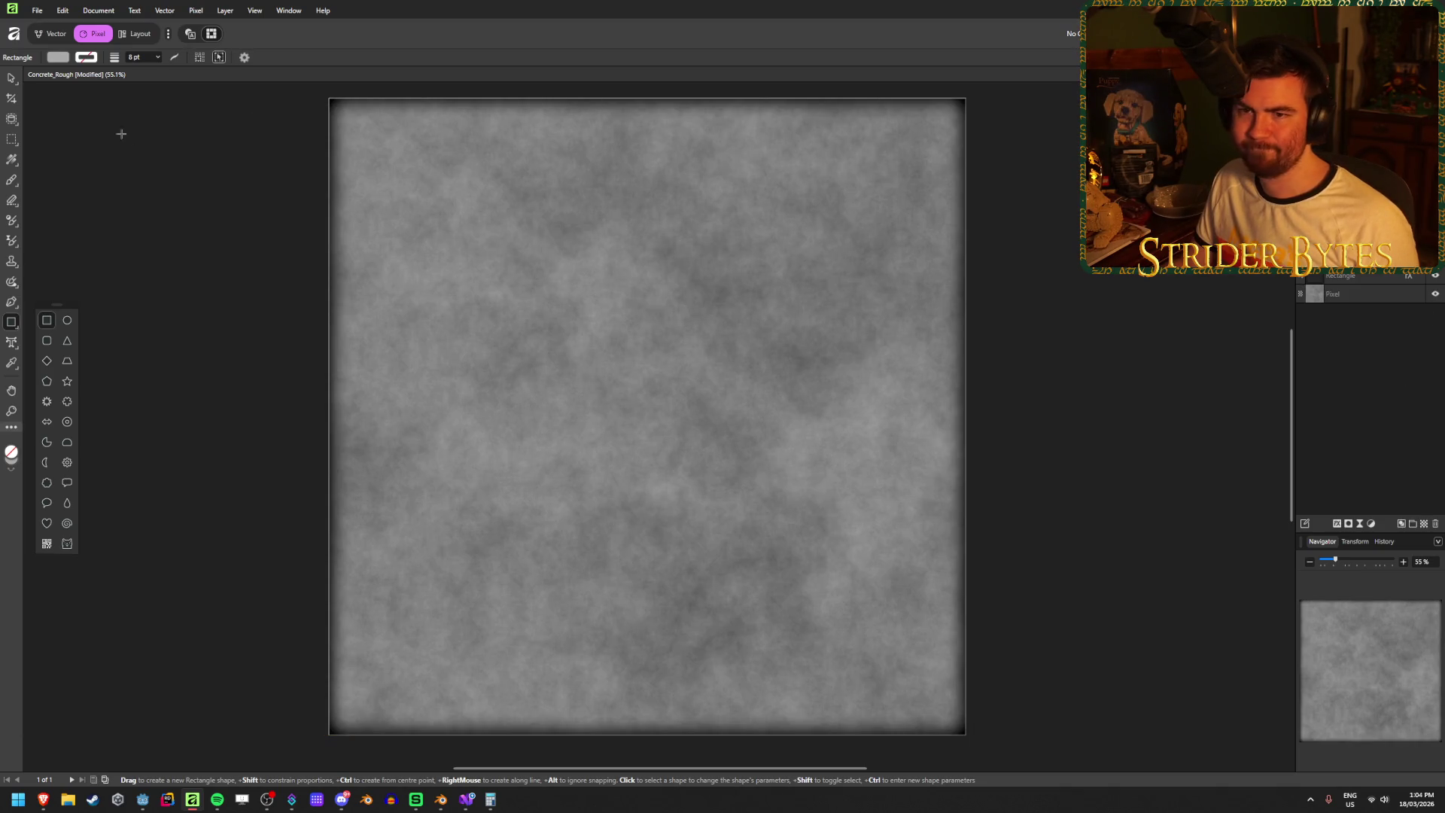
{"action": "key", "text": "v"}
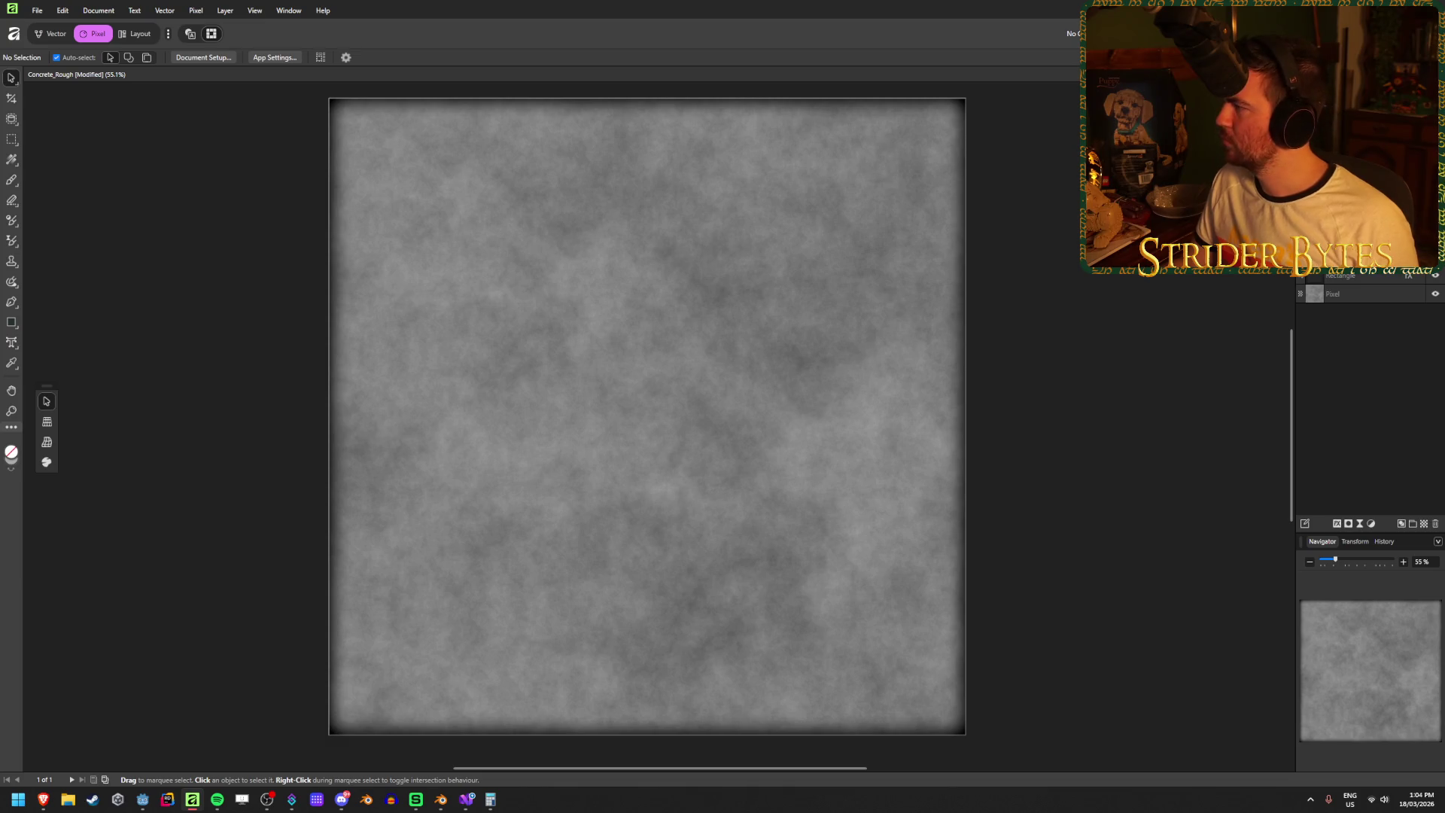
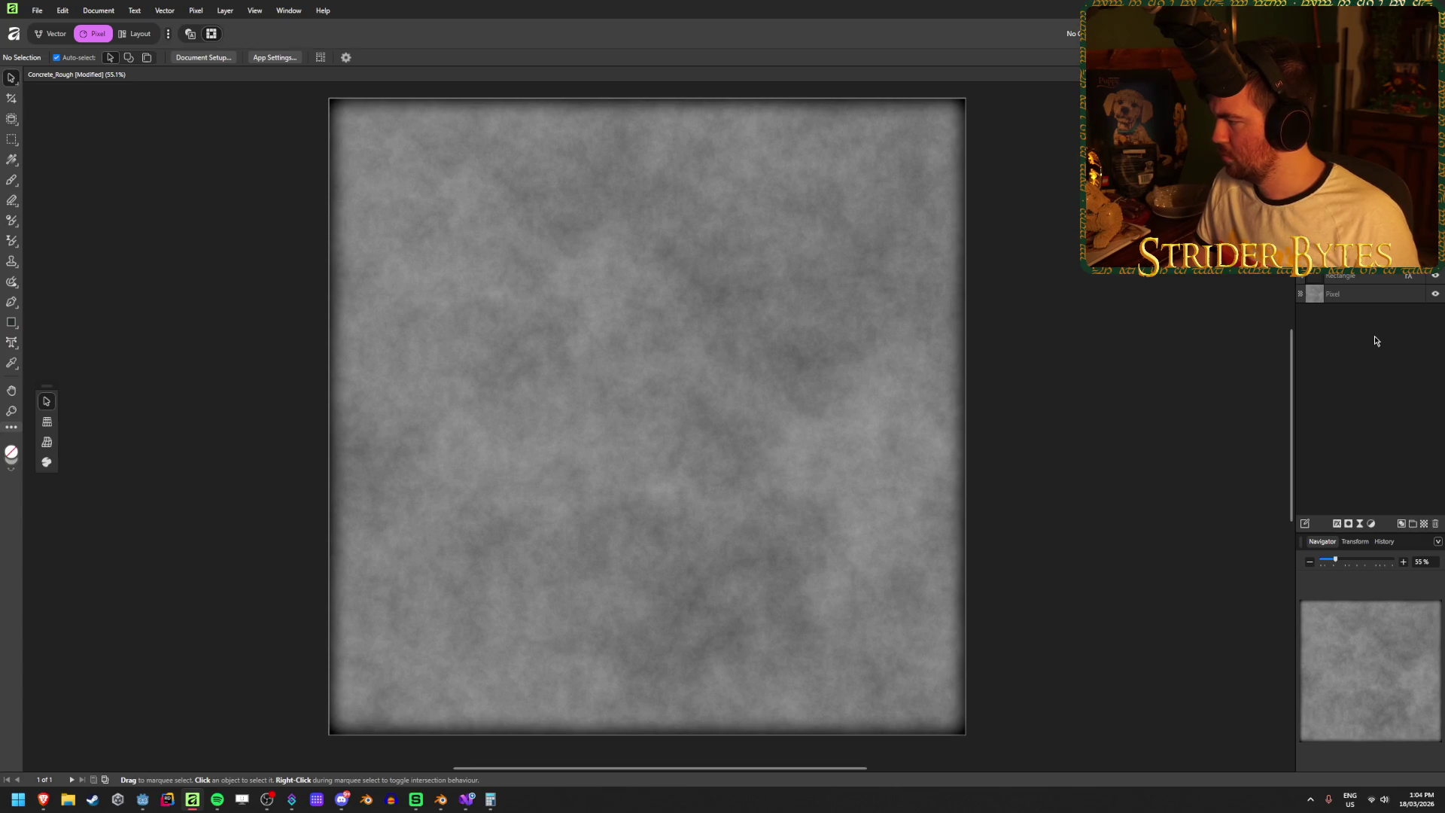
- Add a new pixel layer and fill it with flat light grey
{"action": "left_click", "coordinate": [12, 159]}
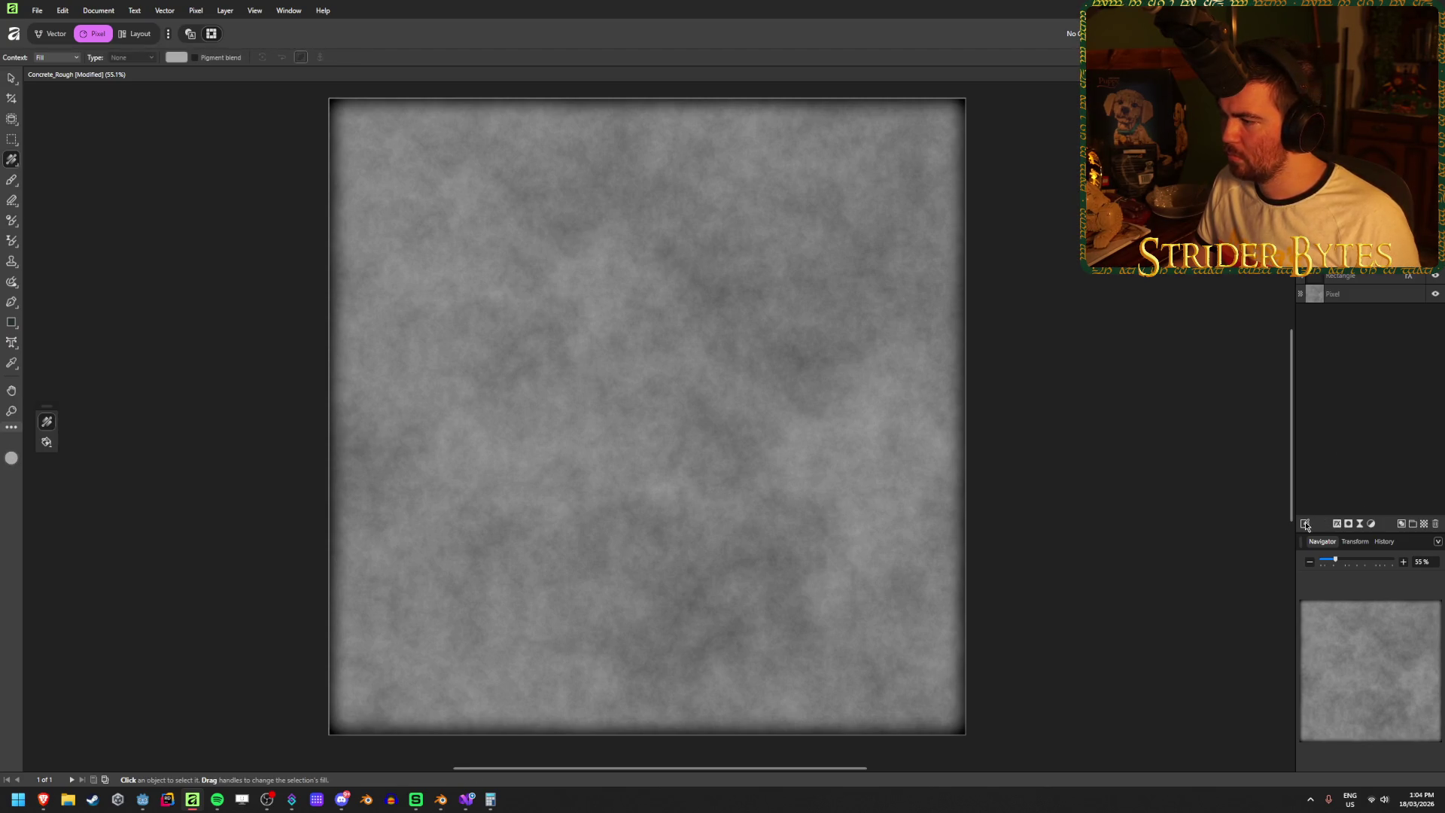
{"action": "left_click", "coordinate": [1424, 524]}
{"action": "left_click", "coordinate": [1351, 313]}
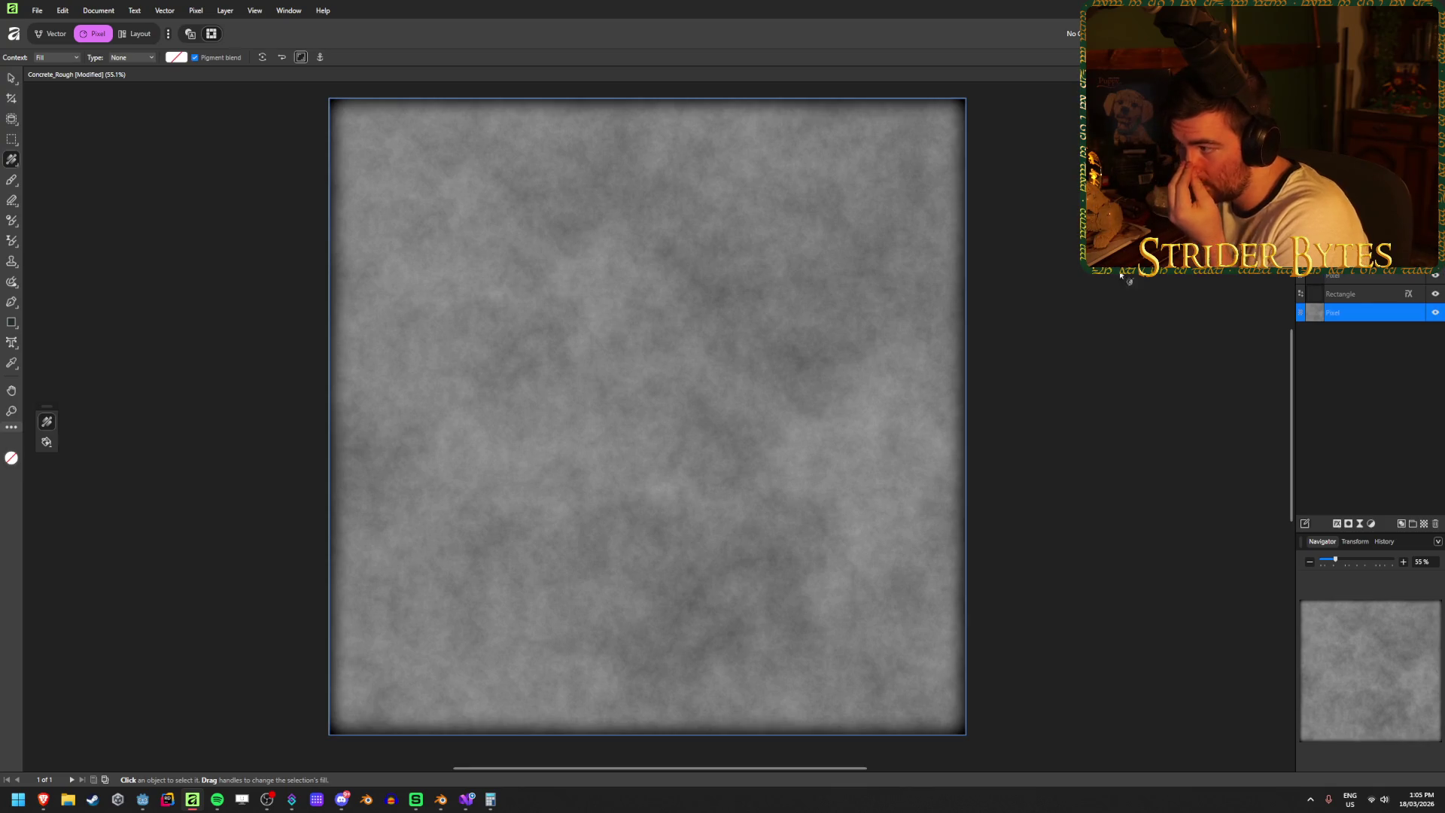
{"action": "left_click", "coordinate": [1344, 277]}
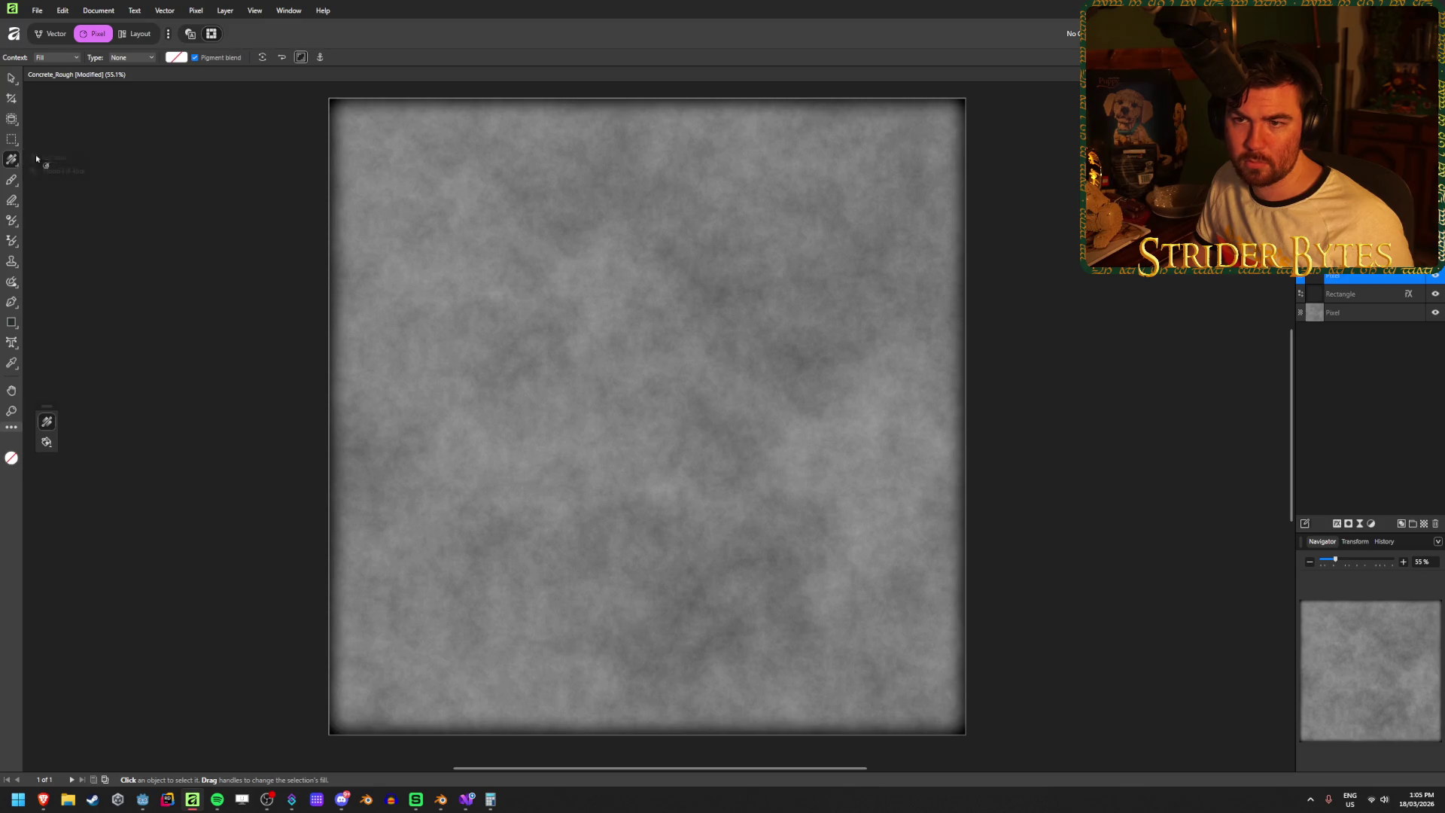
{"action": "left_click", "coordinate": [177, 58]}
{"action": "left_click_drag", "start_coordinate": [154, 135], "coordinate": [197, 135]}
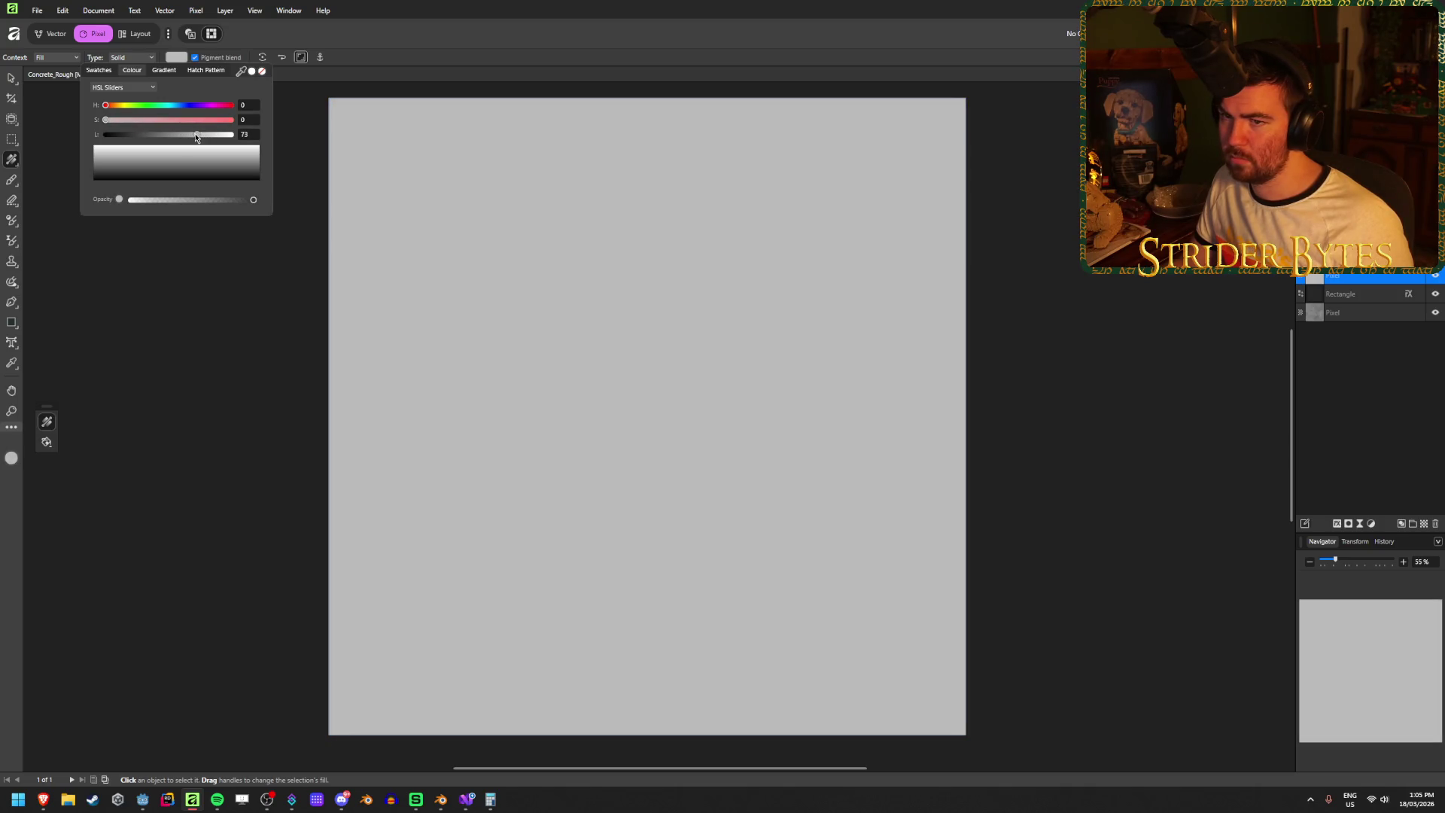
- Rasterise the grey fill layer
{"action": "left_click", "coordinate": [7, 84]}
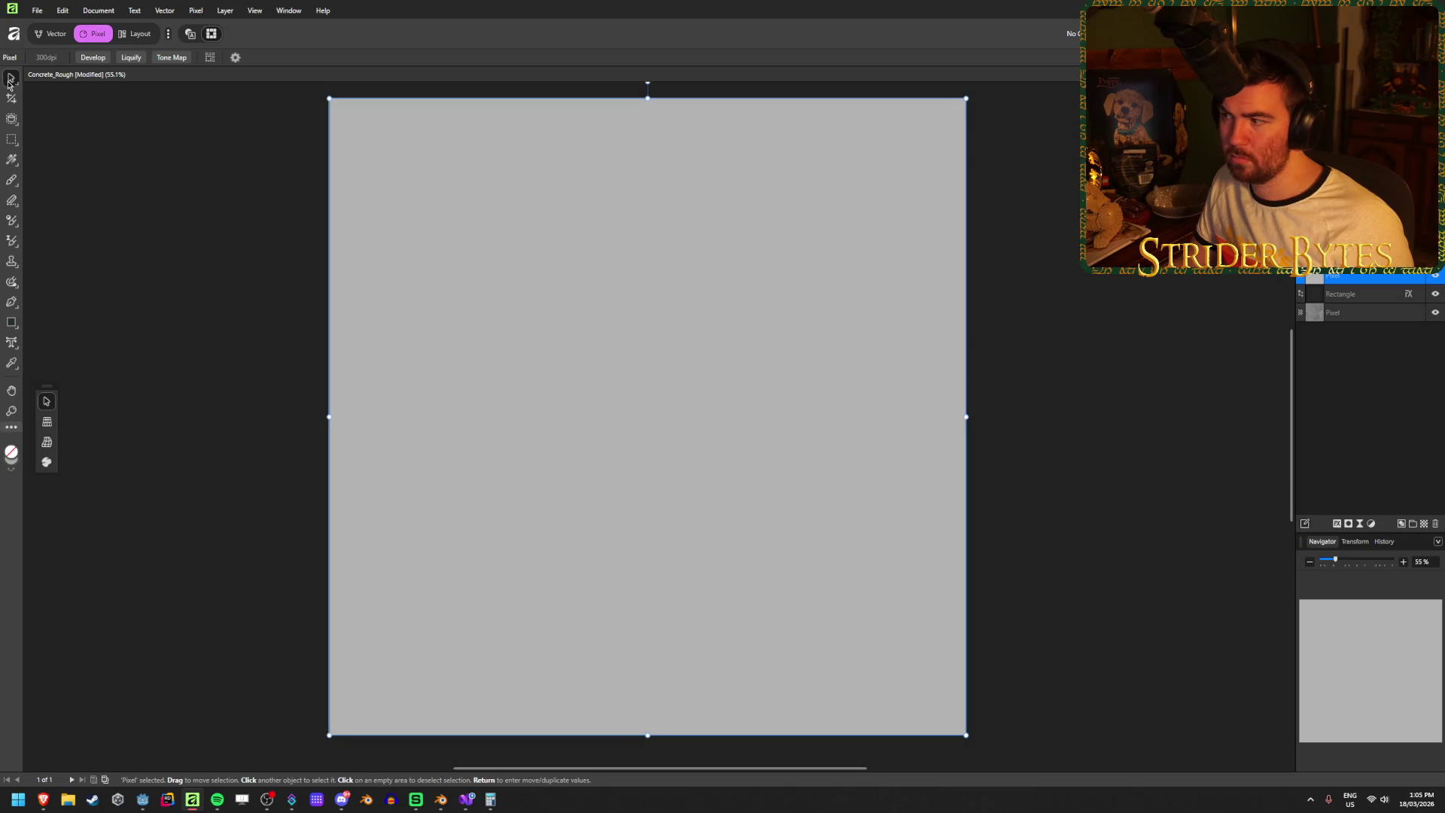
{"action": "left_click", "coordinate": [1377, 312]}
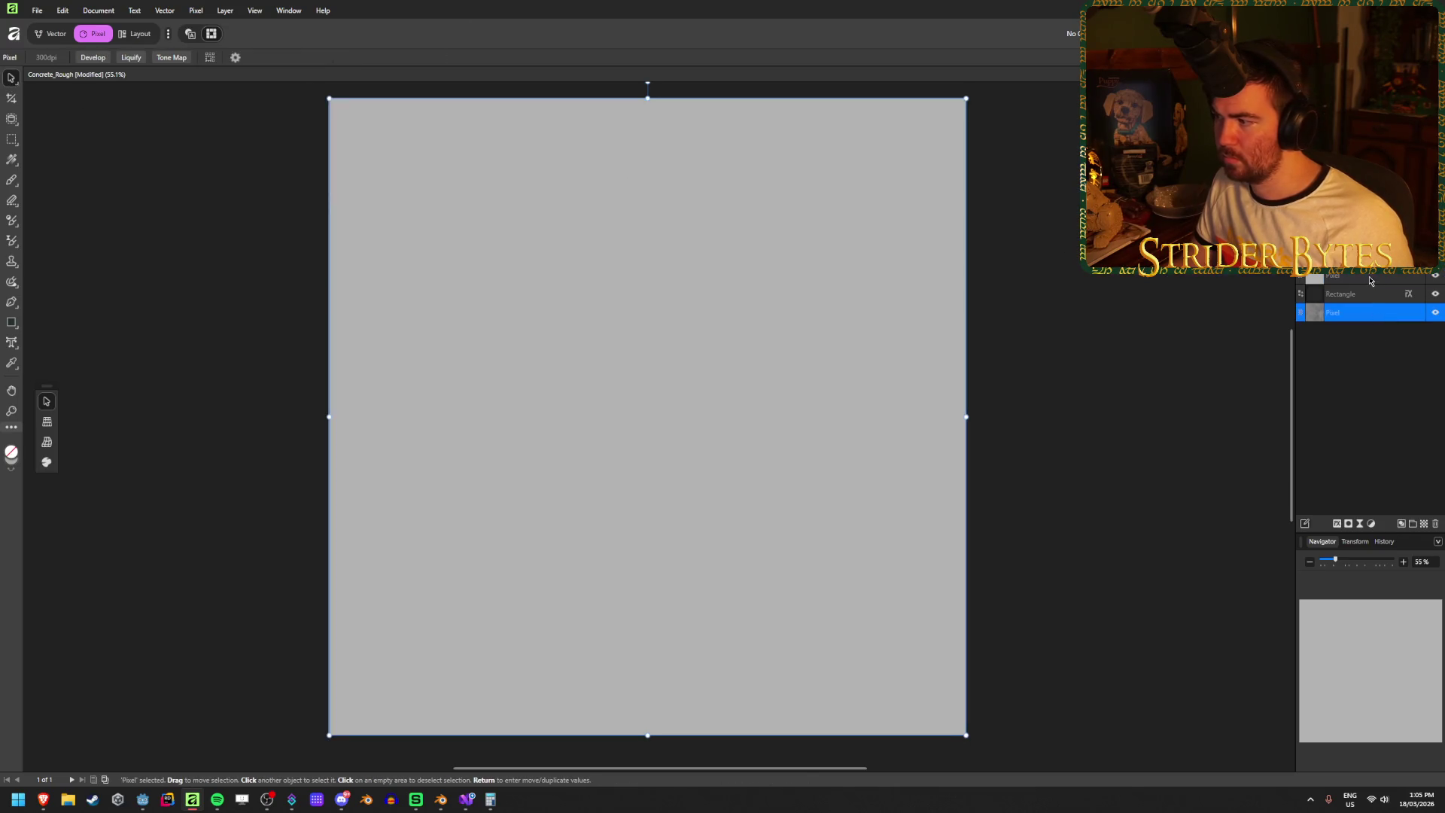
{"action": "right_click", "coordinate": [1370, 281]}
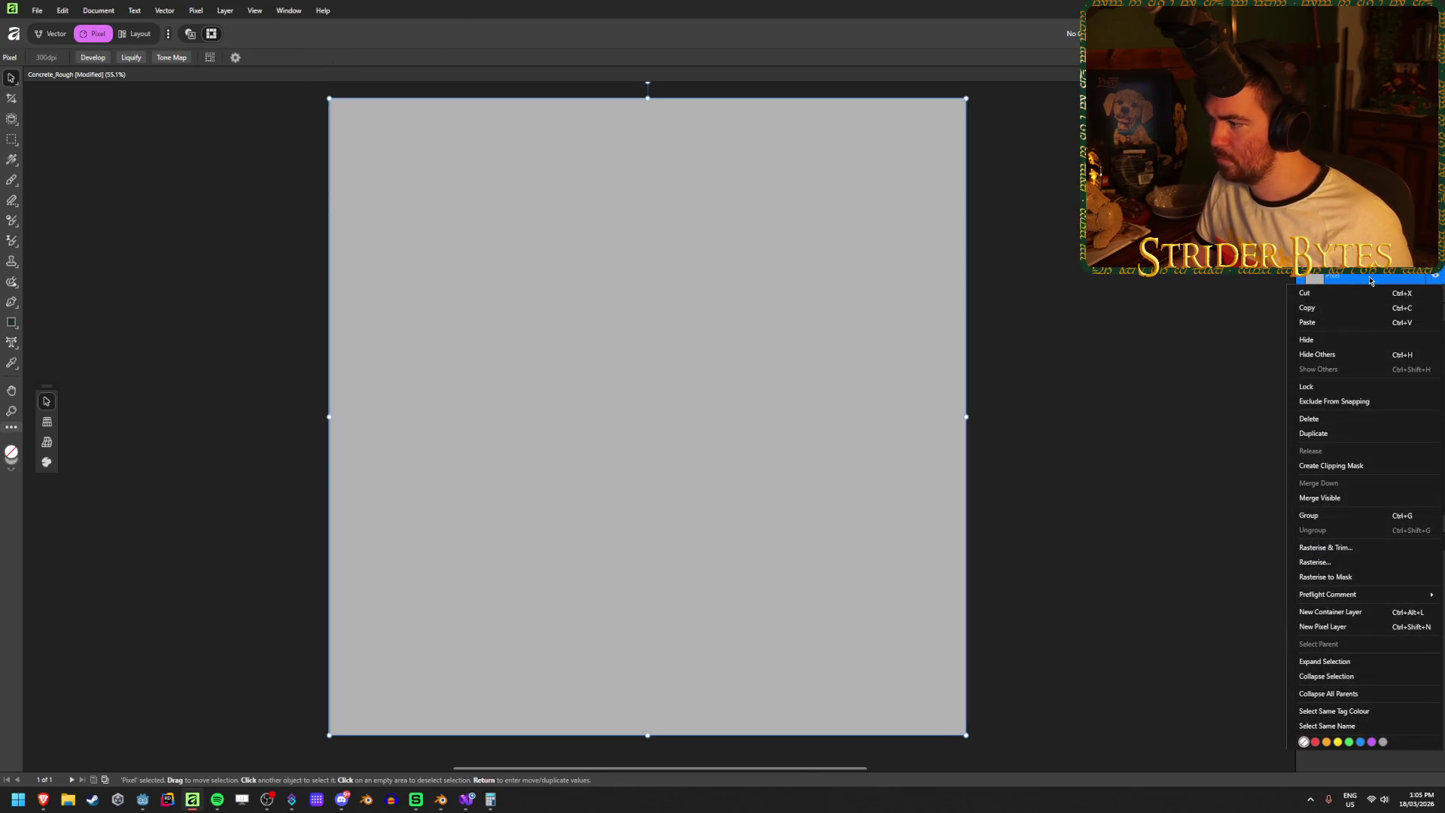
{"action": "left_click", "coordinate": [1344, 578]}
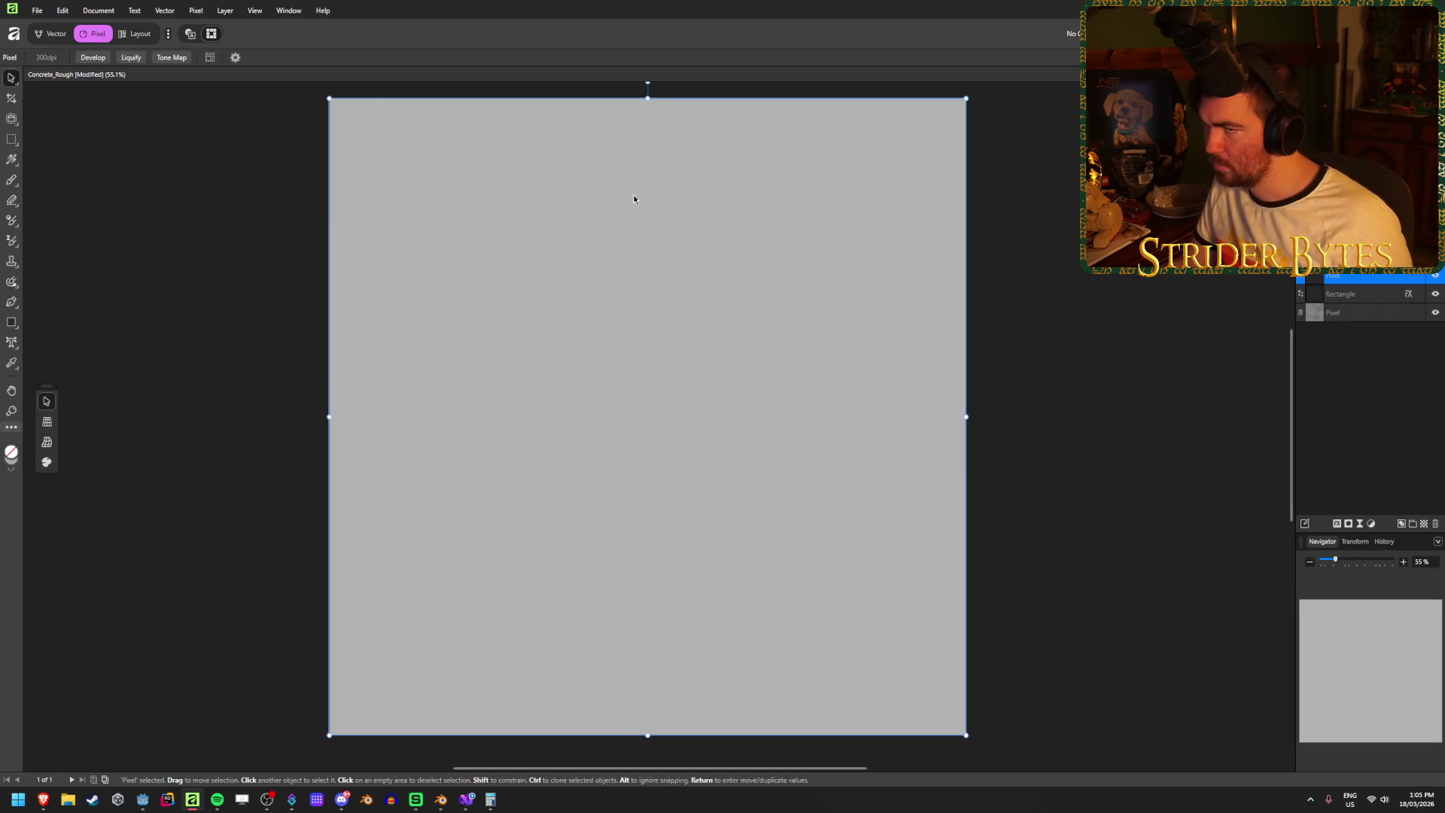
{"action": "left_click", "coordinate": [196, 10]}
- Apply Perlin Noise to the grey layer: Contrast Negate blend, 12 octaves, 1024 px zoom
{"action": "mouse_move", "coordinate": [286, 25]}
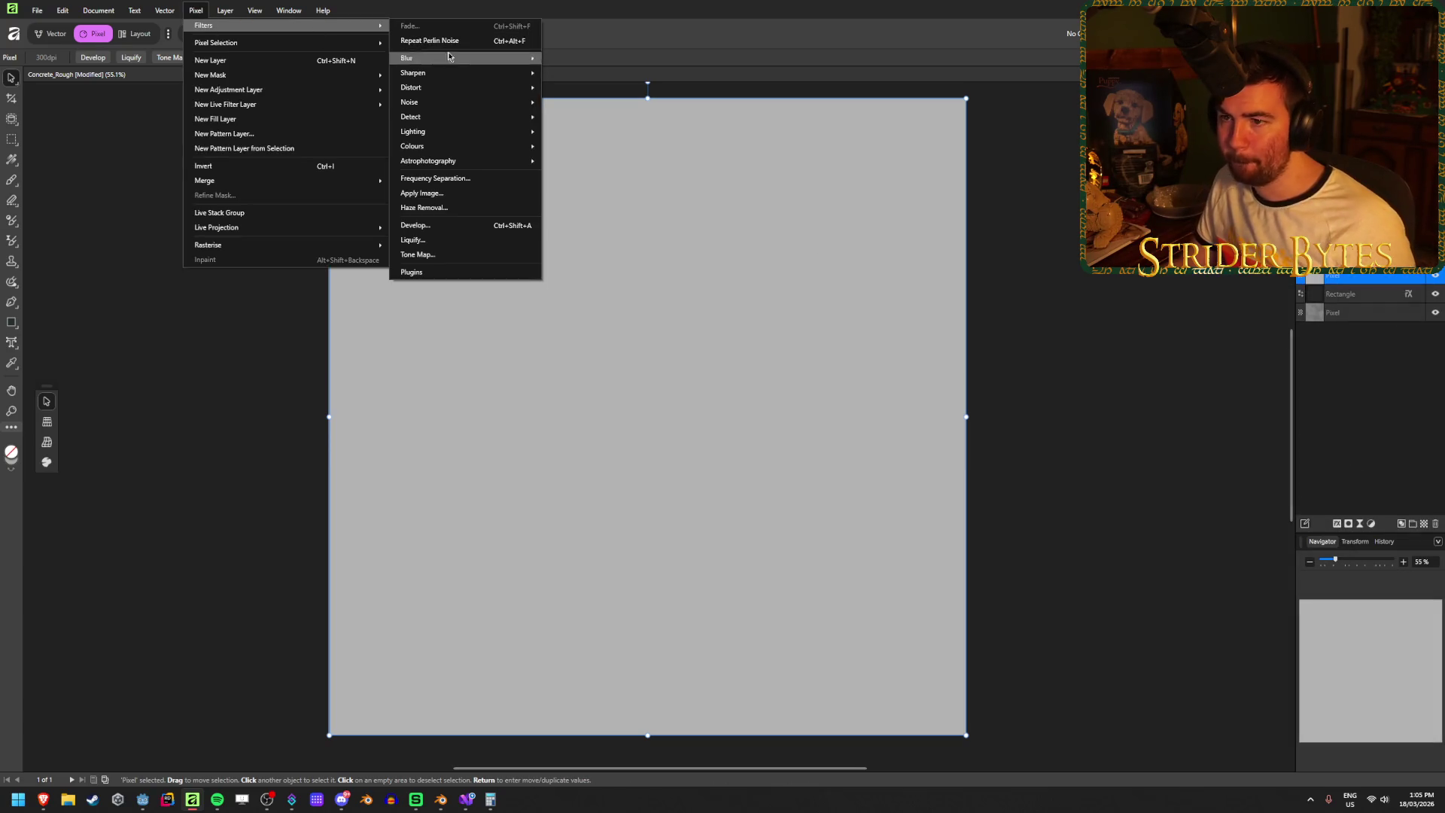
{"action": "mouse_move", "coordinate": [450, 113]}
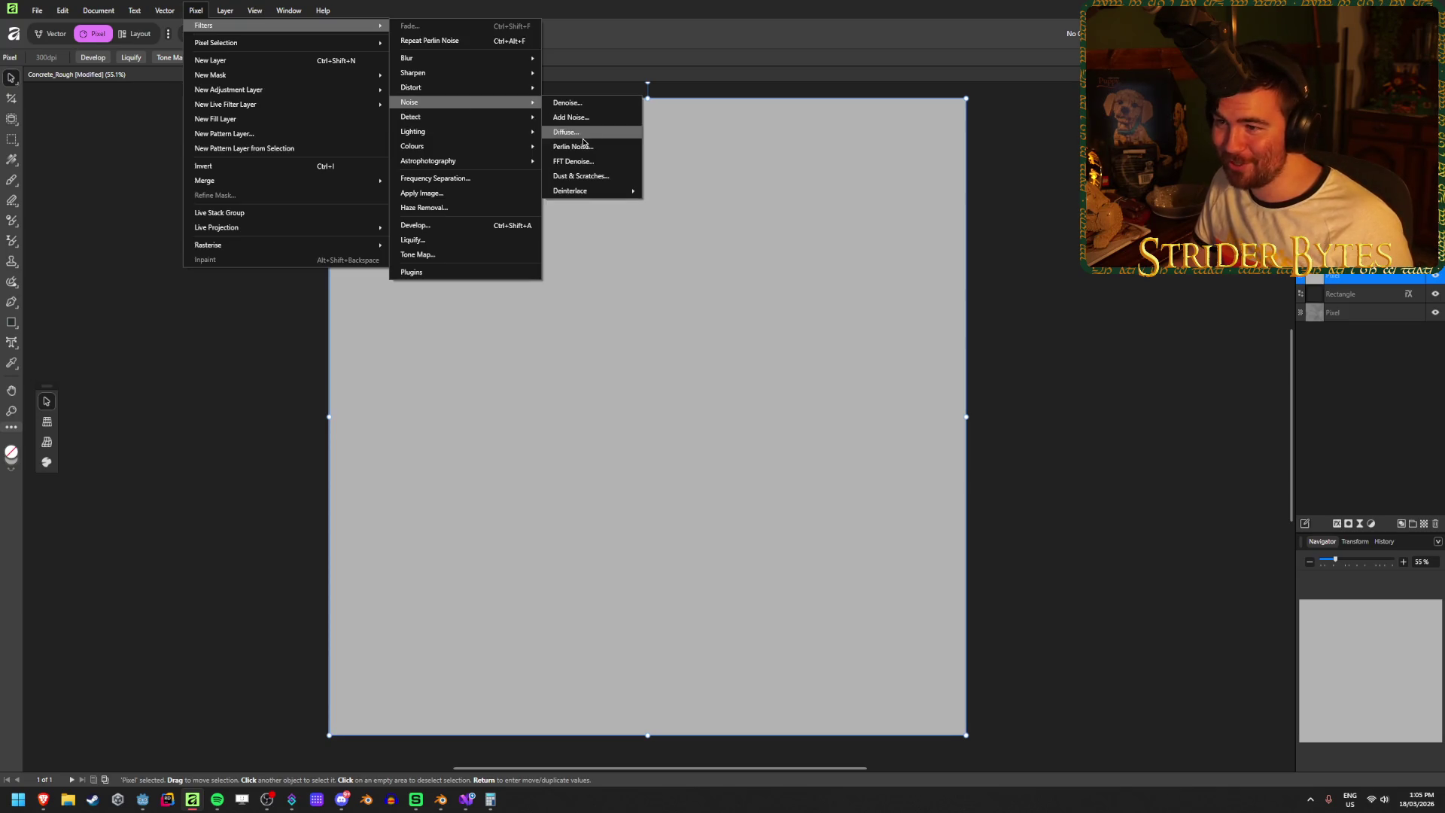
{"action": "left_click", "coordinate": [582, 145]}
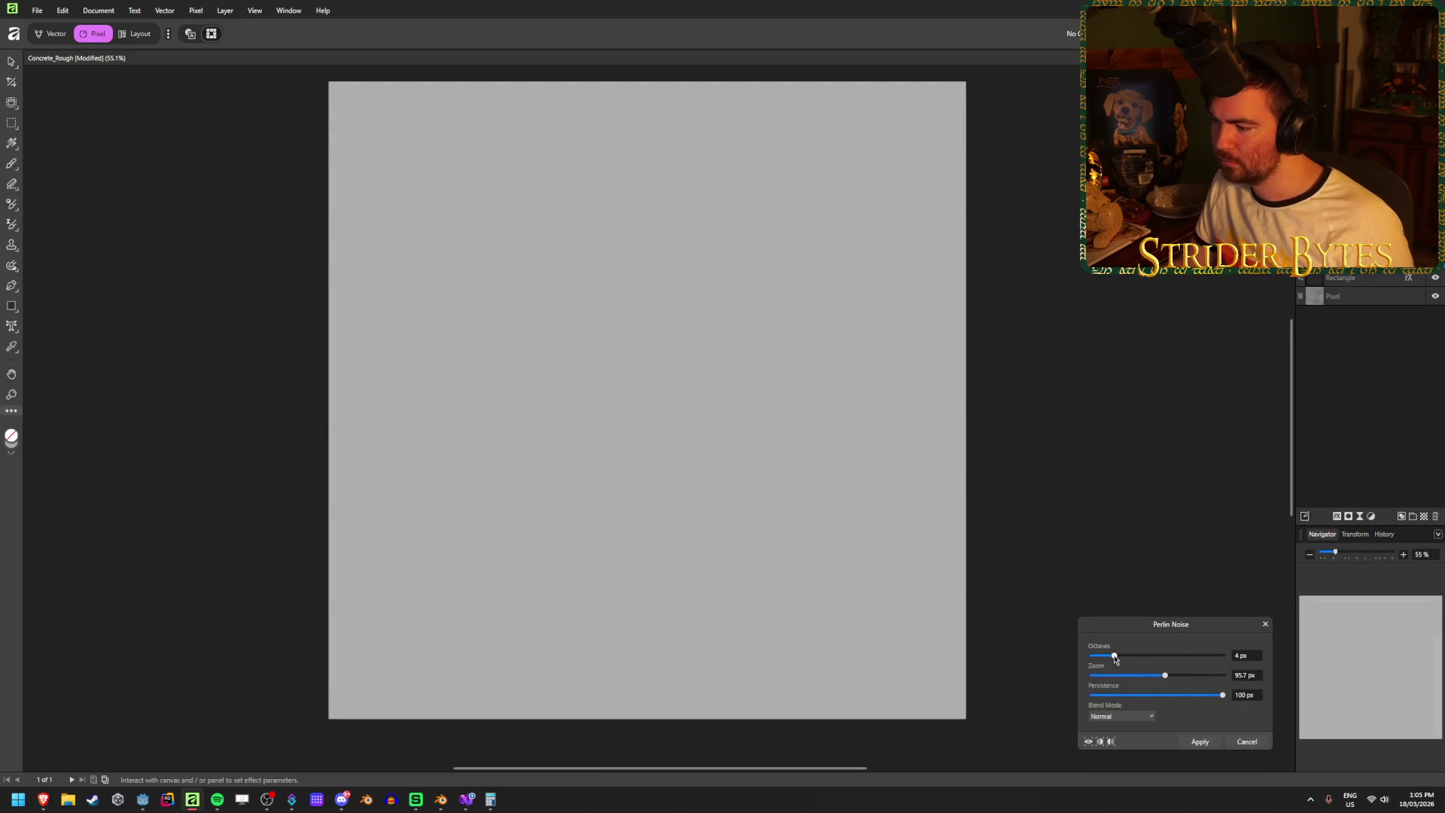
{"action": "left_click", "coordinate": [1139, 721]}
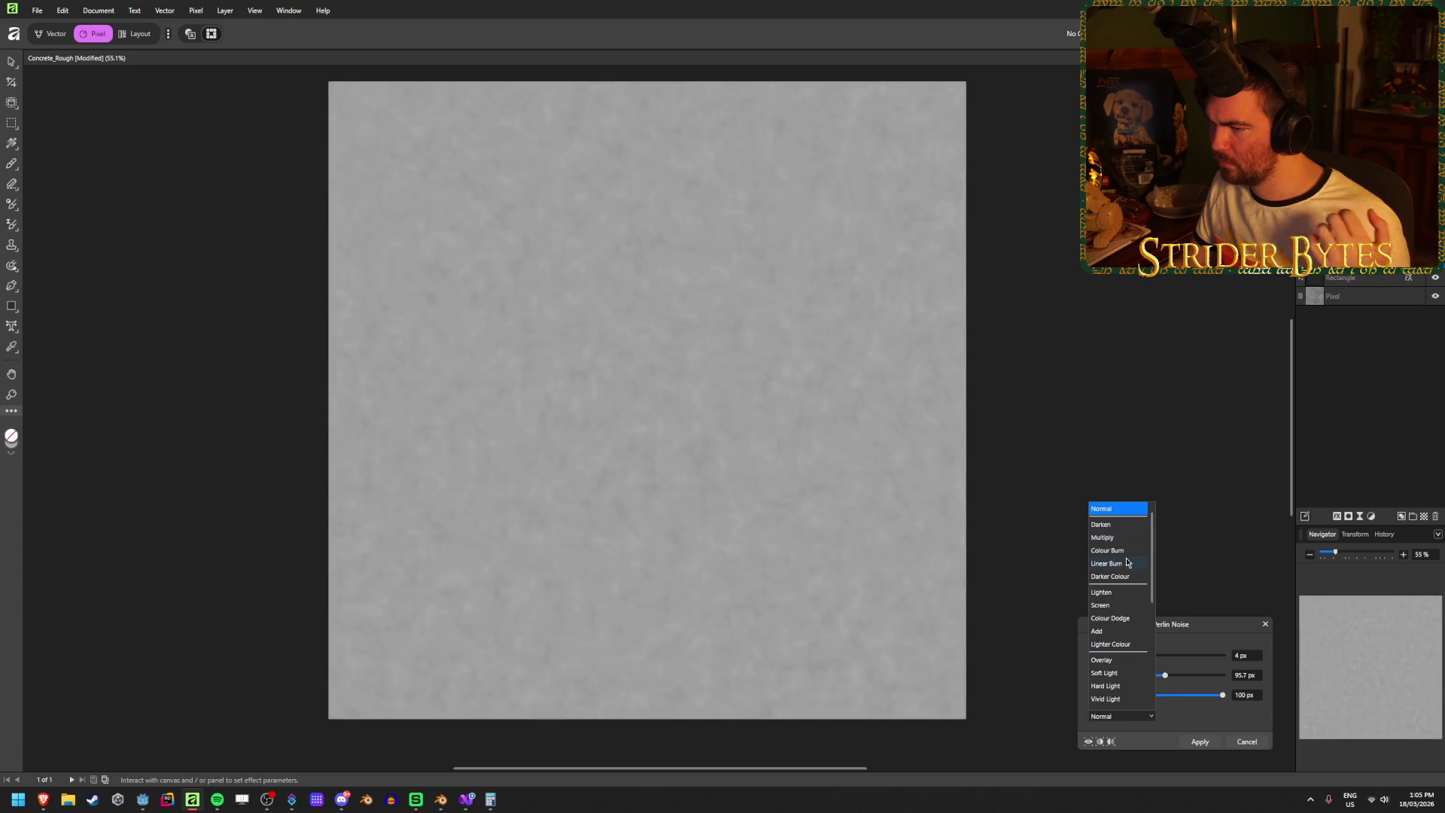
{"action": "scroll", "coordinate": [1120, 662], "scroll_direction": "down", "scroll_amount": 5}
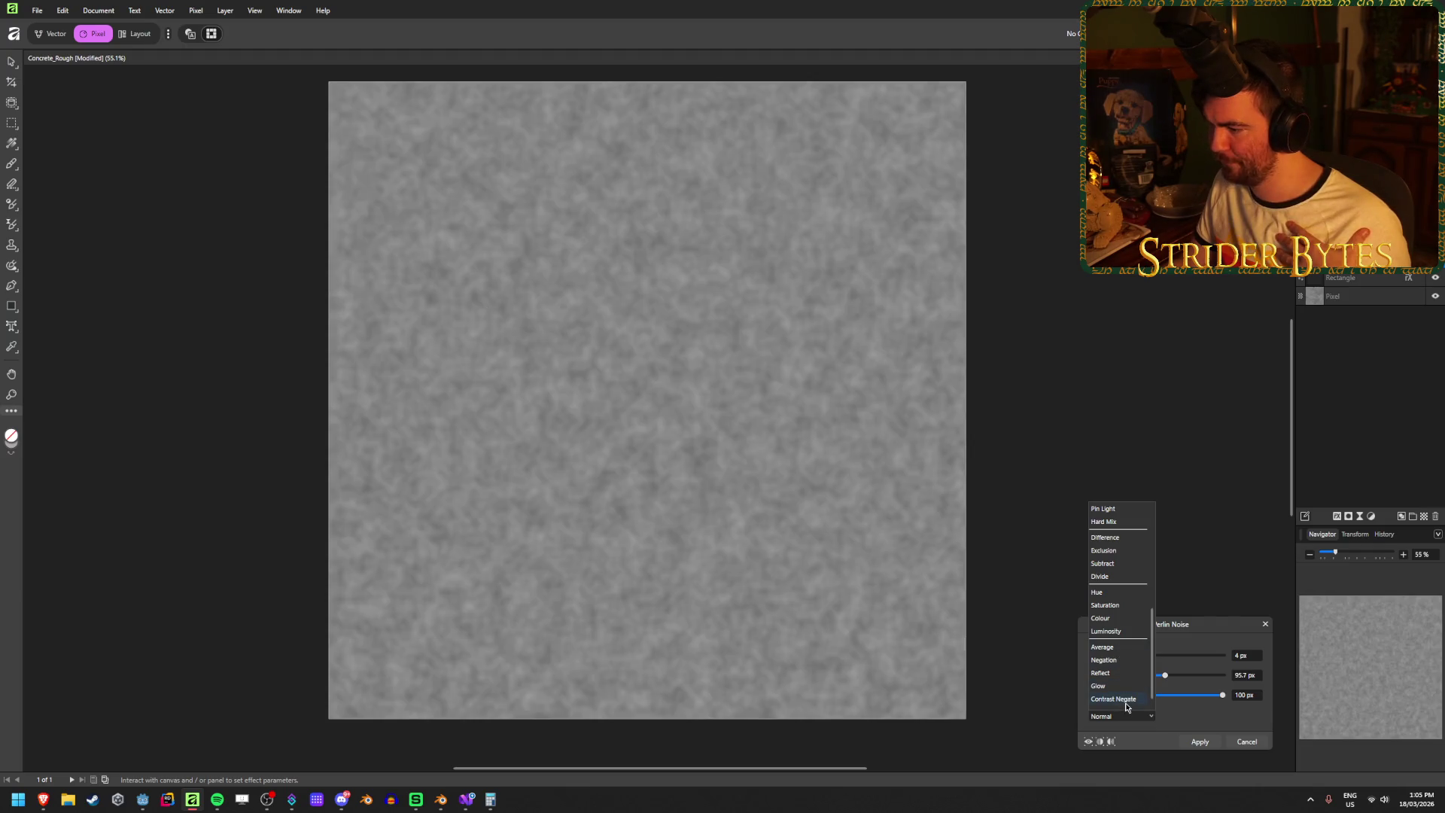
{"action": "left_click", "coordinate": [1126, 703]}
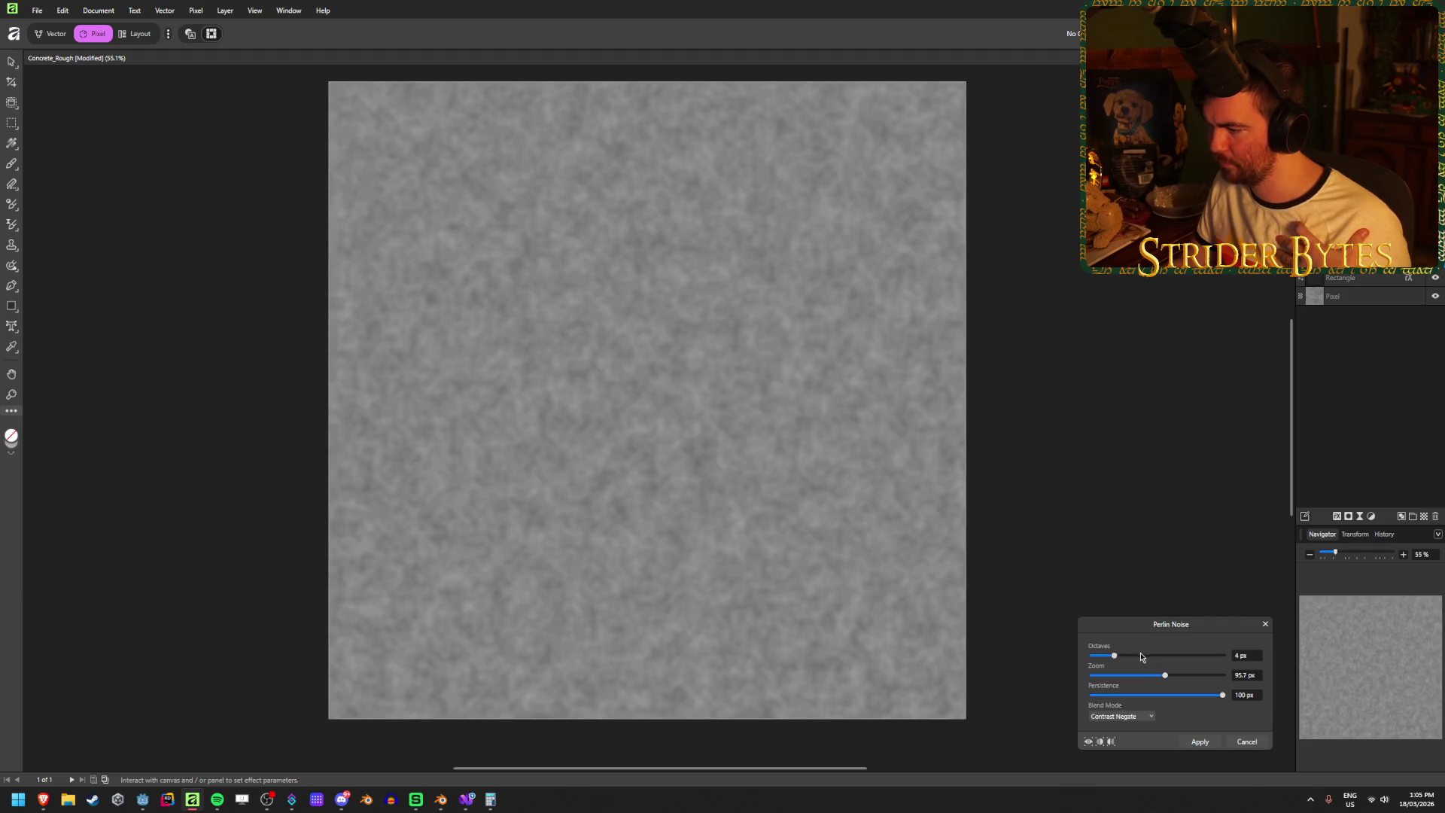
{"action": "left_click", "coordinate": [1240, 655]}
{"action": "type", "text": "12"}
{"action": "key", "text": "Tab"}
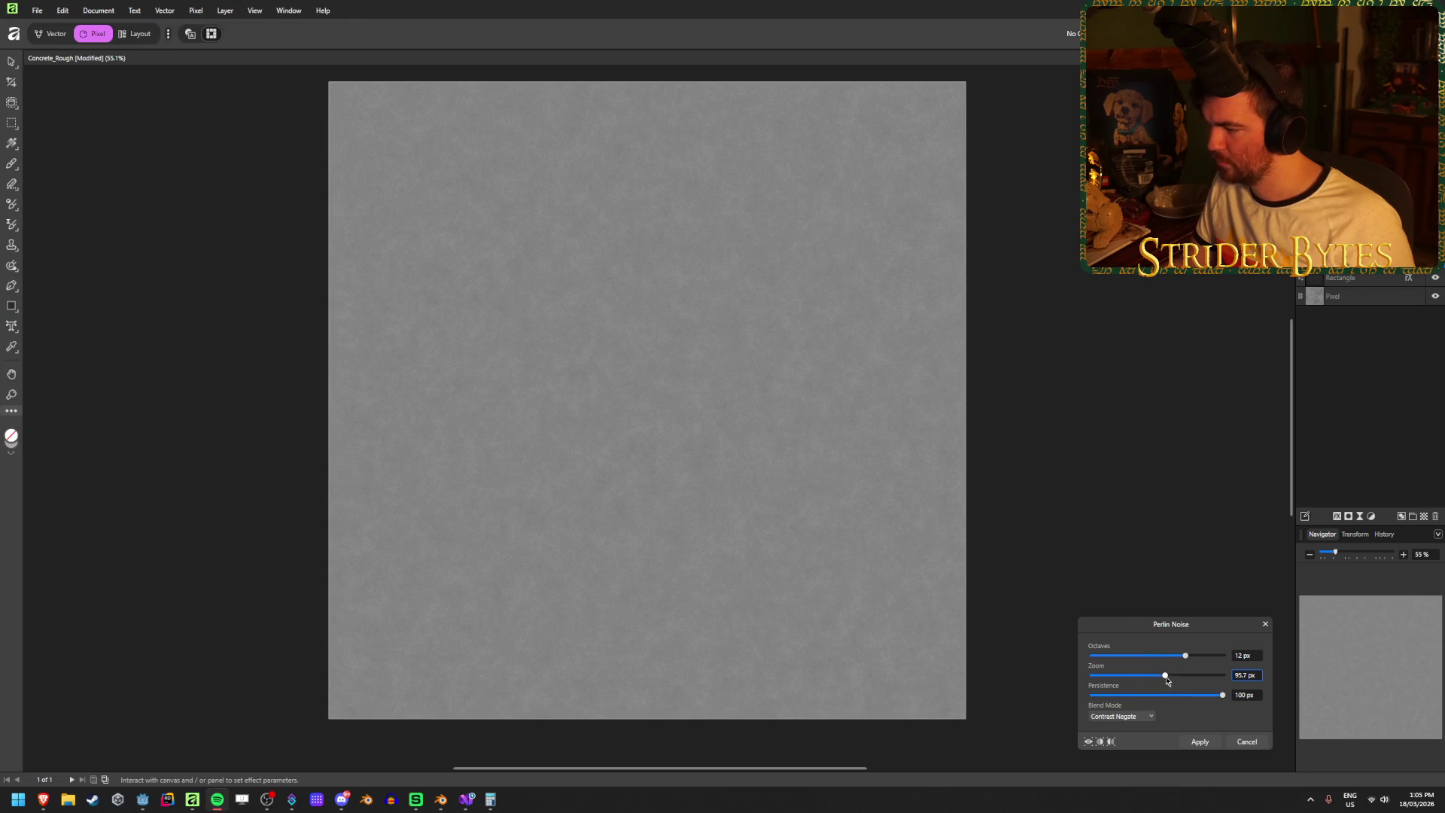
{"action": "mouse_move", "coordinate": [1165, 675]}
{"action": "left_mouse_down"}
{"action": "mouse_move", "coordinate": [1228, 681]}
{"action": "mouse_move", "coordinate": [1125, 679]}
{"action": "mouse_move", "coordinate": [1197, 695]}
{"action": "mouse_move", "coordinate": [1177, 695]}
{"action": "mouse_move", "coordinate": [1346, 694]}
{"action": "left_mouse_up"}
{"action": "mouse_move", "coordinate": [1188, 676]}
{"action": "left_mouse_down"}
{"action": "mouse_move", "coordinate": [1161, 677]}
{"action": "mouse_move", "coordinate": [1234, 679]}
{"action": "left_mouse_up"}
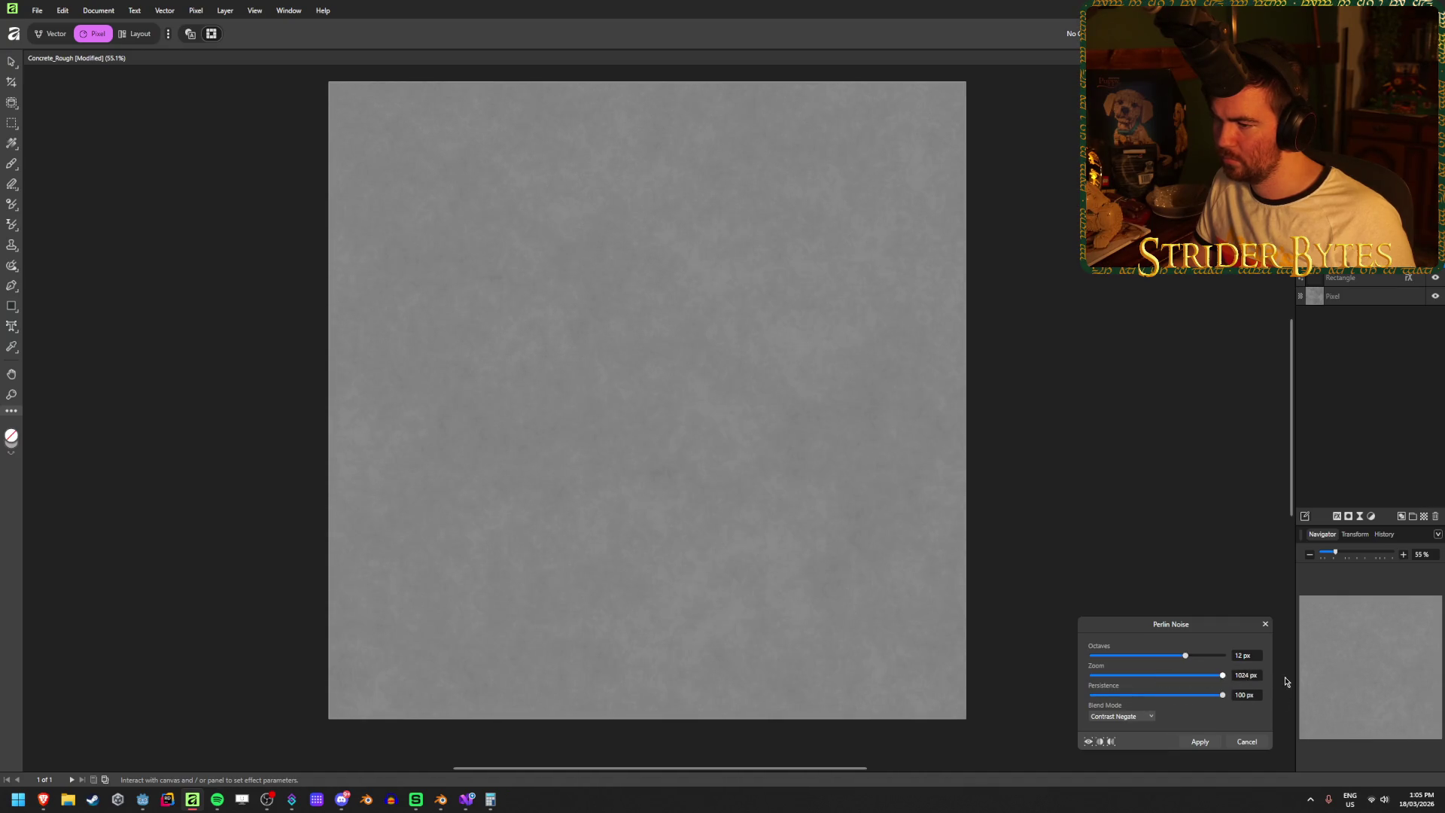
{"action": "left_click", "coordinate": [1198, 742]}
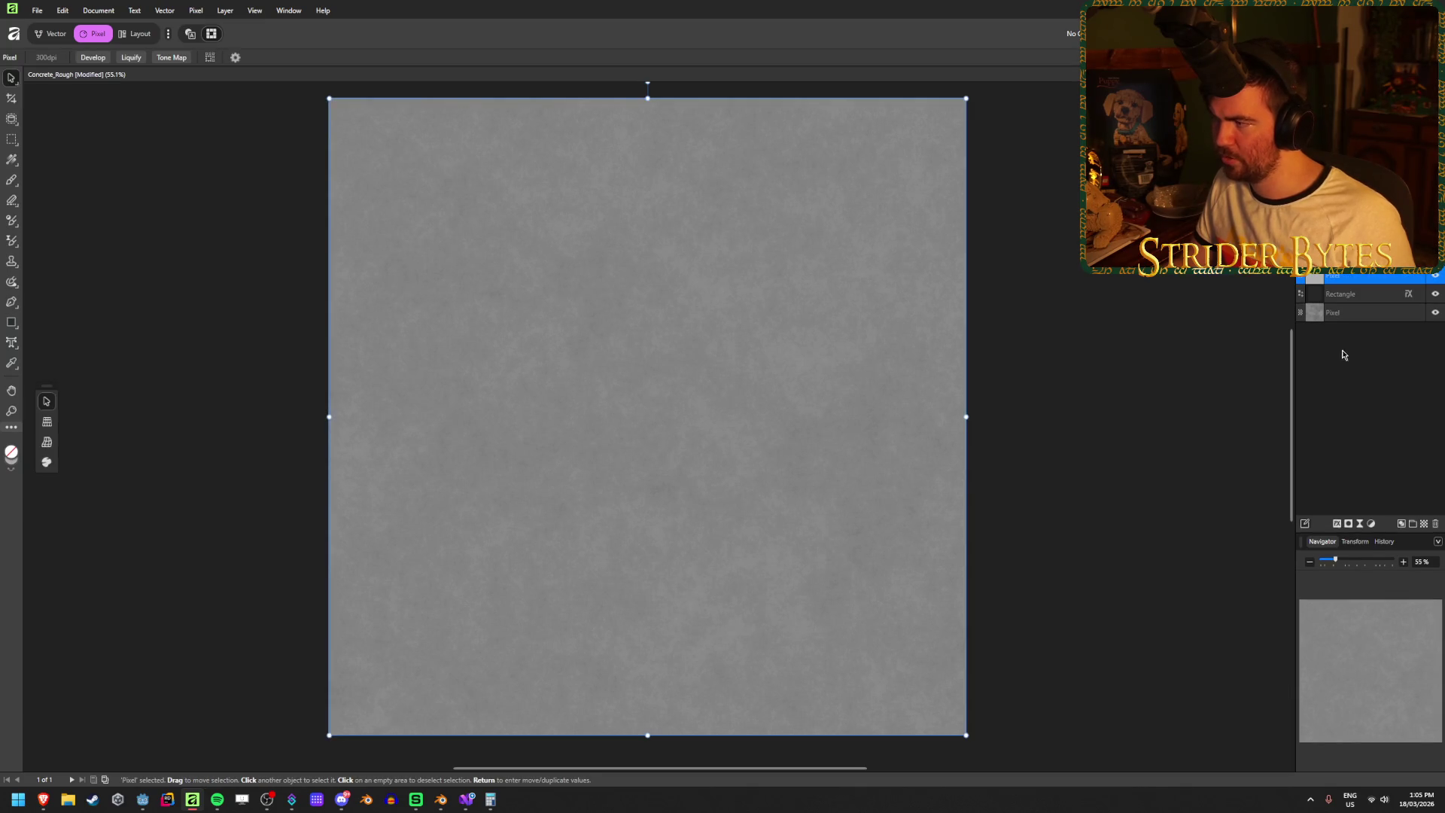
- Move the new noise layer below the Rectangle layer and toggle its visibility to compare
{"action": "left_click_drag", "start_coordinate": [1363, 280], "coordinate": [1359, 315]}
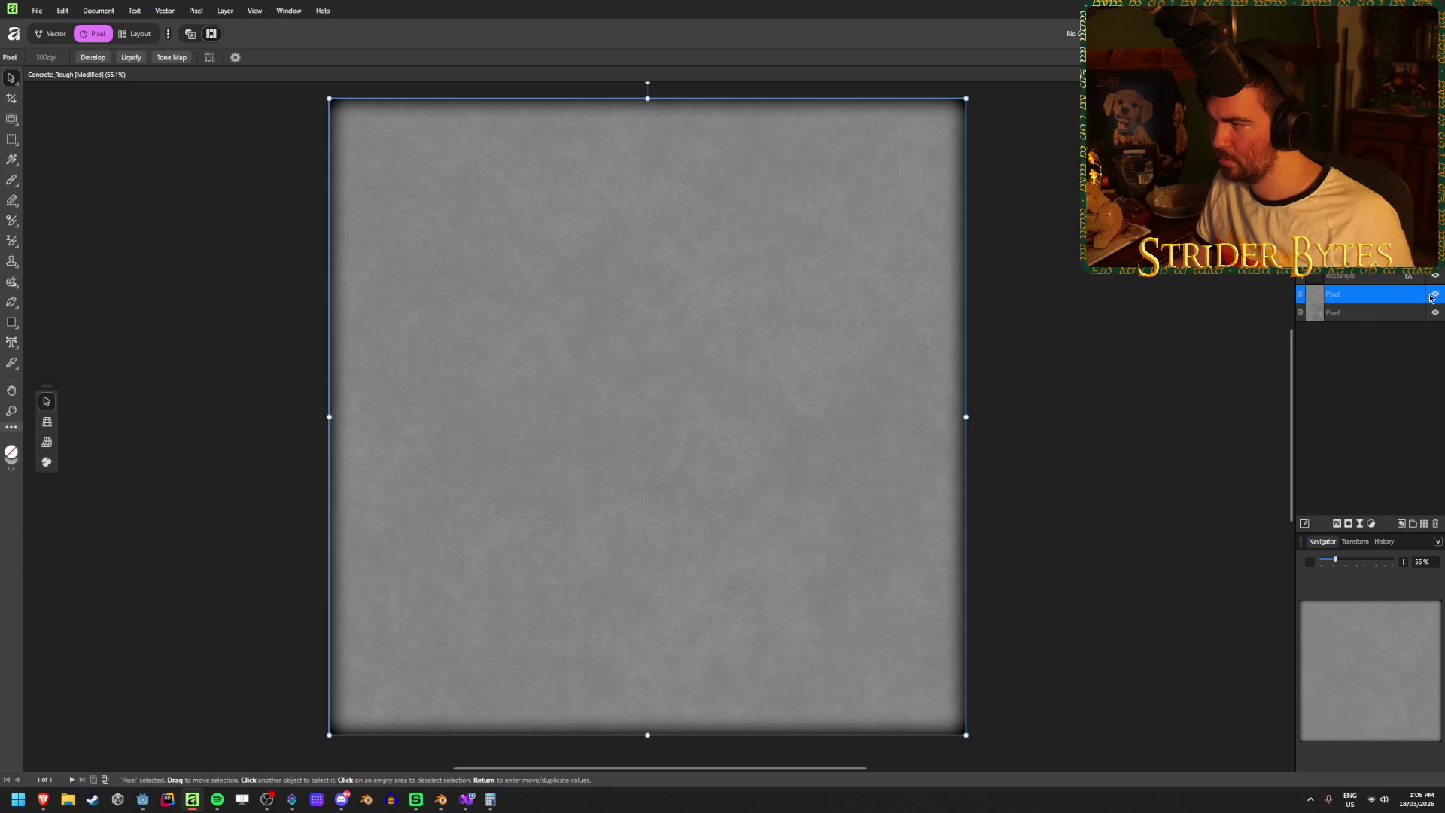
{"action": "left_click", "coordinate": [1432, 296]}
{"action": "left_click", "coordinate": [1434, 296]}
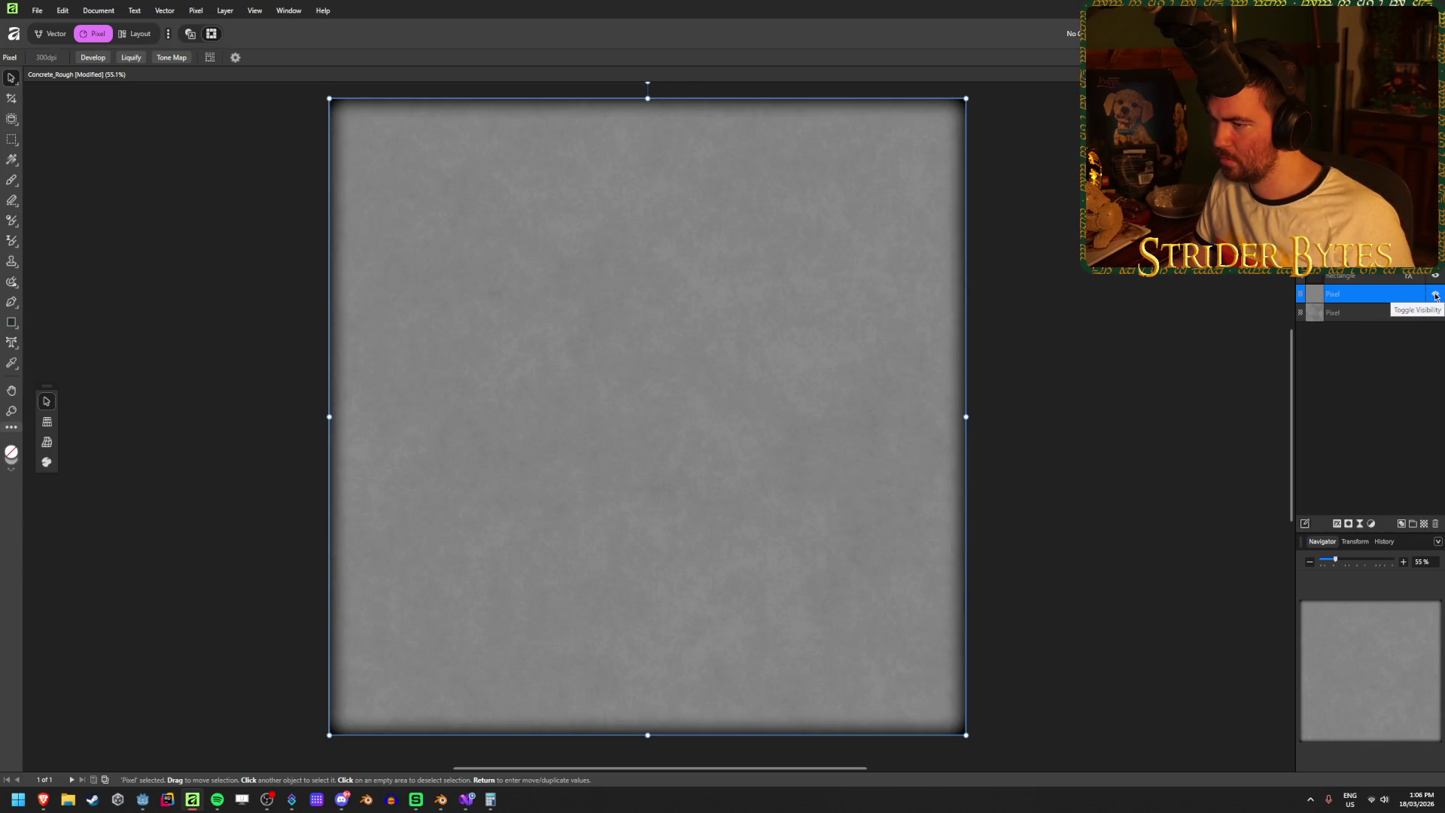
{"action": "left_click", "coordinate": [1435, 296]}
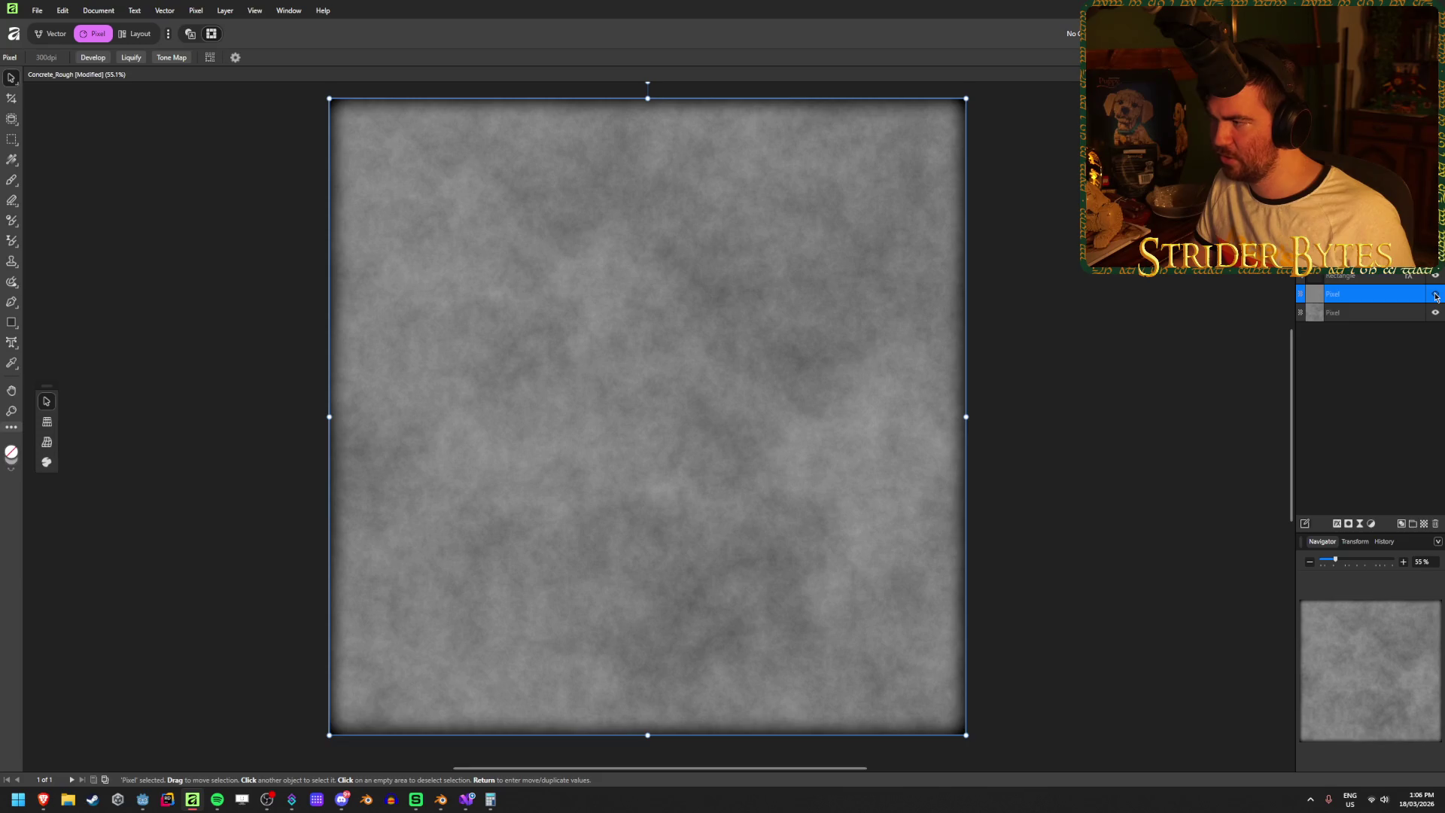
{"action": "left_click", "coordinate": [1435, 296]}
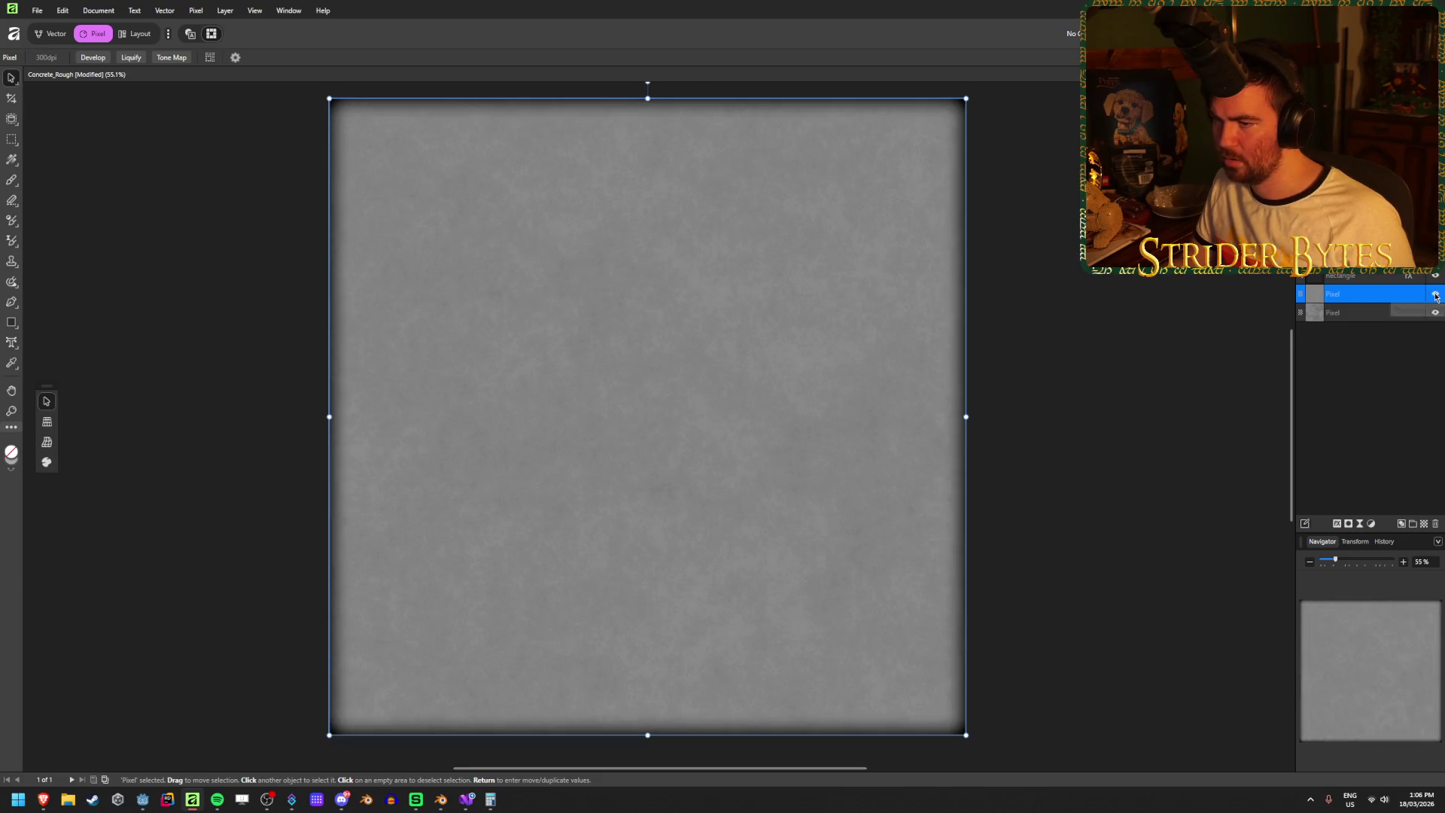
- Delete the old cloudy noise layer
{"action": "left_click", "coordinate": [1382, 311]}
{"action": "key", "text": "Delete"}
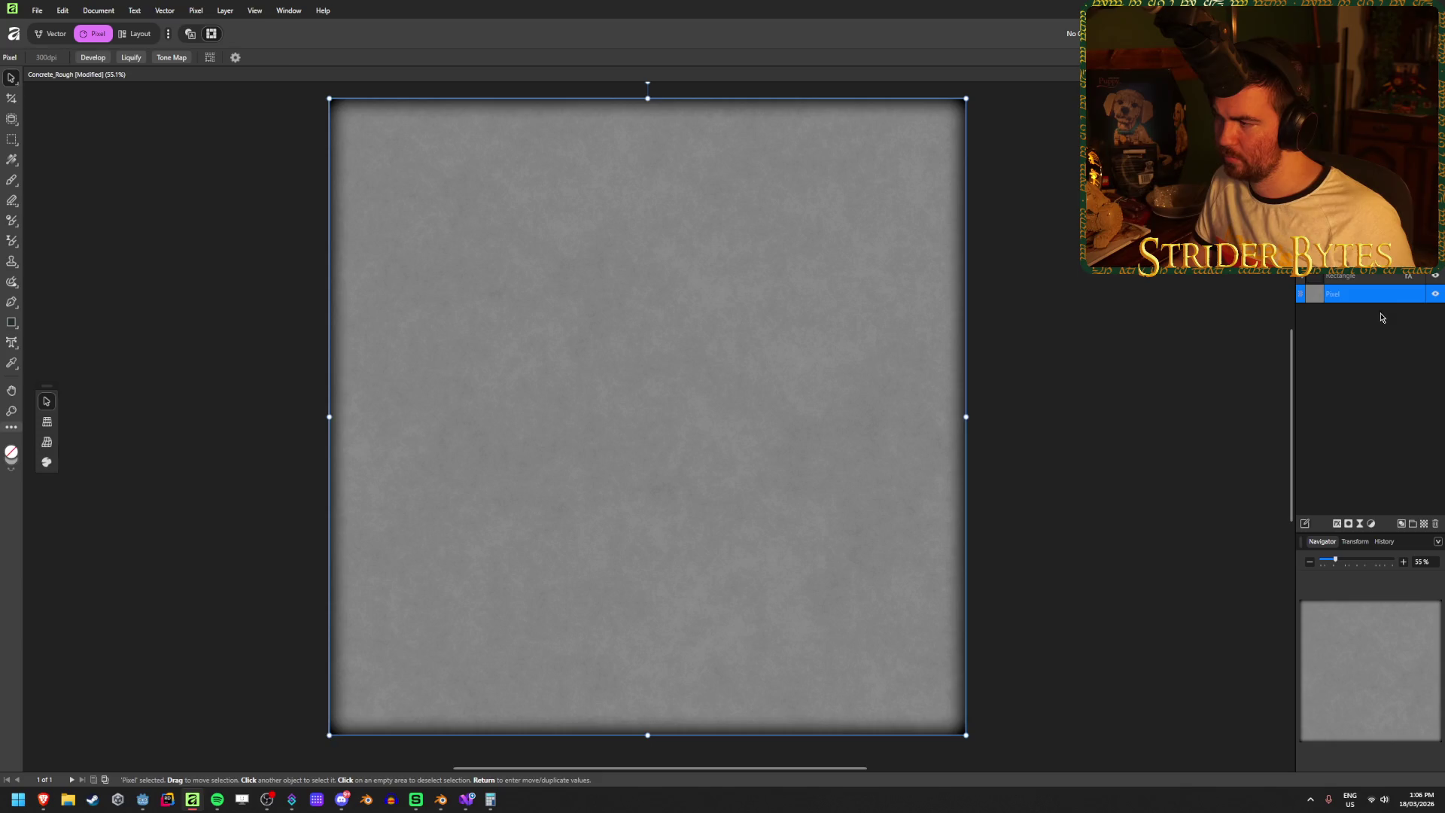
{"action": "left_click", "coordinate": [1362, 354]}
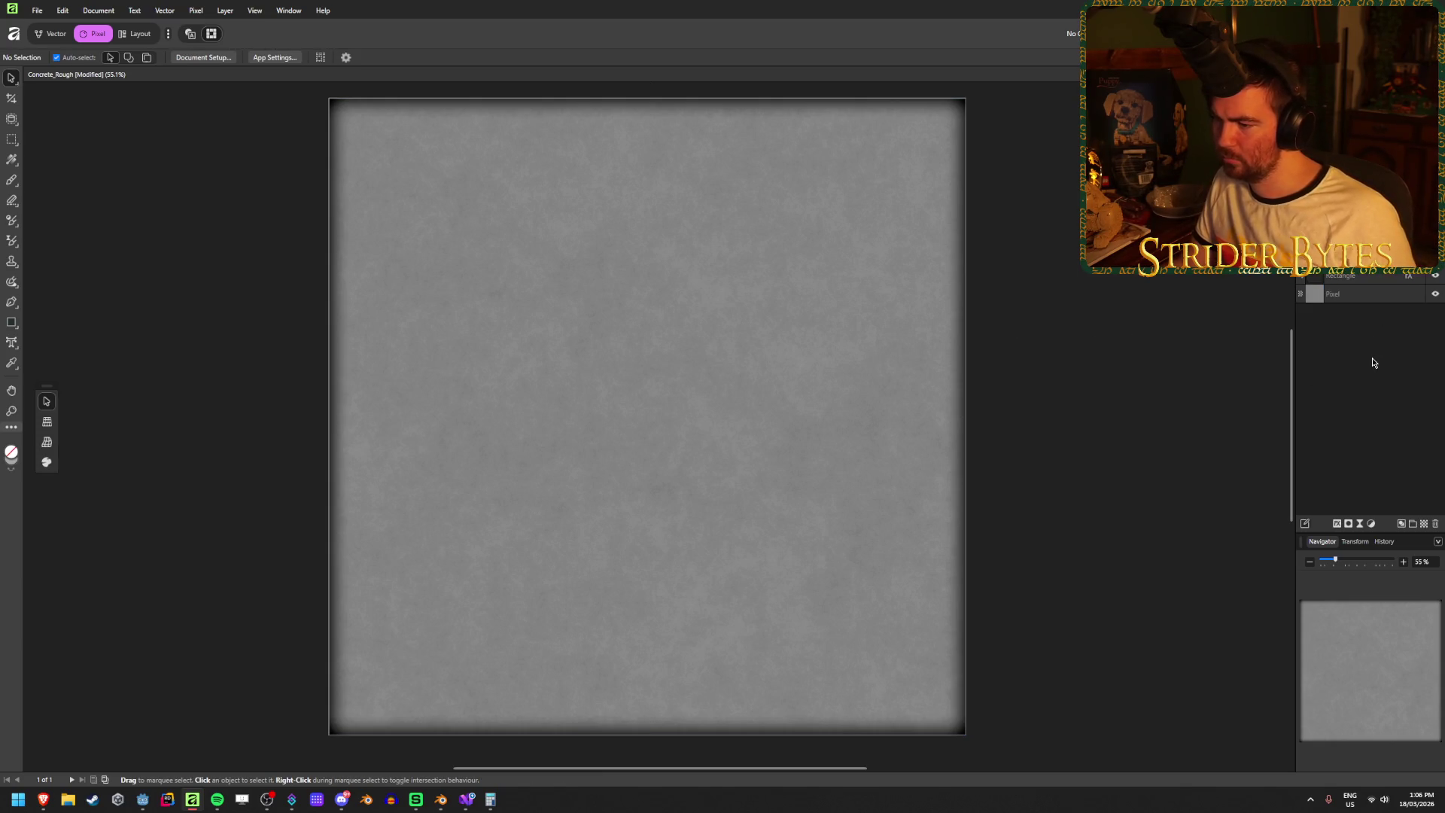
- Save the document and export it over Concrete_Rough.png in the Textures folder
{"action": "key", "text": "ctrl+s"}
{"action": "key", "text": "ctrl+shift+s"}
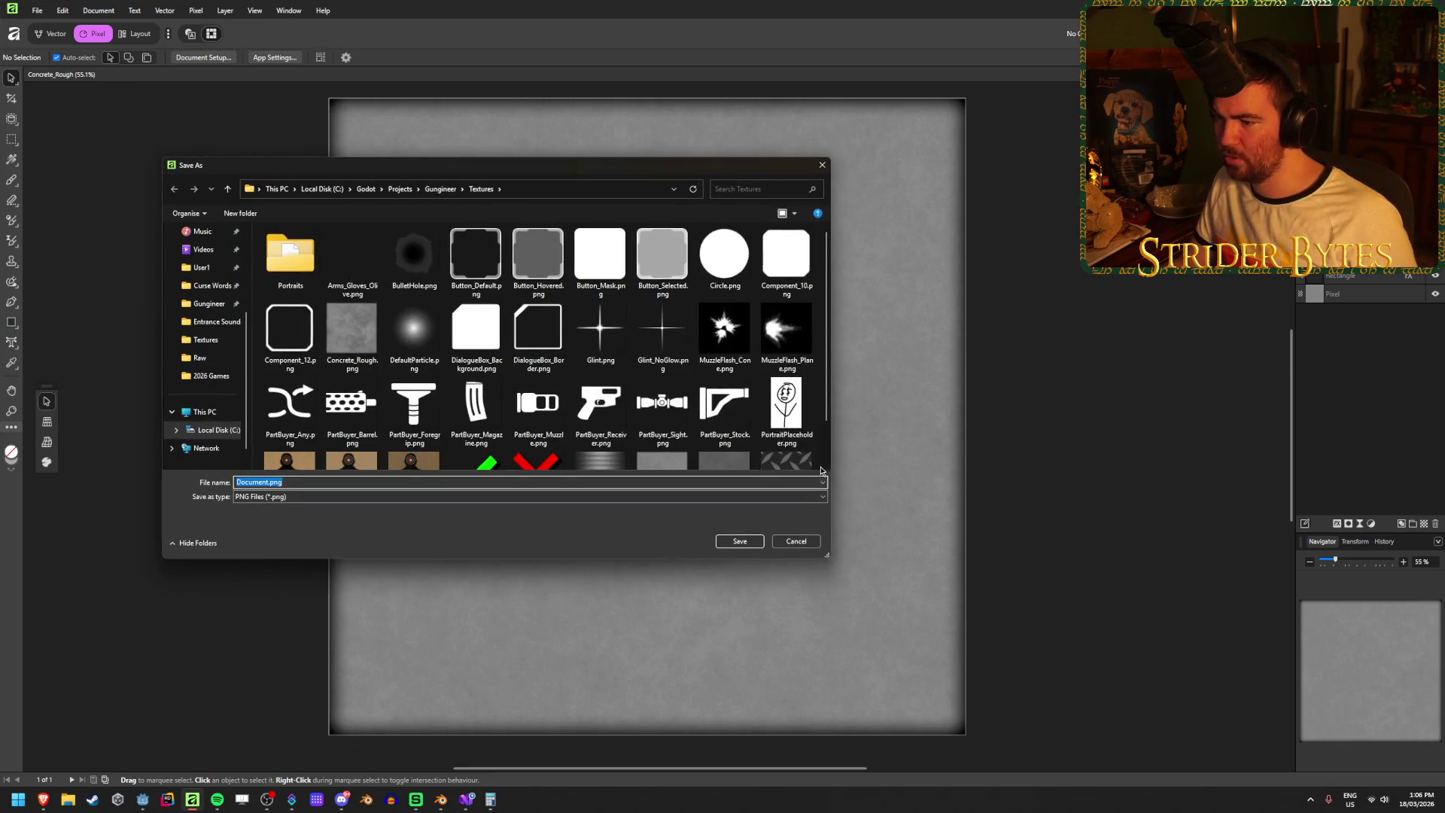
{"action": "left_click", "coordinate": [798, 539]}
{"action": "left_click", "coordinate": [1392, 248]}
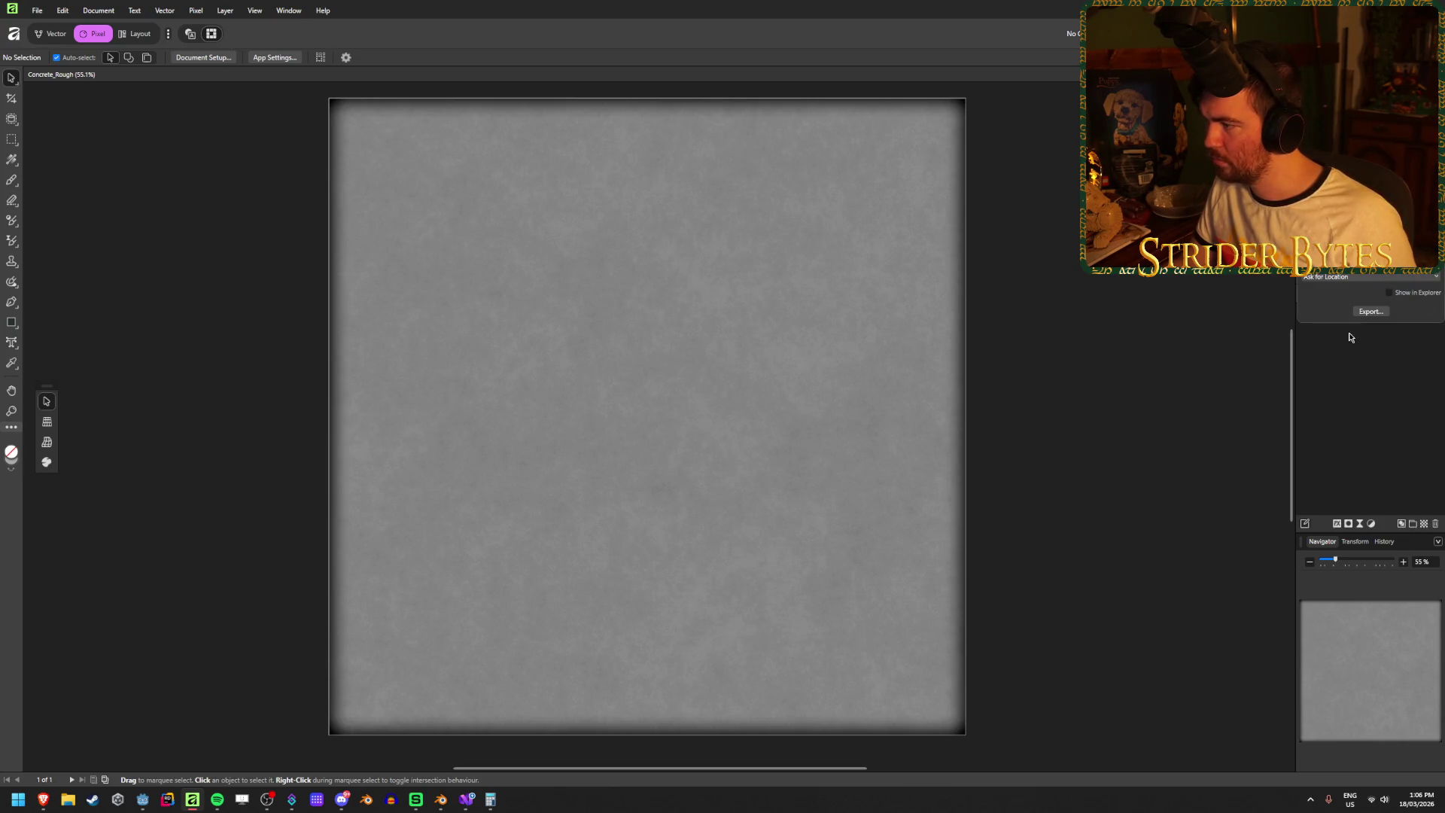
{"action": "key", "text": "Return"}
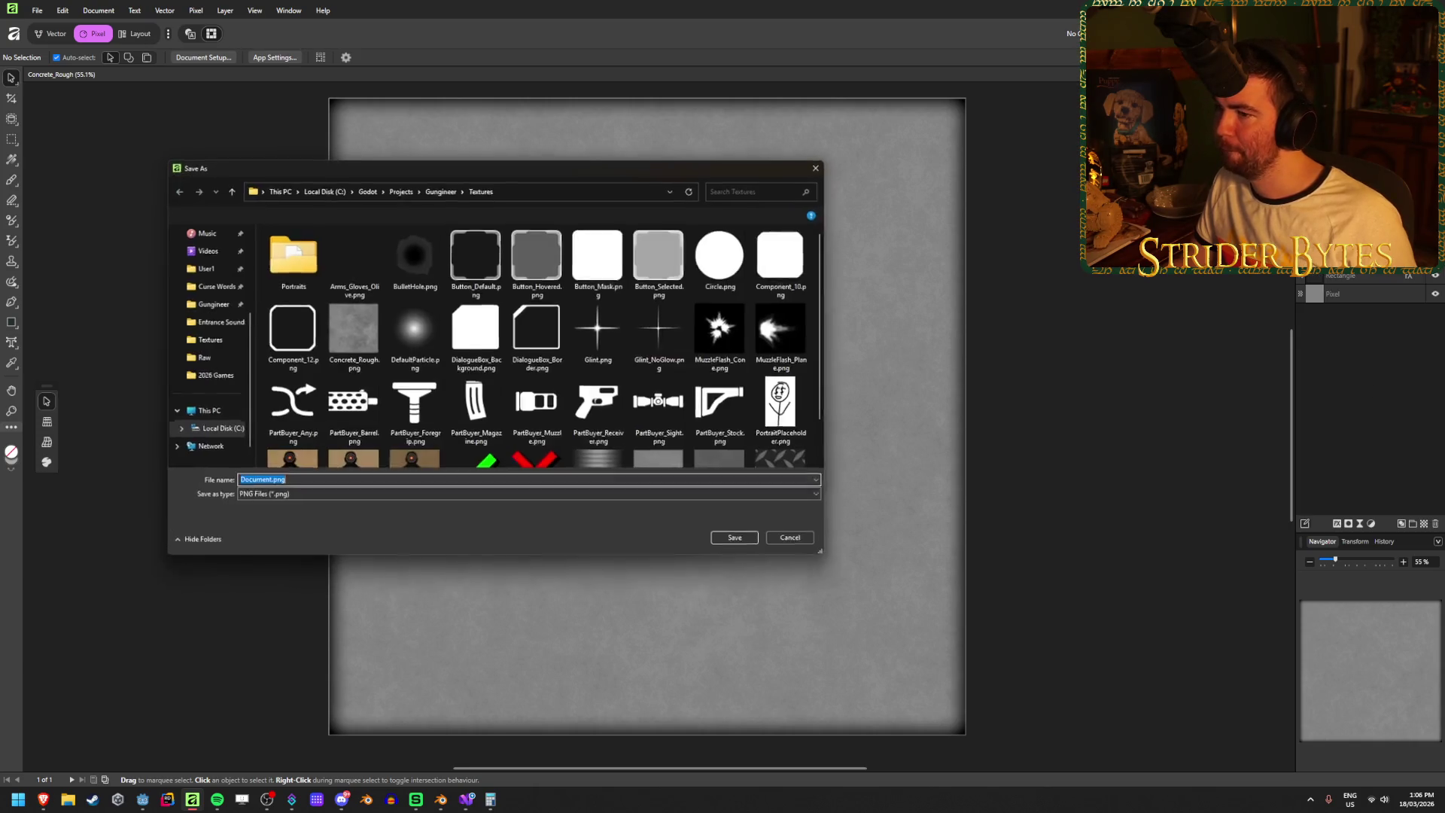
{"action": "scroll", "coordinate": [607, 310], "scroll_direction": "down", "scroll_amount": 1}
{"action": "scroll", "coordinate": [607, 310], "scroll_direction": "up", "scroll_amount": 1}
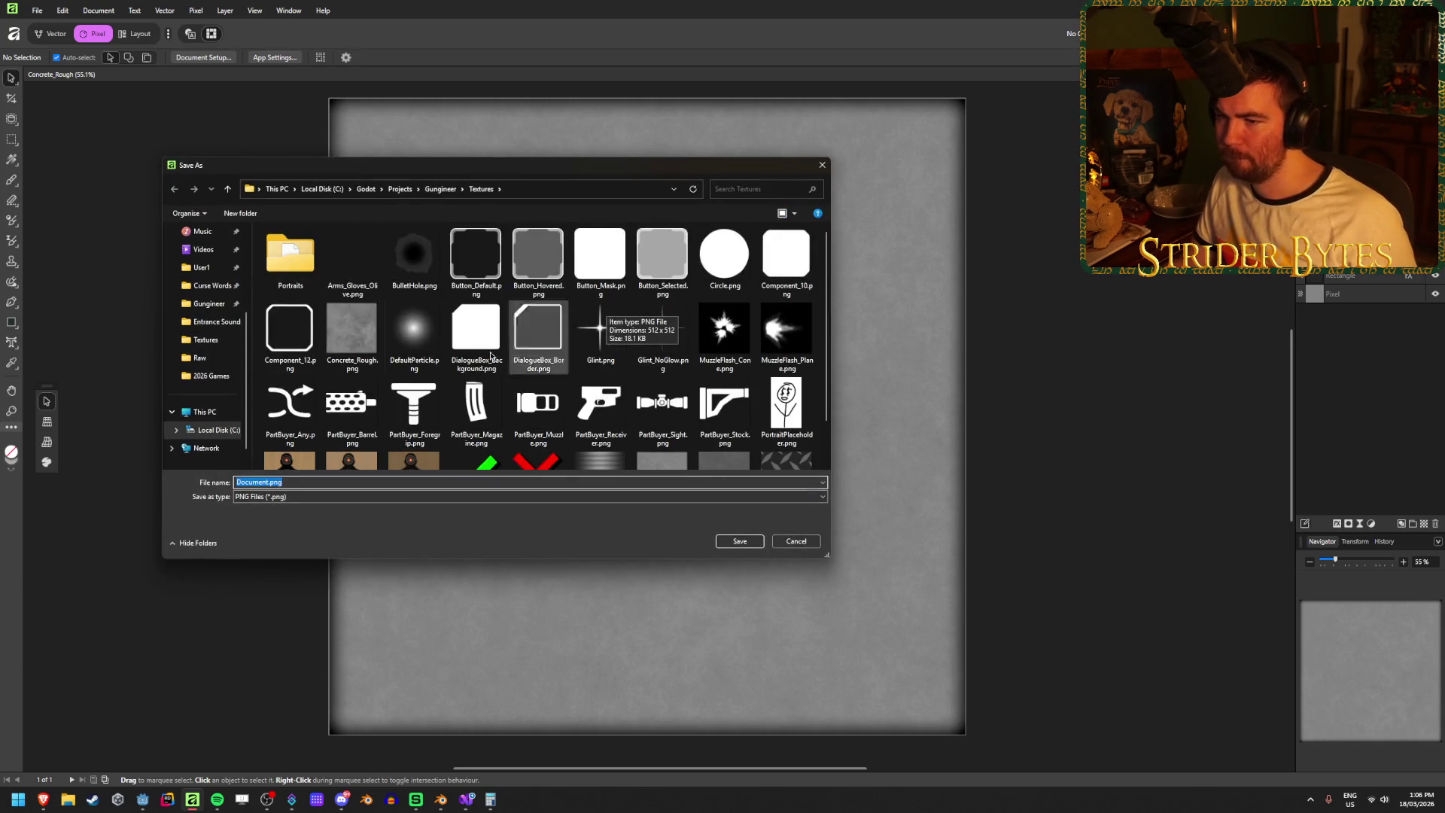
{"action": "left_click", "coordinate": [352, 331]}
{"action": "left_click", "coordinate": [722, 542]}
{"action": "left_click", "coordinate": [763, 442]}
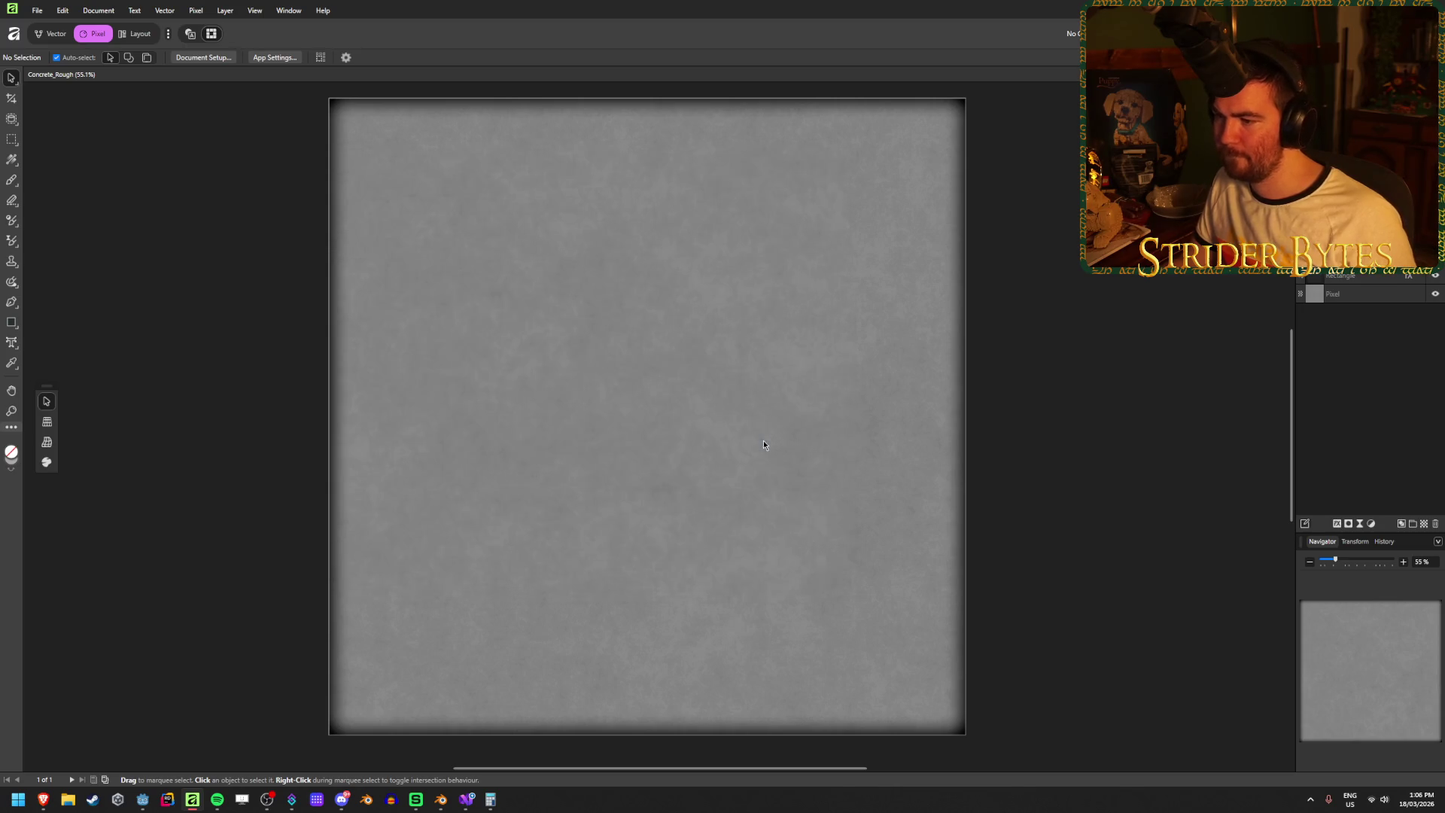
{"action": "left_click", "coordinate": [142, 799]}
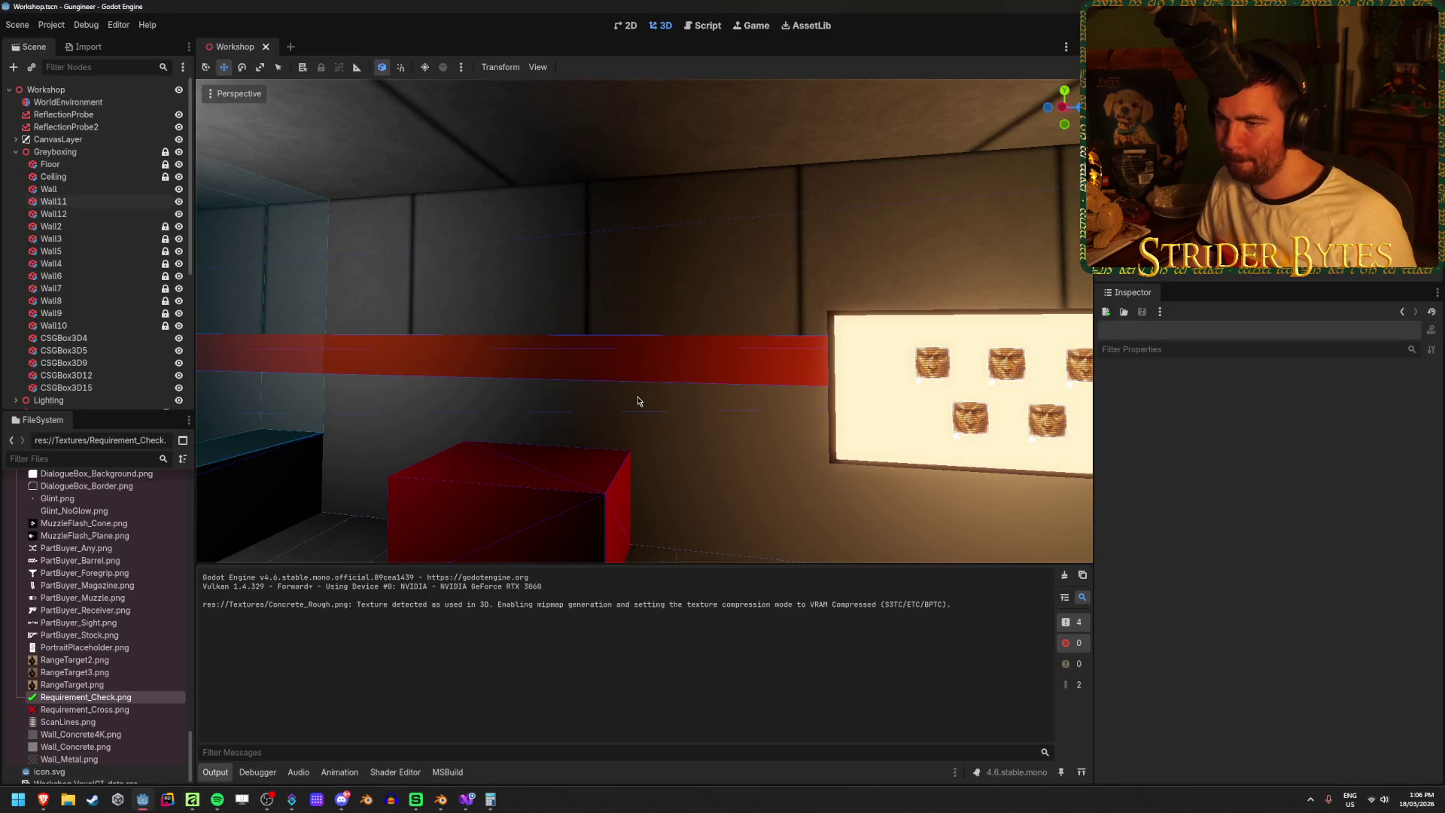
- Orbit the Godot viewport to inspect the new concrete texture on the corridor walls and floor
{"action": "left_click_drag", "start_coordinate": [643, 321], "coordinate": [493, 321]}
{"action": "left_click_drag", "start_coordinate": [644, 322], "coordinate": [752, 321]}
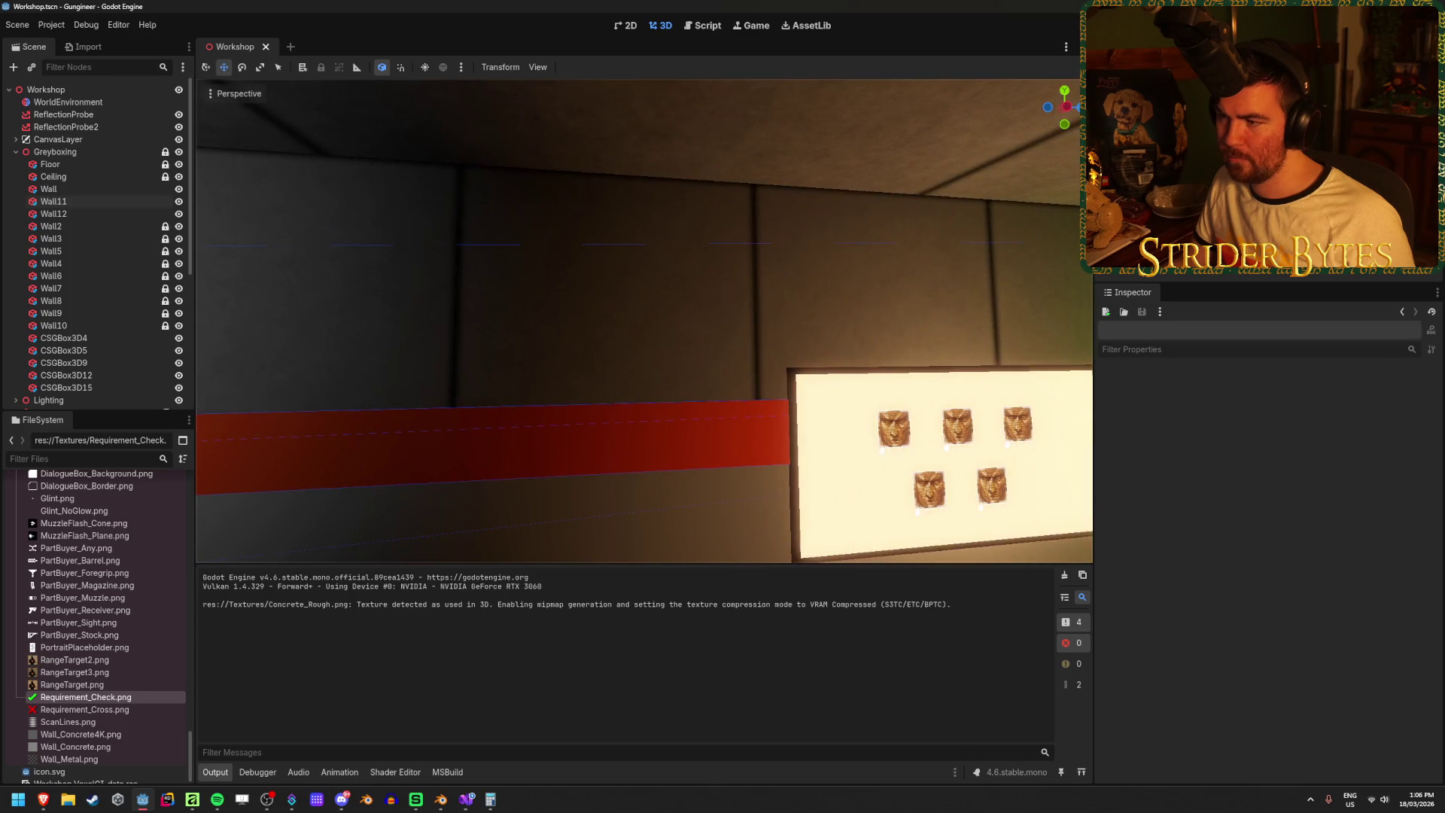
{"action": "mouse_move", "coordinate": [643, 321]}
{"action": "left_mouse_down"}
{"action": "mouse_move", "coordinate": [704, 308]}
{"action": "mouse_move", "coordinate": [628, 301]}
{"action": "left_mouse_up"}
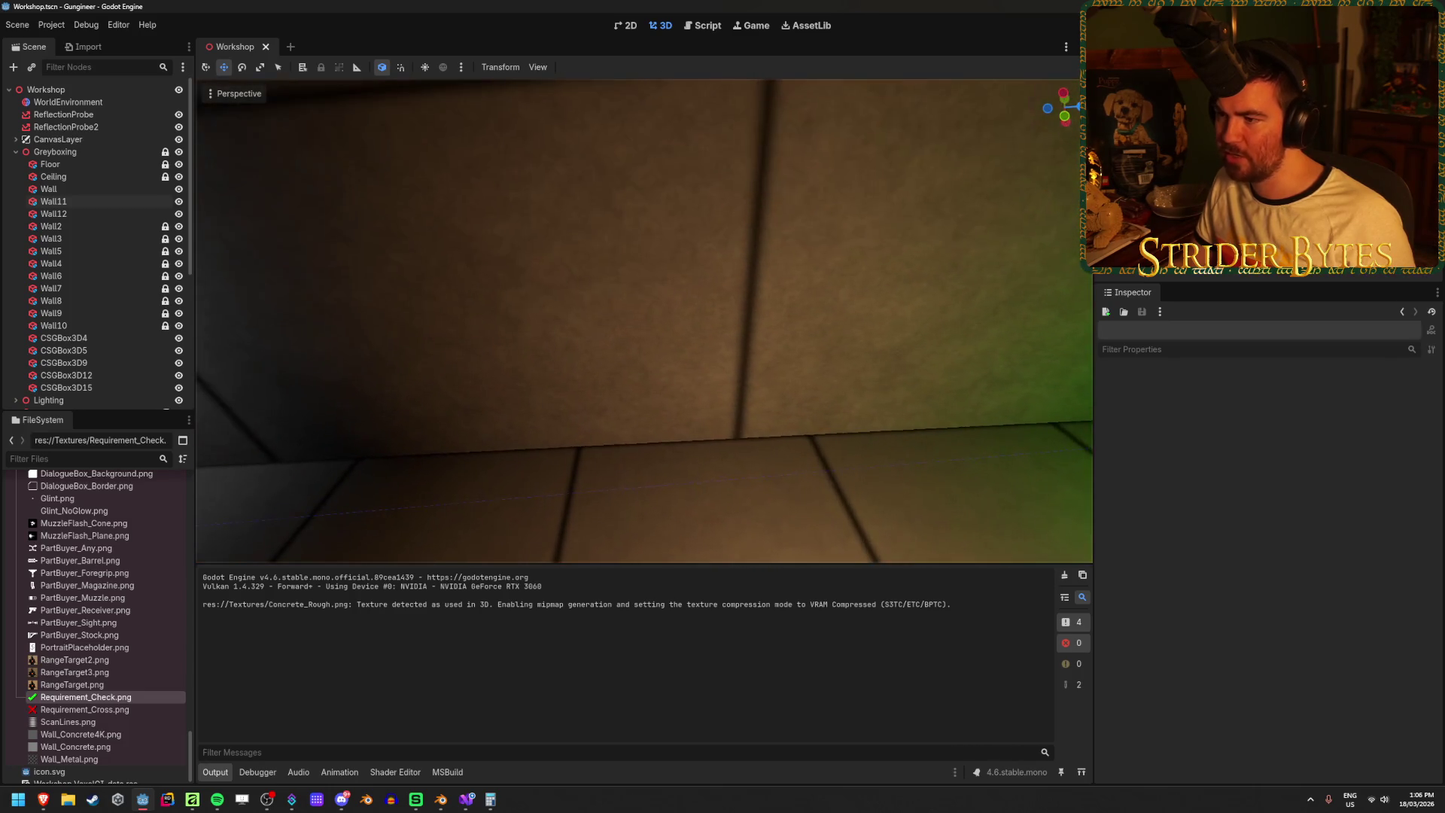
{"action": "left_click_drag", "start_coordinate": [687, 377], "coordinate": [687, 404]}
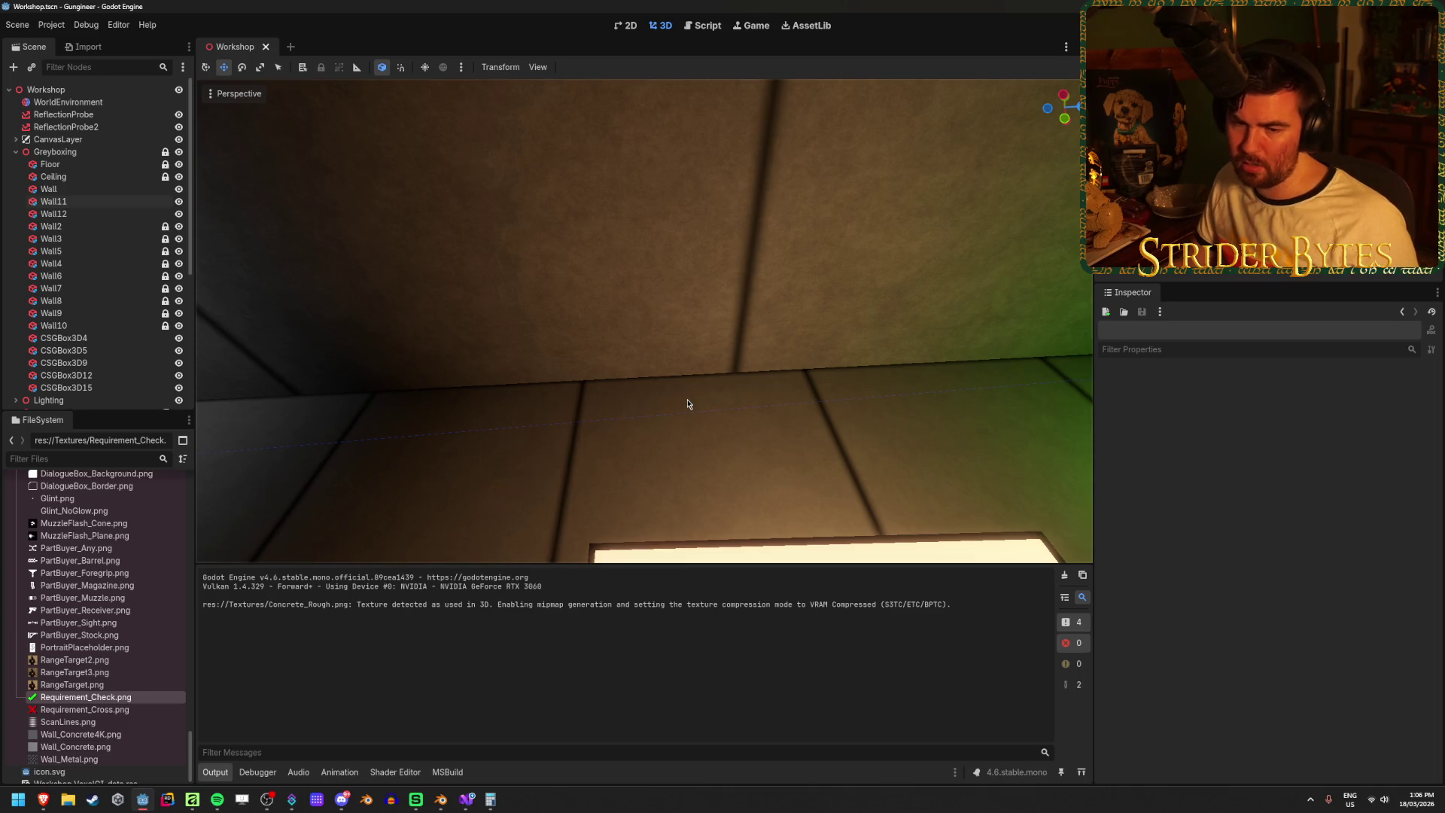
{"action": "left_click", "coordinate": [191, 801]}
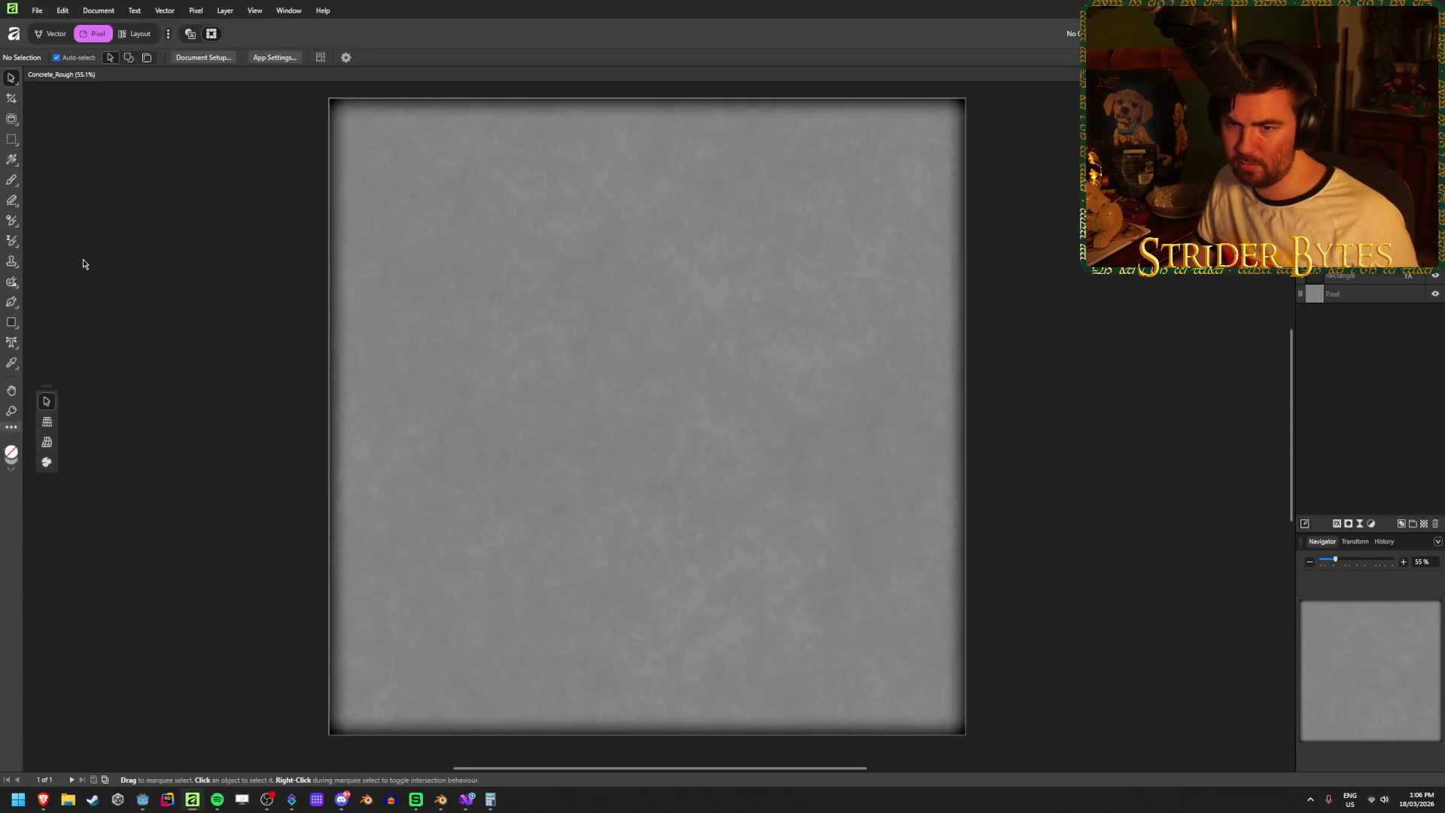
{"action": "left_click", "coordinate": [176, 58]}
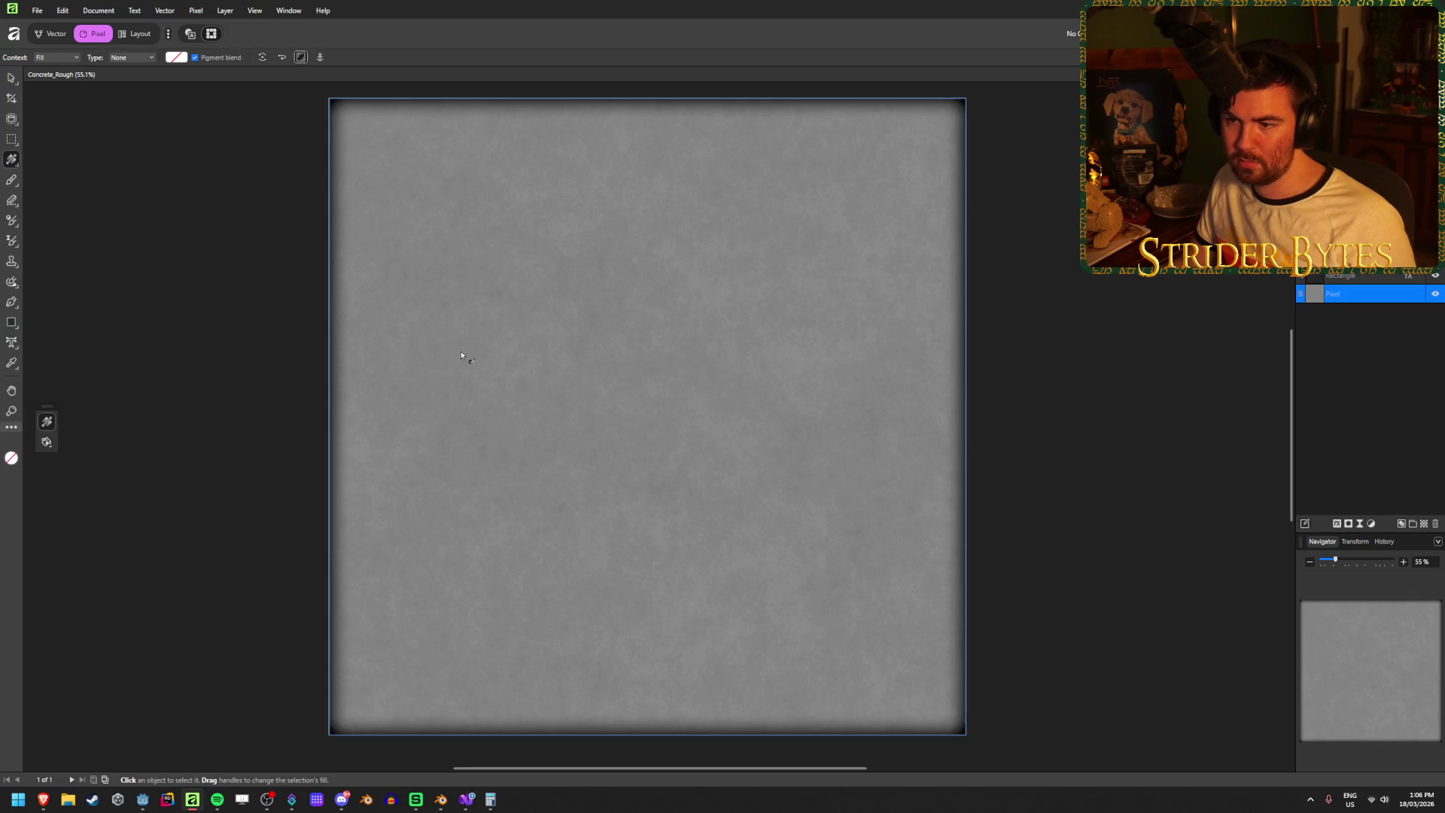
{"action": "left_click_drag", "start_coordinate": [437, 246], "coordinate": [648, 501]}
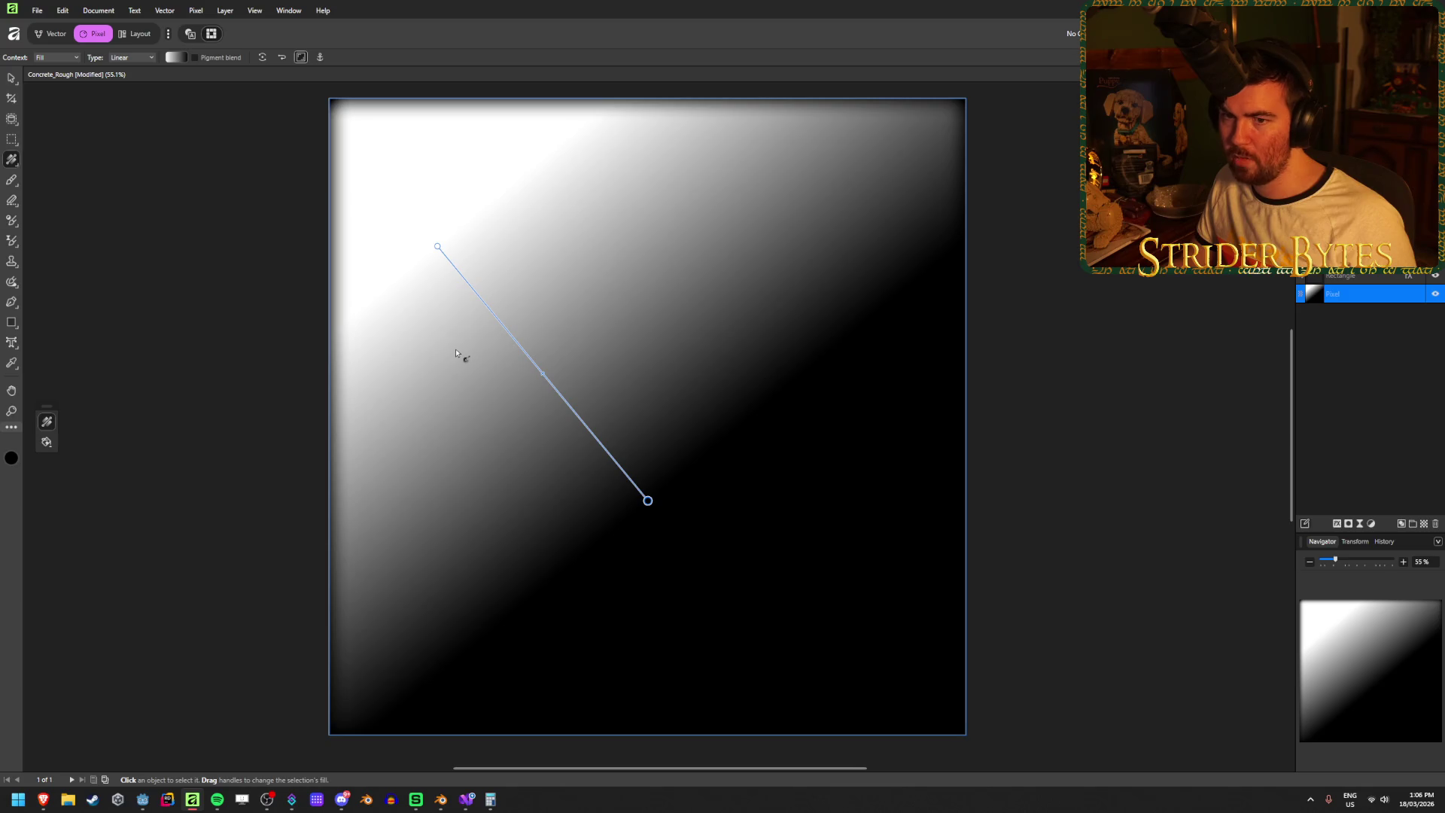
{"action": "key", "text": "ctrl+z"}
{"action": "mouse_move", "coordinate": [612, 395]}
{"action": "left_mouse_down"}
{"action": "mouse_move", "coordinate": [662, 394]}
{"action": "mouse_move", "coordinate": [629, 419]}
{"action": "mouse_move", "coordinate": [600, 503]}
{"action": "mouse_move", "coordinate": [734, 338]}
{"action": "mouse_move", "coordinate": [785, 424]}
{"action": "mouse_move", "coordinate": [826, 391]}
{"action": "left_mouse_up"}
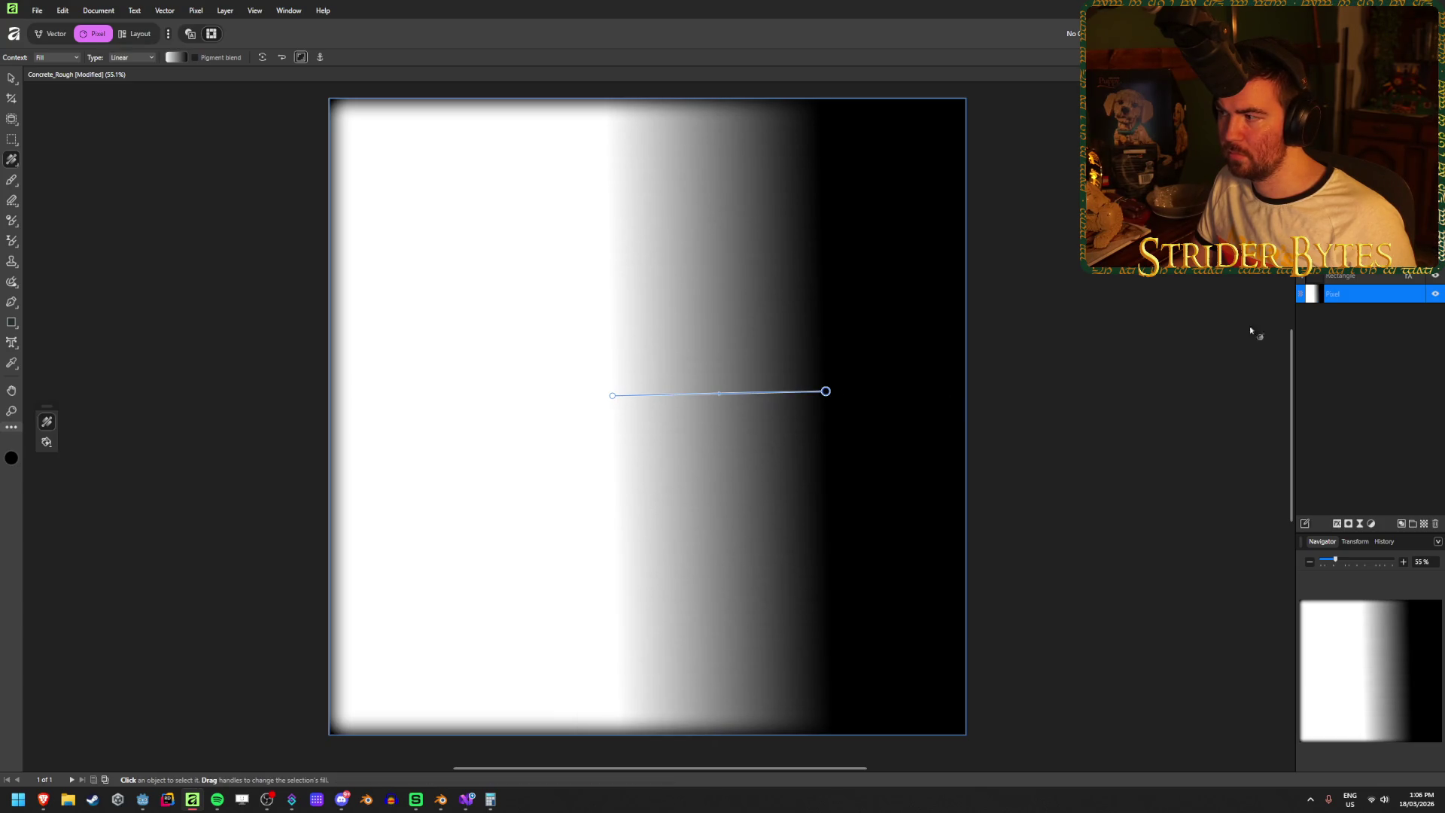
{"action": "key", "text": "ctrl+z"}
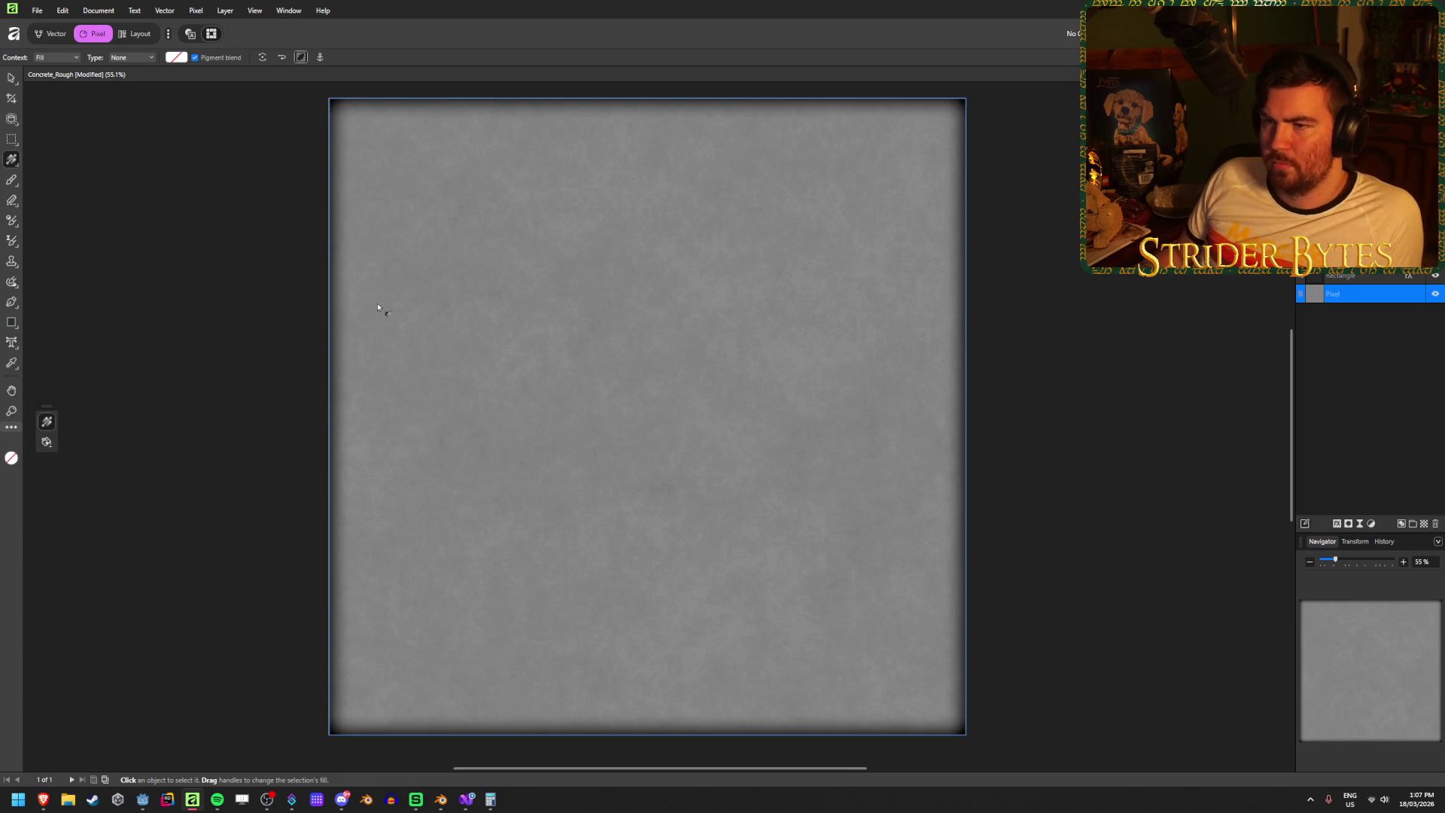
{"action": "left_click", "coordinate": [12, 79]}
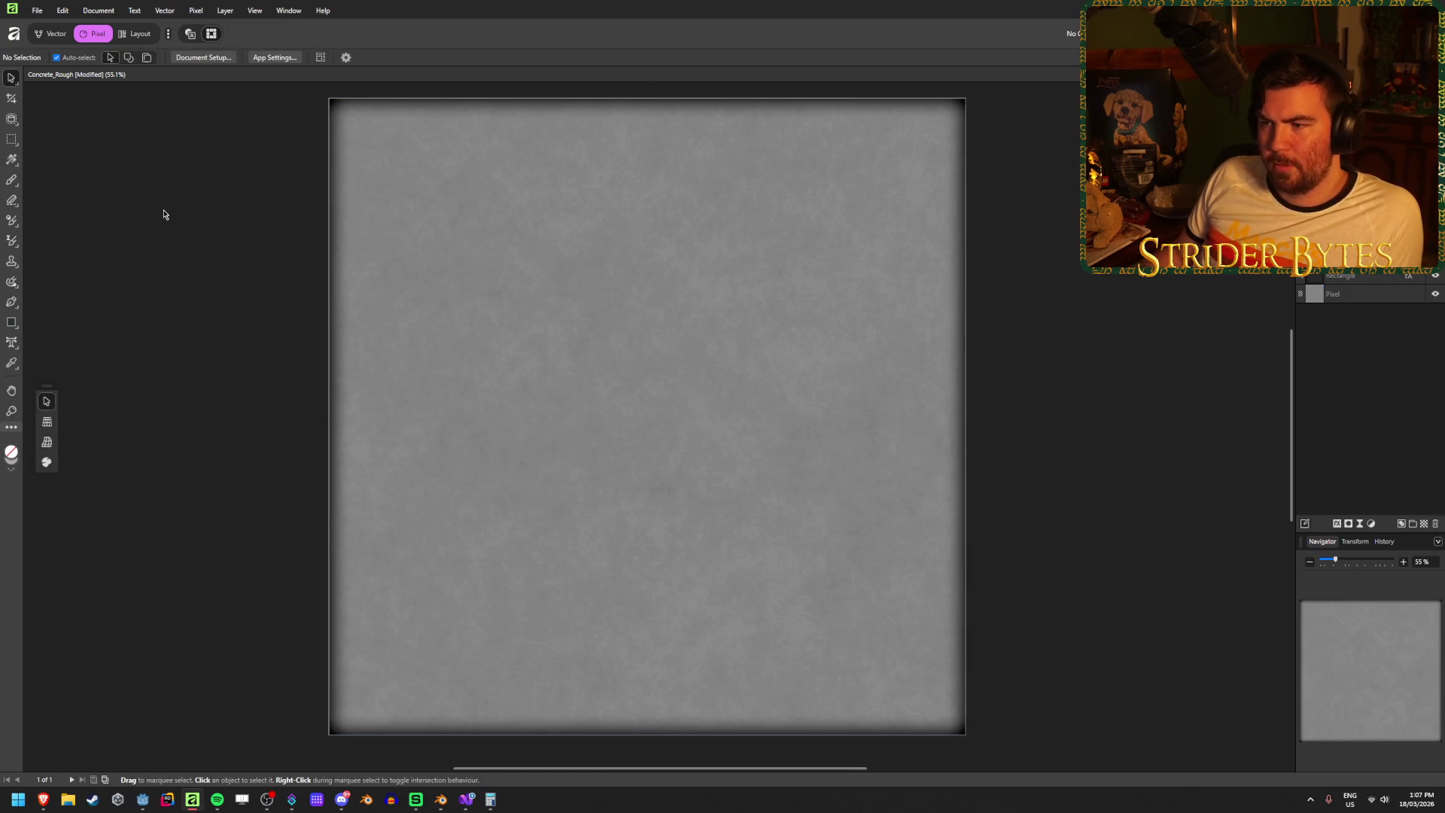
- Duplicate the texture layer with Ctrl+J and select the upper copy
{"action": "left_click", "coordinate": [1388, 378]}
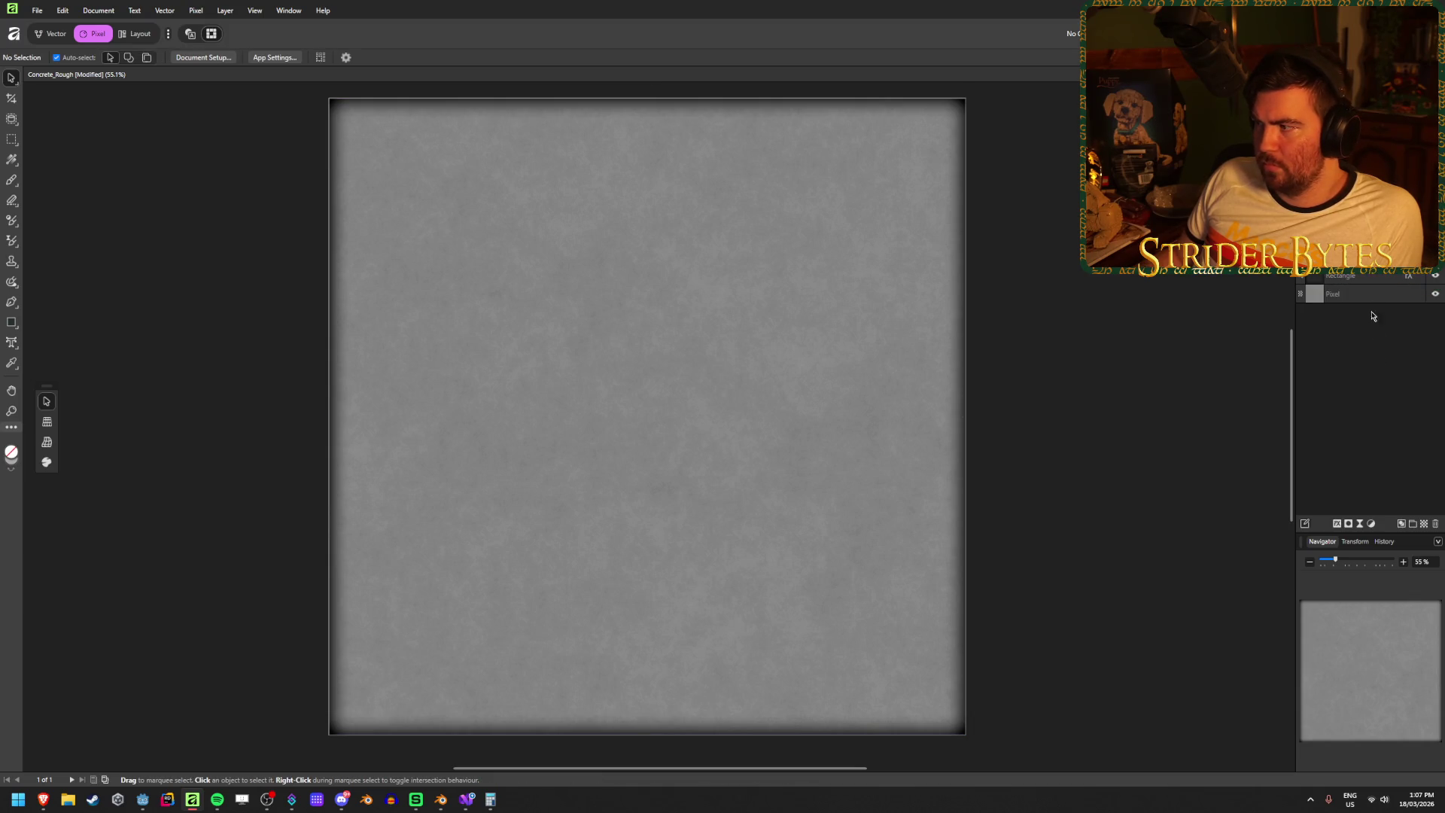
{"action": "left_click", "coordinate": [936, 355]}
{"action": "key", "text": "ctrl+j"}
{"action": "left_click", "coordinate": [936, 361]}
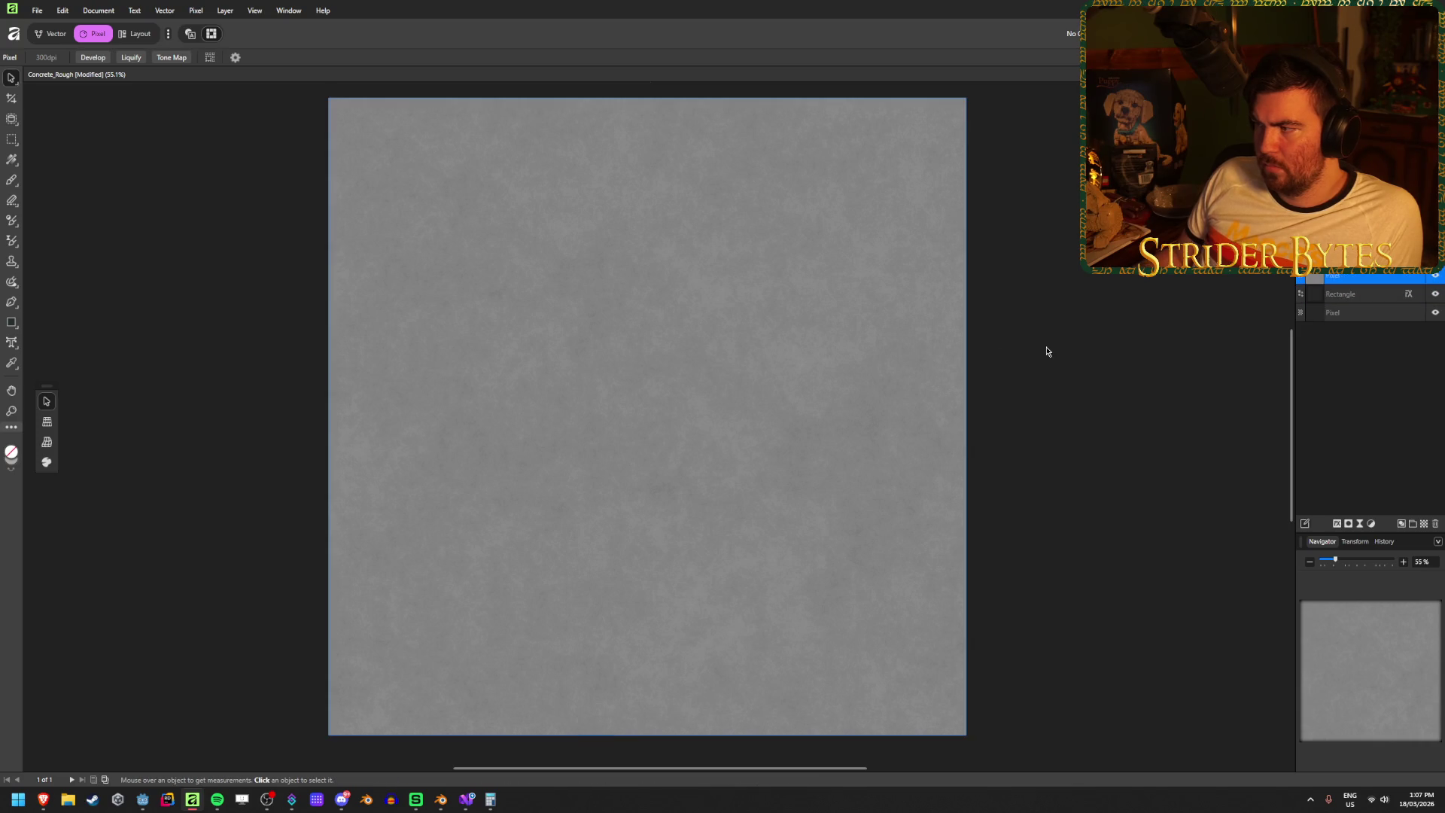
{"action": "key", "text": "ctrl+z"}
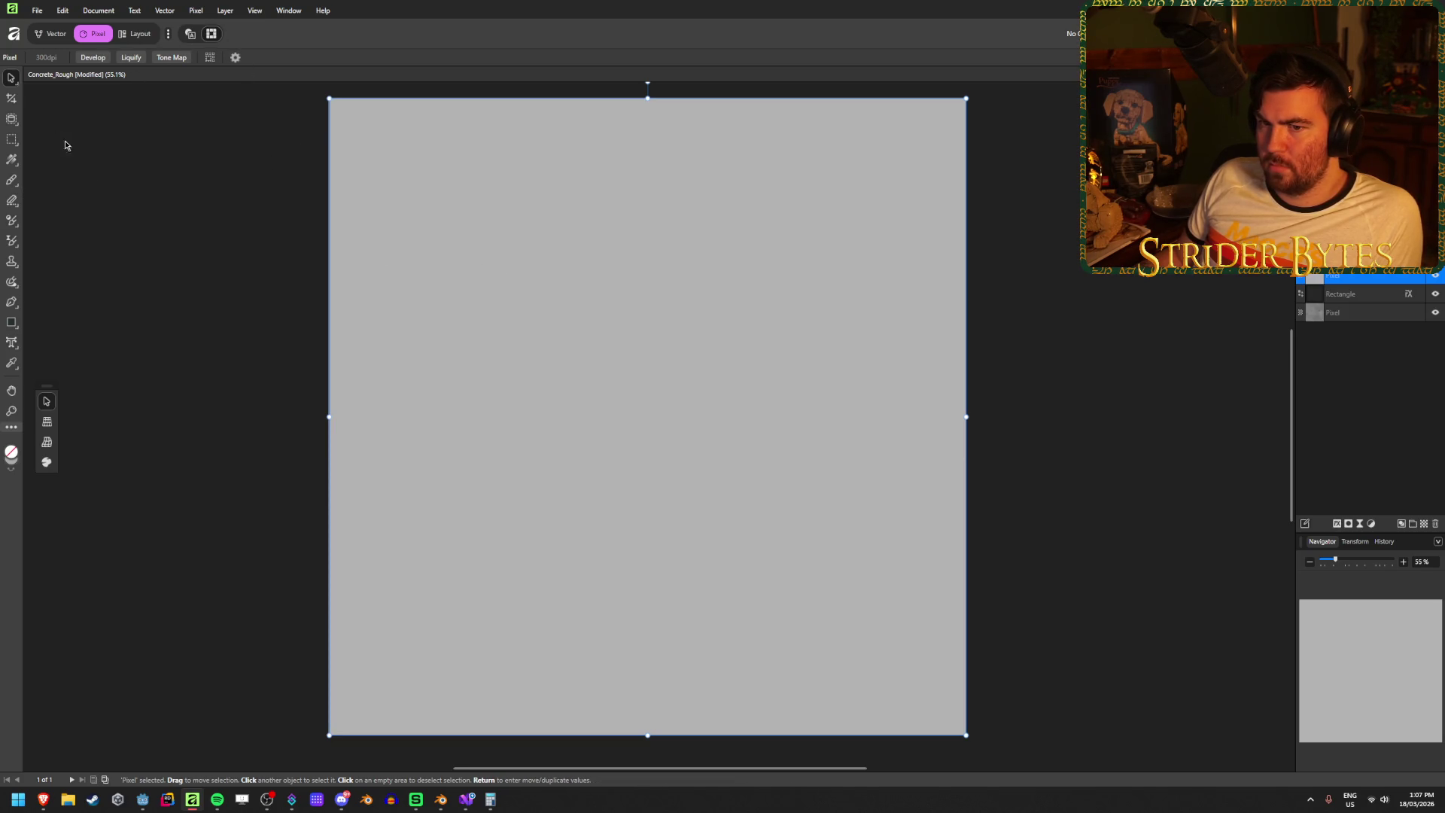
- Fill the copied layer with pure white
{"action": "left_click", "coordinate": [12, 159]}
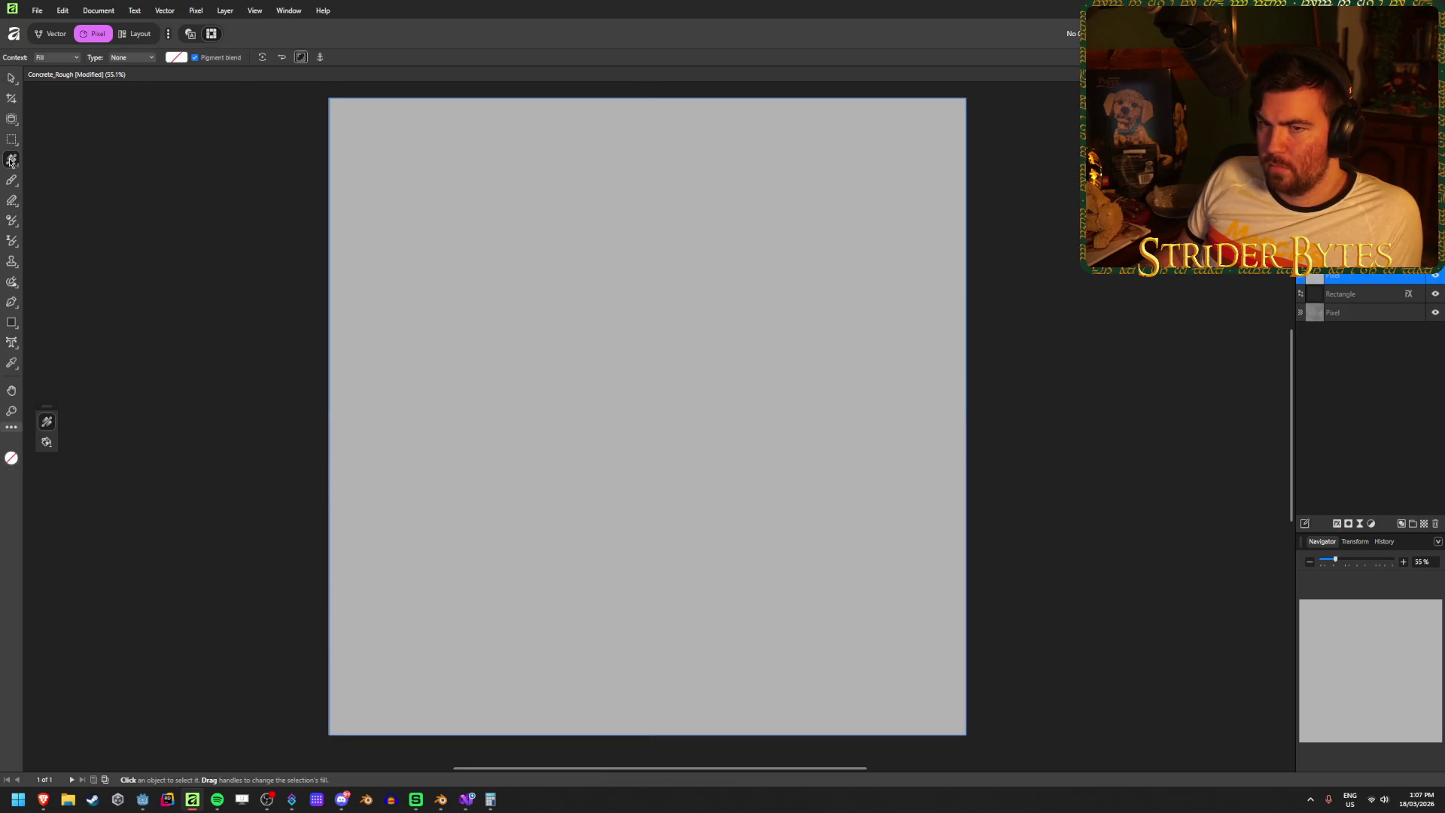
{"action": "left_click", "coordinate": [175, 57]}
{"action": "left_click_drag", "start_coordinate": [173, 160], "coordinate": [164, 128]}
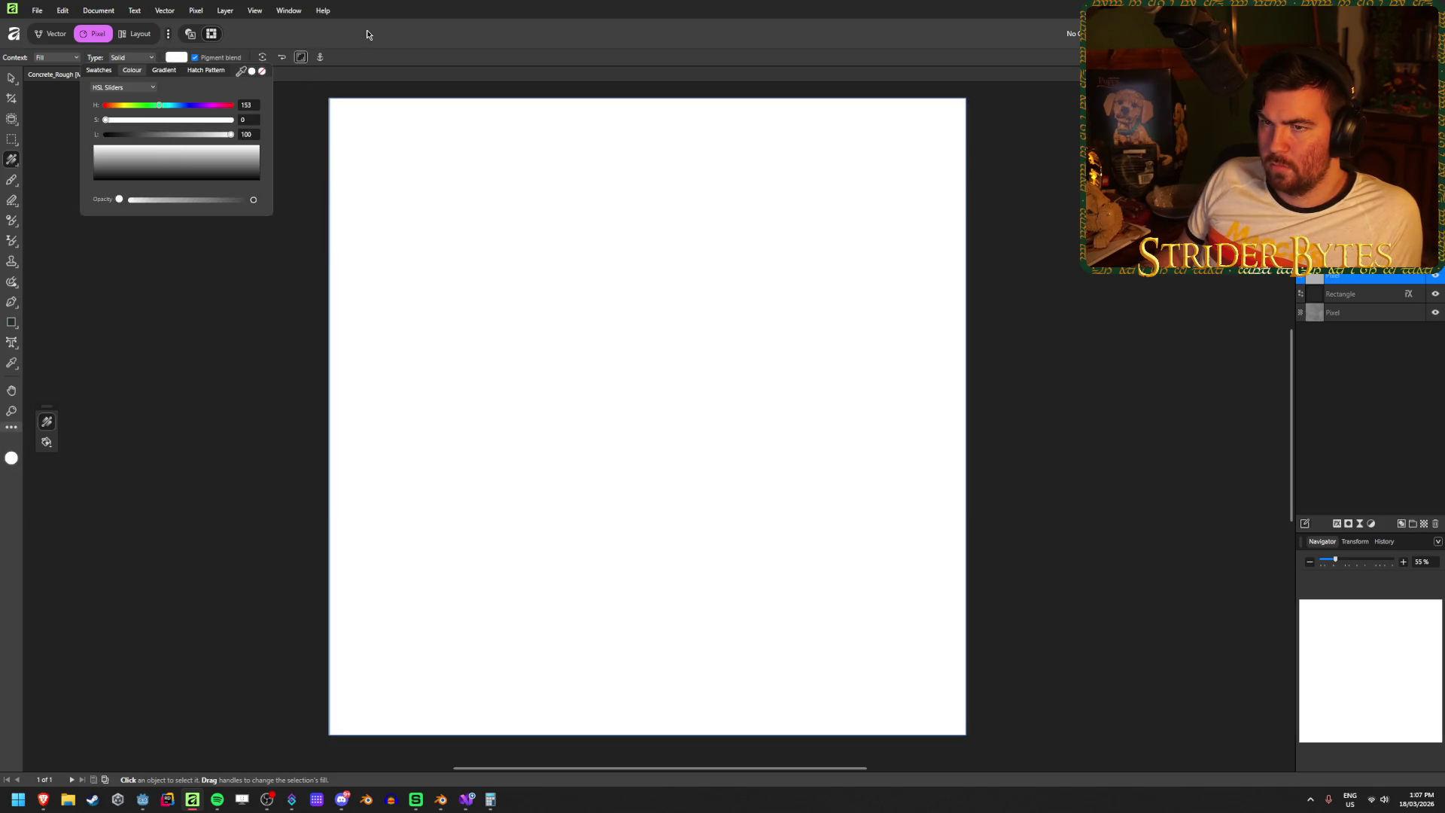
{"action": "left_click", "coordinate": [225, 10]}
- Apply Perlin Noise with 10 octaves to the white layer
{"action": "mouse_move", "coordinate": [196, 10]}
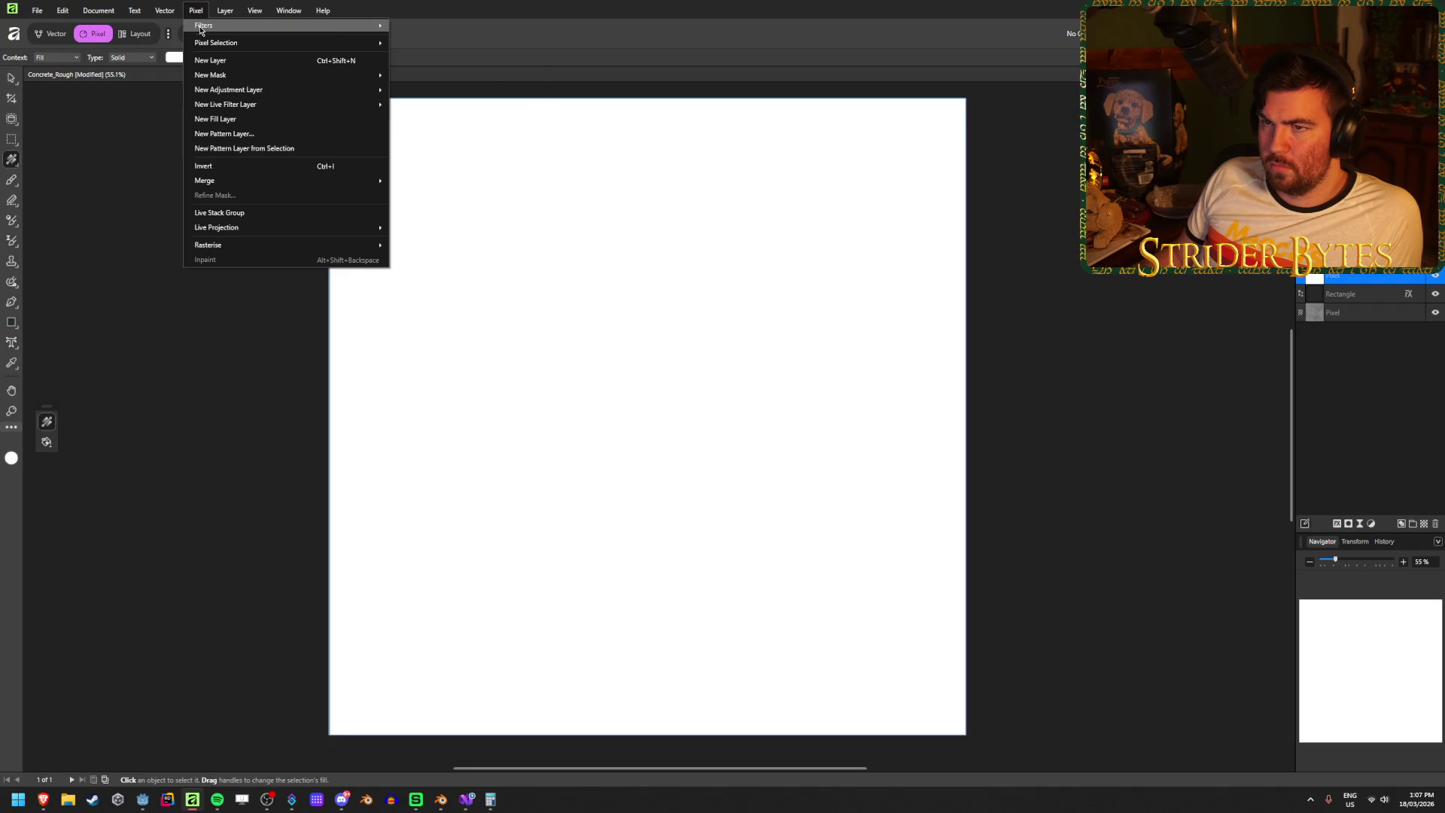
{"action": "mouse_move", "coordinate": [361, 26]}
{"action": "mouse_move", "coordinate": [429, 102]}
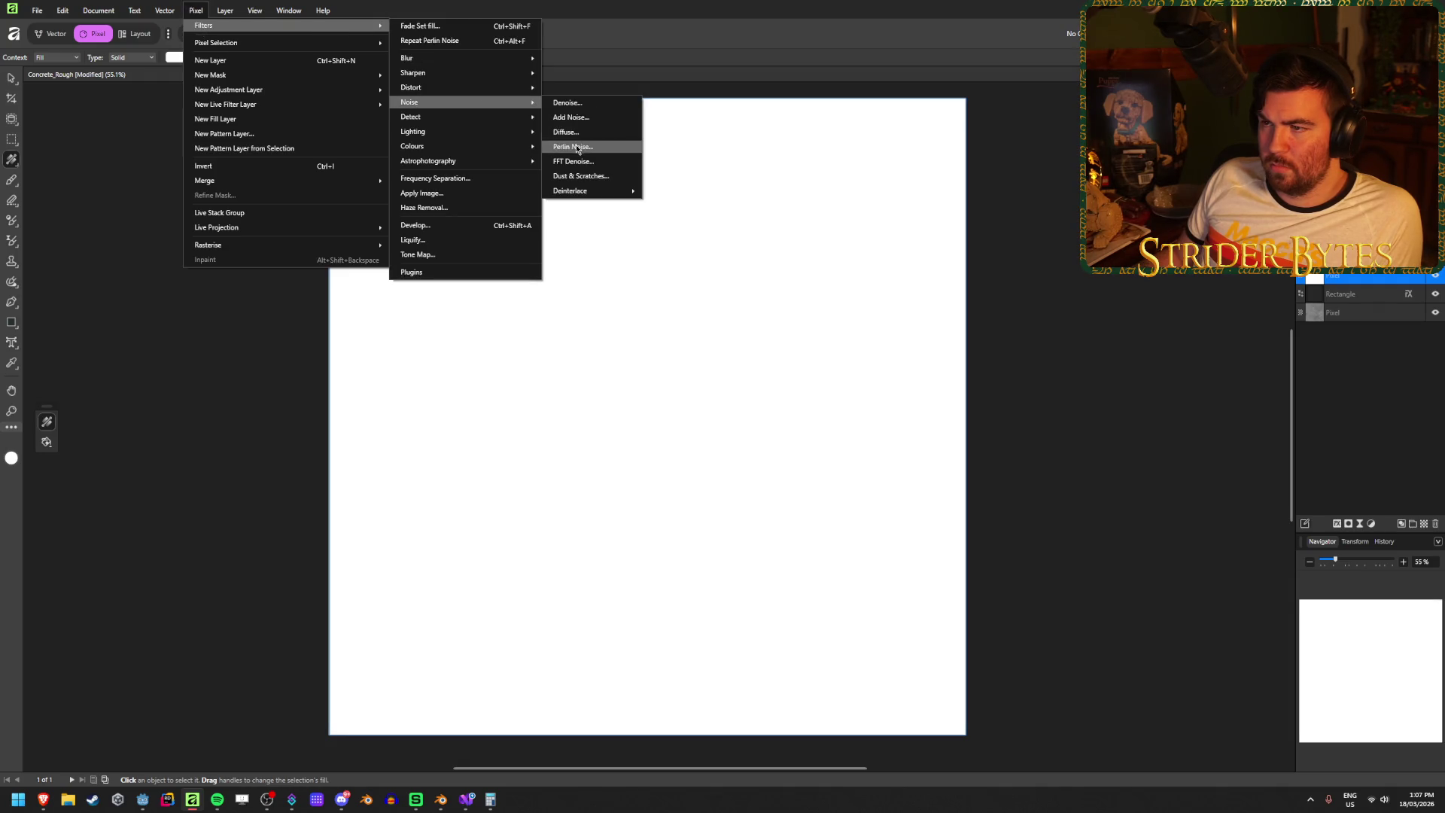
{"action": "left_click", "coordinate": [576, 145]}
{"action": "mouse_move", "coordinate": [1222, 676]}
{"action": "left_mouse_down"}
{"action": "mouse_move", "coordinate": [1134, 678]}
{"action": "mouse_move", "coordinate": [1242, 680]}
{"action": "left_mouse_up"}
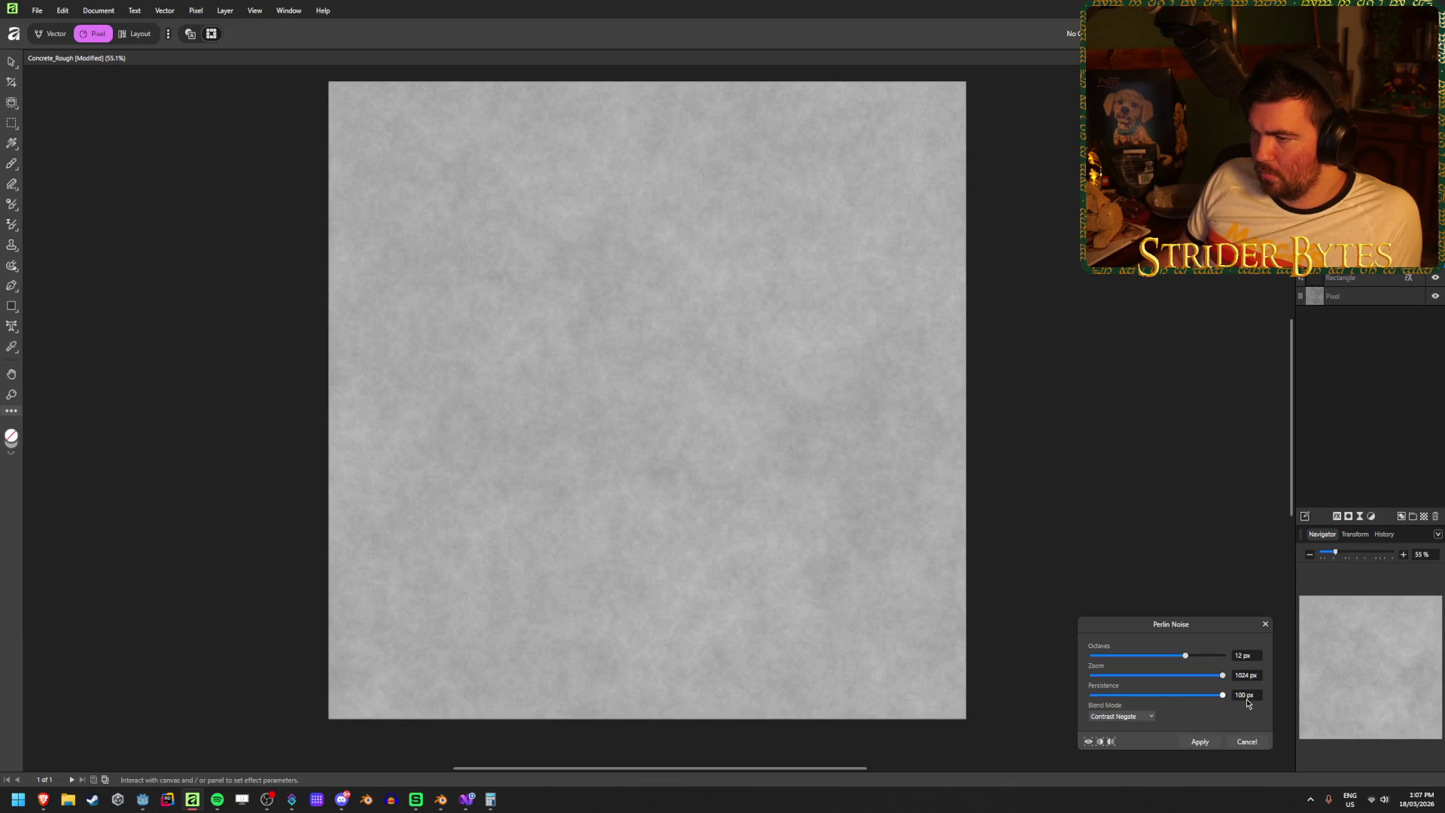
{"action": "mouse_move", "coordinate": [1162, 661]}
{"action": "left_mouse_down"}
{"action": "mouse_move", "coordinate": [1122, 657]}
{"action": "mouse_move", "coordinate": [1149, 659]}
{"action": "left_mouse_up"}
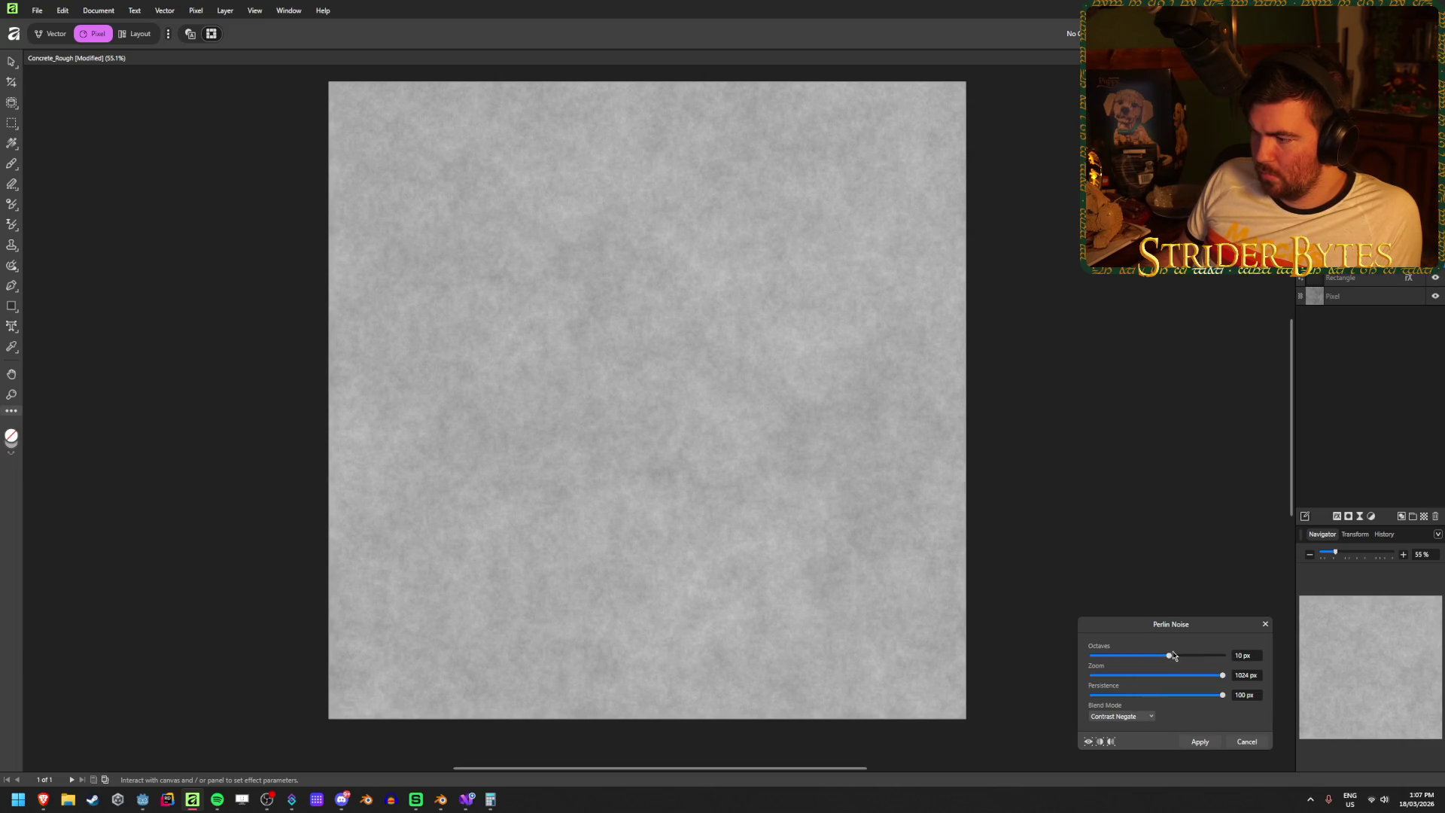
{"action": "key", "text": "Tab"}
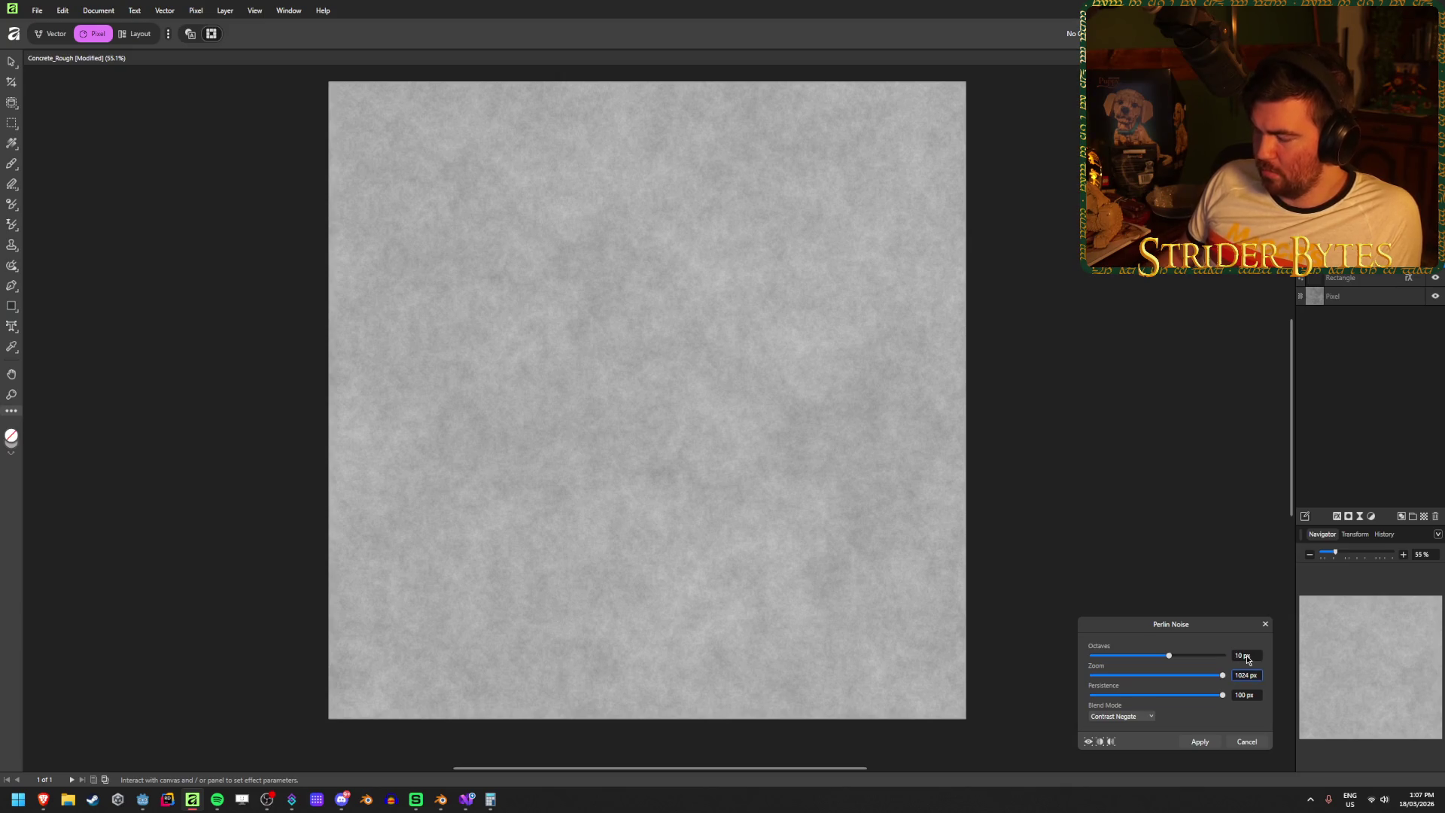
{"action": "left_click", "coordinate": [1202, 742]}
- Move the noise layer to the bottom and merge the two layers into one
{"action": "left_click_drag", "start_coordinate": [1357, 277], "coordinate": [1371, 313]}
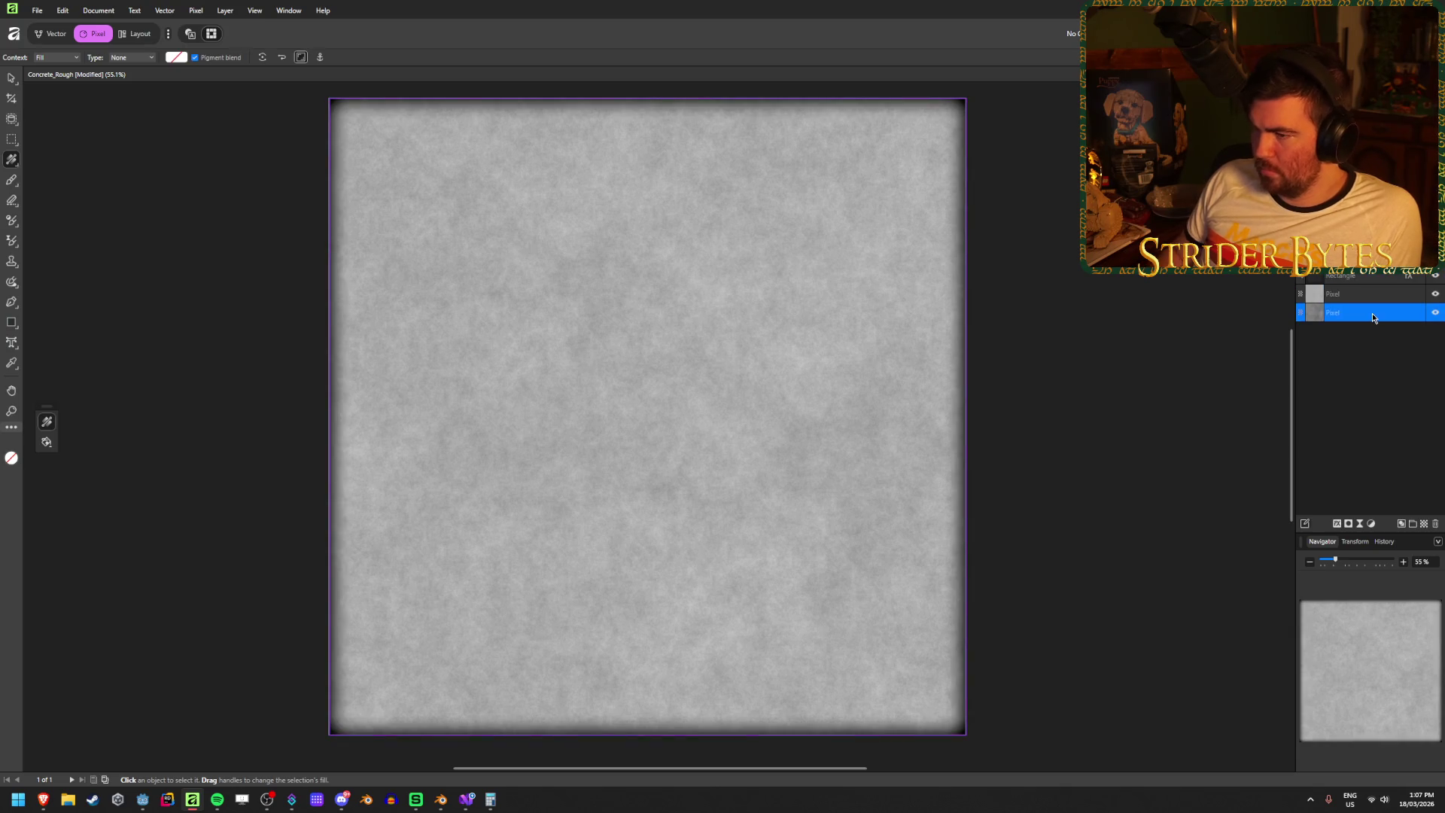
{"action": "key", "text": "ctrl+e"}
{"action": "left_click", "coordinate": [12, 77]}
{"action": "left_click", "coordinate": [147, 188]}
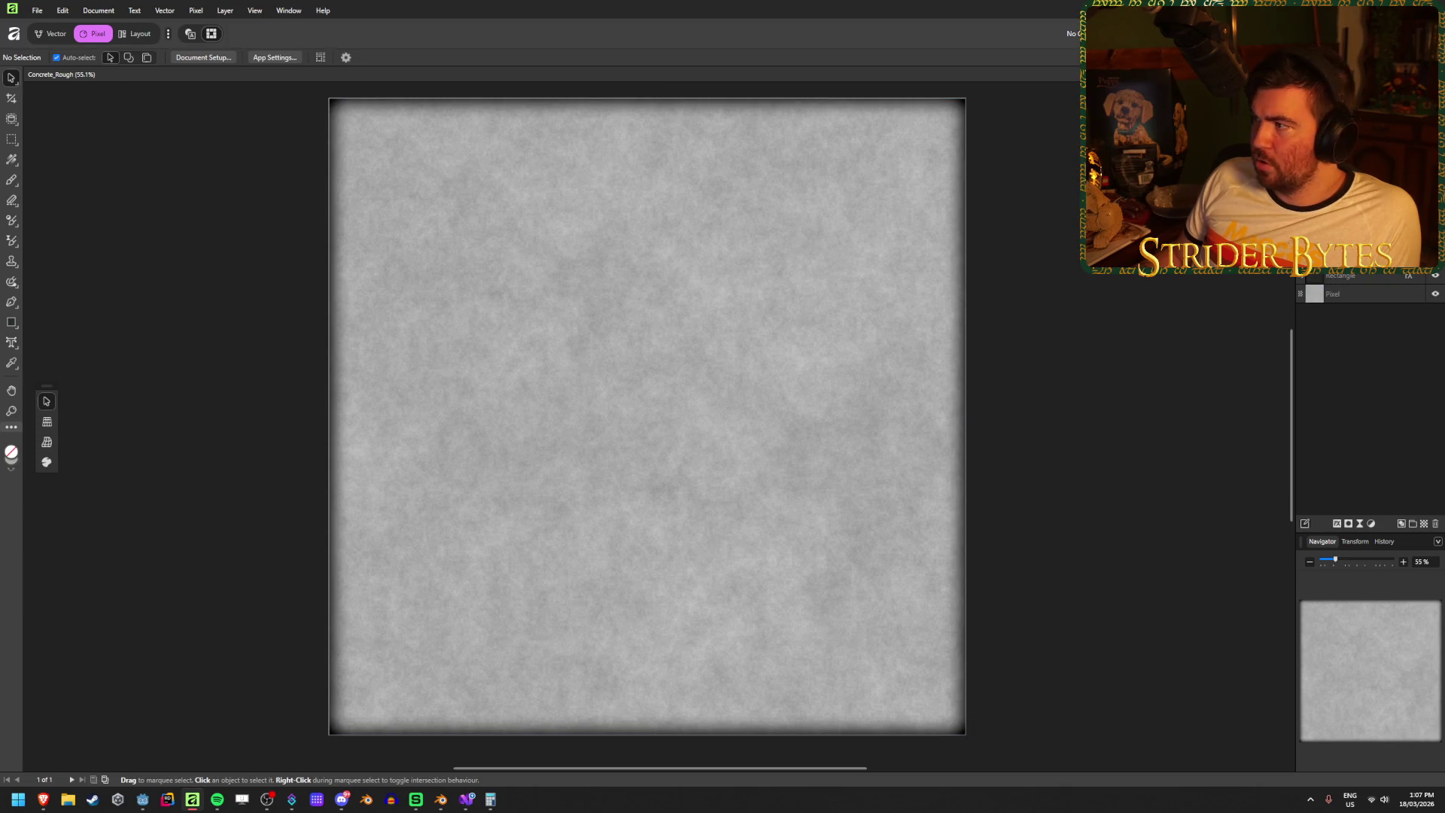
- Export the texture, replacing Concrete_Rough.png
{"action": "key", "text": "ctrl+alt+shift+s"}
{"action": "left_click", "coordinate": [351, 331]}
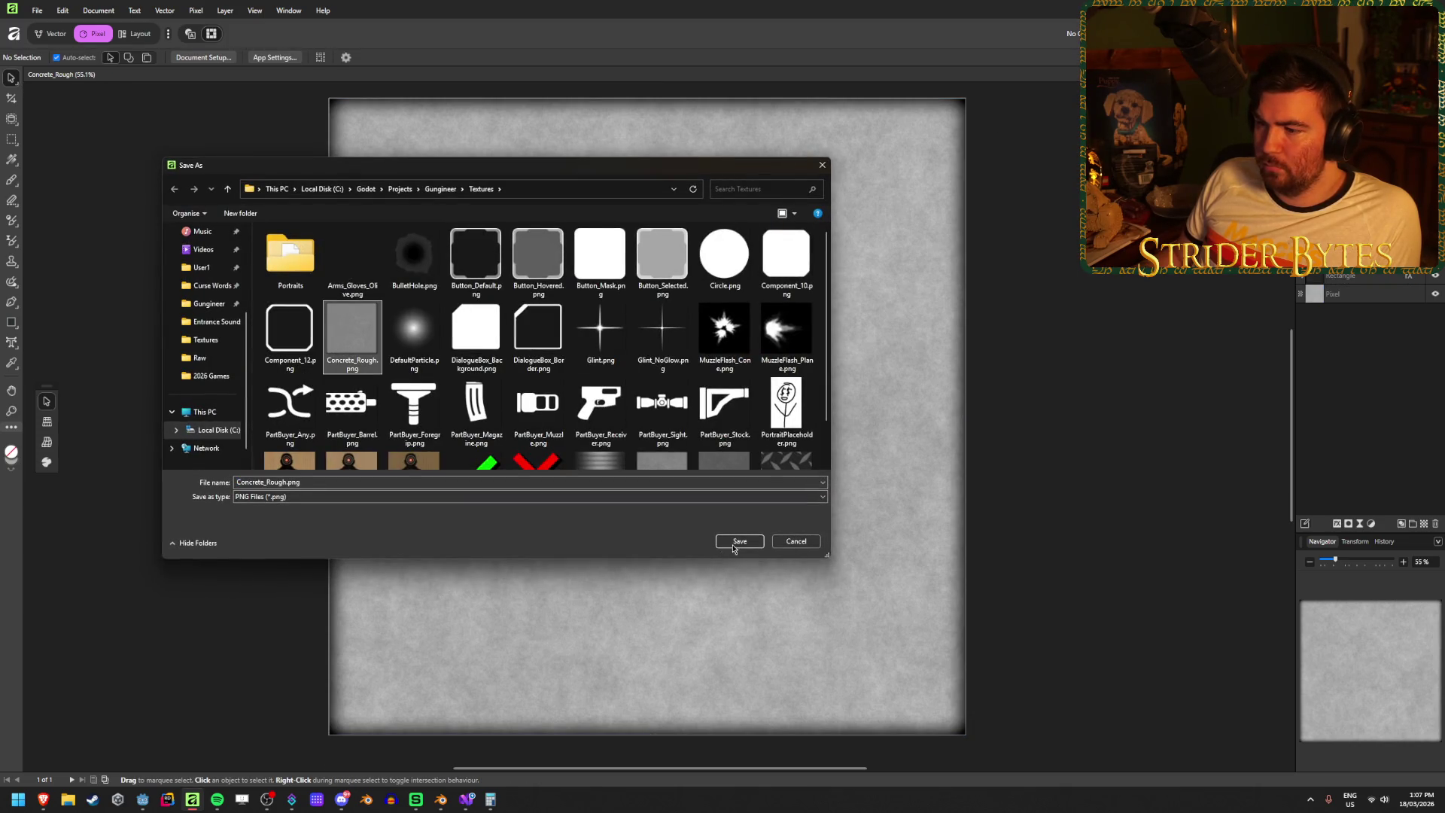
{"action": "left_click", "coordinate": [739, 541]}
{"action": "left_click", "coordinate": [766, 441]}
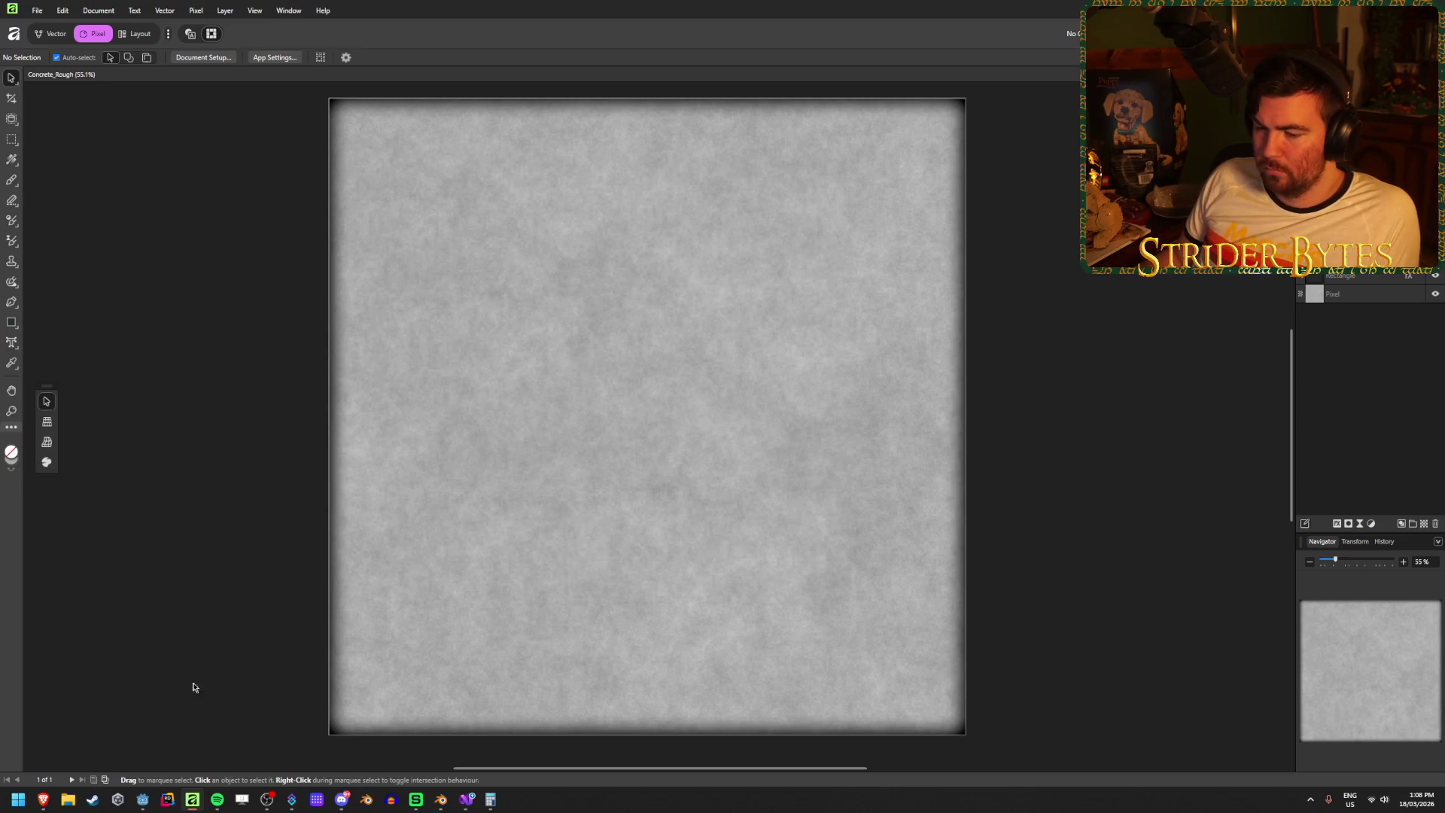
{"action": "left_click", "coordinate": [143, 799]}
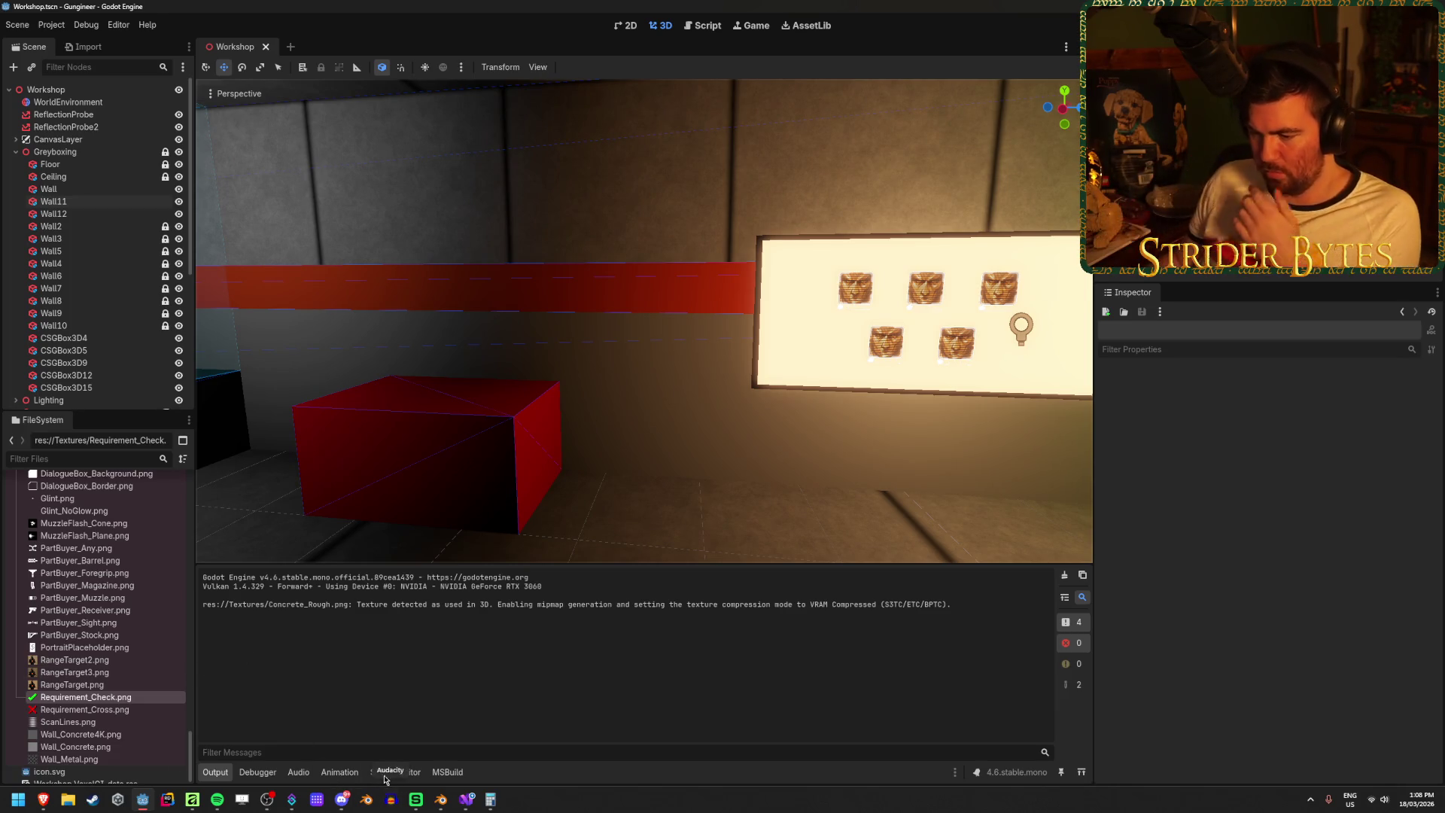
- Hide the Concrete_Rough texture layer in Affinity
{"action": "mouse_move", "coordinate": [416, 798]}
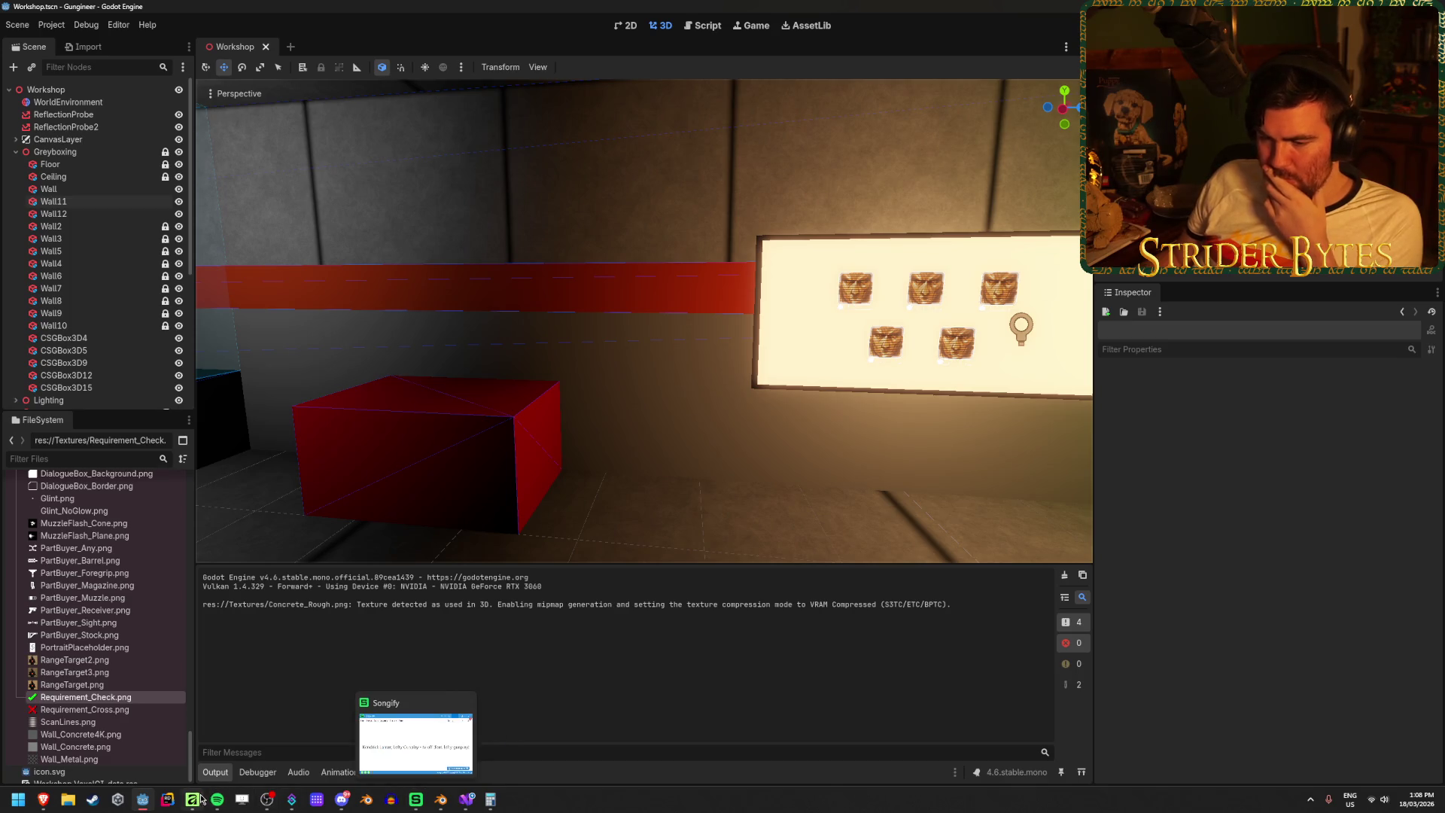
{"action": "left_click", "coordinate": [197, 800]}
{"action": "left_click", "coordinate": [1439, 295]}
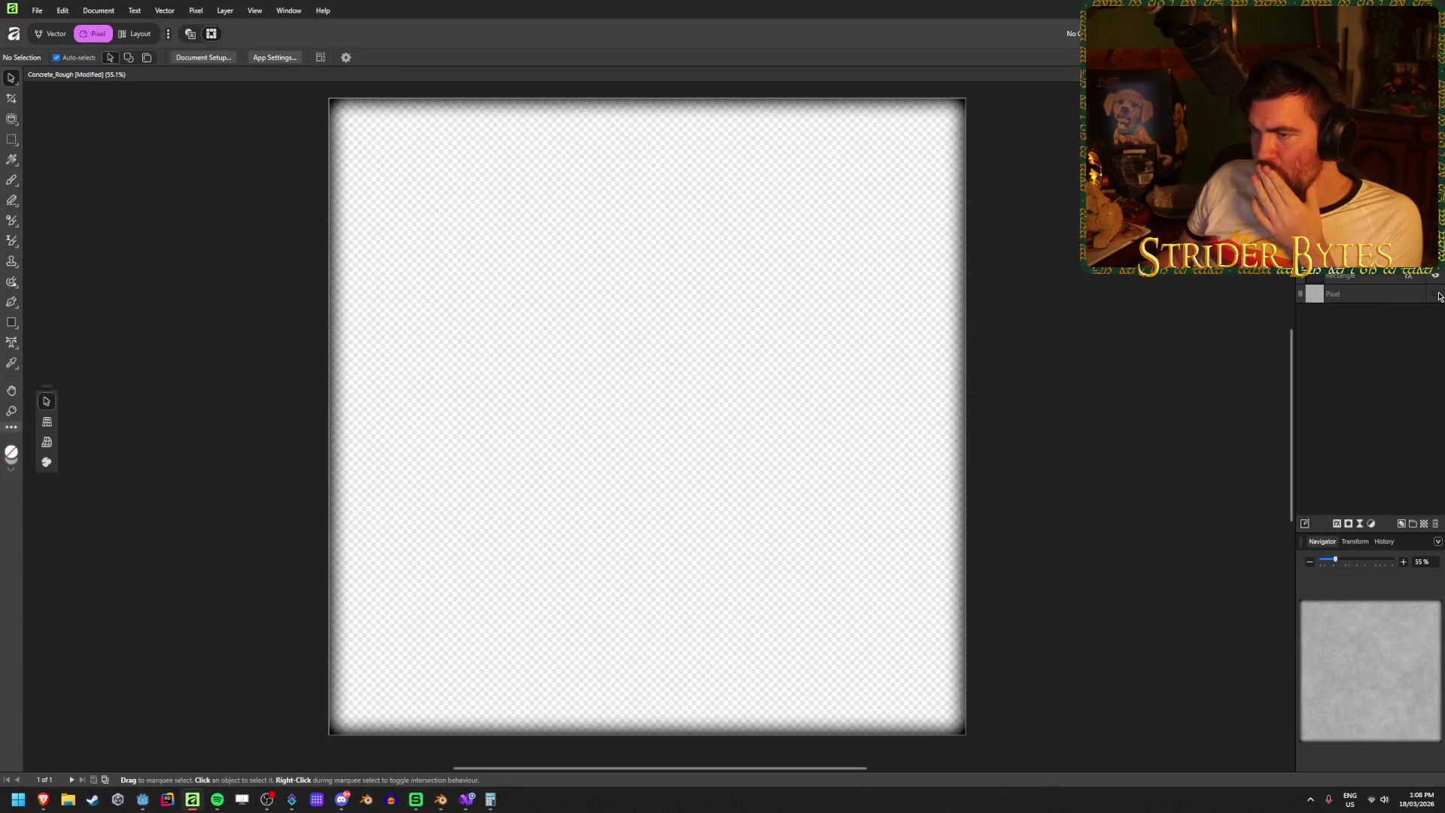
- Add a new layer below the Rectangle layer and draw a grey rectangle covering the canvas
{"action": "left_click", "coordinate": [11, 160]}
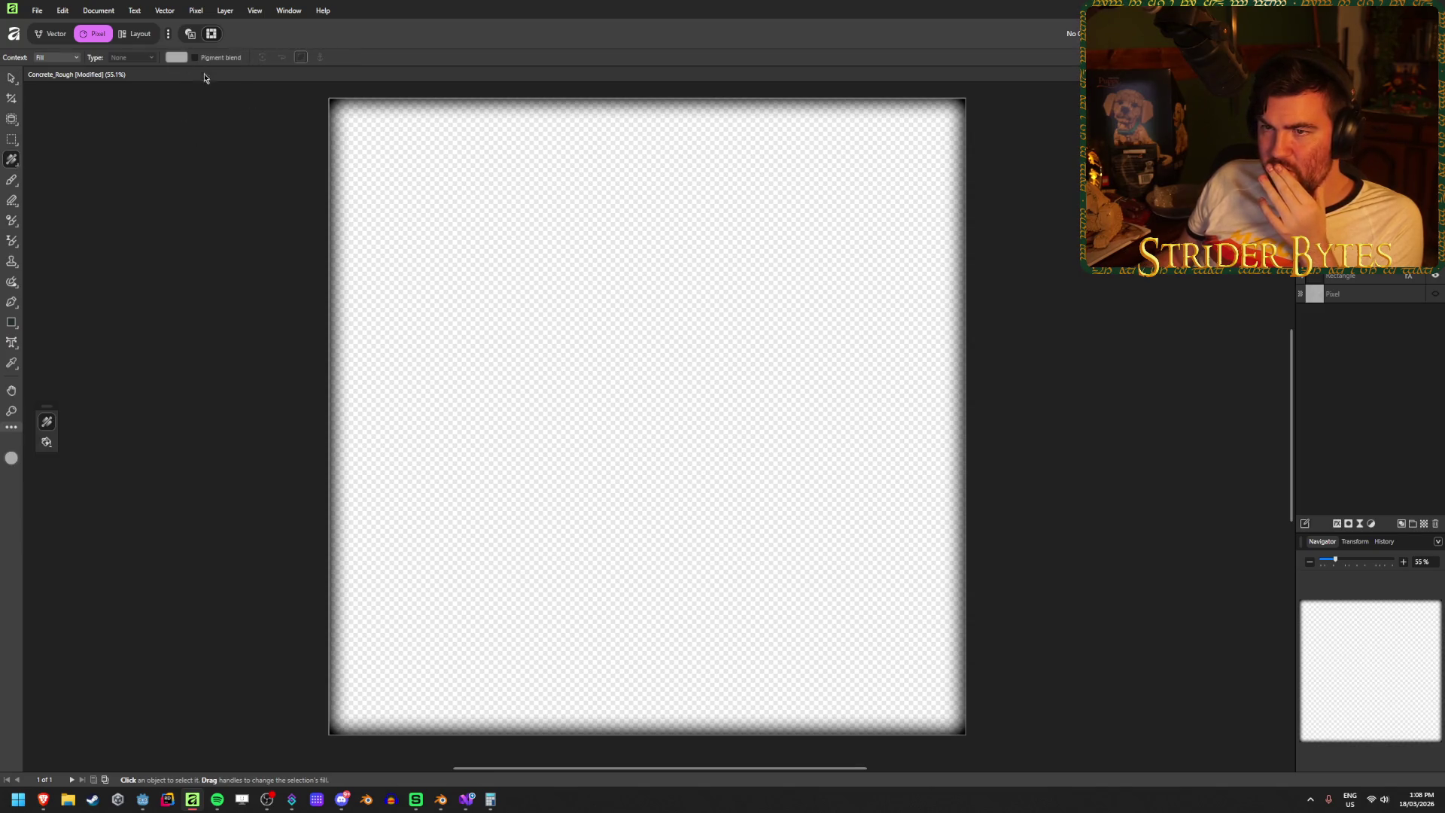
{"action": "left_click", "coordinate": [1425, 524]}
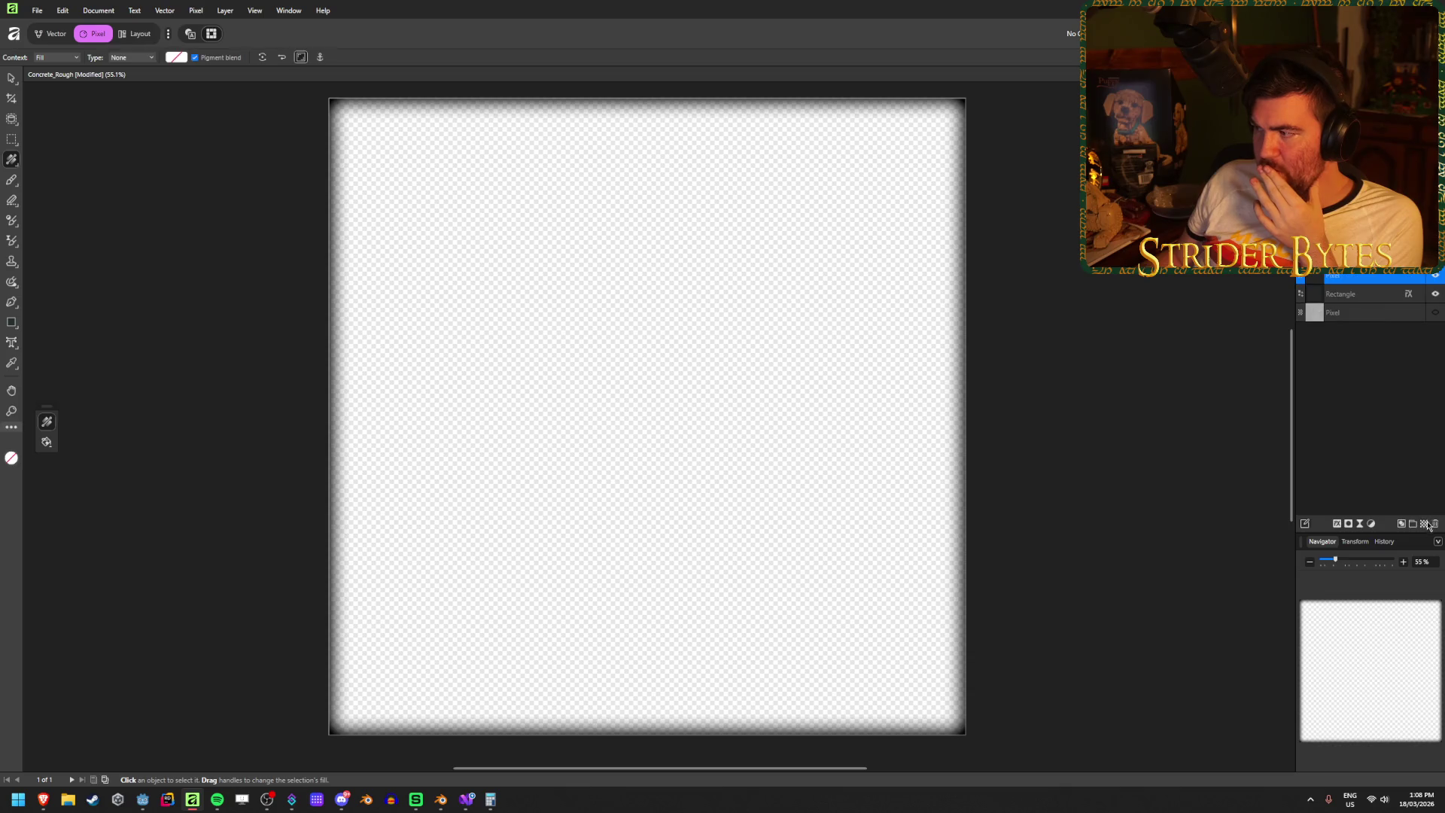
{"action": "left_click_drag", "start_coordinate": [1359, 280], "coordinate": [1362, 299]}
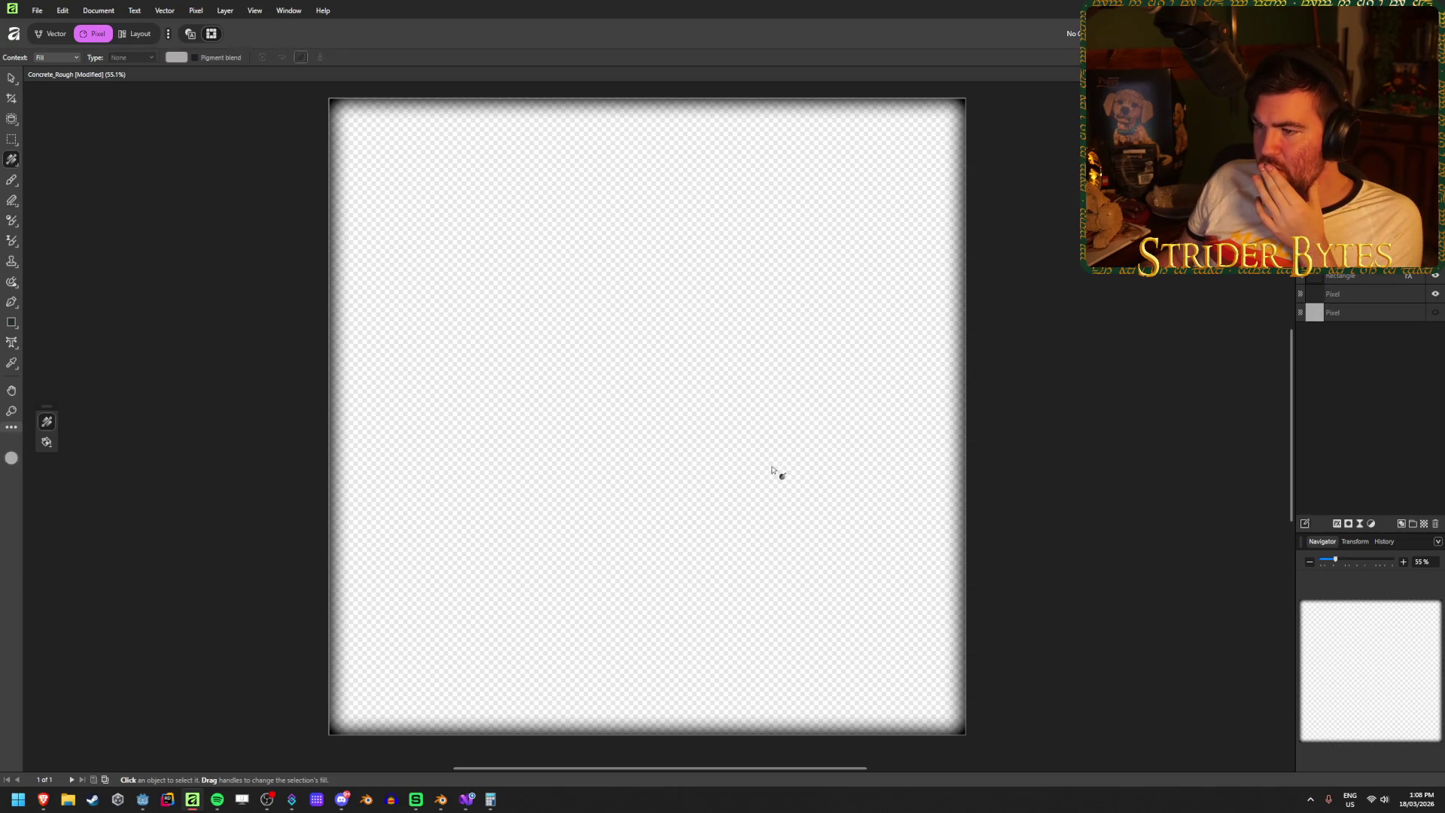
{"action": "left_click", "coordinate": [1368, 316]}
{"action": "left_click", "coordinate": [1434, 298]}
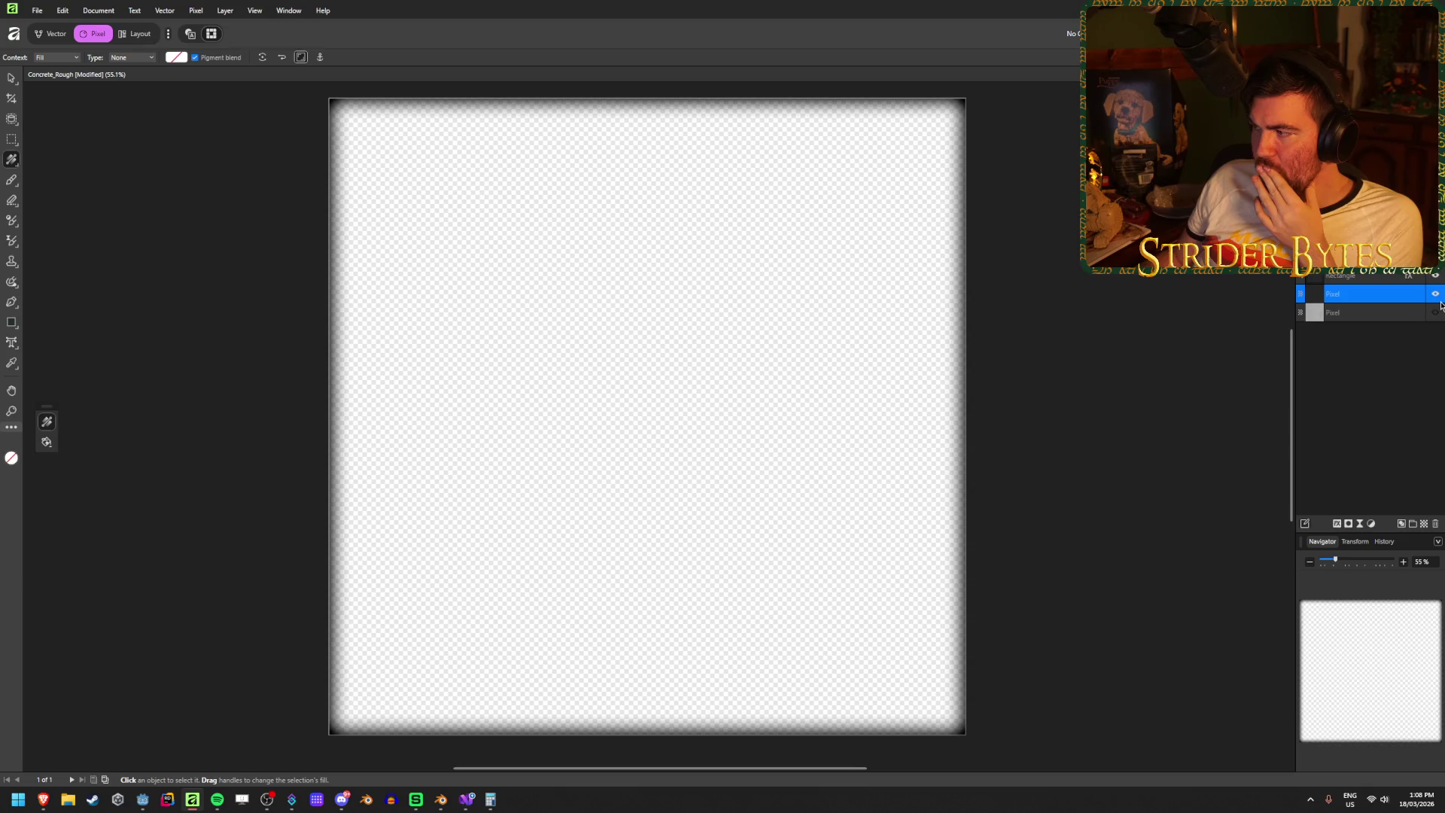
{"action": "left_click", "coordinate": [12, 322]}
{"action": "mouse_move", "coordinate": [333, 99]}
{"action": "left_mouse_down"}
{"action": "mouse_move", "coordinate": [438, 246]}
{"action": "mouse_move", "coordinate": [978, 745]}
{"action": "mouse_move", "coordinate": [966, 734]}
{"action": "left_mouse_up"}
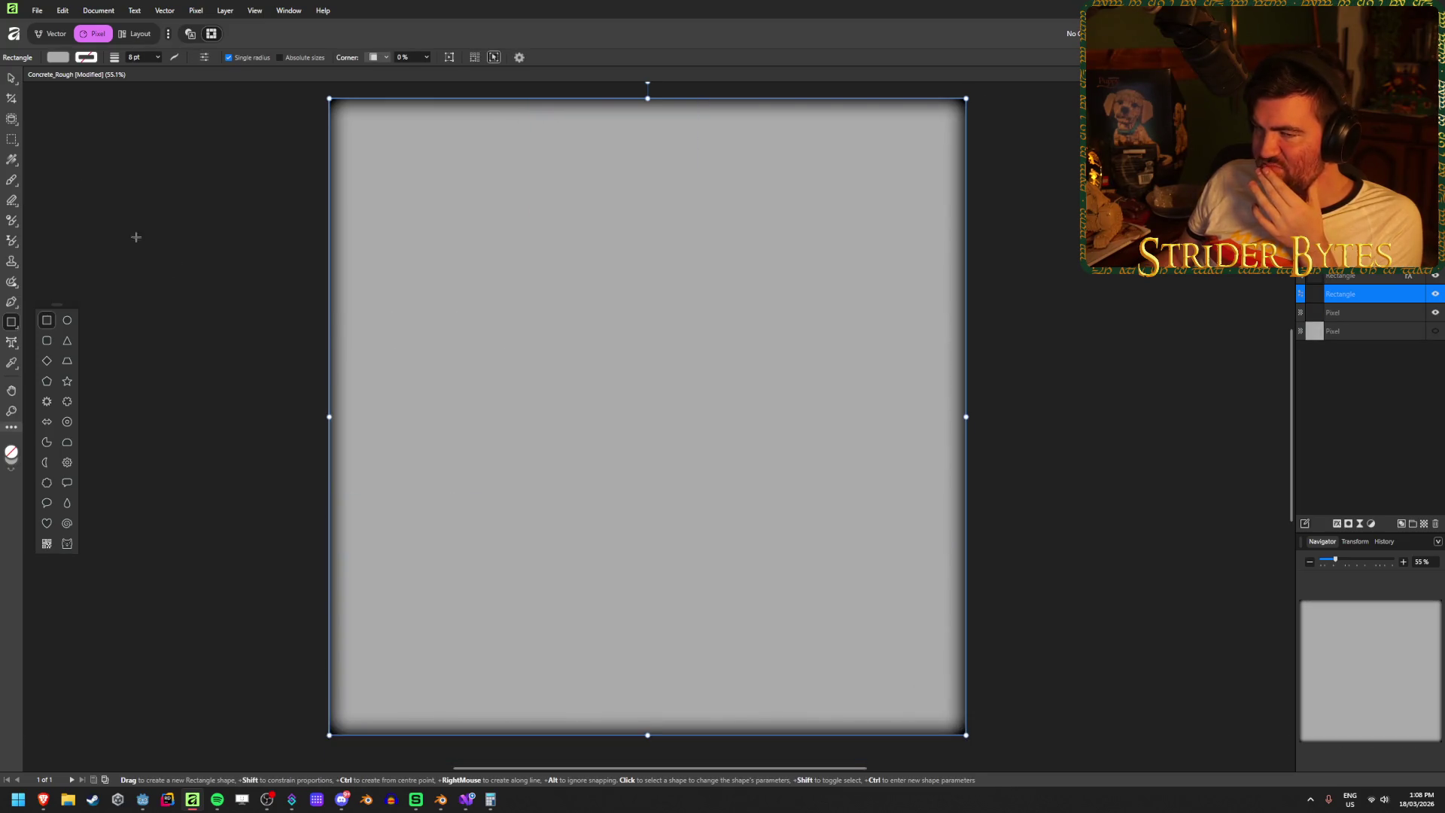
{"action": "key", "text": "v"}
{"action": "left_click", "coordinate": [178, 227]}
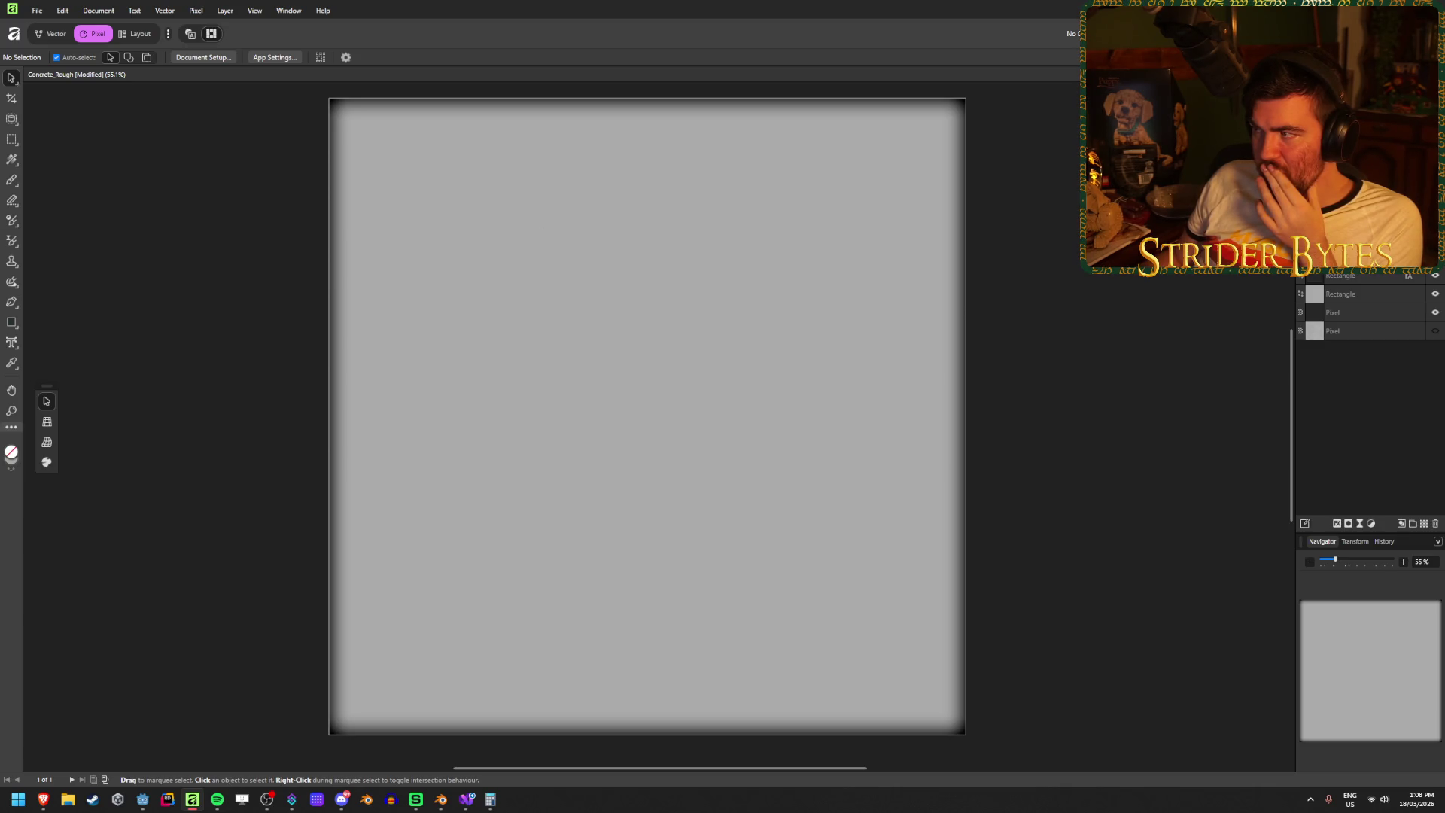
- Export the canvas as Concrete_Smooth.png in the Textures folder
{"action": "key", "text": "ctrl+shift+alt+s"}
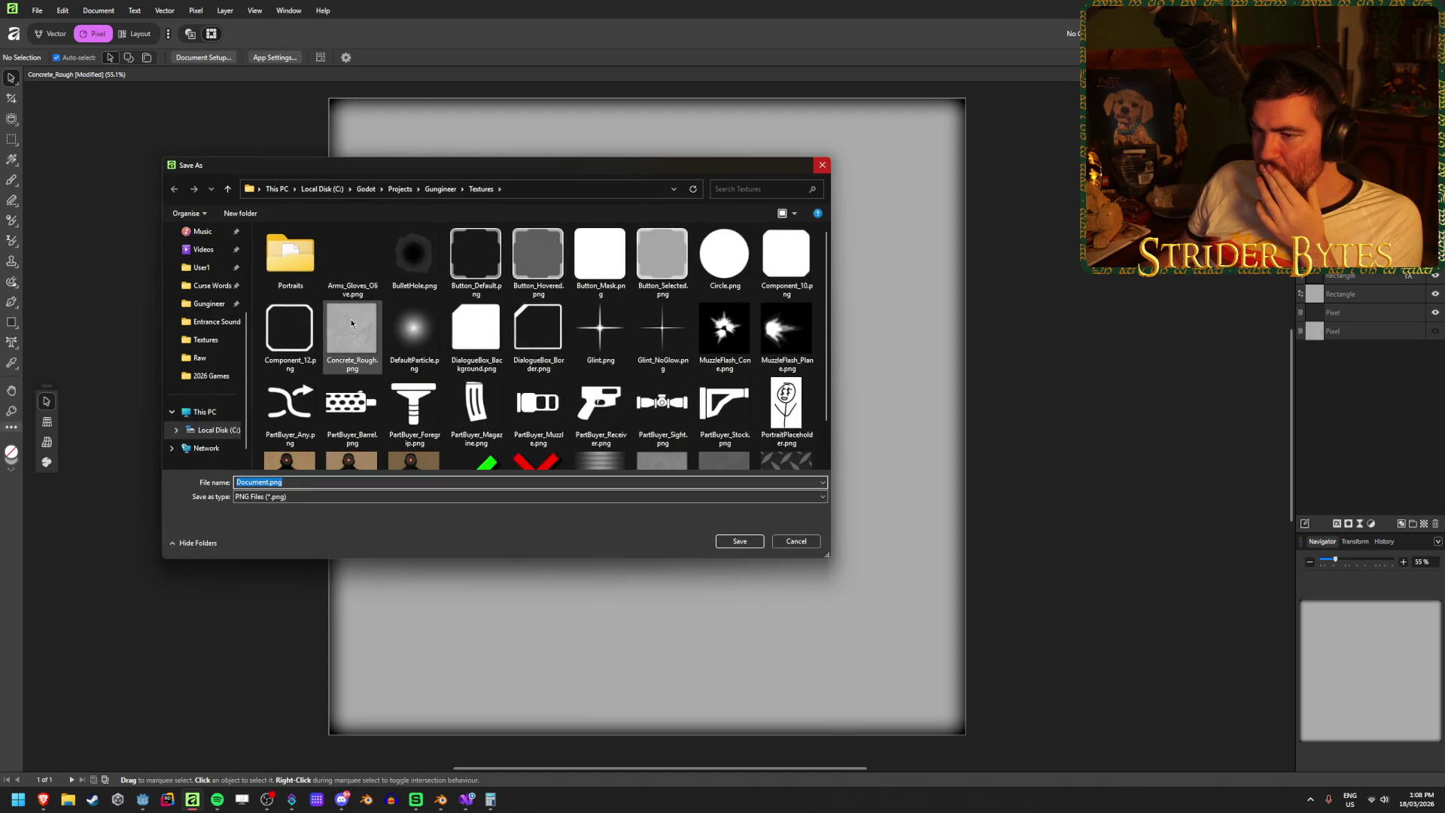
{"action": "left_click", "coordinate": [379, 474]}
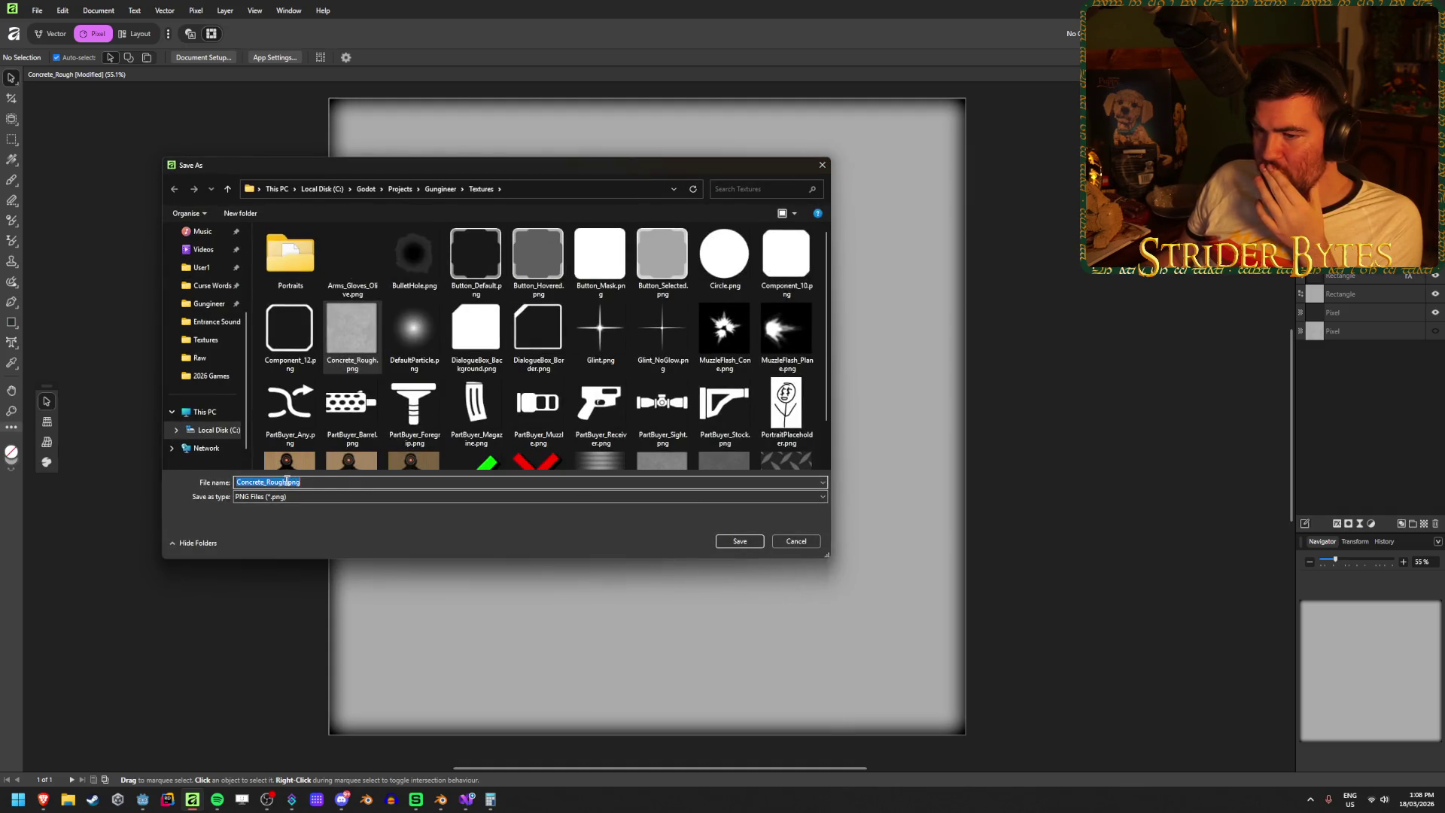
{"action": "key", "text": "BackSpace"}
{"action": "key", "text": "BackSpace"}
{"action": "key", "text": "BackSpace"}
{"action": "type", "text": "Smooth"}
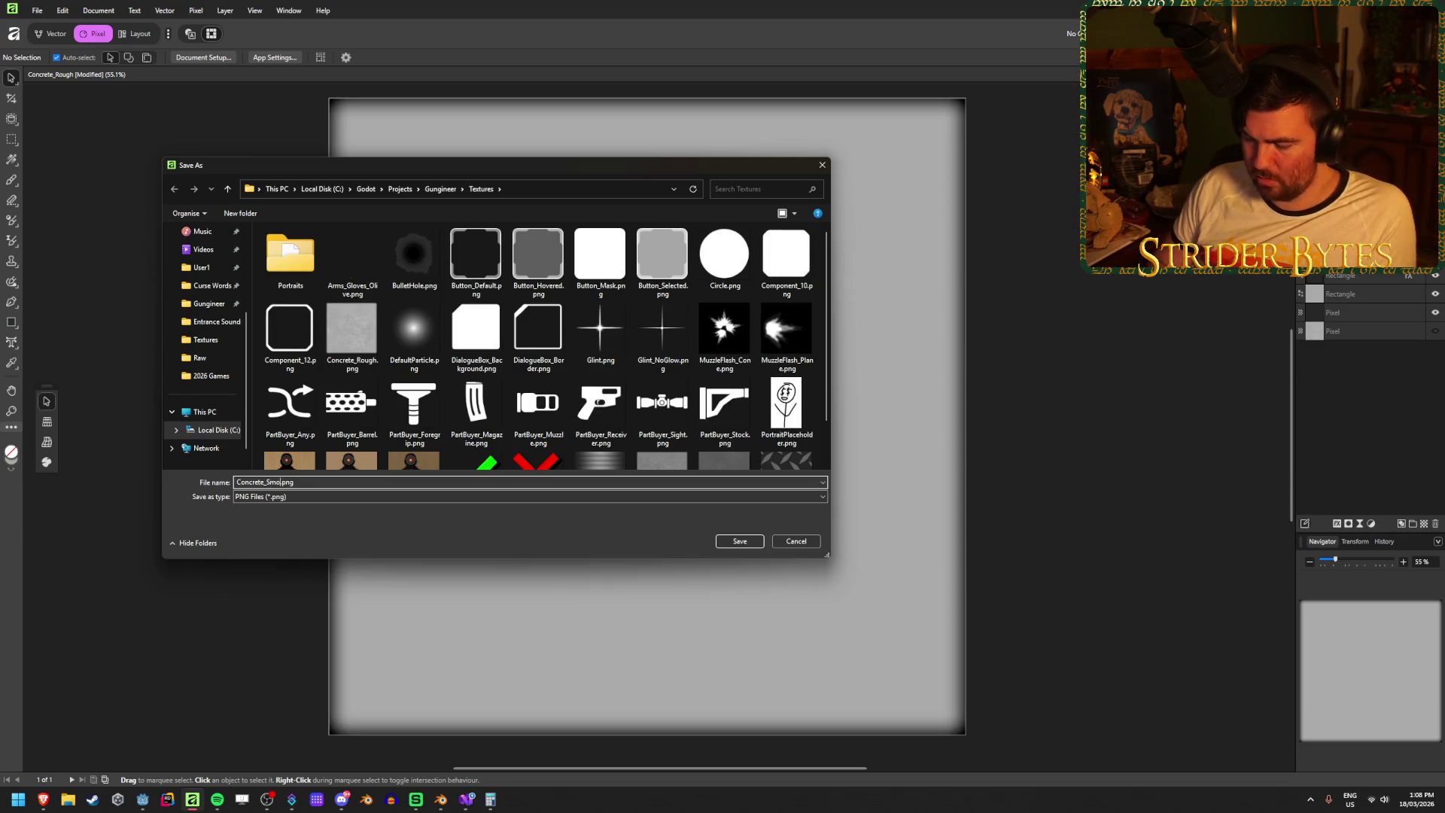
{"action": "key", "text": "Return"}
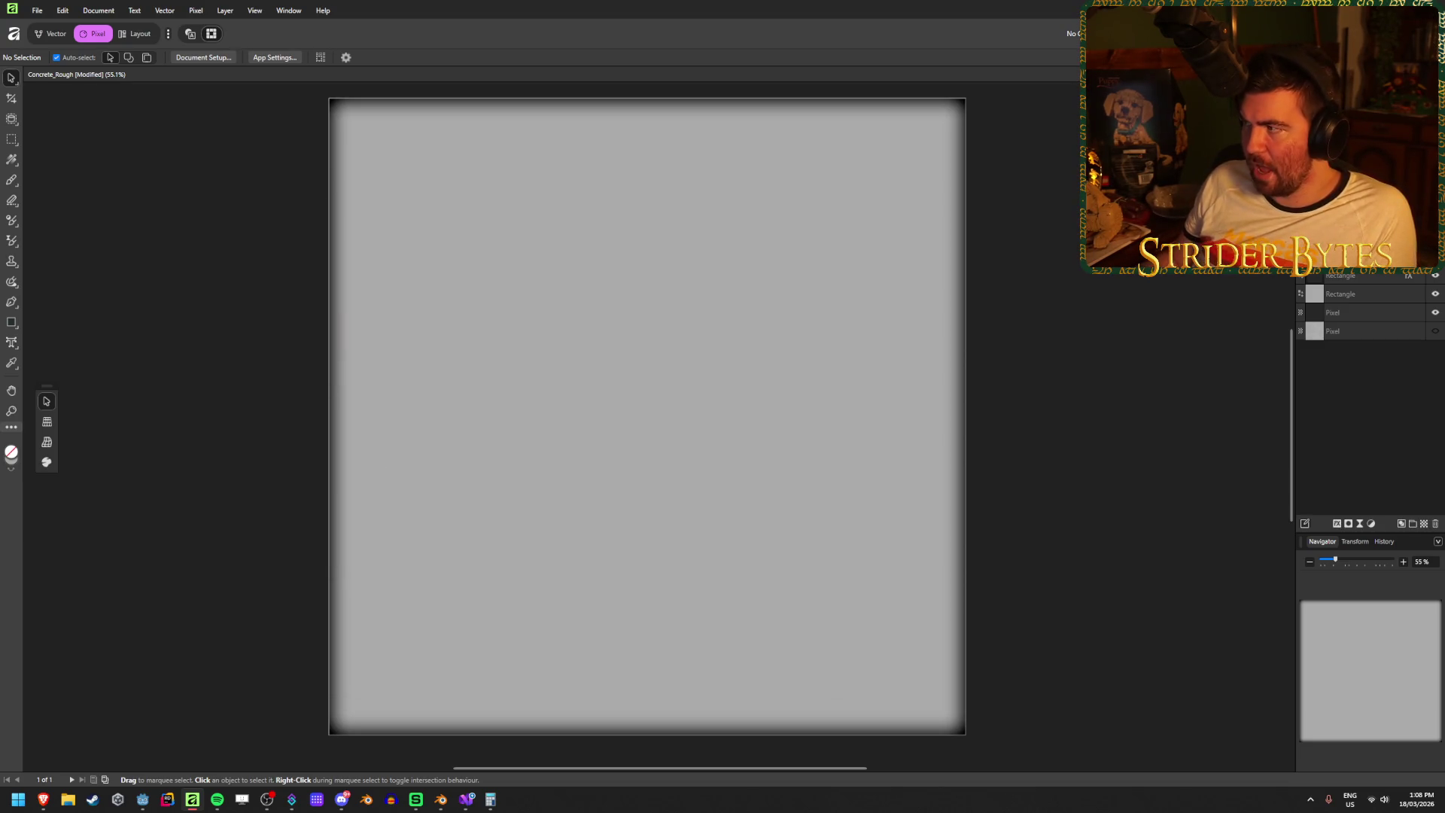
{"action": "key", "text": "super+Down"}
{"action": "key", "text": "super+Down"}
{"action": "left_click", "coordinate": [655, 396]}
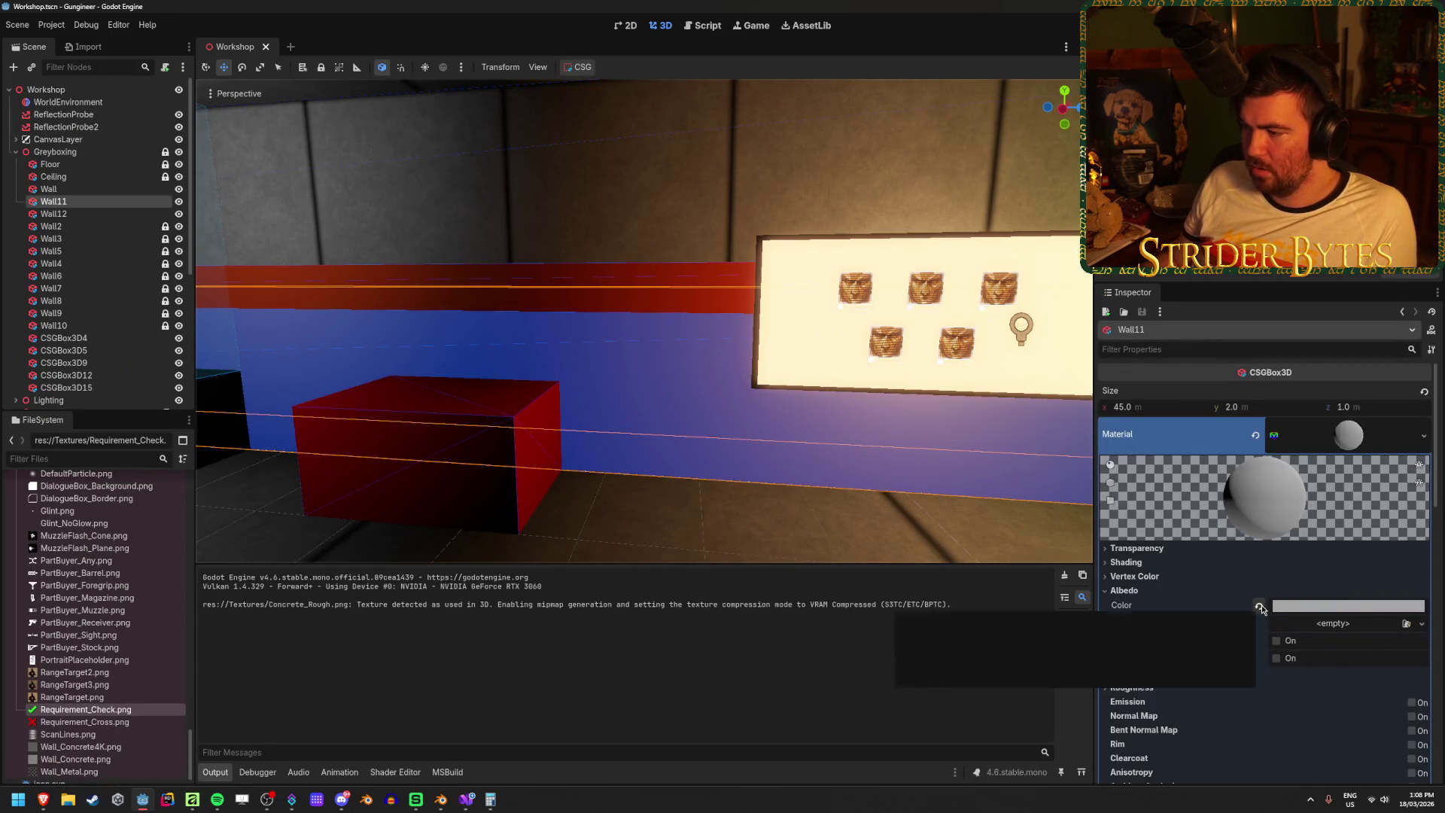
- Revert Wall11's albedo colour to white and load Concrete_Smooth.png as its albedo texture
{"action": "left_click", "coordinate": [1259, 607]}
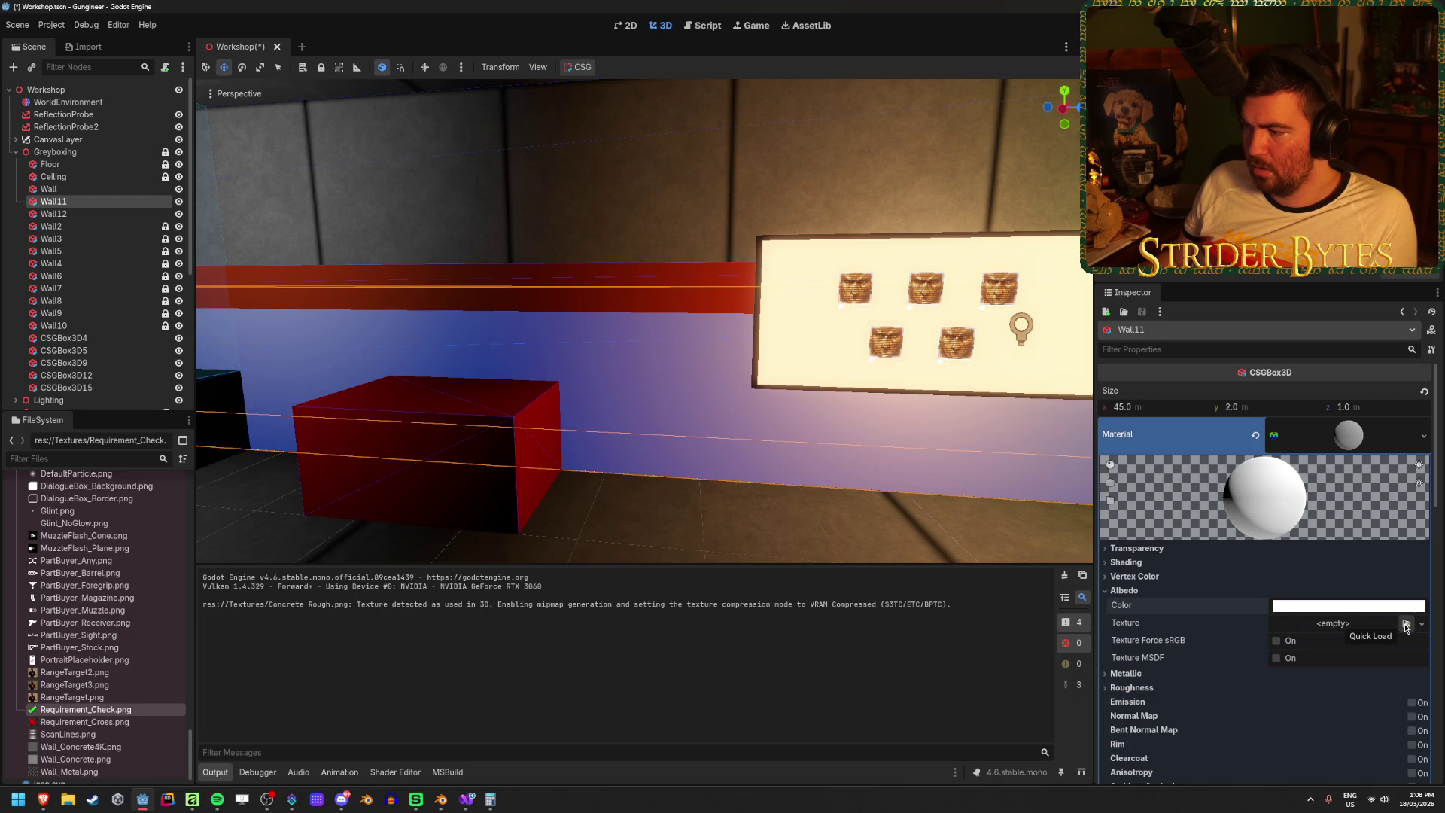
{"action": "left_click", "coordinate": [1405, 625]}
{"action": "scroll", "coordinate": [701, 385], "scroll_direction": "down", "scroll_amount": 5}
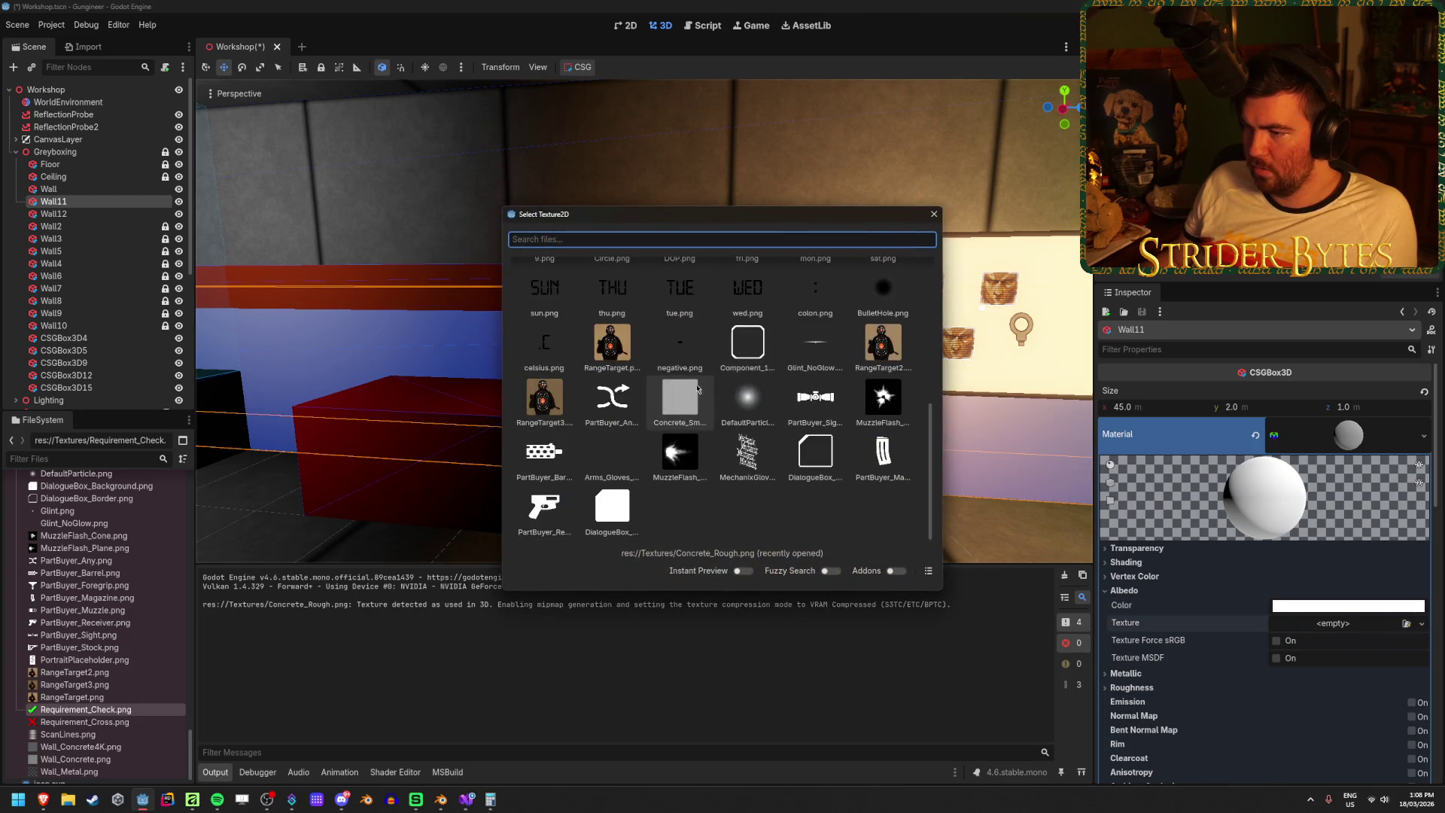
{"action": "double_click", "coordinate": [685, 399]}
{"action": "scroll", "coordinate": [1229, 580], "scroll_direction": "down", "scroll_amount": 5}
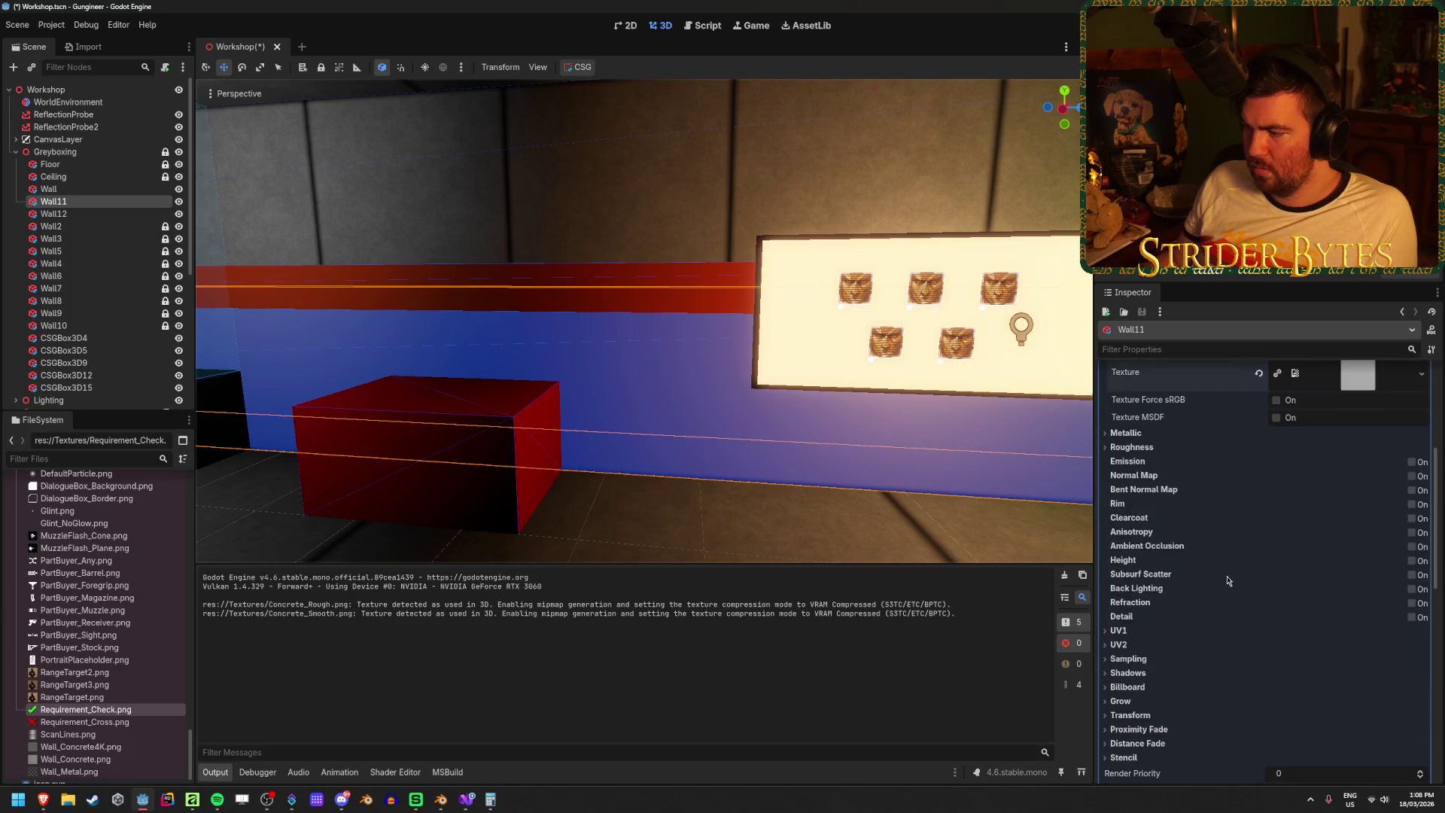
- Set Wall11's UV1 Scale x to 20
{"action": "left_click", "coordinate": [1118, 631]}
{"action": "left_click_drag", "start_coordinate": [820, 501], "coordinate": [693, 442]}
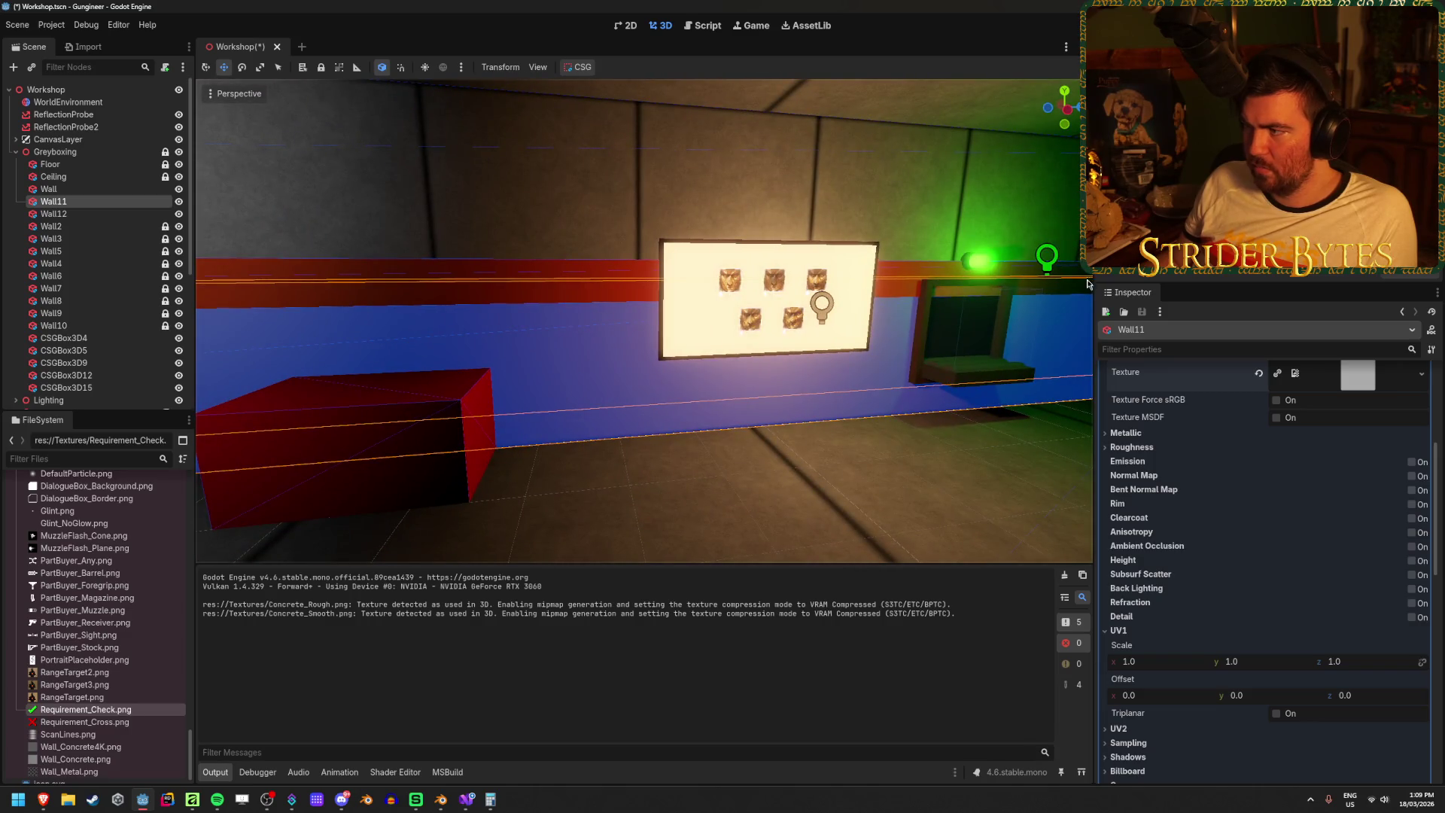
{"action": "left_click", "coordinate": [77, 189]}
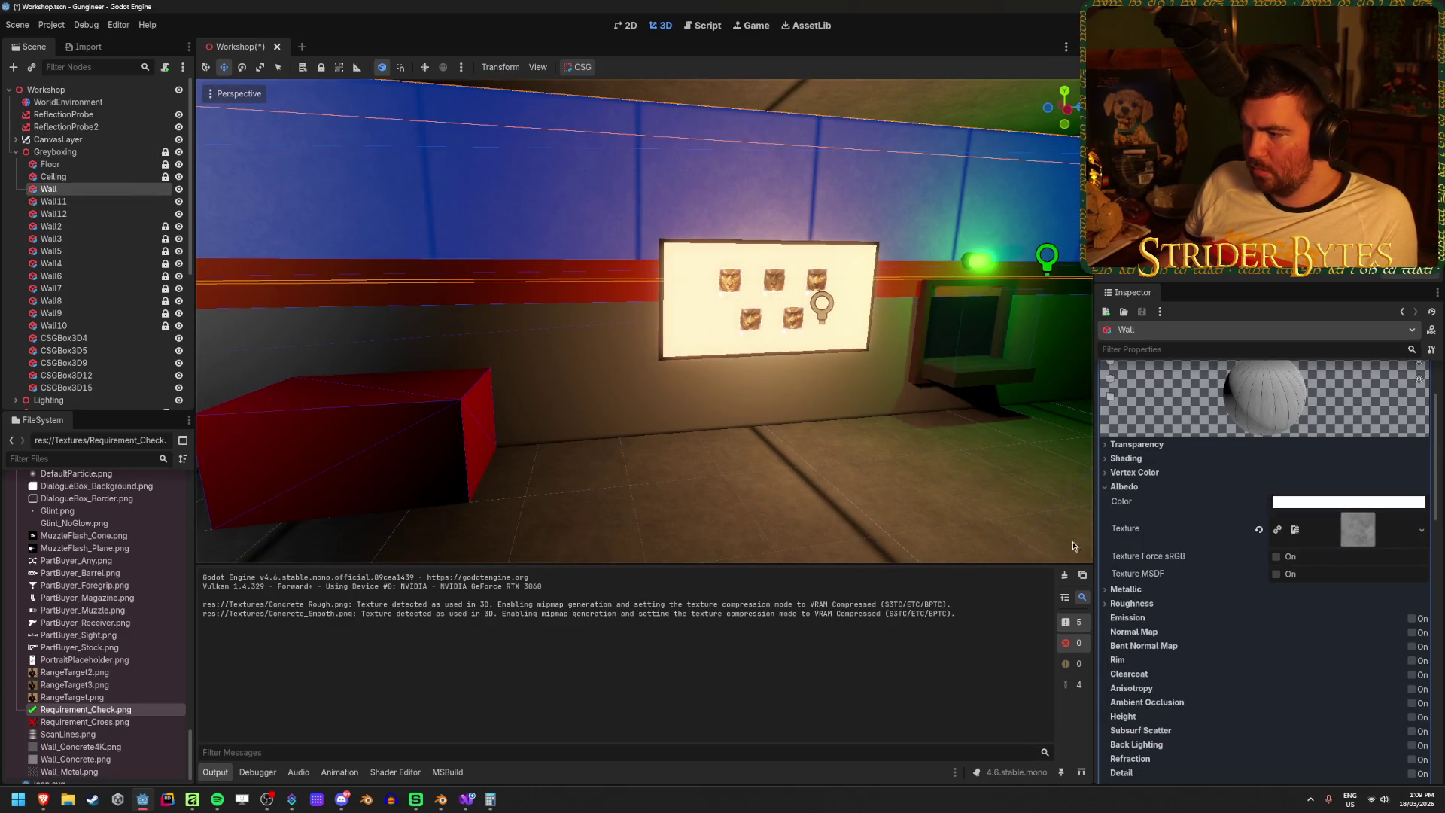
{"action": "scroll", "coordinate": [1142, 582], "scroll_direction": "down", "scroll_amount": 3}
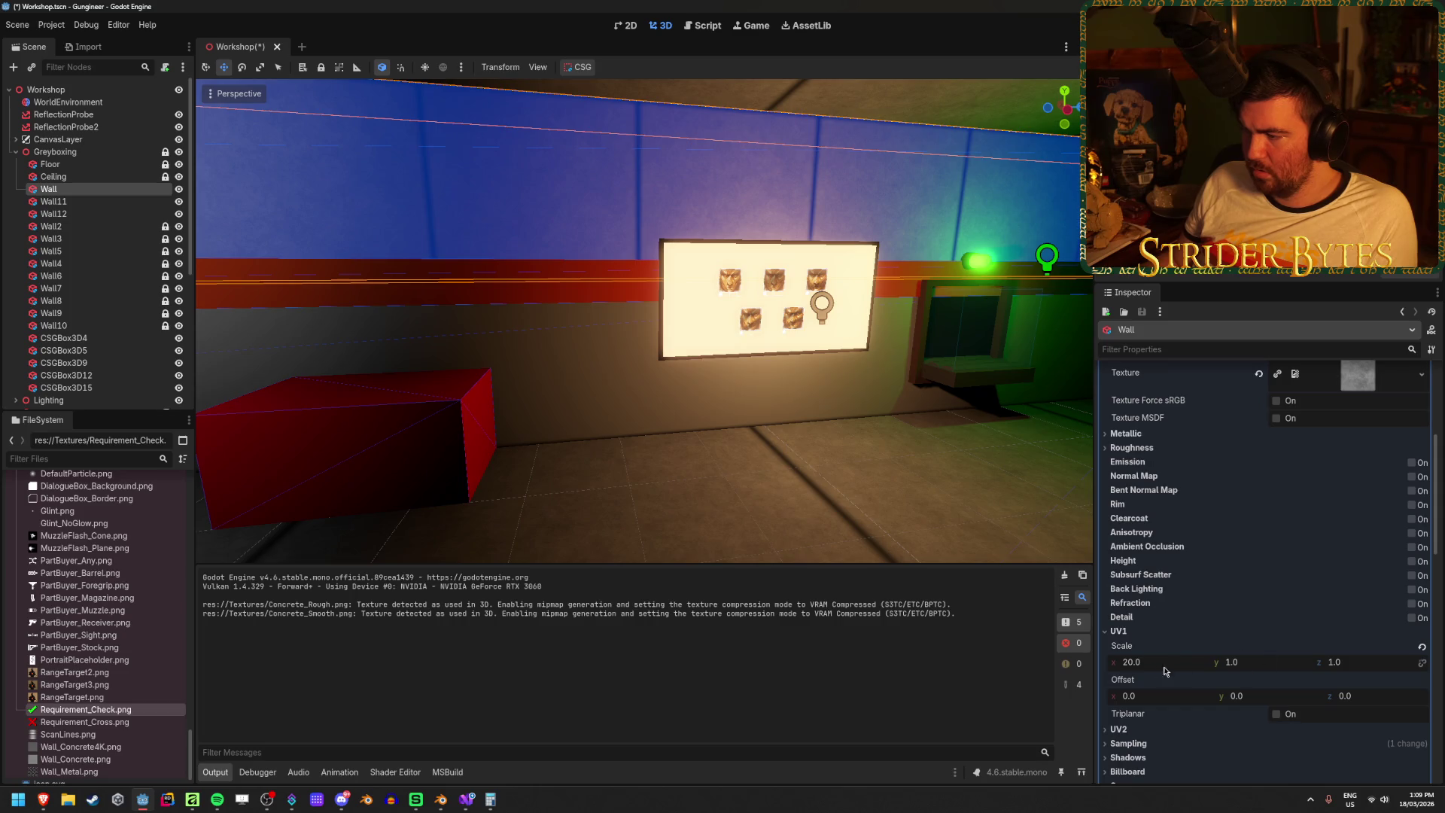
{"action": "left_click", "coordinate": [83, 213]}
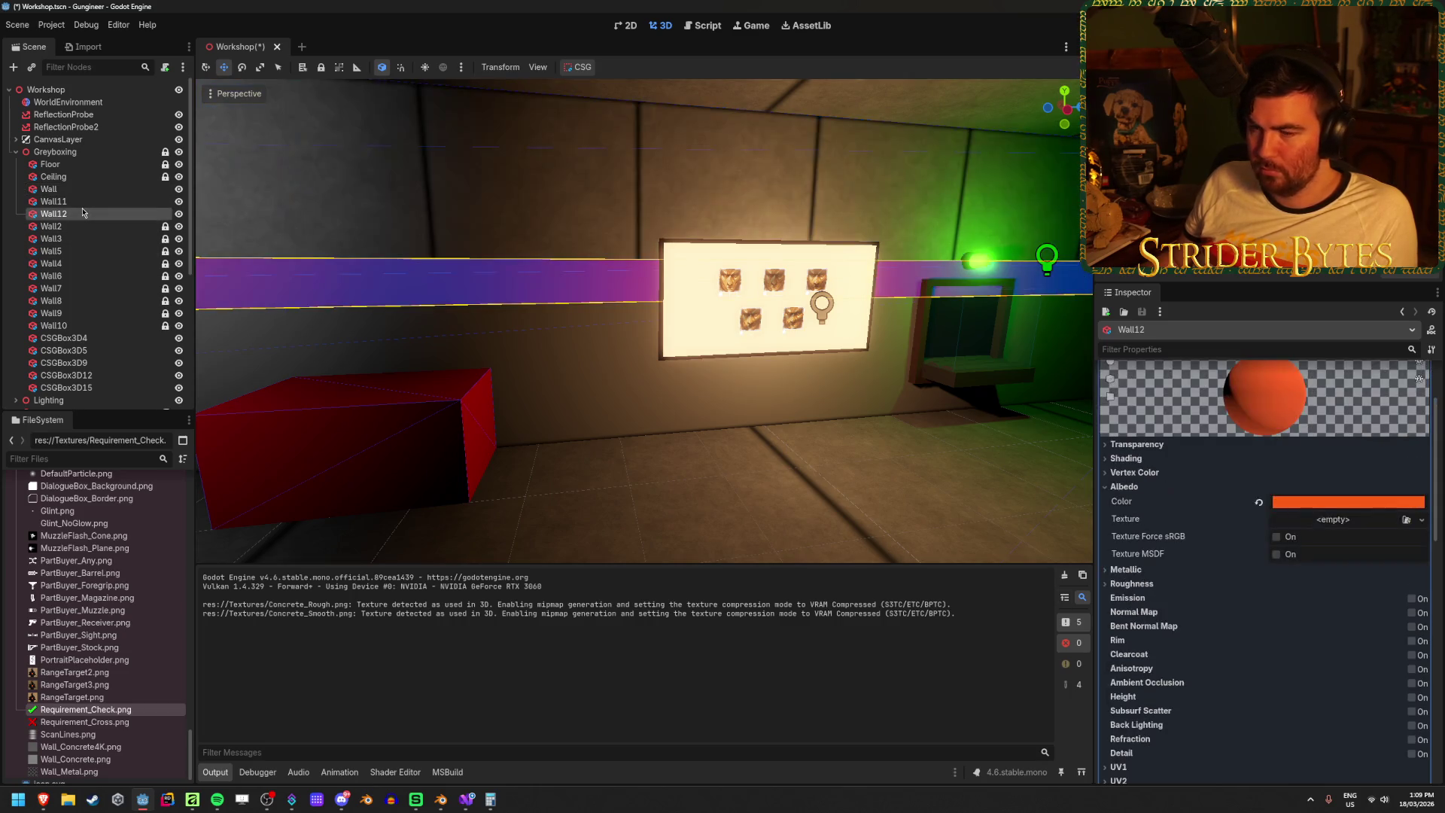
{"action": "left_click", "coordinate": [75, 201]}
{"action": "scroll", "coordinate": [1172, 547], "scroll_direction": "down", "scroll_amount": 3}
{"action": "left_click", "coordinate": [1163, 668]}
{"action": "type", "text": "20"}
{"action": "key", "text": "Return"}
{"action": "left_click", "coordinate": [672, 468]}
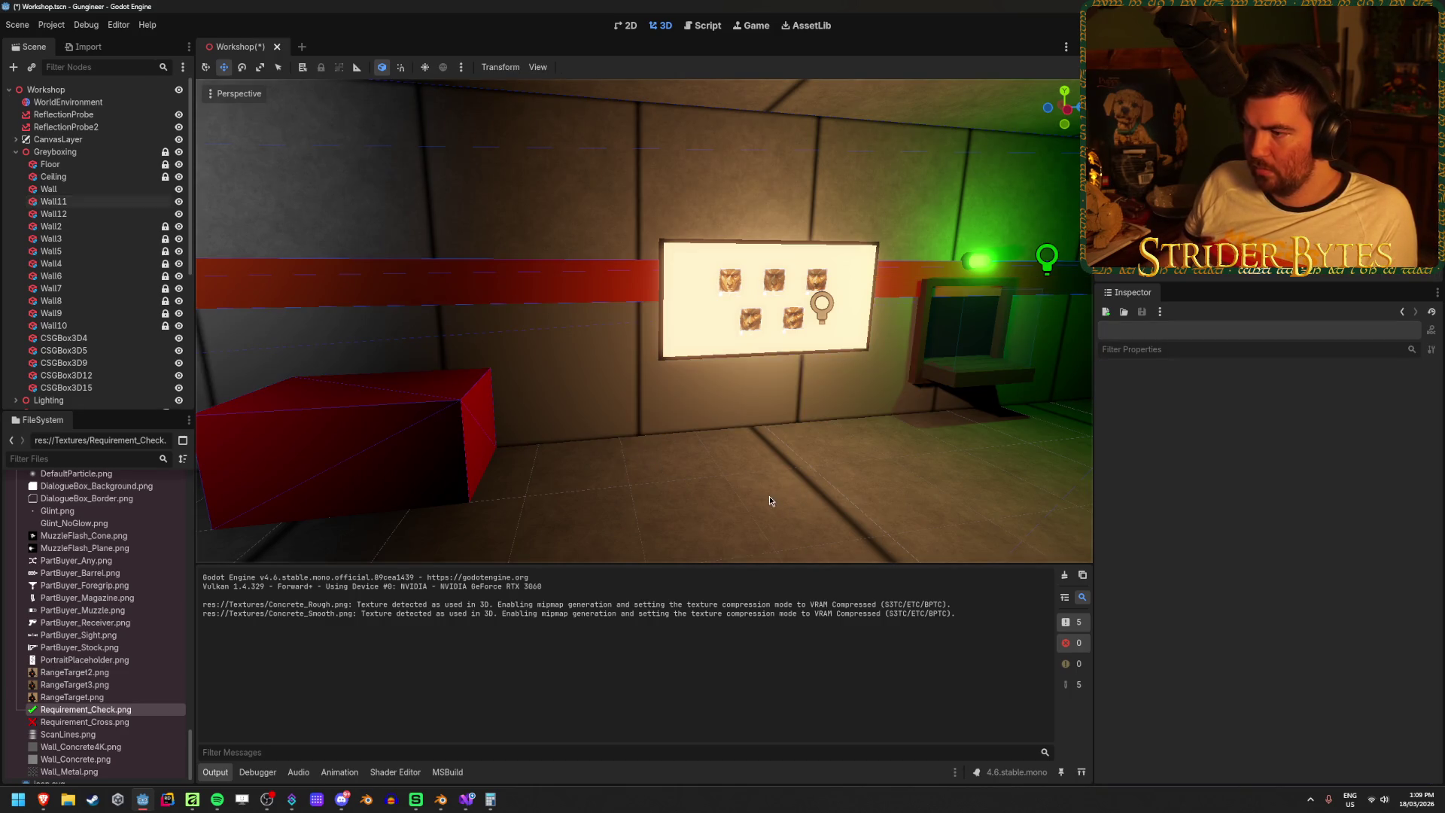
- Fly the viewport camera around the room to inspect the newly textured walls
{"action": "right_click", "coordinate": [769, 495]}
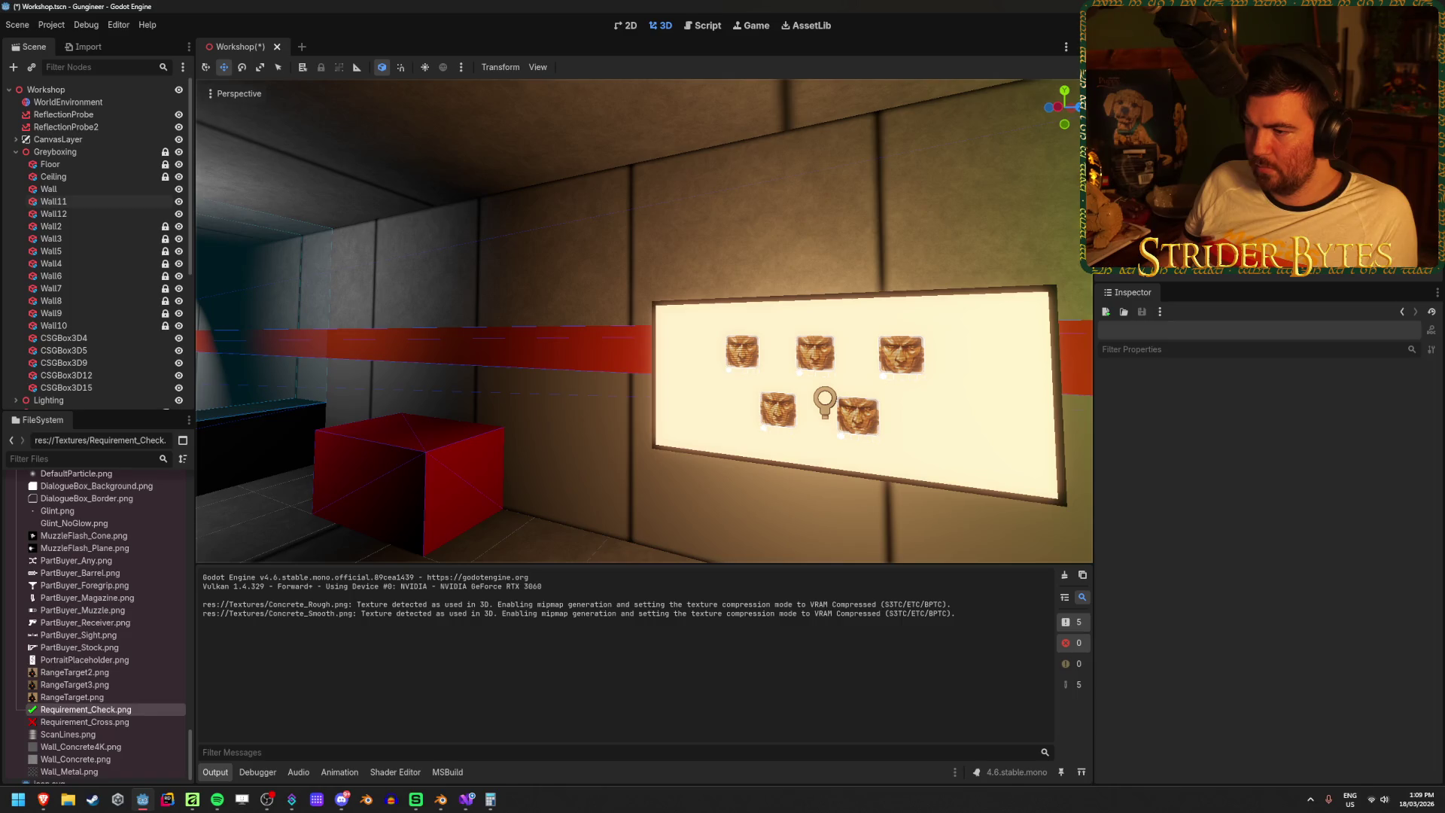
{"action": "key", "text": "w"}
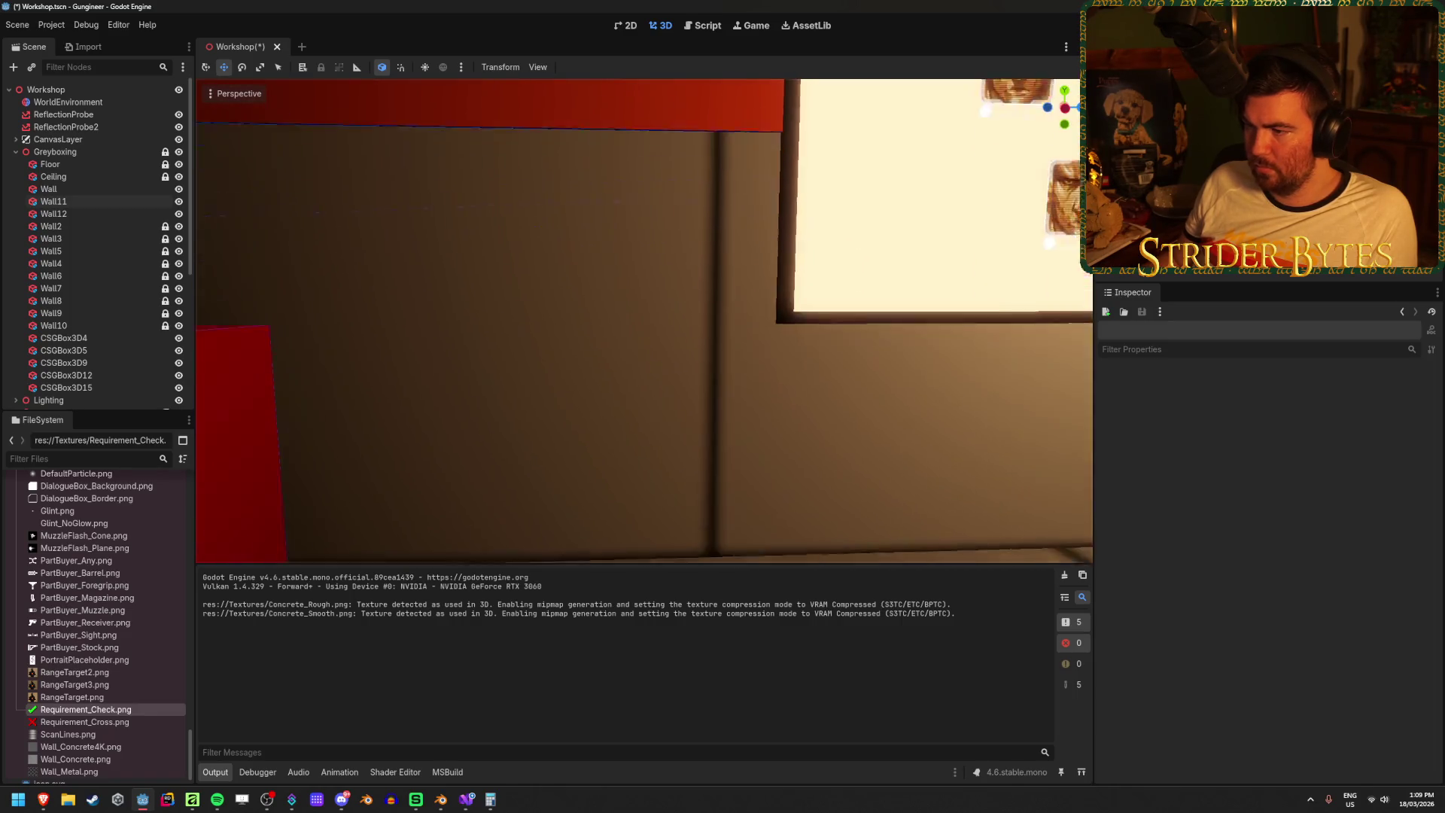
{"action": "key", "text": "s"}
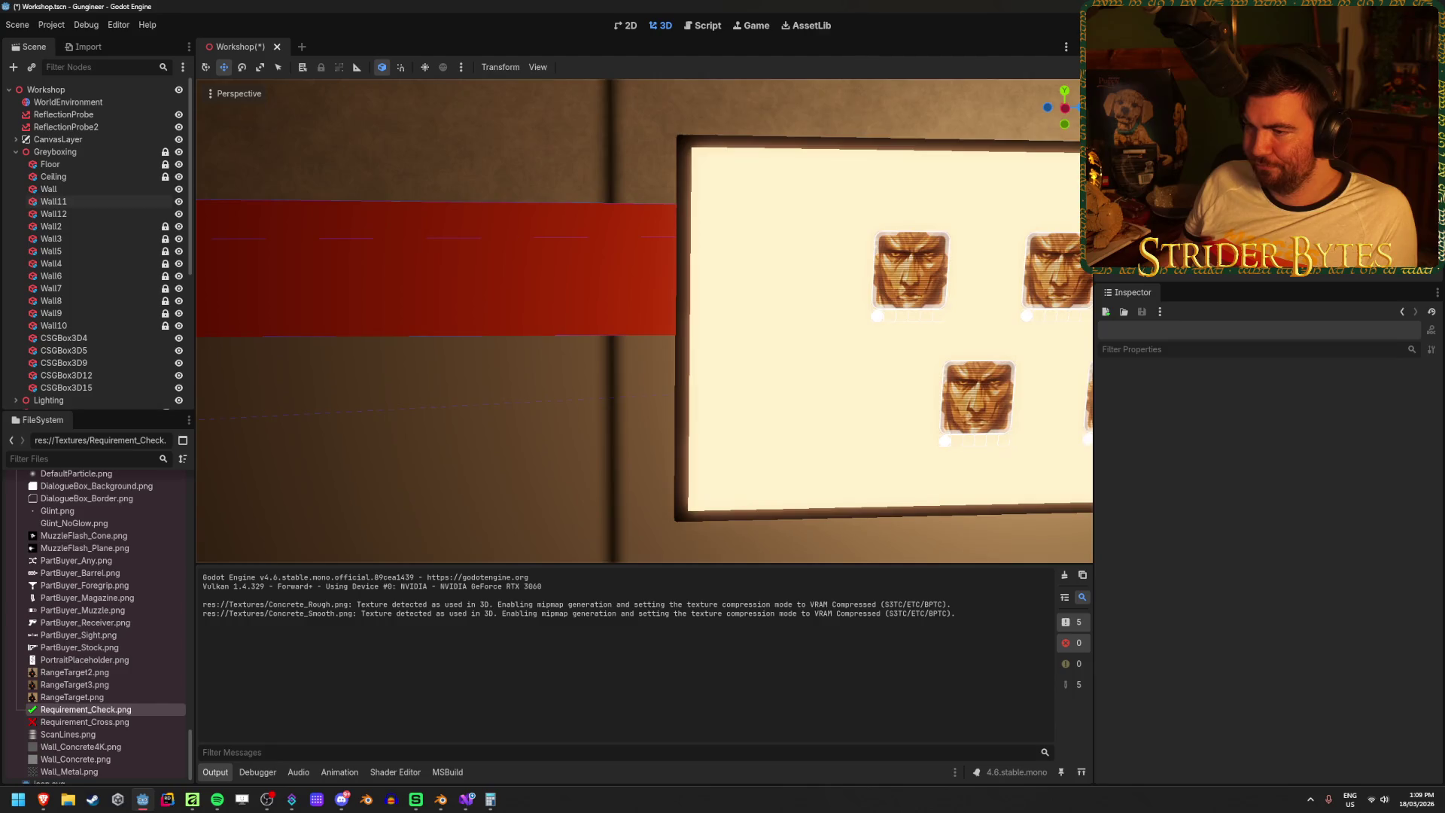
{"action": "key", "text": "w"}
{"action": "key", "text": "w"}
{"action": "key", "text": "s"}
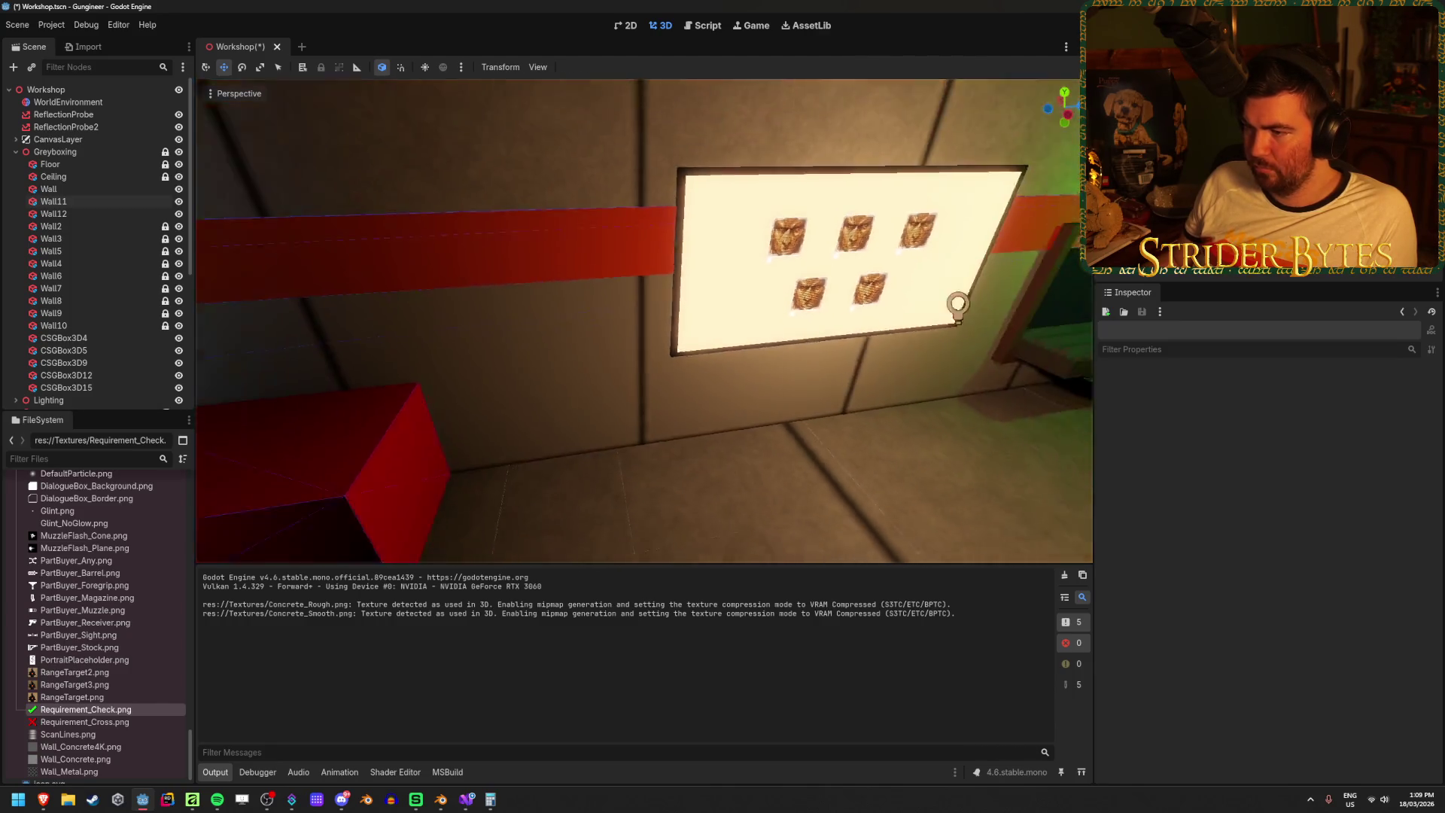
{"action": "key", "text": "a"}
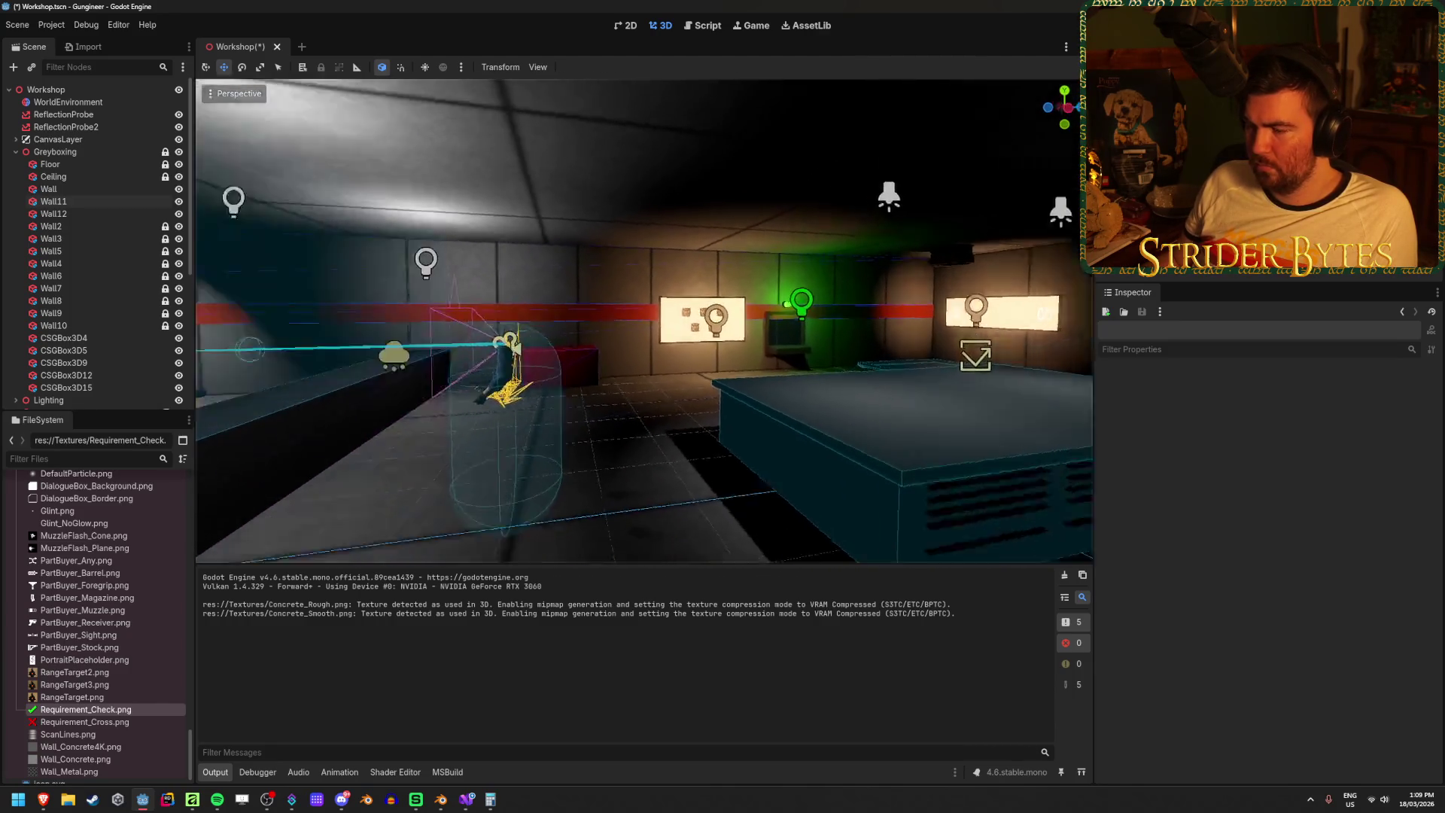
- Save the Workshop scene, then play-test the textured corridor in the debug window
{"action": "key", "text": "ctrl+s"}
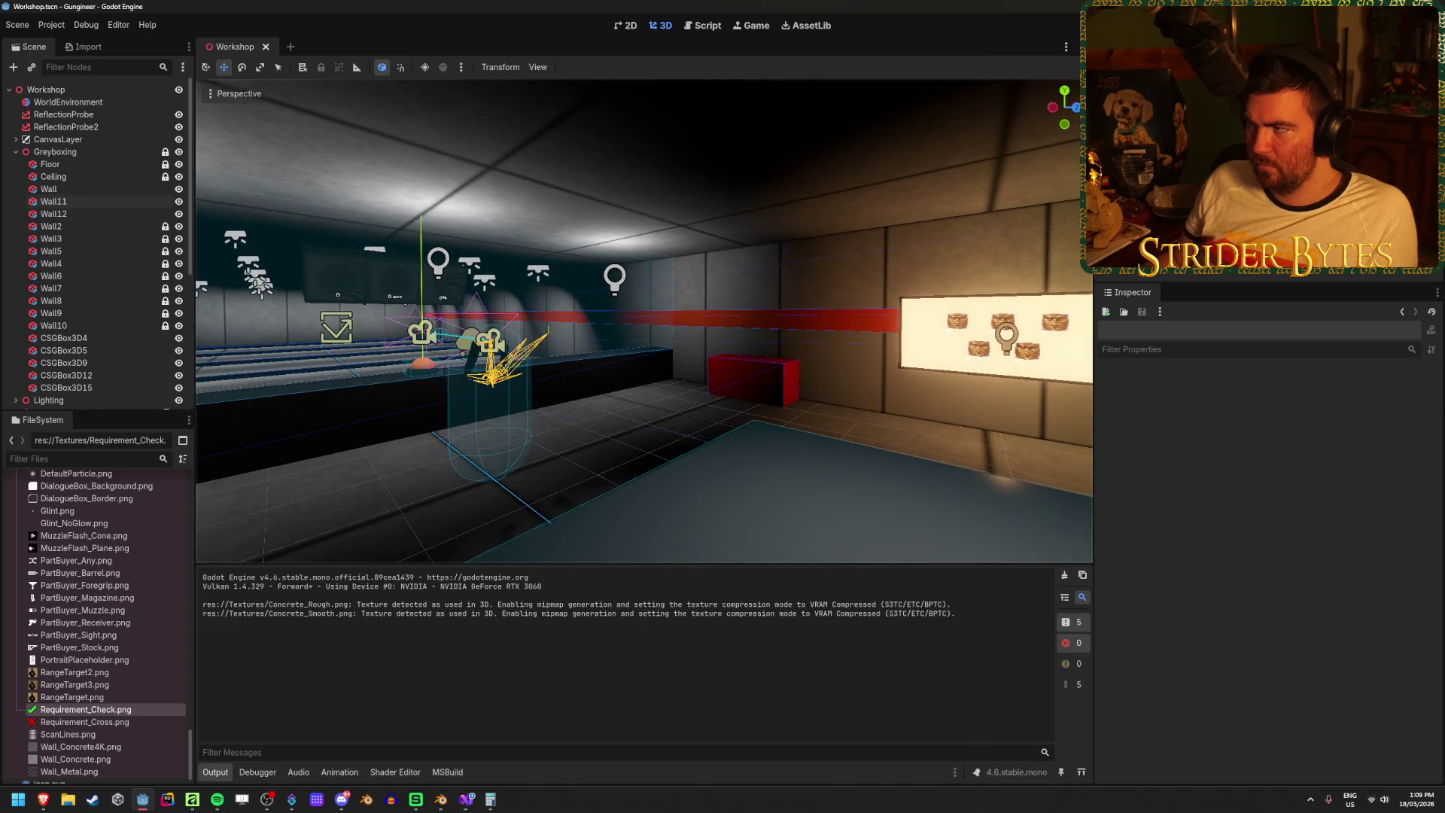
{"action": "key", "text": "F5"}
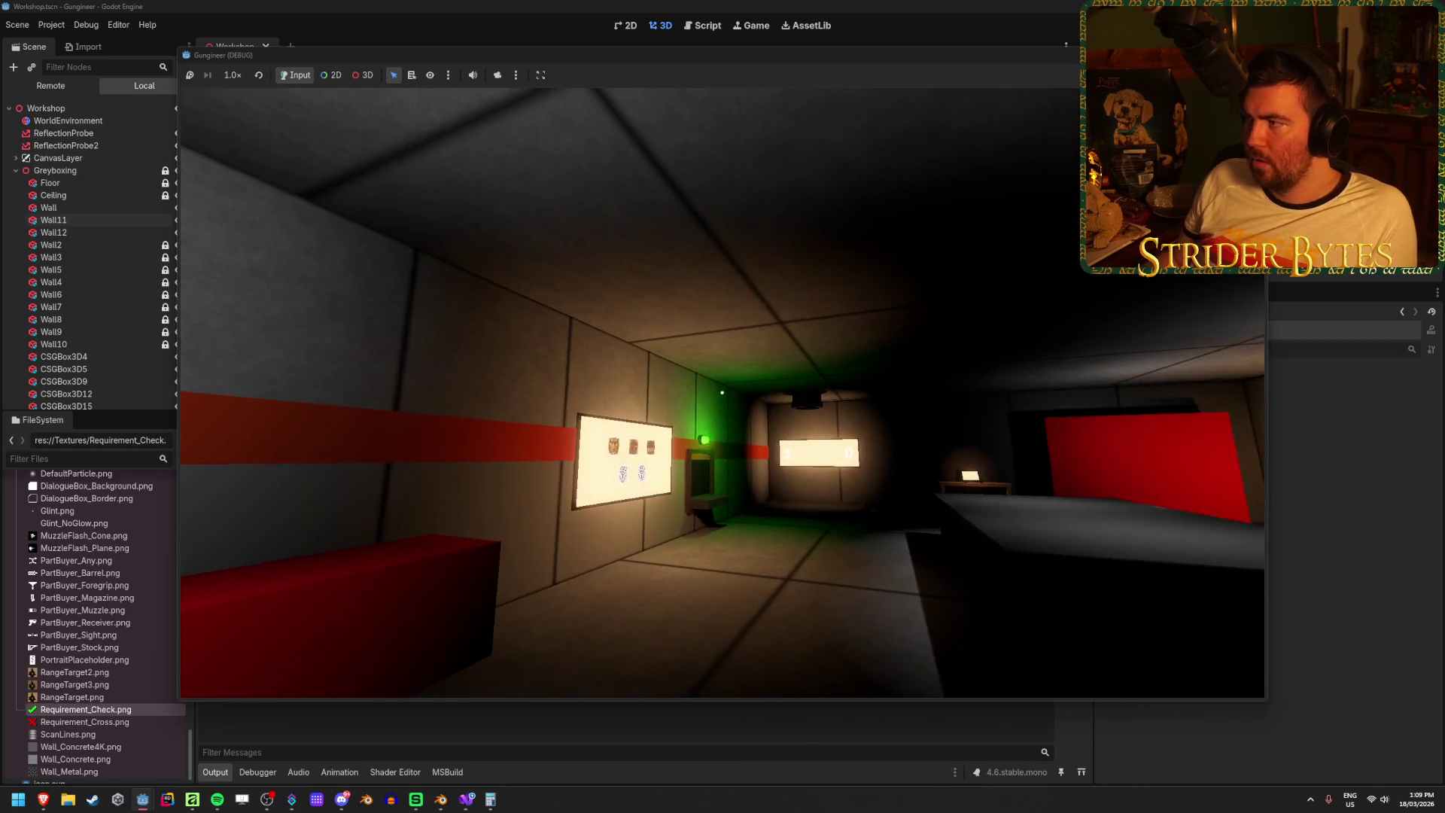
{"action": "key", "text": "F8"}
{"action": "left_click_drag", "start_coordinate": [619, 429], "coordinate": [707, 418]}
- Delete Wall11 and drag the Wall node's Y size handle so it extends lower
{"action": "left_click", "coordinate": [768, 345]}
{"action": "key", "text": "Delete"}
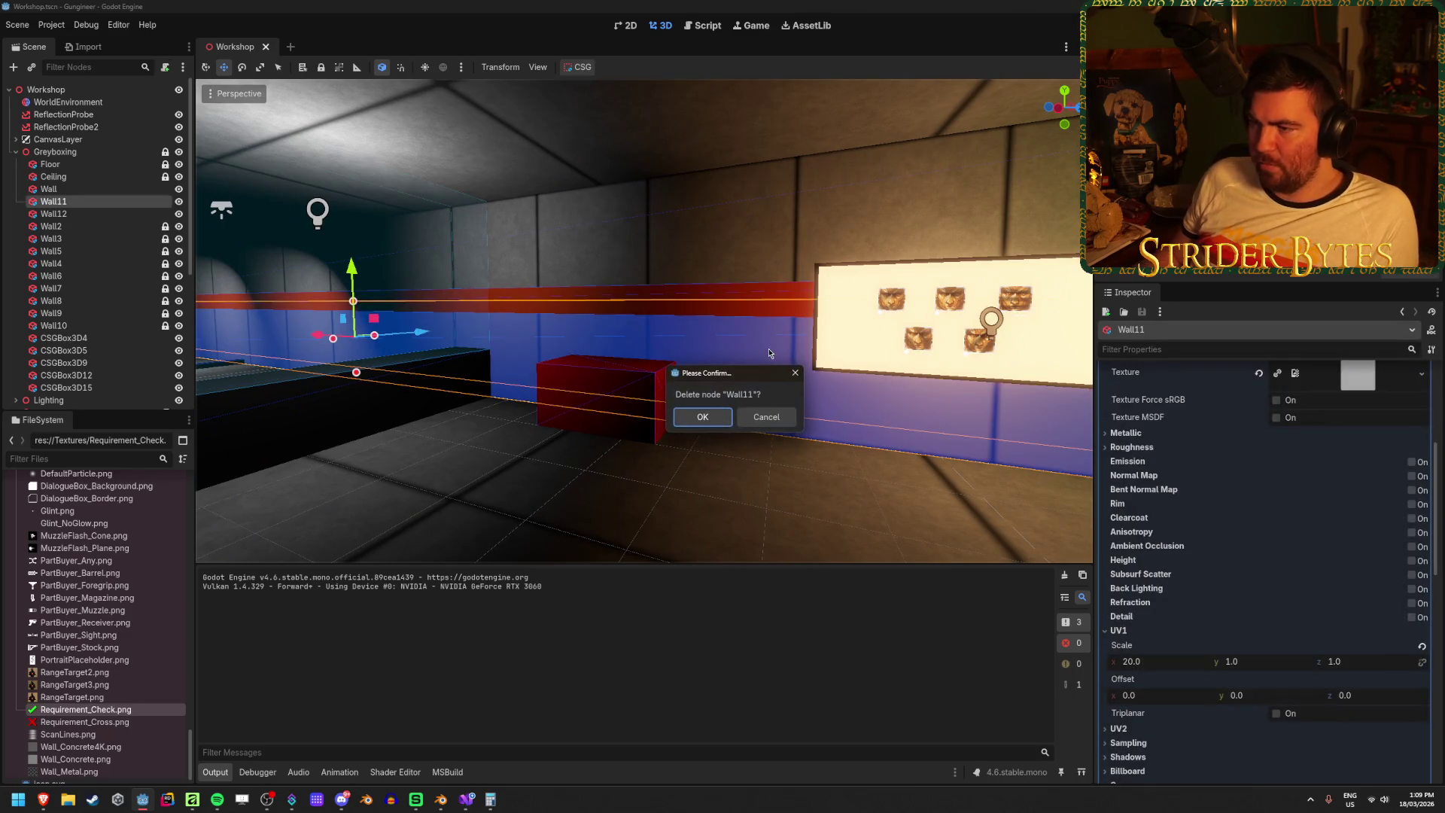
{"action": "left_click", "coordinate": [719, 423]}
{"action": "left_click", "coordinate": [359, 307]}
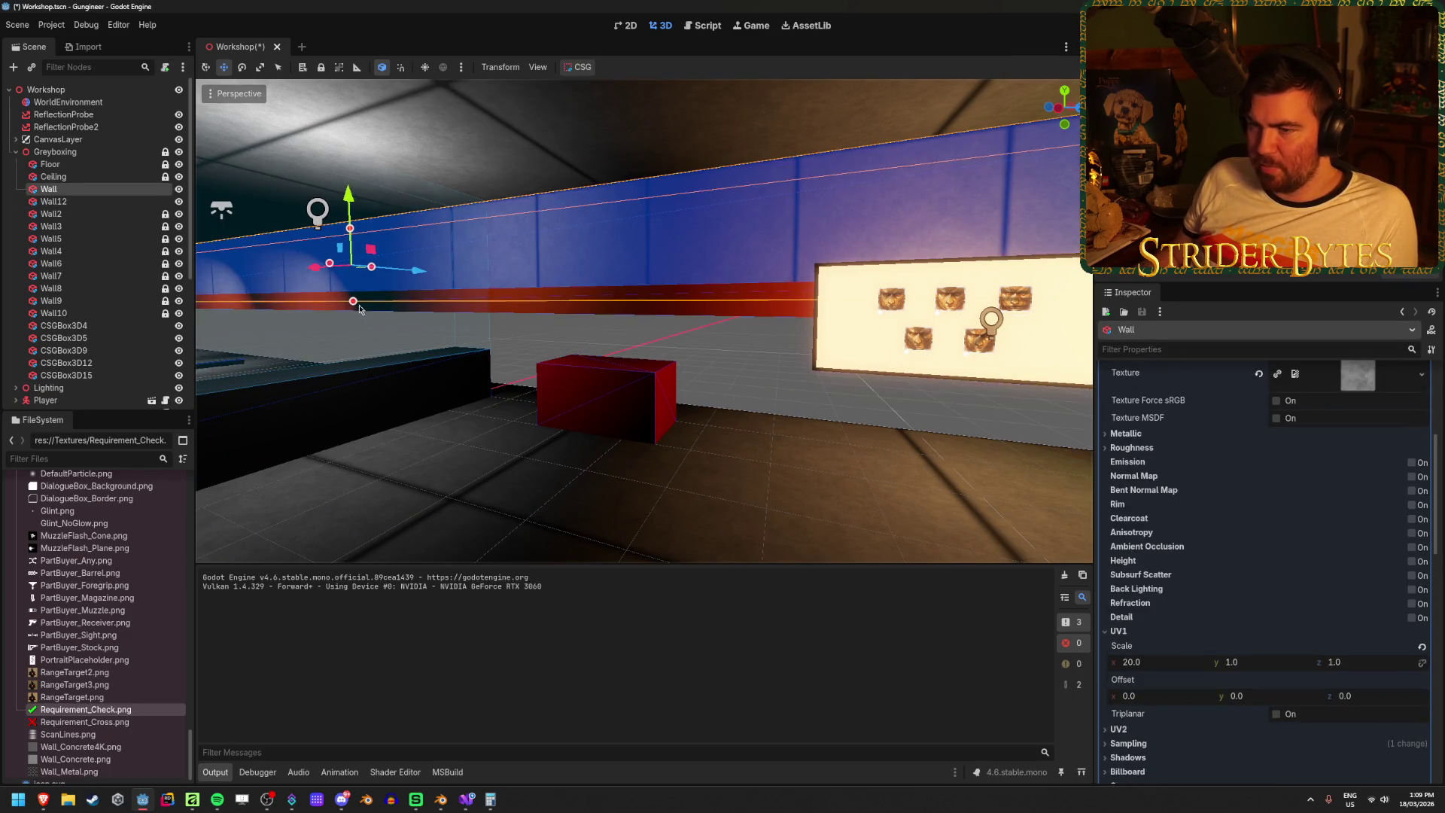
{"action": "left_click_drag", "start_coordinate": [353, 303], "coordinate": [354, 348]}
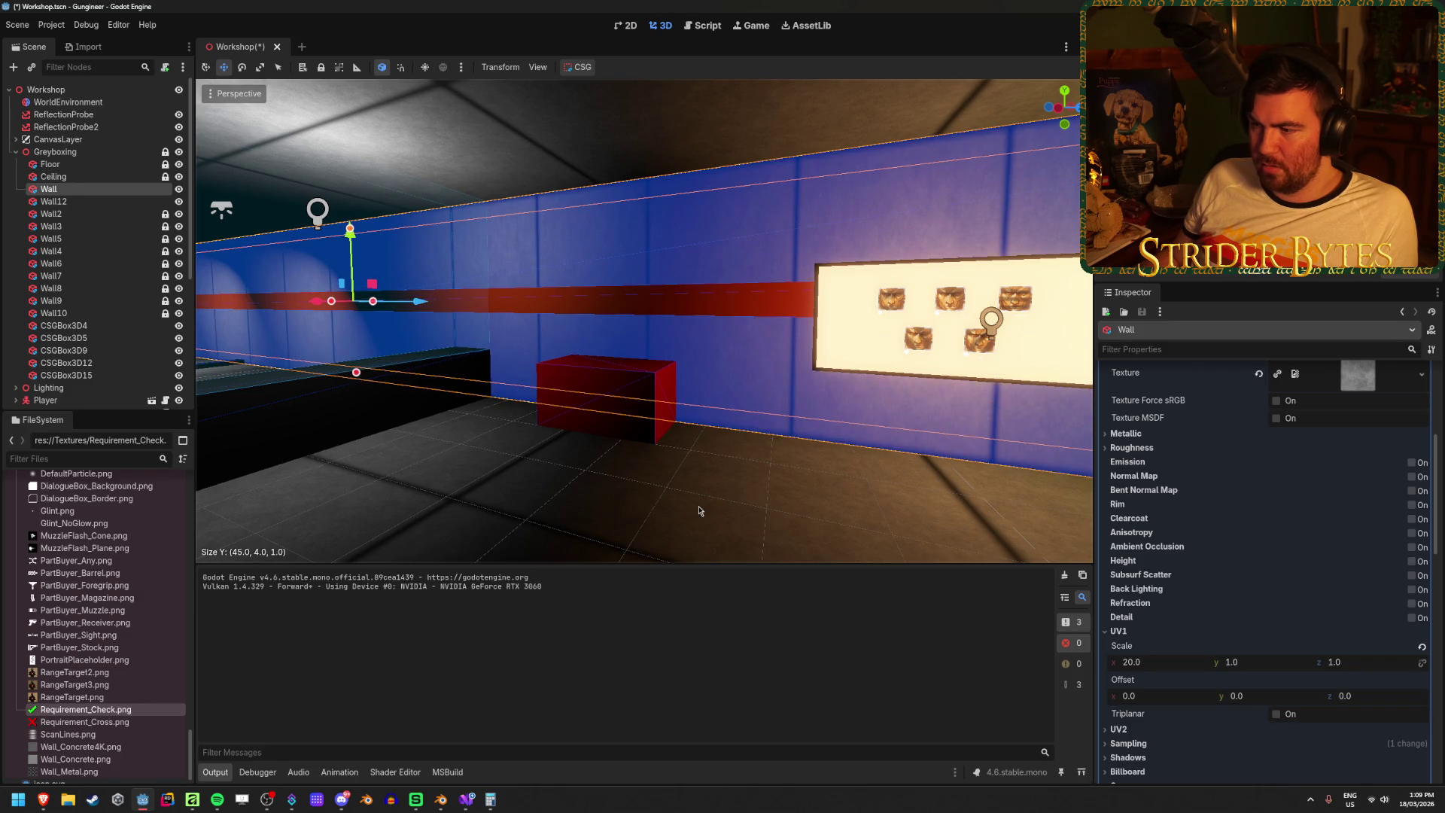
{"action": "left_click", "coordinate": [698, 511]}
- Save the Workshop scene and nudge the GunSeller slightly along X
{"action": "mouse_move", "coordinate": [612, 431]}
{"action": "left_mouse_down"}
{"action": "mouse_move", "coordinate": [301, 438]}
{"action": "mouse_move", "coordinate": [421, 439]}
{"action": "mouse_move", "coordinate": [603, 382]}
{"action": "mouse_move", "coordinate": [793, 390]}
{"action": "left_mouse_up"}
{"action": "key", "text": "ctrl+s"}
{"action": "left_click", "coordinate": [793, 390]}
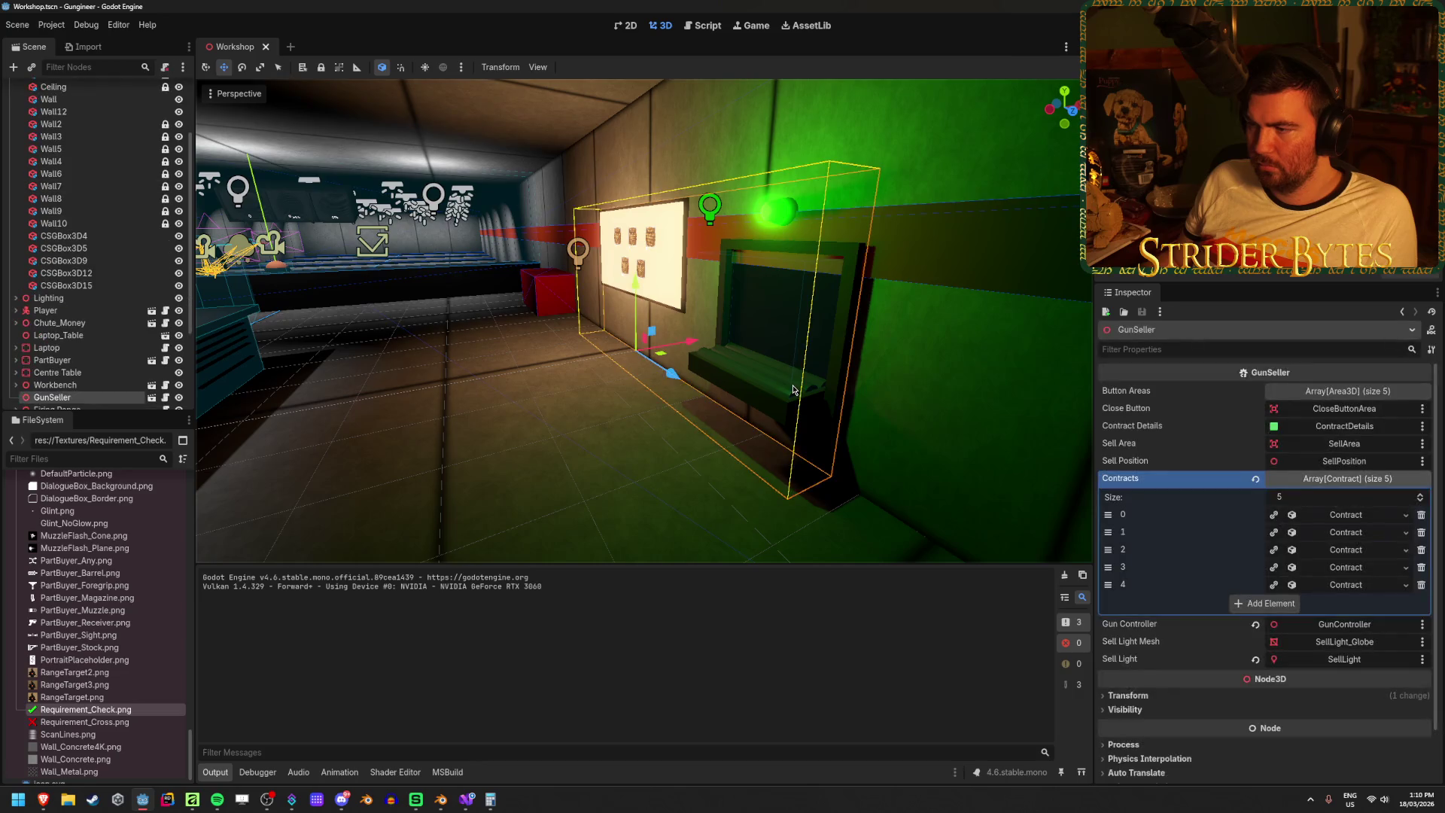
{"action": "left_click_drag", "start_coordinate": [683, 345], "coordinate": [686, 348]}
- Set Wall12's box Size z to 0.0000
{"action": "left_click", "coordinate": [828, 248]}
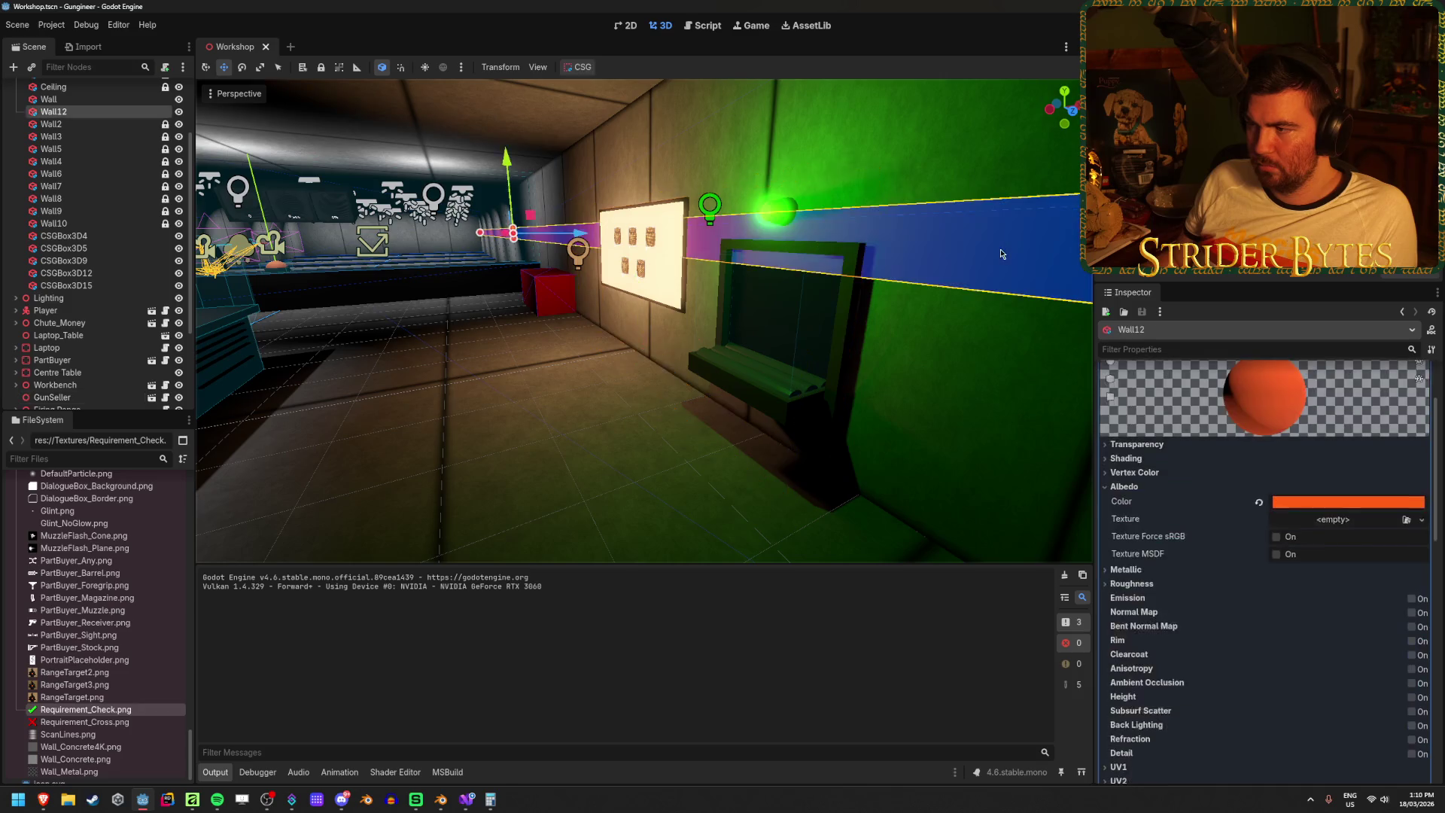
{"action": "scroll", "coordinate": [1252, 569], "scroll_direction": "down", "scroll_amount": 10}
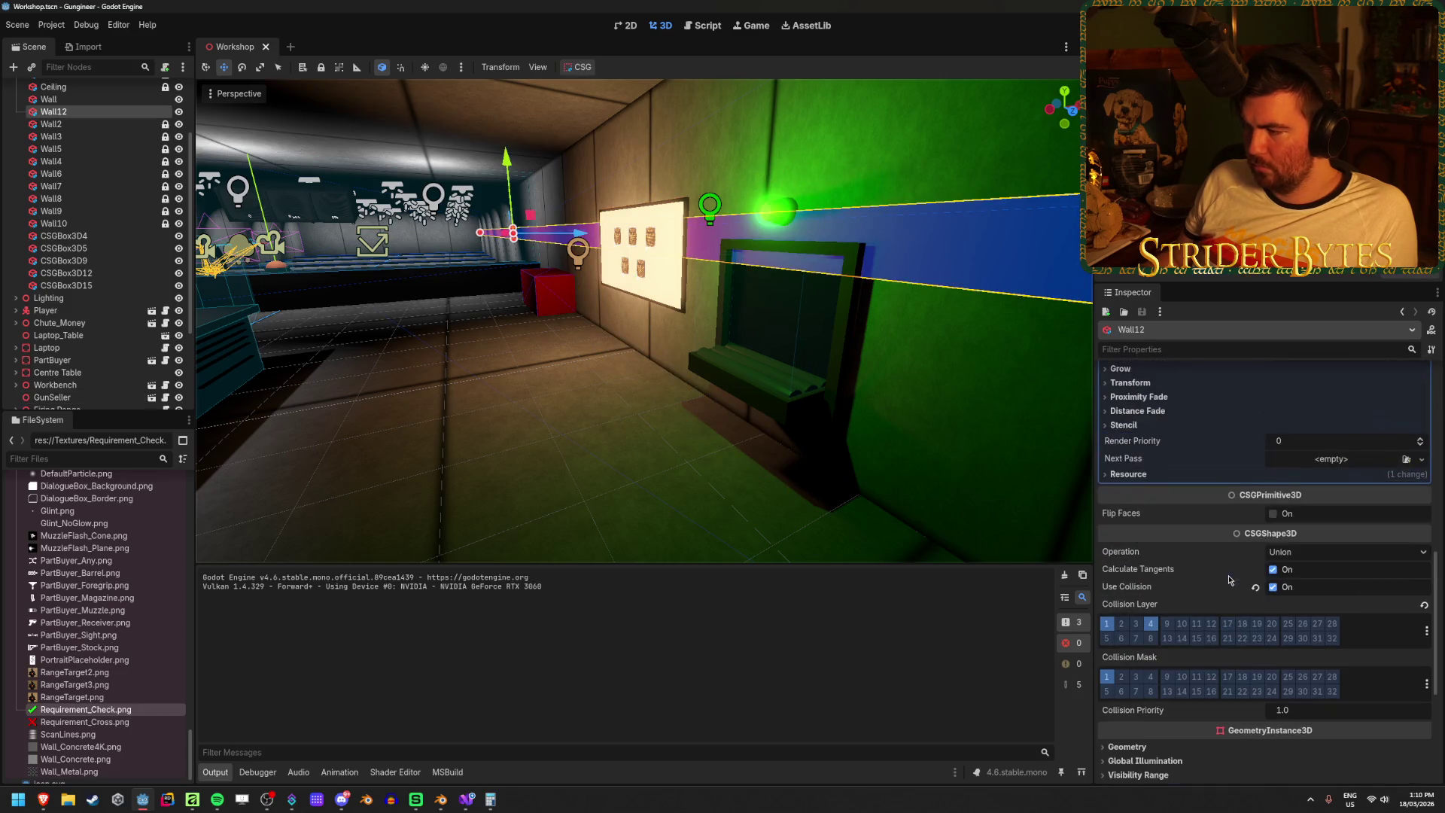
{"action": "scroll", "coordinate": [1228, 580], "scroll_direction": "up", "scroll_amount": 10}
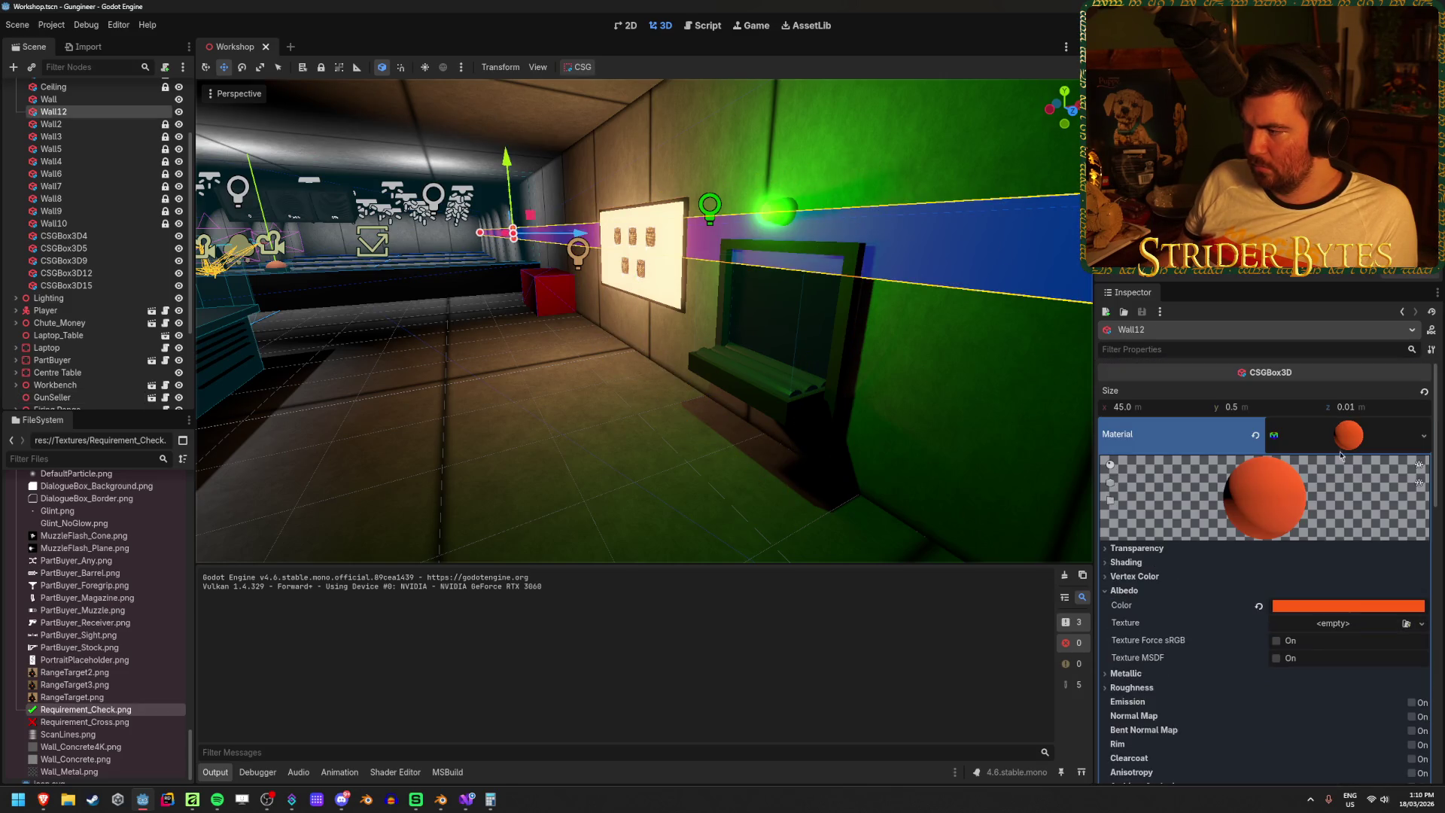
{"action": "left_click", "coordinate": [1376, 410]}
{"action": "type", "text": "0.0000"}
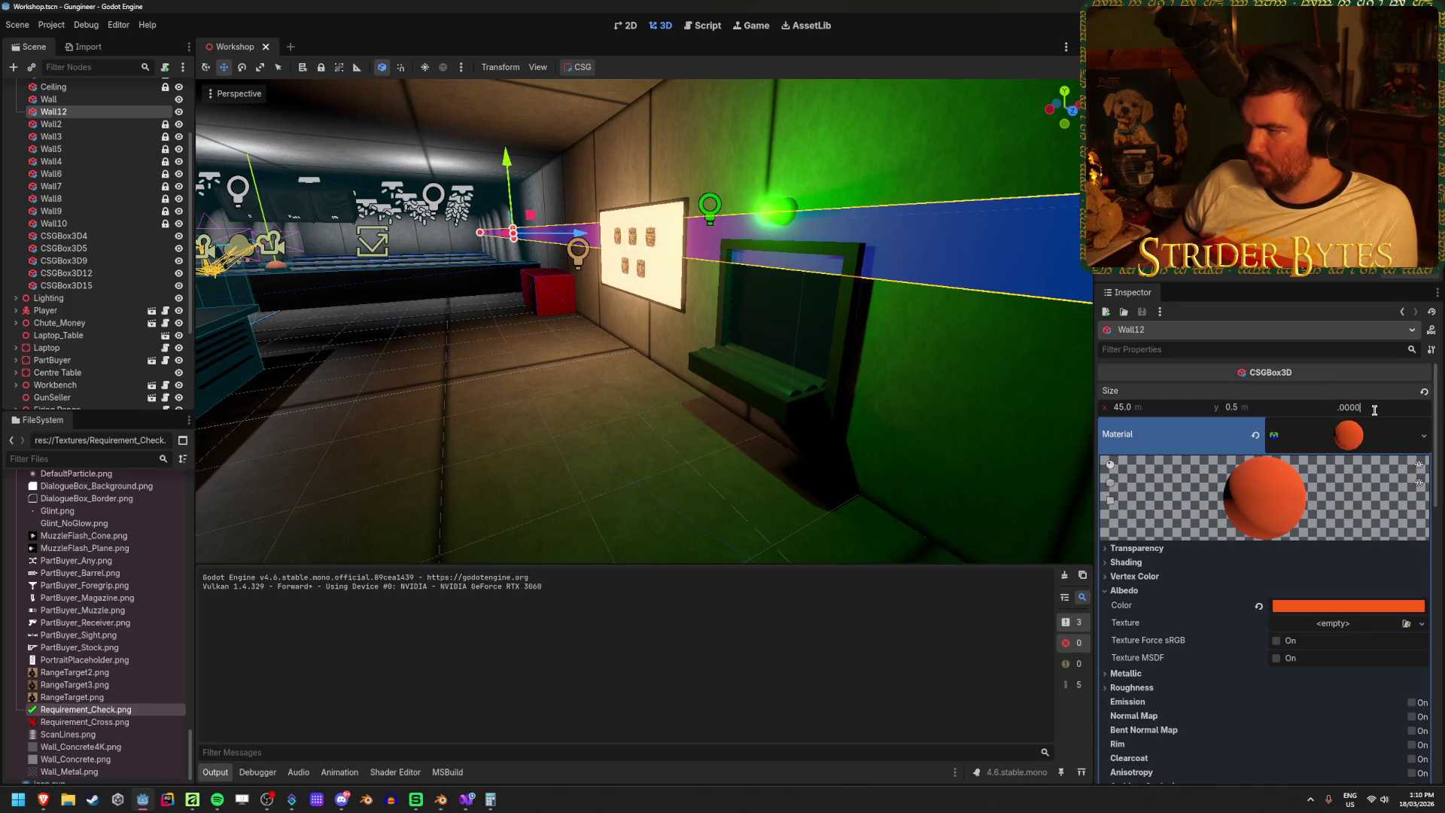